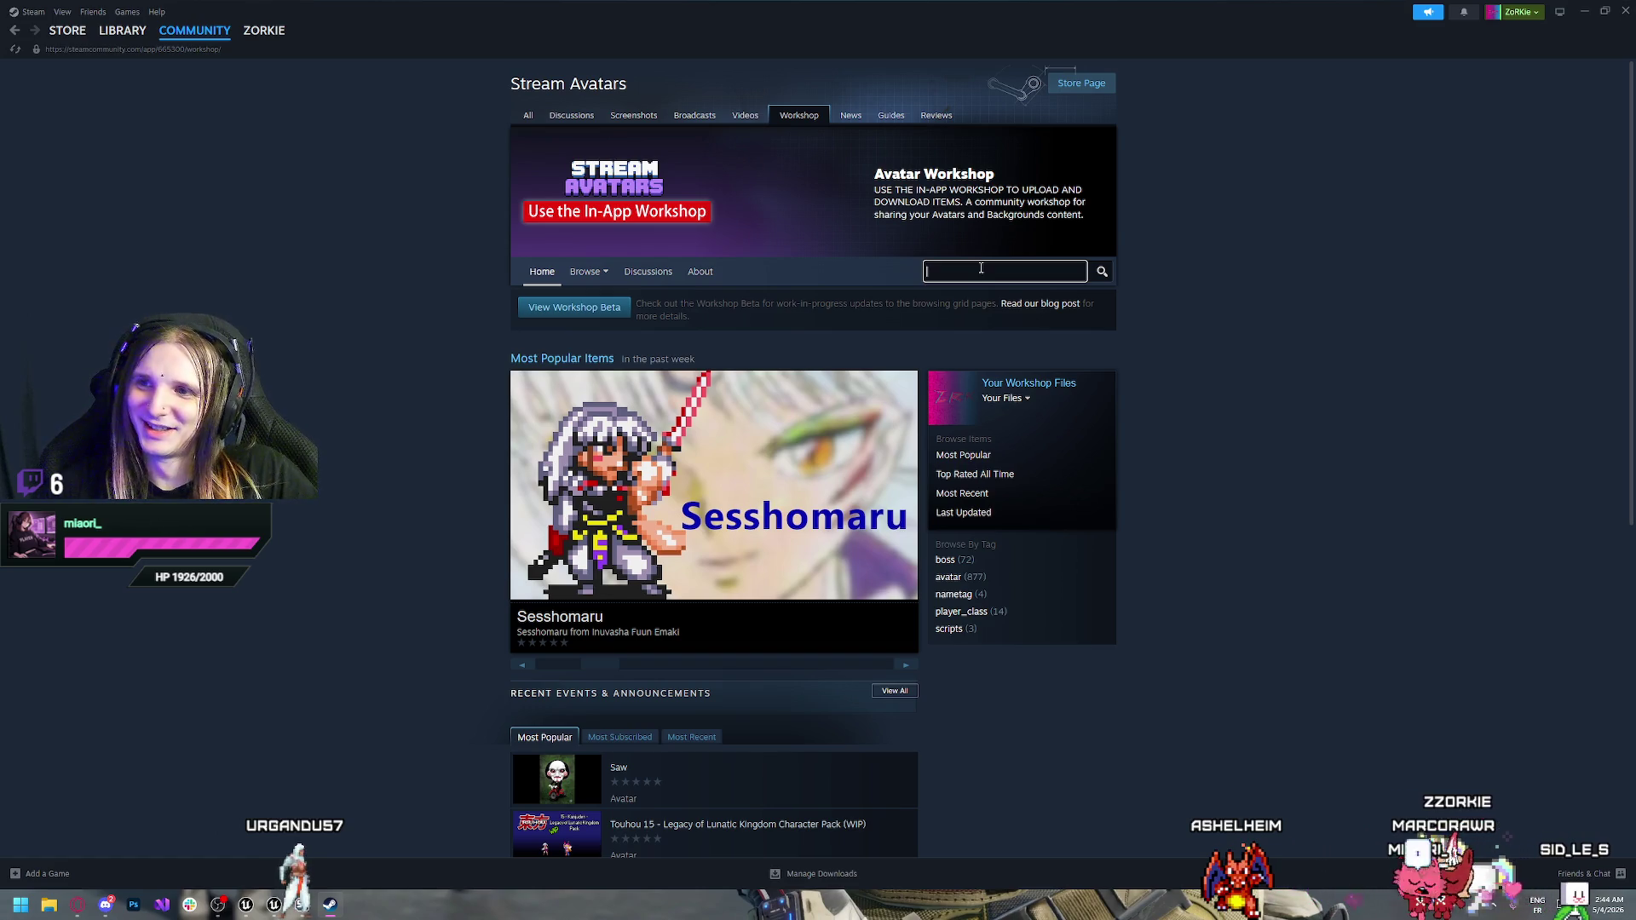
Search the Stream Avatars workshop for 'dragon', then scroll down the results and back to the top
{"action": "type", "text": "dragon"}
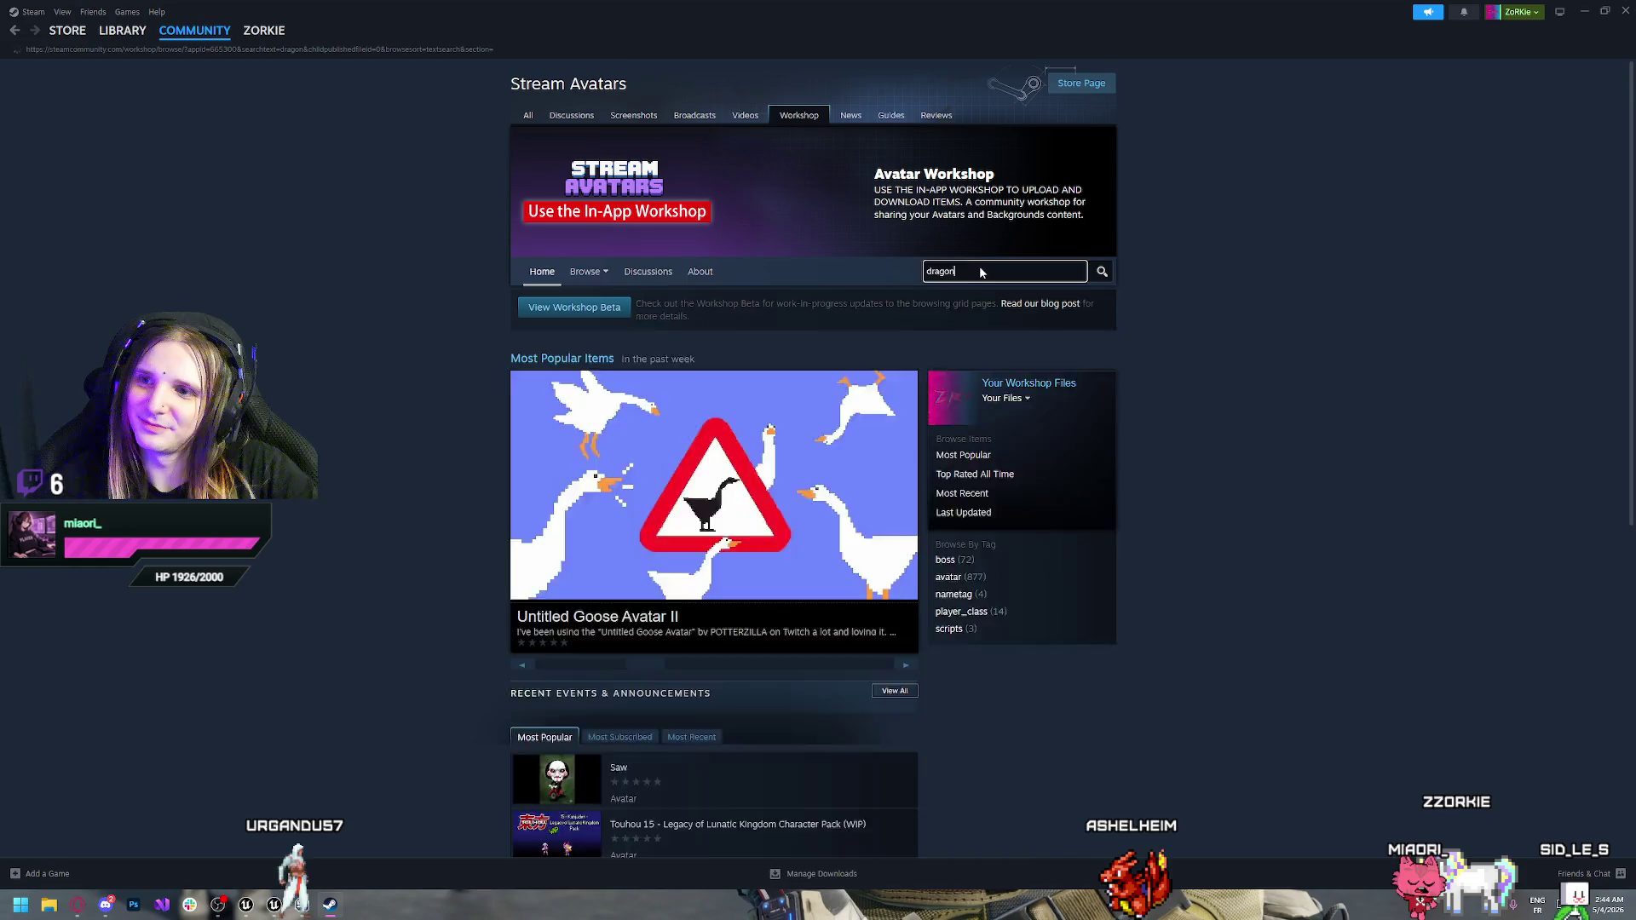
{"action": "key", "text": "Return"}
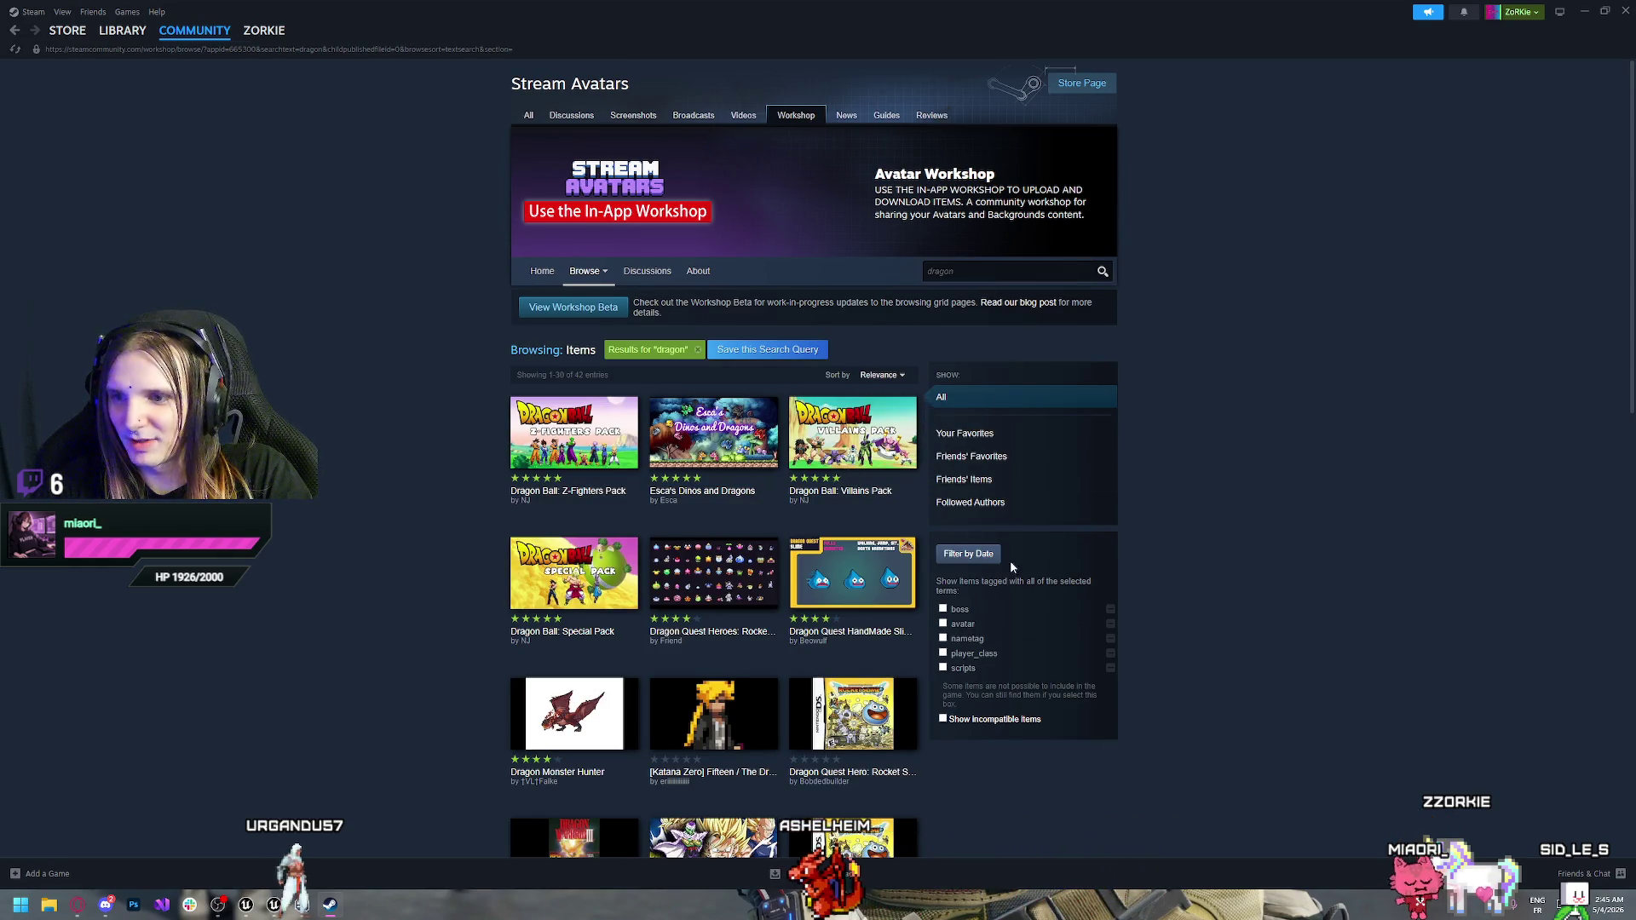
{"action": "scroll", "coordinate": [704, 520], "scroll_direction": "down", "scroll_amount": 1}
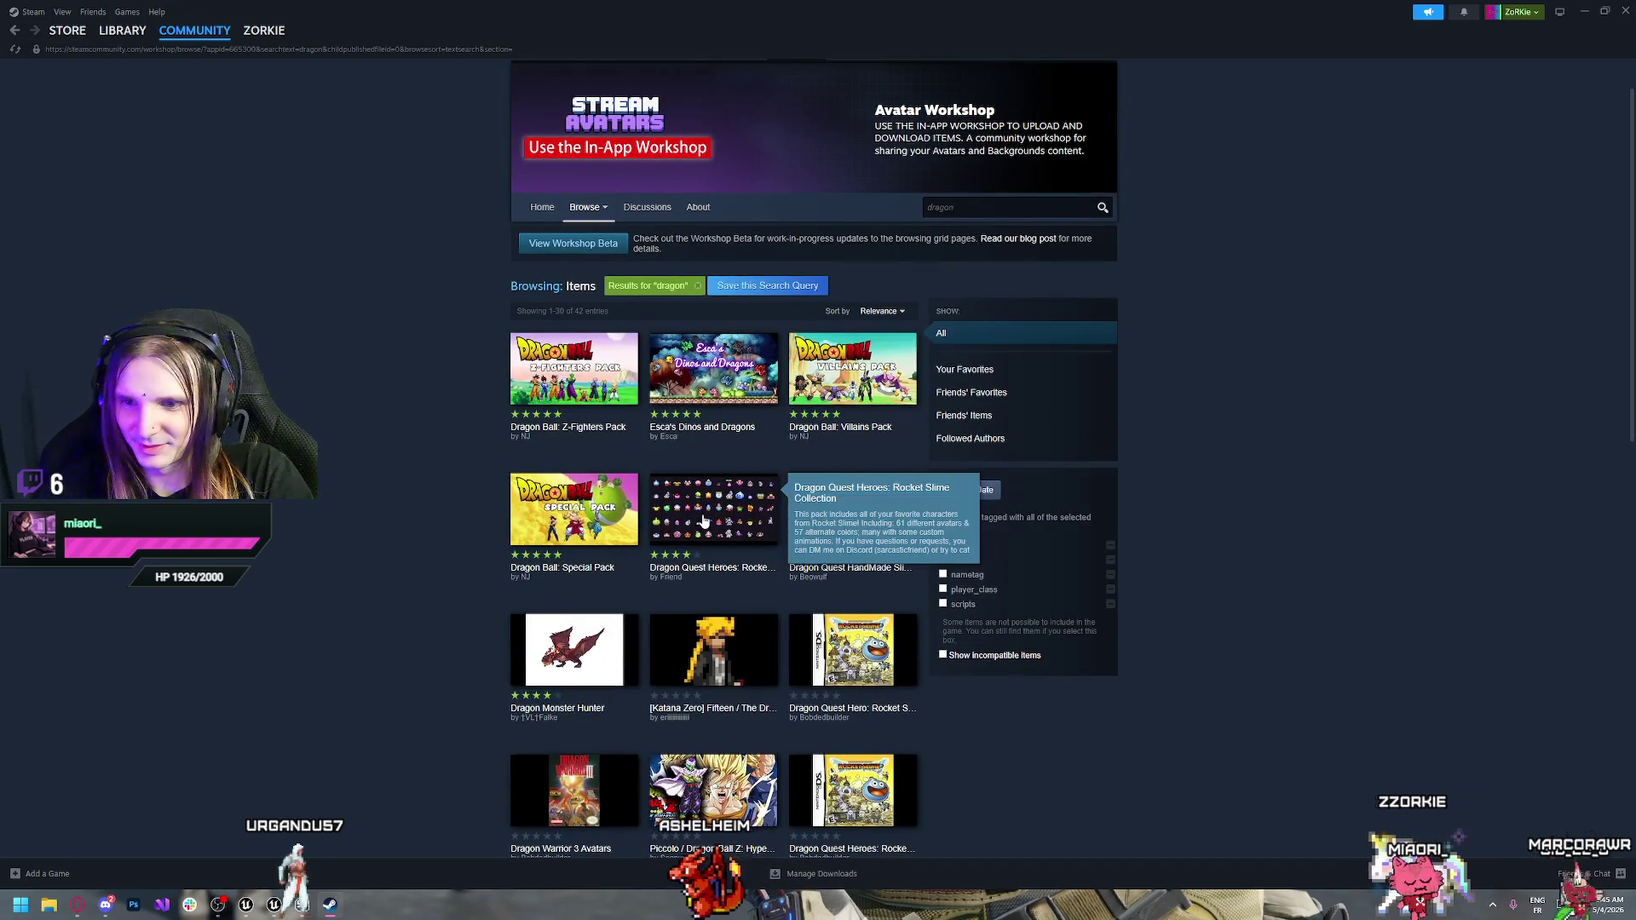
{"action": "scroll", "coordinate": [704, 521], "scroll_direction": "down", "scroll_amount": 2}
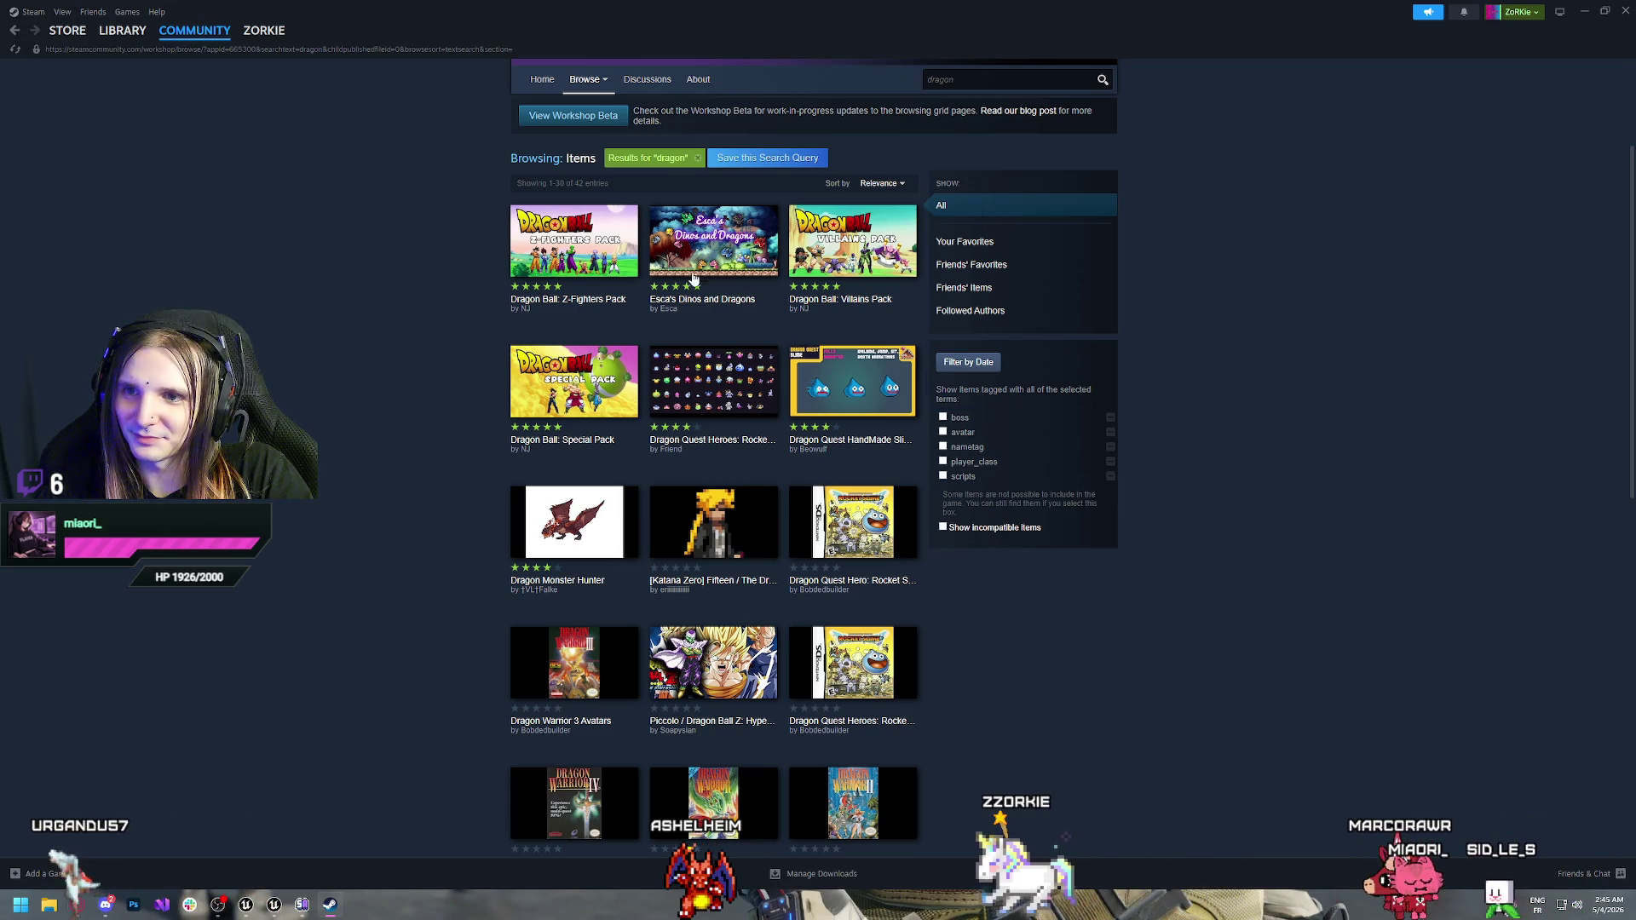
{"action": "scroll", "coordinate": [585, 464], "scroll_direction": "down", "scroll_amount": 2}
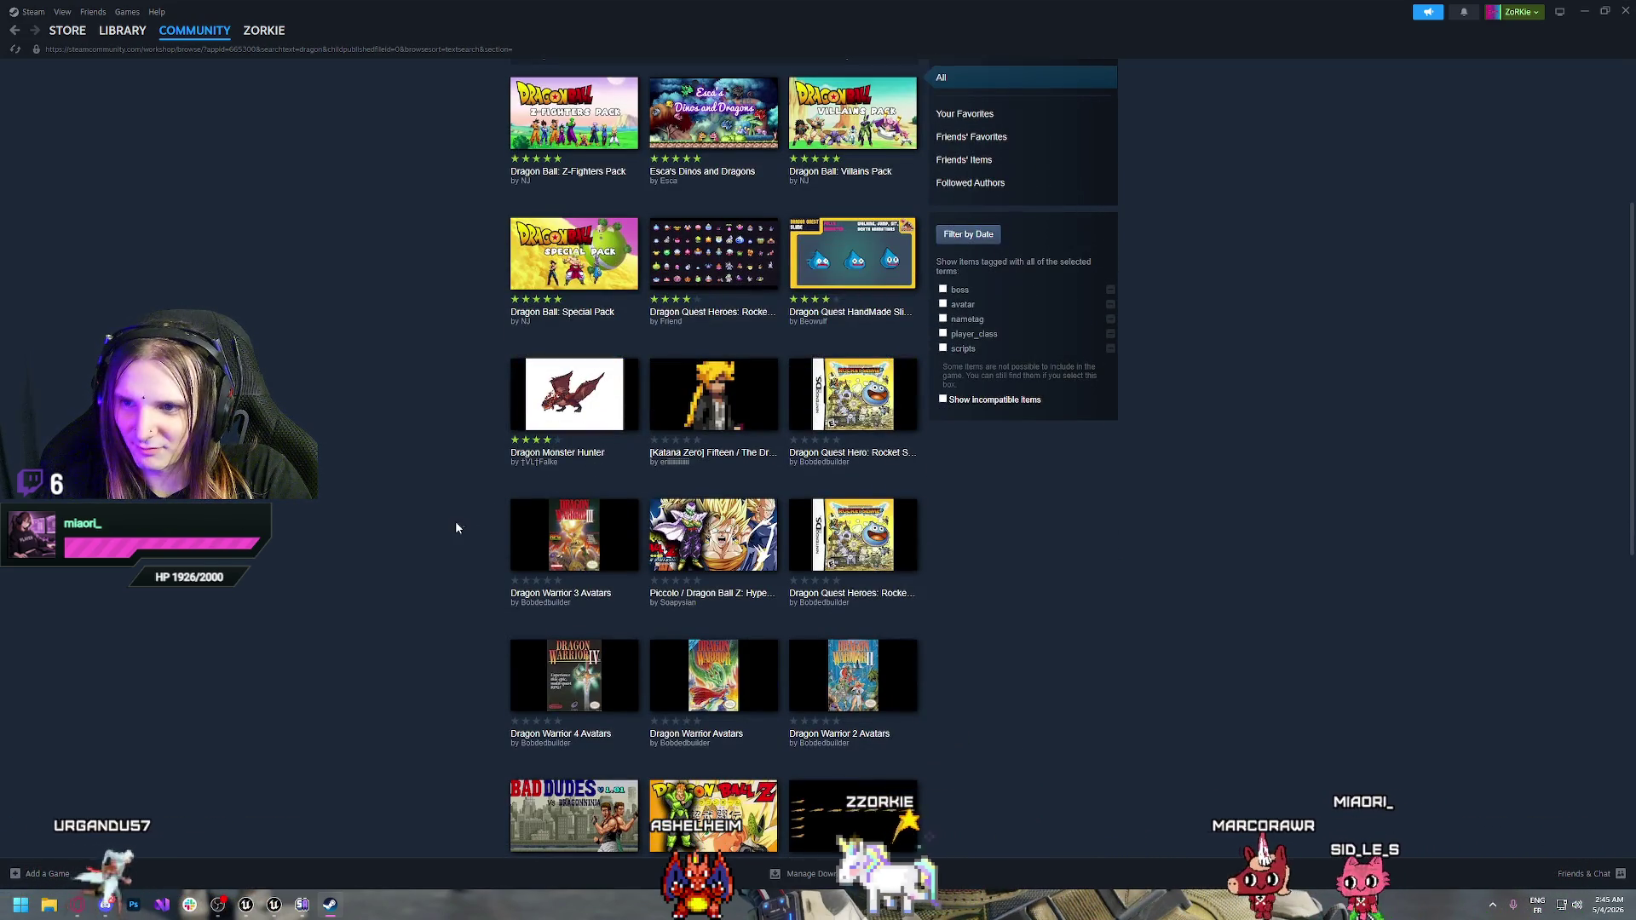
{"action": "scroll", "coordinate": [1015, 569], "scroll_direction": "down", "scroll_amount": 1}
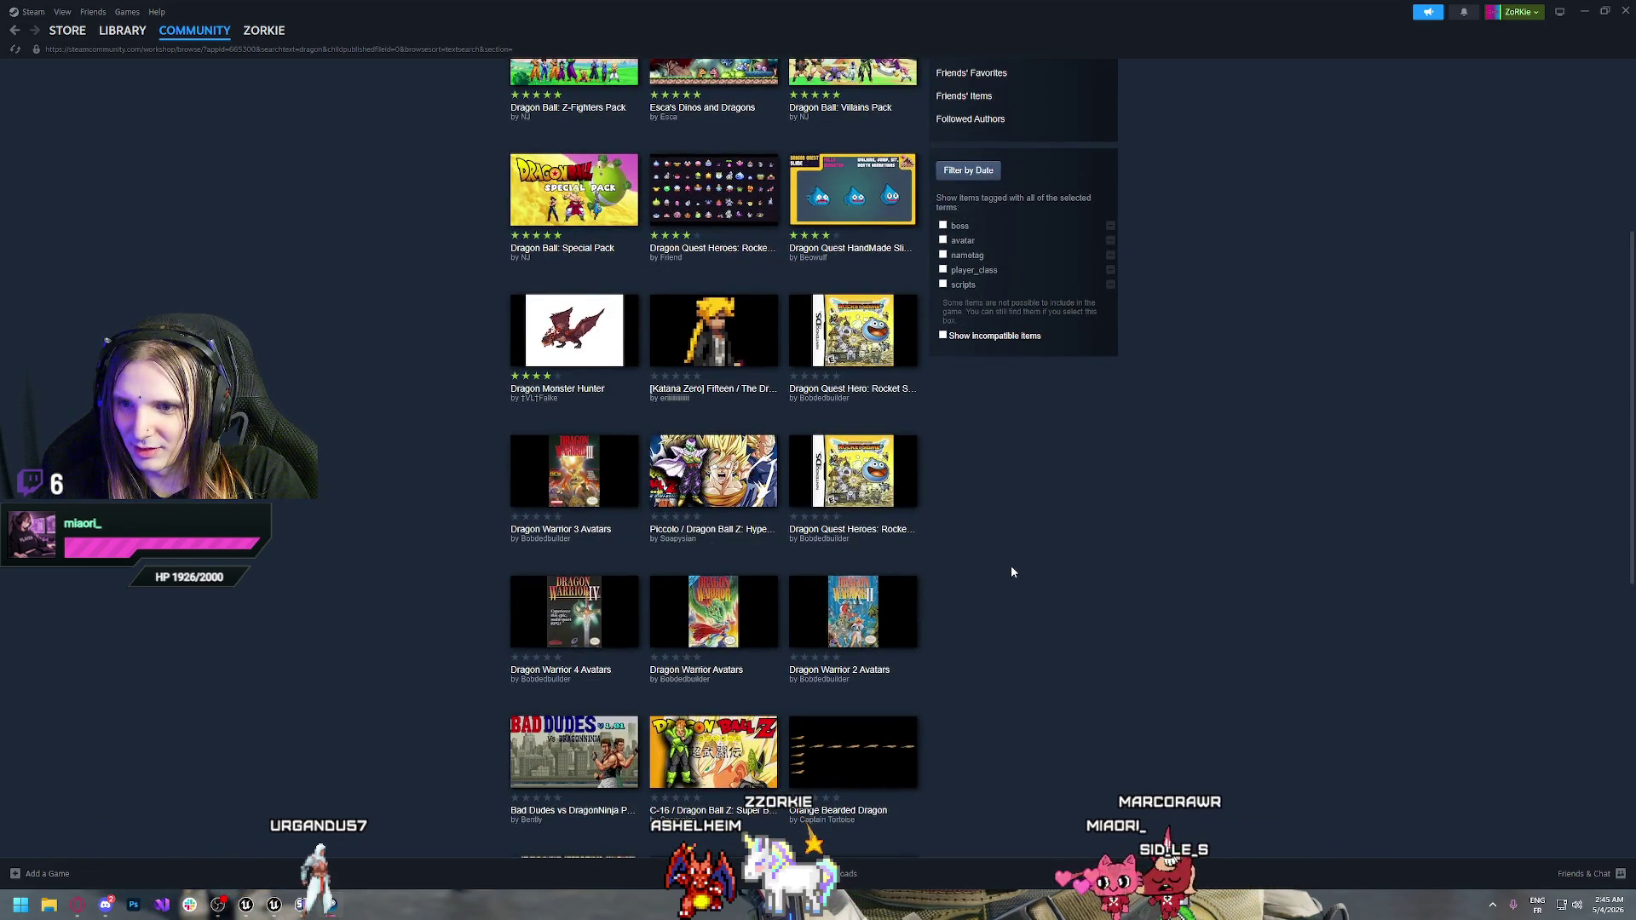
{"action": "scroll", "coordinate": [1013, 572], "scroll_direction": "down", "scroll_amount": 1}
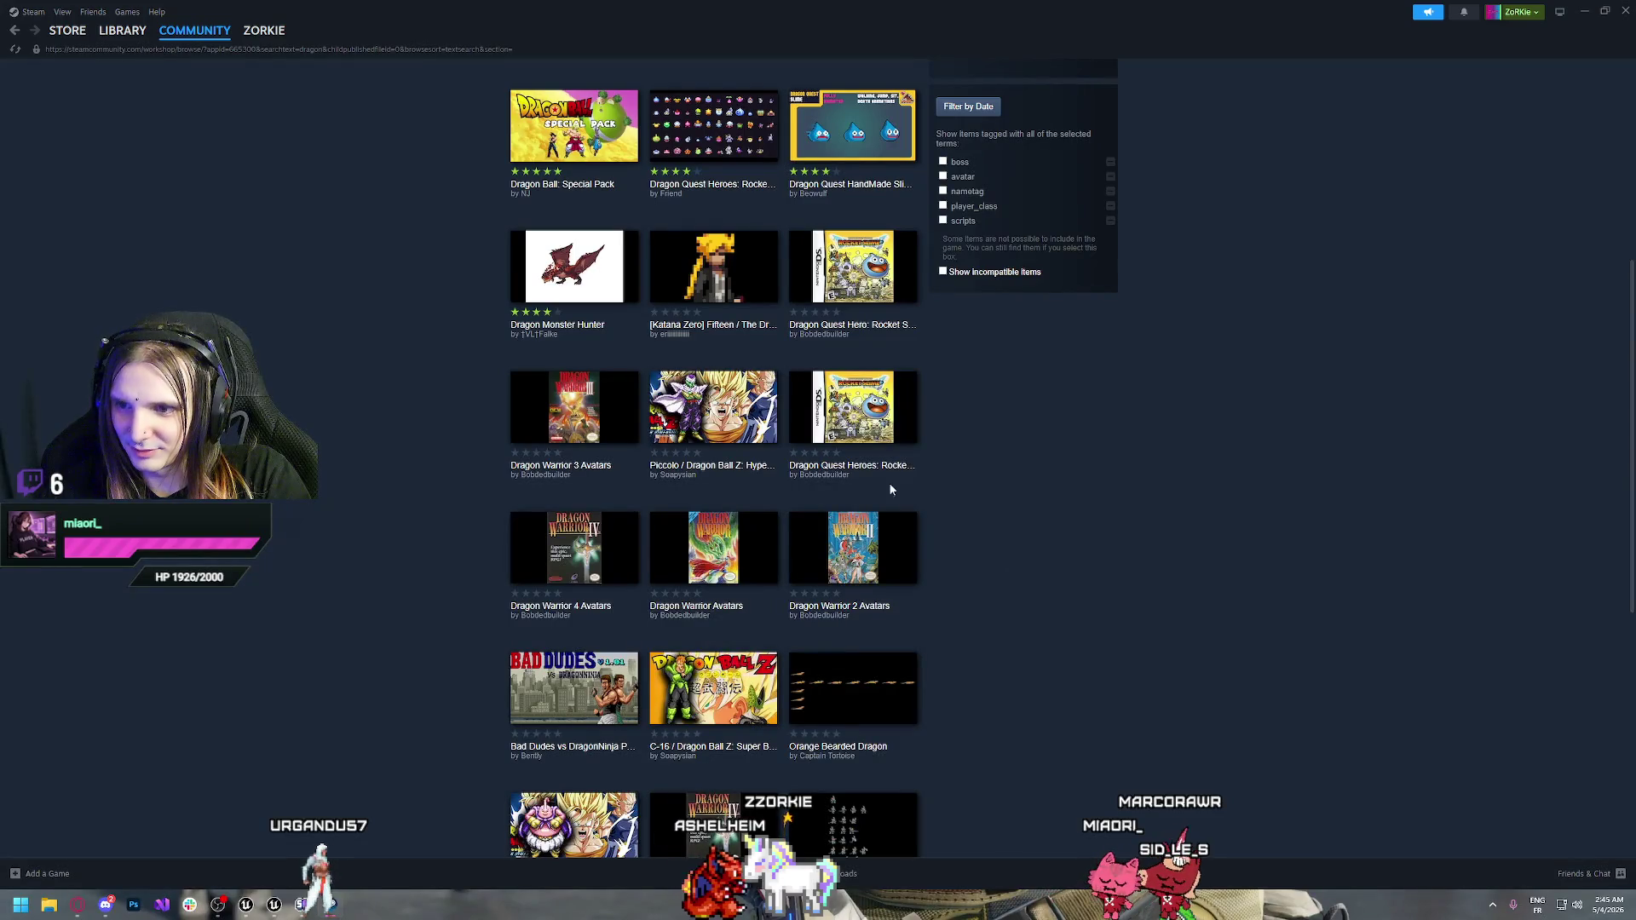
{"action": "scroll", "coordinate": [950, 575], "scroll_direction": "down", "scroll_amount": 2}
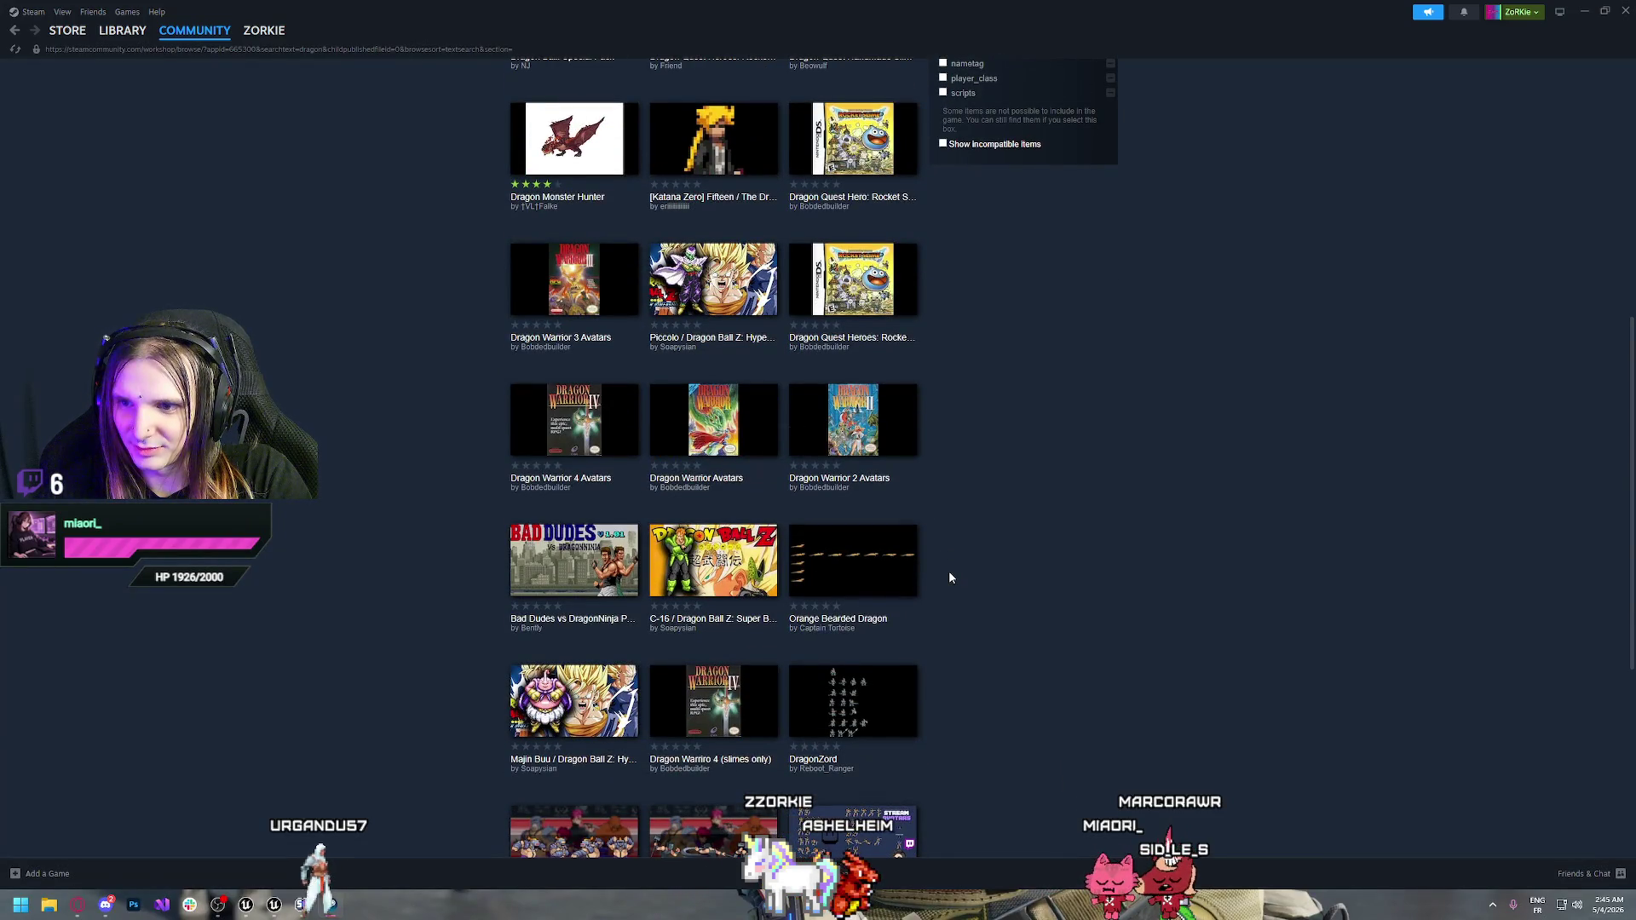
{"action": "scroll", "coordinate": [951, 578], "scroll_direction": "down", "scroll_amount": 2}
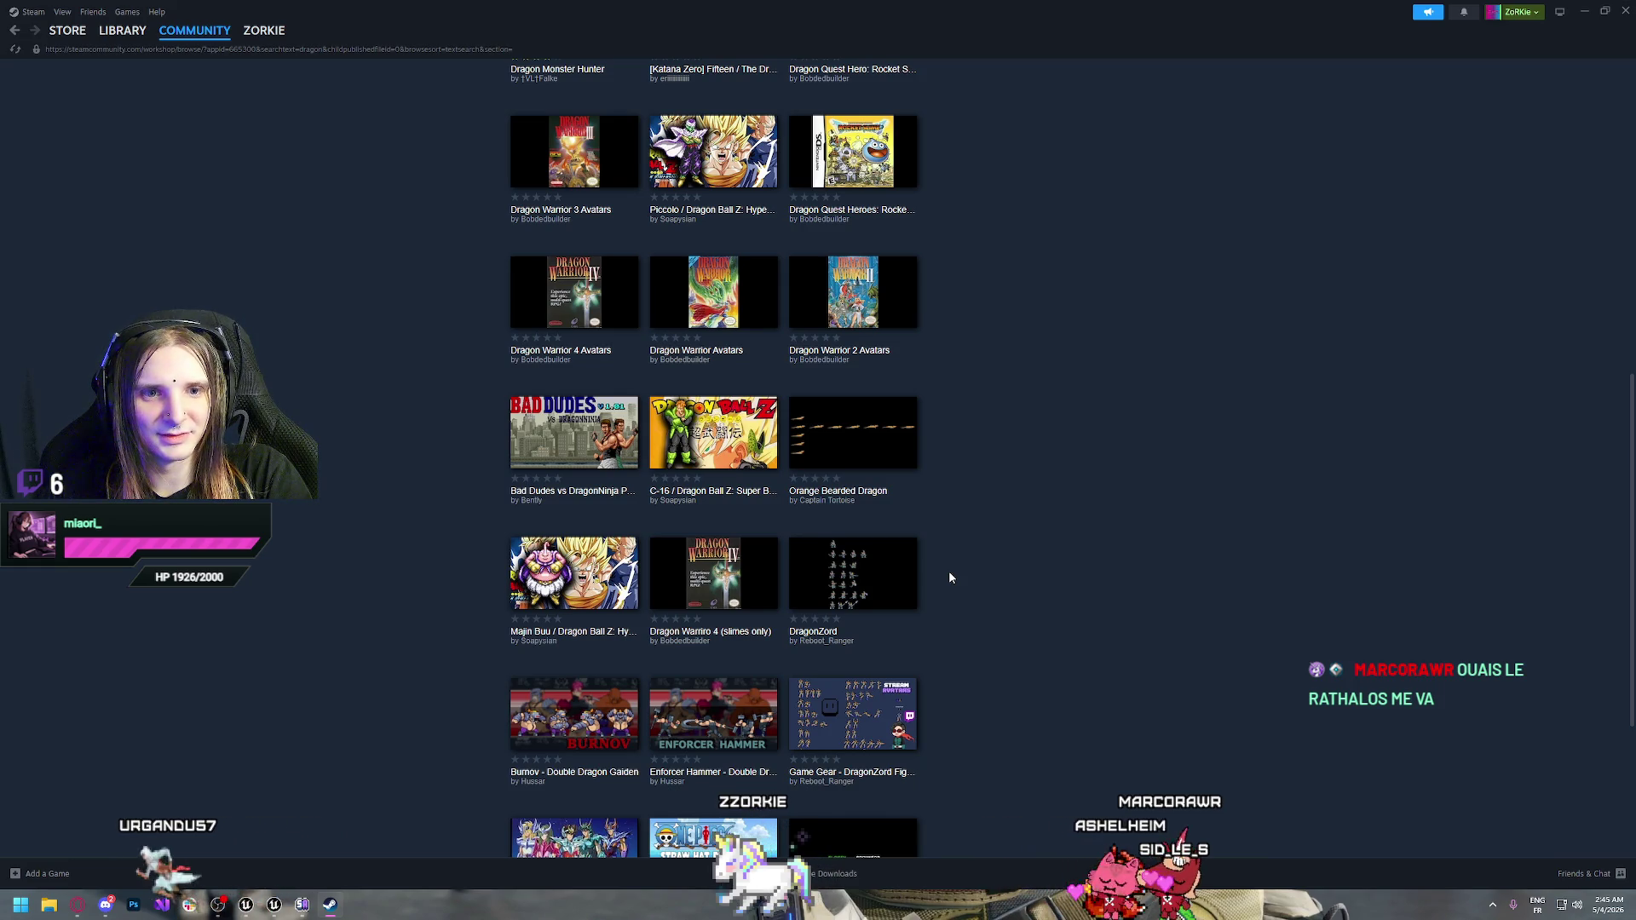
{"action": "scroll", "coordinate": [950, 578], "scroll_direction": "up", "scroll_amount": 5}
{"action": "scroll", "coordinate": [951, 577], "scroll_direction": "up", "scroll_amount": 1}
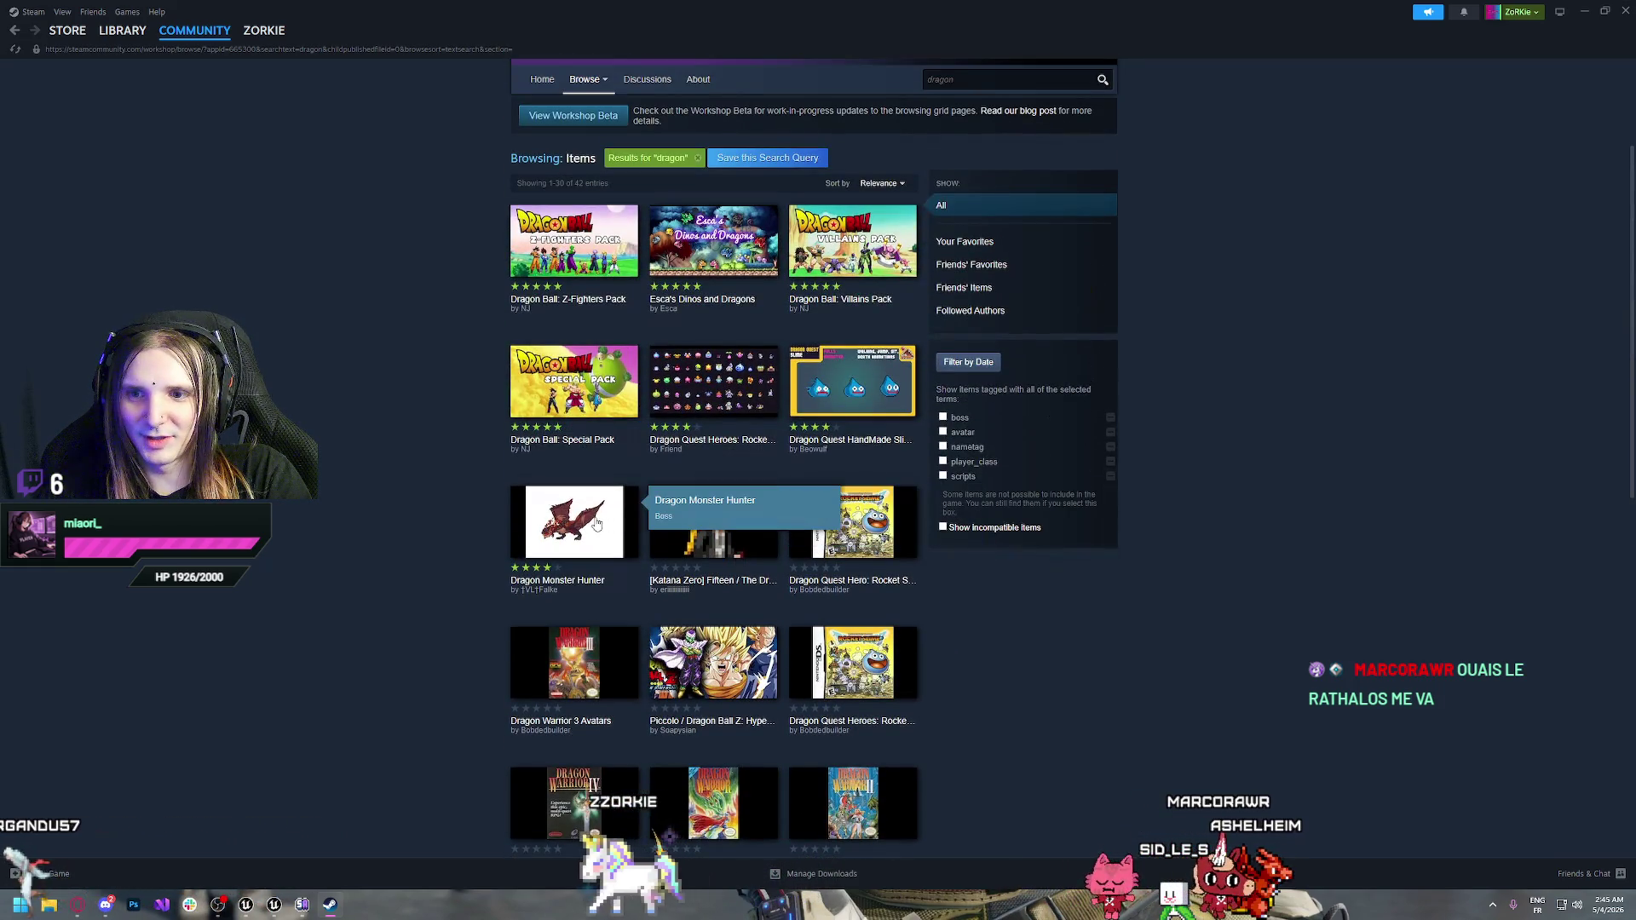
View the Dragon Monster Hunter item page, then return to the dragon results
{"action": "left_click", "coordinate": [571, 531]}
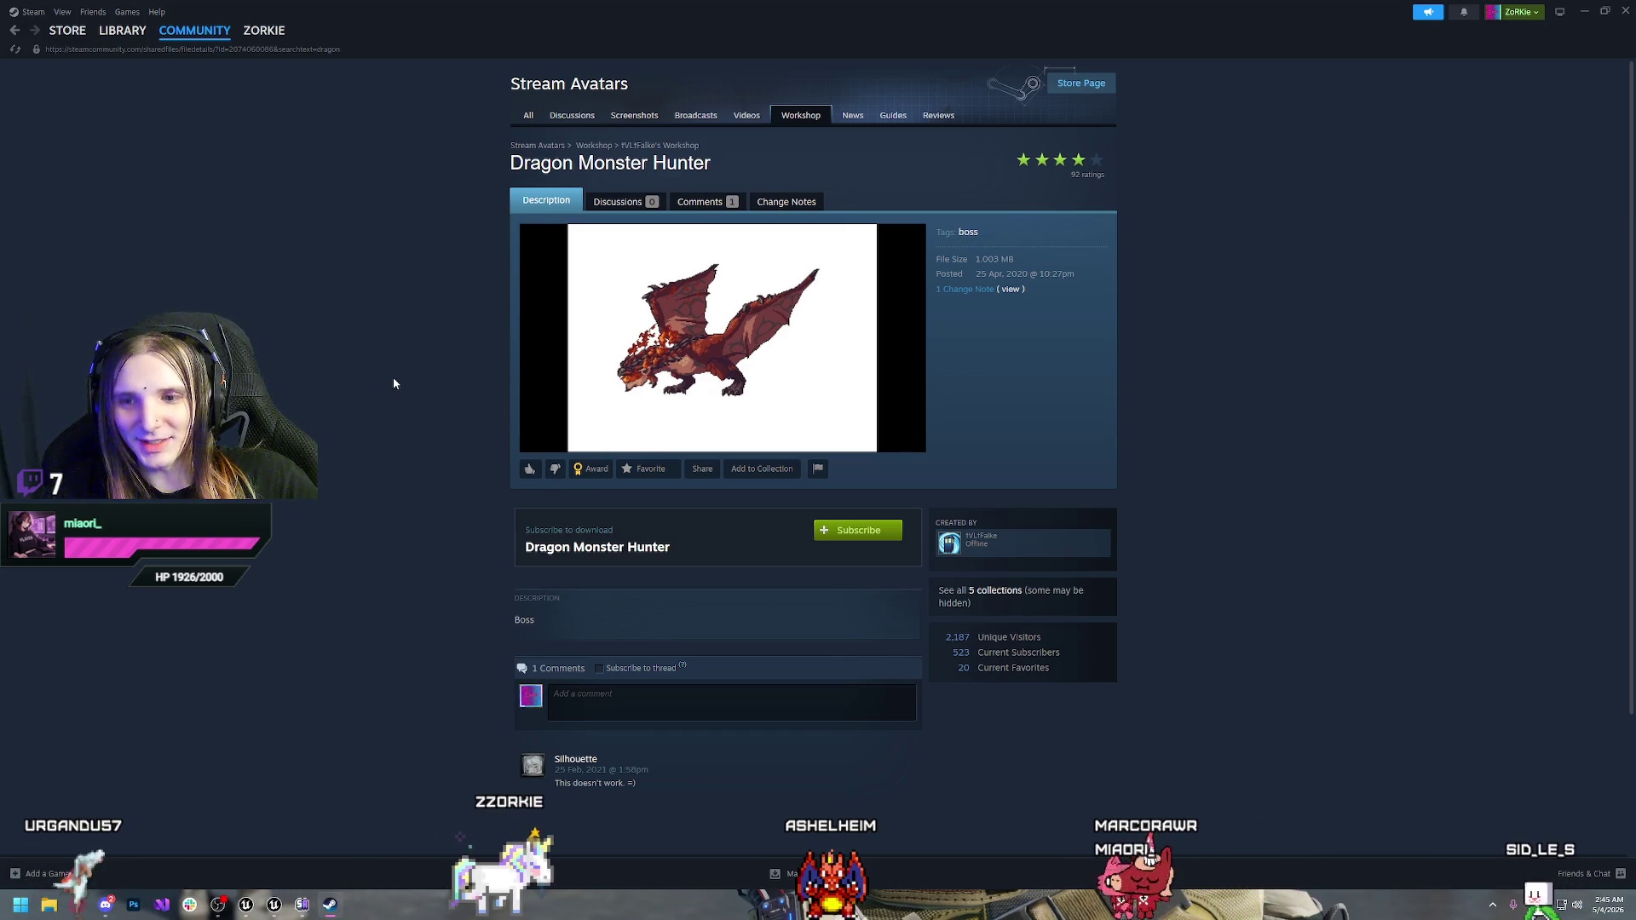
{"action": "key", "text": "alt+Left"}
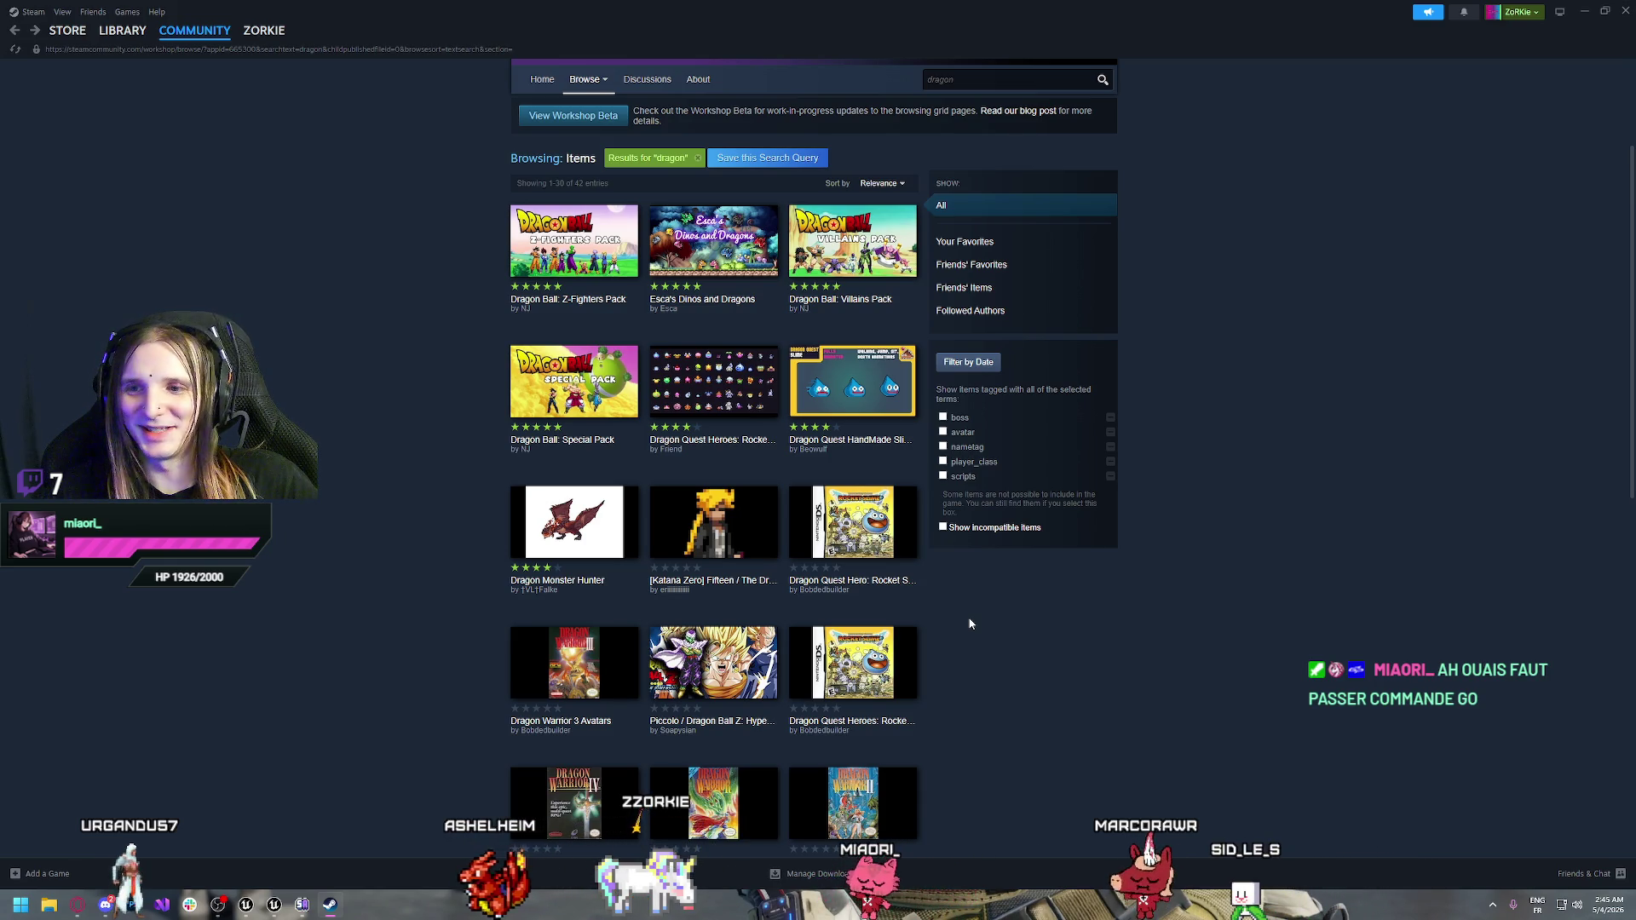
Scroll to the last items on the first page of dragon results
{"action": "scroll", "coordinate": [1074, 618], "scroll_direction": "down", "scroll_amount": 6}
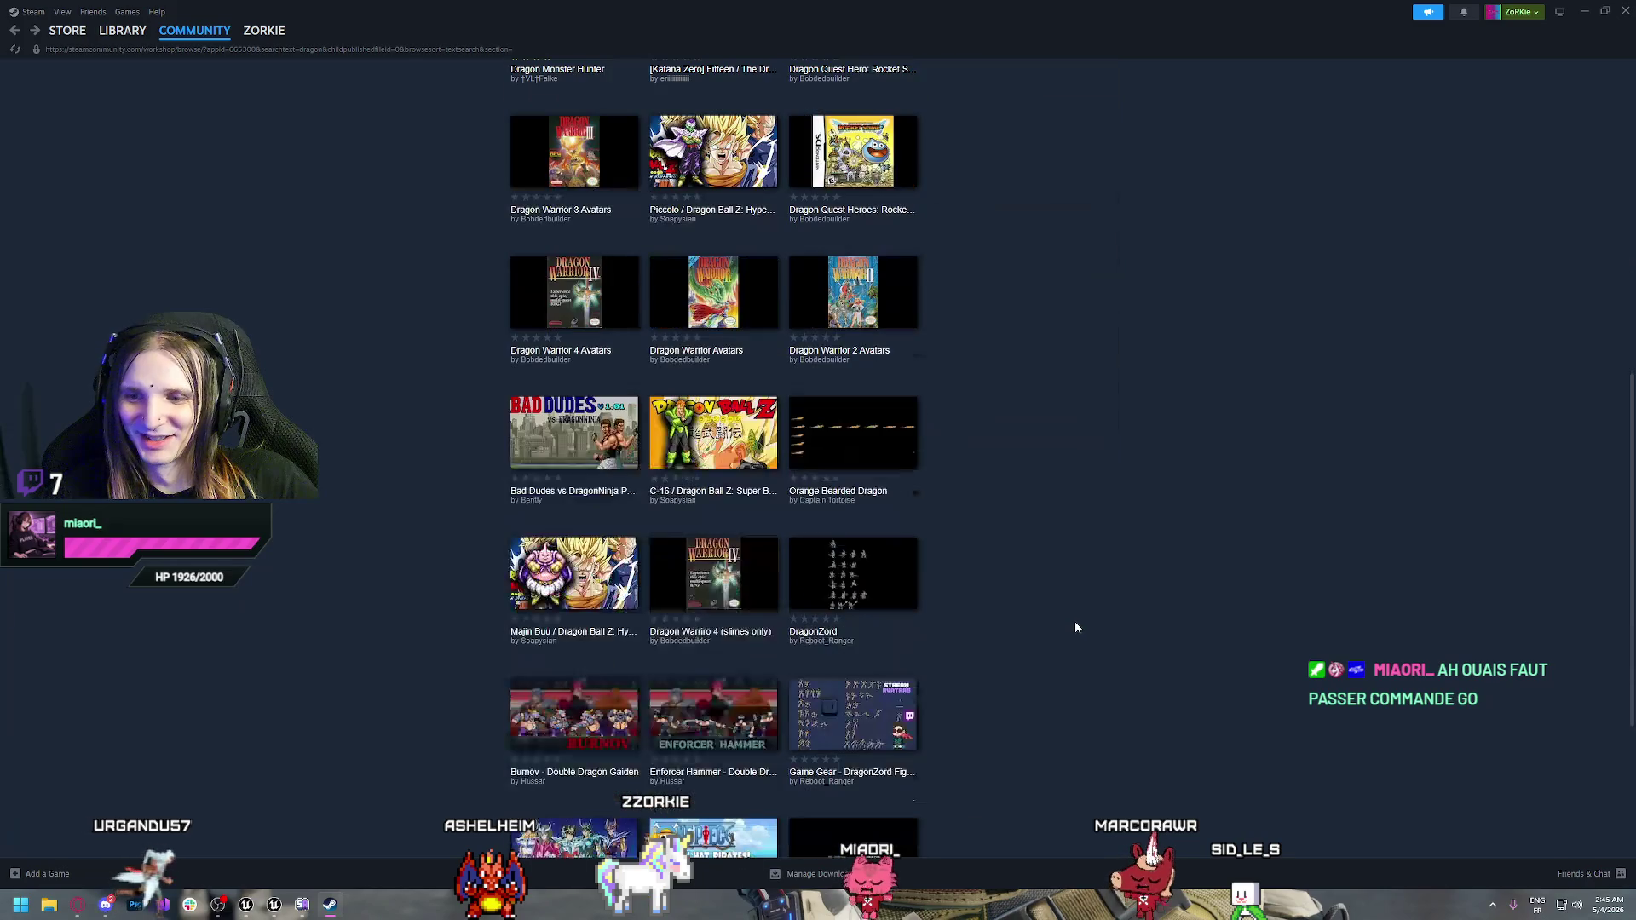
{"action": "scroll", "coordinate": [1075, 628], "scroll_direction": "down", "scroll_amount": 3}
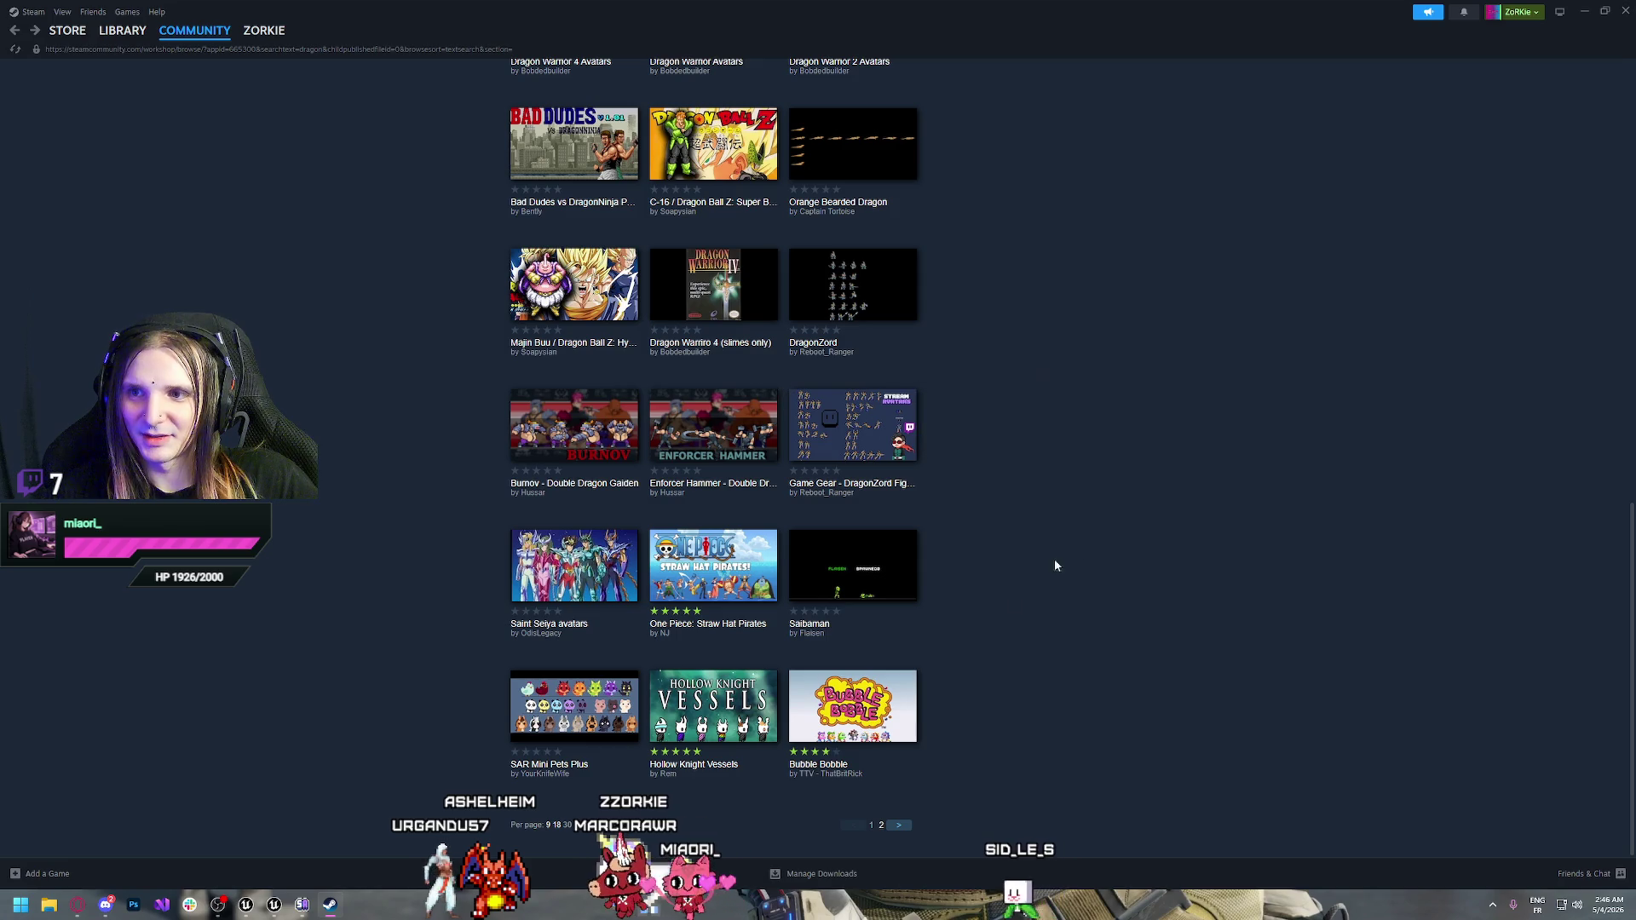
{"action": "left_click", "coordinate": [856, 294]}
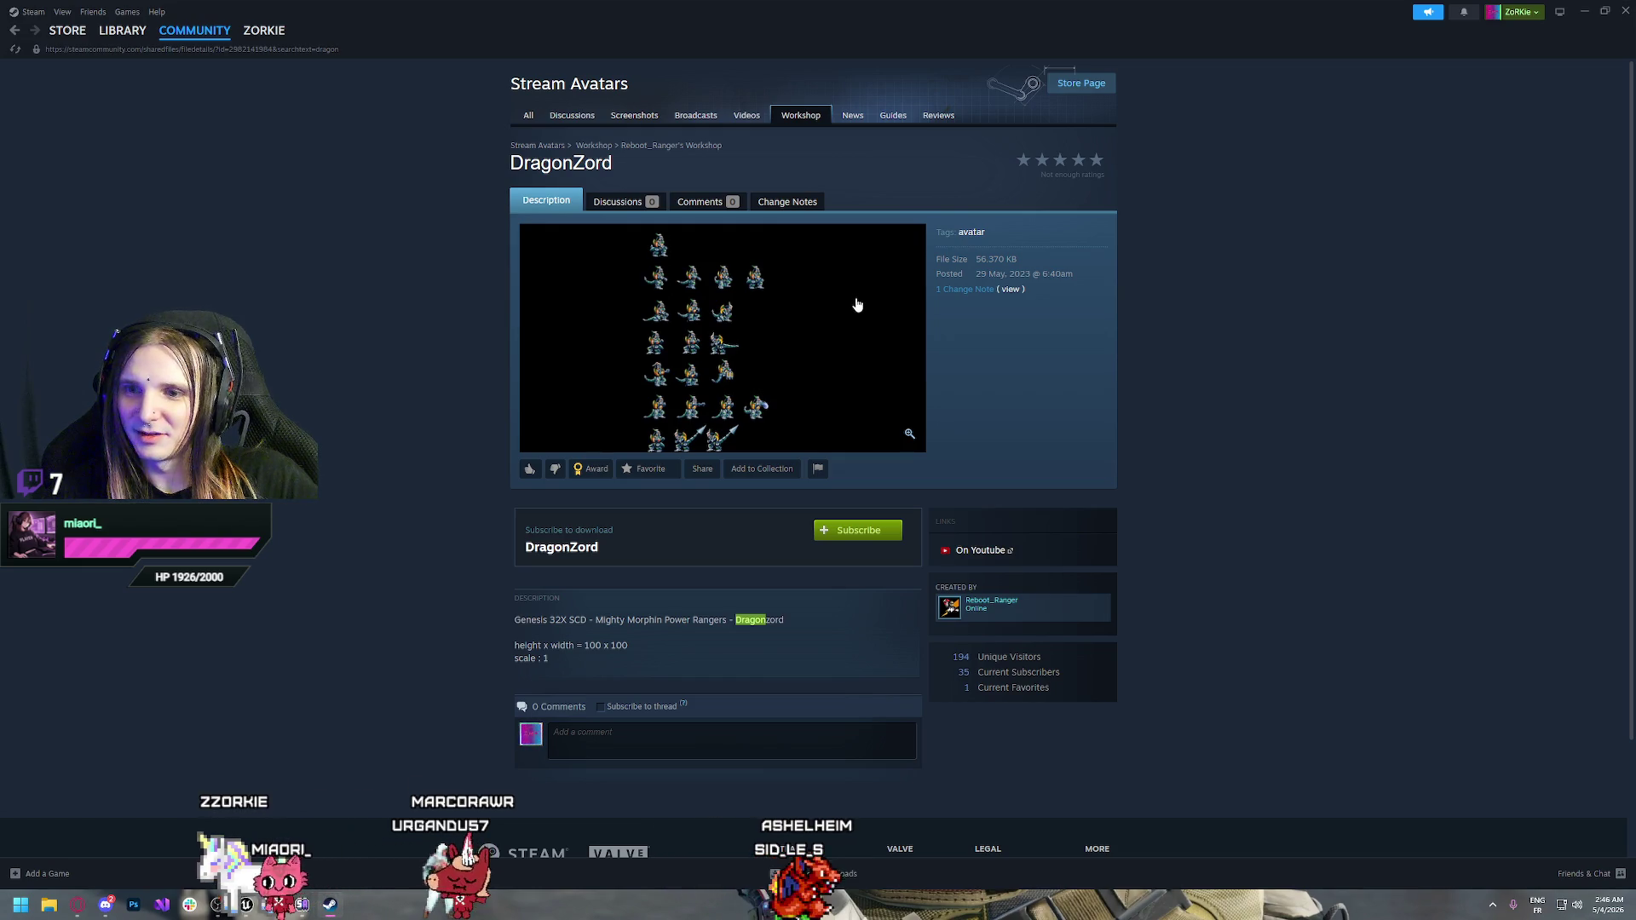
{"action": "left_click", "coordinate": [701, 377]}
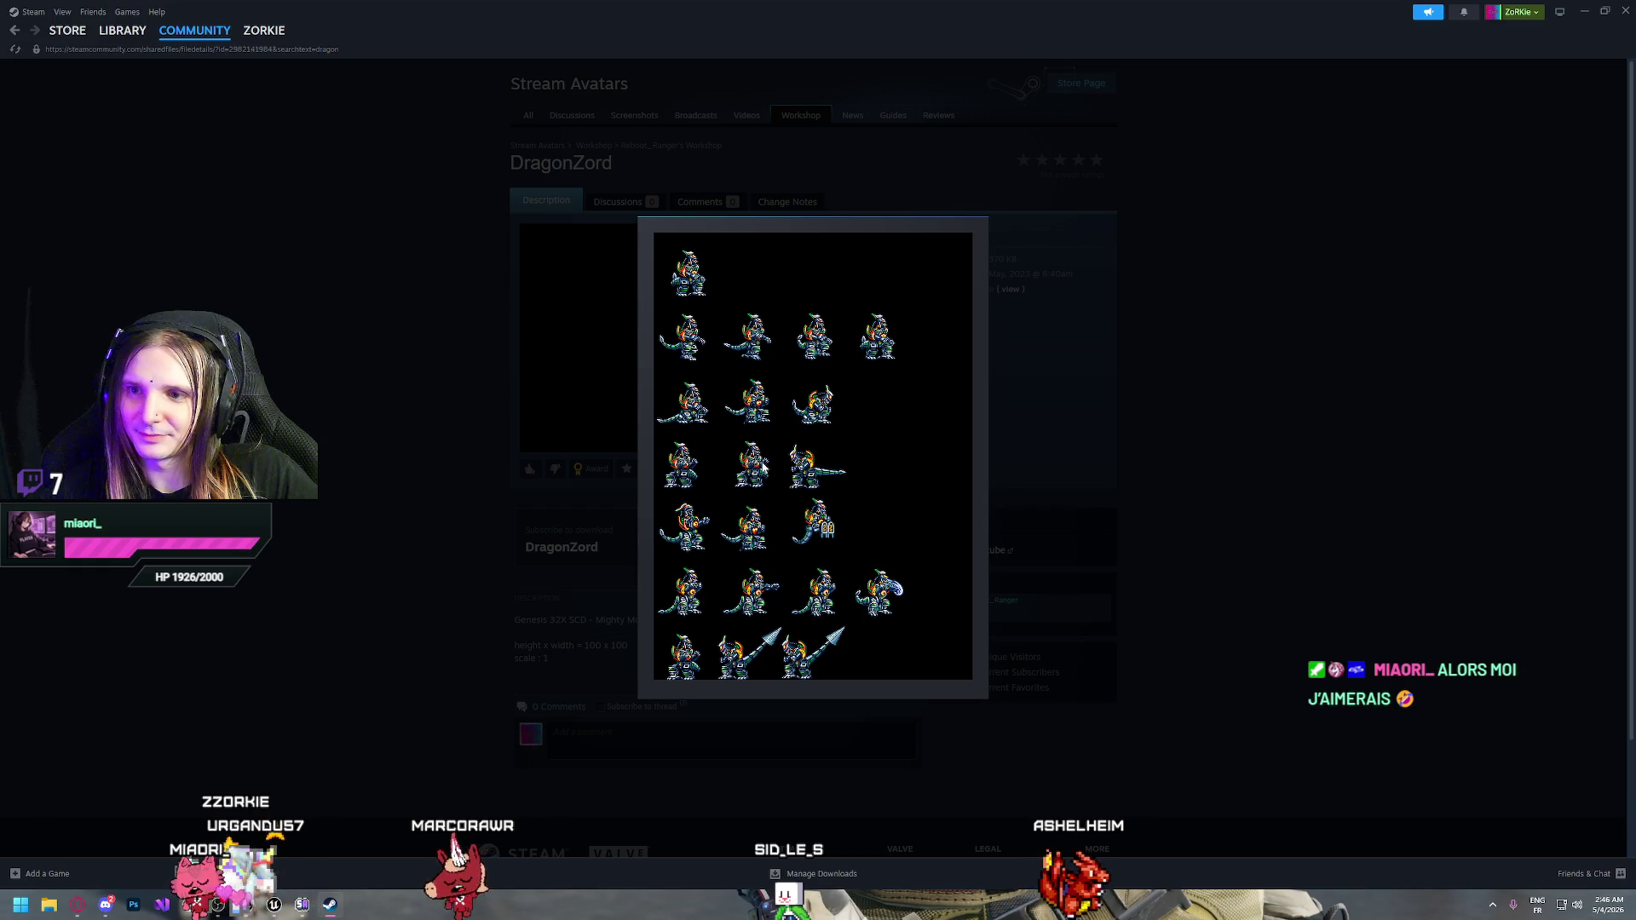
{"action": "left_click", "coordinate": [1229, 409]}
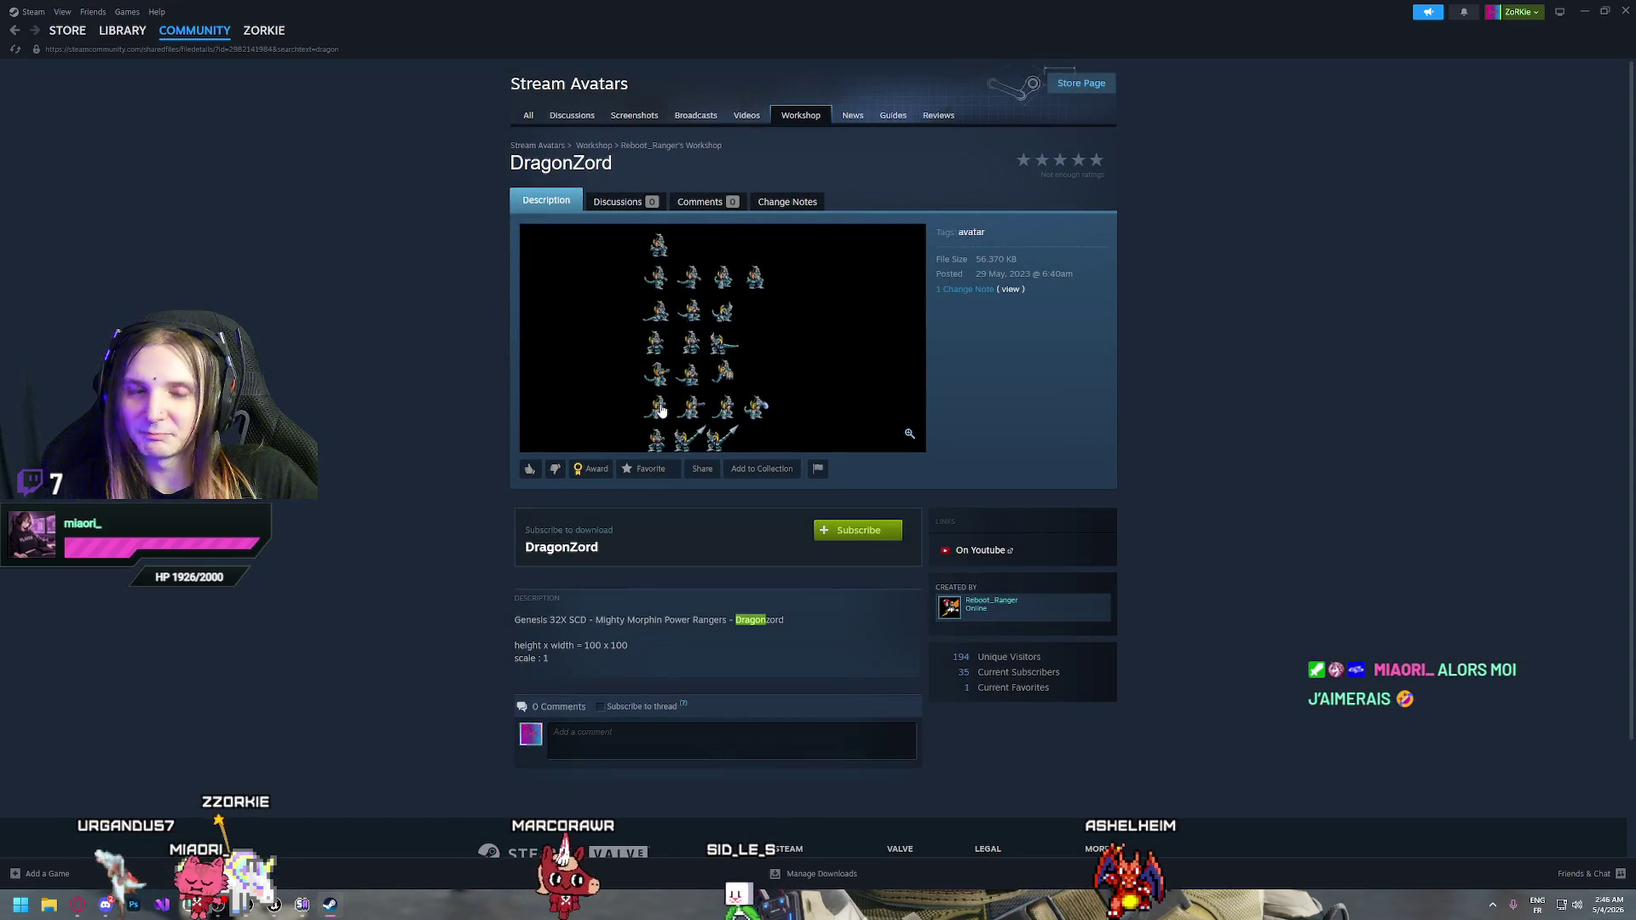
{"action": "key", "text": "alt+Left"}
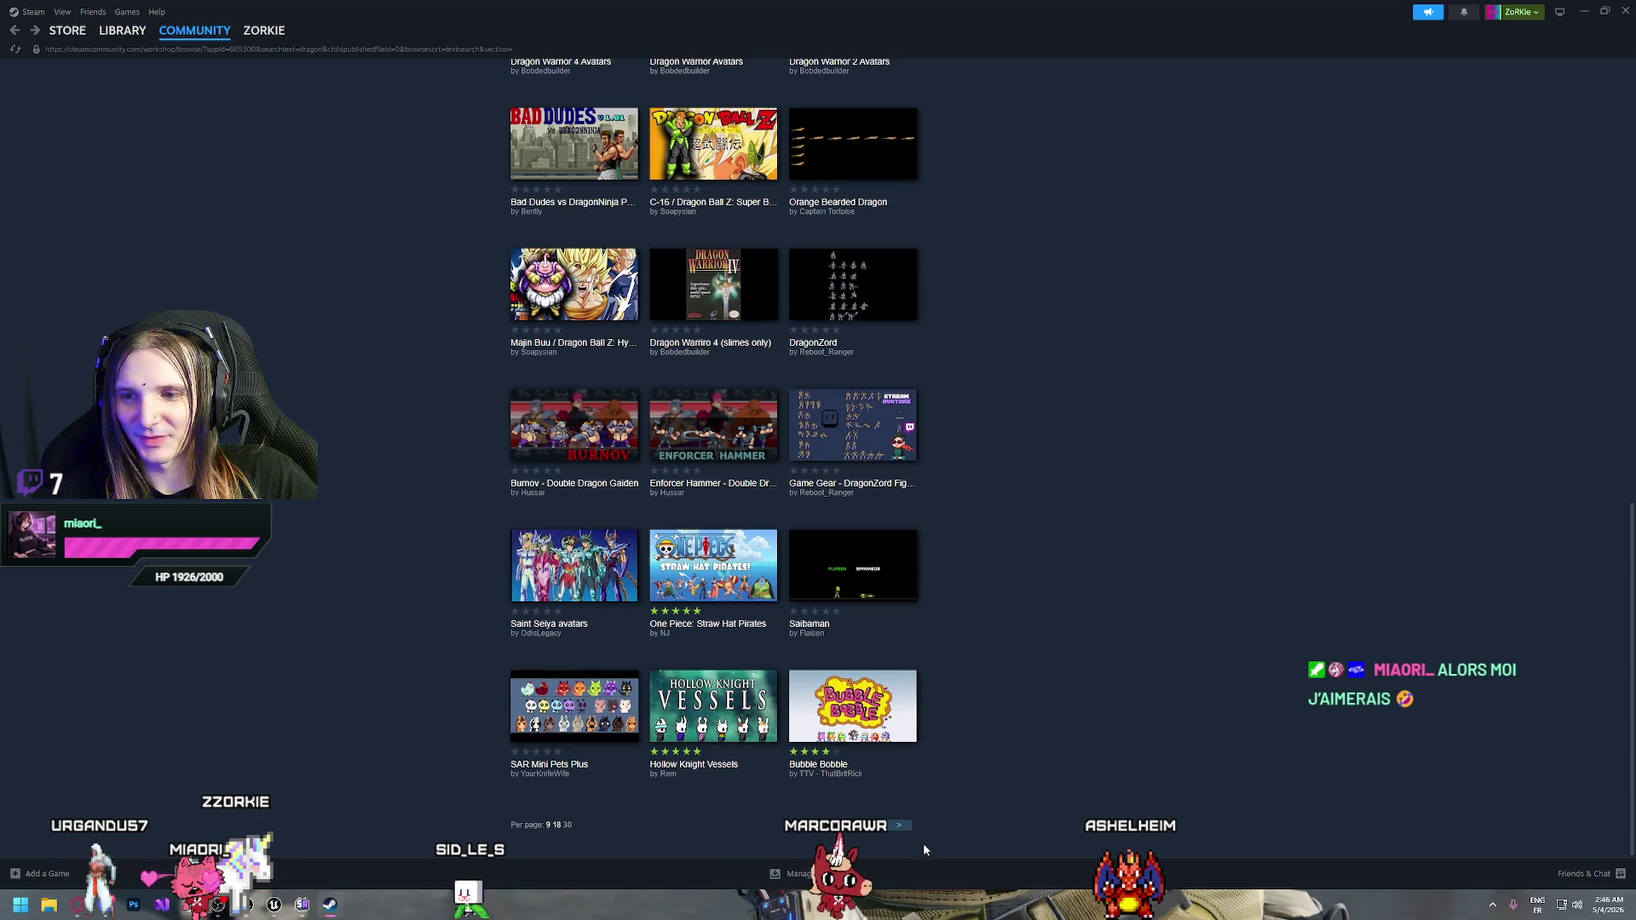
{"action": "left_click", "coordinate": [902, 827]}
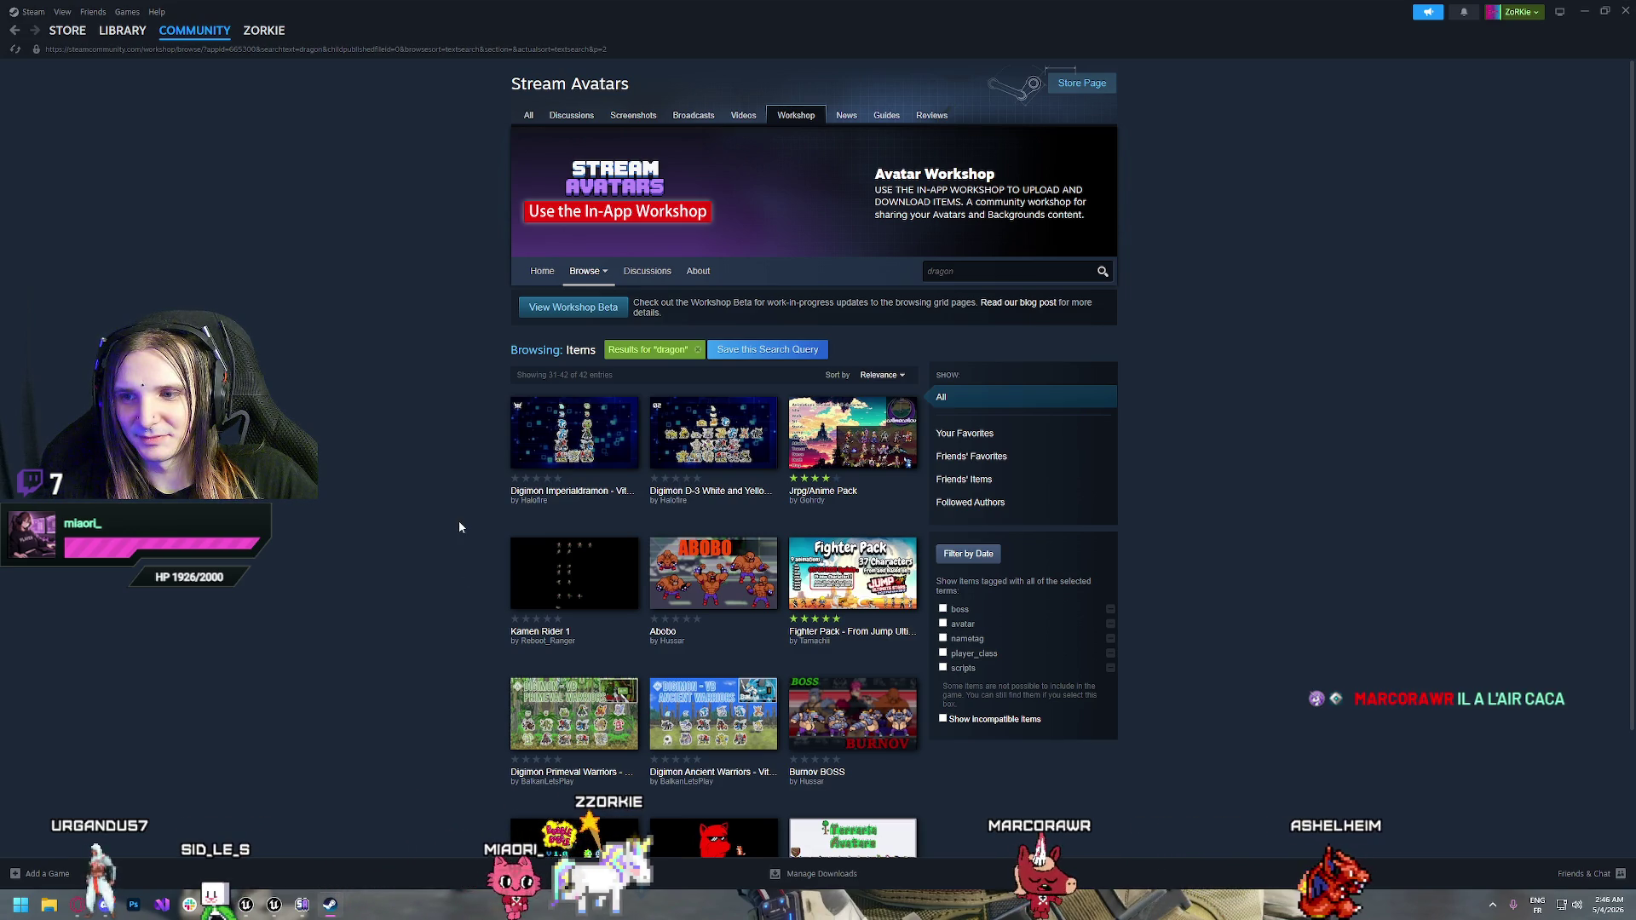
{"action": "scroll", "coordinate": [467, 523], "scroll_direction": "down", "scroll_amount": 3}
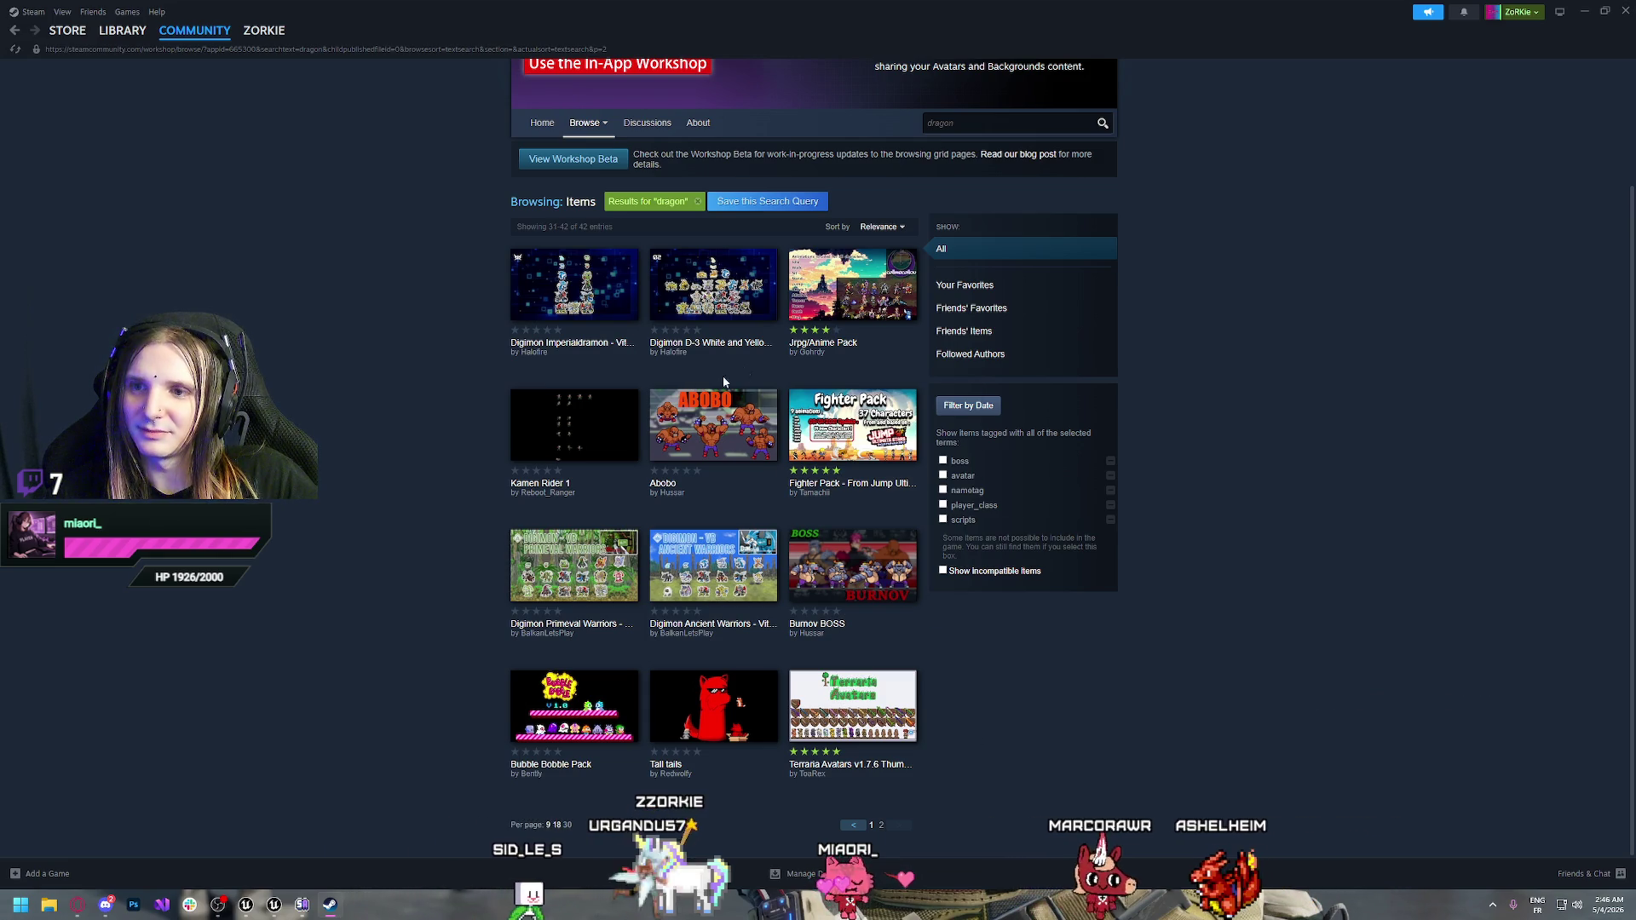
{"action": "mouse_move", "coordinate": [571, 305]}
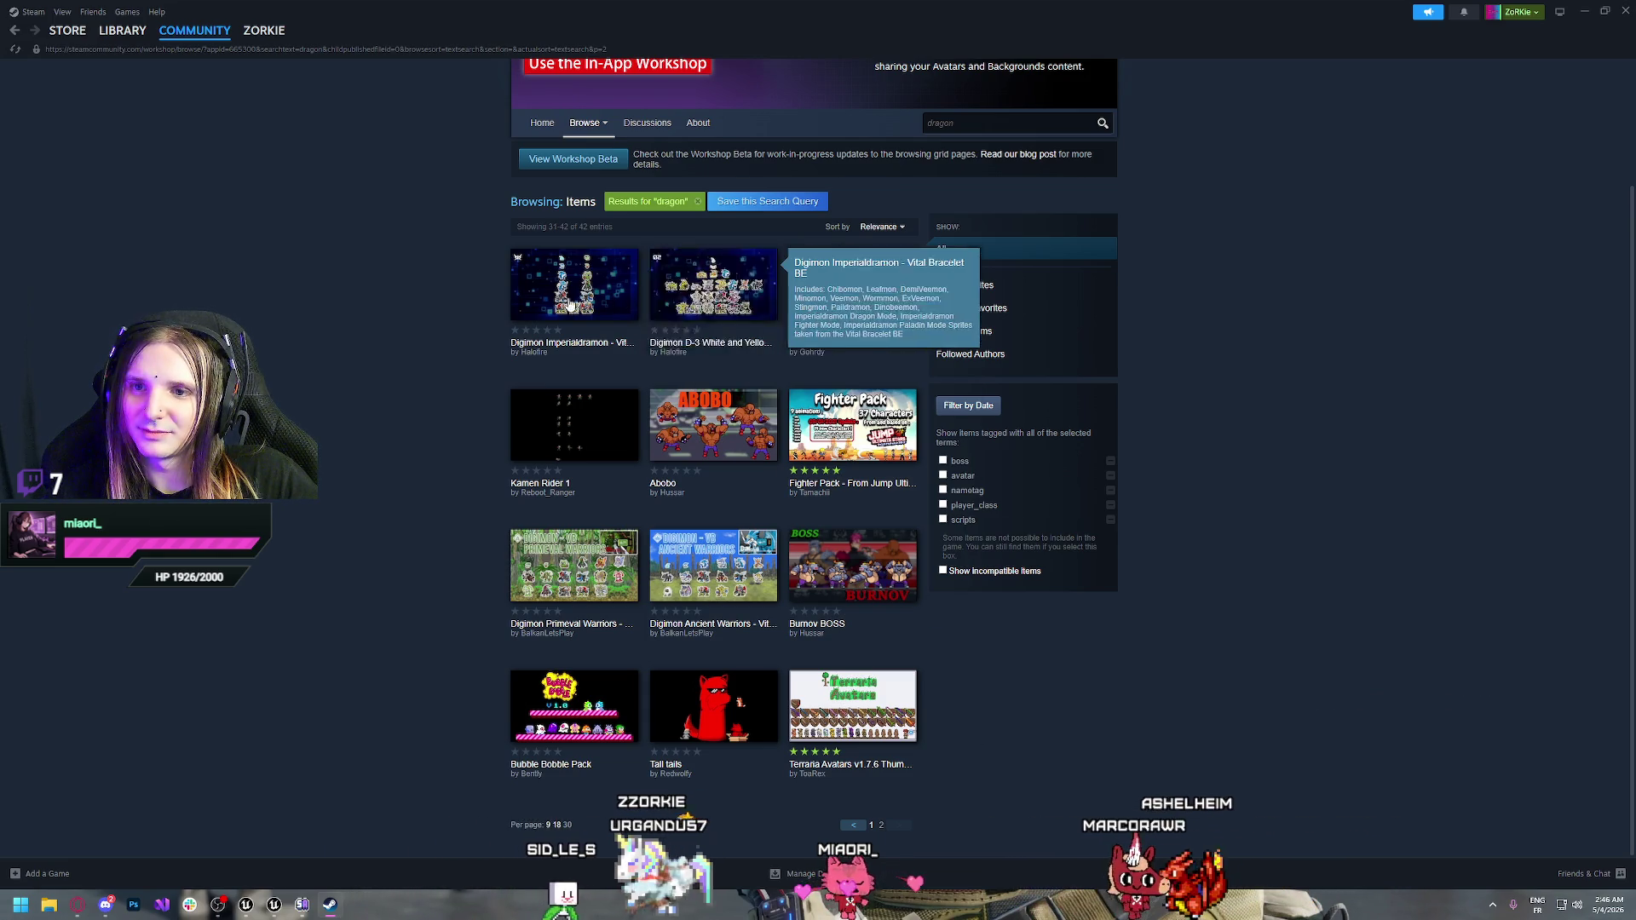
{"action": "left_click", "coordinate": [853, 826]}
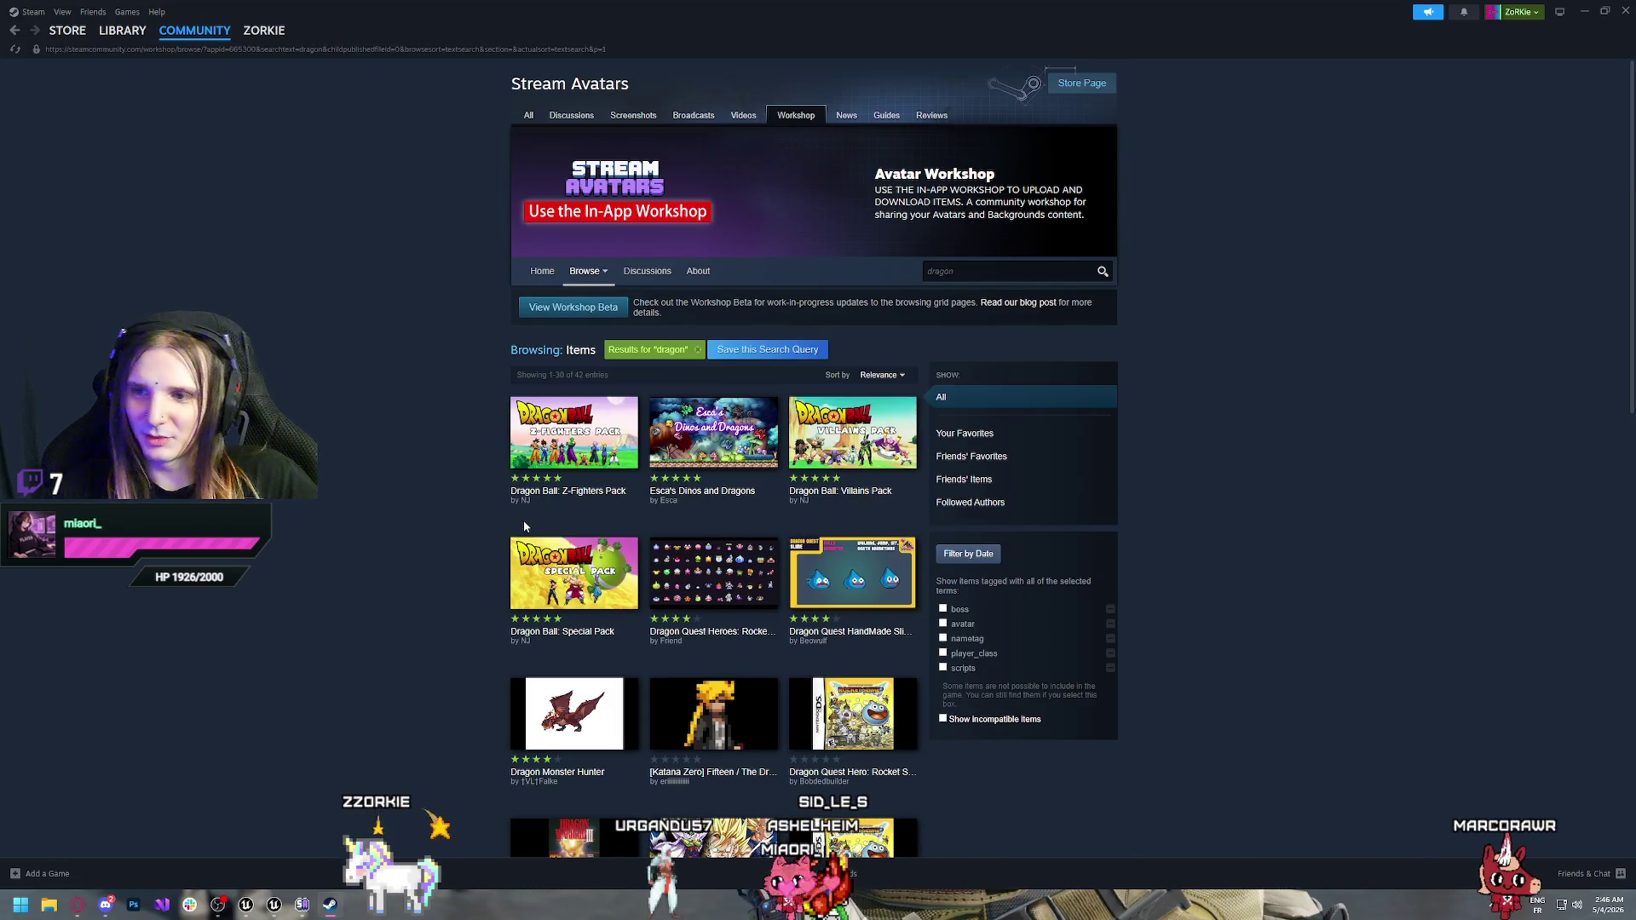
{"action": "scroll", "coordinate": [451, 518], "scroll_direction": "down", "scroll_amount": 2}
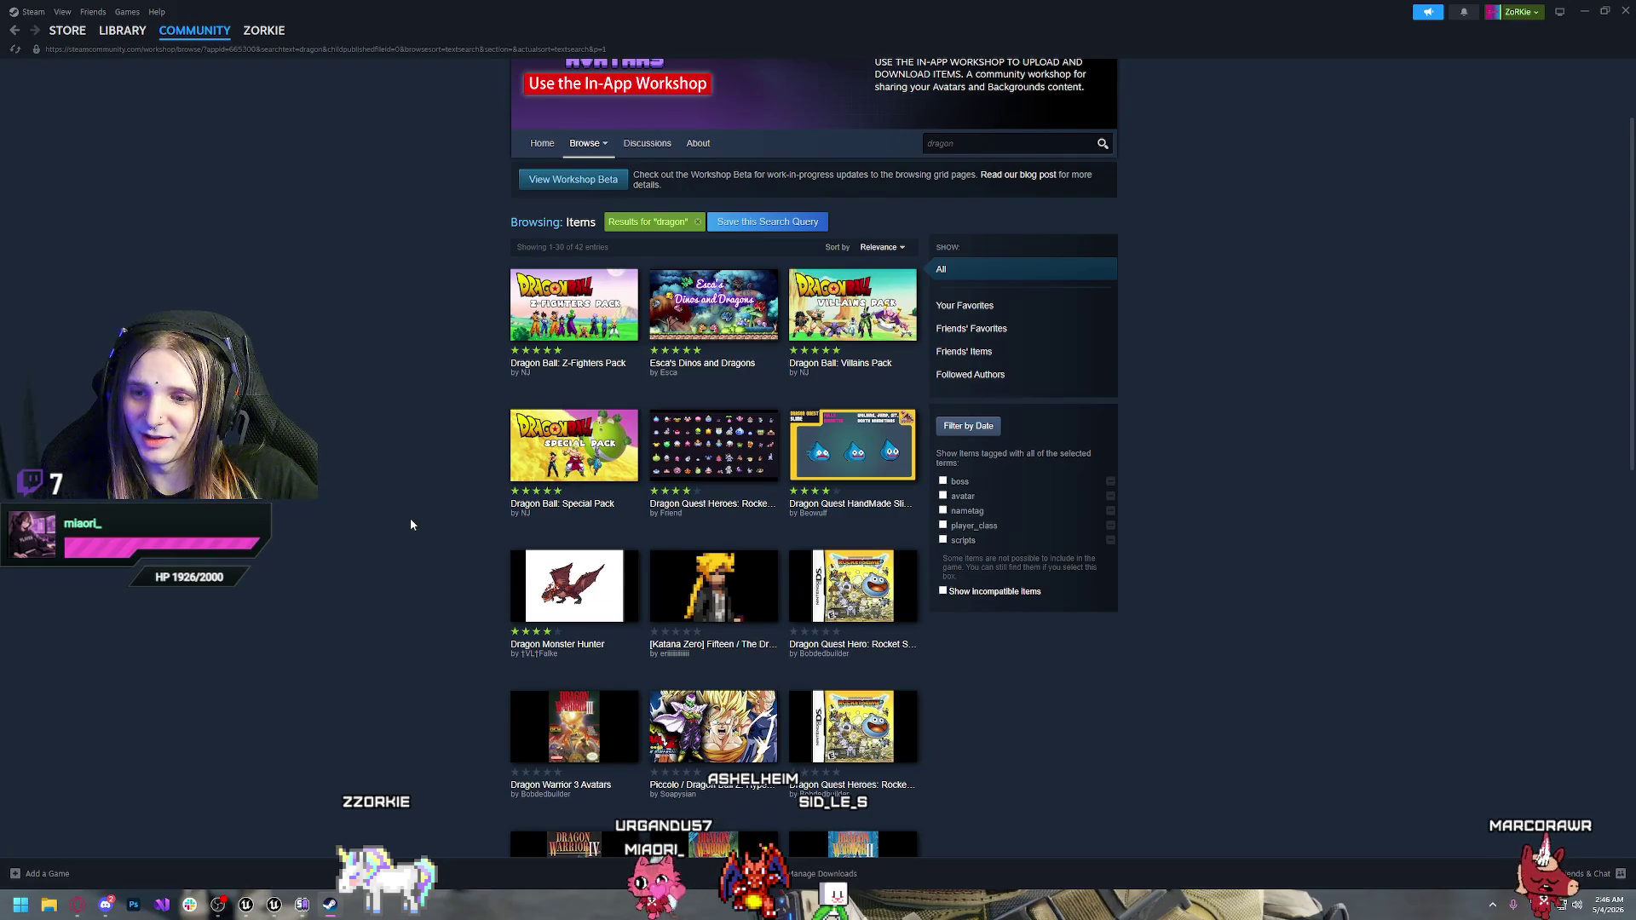
{"action": "mouse_move", "coordinate": [743, 304]}
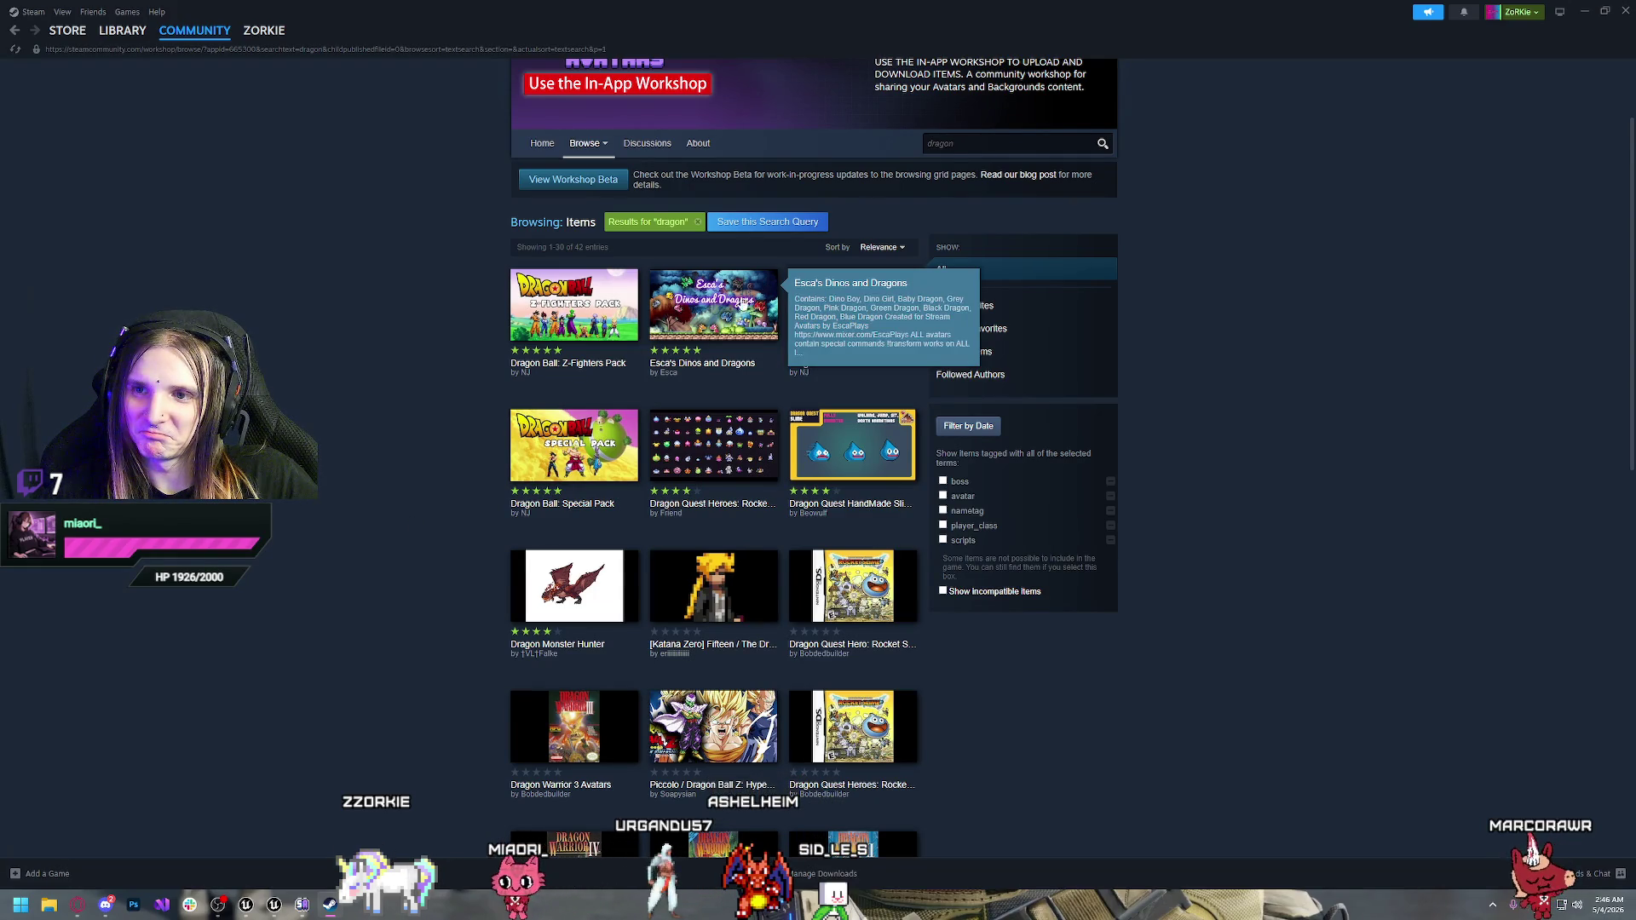
{"action": "left_click", "coordinate": [690, 317]}
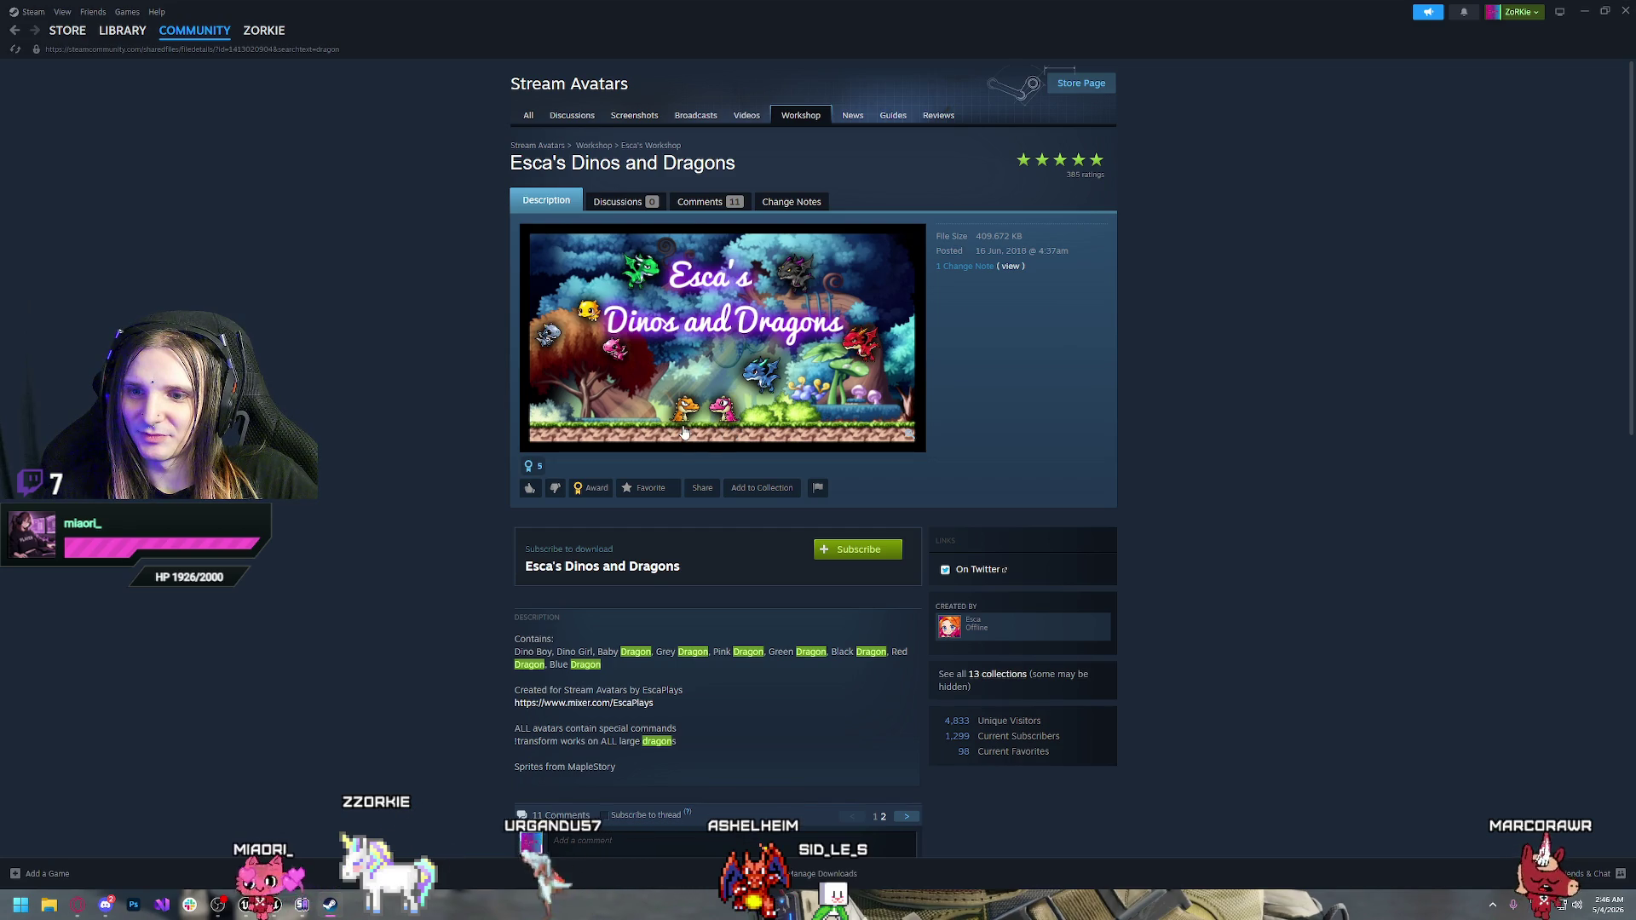
{"action": "left_click", "coordinate": [710, 361]}
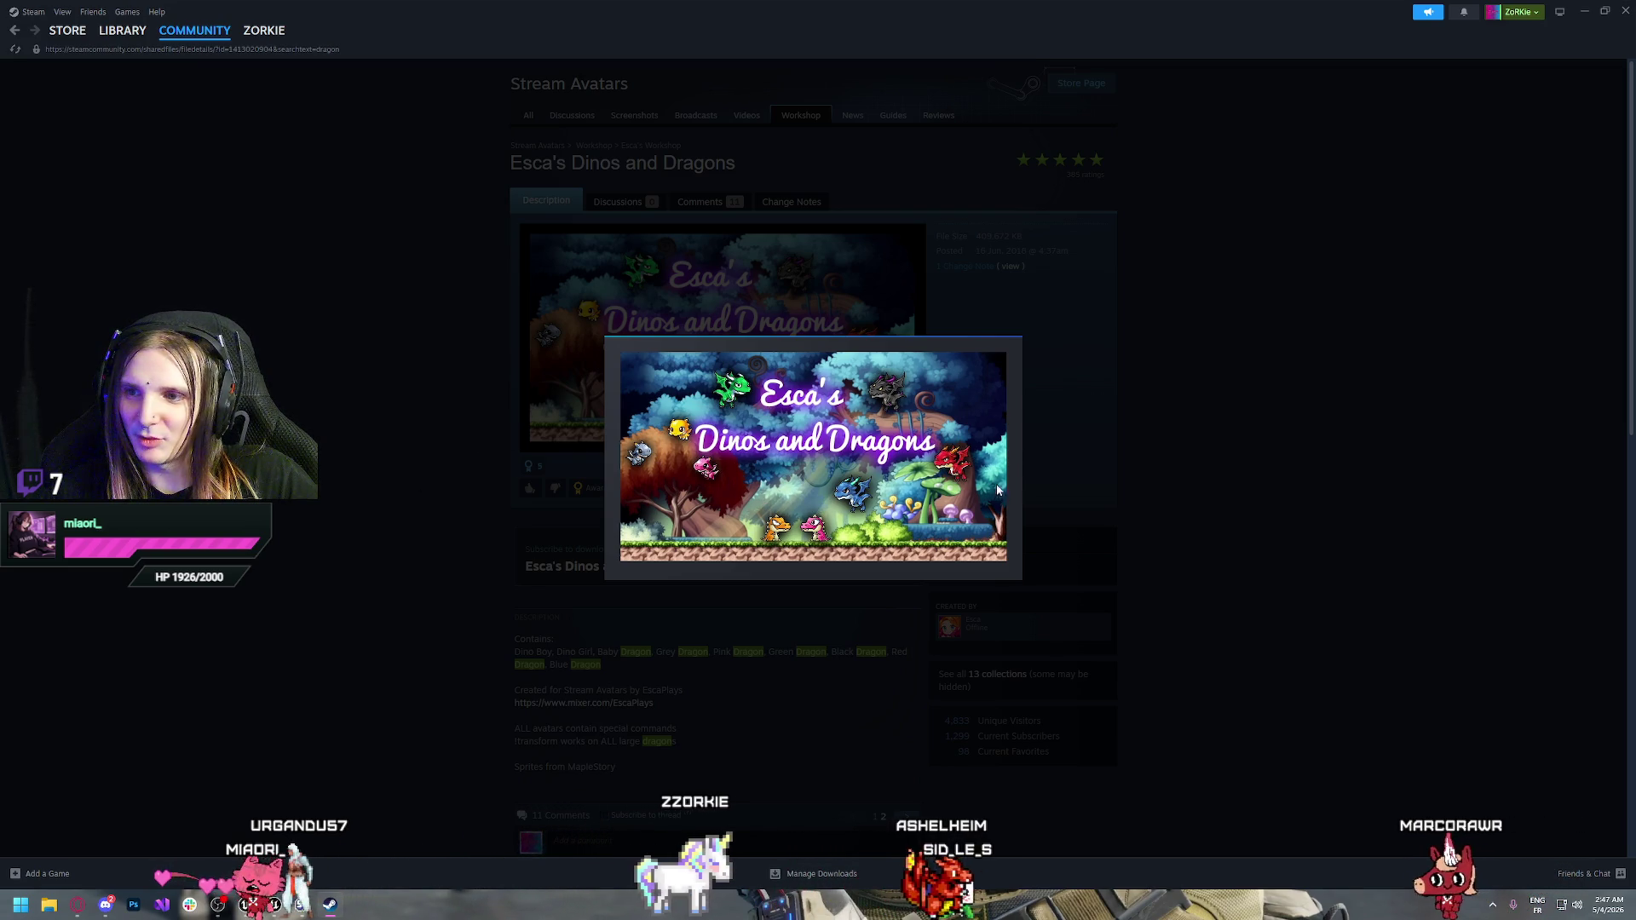
{"action": "left_click", "coordinate": [417, 444]}
{"action": "scroll", "coordinate": [1108, 523], "scroll_direction": "down", "scroll_amount": 6}
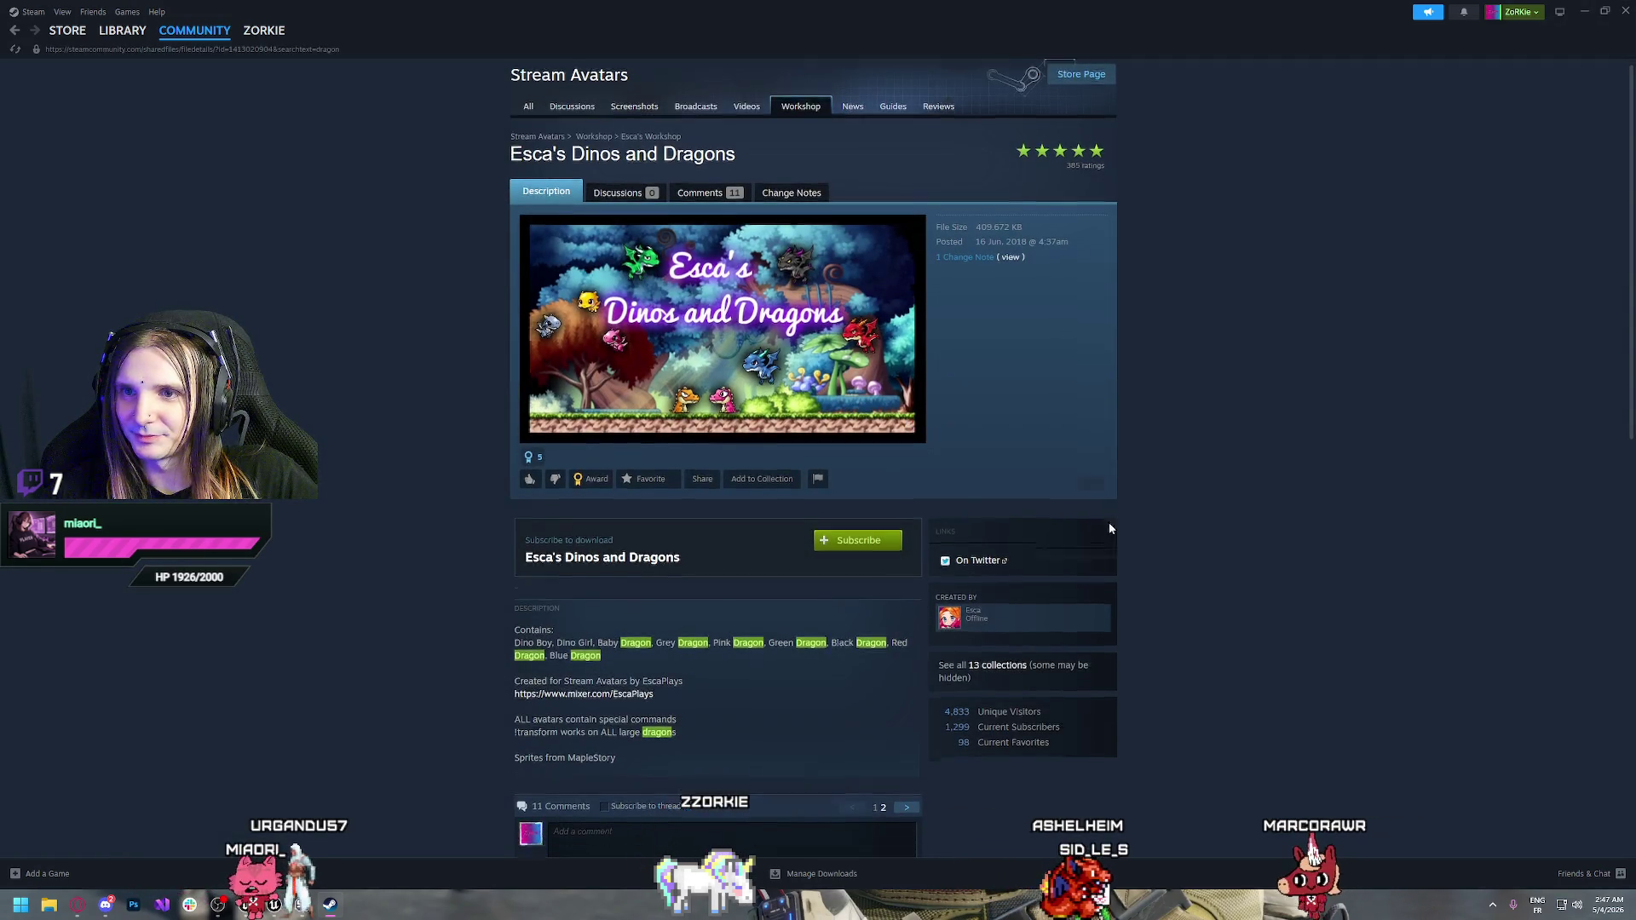
{"action": "scroll", "coordinate": [921, 510], "scroll_direction": "up", "scroll_amount": 6}
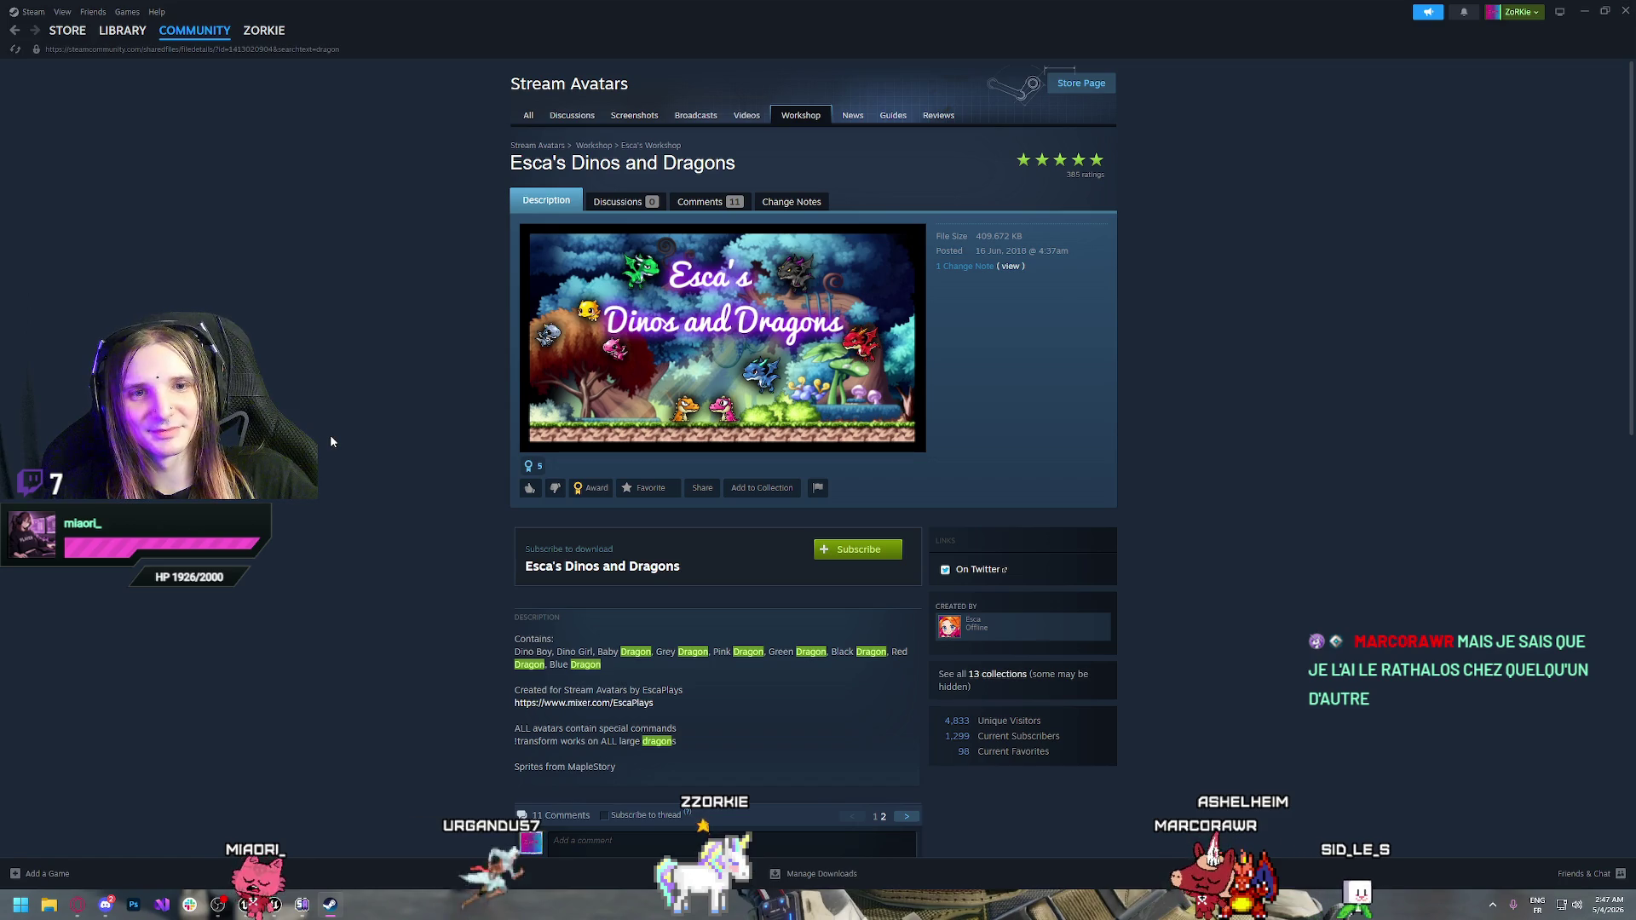
{"action": "key", "text": "alt+Left"}
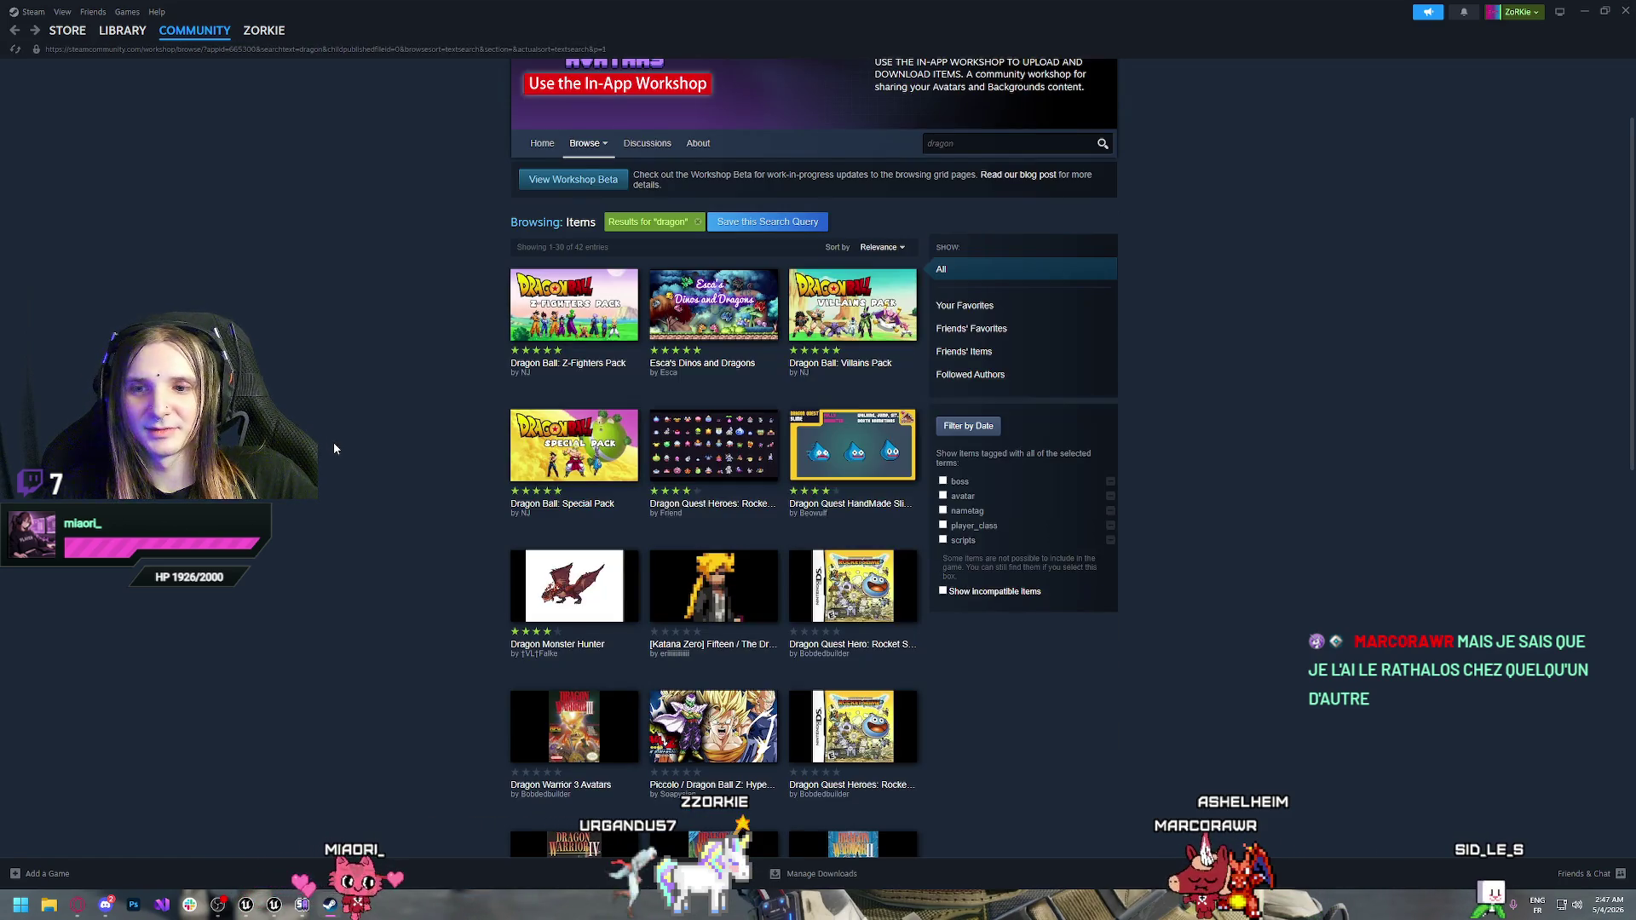
Reopen the Dragon Monster Hunter item page and view its comments
{"action": "left_click", "coordinate": [554, 588]}
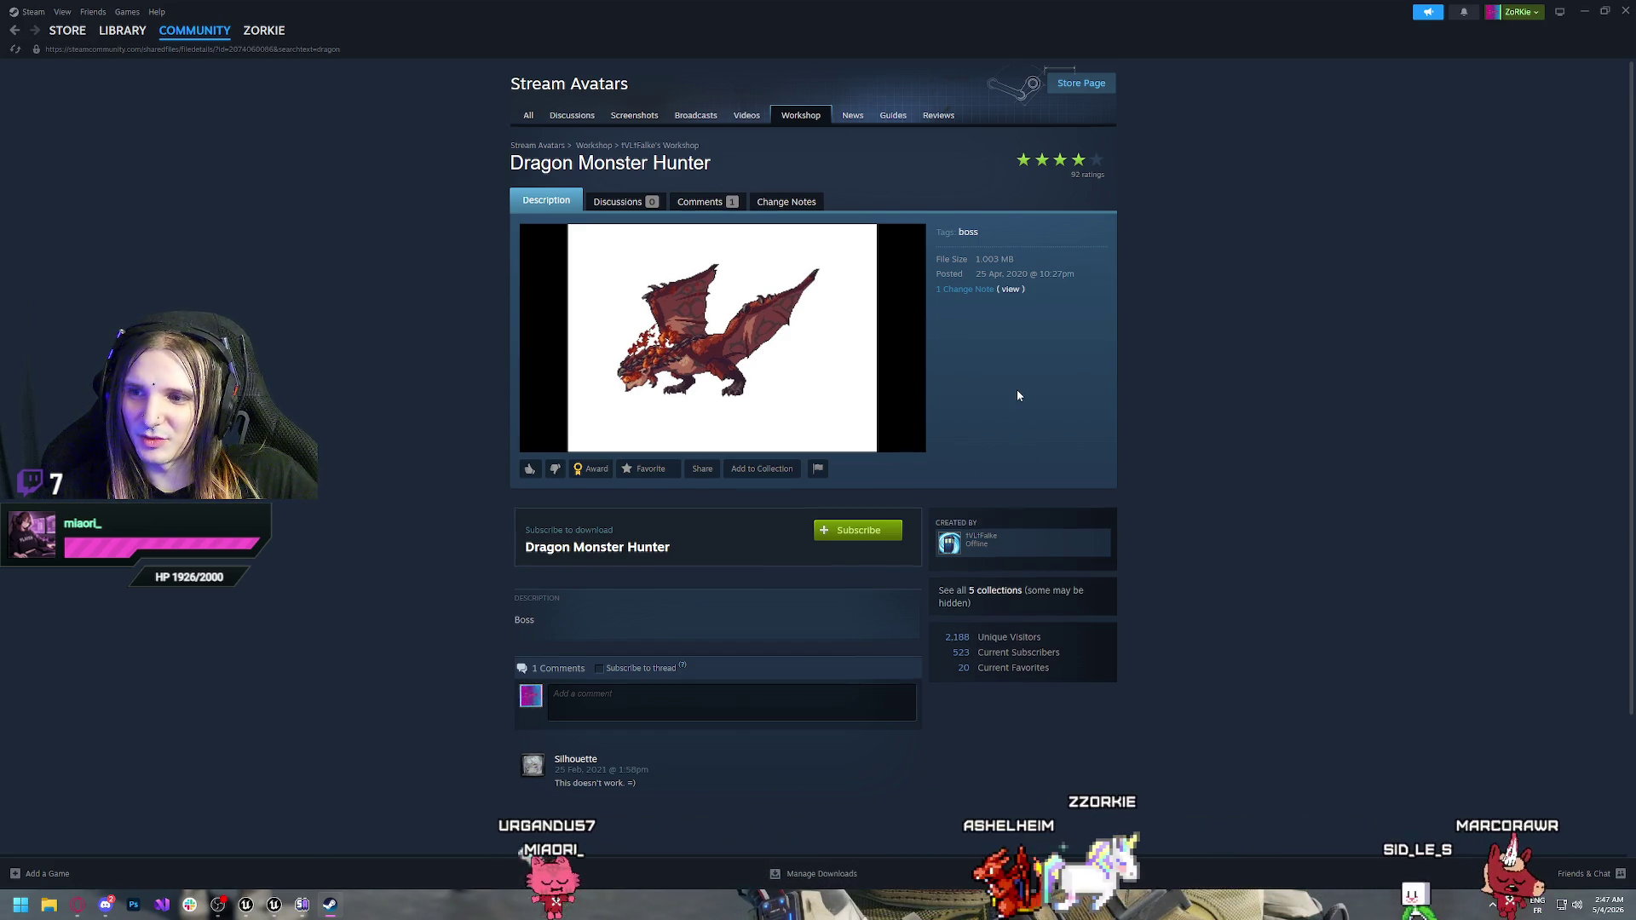
{"action": "scroll", "coordinate": [1016, 392], "scroll_direction": "down", "scroll_amount": 3}
{"action": "scroll", "coordinate": [1017, 395], "scroll_direction": "up", "scroll_amount": 3}
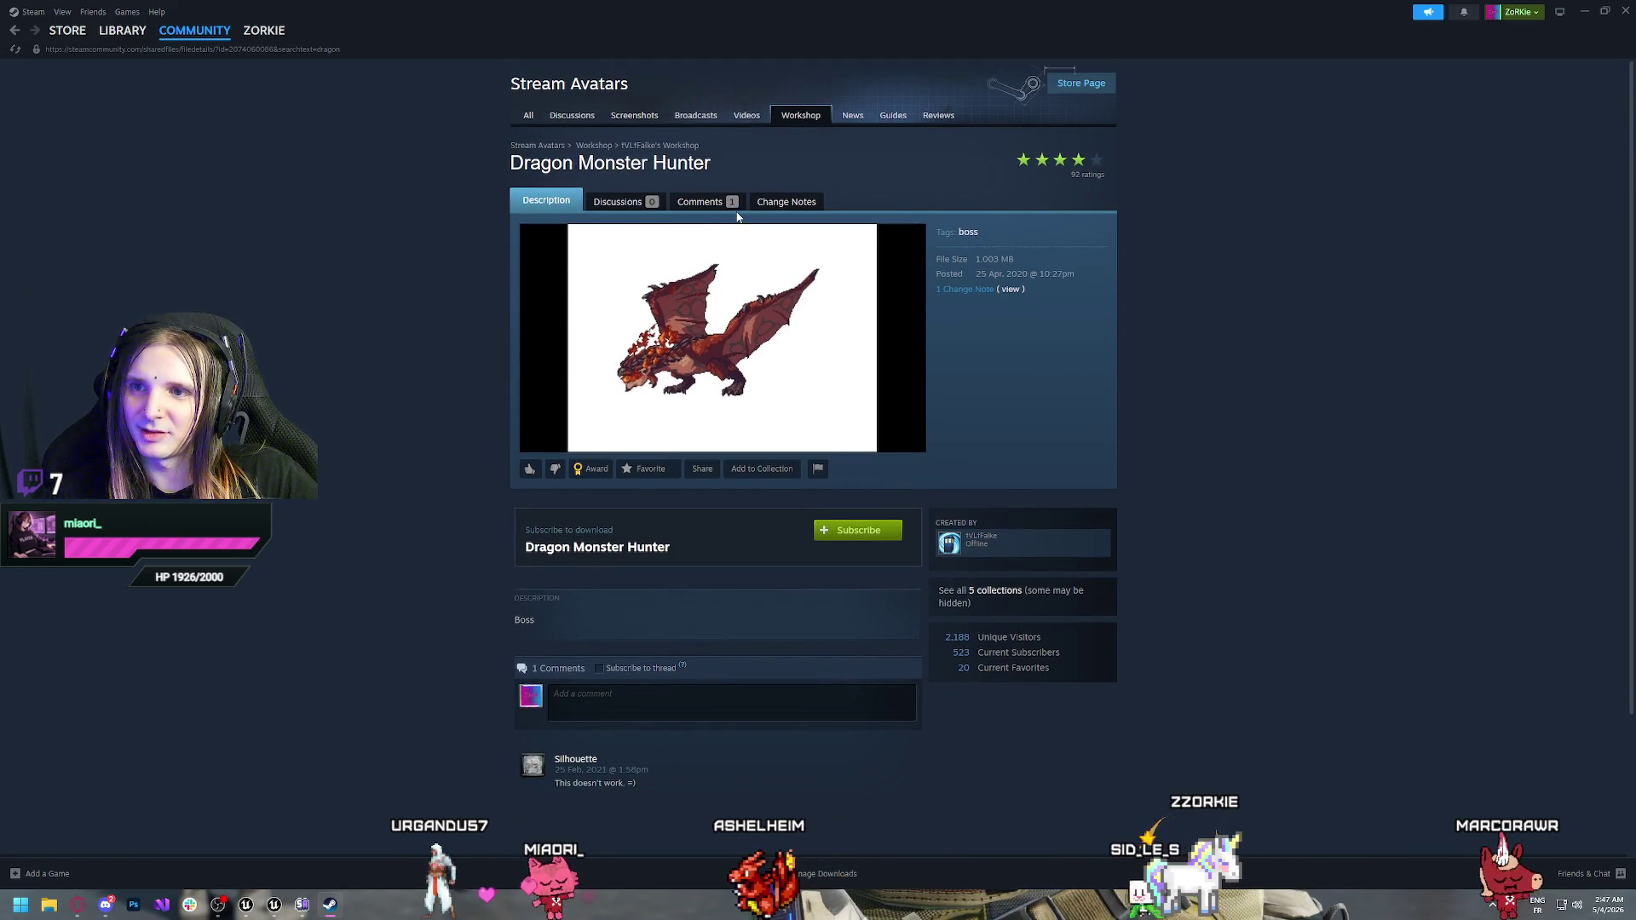
{"action": "left_click", "coordinate": [700, 205]}
Go back to the 'dragon' workshop results and focus the search field
{"action": "key", "text": "alt+Left"}
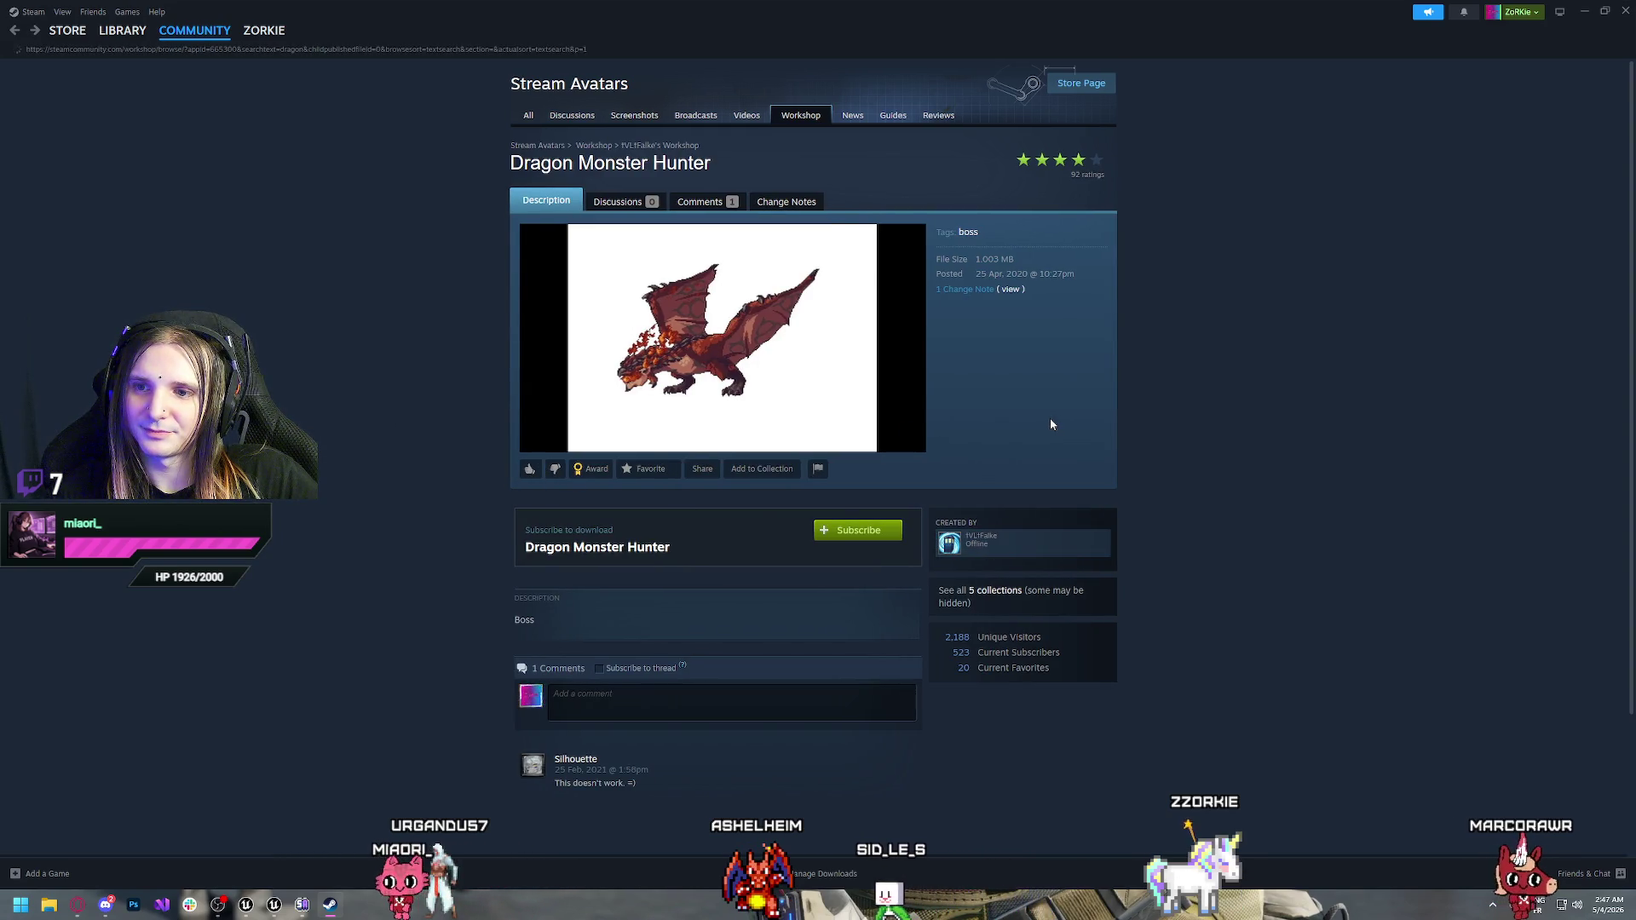
{"action": "key", "text": "alt+Left"}
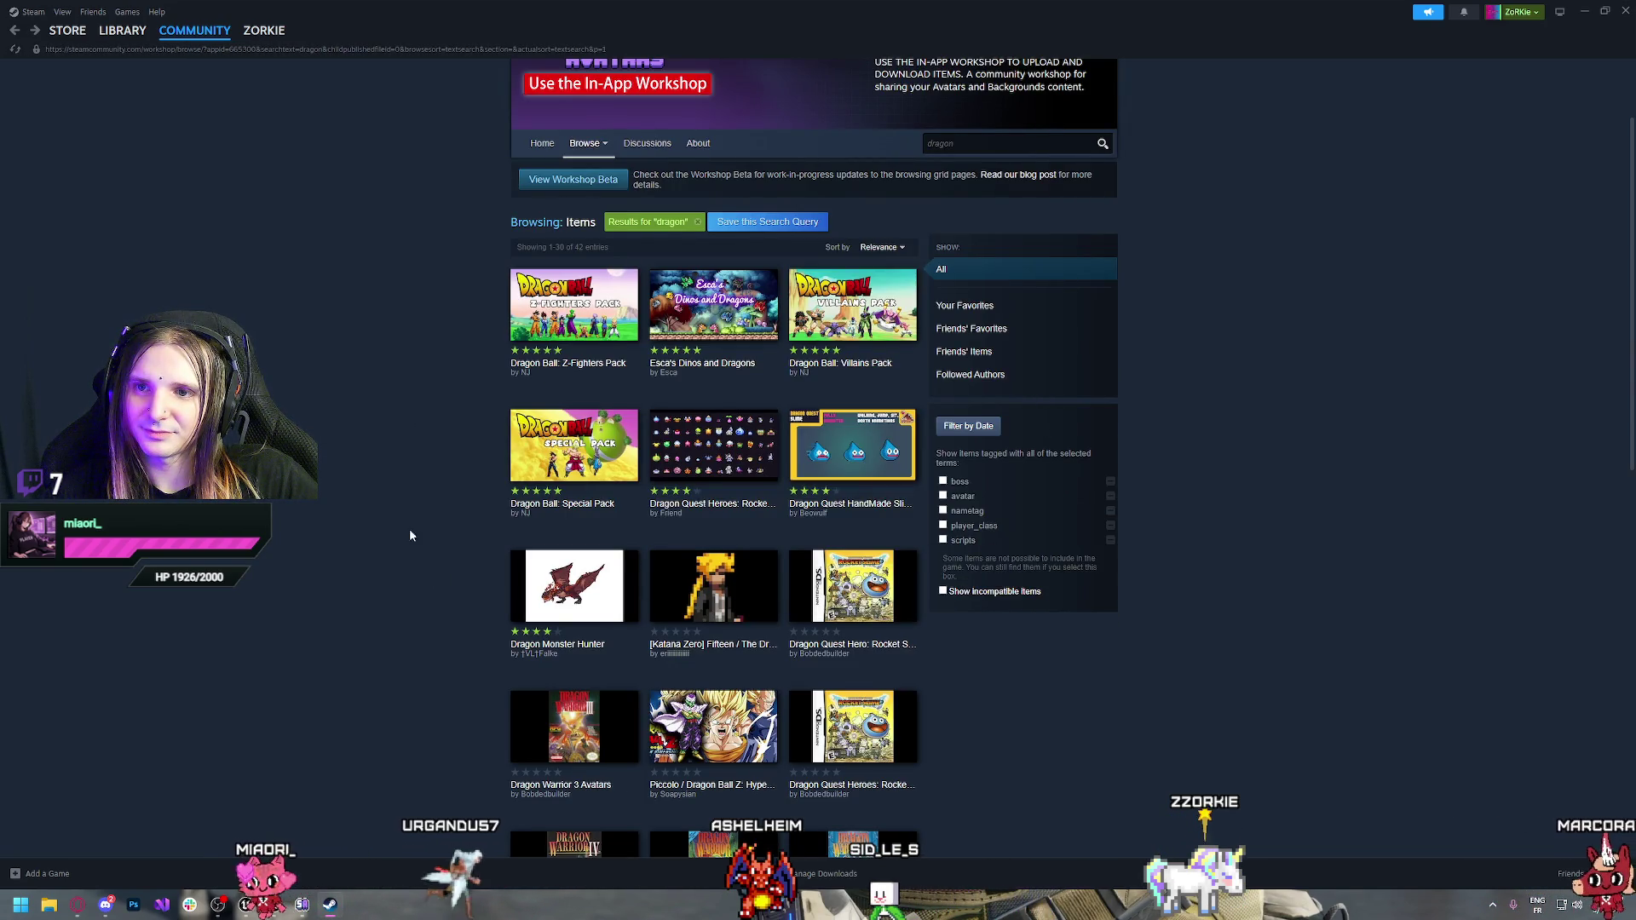
{"action": "scroll", "coordinate": [650, 152], "scroll_direction": "up", "scroll_amount": 2}
{"action": "left_click", "coordinate": [943, 271]}
Replace the search with 'rathalos', listing Monster Hunter Bosses and Monster Hunter
{"action": "key", "text": "ctrl+a"}
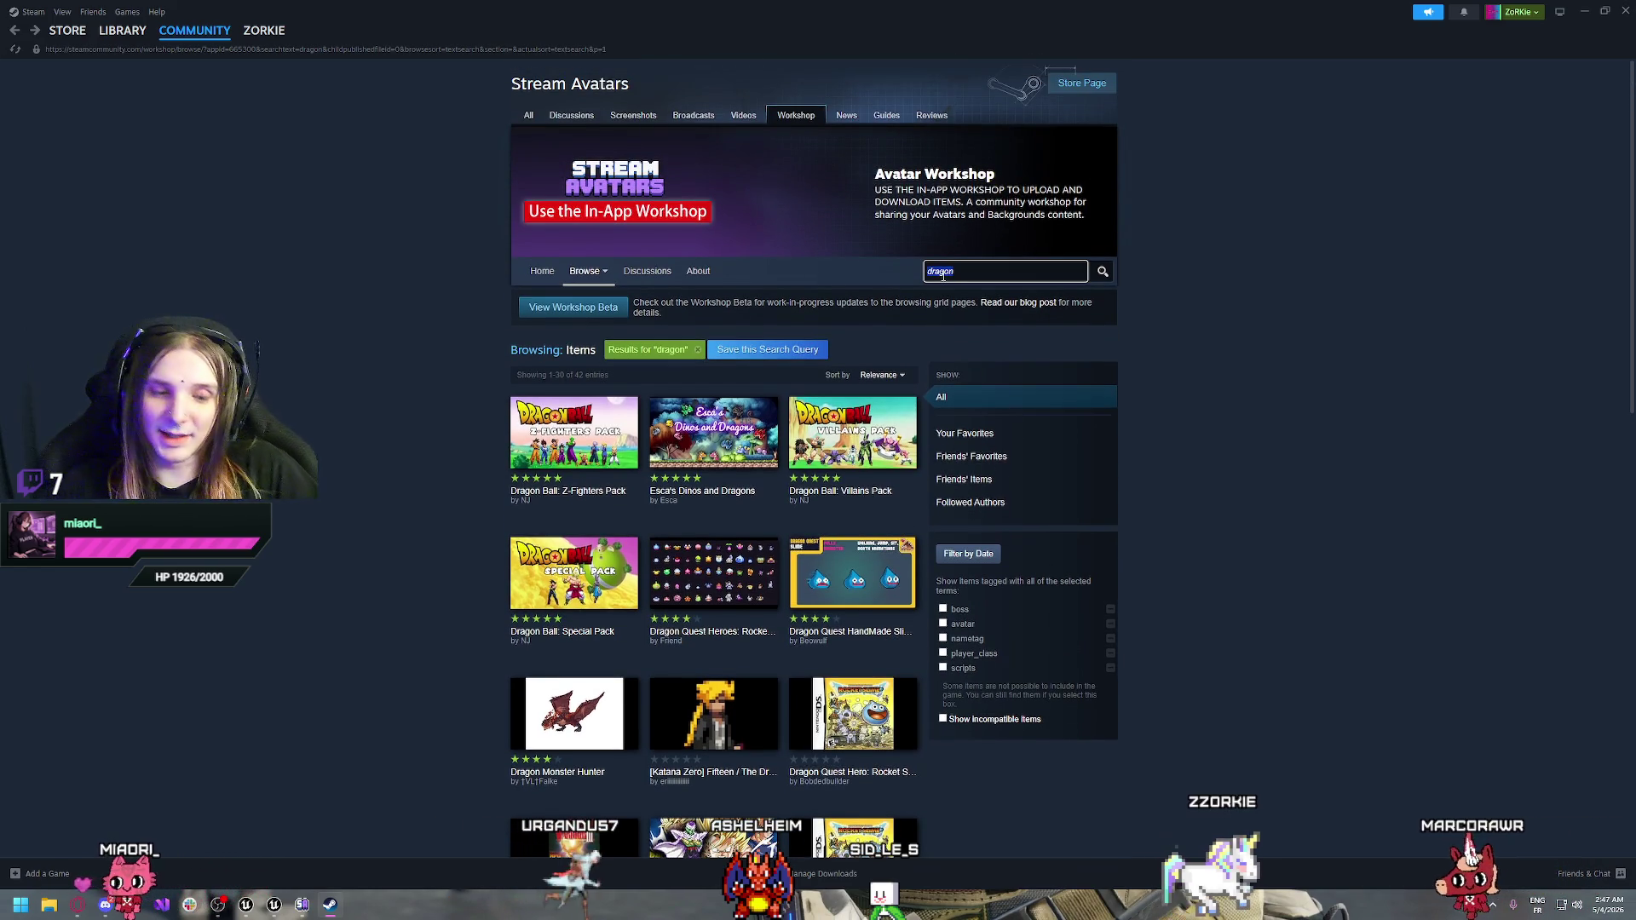
{"action": "key", "text": "BackSpace"}
{"action": "type", "text": "ra"}
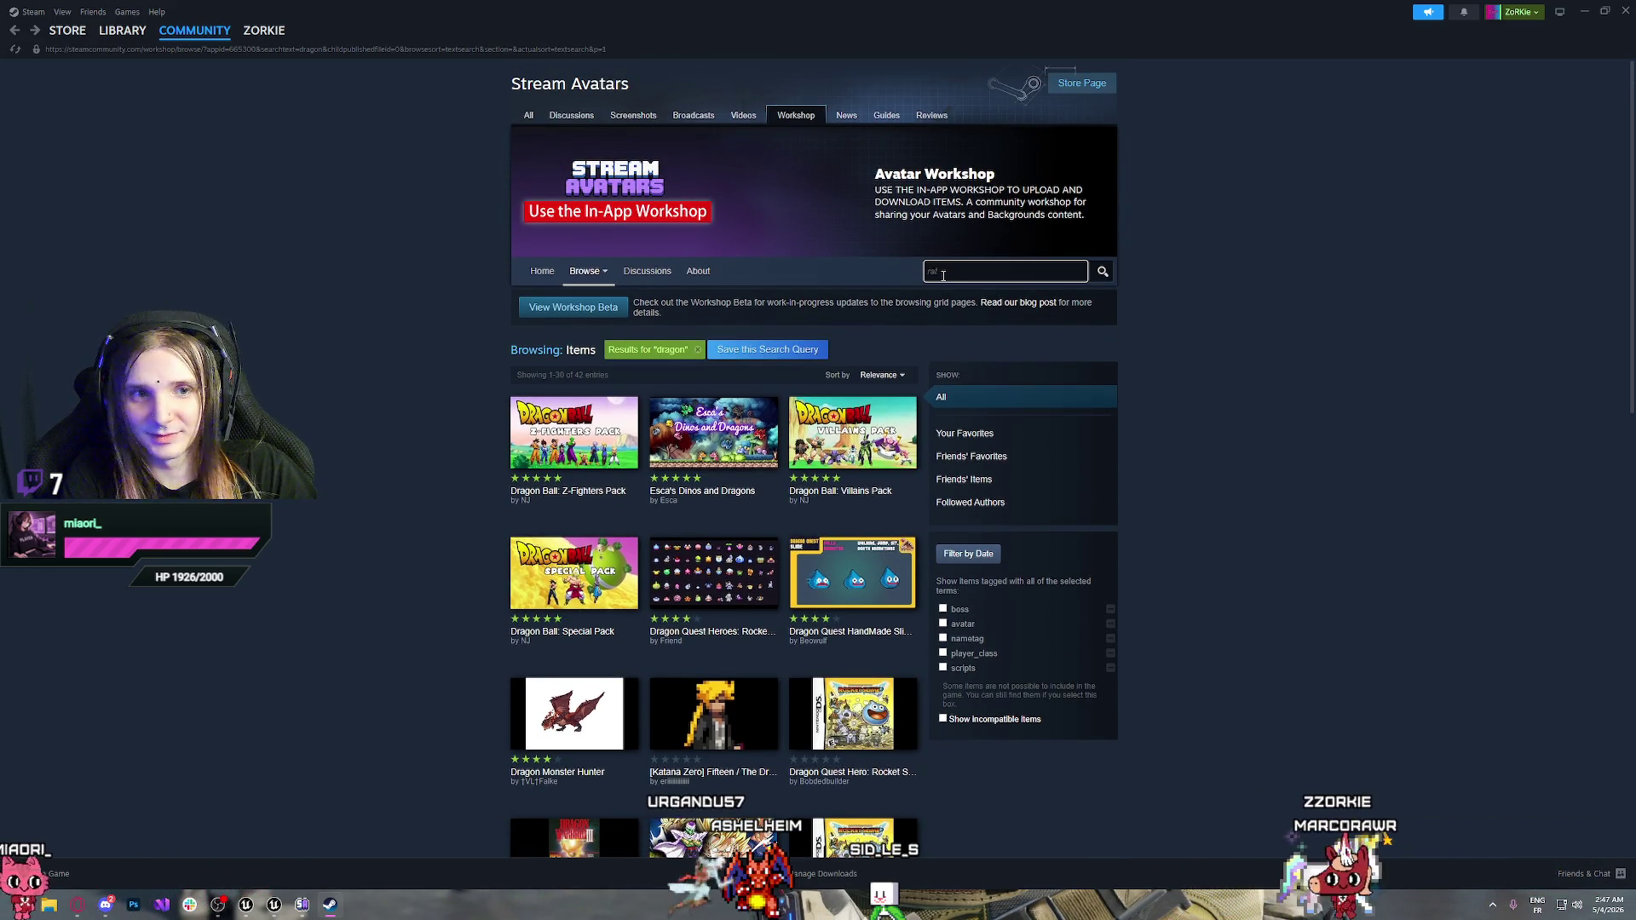
{"action": "type", "text": "th"}
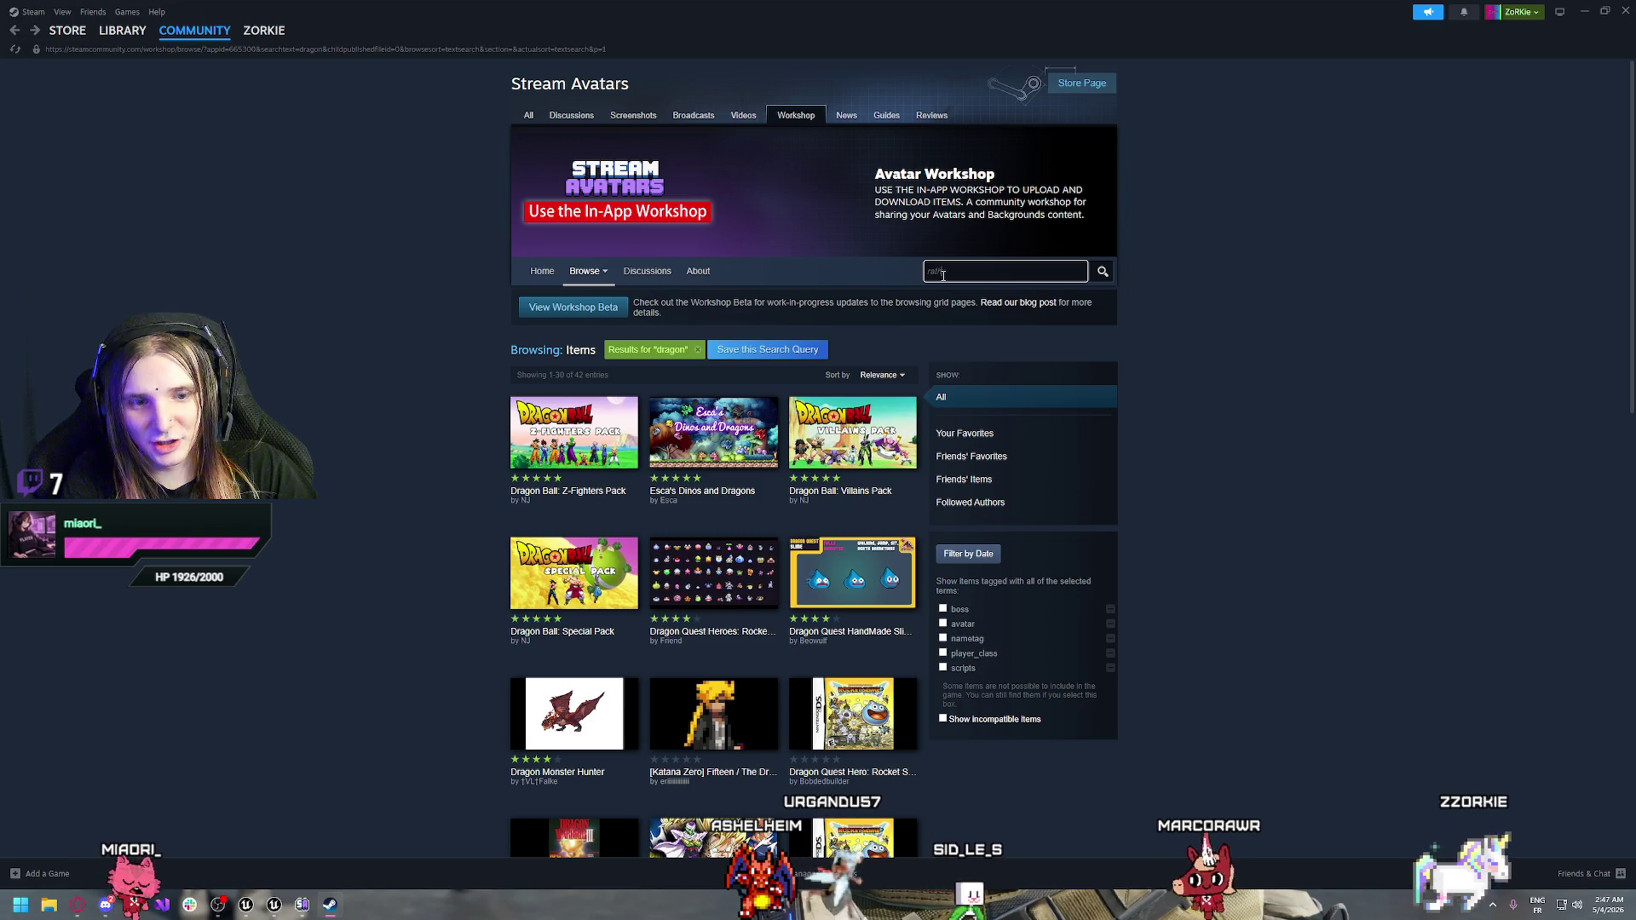
{"action": "type", "text": "alos"}
{"action": "key", "text": "Return"}
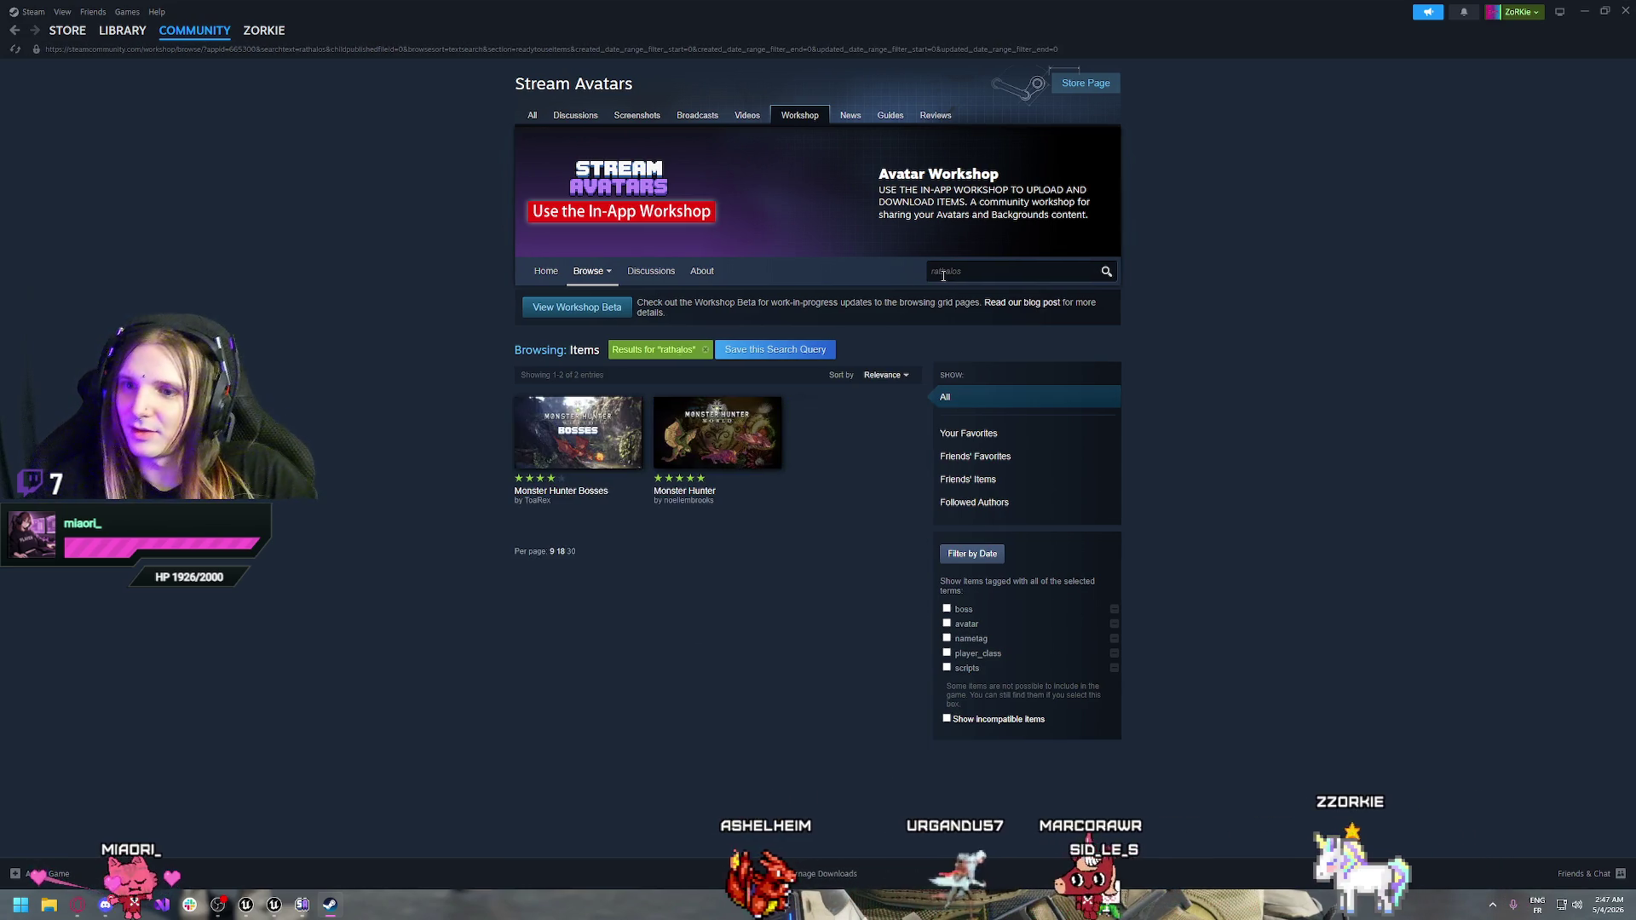
{"action": "mouse_move", "coordinate": [747, 455]}
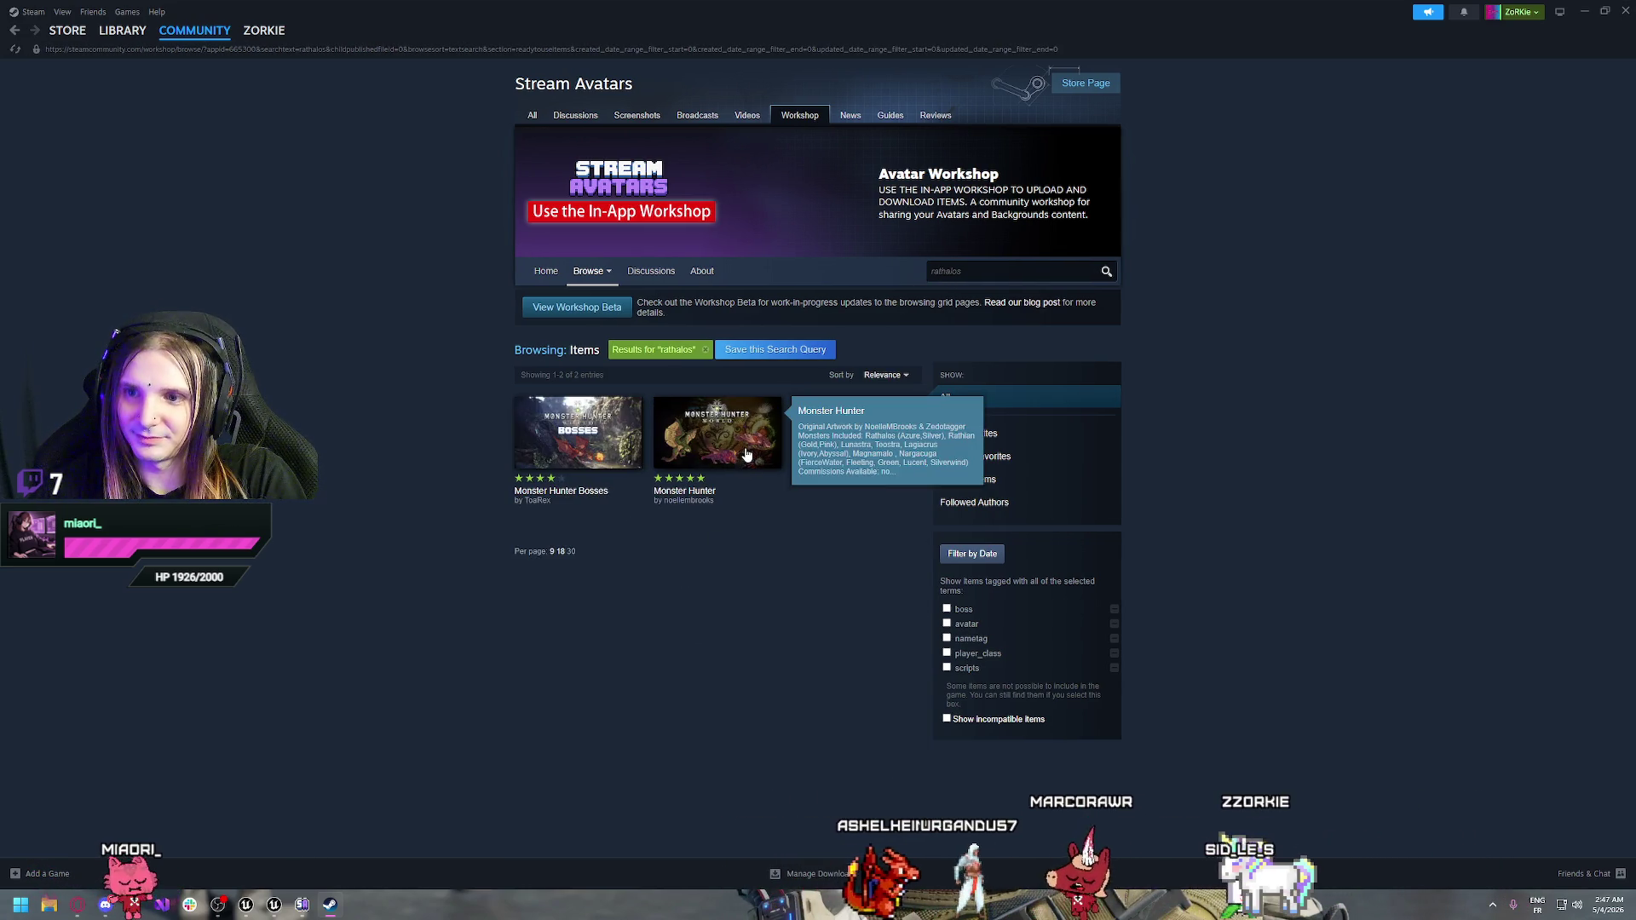
{"action": "mouse_move", "coordinate": [606, 445]}
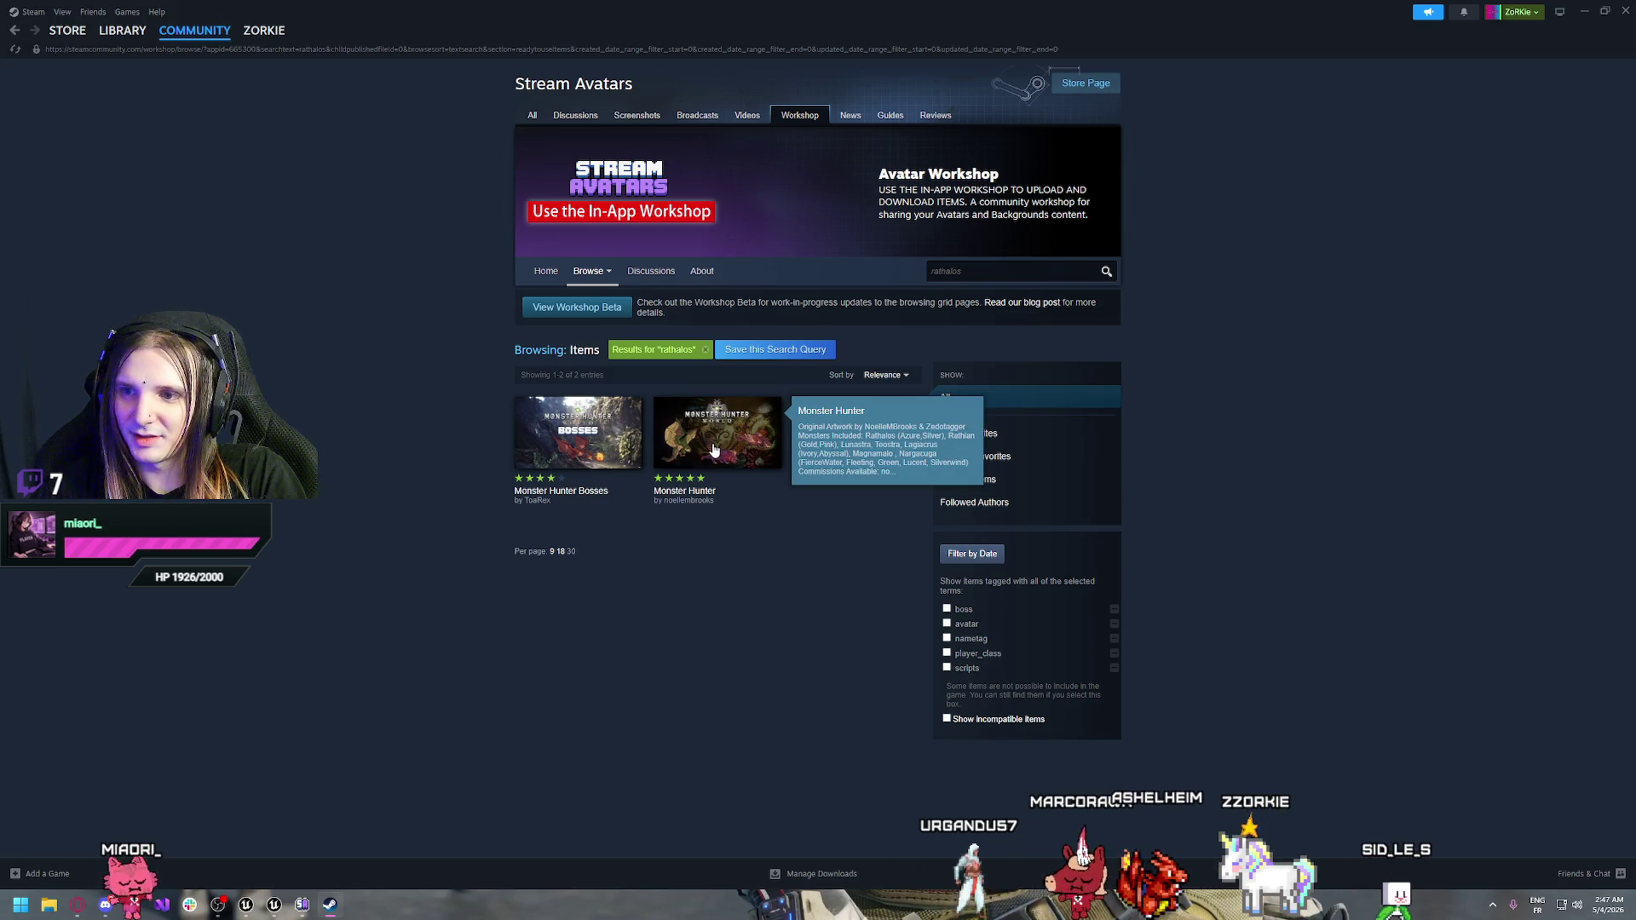
Open the Monster Hunter avatar item and scroll through its page
{"action": "left_click", "coordinate": [714, 450]}
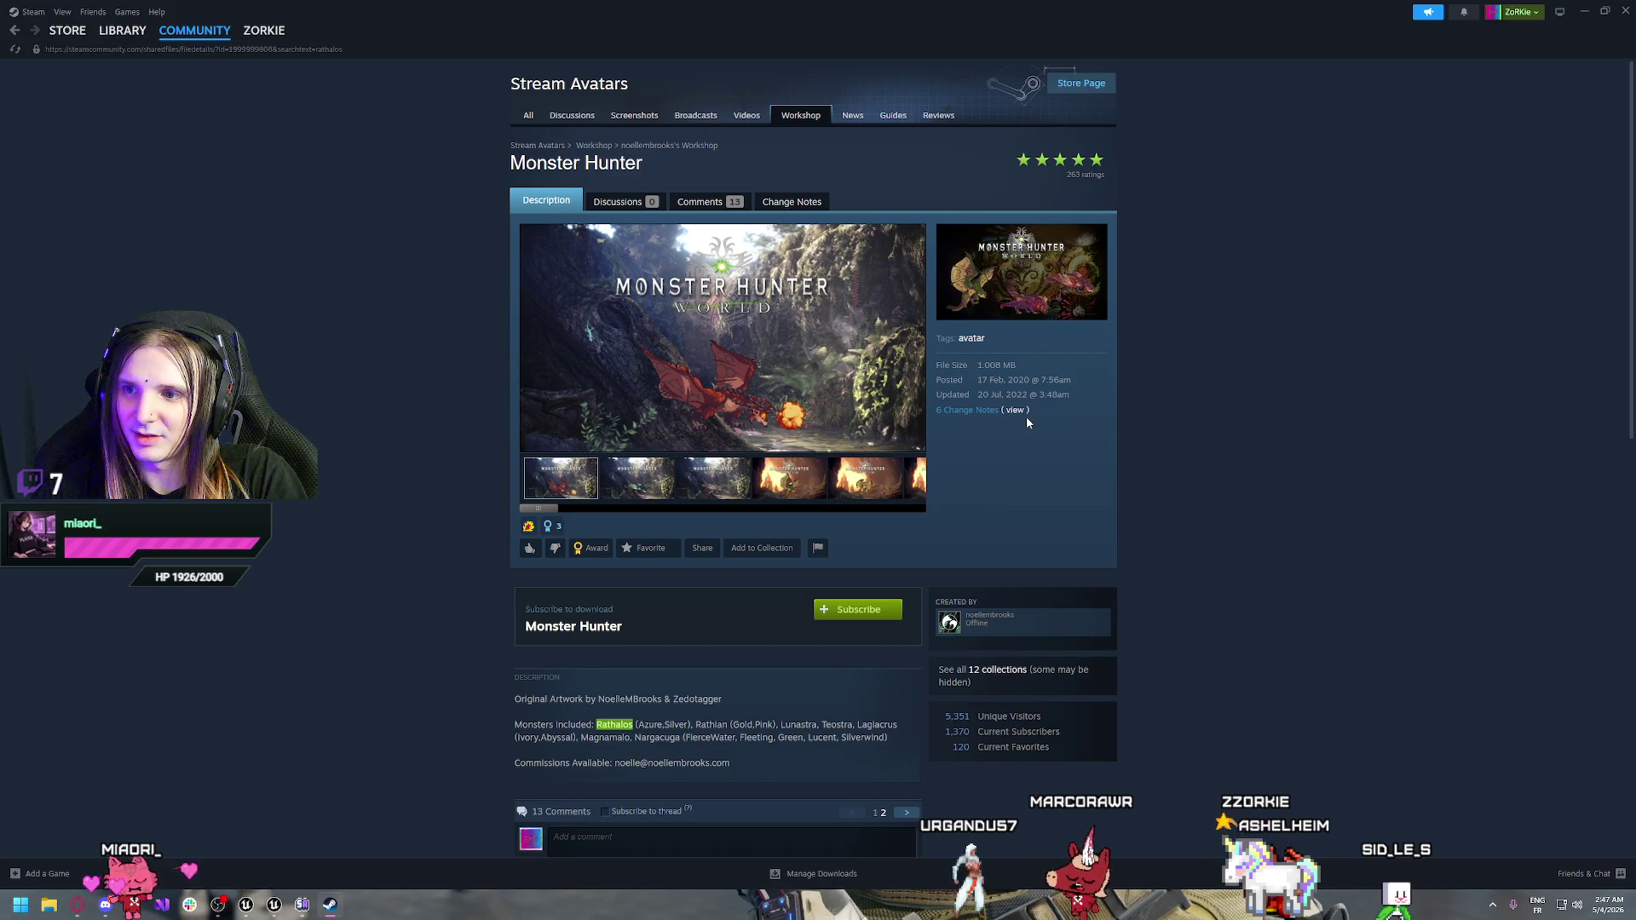
{"action": "scroll", "coordinate": [603, 634], "scroll_direction": "down", "scroll_amount": 2}
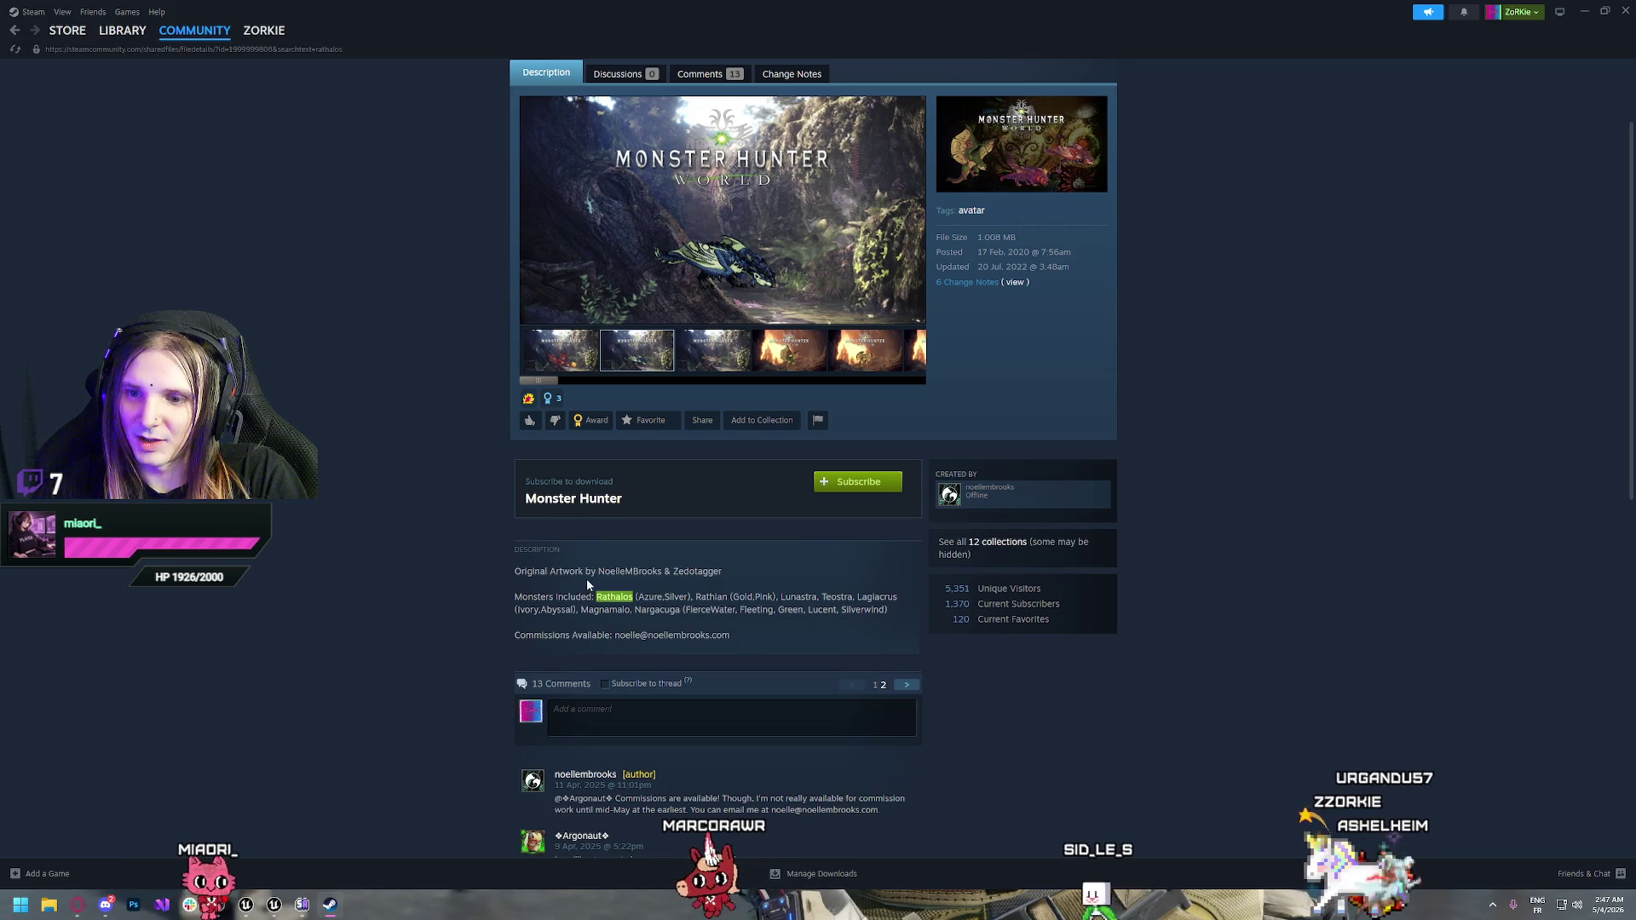
{"action": "scroll", "coordinate": [586, 585], "scroll_direction": "down", "scroll_amount": 2}
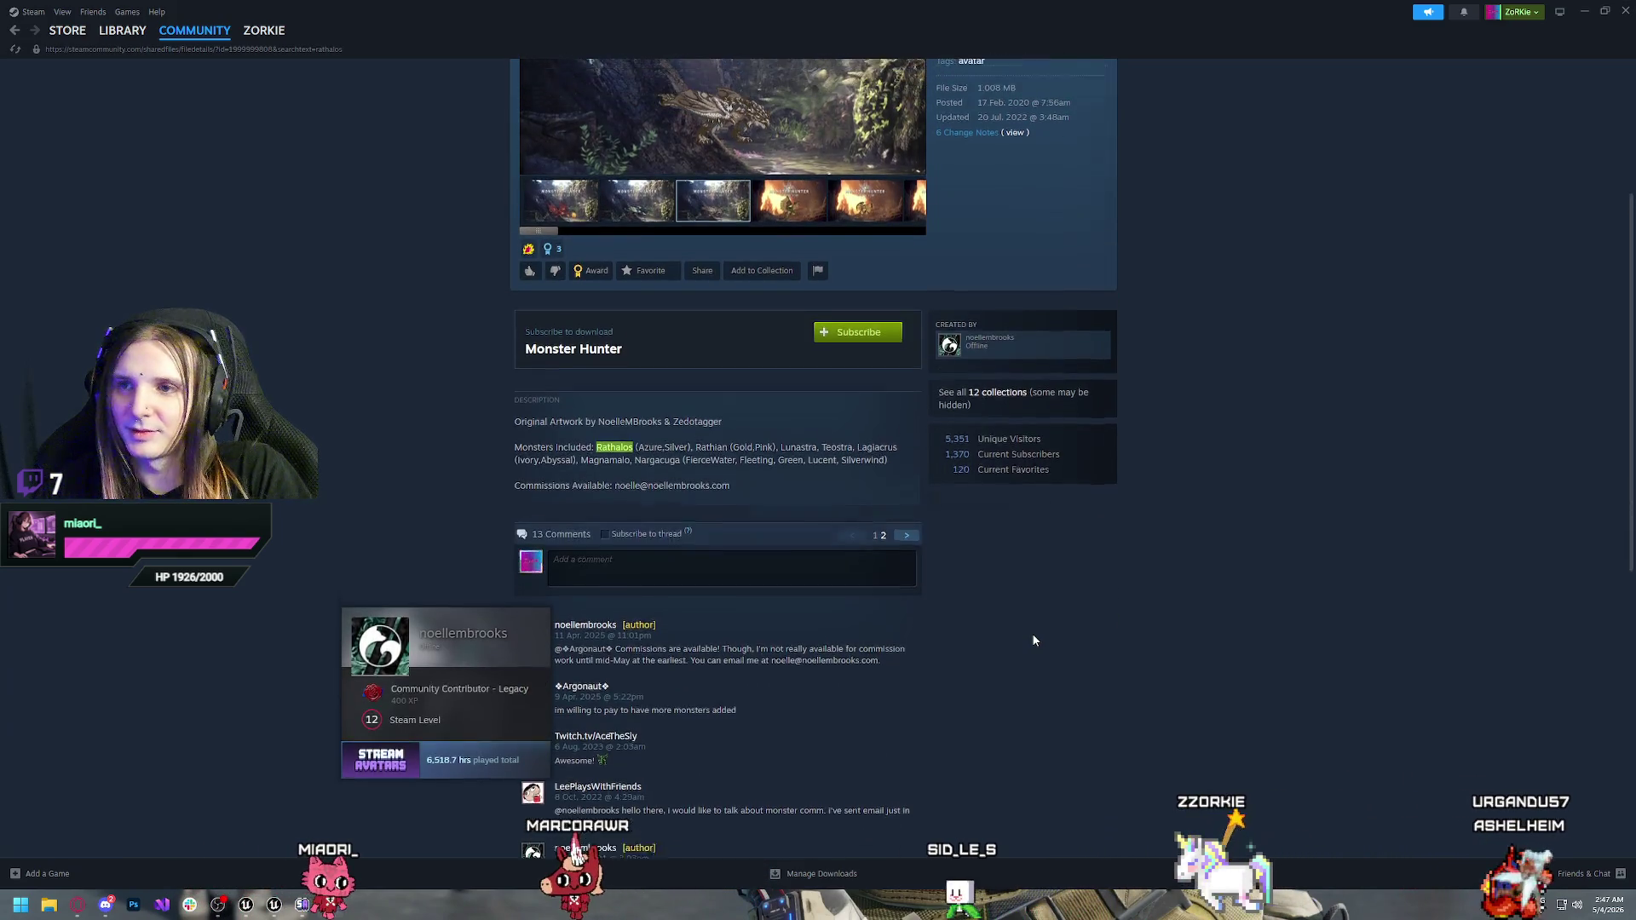
{"action": "scroll", "coordinate": [1034, 640], "scroll_direction": "down", "scroll_amount": 1}
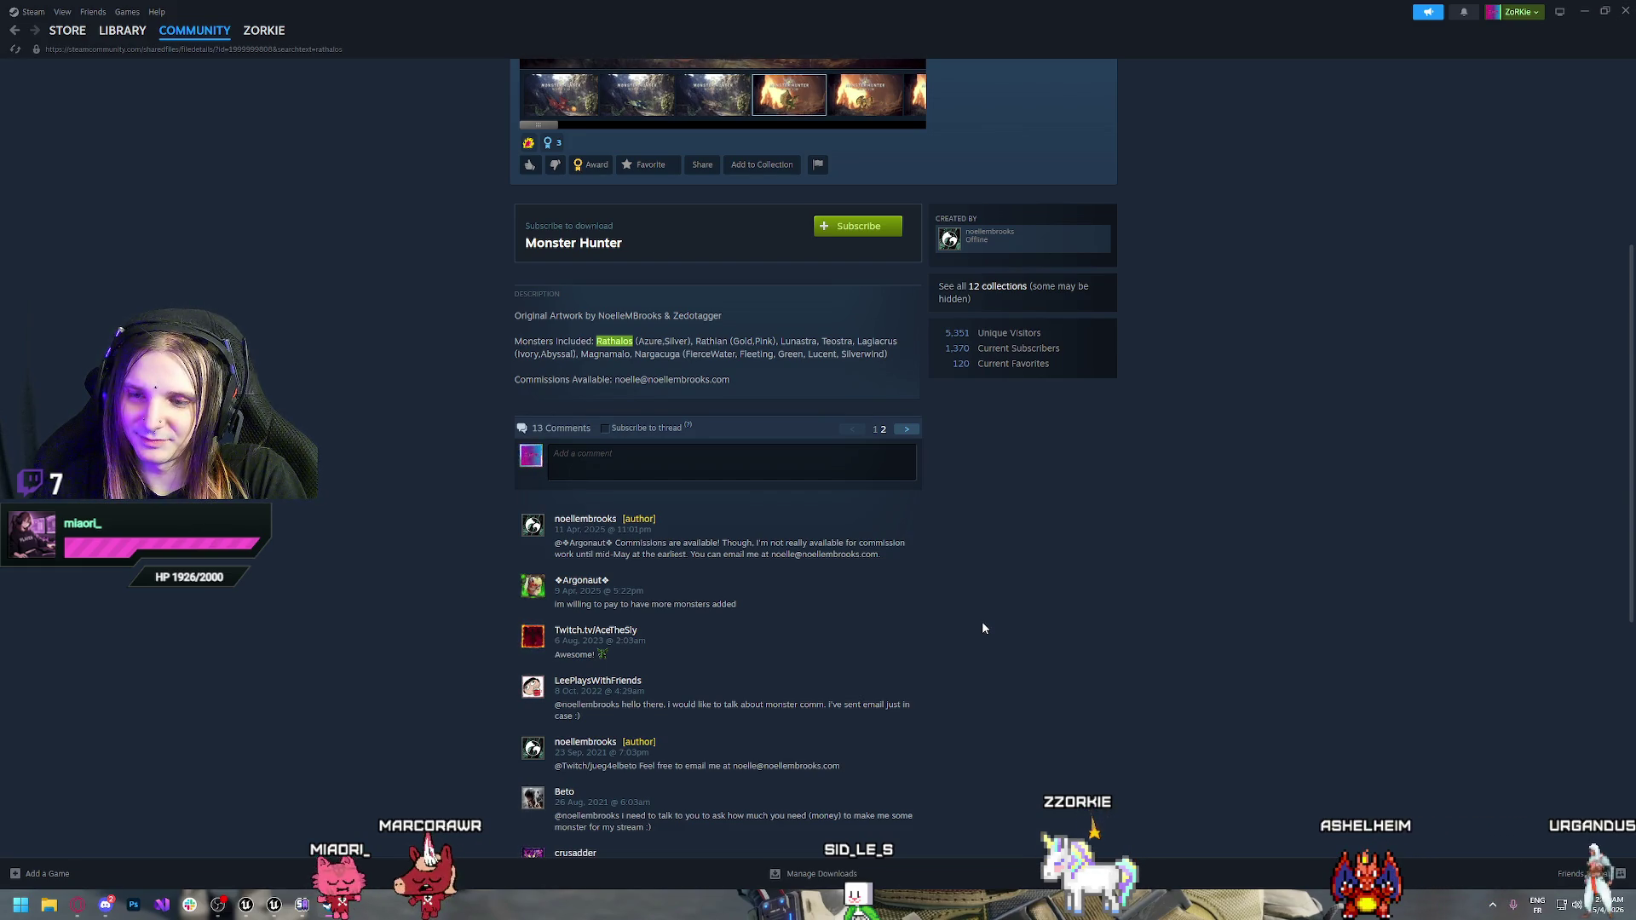
{"action": "scroll", "coordinate": [982, 628], "scroll_direction": "up", "scroll_amount": 5}
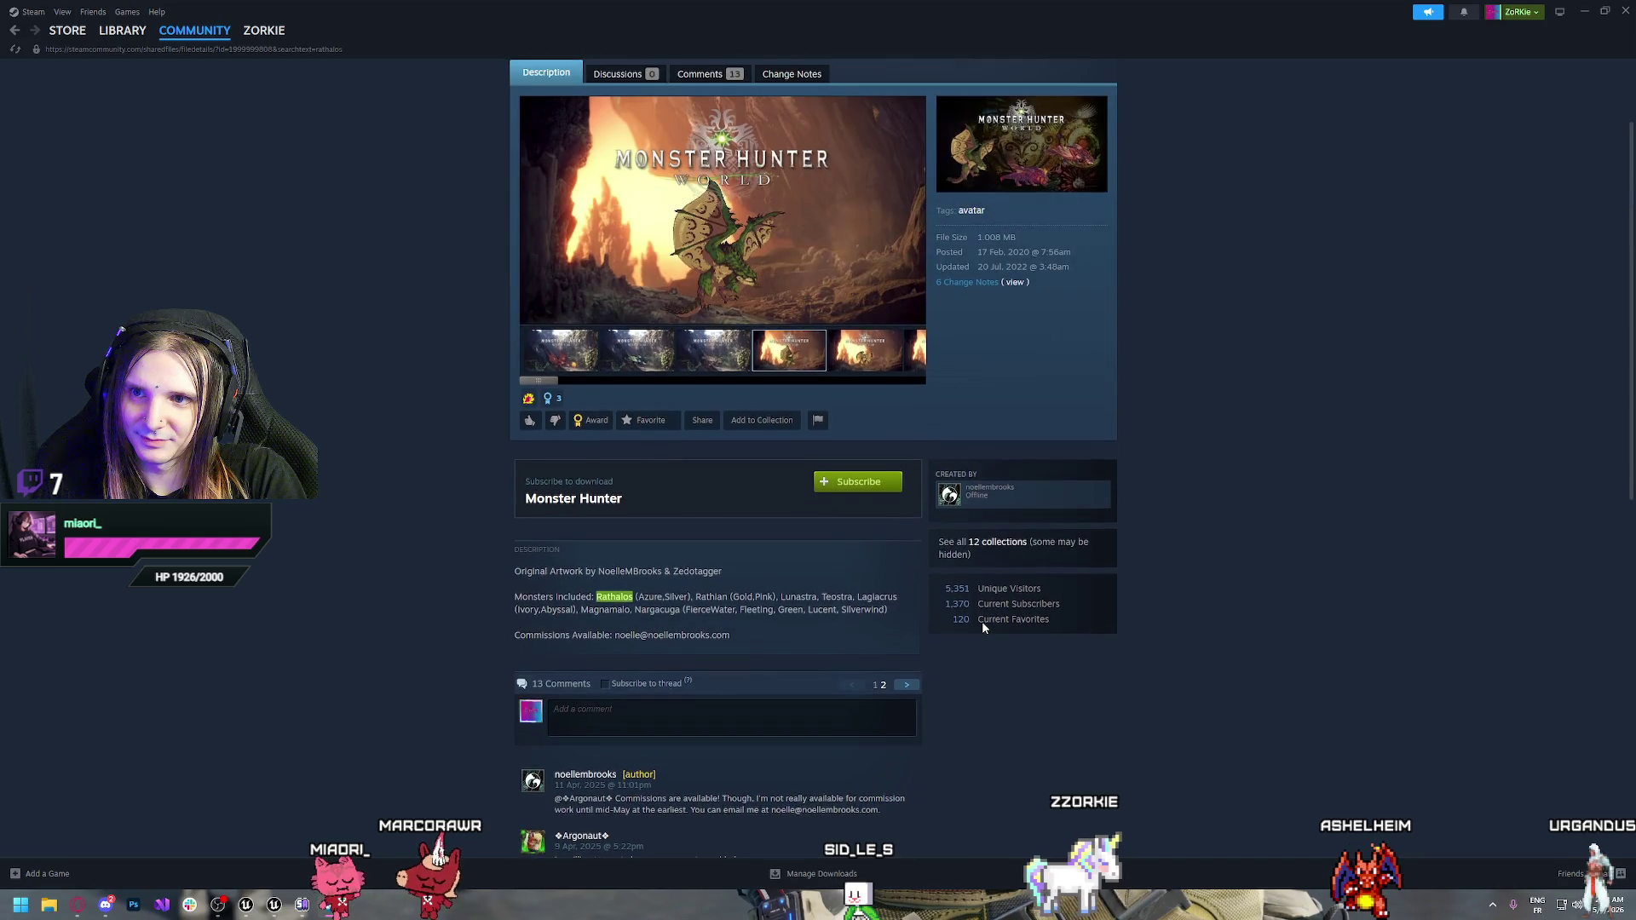
Browse the item's Rathalos, fire, serpent and Rathian screenshots, then close Steam
{"action": "left_click", "coordinate": [569, 490]}
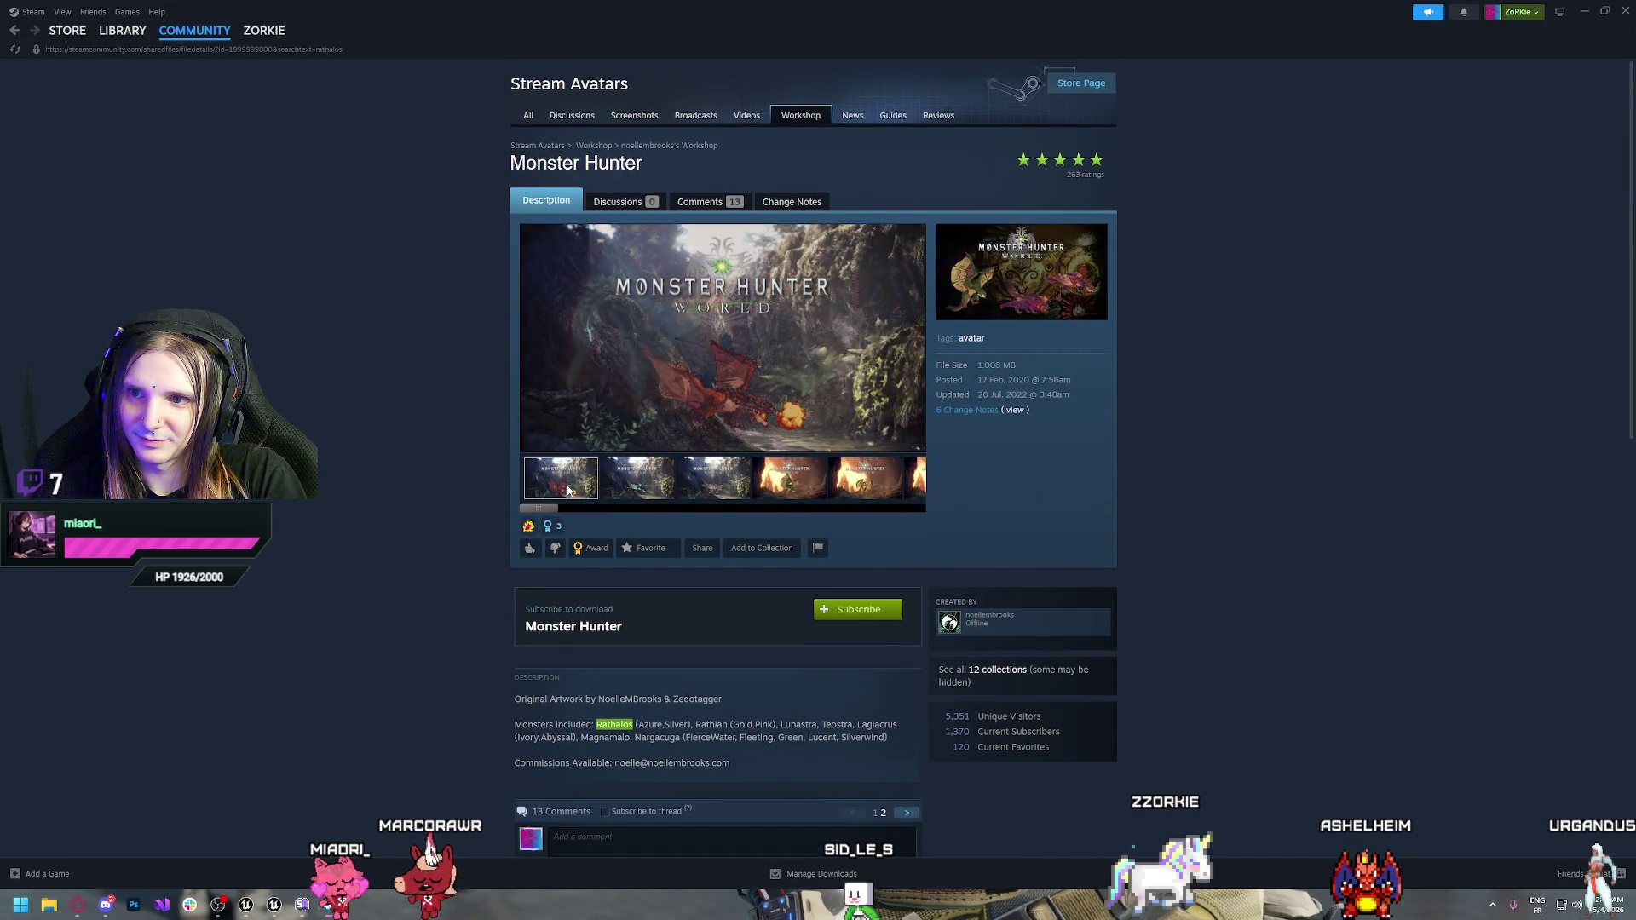
{"action": "left_click", "coordinate": [637, 484]}
{"action": "left_click", "coordinate": [701, 485]}
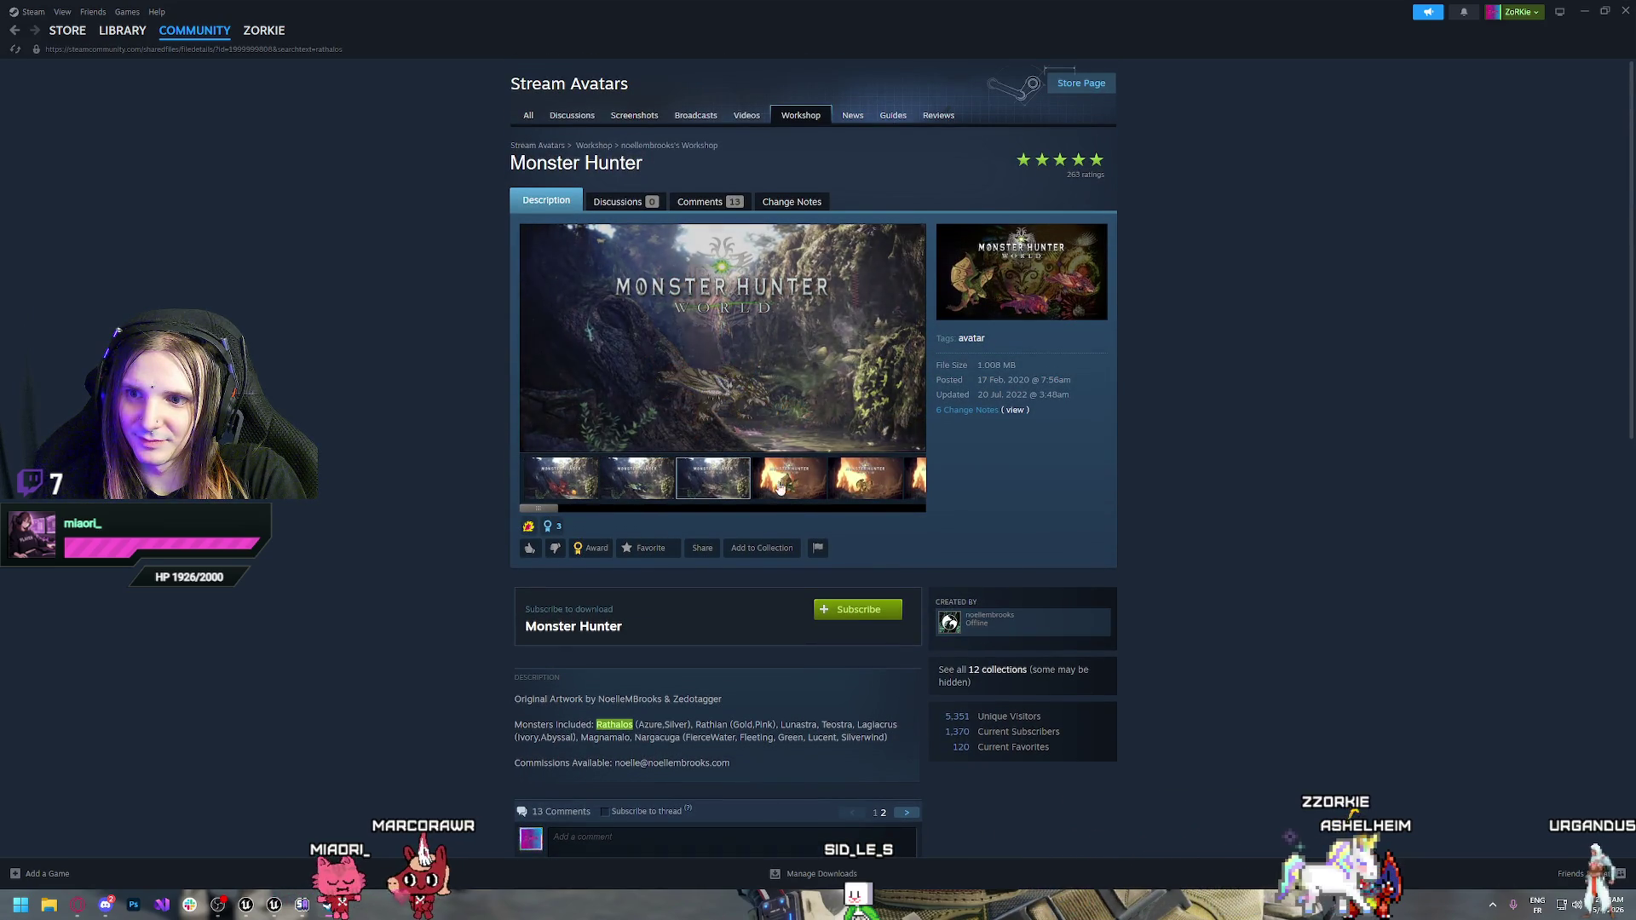
{"action": "left_click", "coordinate": [789, 484]}
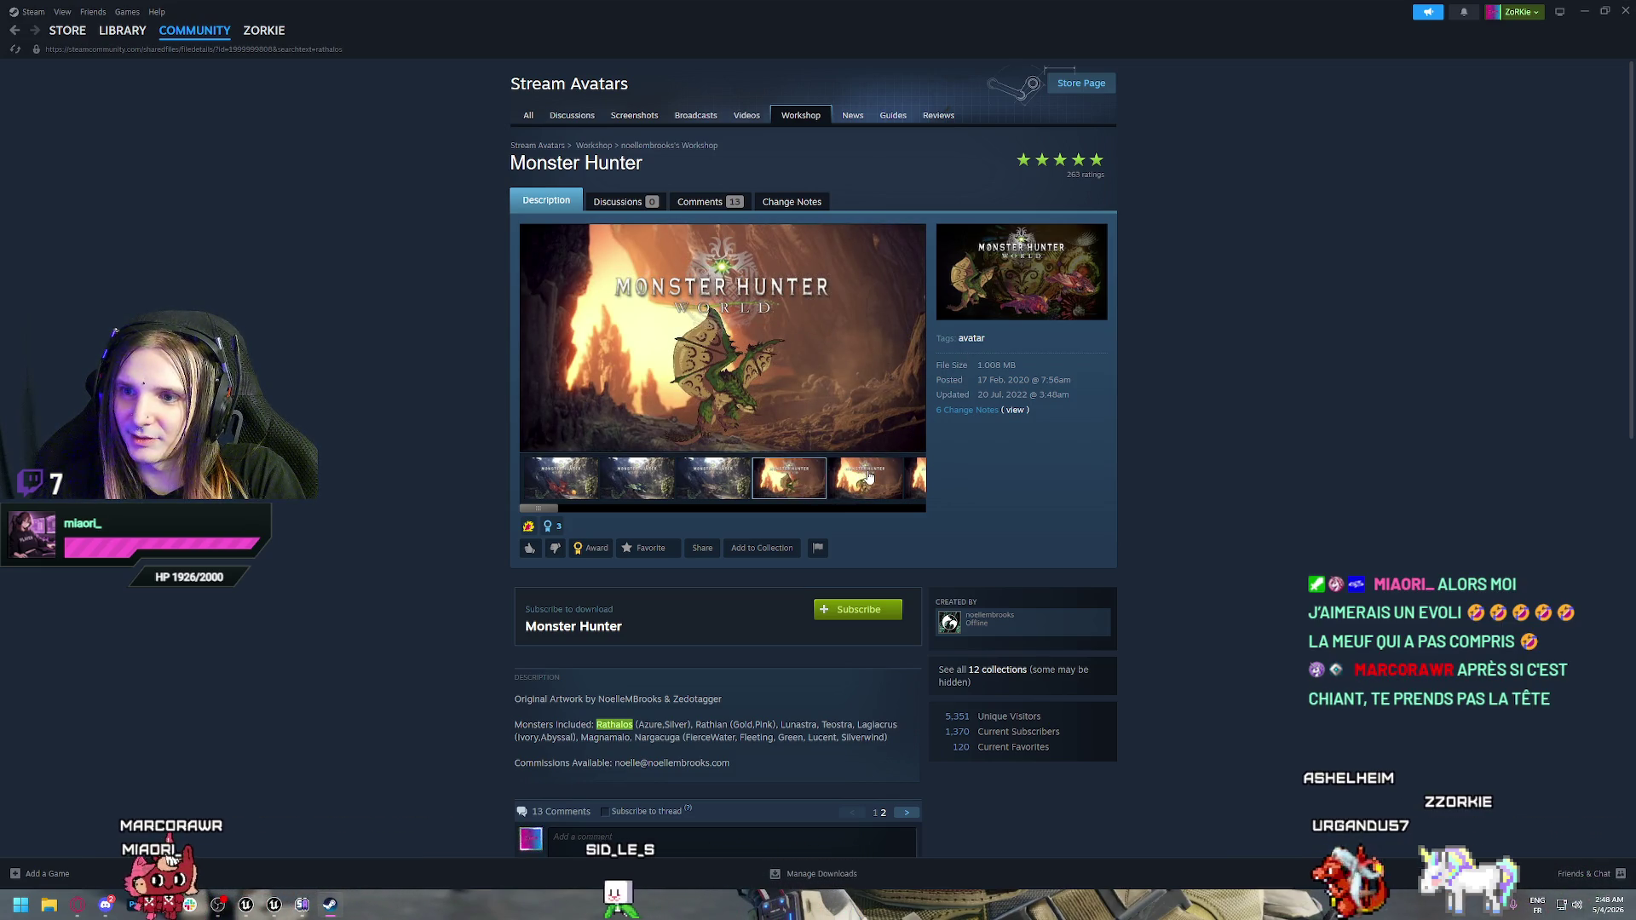
{"action": "left_click", "coordinate": [867, 479]}
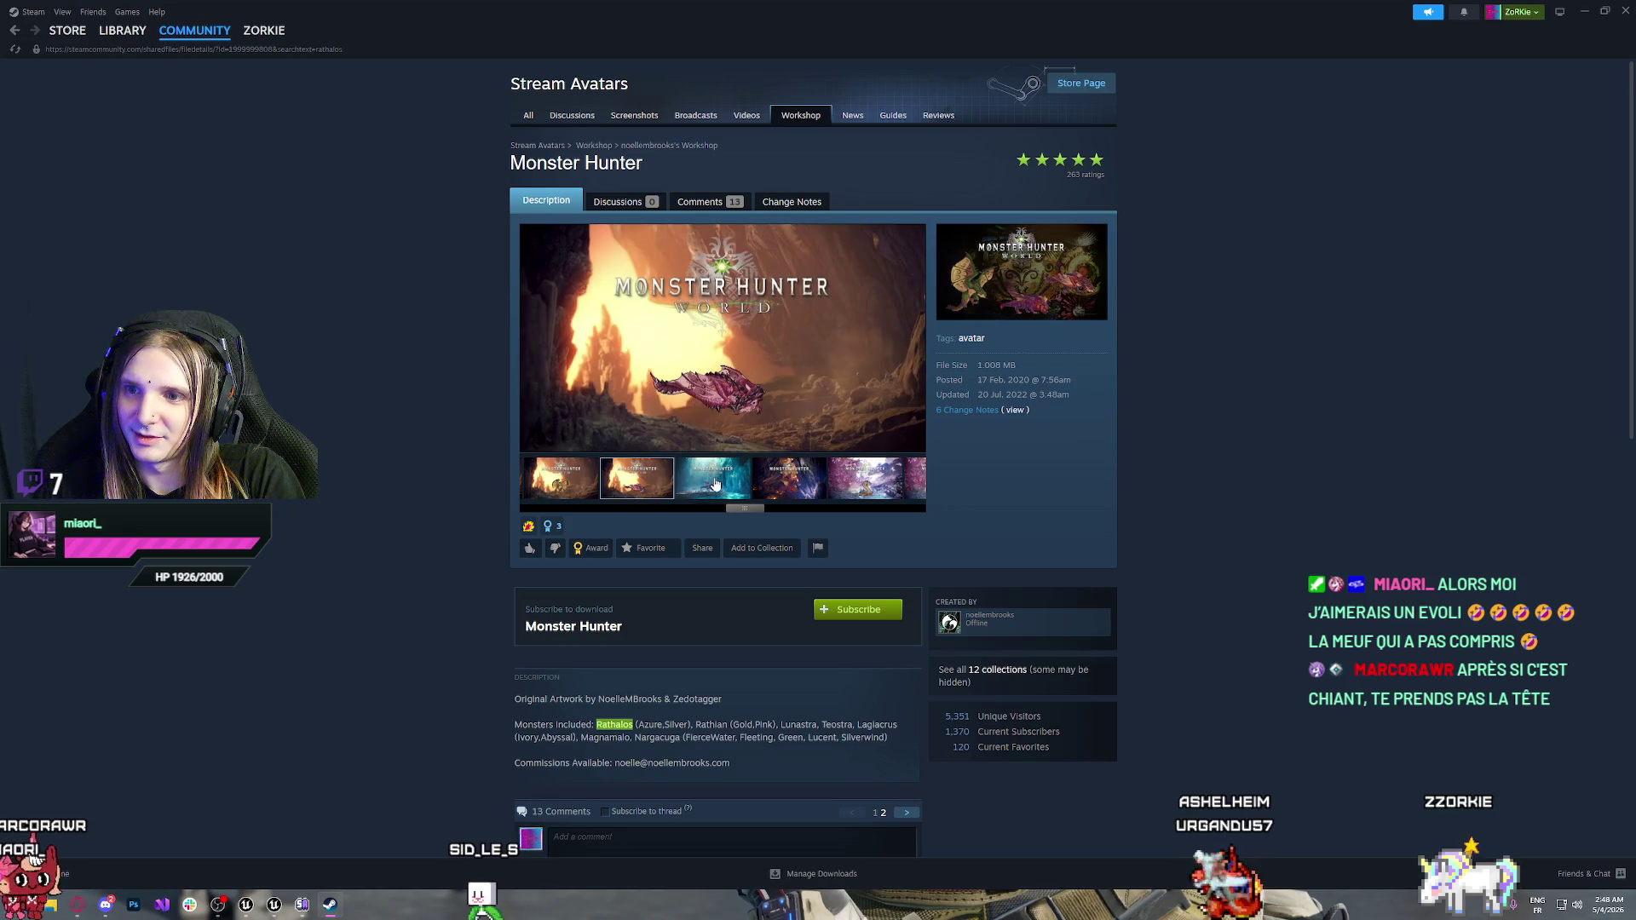
{"action": "left_click", "coordinate": [712, 485]}
{"action": "left_click", "coordinate": [789, 485]}
{"action": "left_click", "coordinate": [850, 490]}
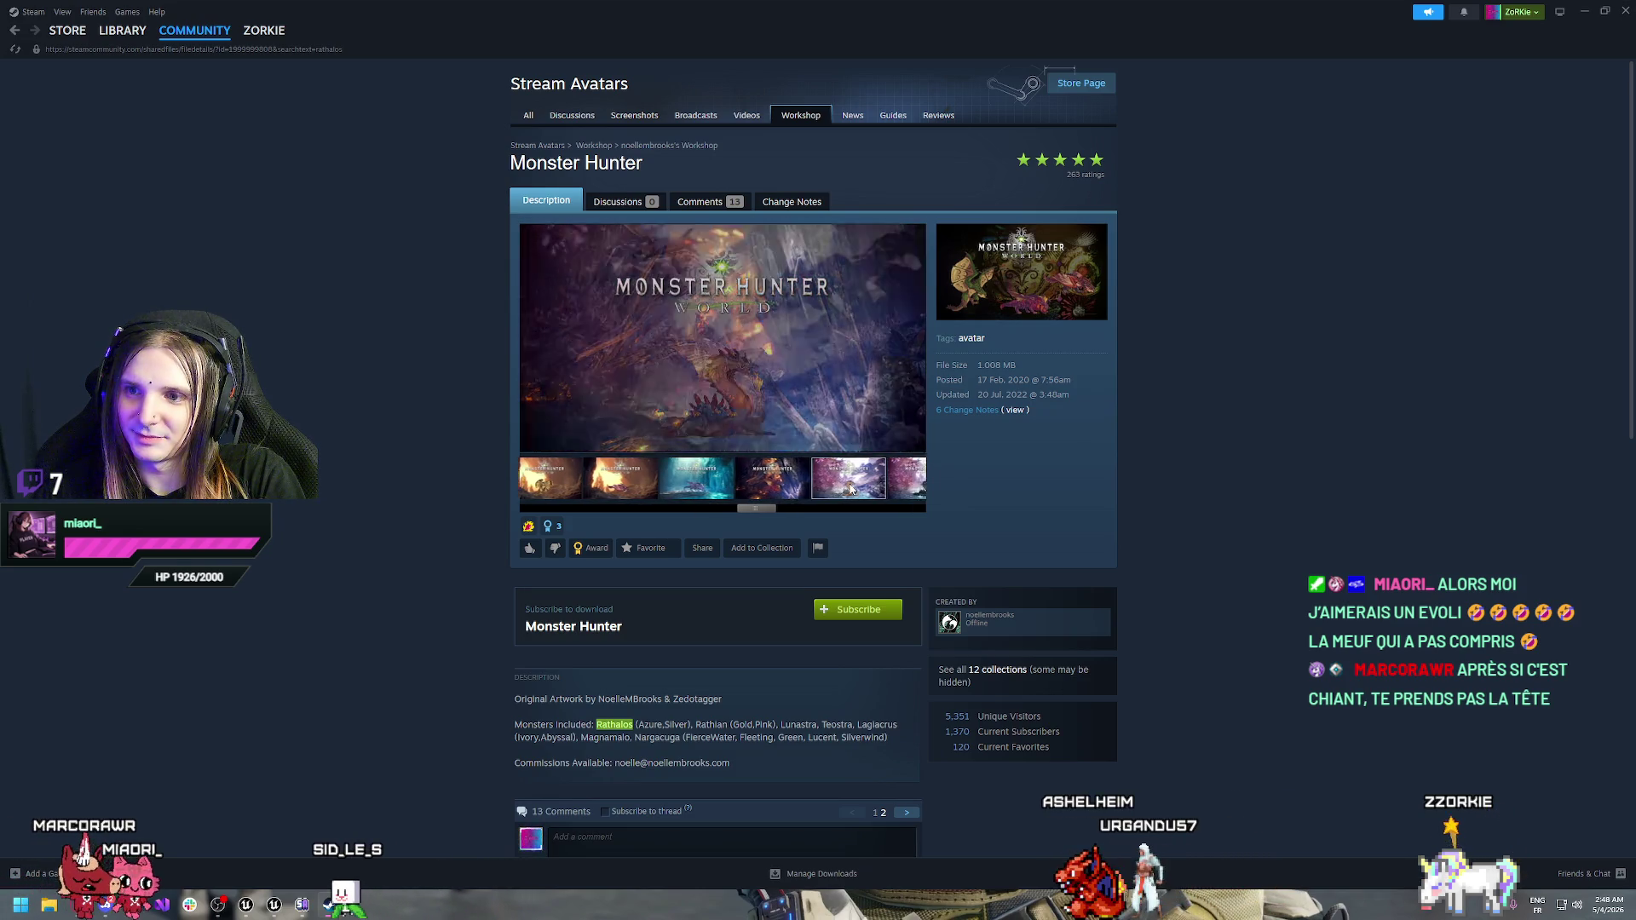
{"action": "left_click", "coordinate": [777, 490]}
{"action": "left_click", "coordinate": [776, 490]}
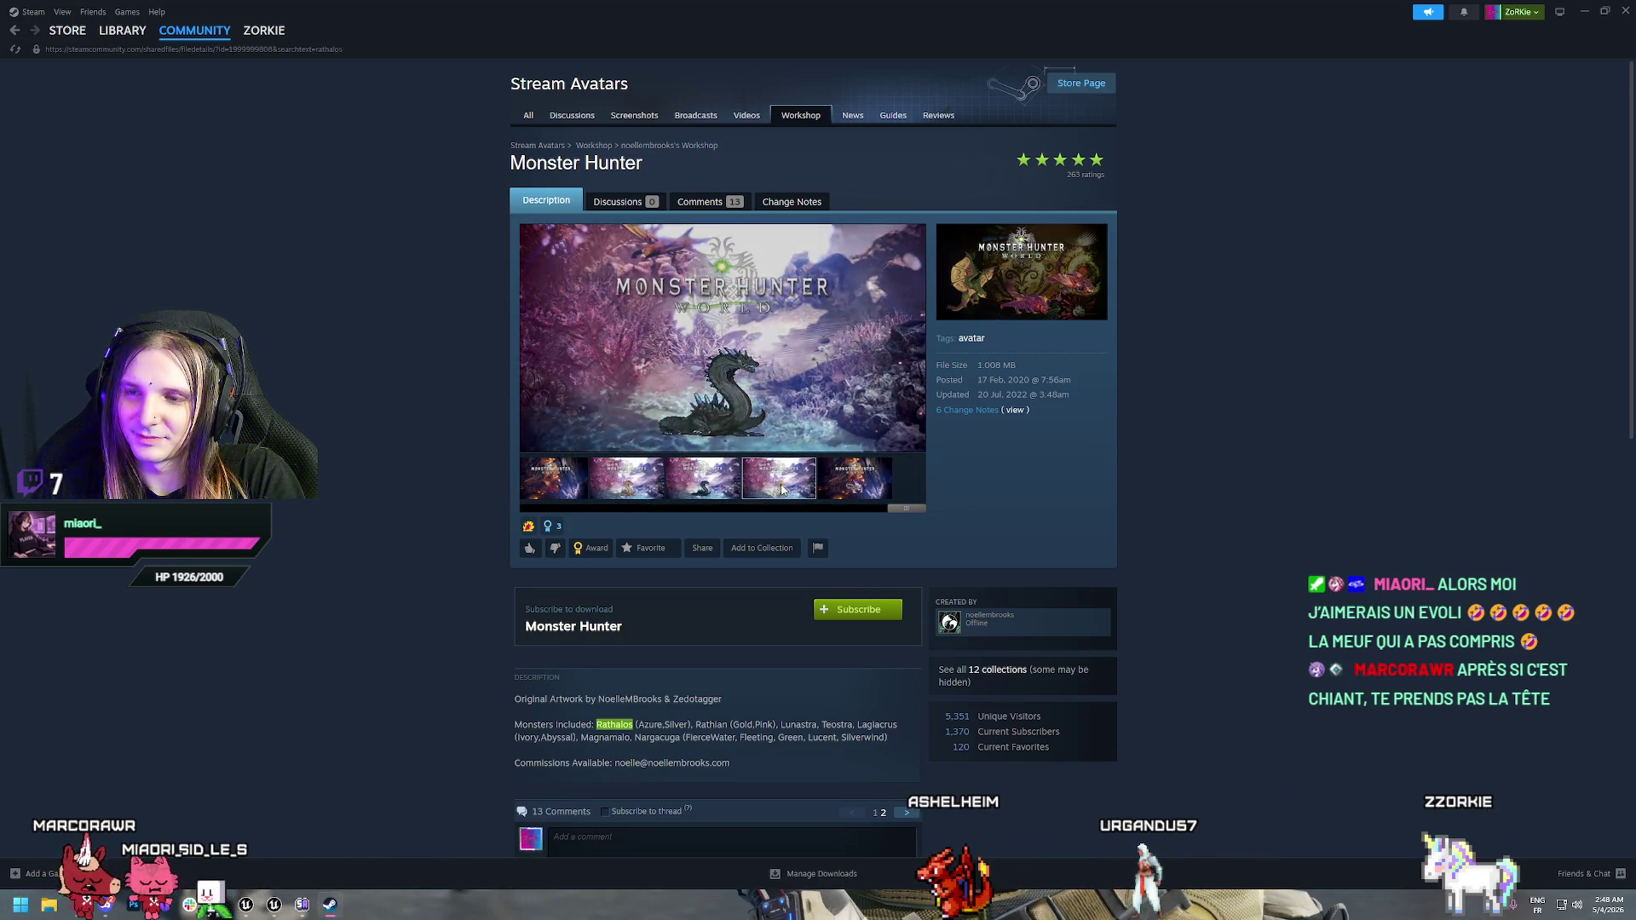
{"action": "left_click", "coordinate": [851, 490]}
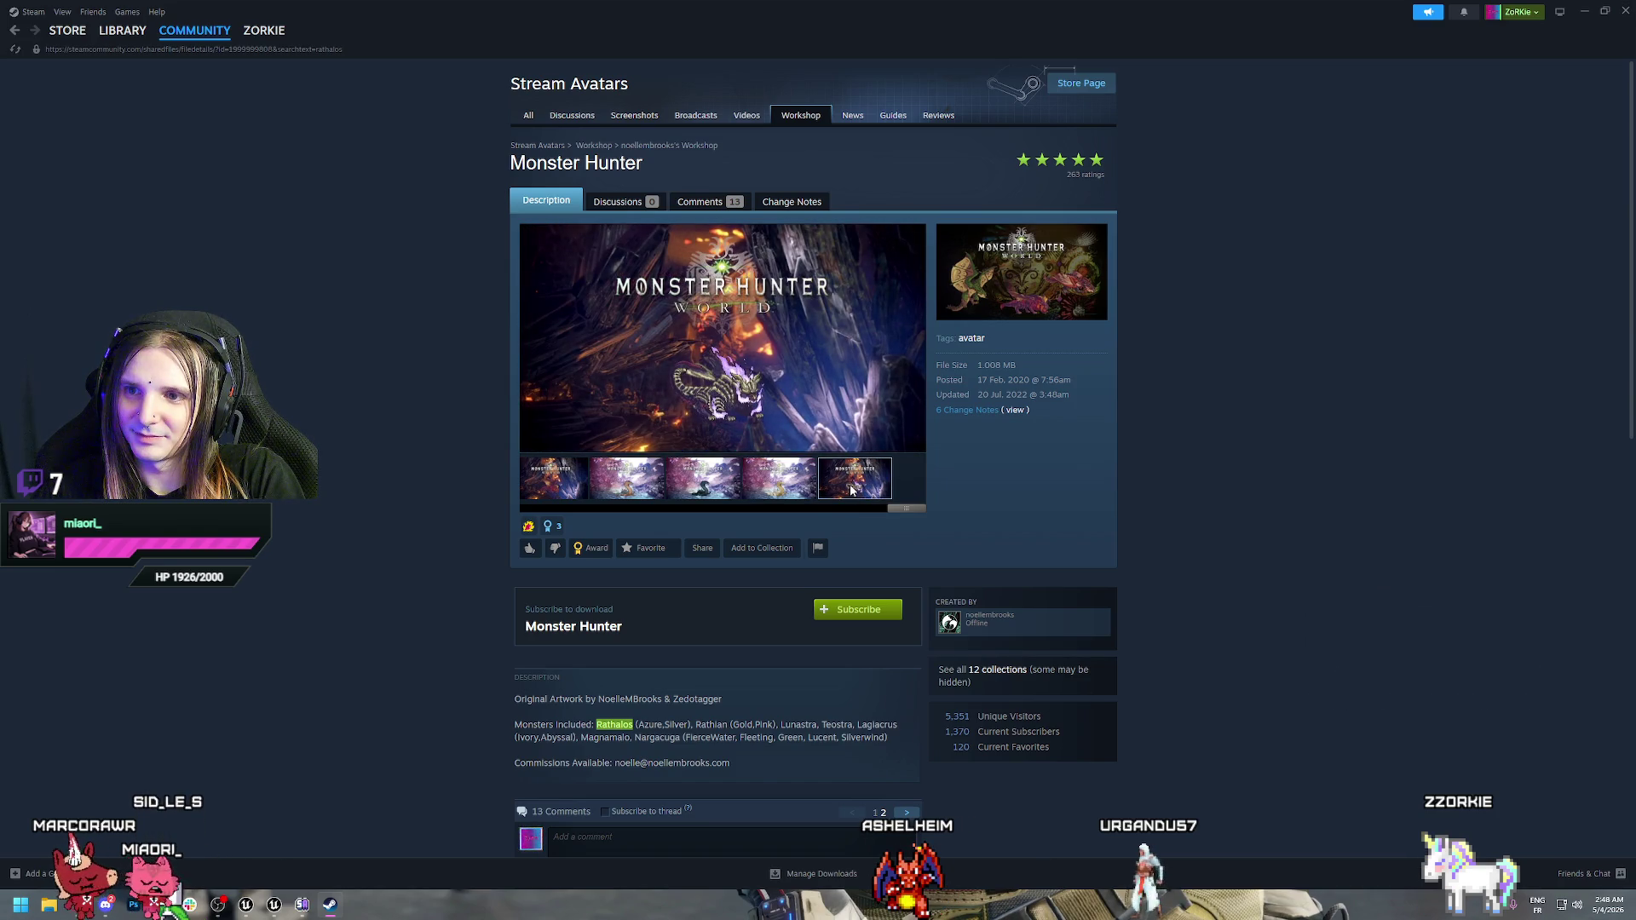
{"action": "left_click_drag", "start_coordinate": [908, 512], "coordinate": [497, 526]}
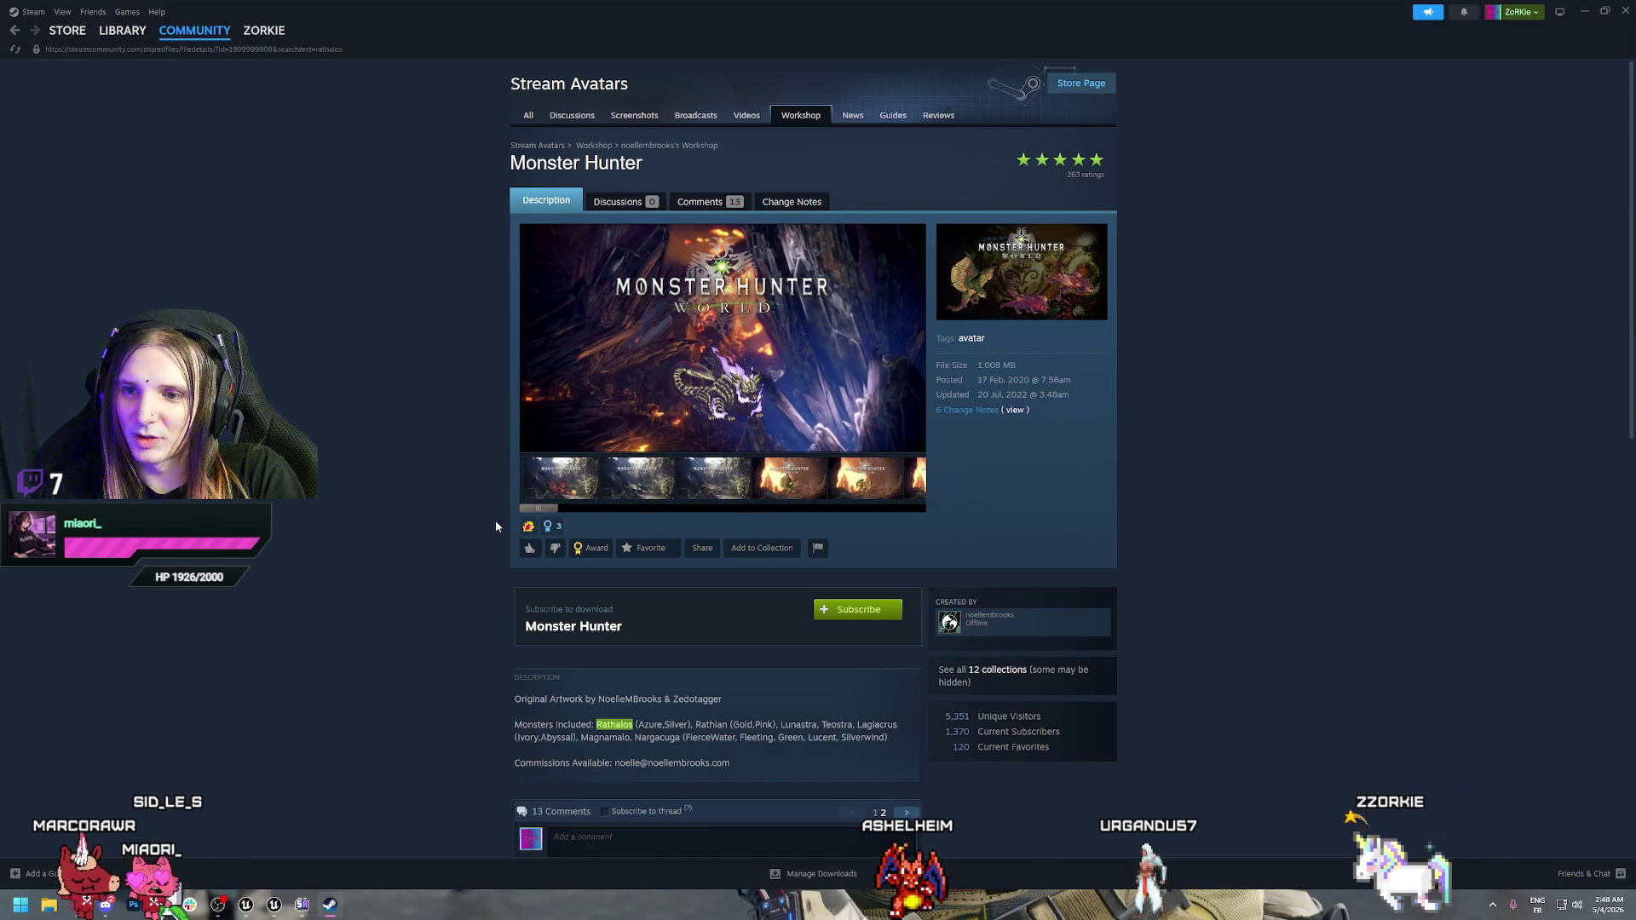
{"action": "left_click", "coordinate": [551, 487]}
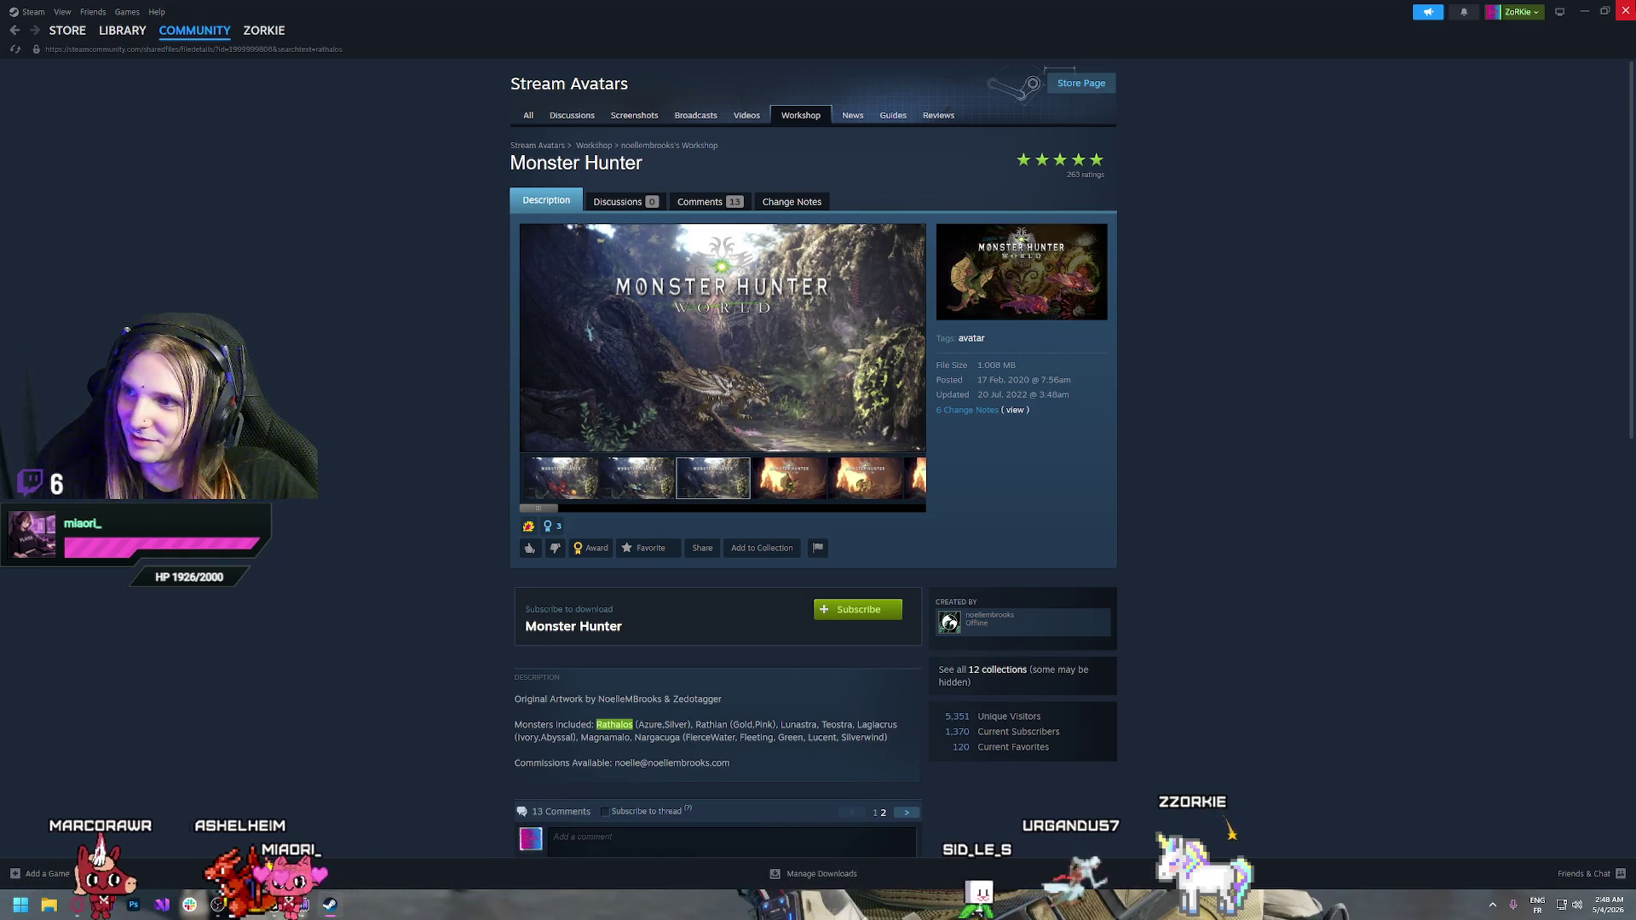
{"action": "left_click", "coordinate": [1625, 11]}
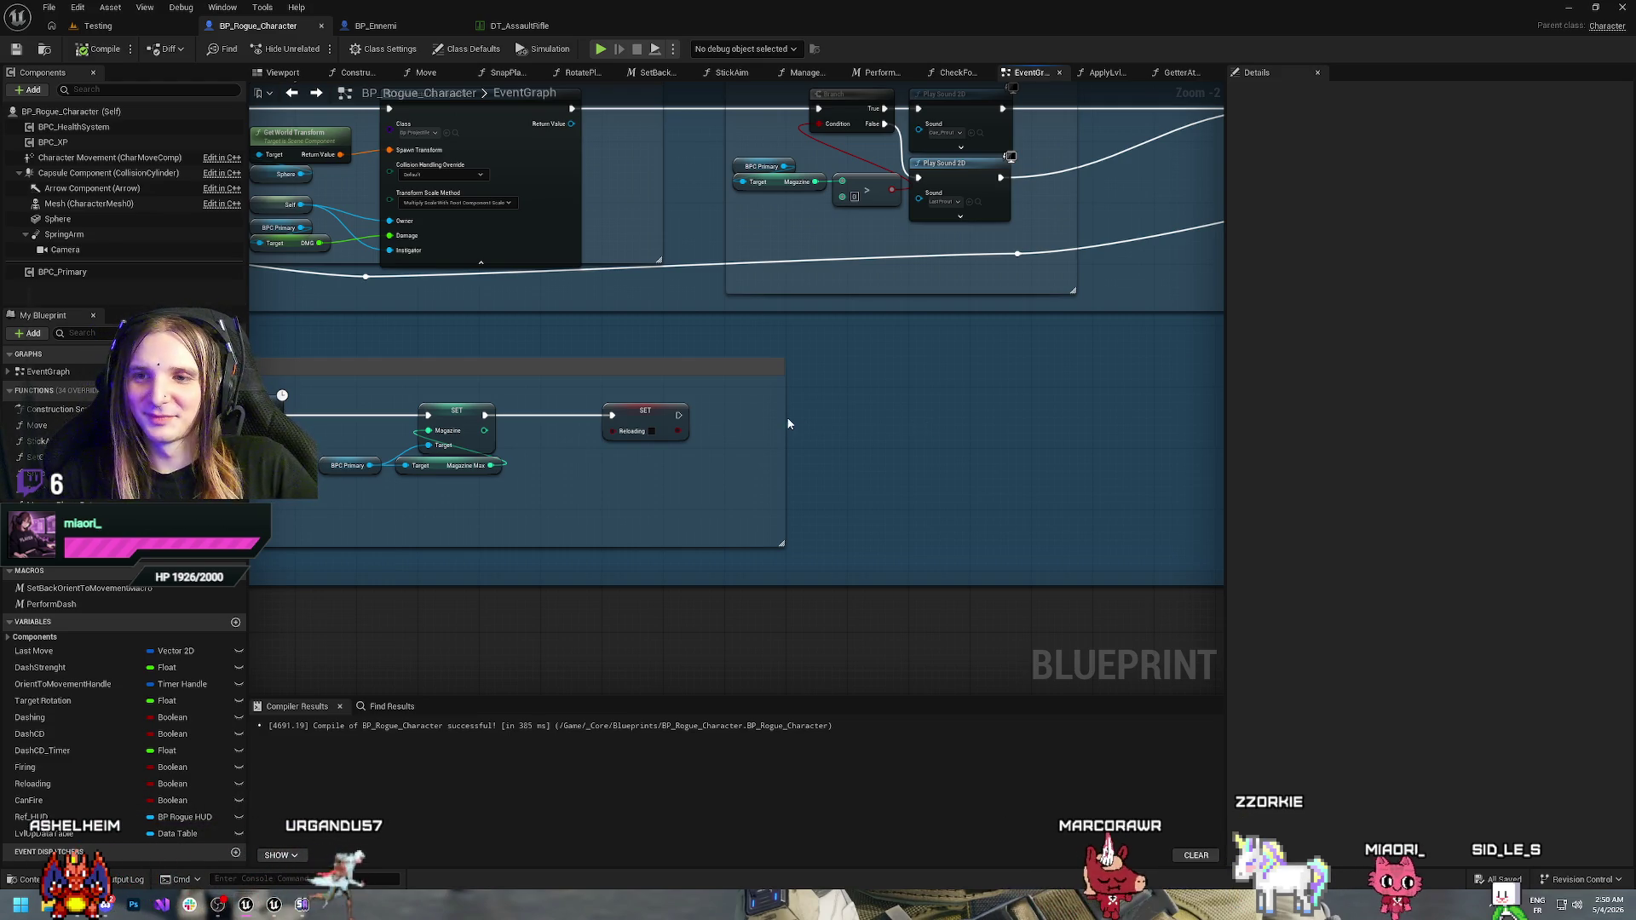
Bring the Reload Logic chain into view and inspect the Reloading variable's details
{"action": "left_click_drag", "start_coordinate": [842, 407], "coordinate": [949, 459]}
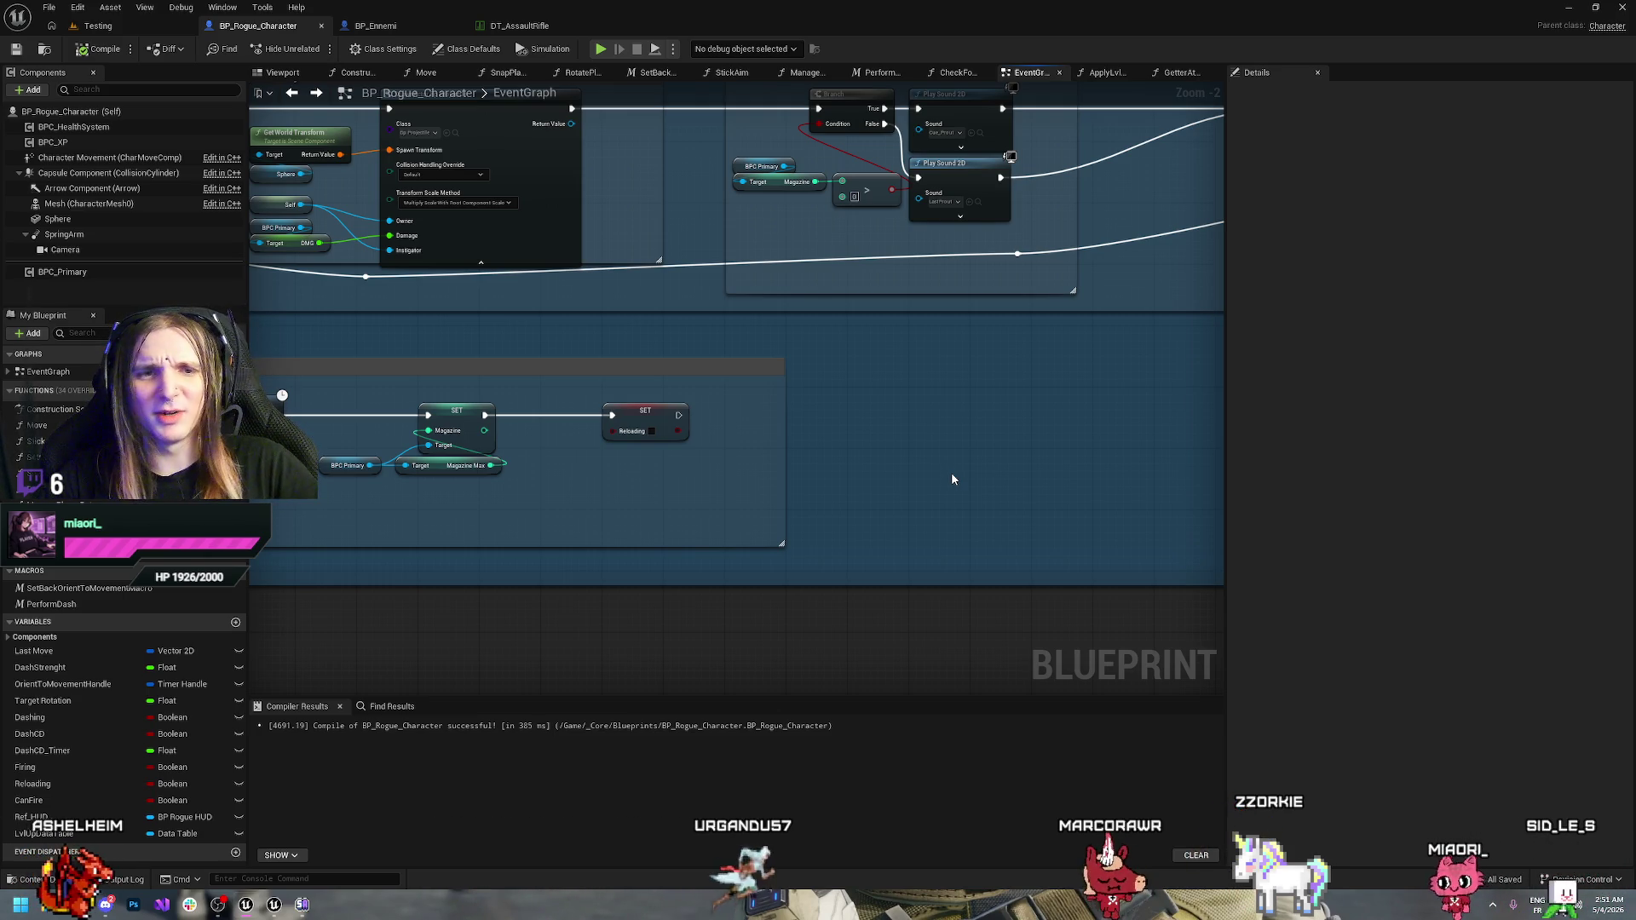
{"action": "mouse_move", "coordinate": [541, 518]}
{"action": "left_mouse_down"}
{"action": "mouse_move", "coordinate": [666, 467]}
{"action": "mouse_move", "coordinate": [738, 470]}
{"action": "mouse_move", "coordinate": [974, 415]}
{"action": "left_mouse_up"}
{"action": "mouse_move", "coordinate": [690, 402]}
{"action": "left_mouse_down"}
{"action": "mouse_move", "coordinate": [943, 501]}
{"action": "mouse_move", "coordinate": [983, 468]}
{"action": "mouse_move", "coordinate": [885, 515]}
{"action": "left_mouse_up"}
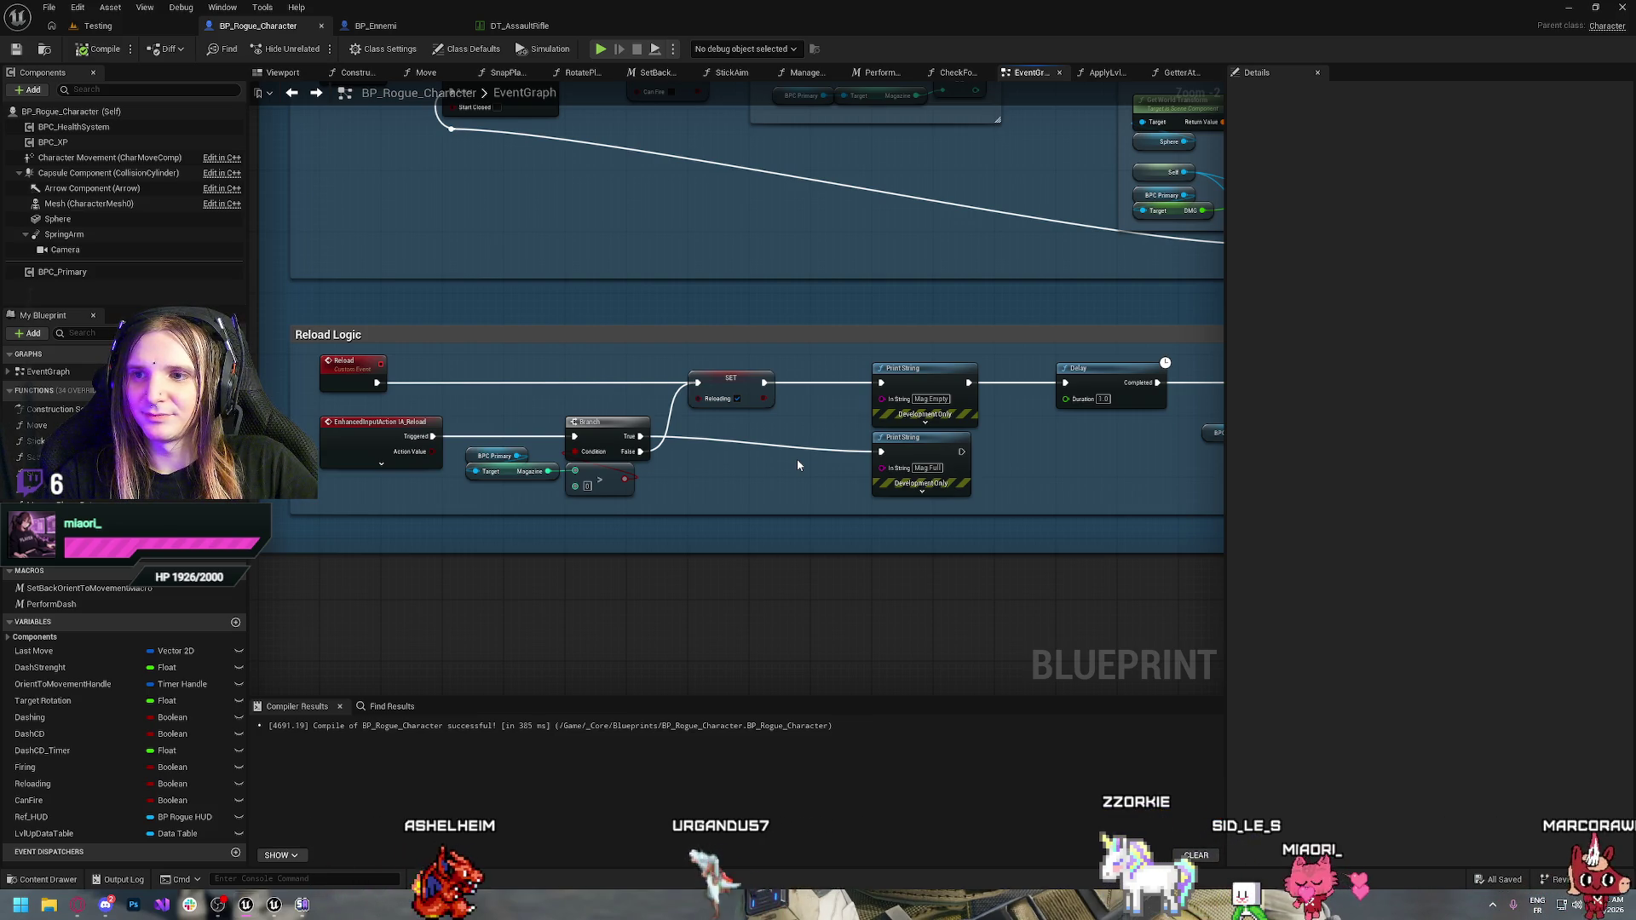
{"action": "left_click_drag", "start_coordinate": [797, 465], "coordinate": [520, 450]}
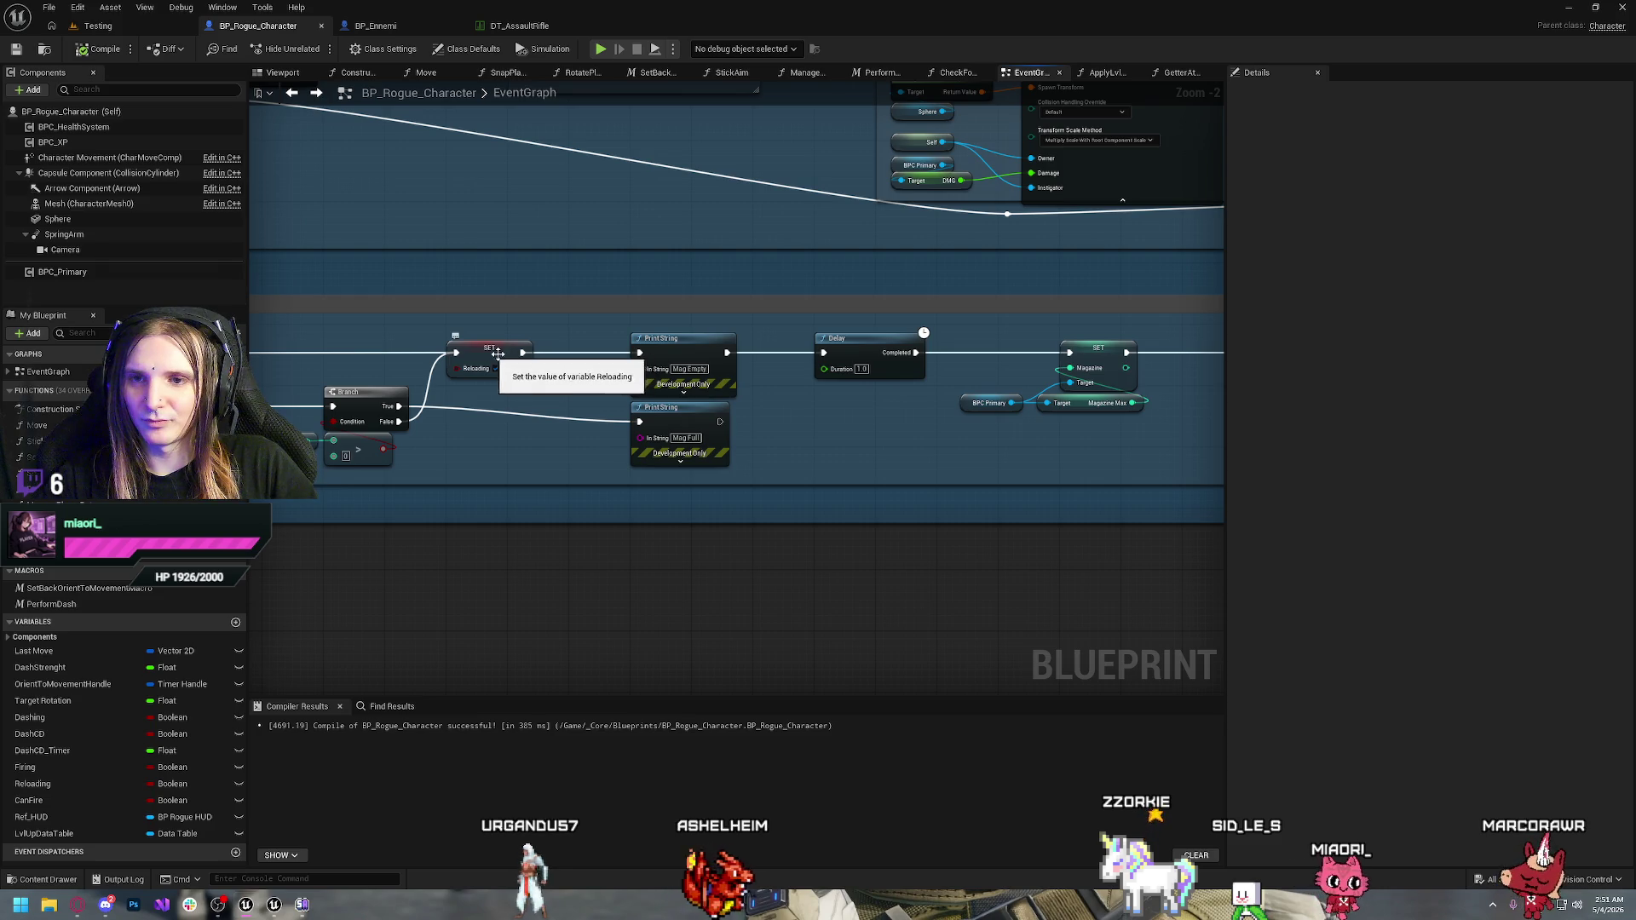
{"action": "left_click_drag", "start_coordinate": [519, 336], "coordinate": [1064, 489]}
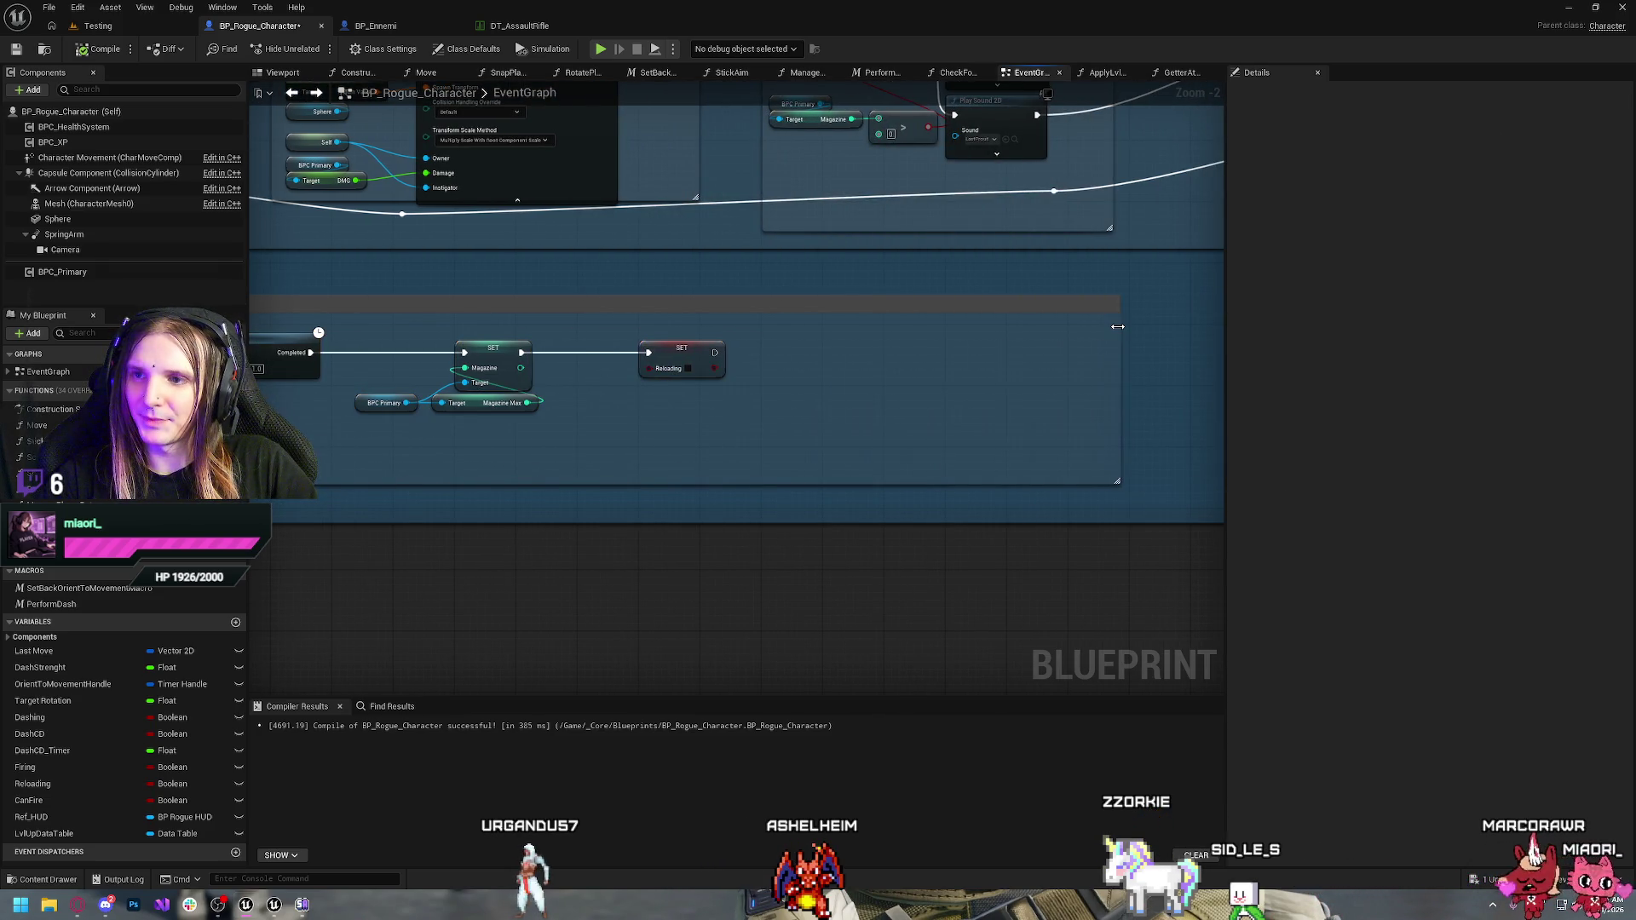
{"action": "mouse_move", "coordinate": [1005, 361]}
{"action": "left_mouse_down"}
{"action": "mouse_move", "coordinate": [1026, 420]}
{"action": "mouse_move", "coordinate": [1081, 415]}
{"action": "left_mouse_up"}
{"action": "left_click", "coordinate": [1151, 321]}
{"action": "scroll", "coordinate": [1062, 415], "scroll_direction": "down", "scroll_amount": 10}
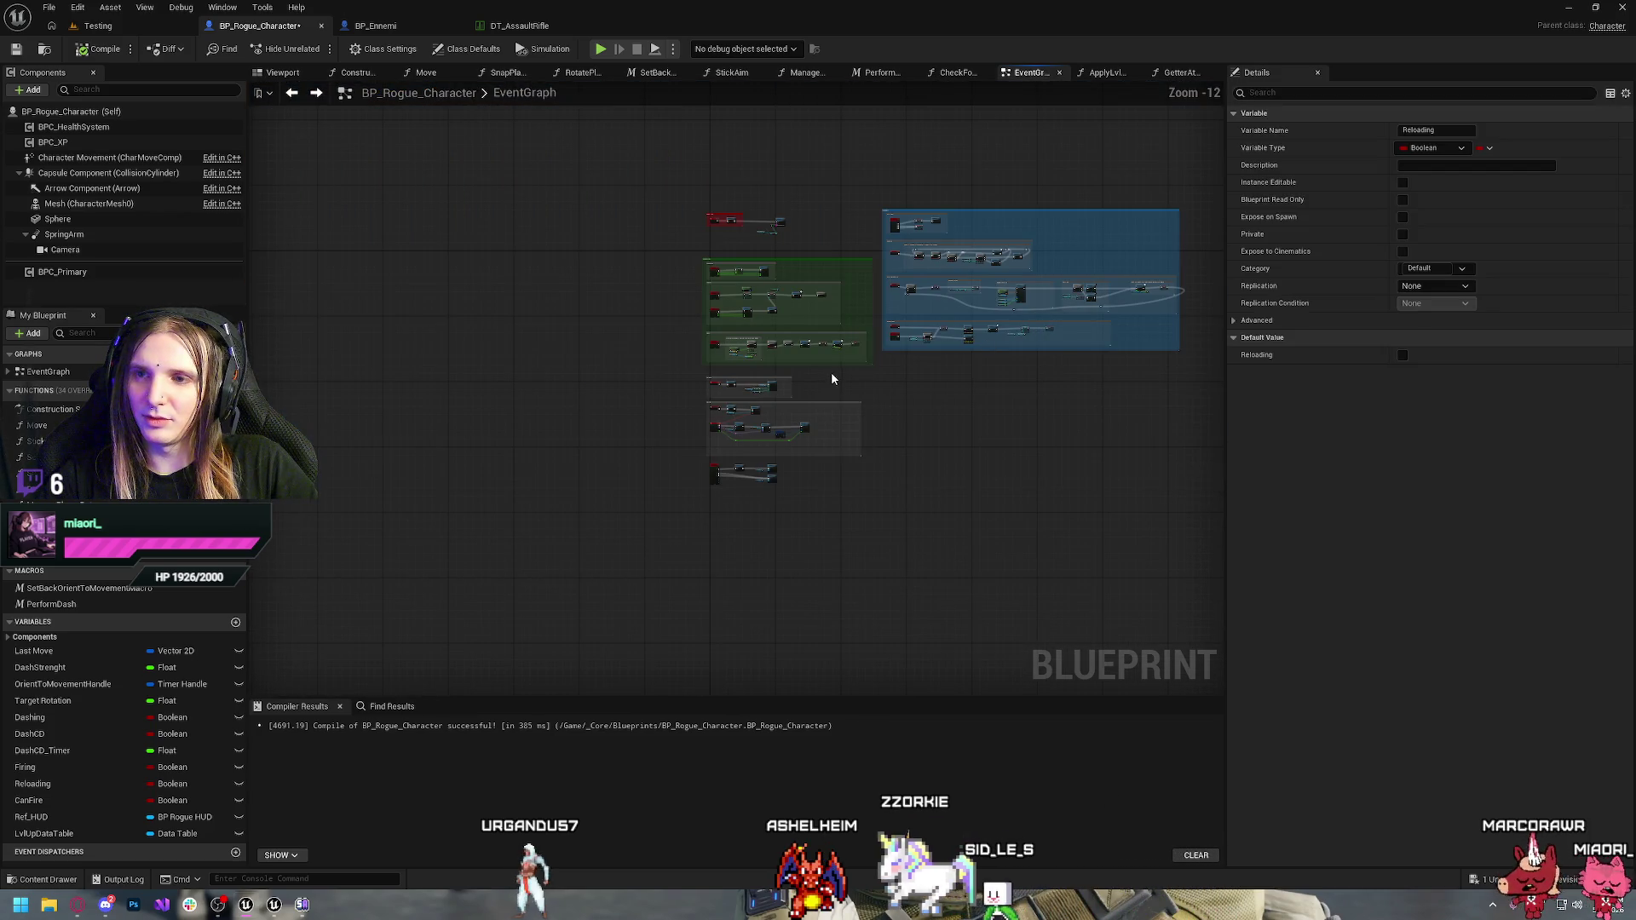
{"action": "scroll", "coordinate": [1078, 365], "scroll_direction": "up", "scroll_amount": 10}
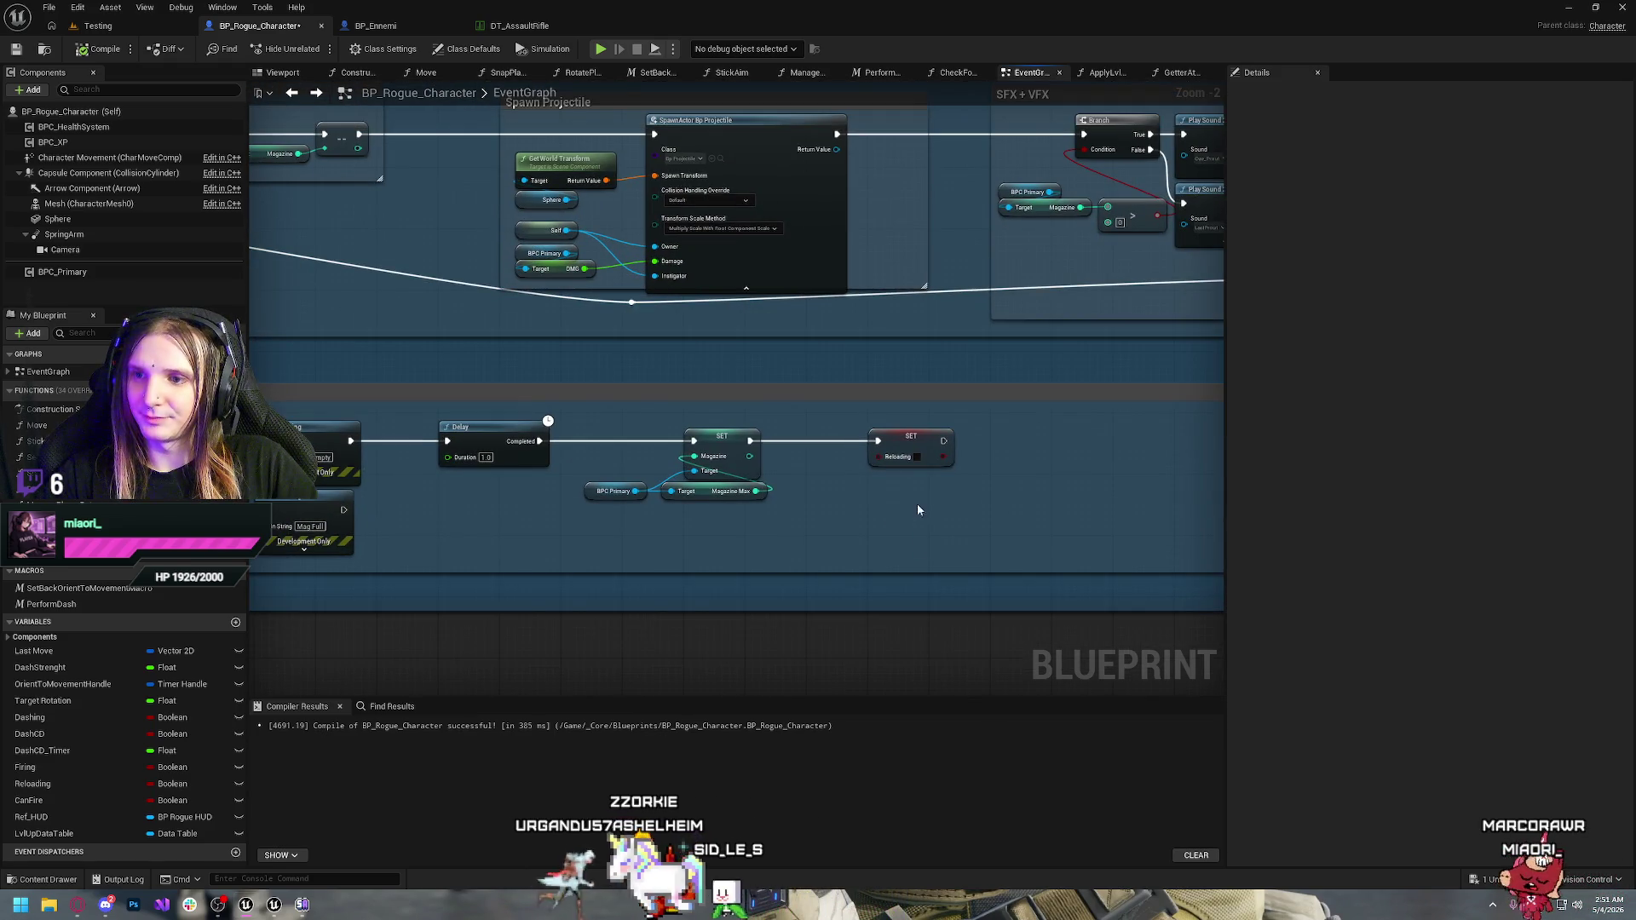
Shift the SET Reloading, Print String and Delay nodes further right
{"action": "left_click_drag", "start_coordinate": [1018, 472], "coordinate": [842, 421]}
{"action": "left_click_drag", "start_coordinate": [721, 508], "coordinate": [1198, 511]}
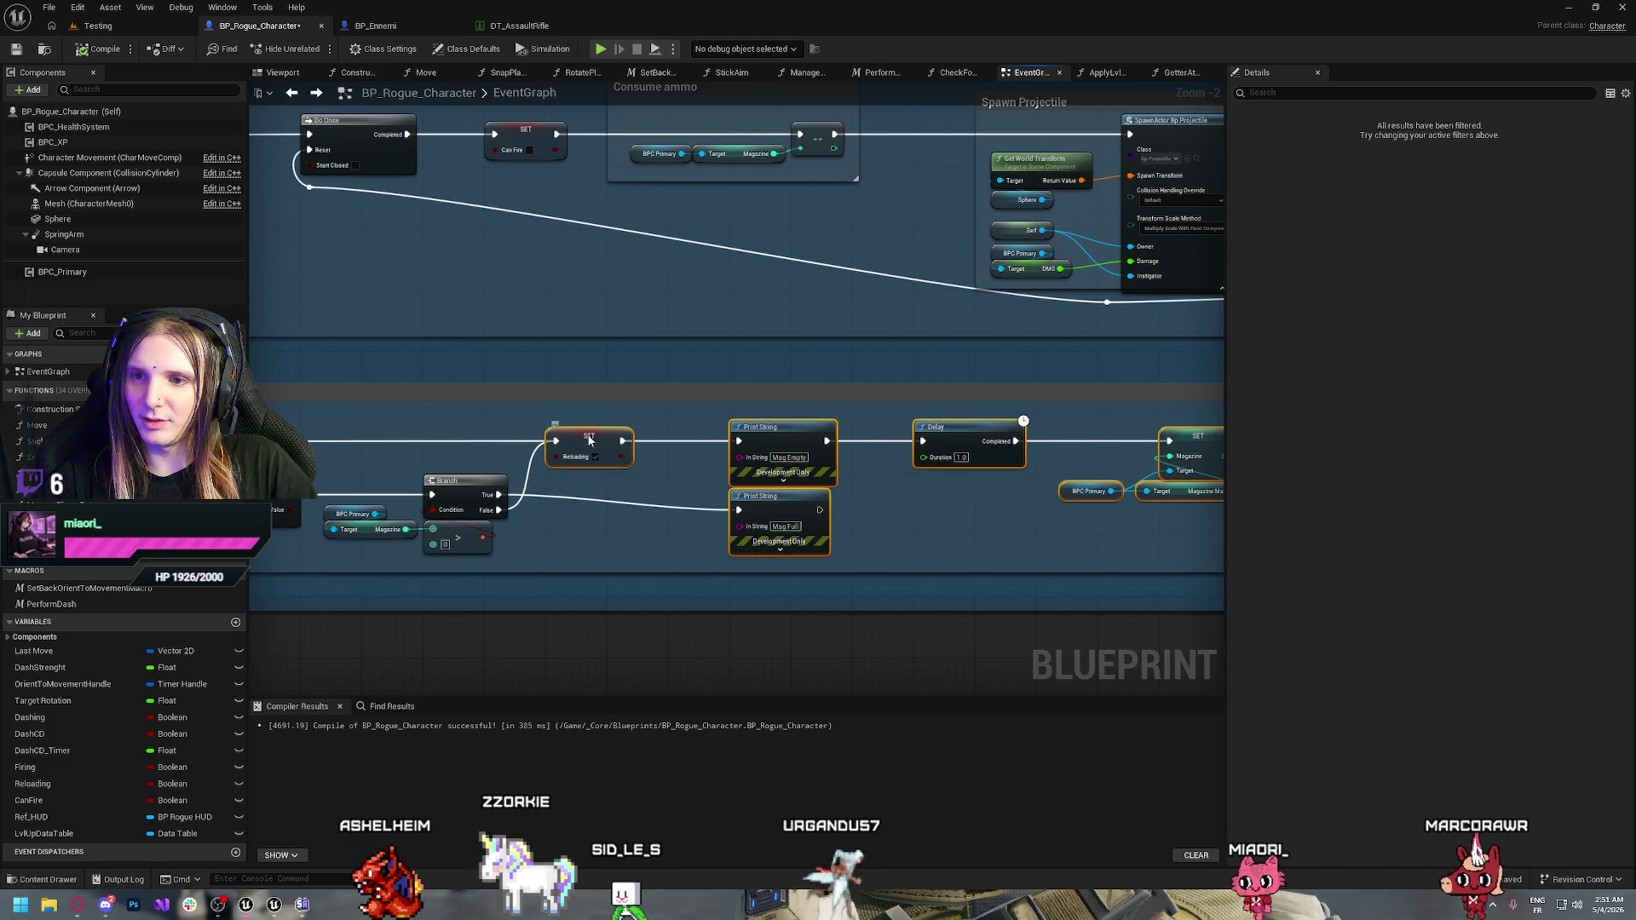
{"action": "left_click_drag", "start_coordinate": [606, 437], "coordinate": [769, 442]}
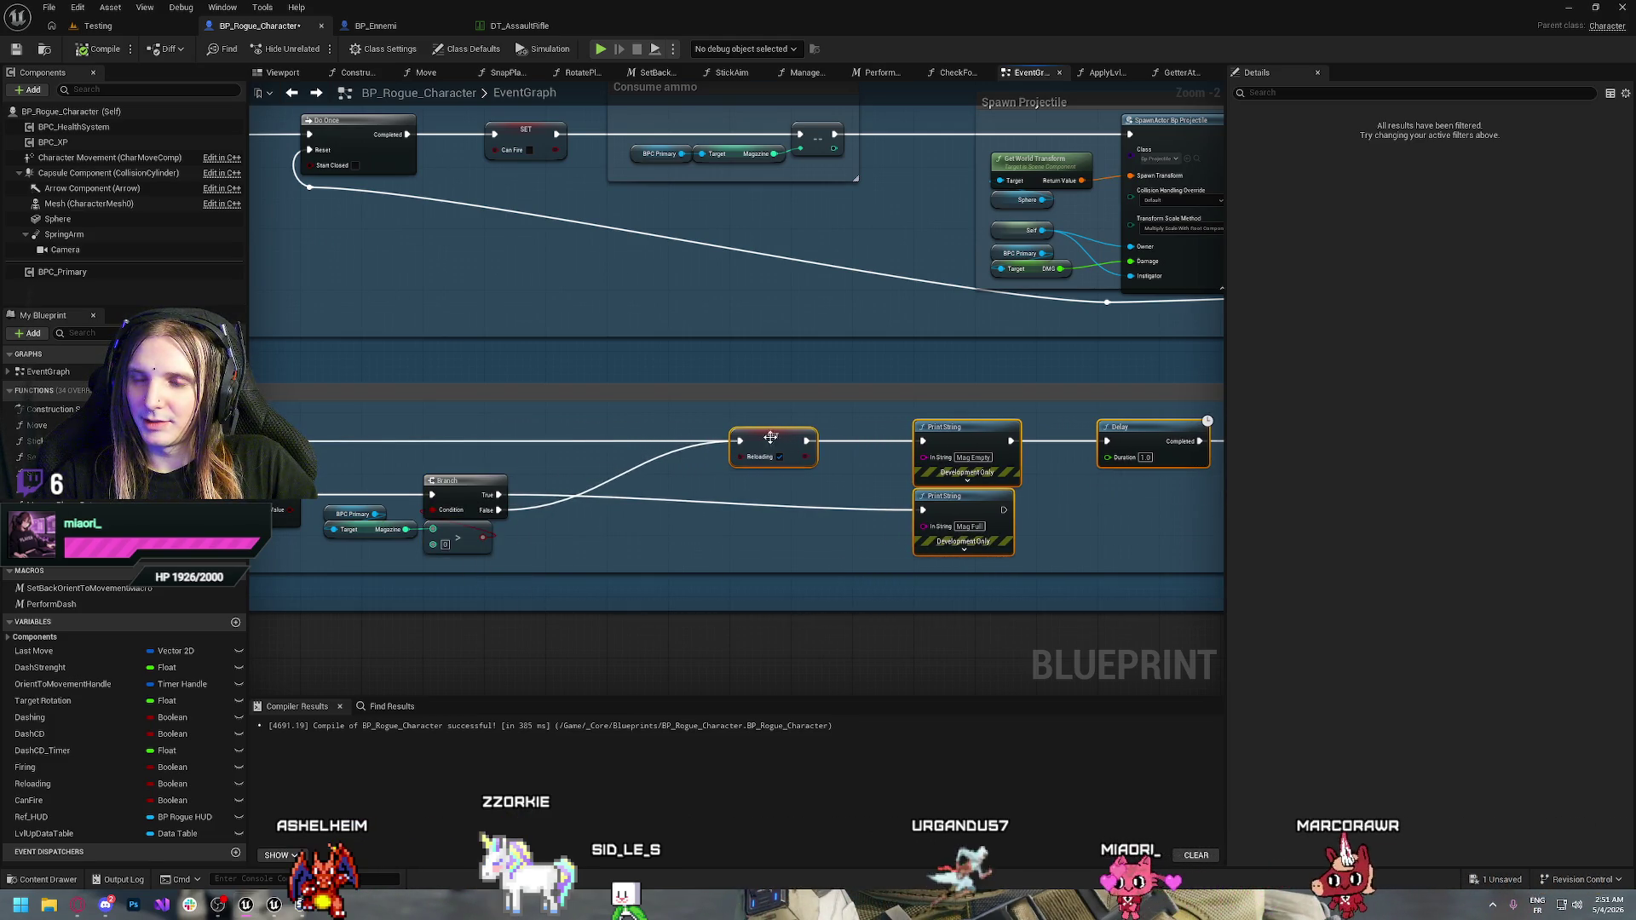
{"action": "left_click", "coordinate": [674, 417]}
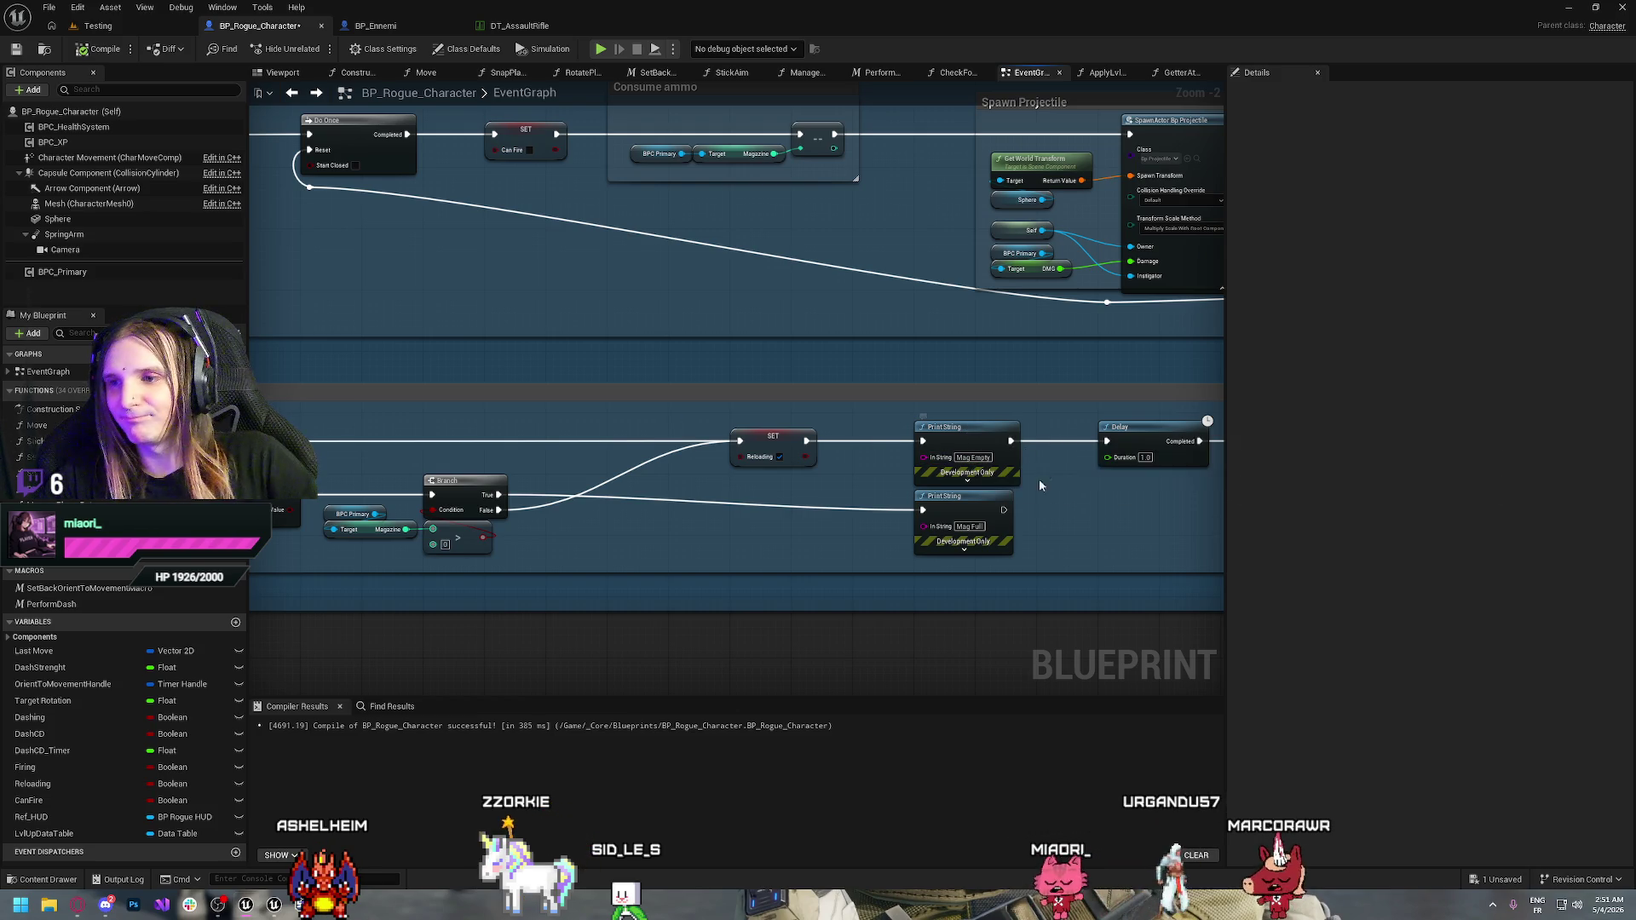
Delete both Print String nodes and wire SET Reloading directly into the Delay
{"action": "left_click_drag", "start_coordinate": [980, 401], "coordinate": [920, 554]}
{"action": "key", "text": "Delete"}
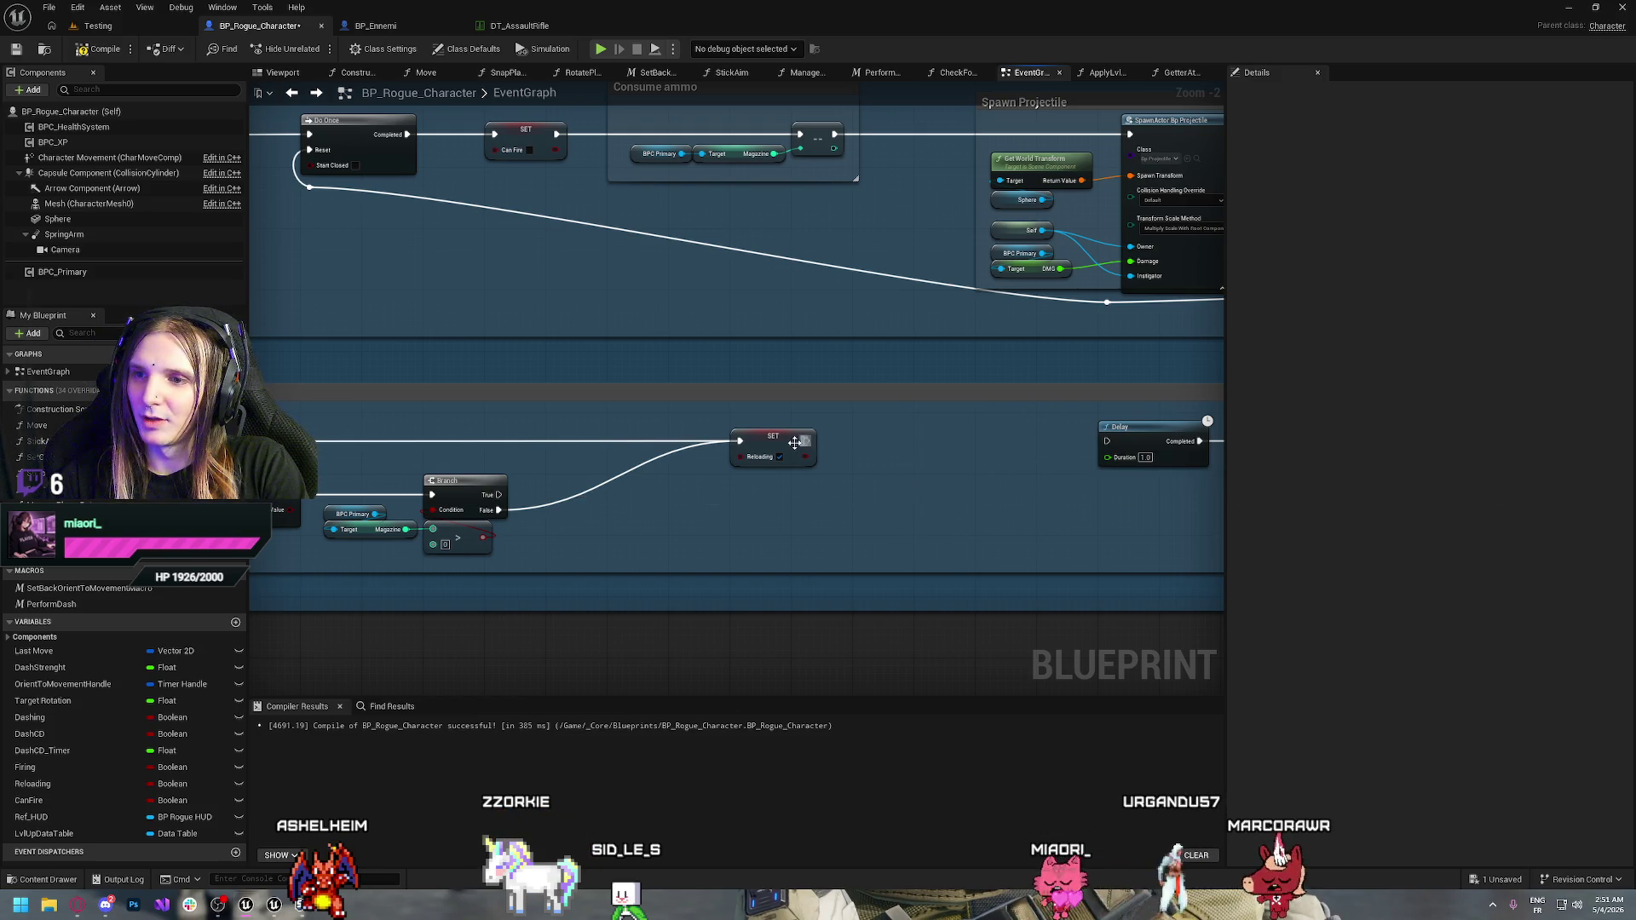
{"action": "left_click_drag", "start_coordinate": [801, 449], "coordinate": [1106, 440]}
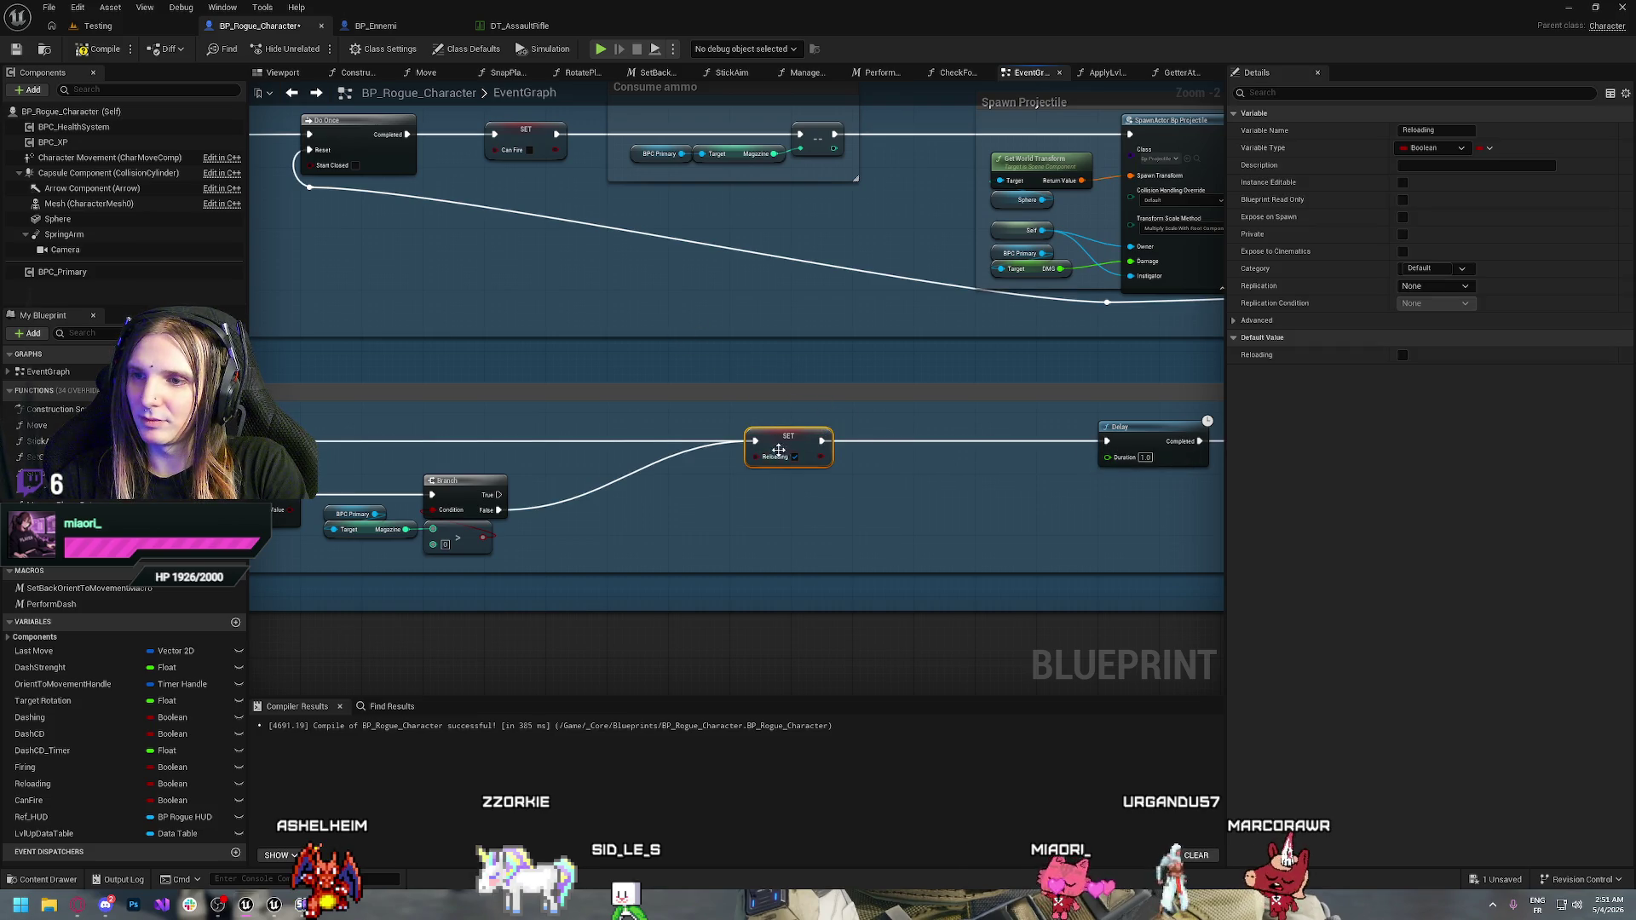
{"action": "left_click_drag", "start_coordinate": [880, 441], "coordinate": [979, 441]}
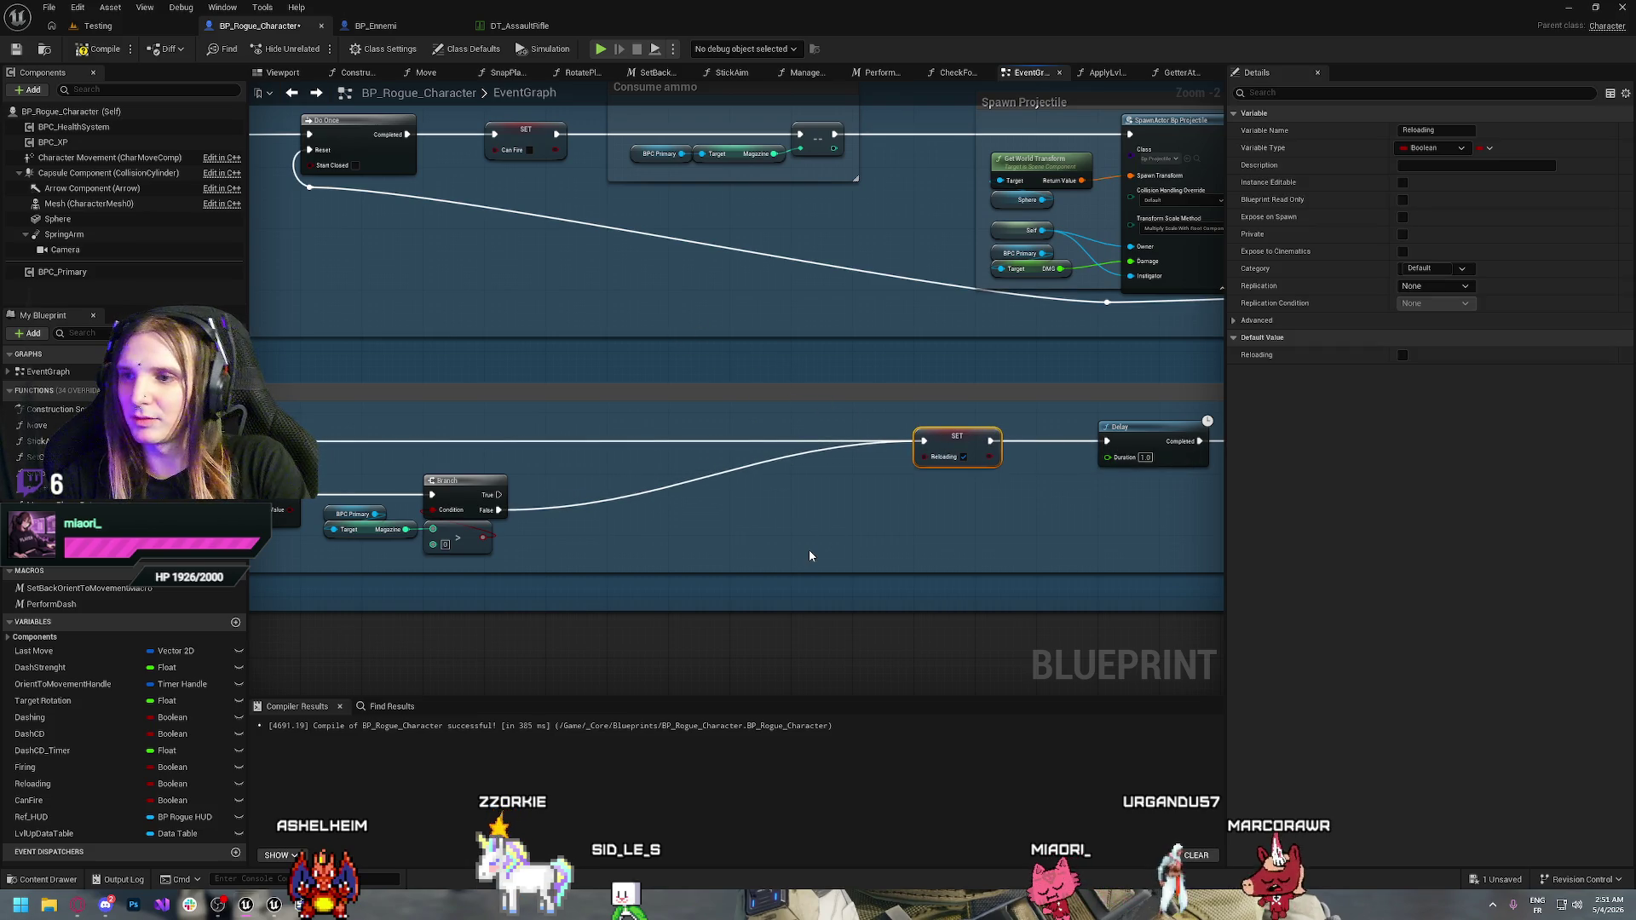
{"action": "left_click", "coordinate": [699, 478]}
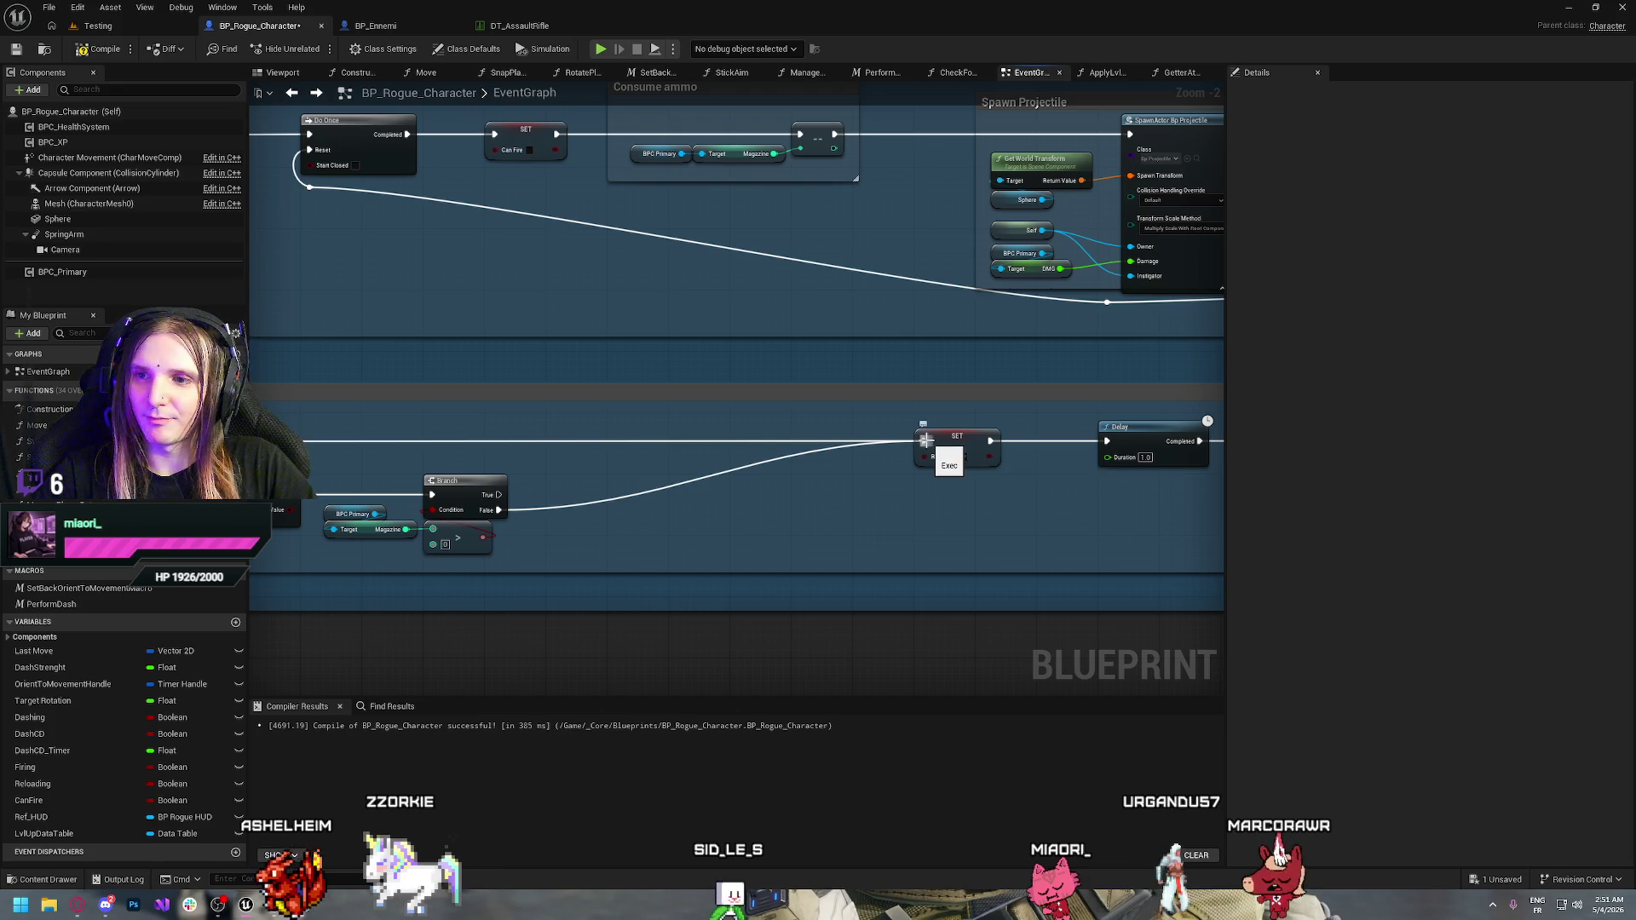
Insert a Branch on Reloading before SET Reloading, wiring False into it, and compile
{"action": "left_click_drag", "start_coordinate": [926, 440], "coordinate": [721, 443]}
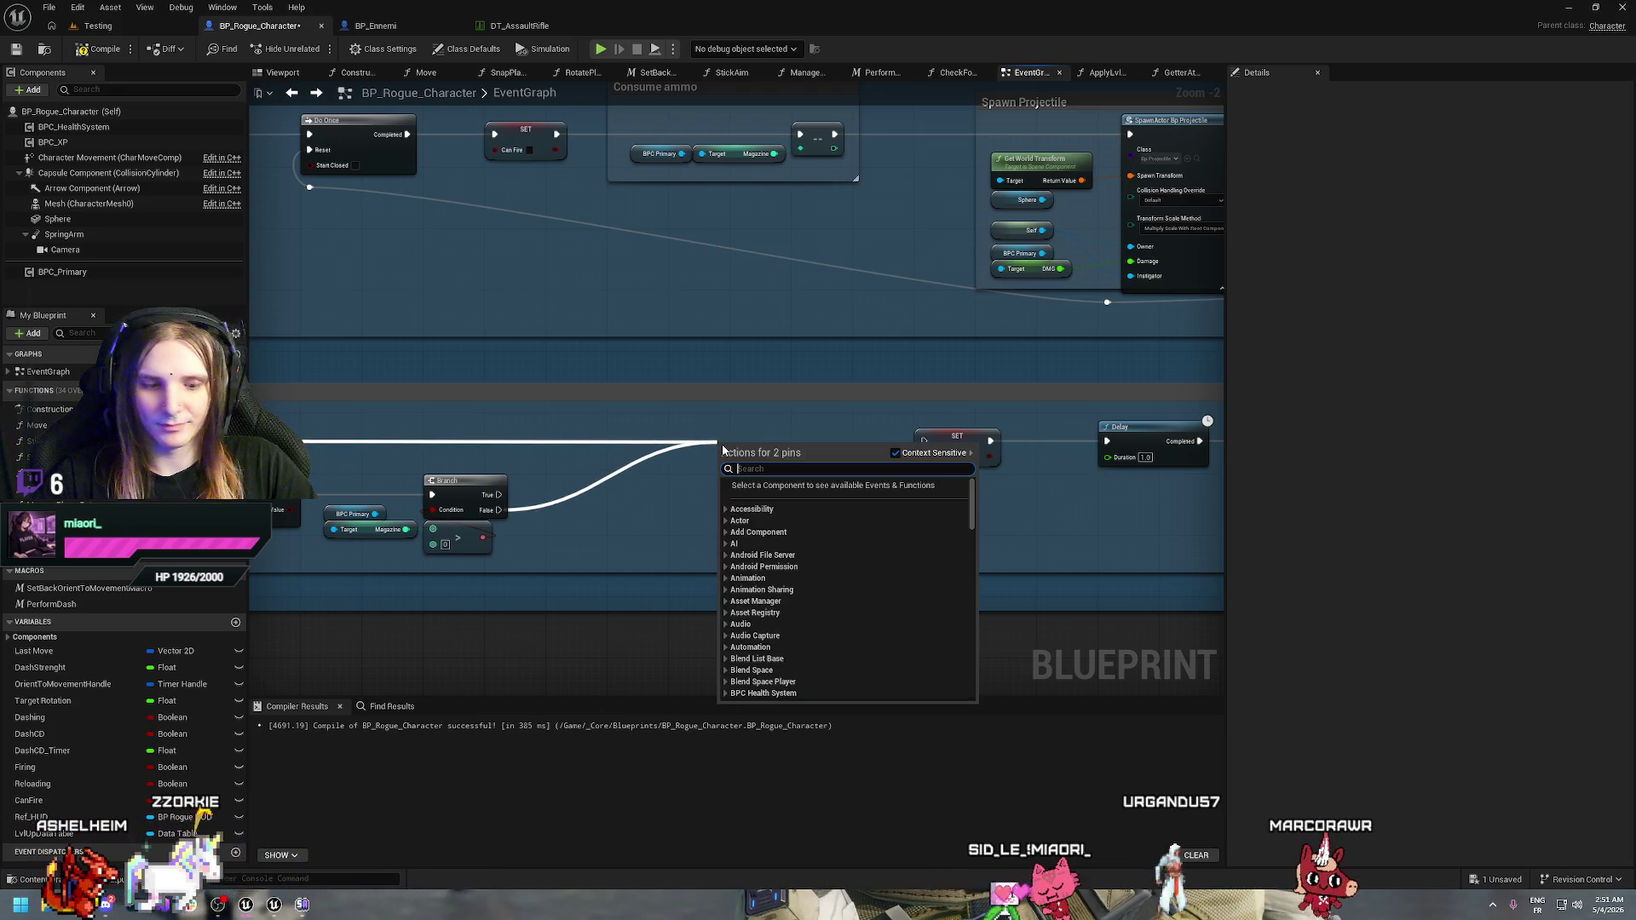
{"action": "type", "text": "branch"}
{"action": "key", "text": "Return"}
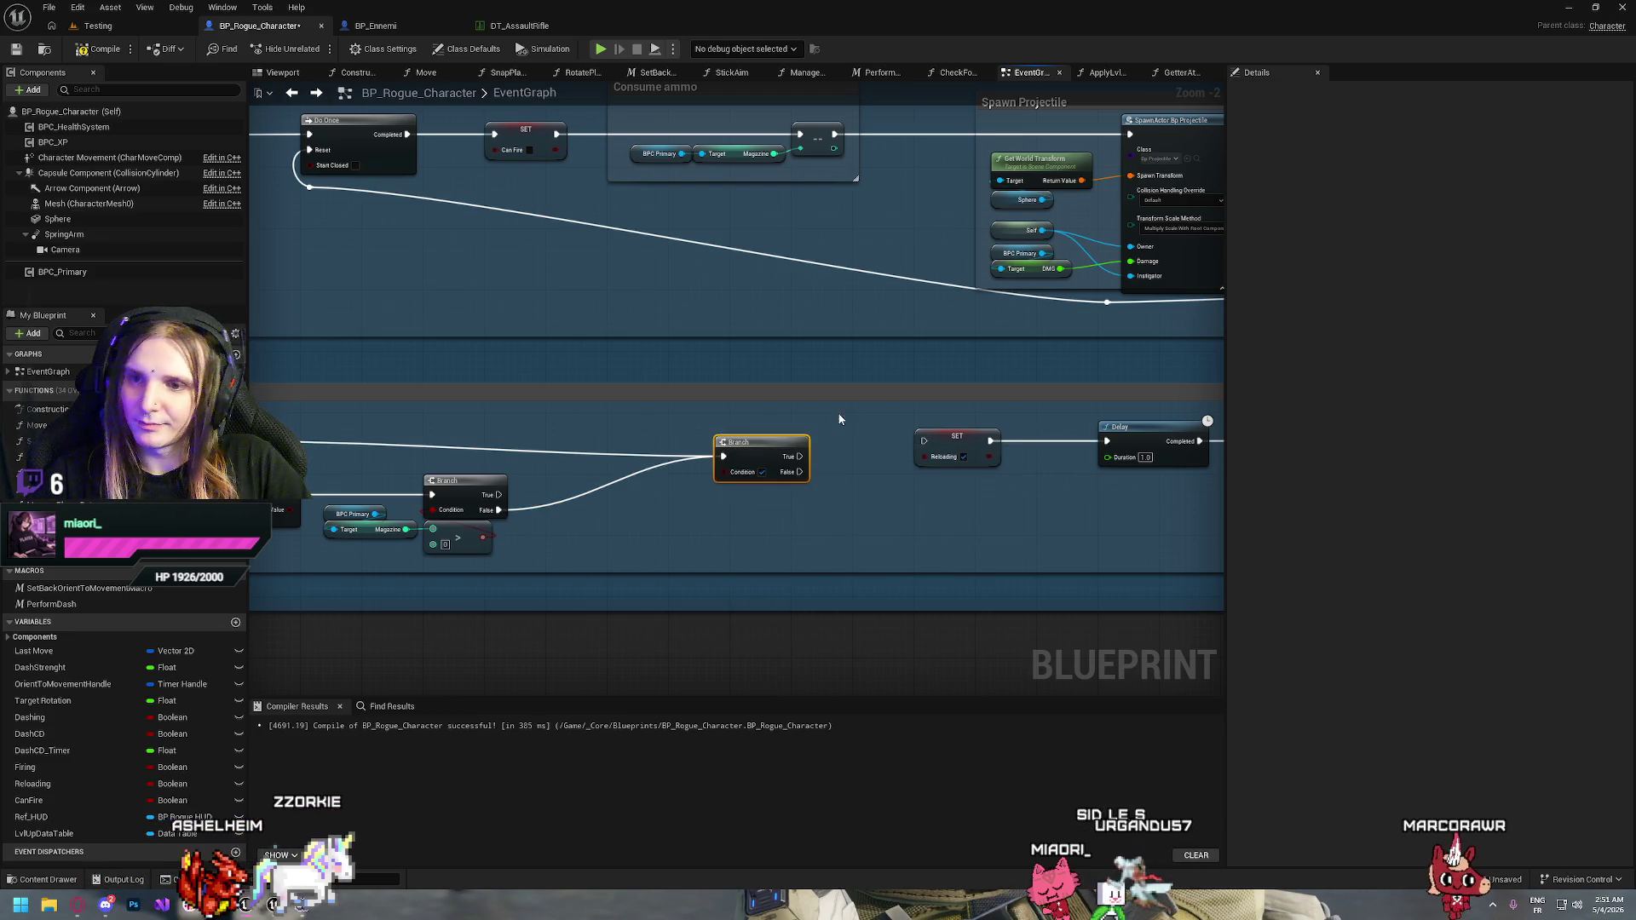
{"action": "mouse_move", "coordinate": [770, 453]}
{"action": "left_mouse_down"}
{"action": "mouse_move", "coordinate": [732, 437]}
{"action": "mouse_move", "coordinate": [924, 440]}
{"action": "left_mouse_up"}
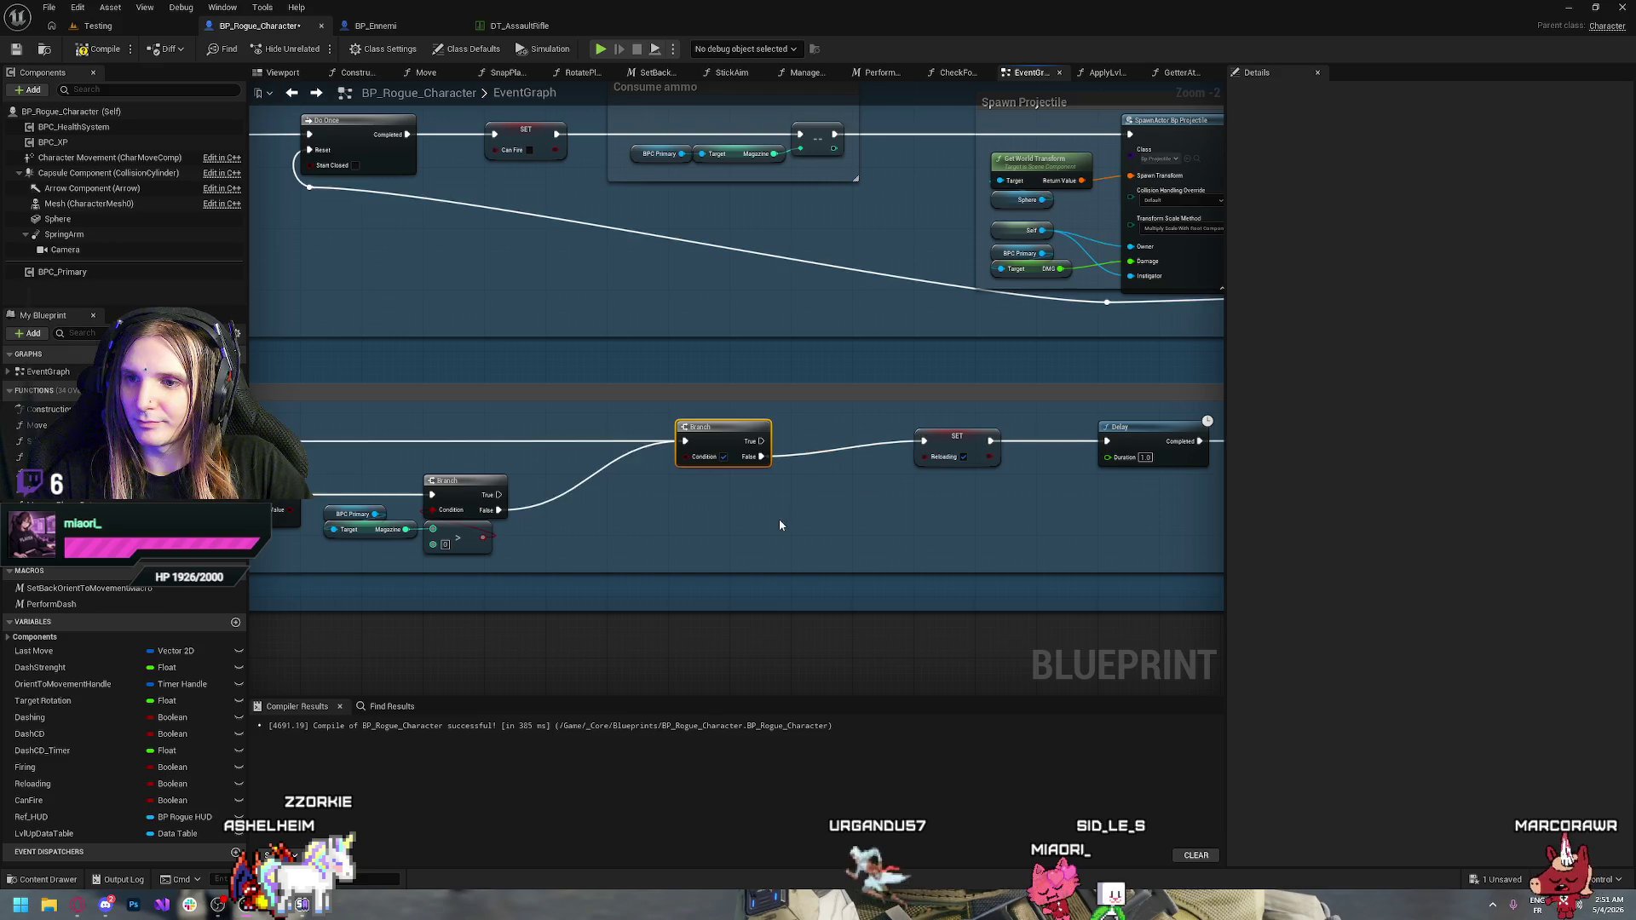
{"action": "left_click_drag", "start_coordinate": [725, 441], "coordinate": [900, 412]}
{"action": "left_click_drag", "start_coordinate": [917, 499], "coordinate": [825, 487]}
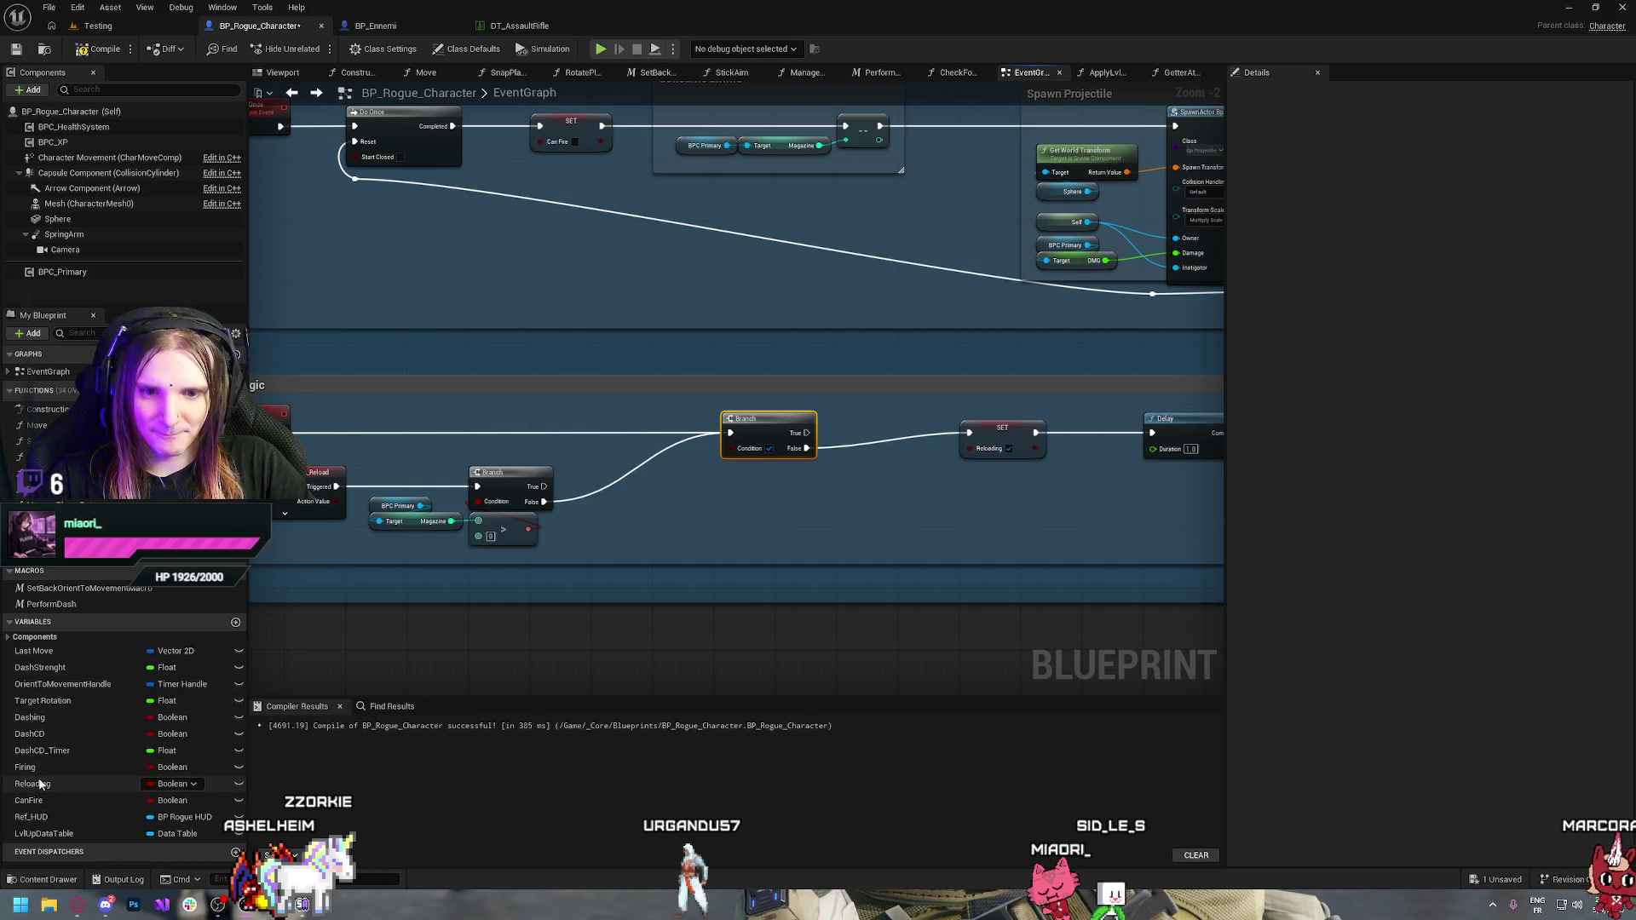
{"action": "mouse_move", "coordinate": [40, 785]}
{"action": "left_mouse_down"}
{"action": "mouse_move", "coordinate": [777, 448]}
{"action": "mouse_move", "coordinate": [682, 445]}
{"action": "mouse_move", "coordinate": [736, 450]}
{"action": "left_mouse_up"}
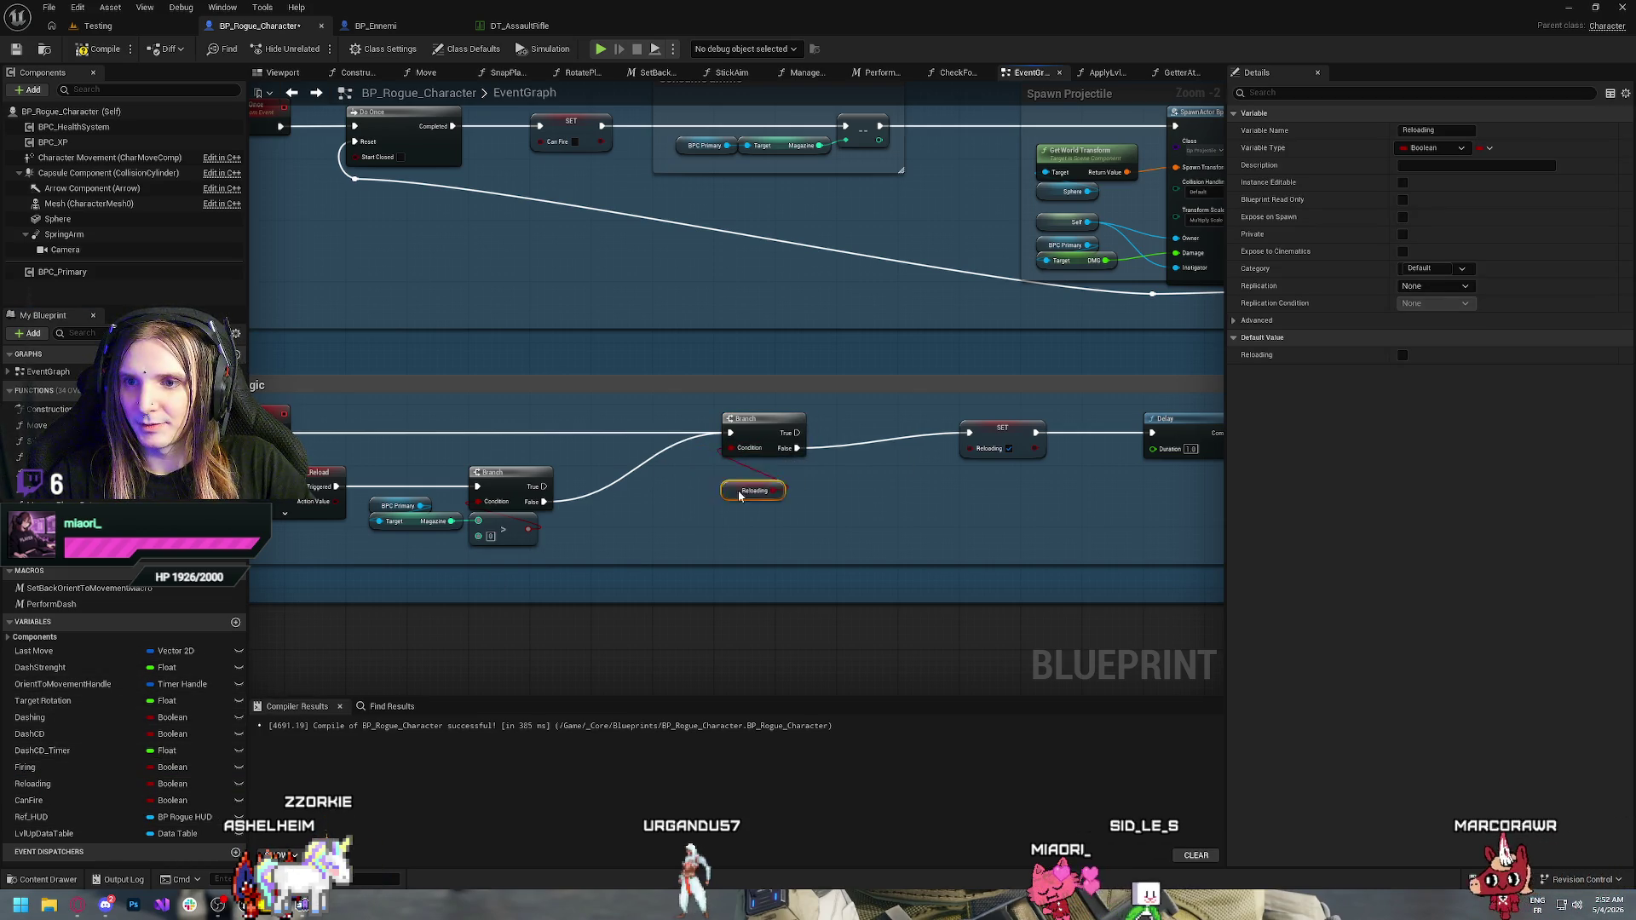
{"action": "left_click", "coordinate": [831, 508]}
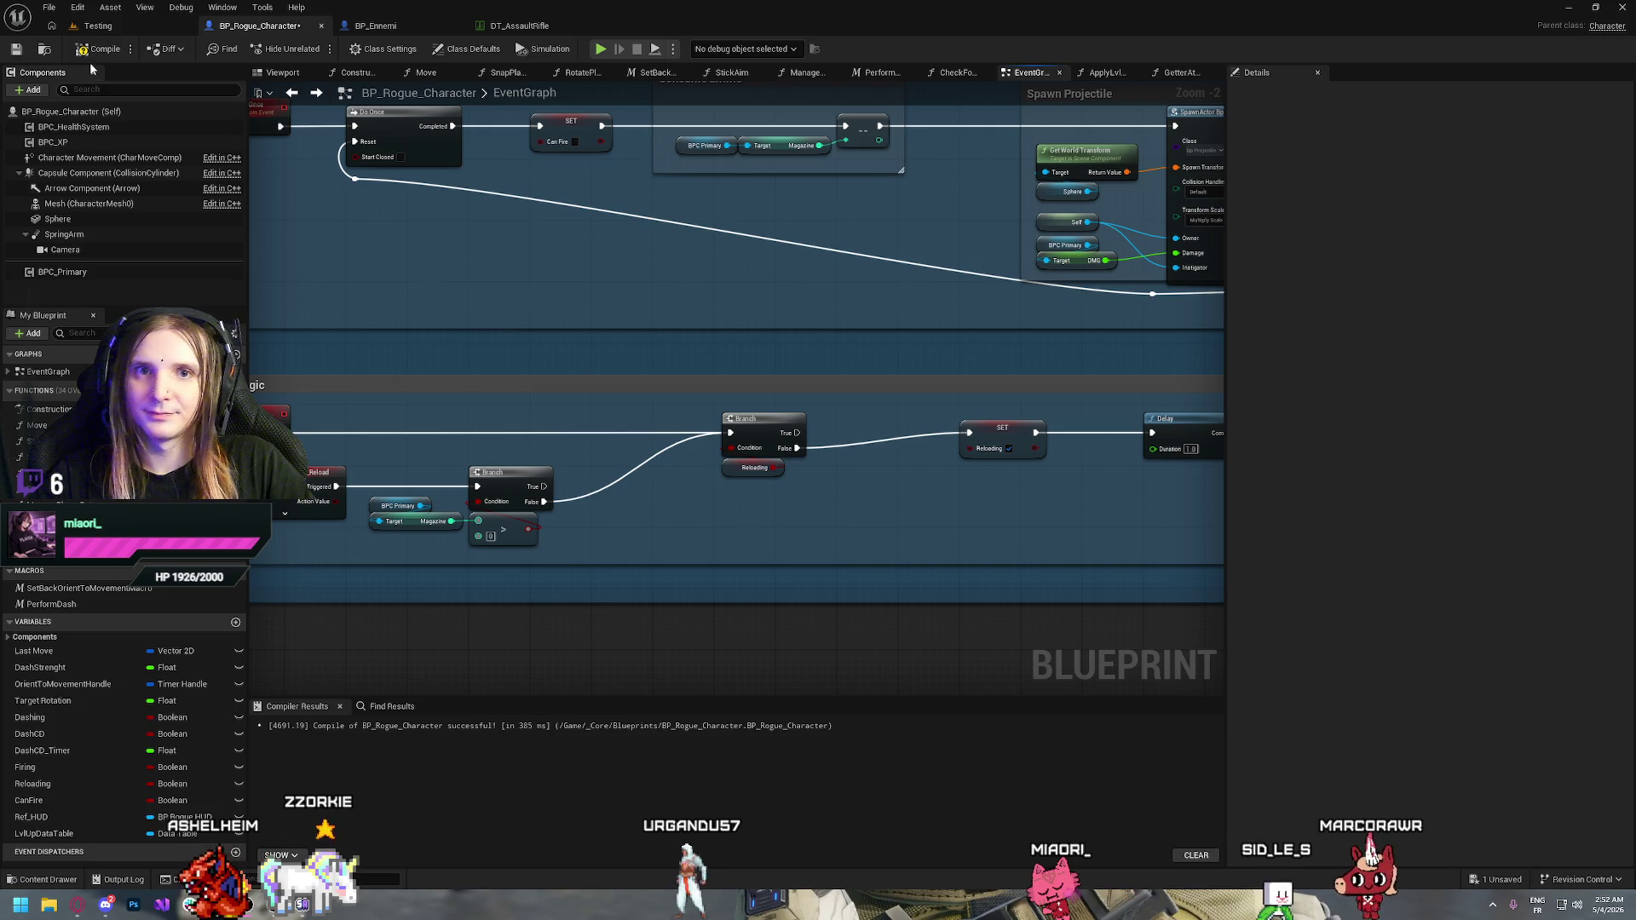
Save the blueprint, open Project Settings, and try a search for mouse cursor settings
{"action": "key", "text": "ctrl+s"}
{"action": "scroll", "coordinate": [849, 537], "scroll_direction": "up", "scroll_amount": 10}
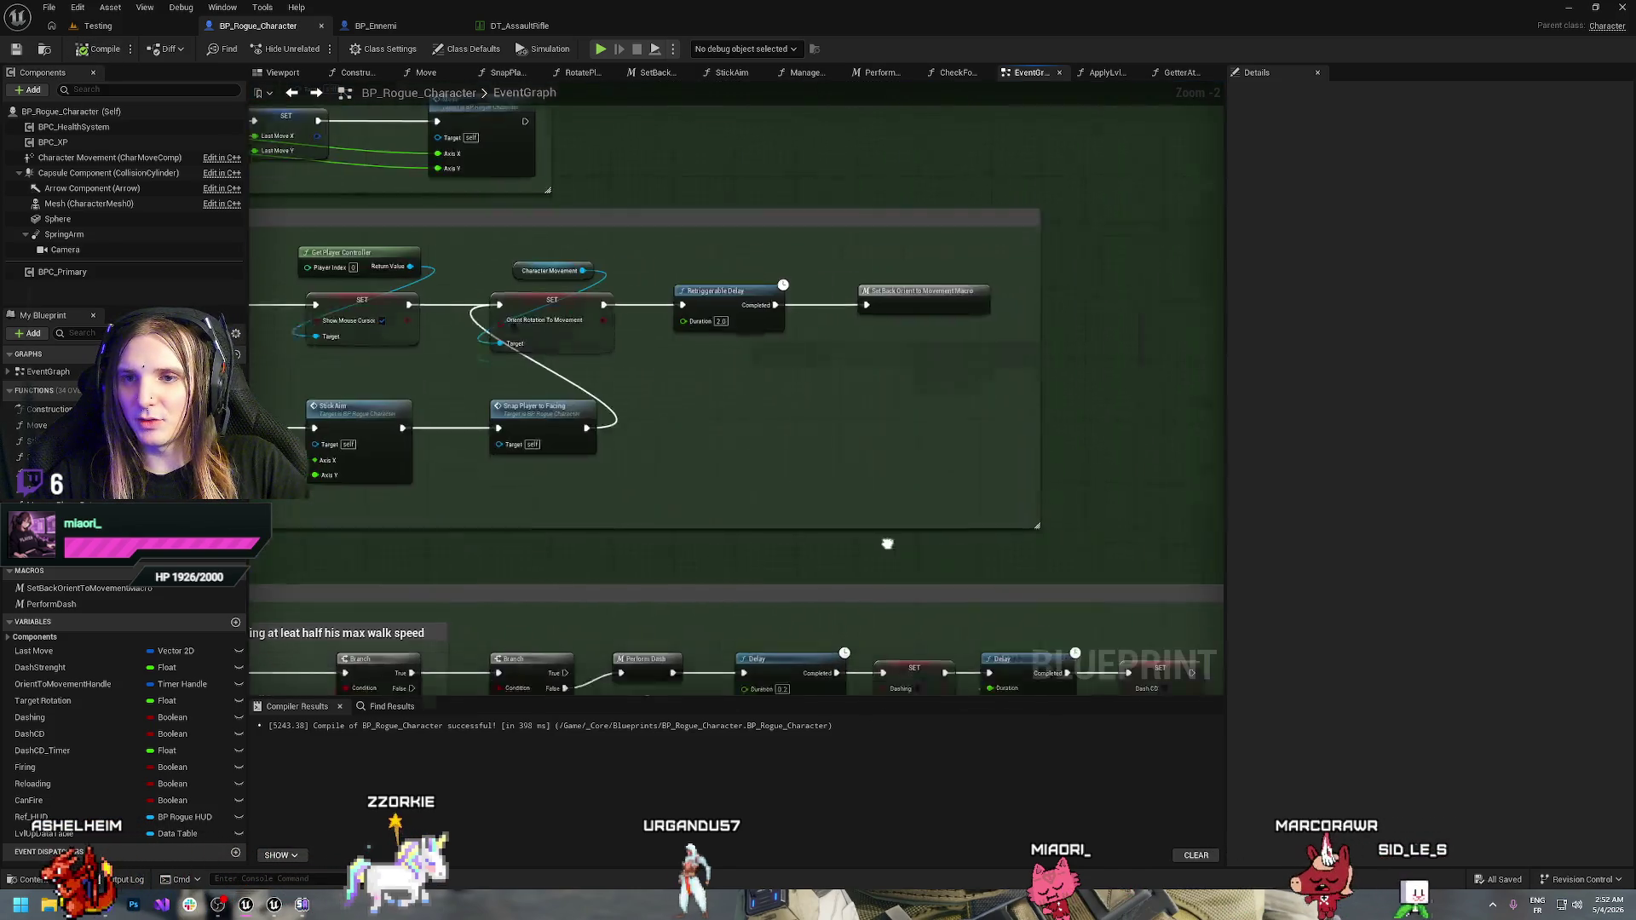
{"action": "left_click", "coordinate": [77, 7]}
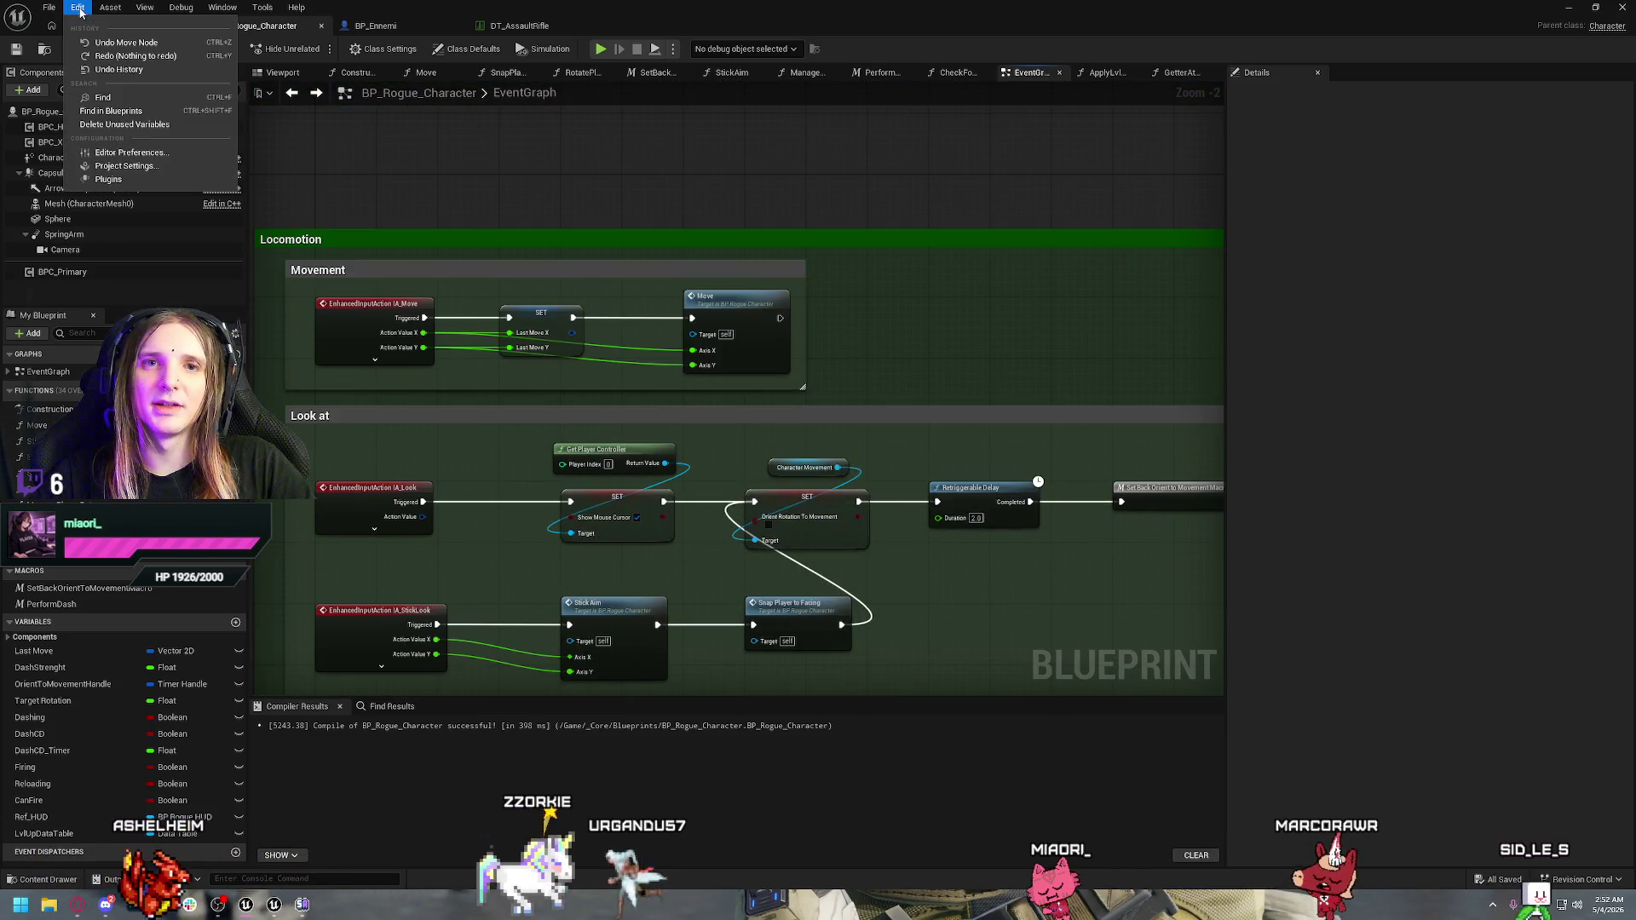
{"action": "left_click", "coordinate": [128, 160]}
{"action": "type", "text": "m"}
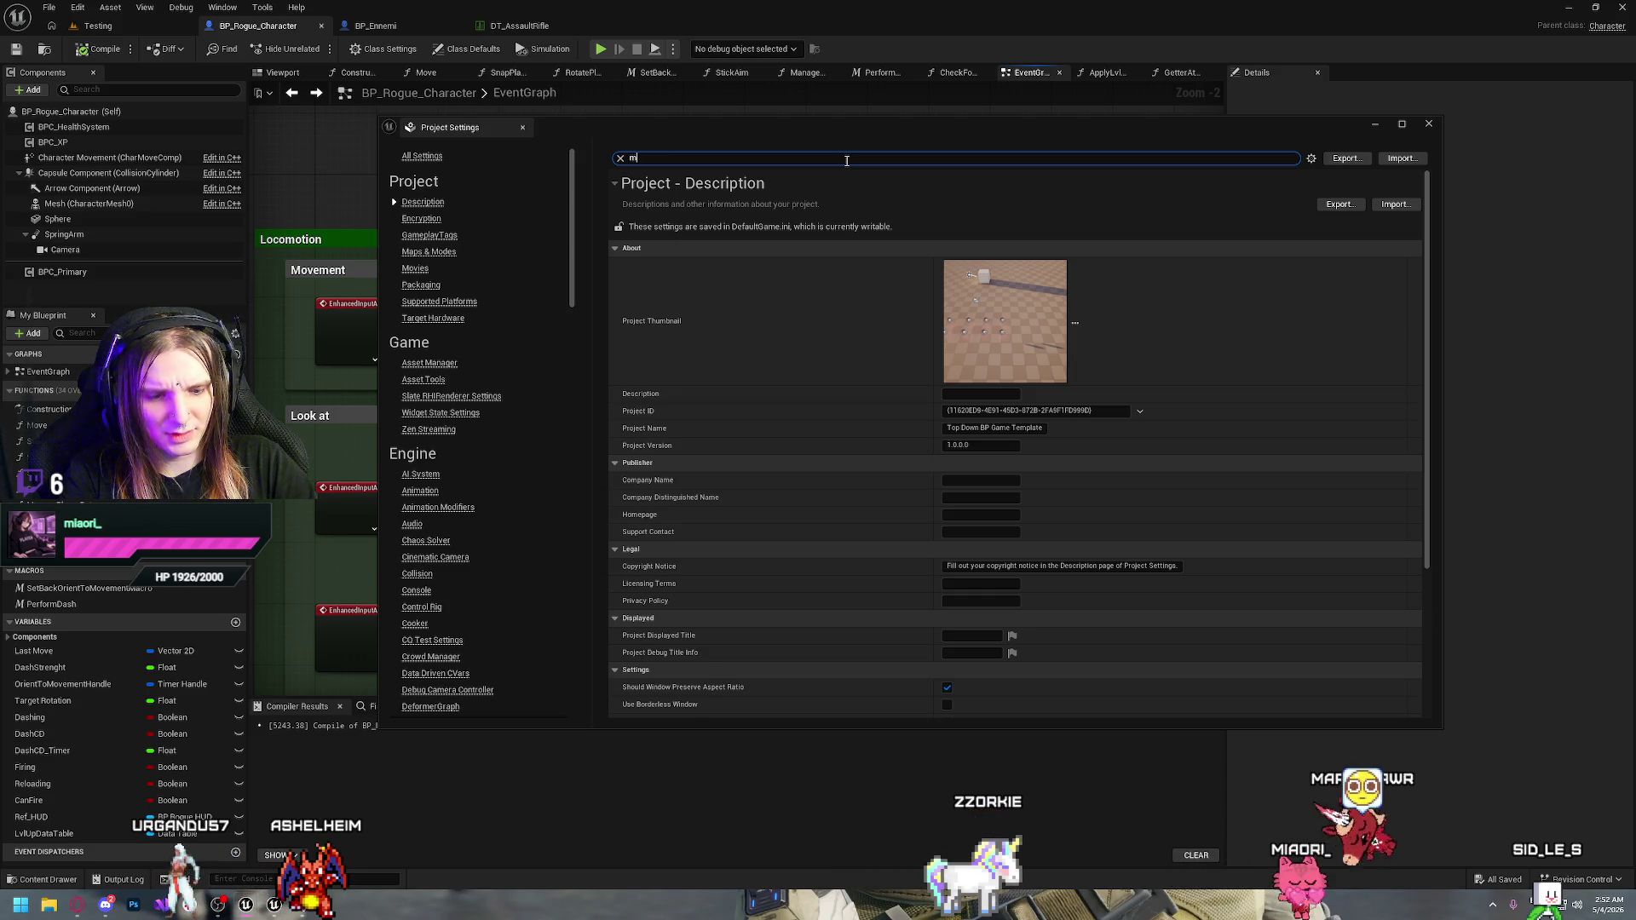
{"action": "type", "text": "ouse"}
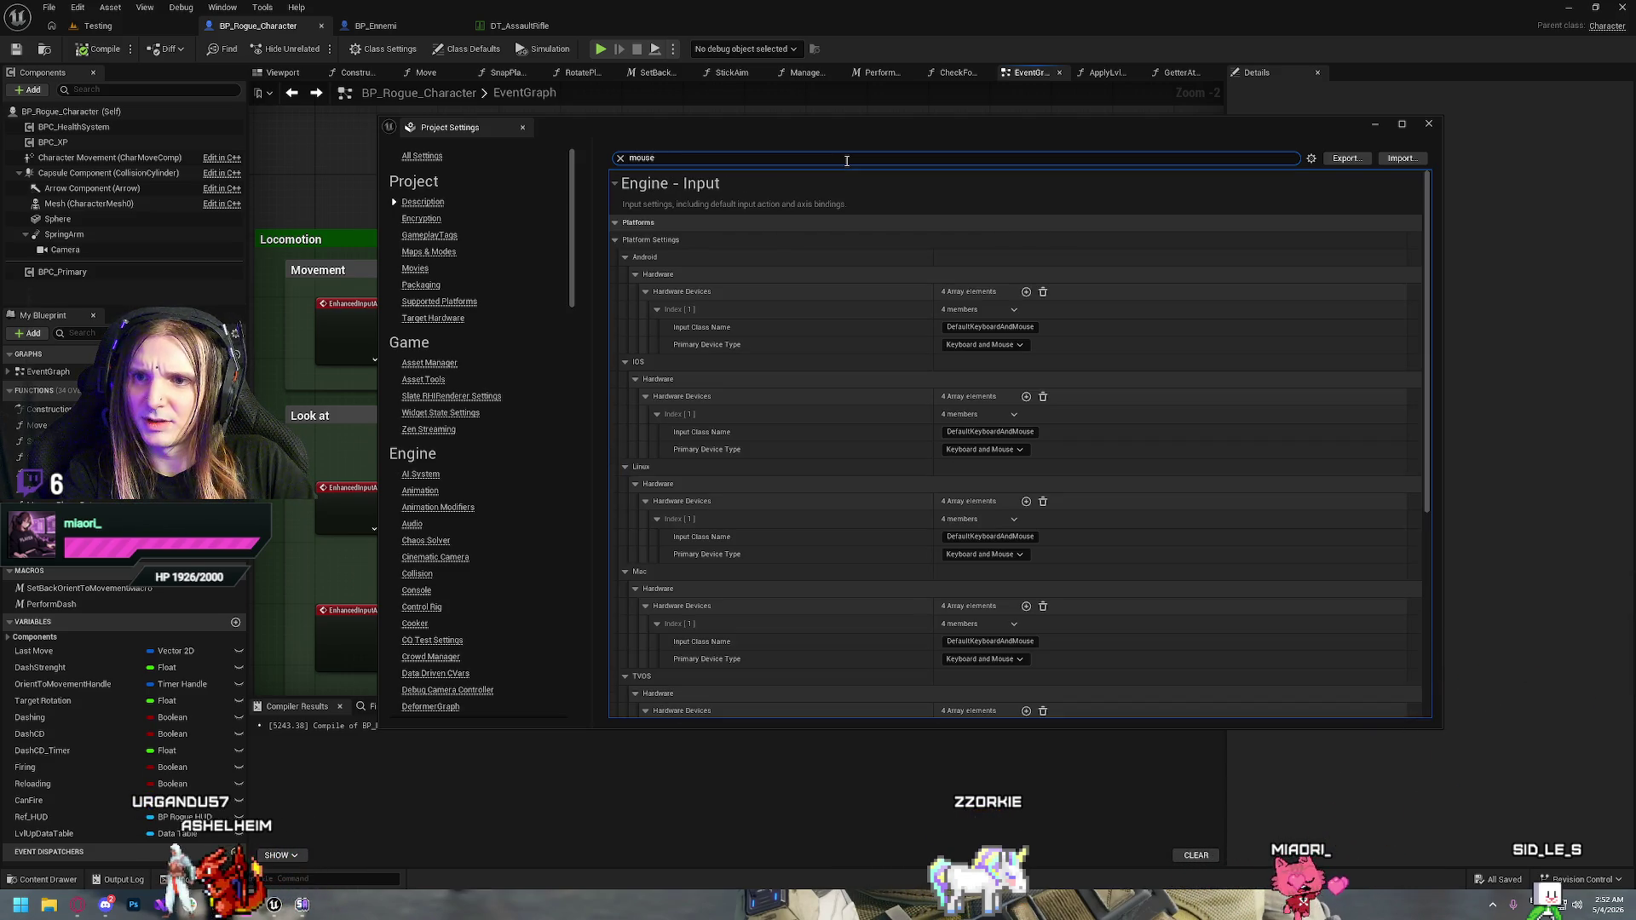
{"action": "type", "text": "cursor"}
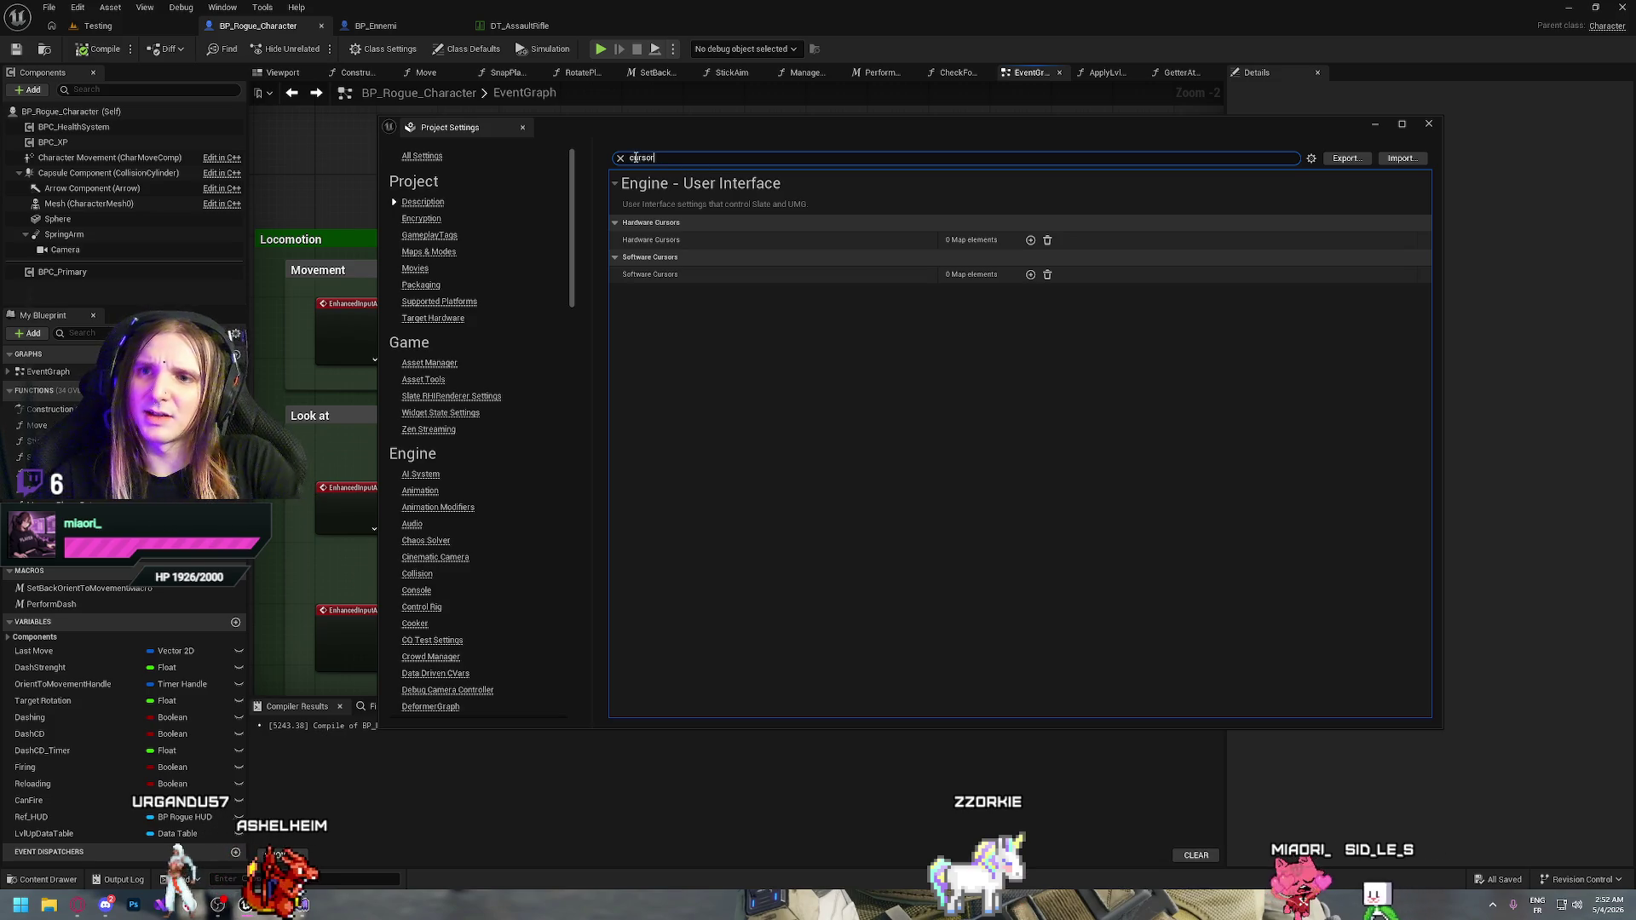
{"action": "key", "text": "BackSpace"}
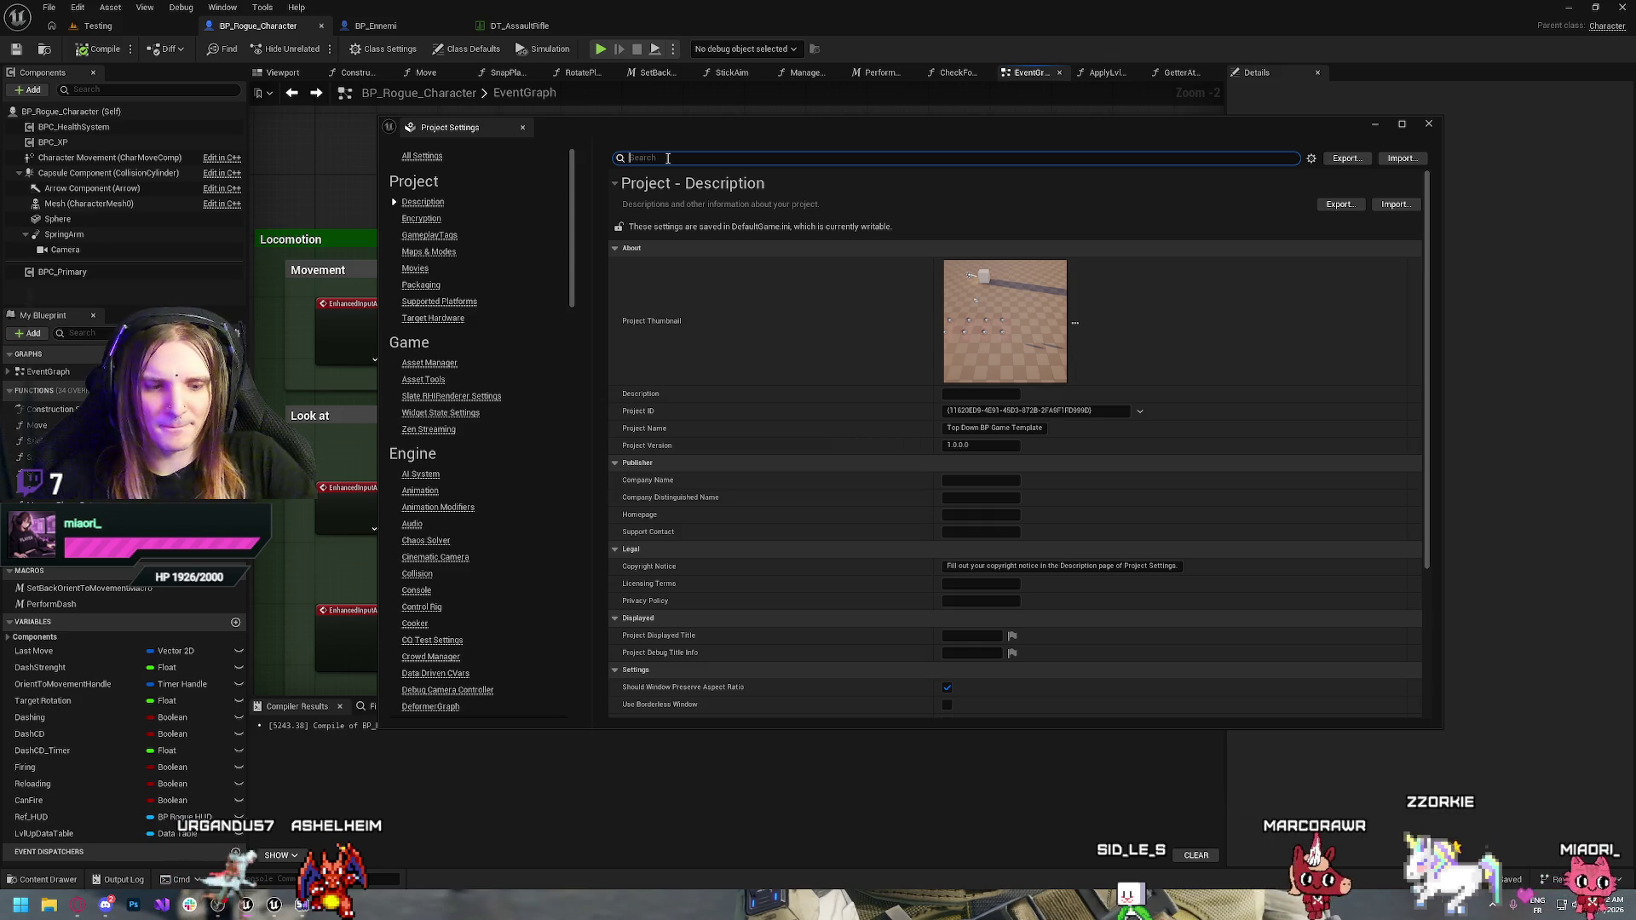
{"action": "type", "text": "focus"}
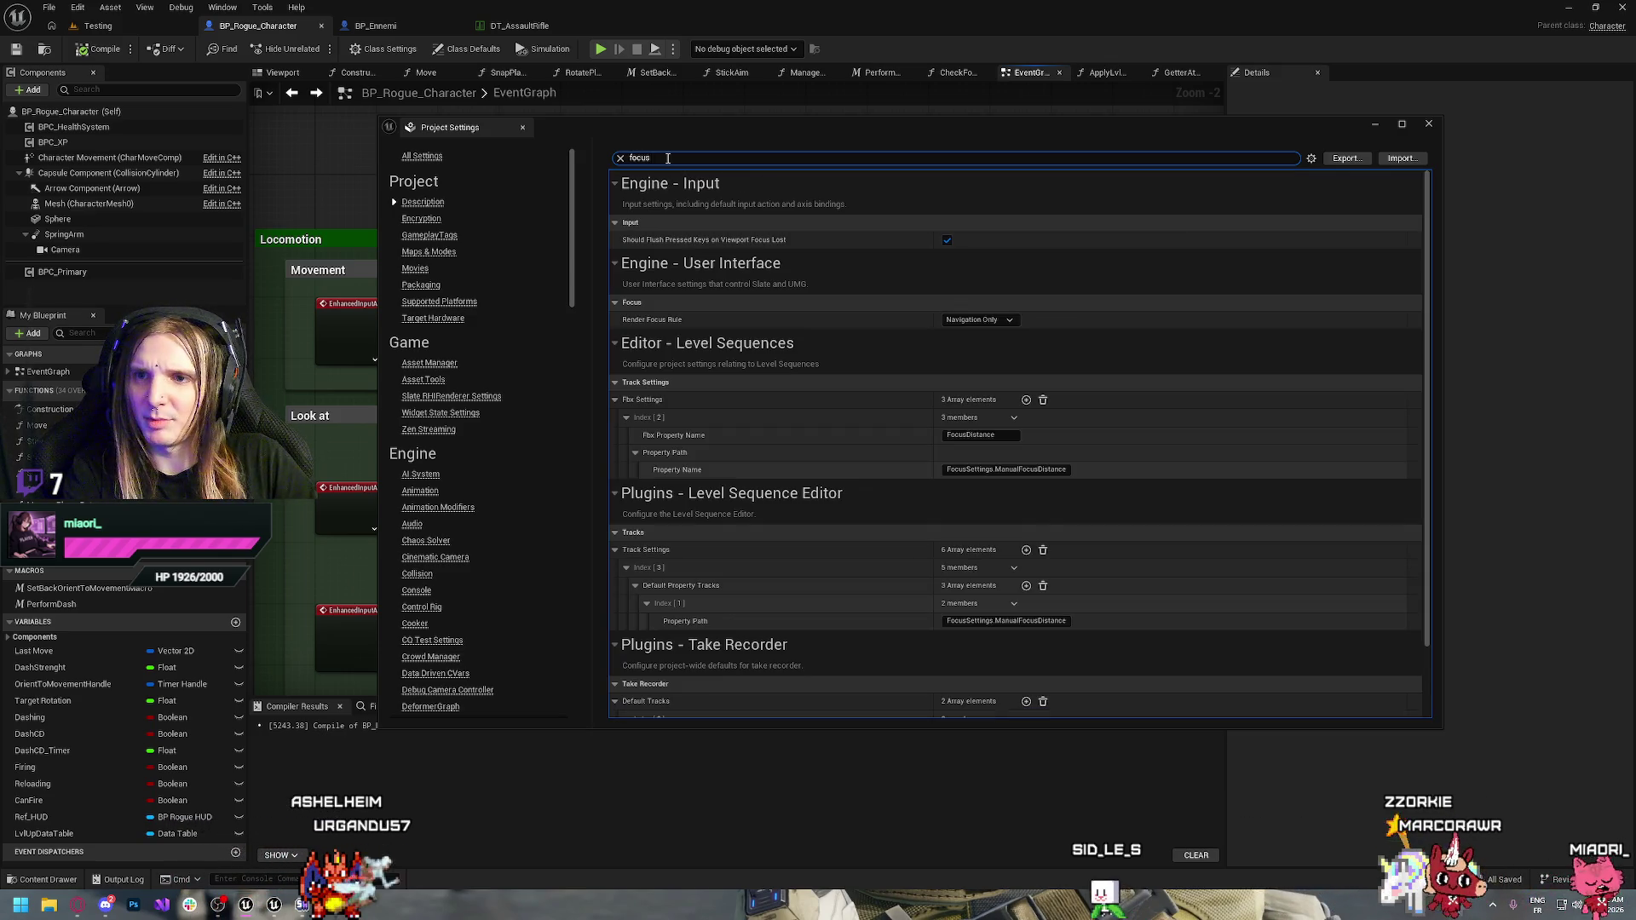
{"action": "key", "text": "BackSpace"}
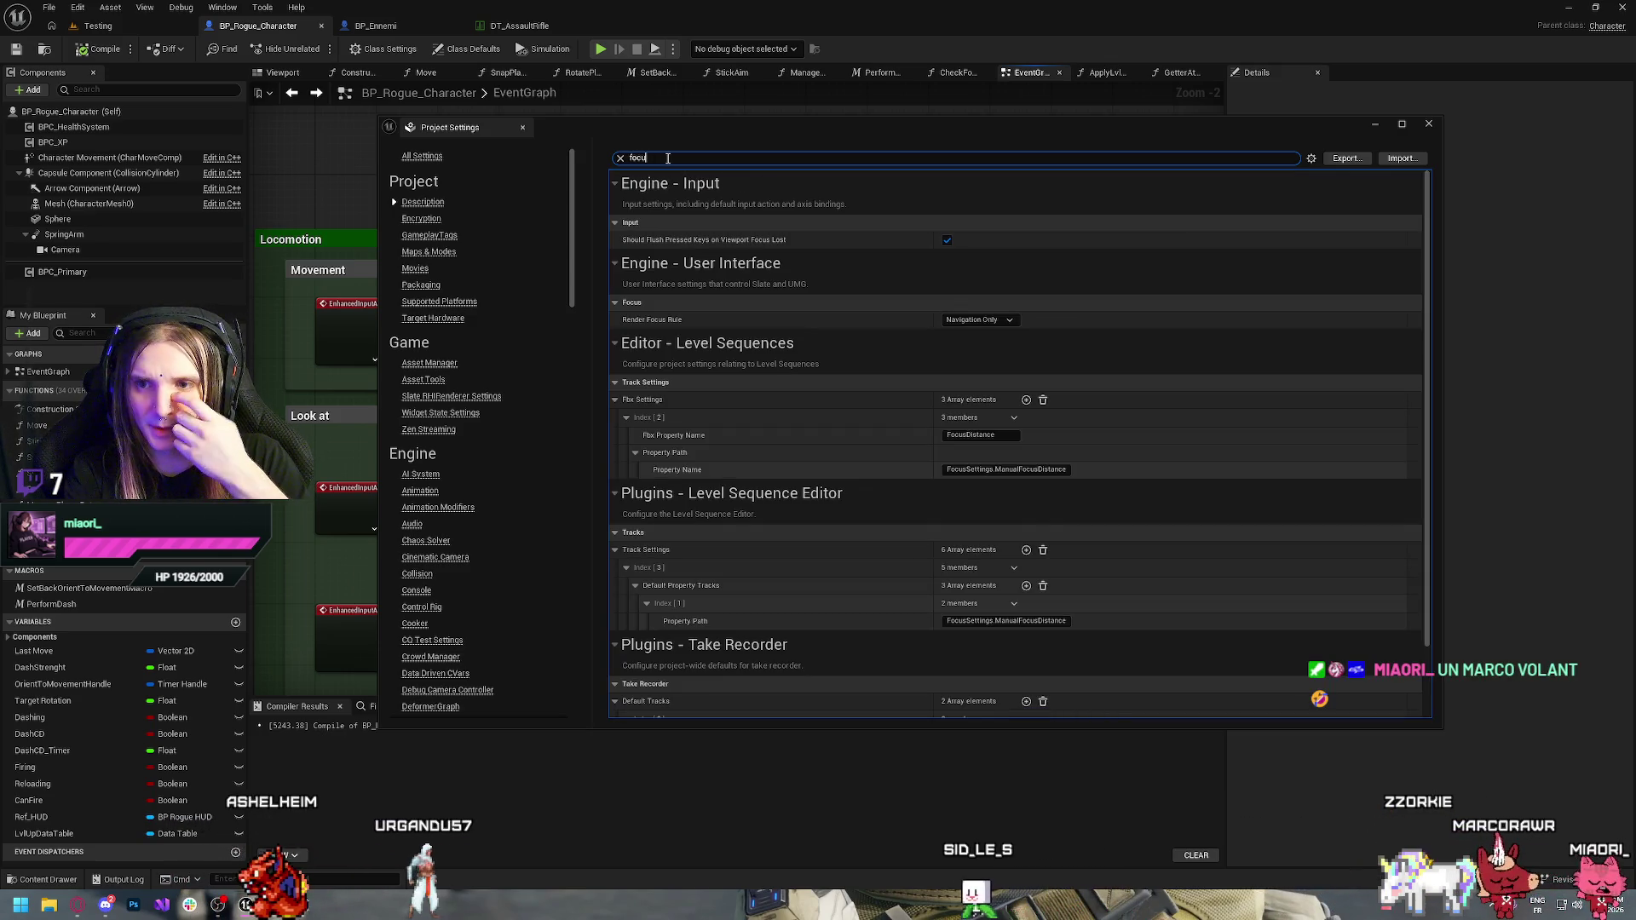
{"action": "key", "text": "BackSpace"}
{"action": "key", "text": "BackSpace"}
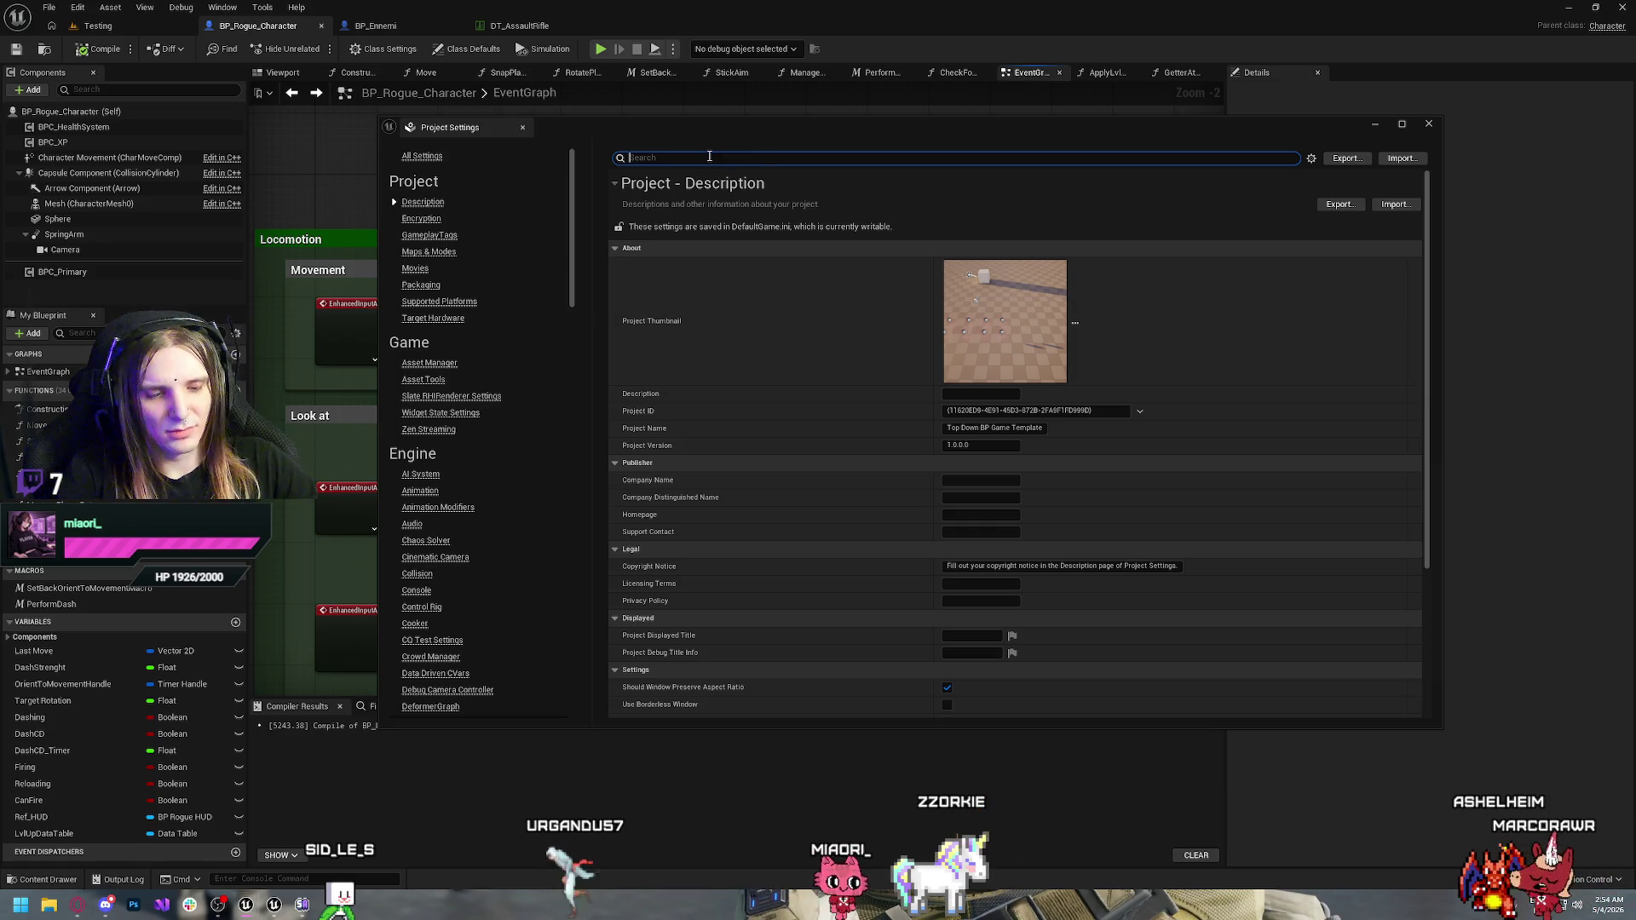
Search settings for 'capture', enable Capture Mouse on Launch, and close Project Settings
{"action": "type", "text": "capture"}
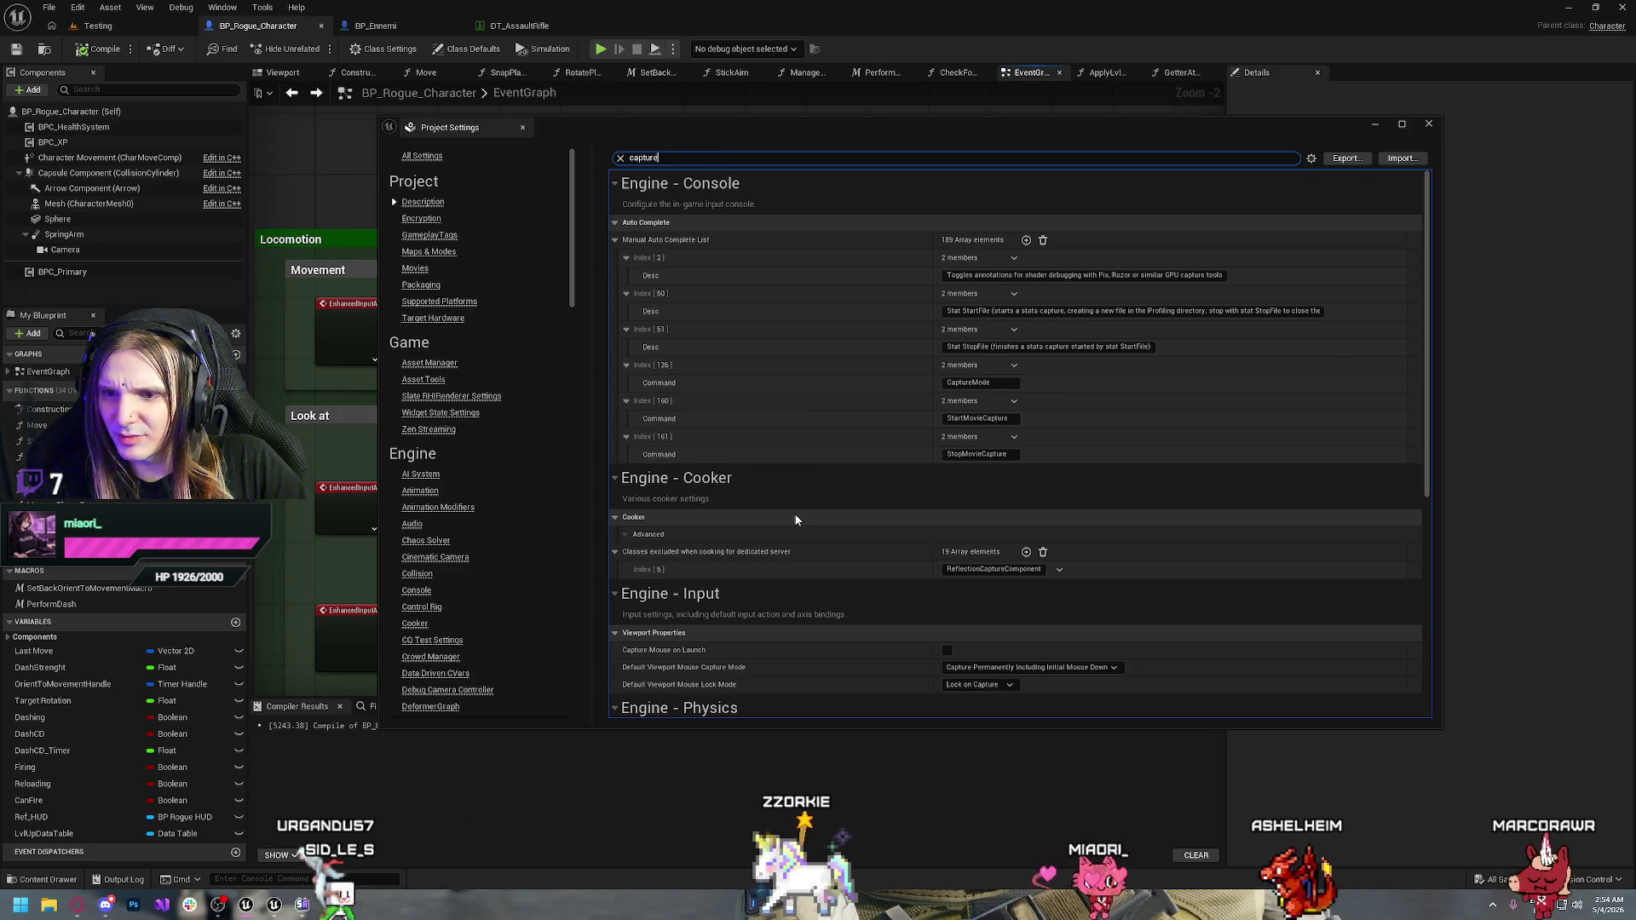
{"action": "scroll", "coordinate": [794, 515], "scroll_direction": "down", "scroll_amount": 3}
{"action": "scroll", "coordinate": [795, 516], "scroll_direction": "down", "scroll_amount": 3}
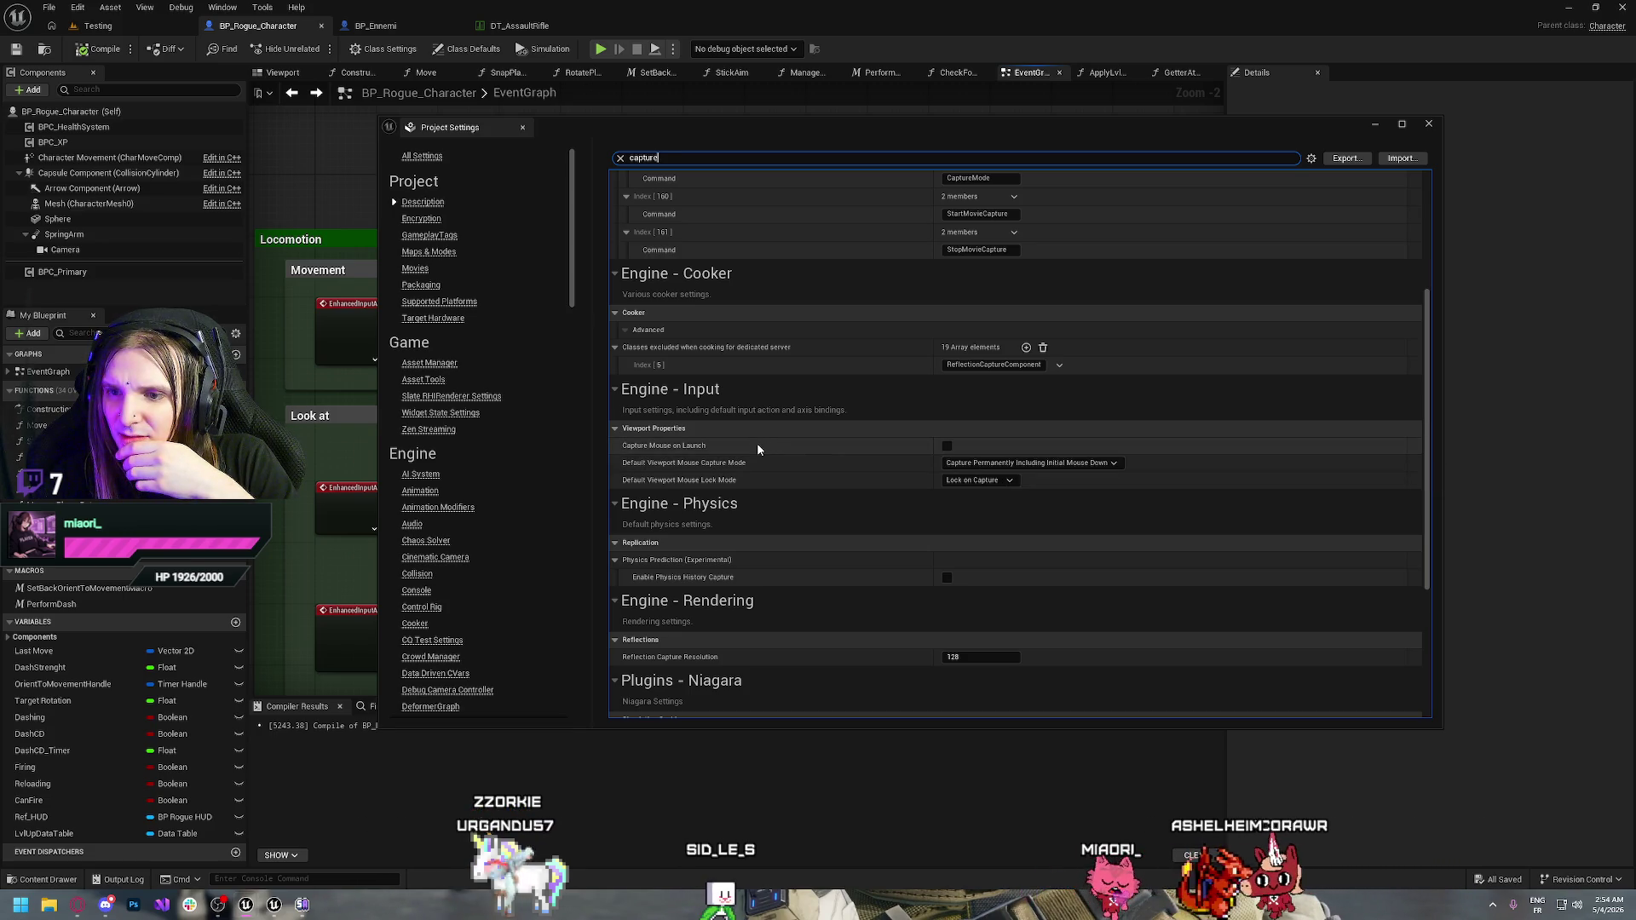
{"action": "left_click", "coordinate": [947, 446]}
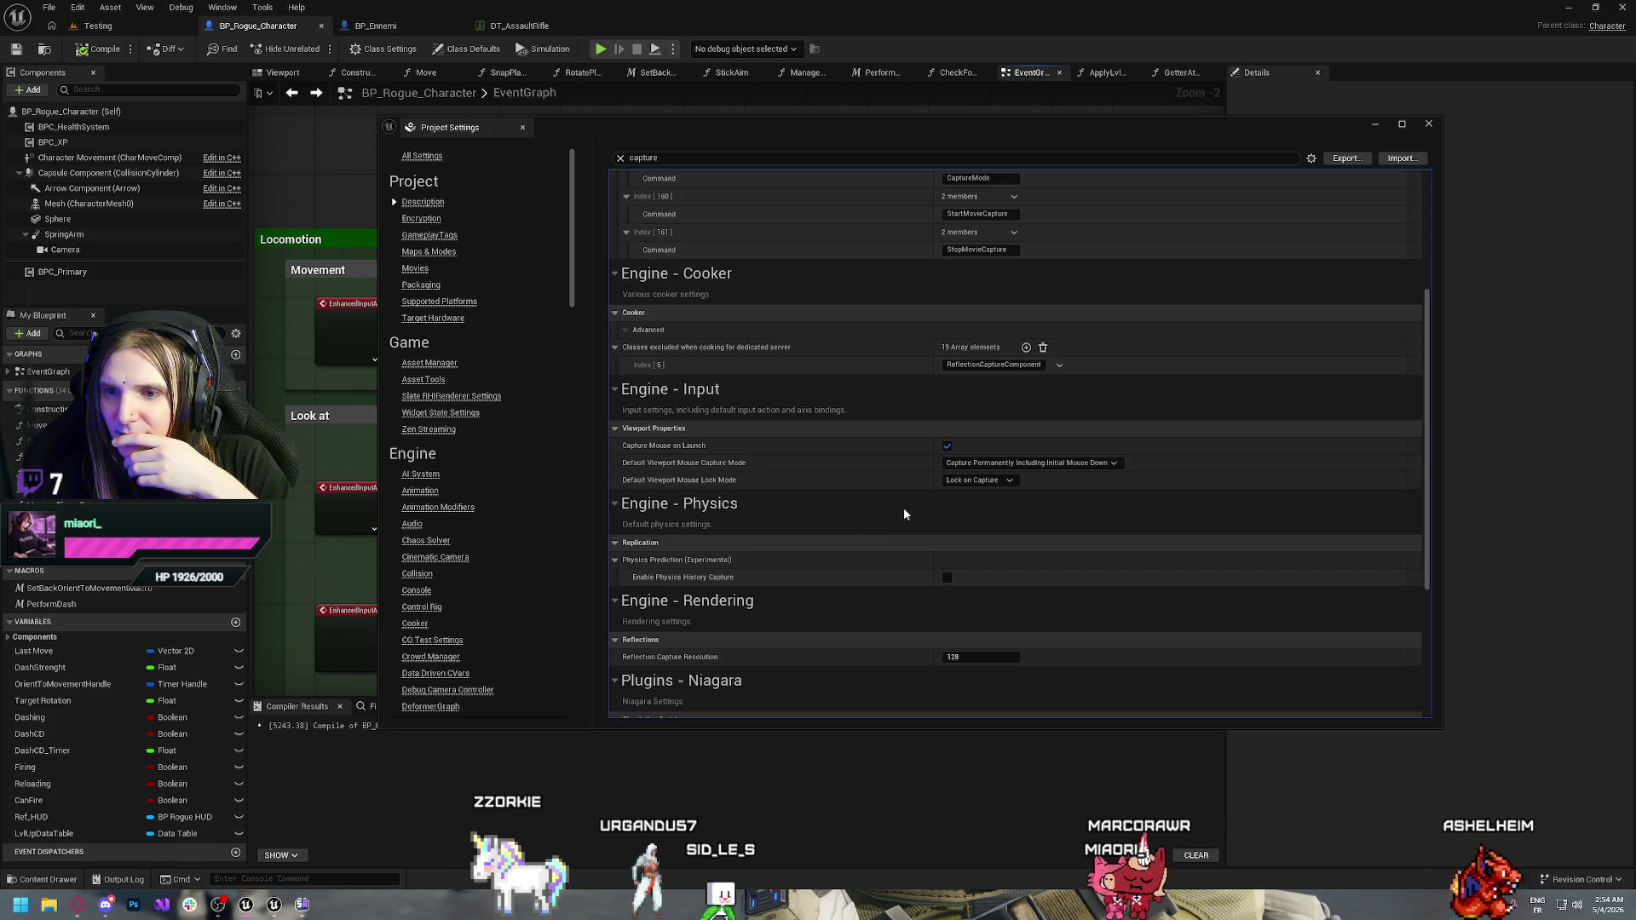
{"action": "scroll", "coordinate": [905, 511], "scroll_direction": "down", "scroll_amount": 5}
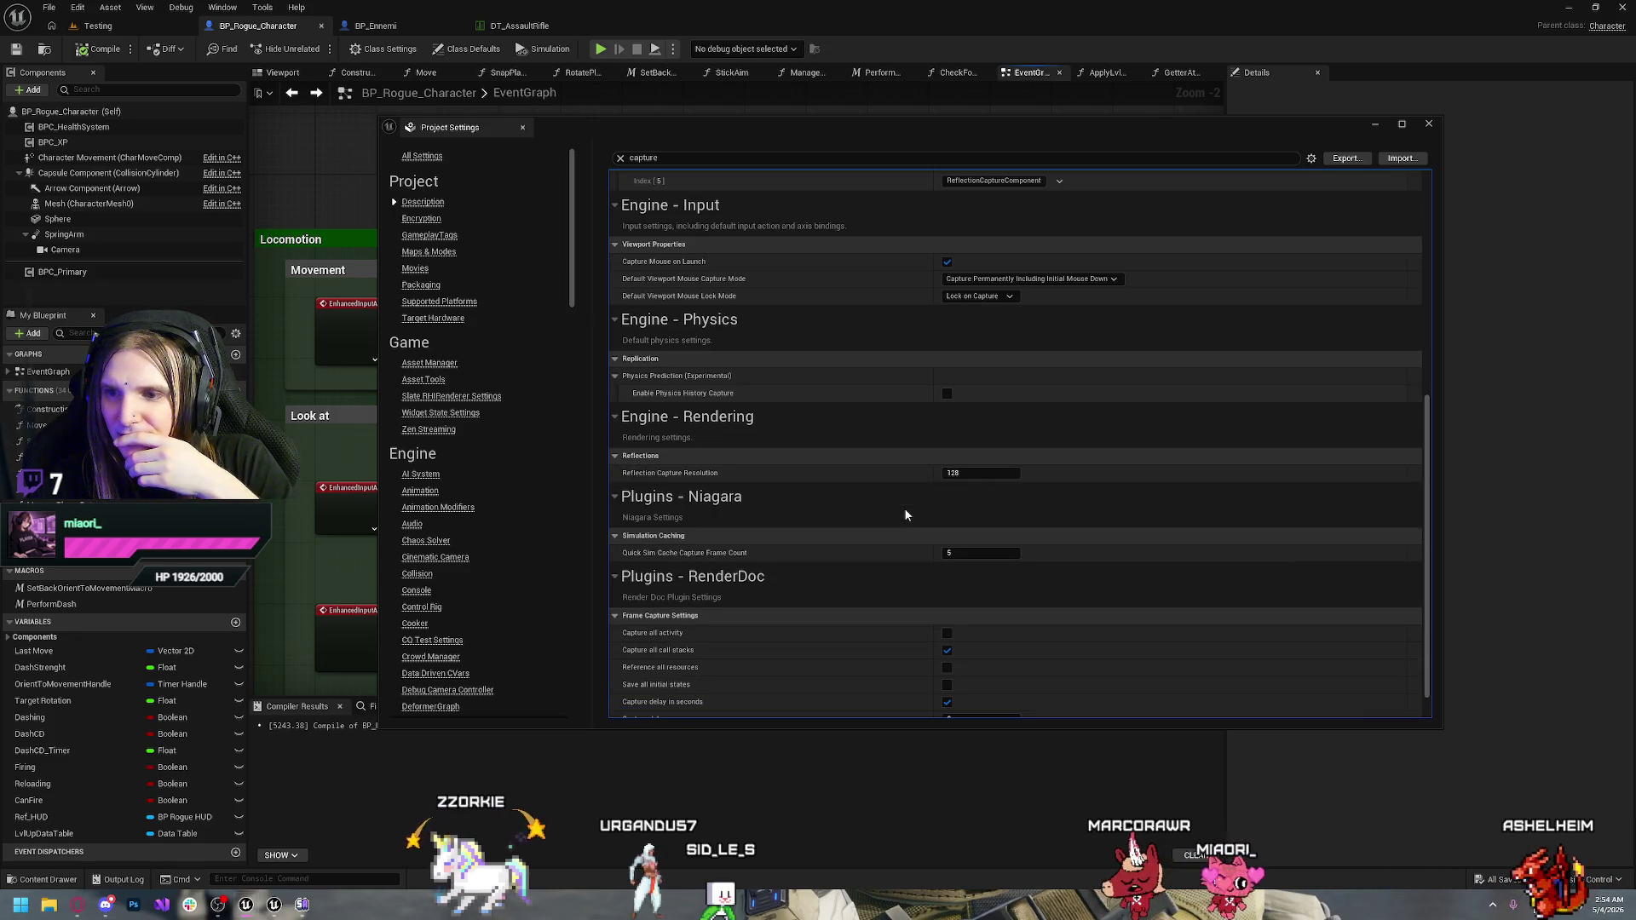
{"action": "scroll", "coordinate": [906, 515], "scroll_direction": "down", "scroll_amount": 1}
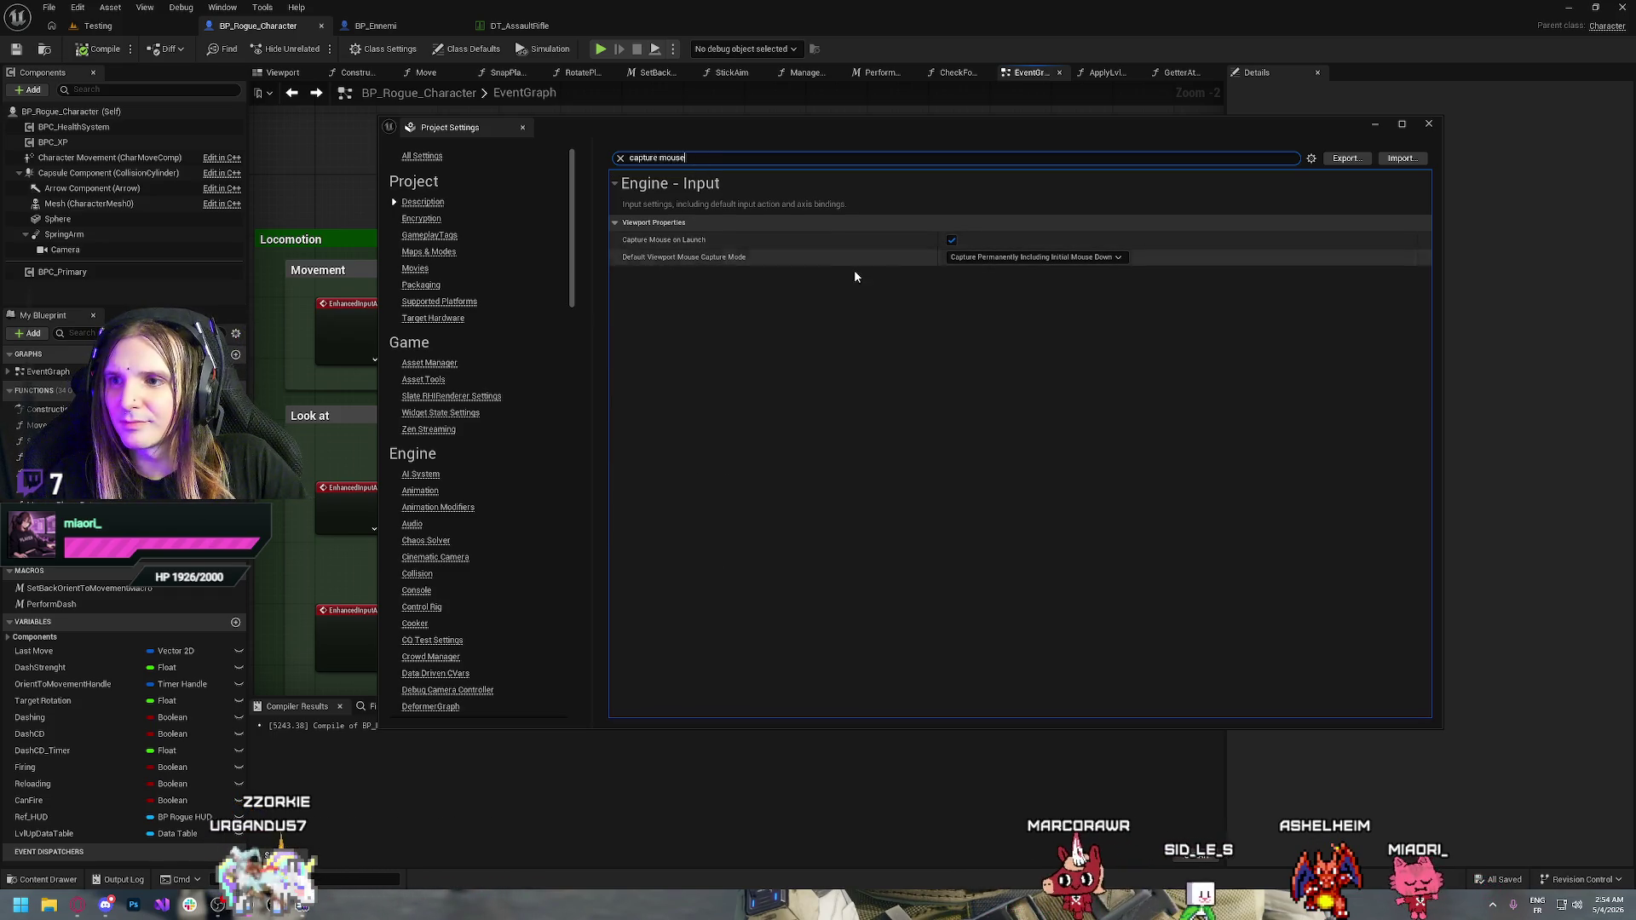
{"action": "mouse_move", "coordinate": [672, 244]}
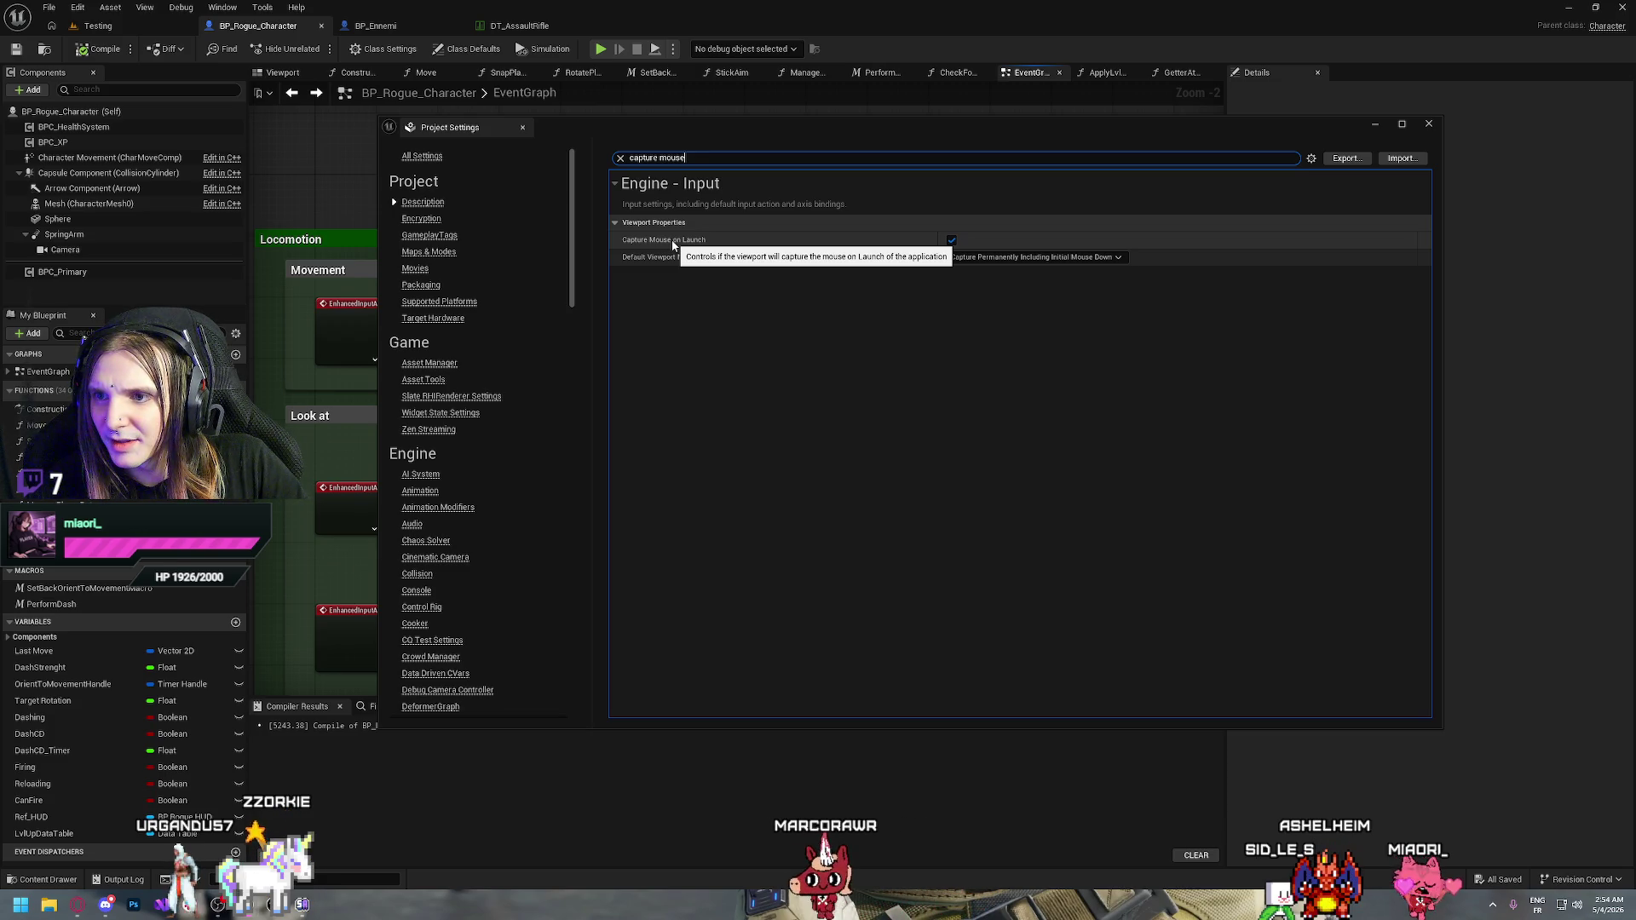
{"action": "left_click", "coordinate": [1429, 125]}
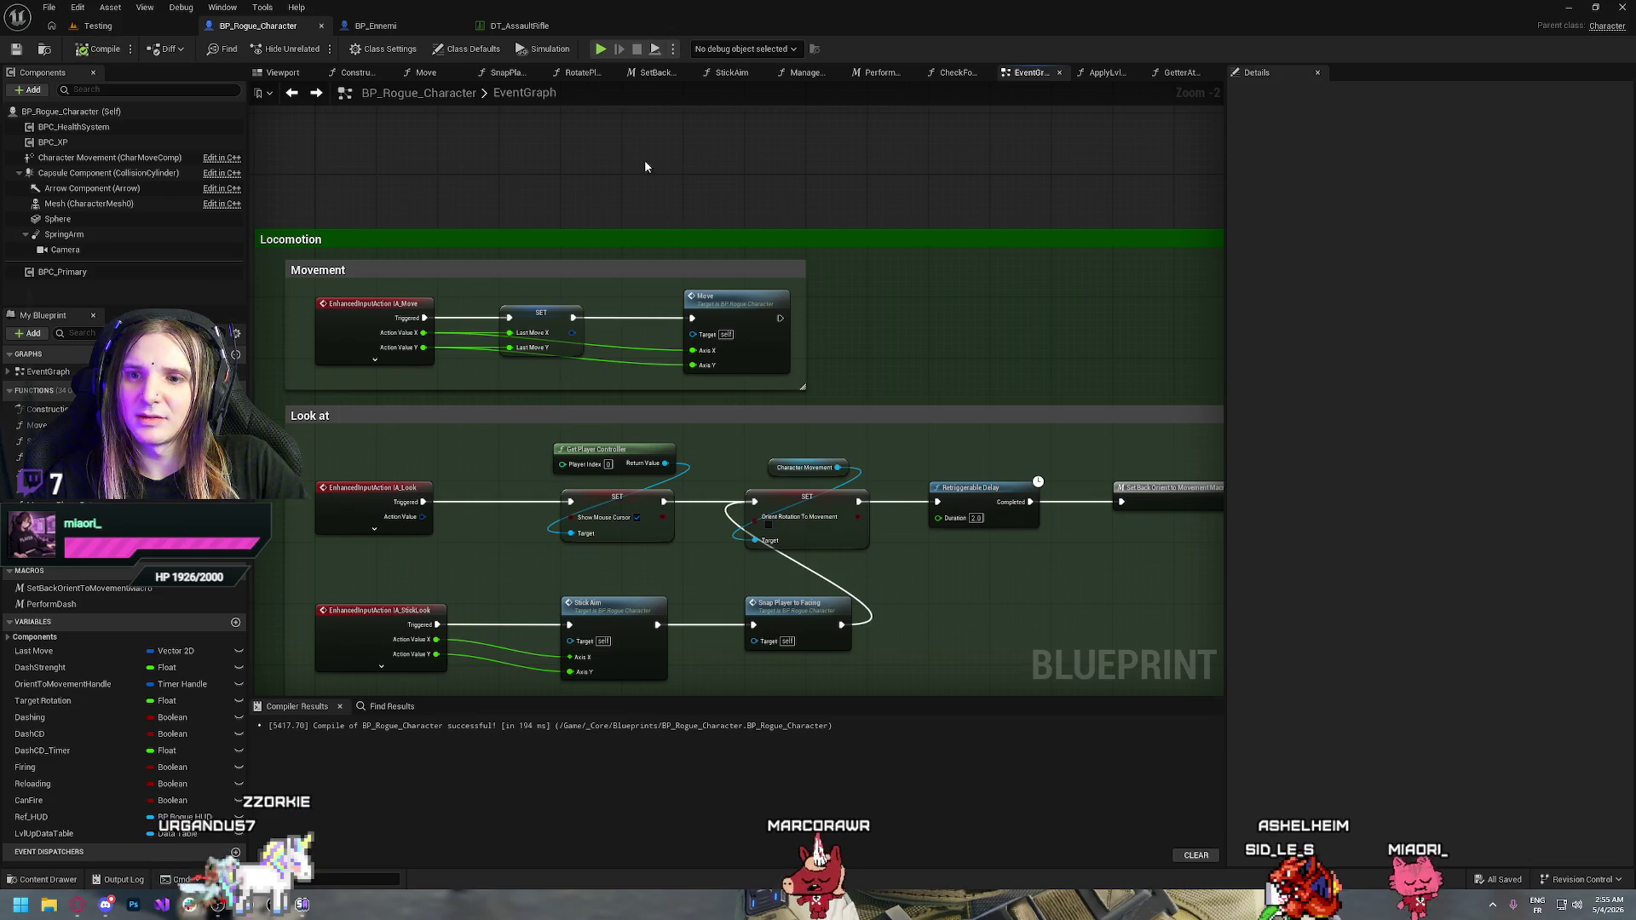
Pan to the end of the Look at chain and open the SetBackOrientToMovementMacro graph
{"action": "left_click_drag", "start_coordinate": [931, 389], "coordinate": [877, 244]}
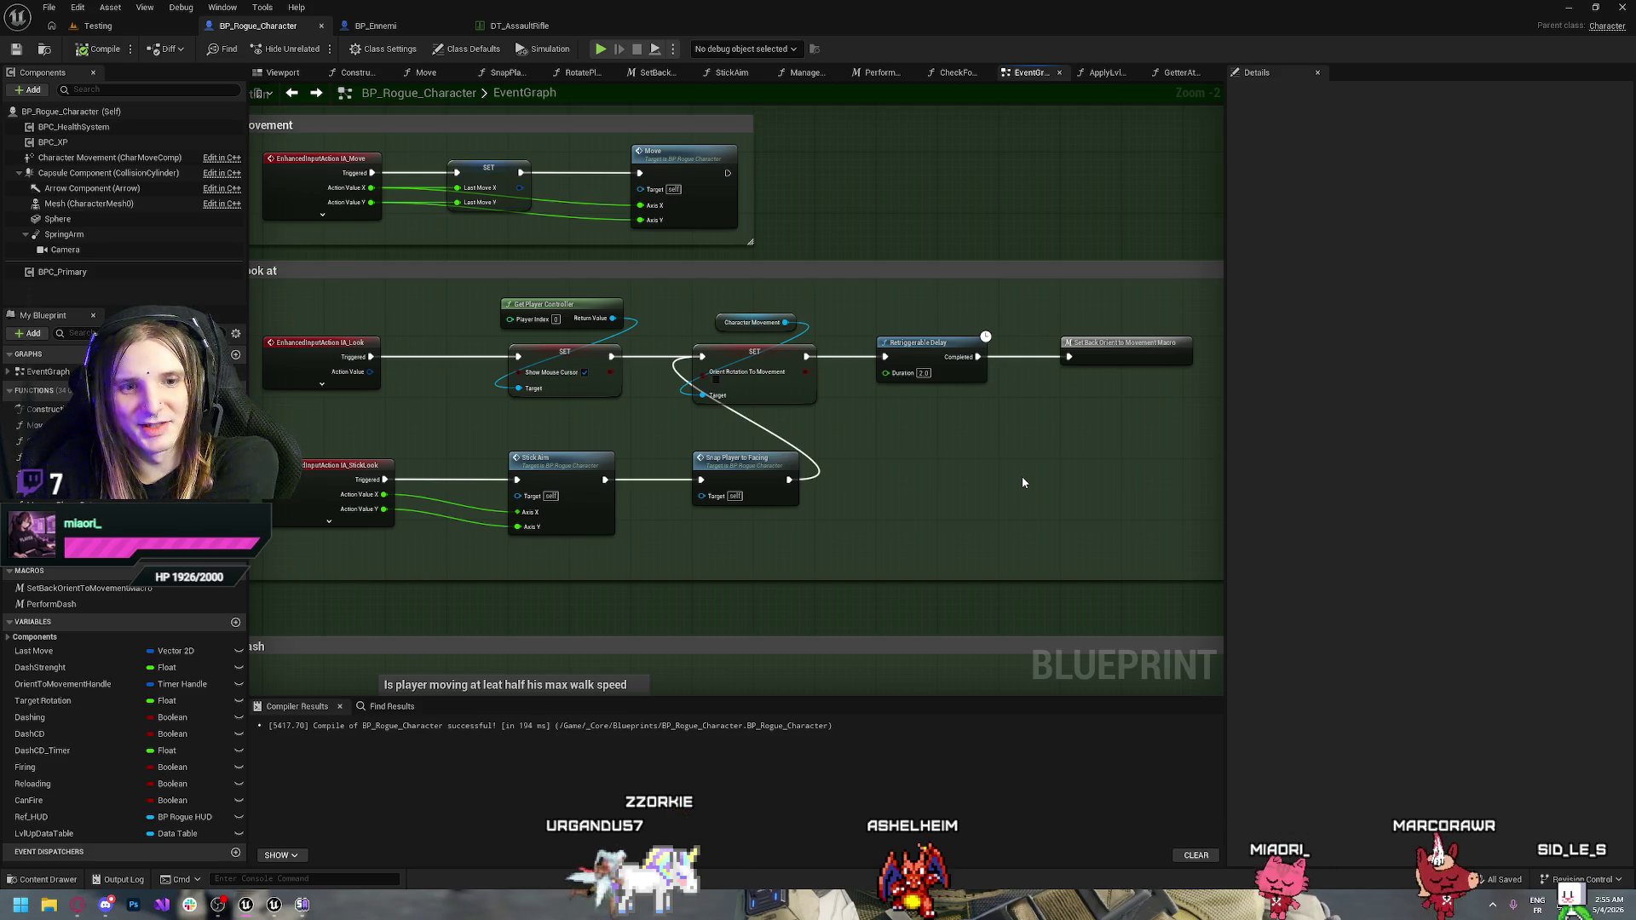
{"action": "left_click_drag", "start_coordinate": [1023, 483], "coordinate": [892, 503]}
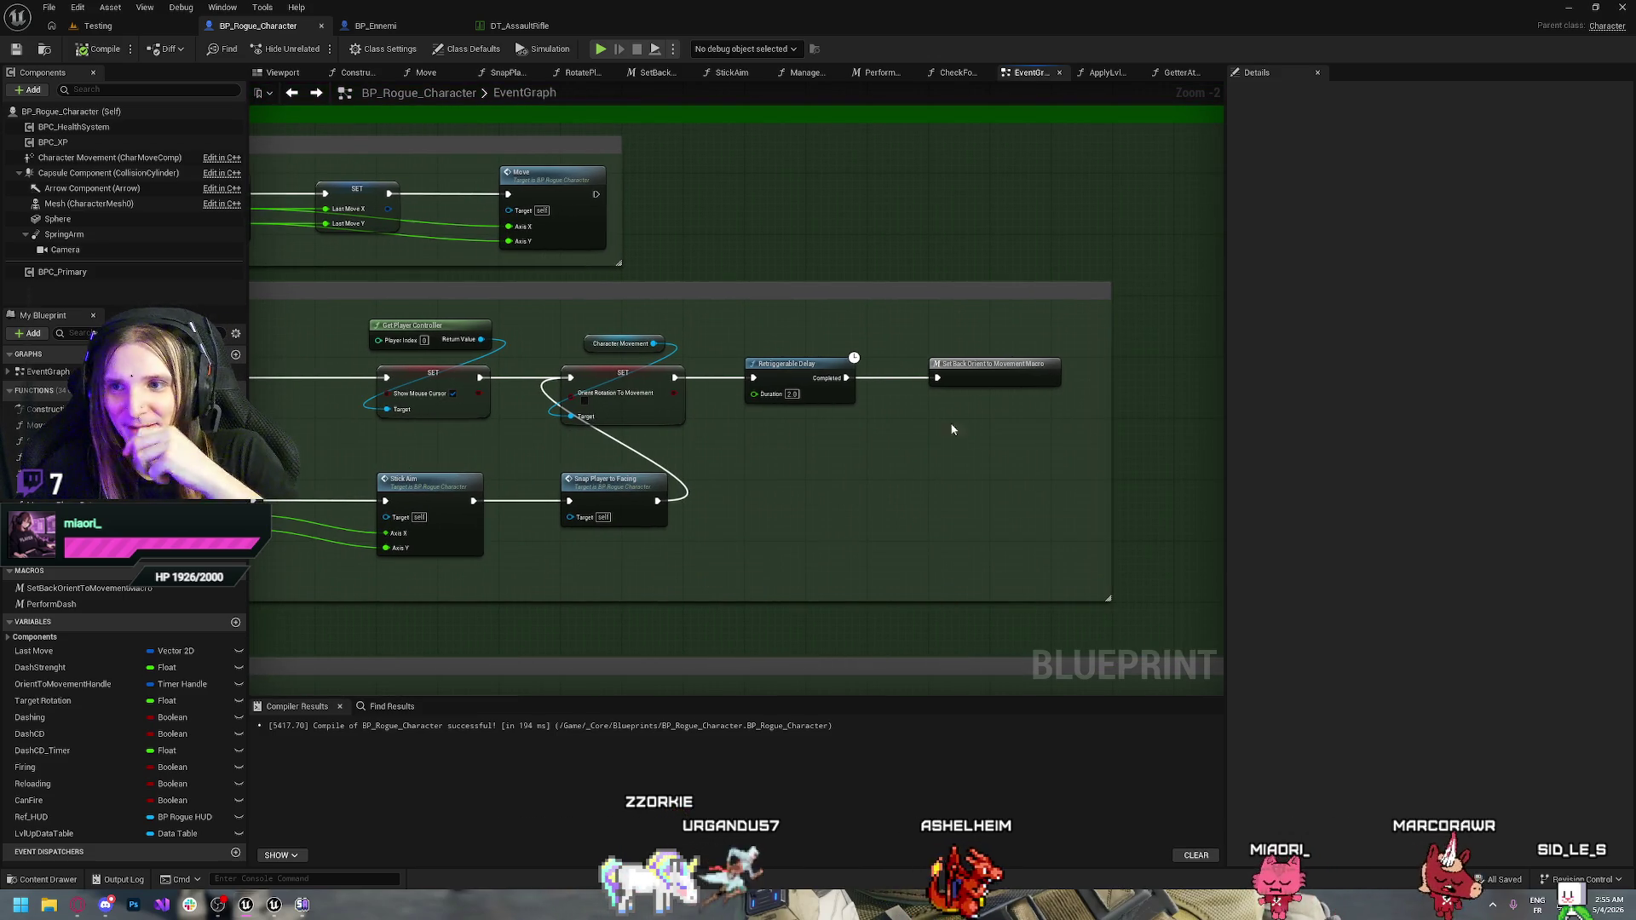
{"action": "double_click", "coordinate": [972, 365]}
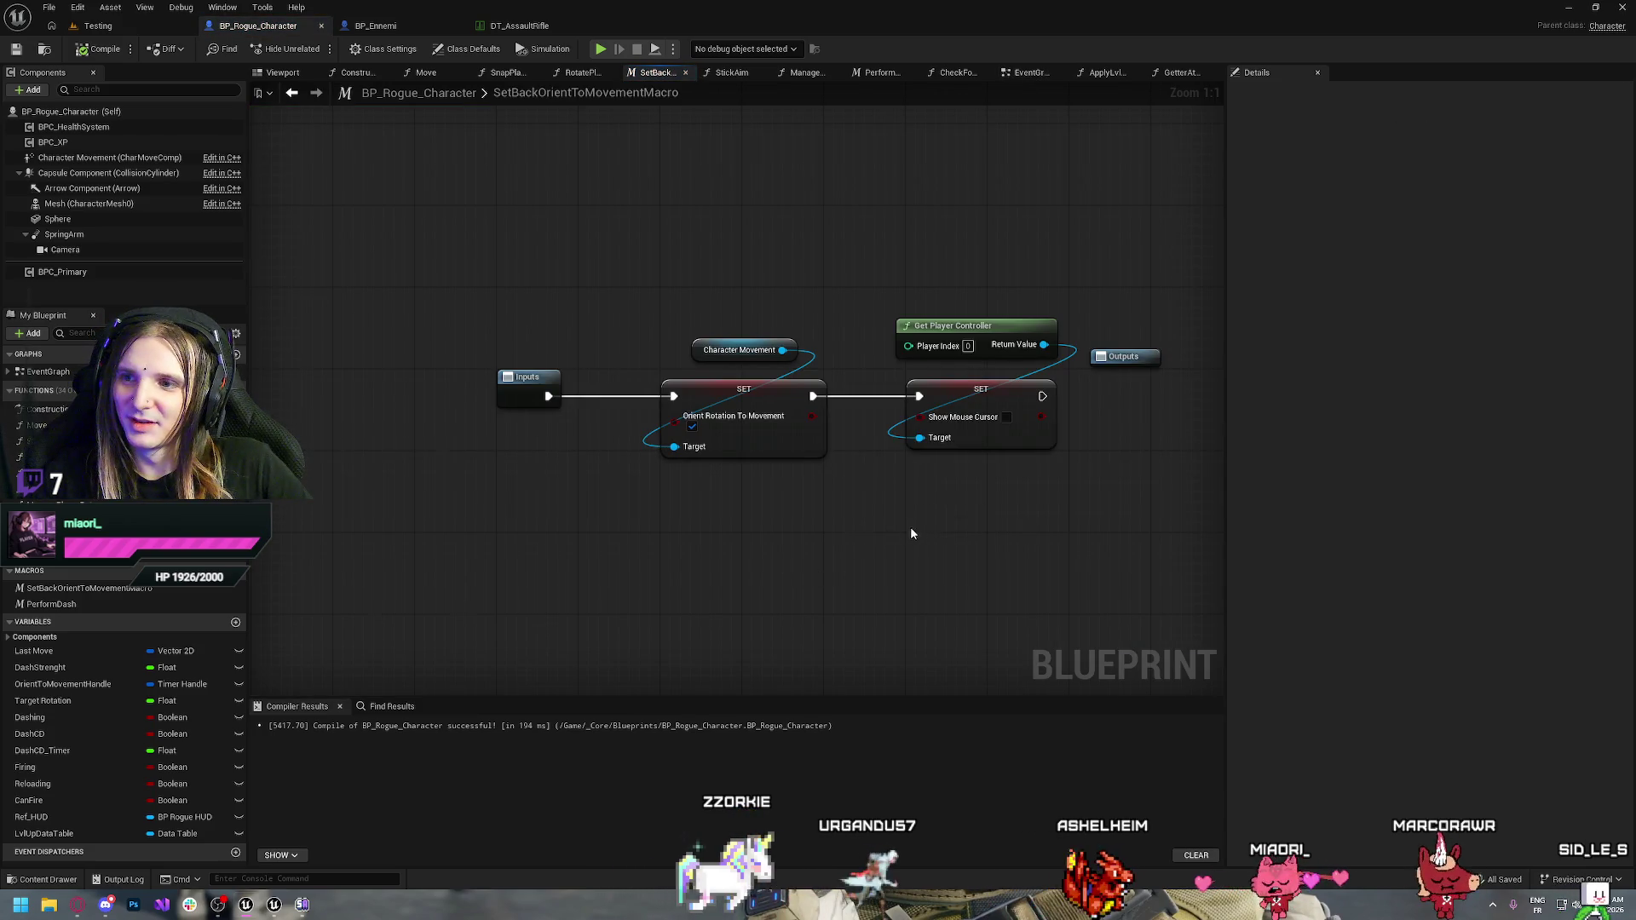
Link SET Show Mouse Cursor's exec output to a new 'then' pin on Outputs and compile
{"action": "mouse_move", "coordinate": [910, 526]}
{"action": "left_mouse_down"}
{"action": "mouse_move", "coordinate": [643, 514]}
{"action": "mouse_move", "coordinate": [763, 536]}
{"action": "left_mouse_up"}
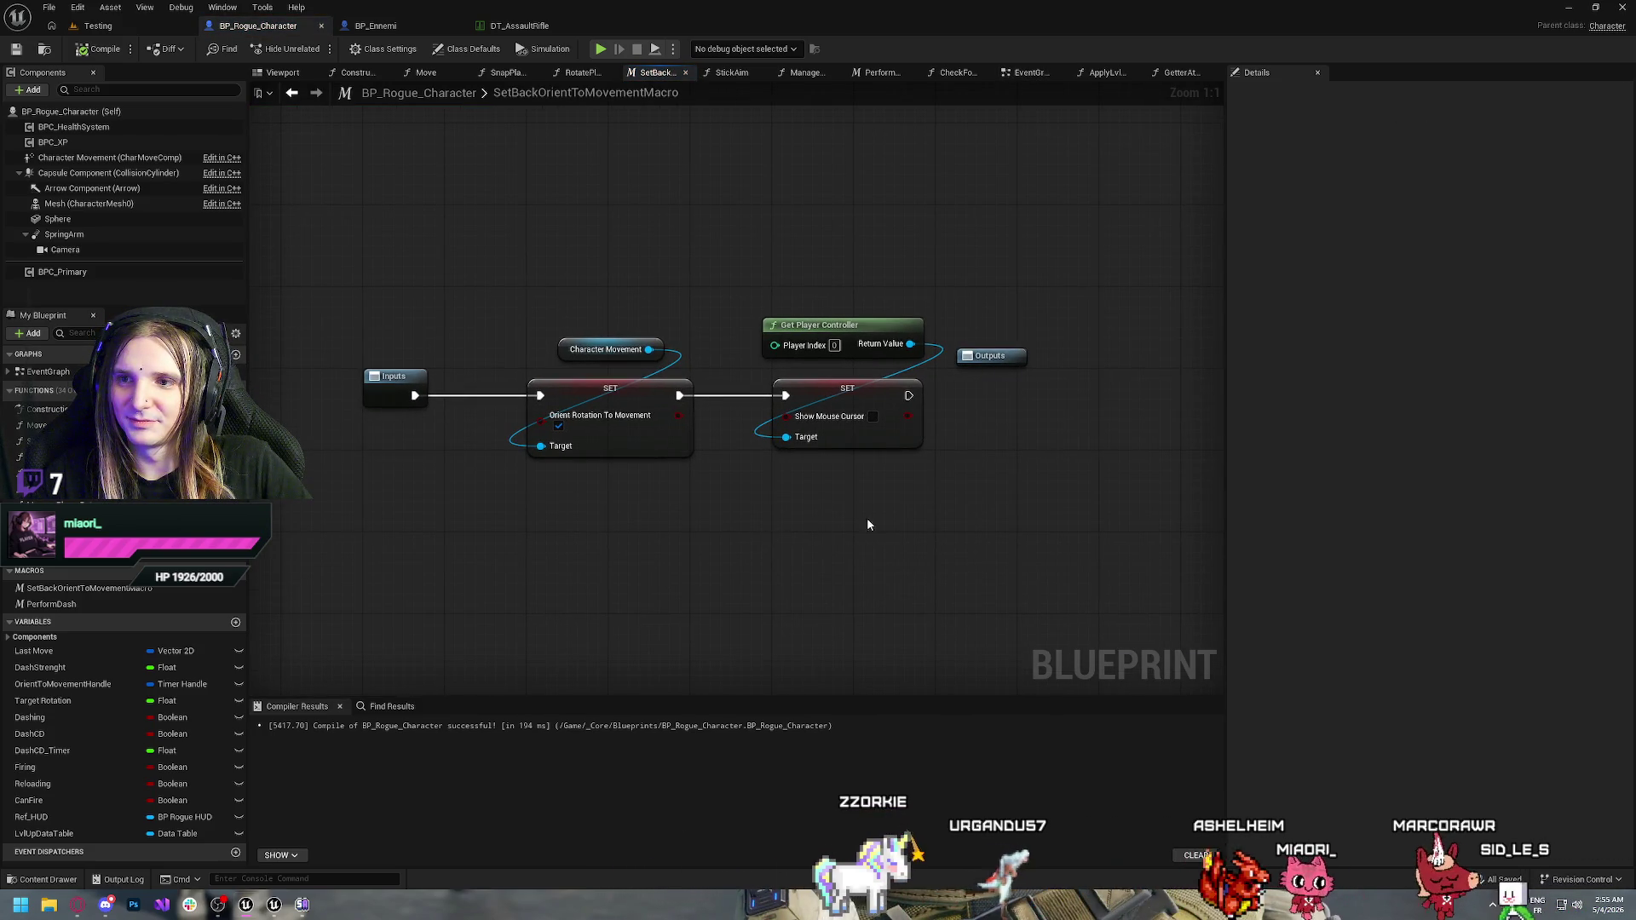
{"action": "left_click_drag", "start_coordinate": [997, 364], "coordinate": [1047, 380]}
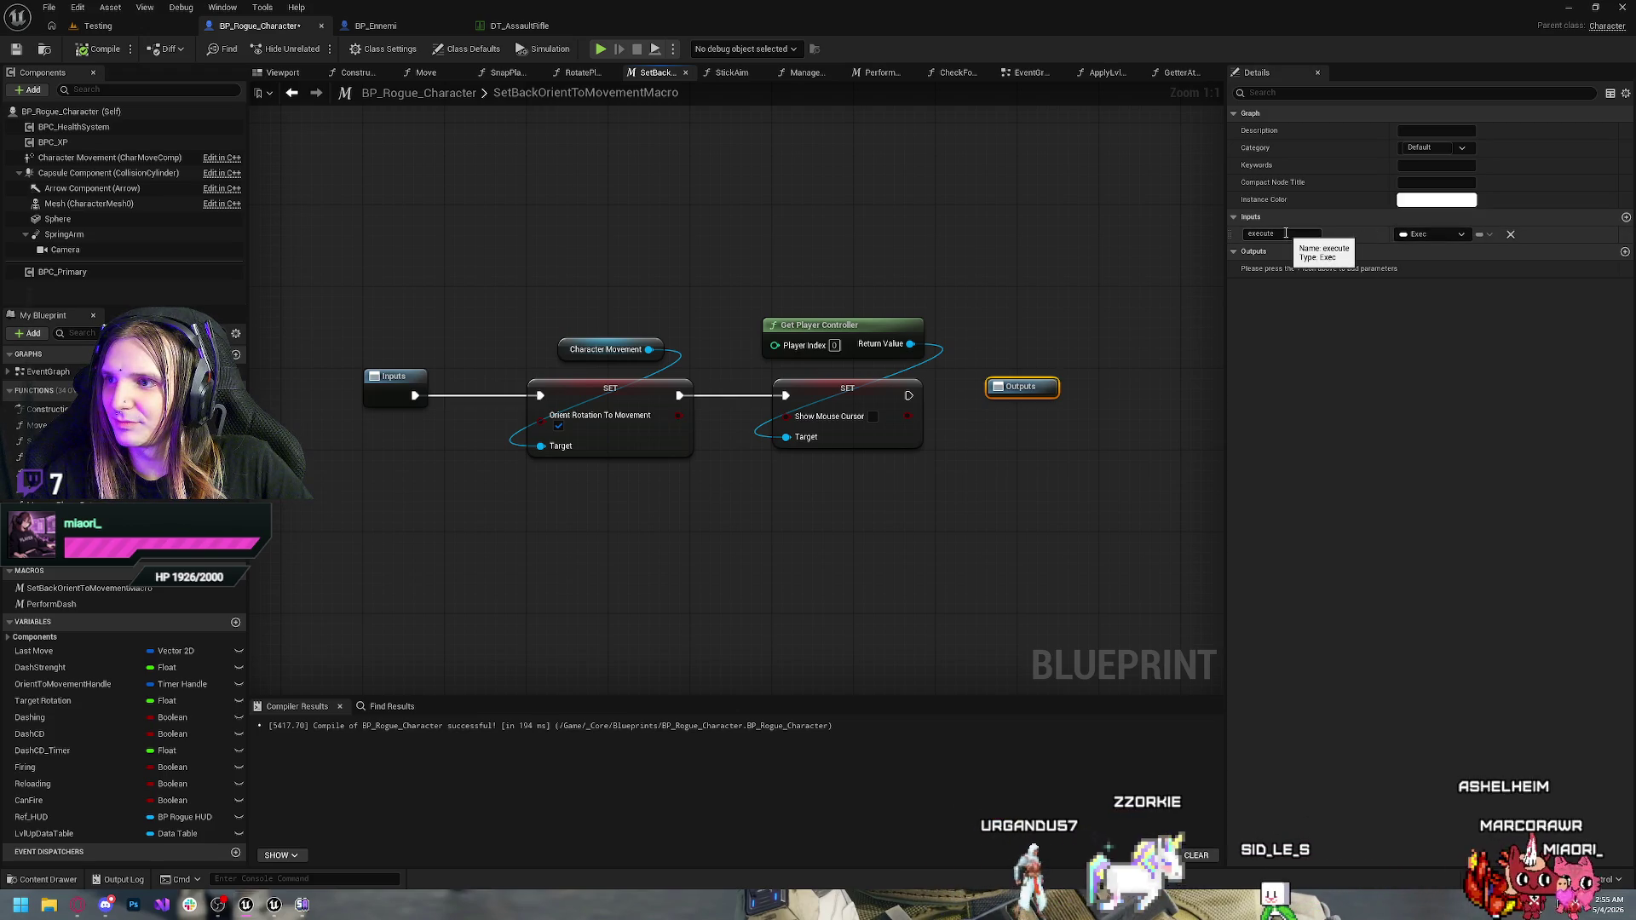
{"action": "left_click", "coordinate": [948, 402]}
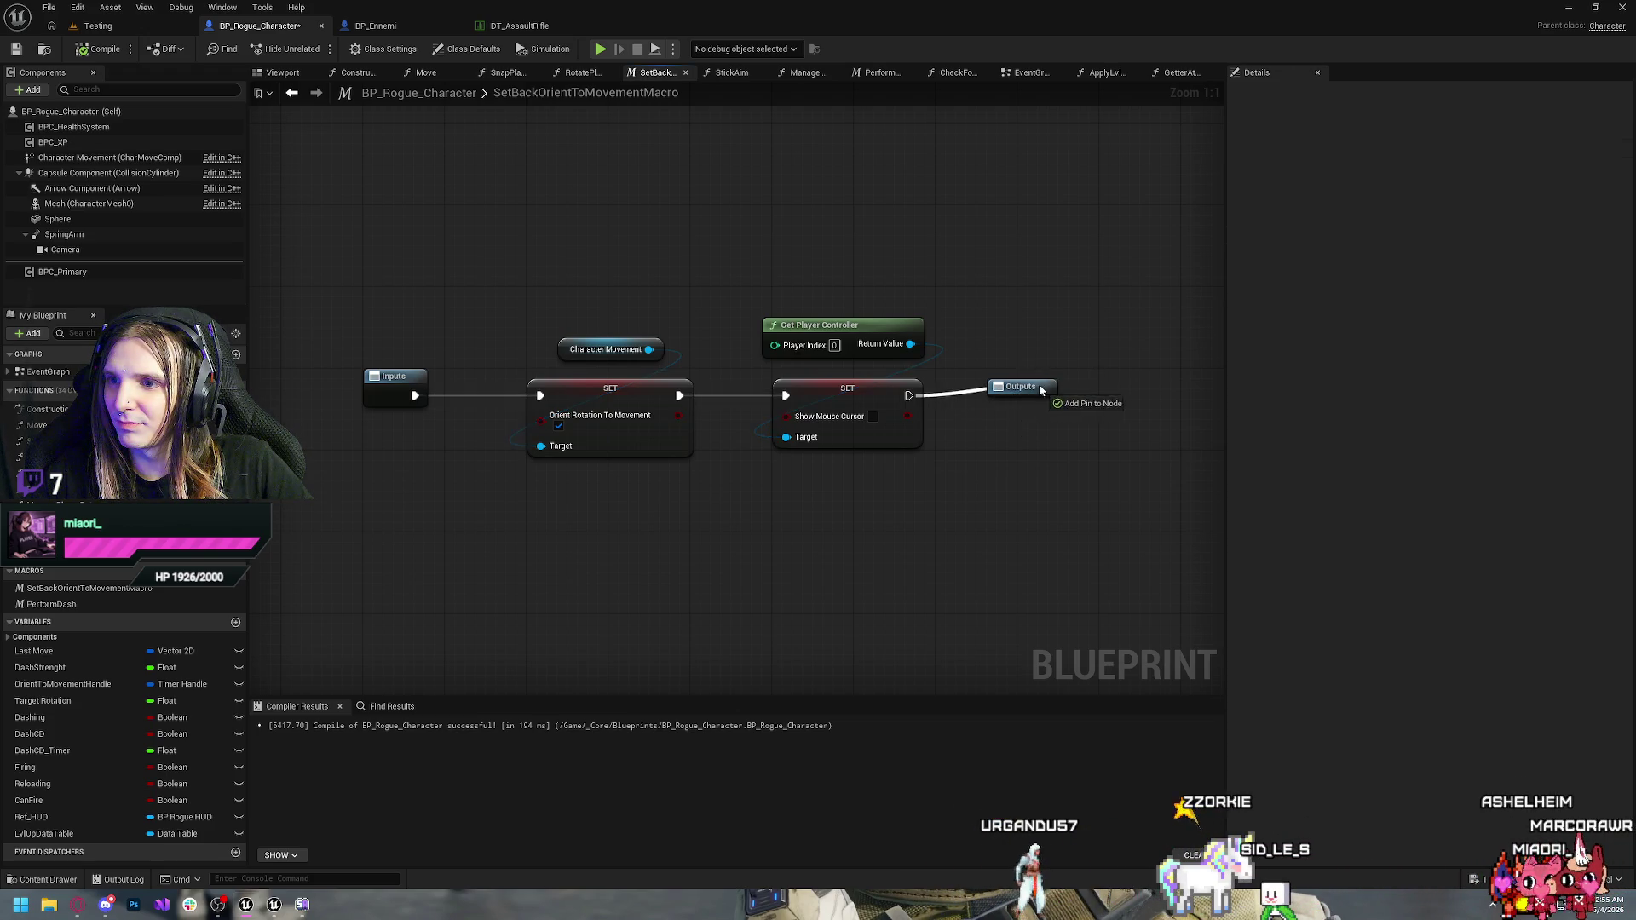
{"action": "left_click_drag", "start_coordinate": [1024, 388], "coordinate": [1053, 378]}
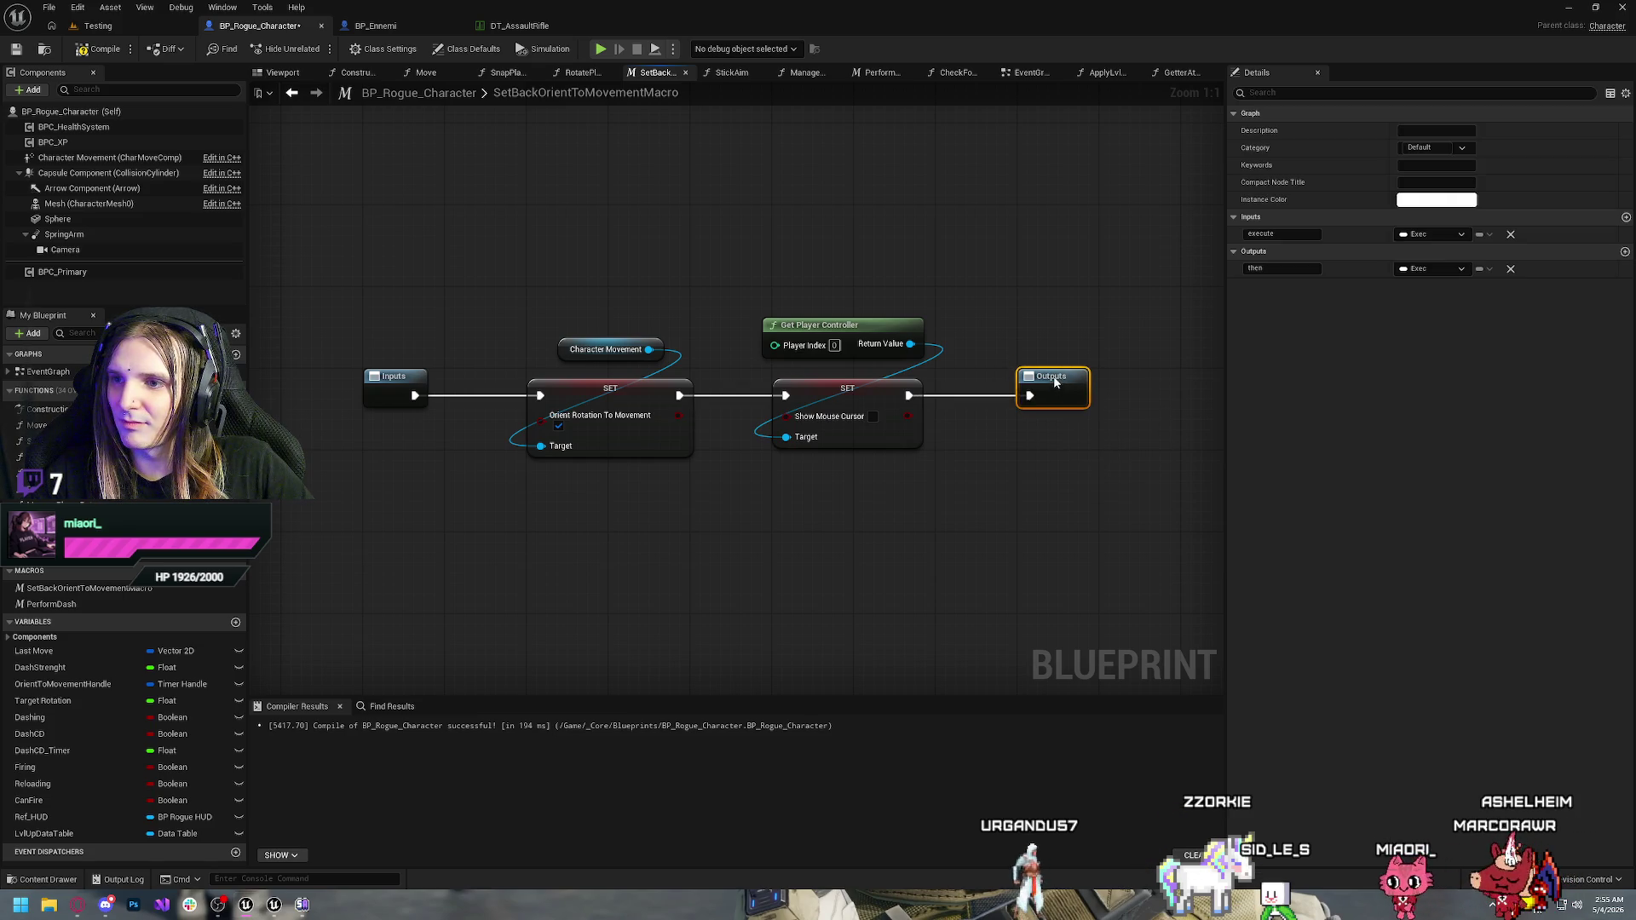
{"action": "key", "text": "ctrl+s"}
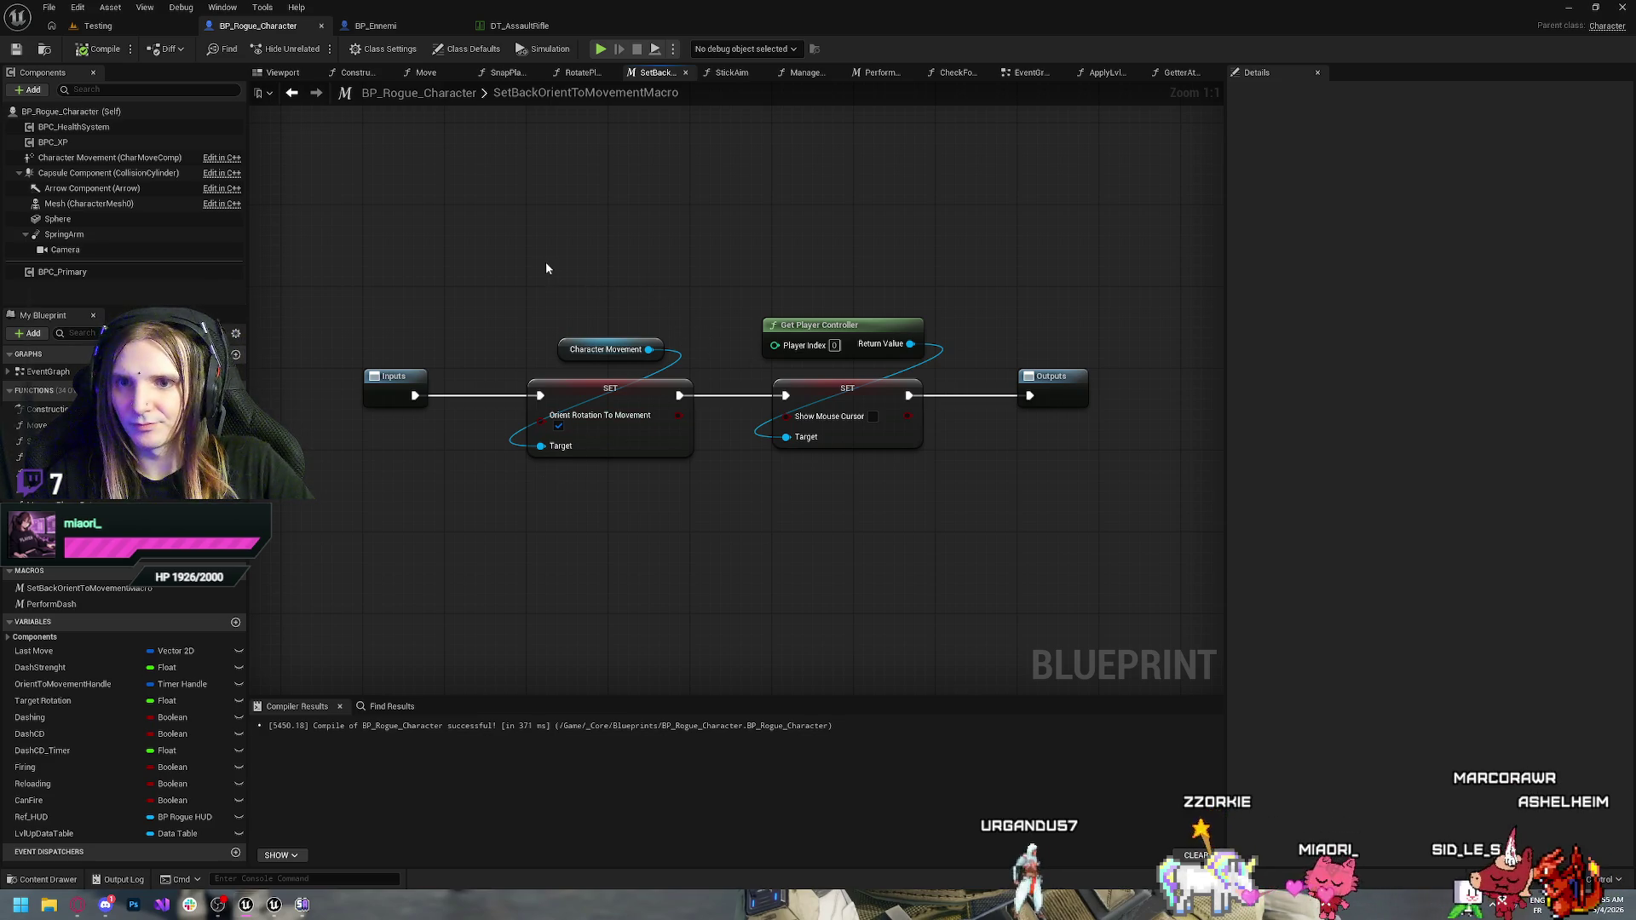
Back in the EventGraph, select the Get Player Controller and Show Mouse Cursor SET nodes
{"action": "key", "text": "alt+Left"}
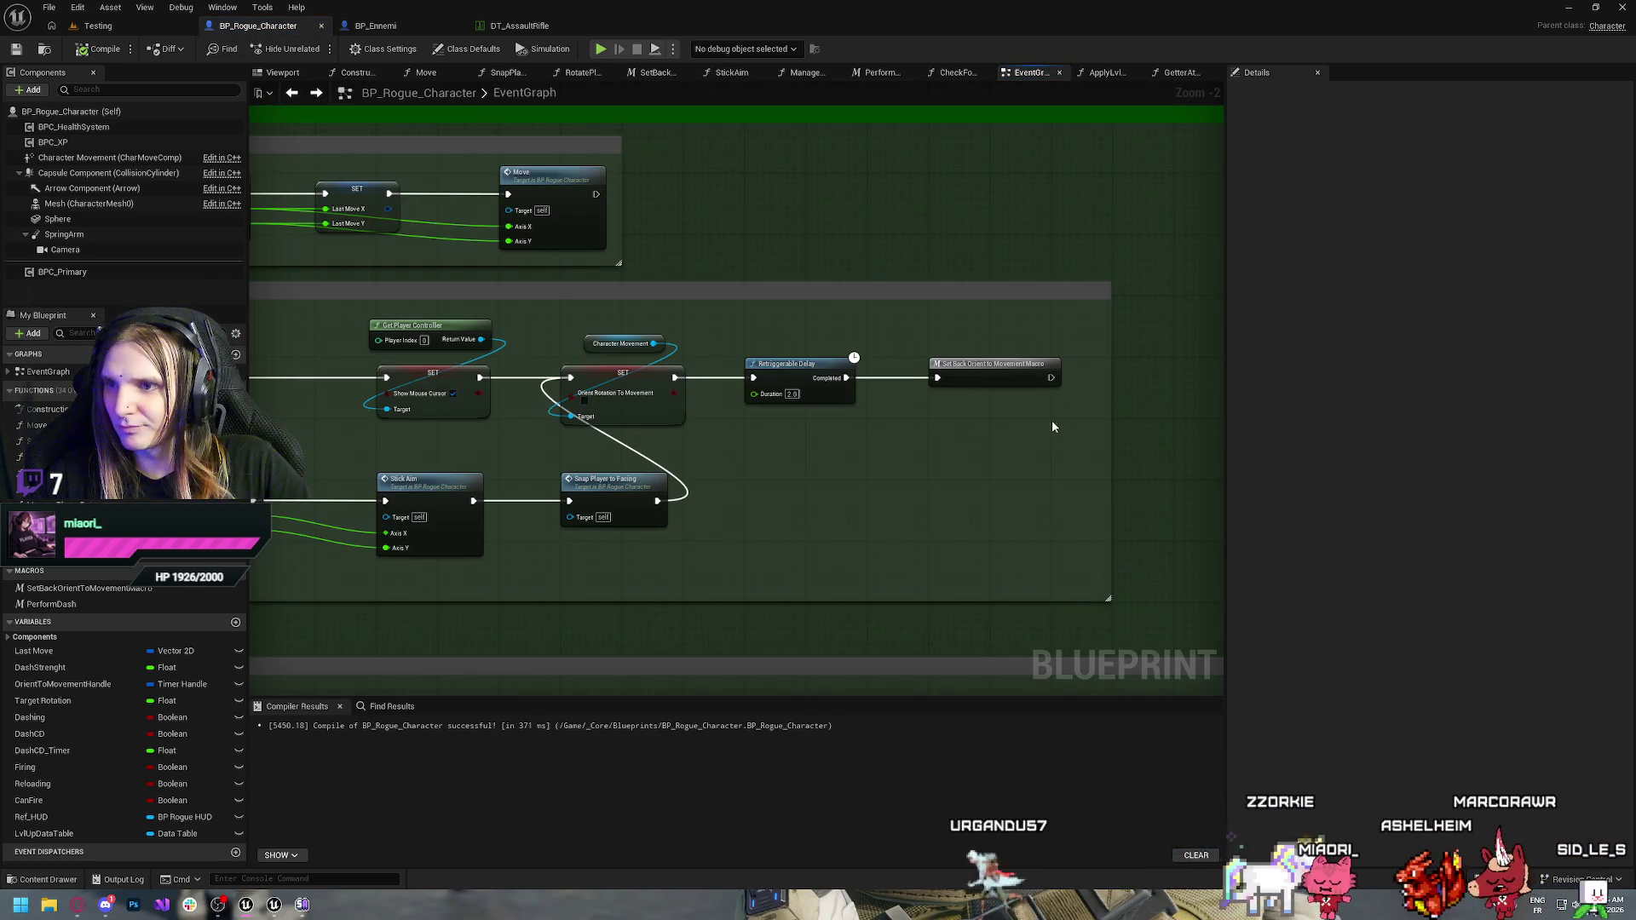
{"action": "double_click", "coordinate": [996, 374]}
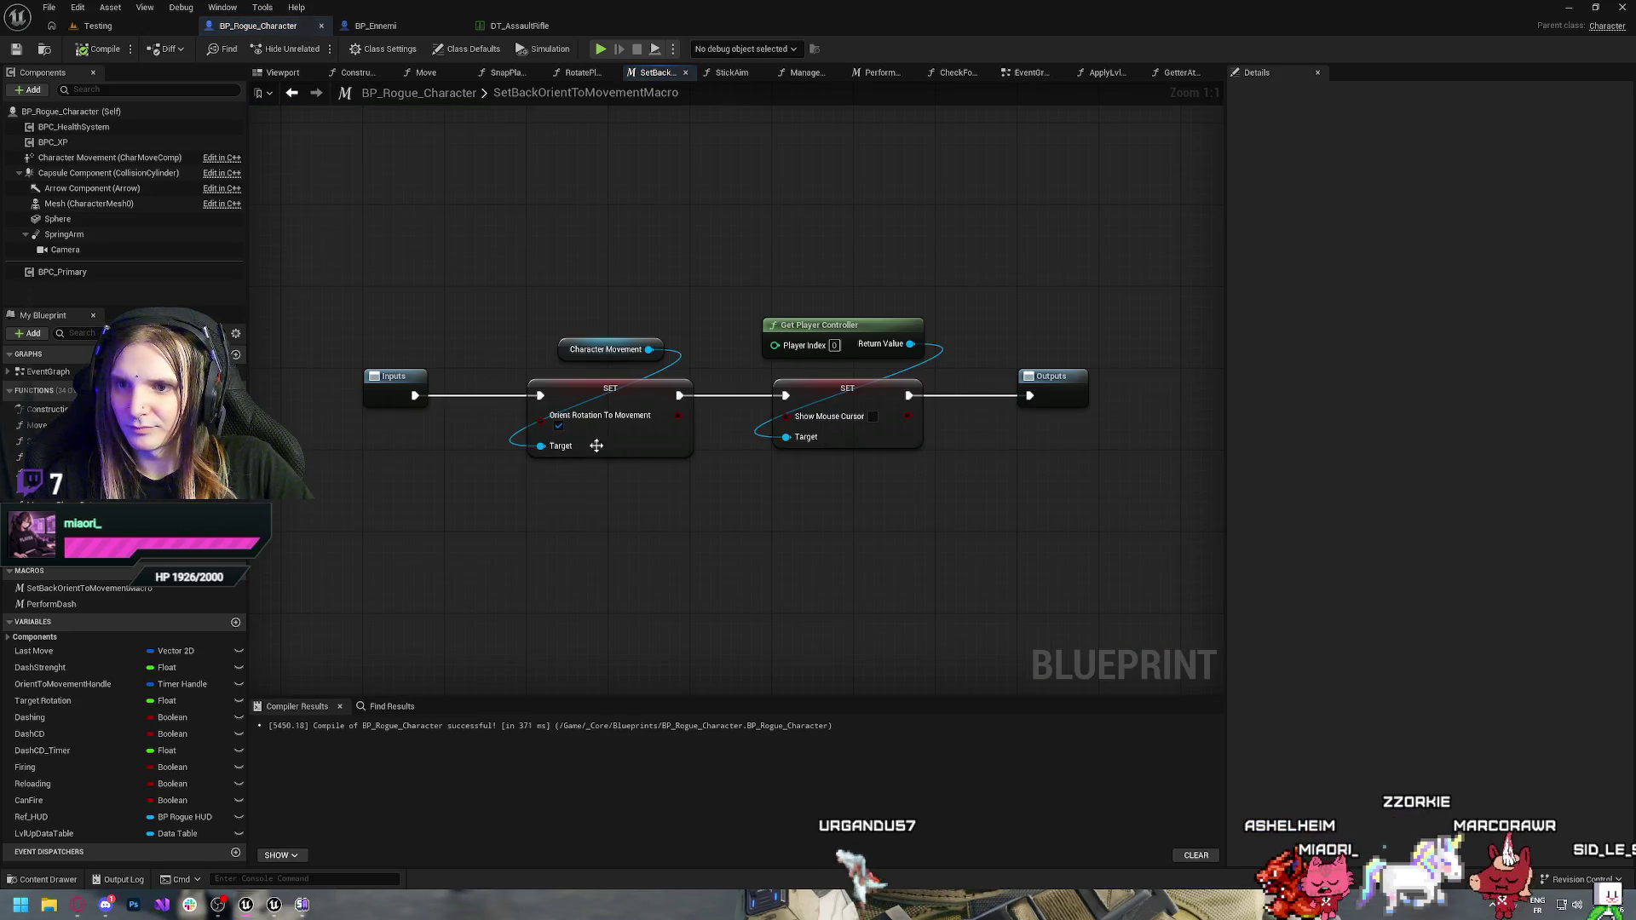
{"action": "key", "text": "alt+Left"}
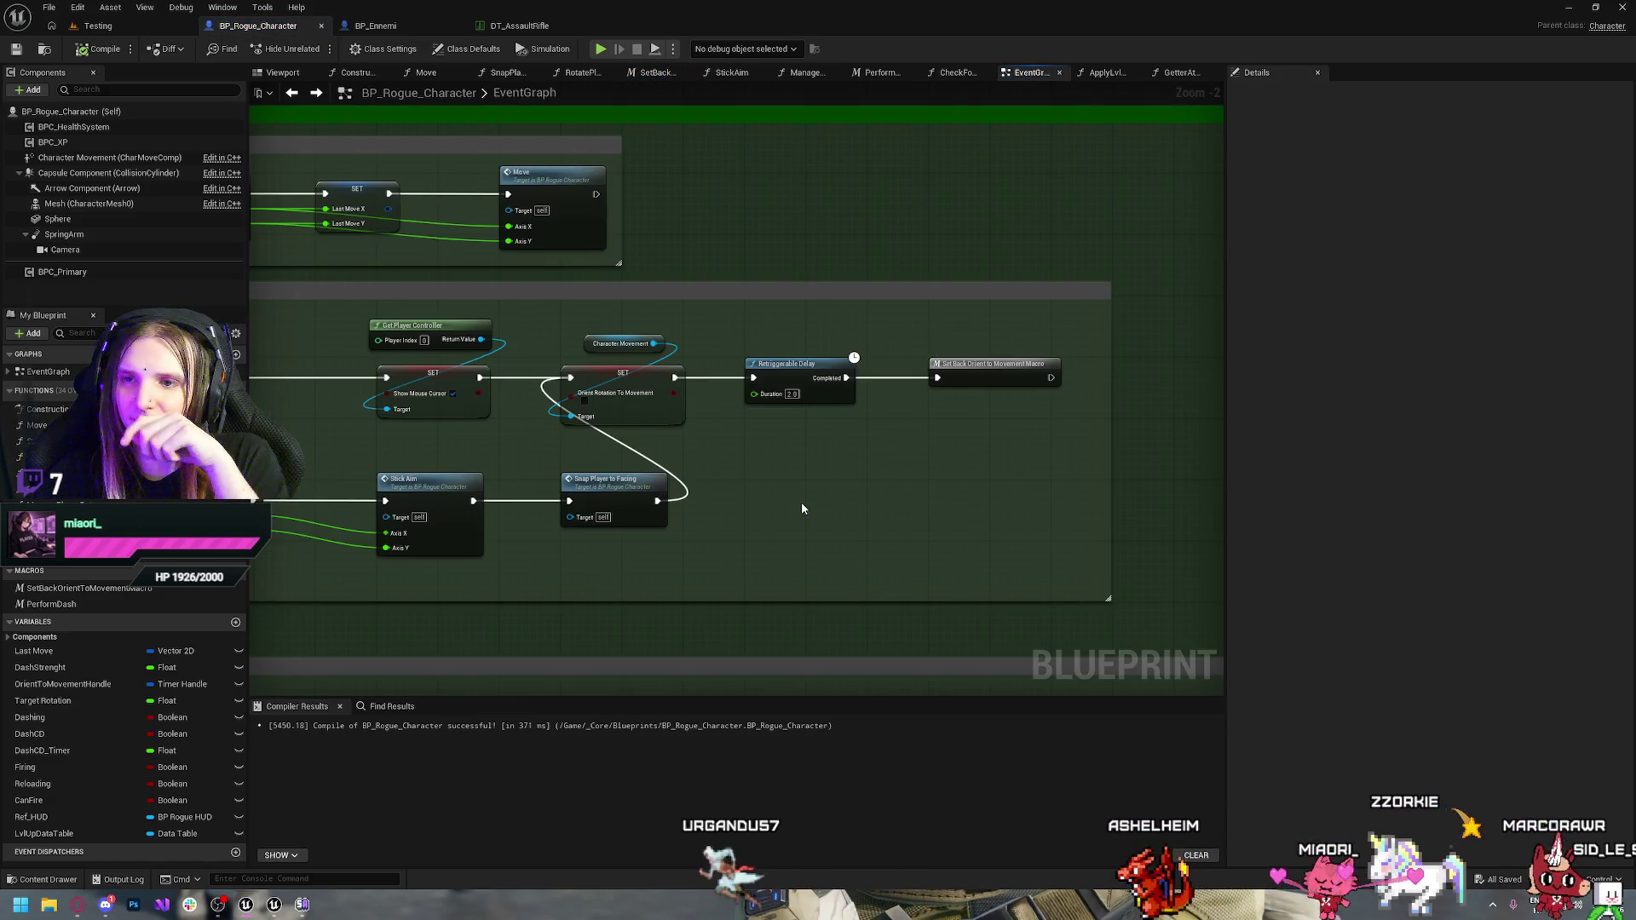
{"action": "left_click_drag", "start_coordinate": [801, 503], "coordinate": [897, 484]}
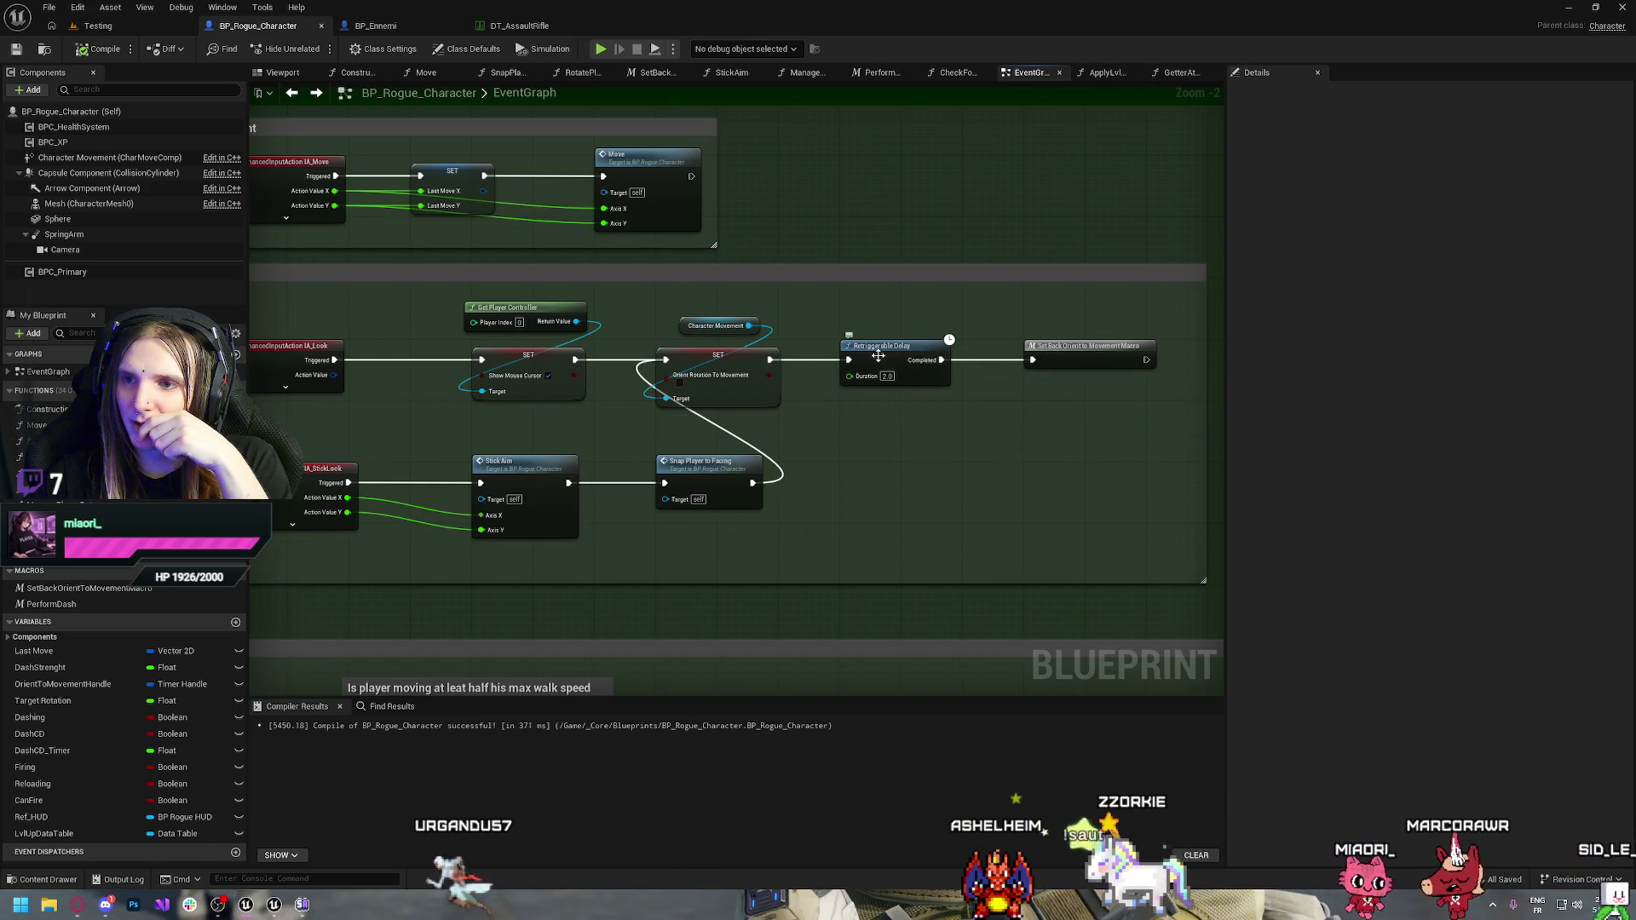
{"action": "left_click_drag", "start_coordinate": [932, 487], "coordinate": [958, 512]}
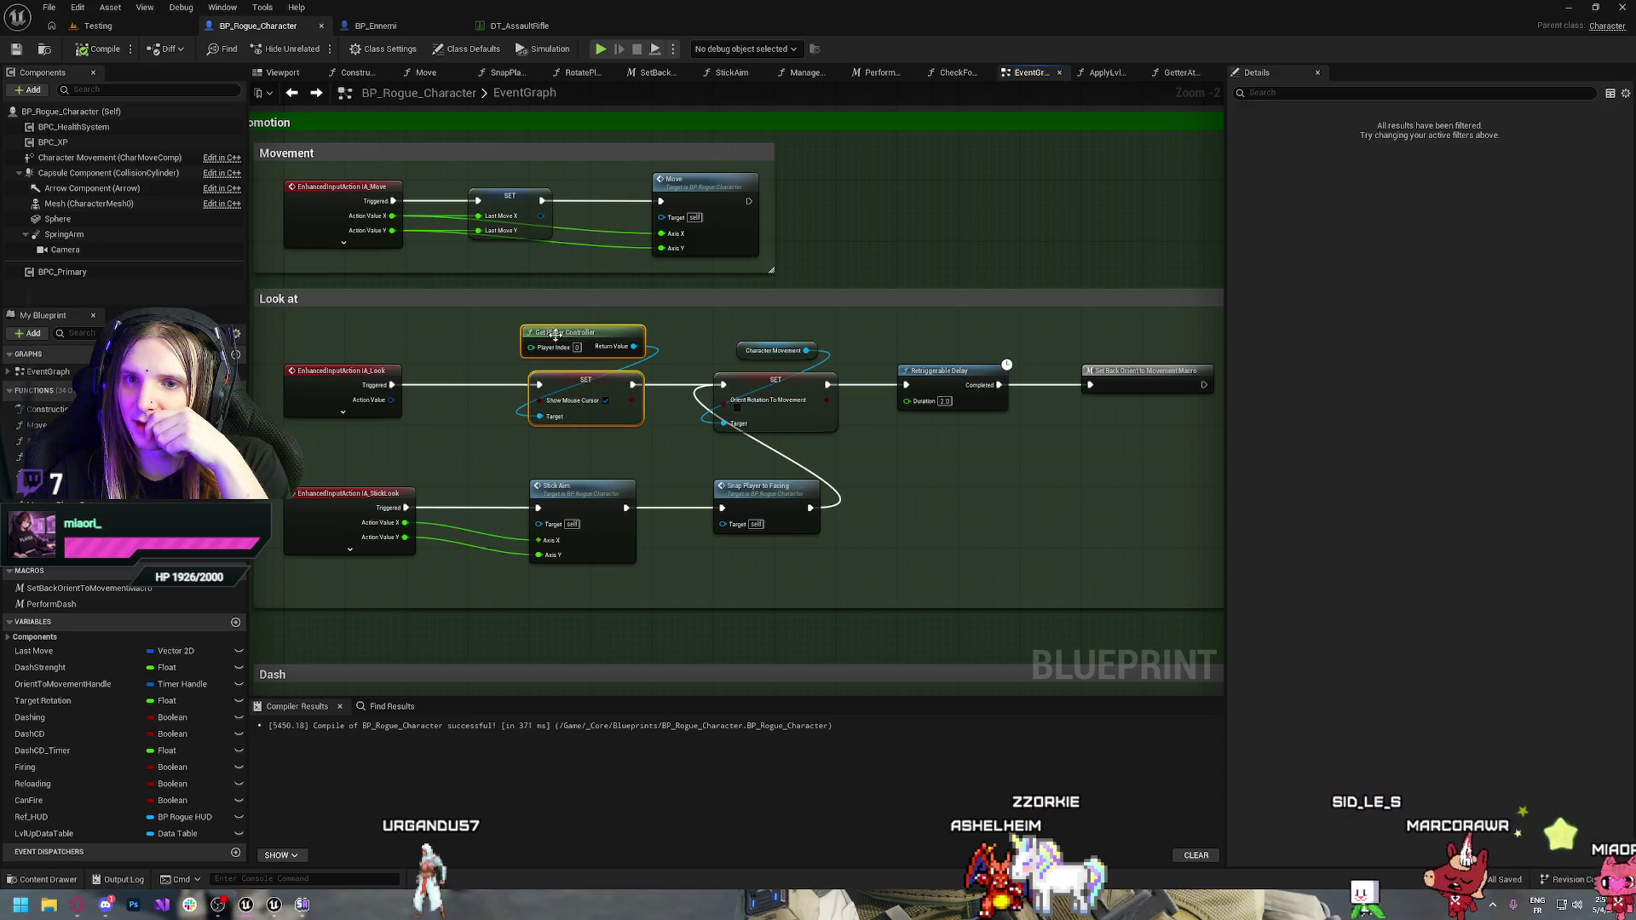
{"action": "mouse_move", "coordinate": [519, 321]}
{"action": "left_mouse_down"}
{"action": "mouse_move", "coordinate": [1019, 397]}
{"action": "mouse_move", "coordinate": [652, 430]}
{"action": "left_mouse_up"}
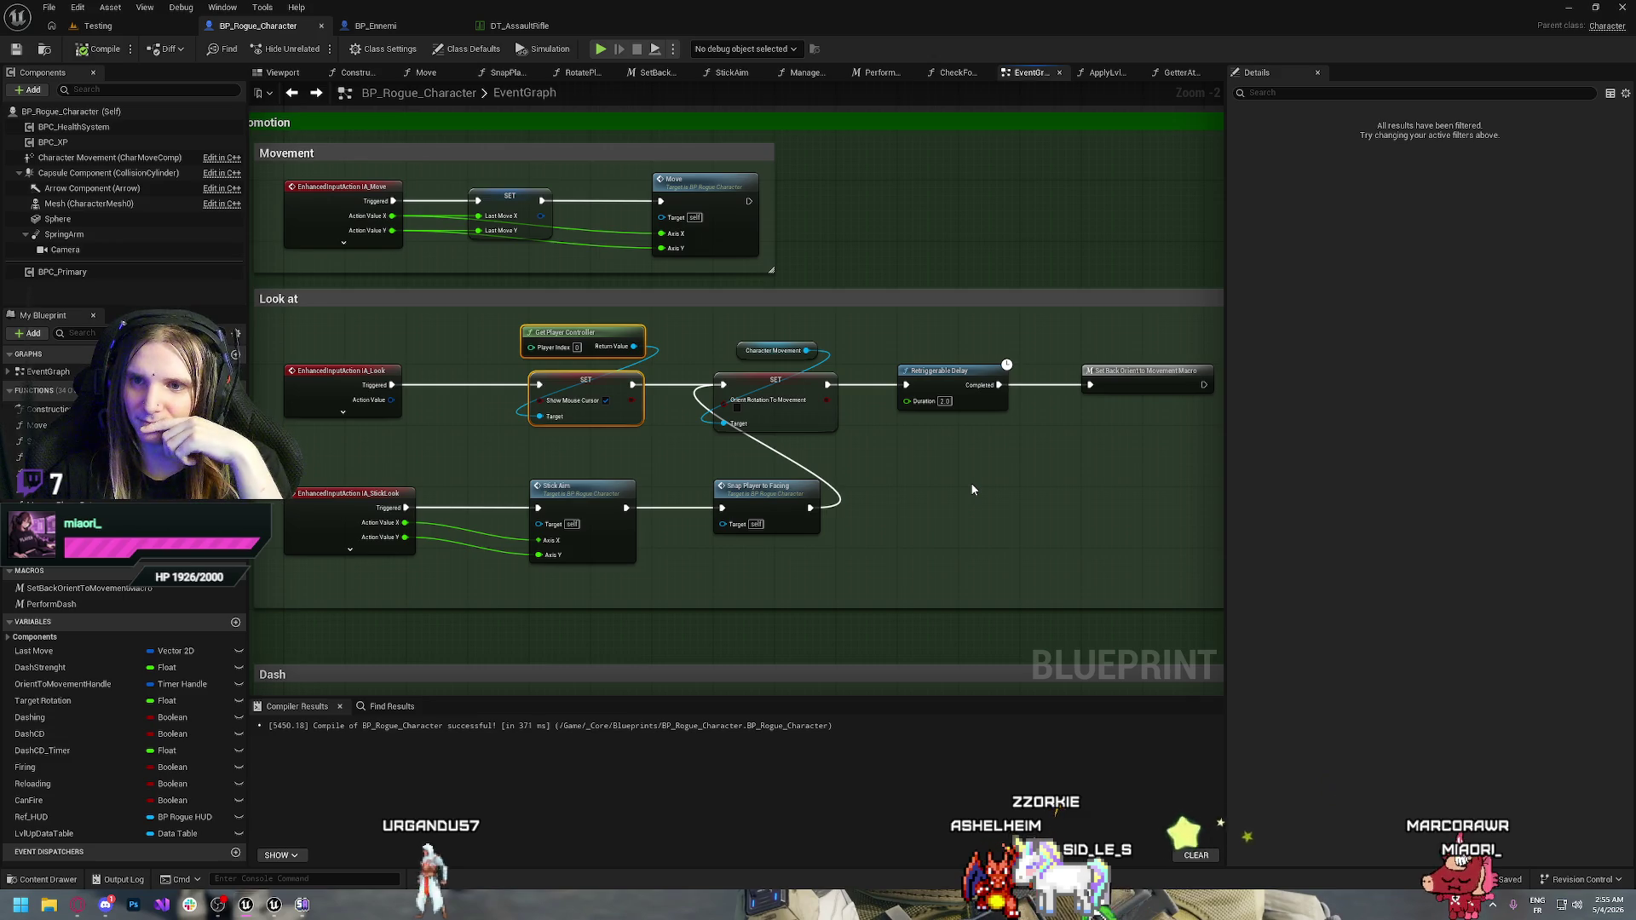
Expand IA_Look's advanced pins and wire its Started pin into the Show Mouse Cursor SET
{"action": "left_click", "coordinate": [343, 412]}
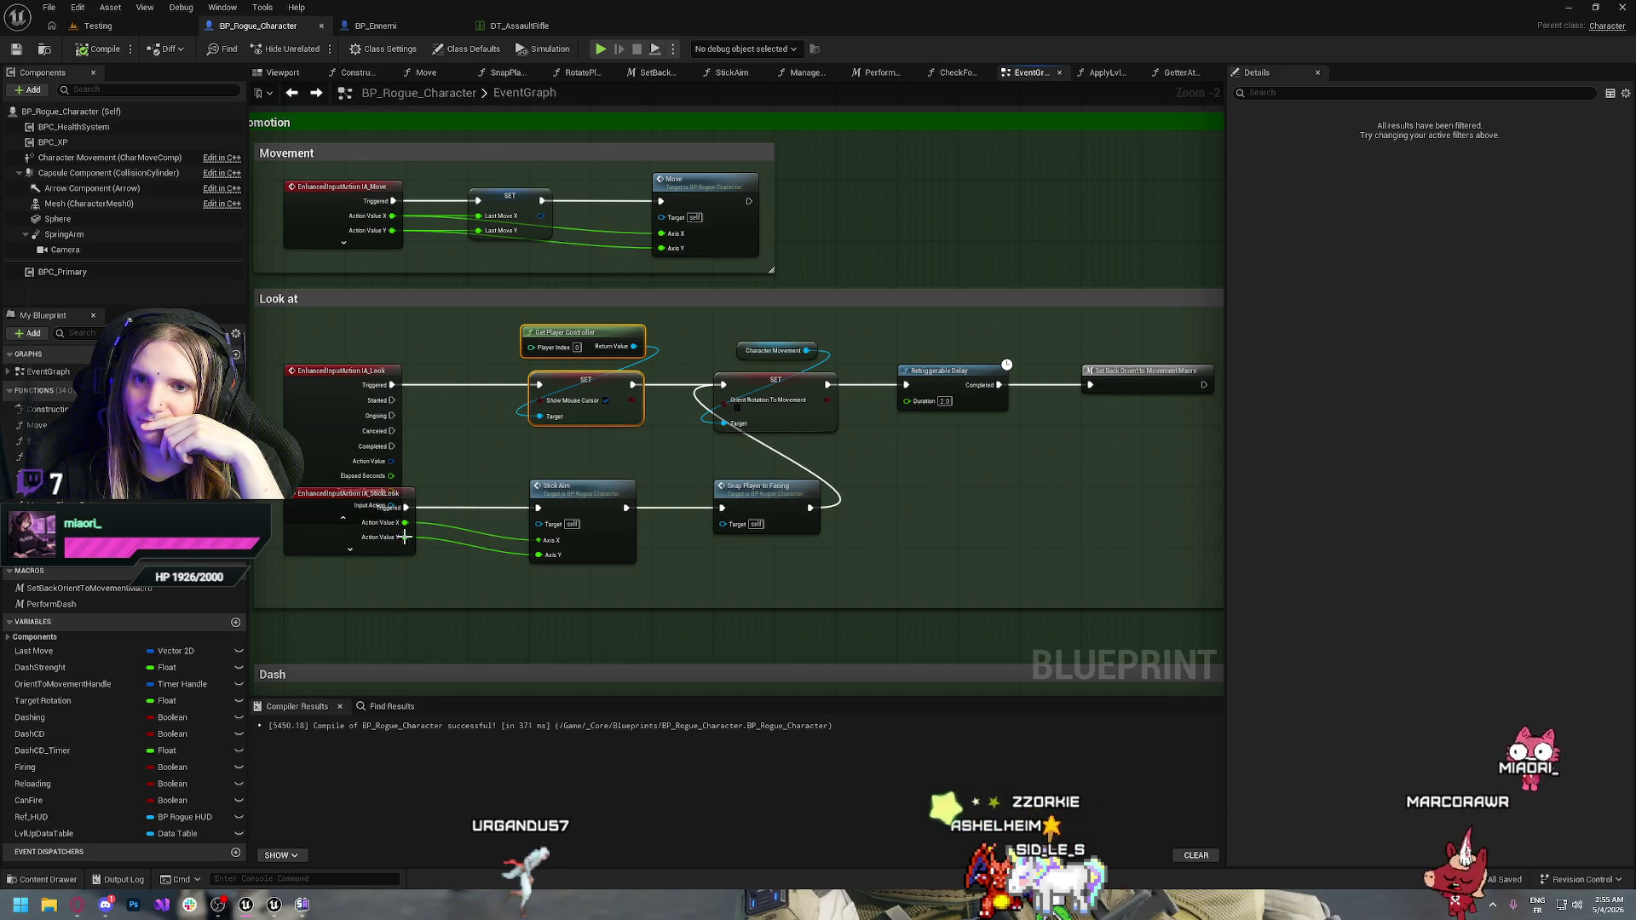
{"action": "left_click", "coordinate": [343, 518]}
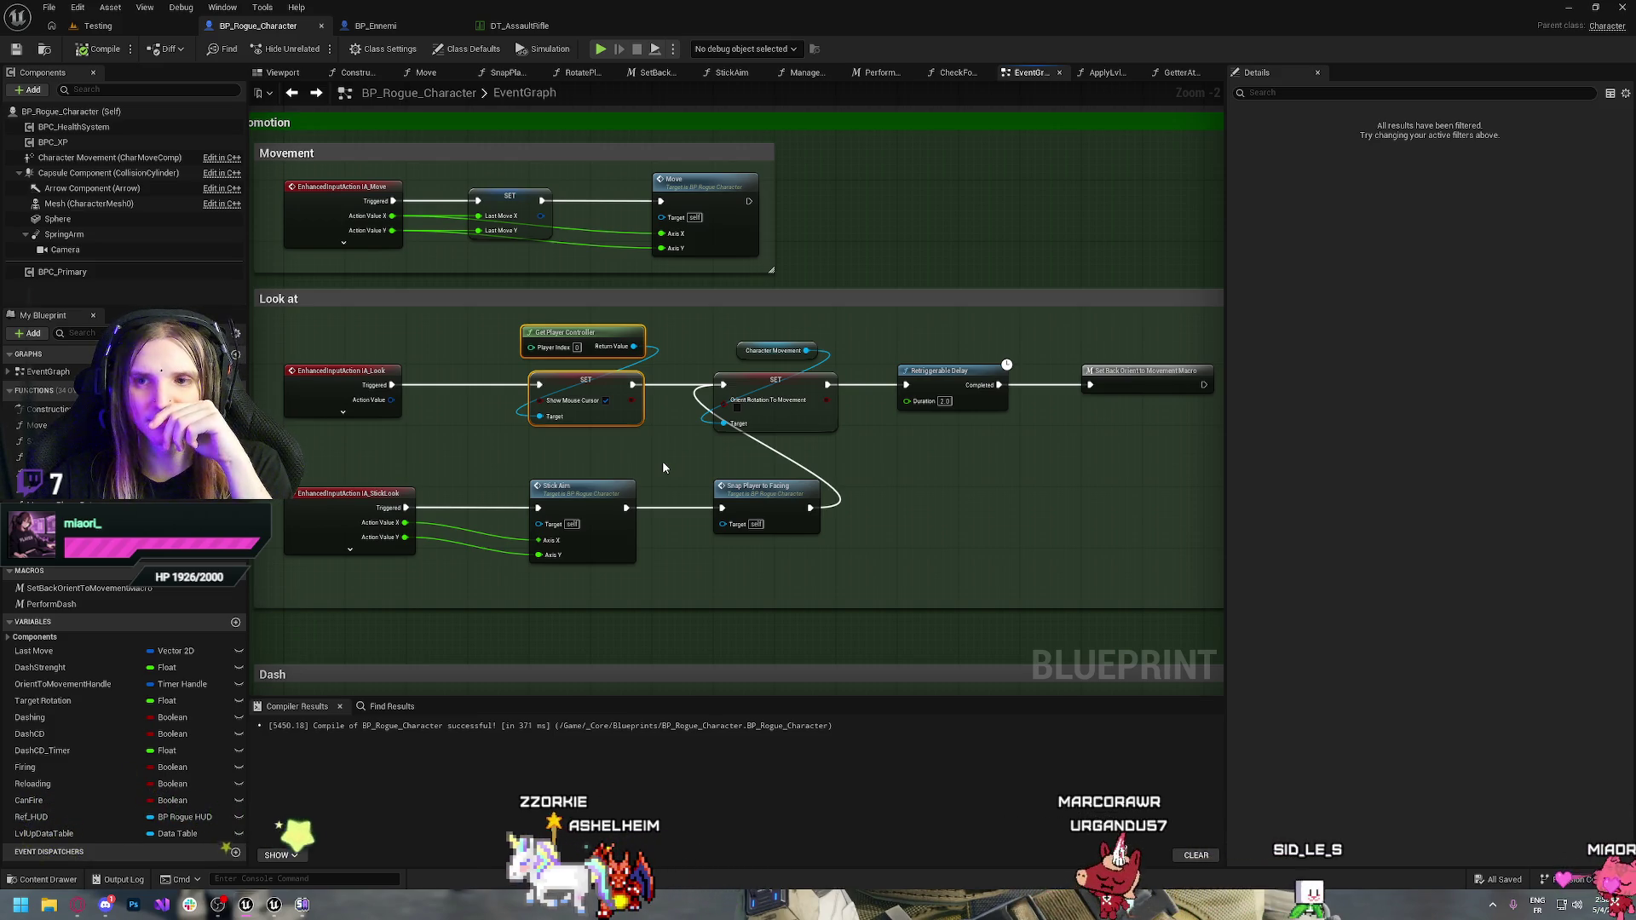
{"action": "left_click", "coordinate": [345, 415]}
{"action": "mouse_move", "coordinate": [392, 400]}
{"action": "left_mouse_down"}
{"action": "mouse_move", "coordinate": [541, 396]}
{"action": "mouse_move", "coordinate": [477, 367]}
{"action": "mouse_move", "coordinate": [539, 384]}
{"action": "left_mouse_up"}
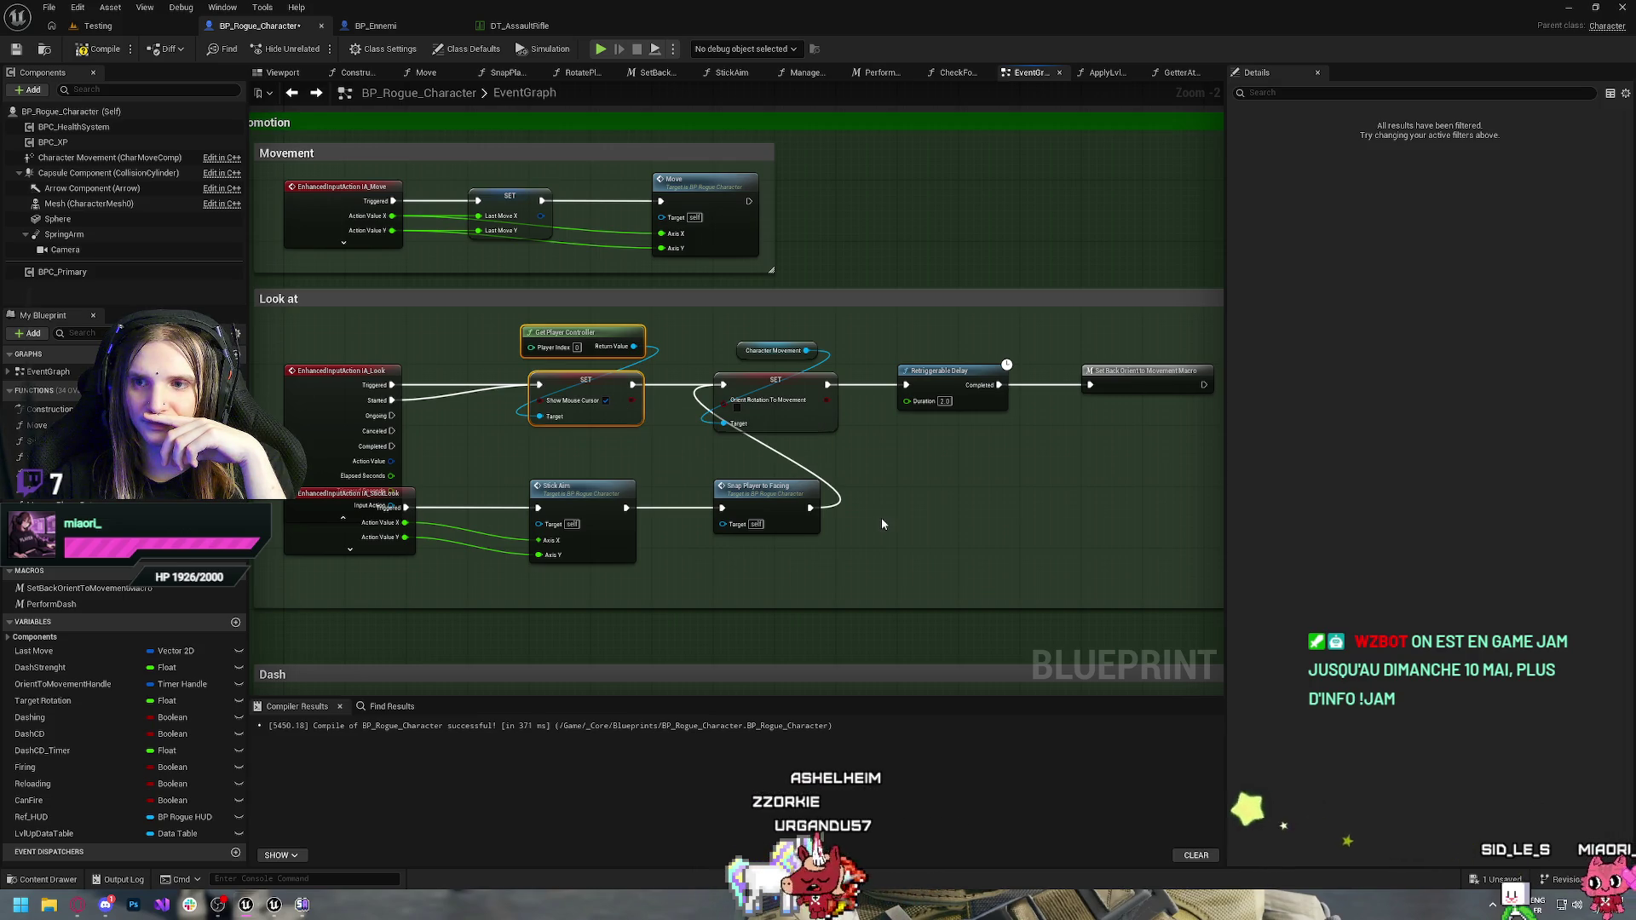
{"action": "left_click", "coordinate": [552, 461]}
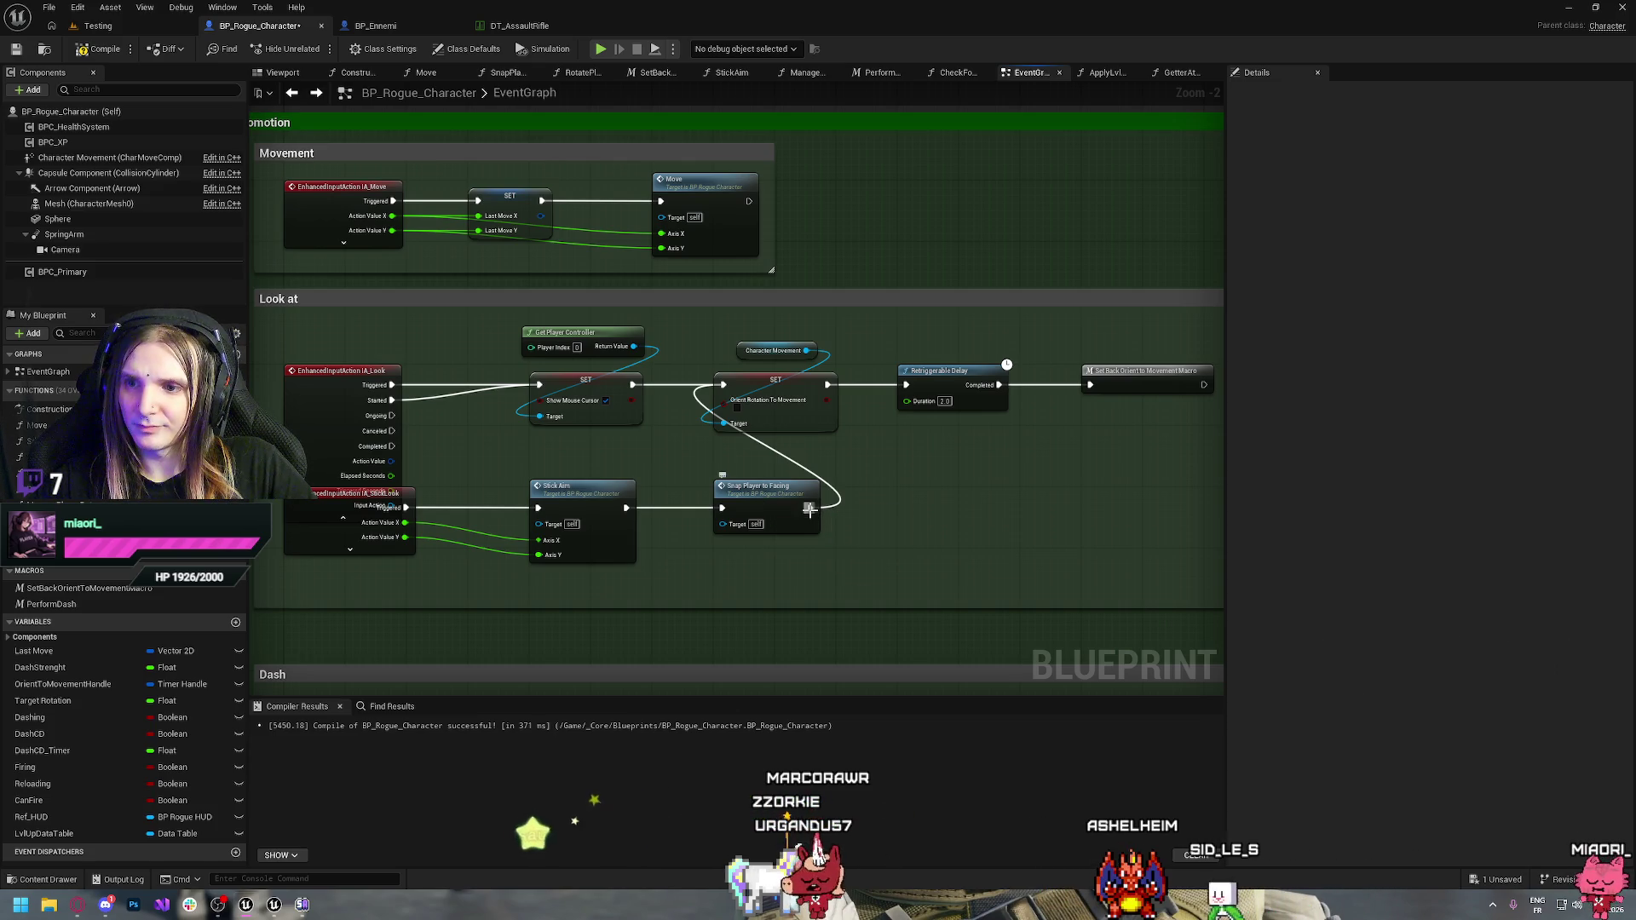
Unhook Snap Player to Facing, nudge both SETs down, and wire IA_Look Triggered to Retriggerable Delay
{"action": "left_click_drag", "start_coordinate": [810, 508], "coordinate": [810, 508]}
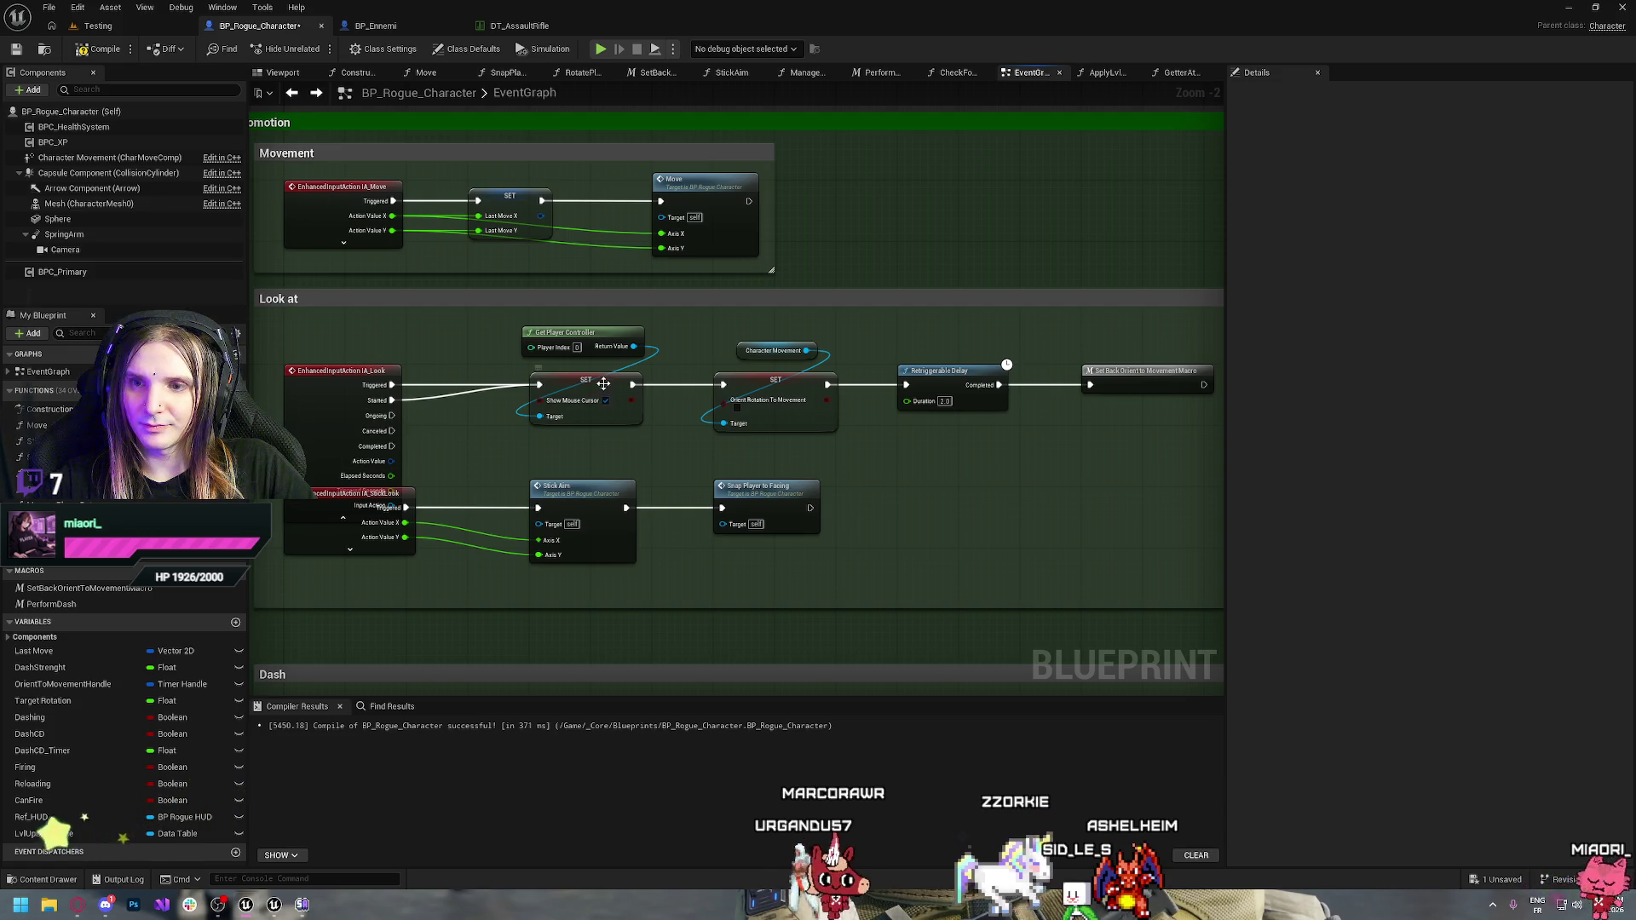
{"action": "left_click_drag", "start_coordinate": [603, 383], "coordinate": [607, 406]}
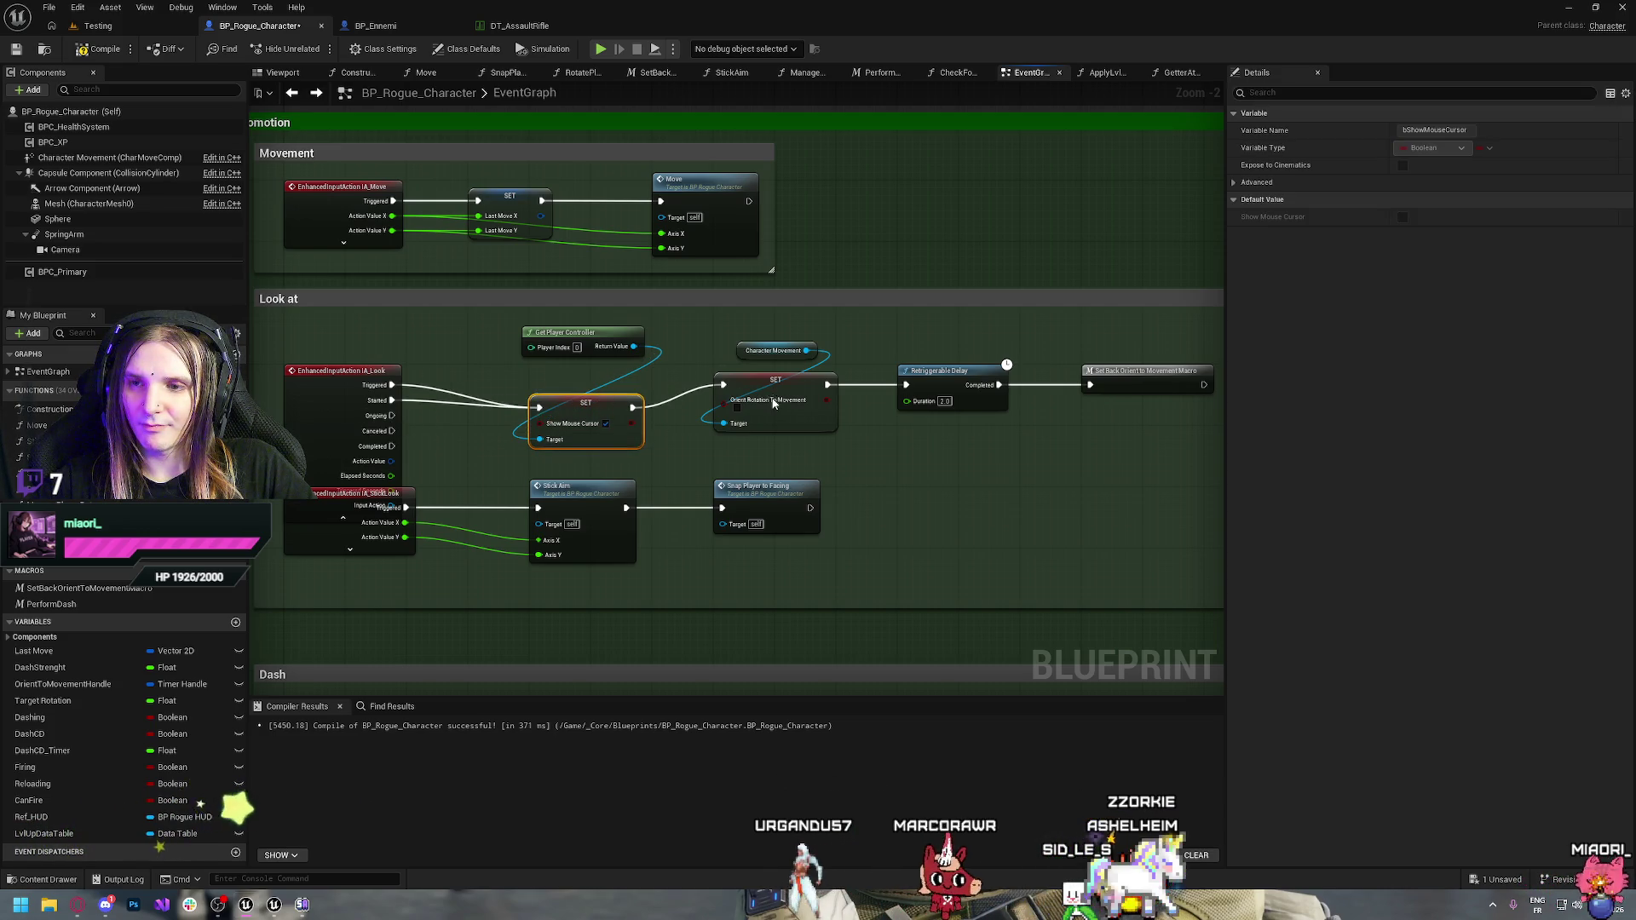
{"action": "left_click_drag", "start_coordinate": [773, 399], "coordinate": [774, 422]}
{"action": "left_click", "coordinate": [683, 388]}
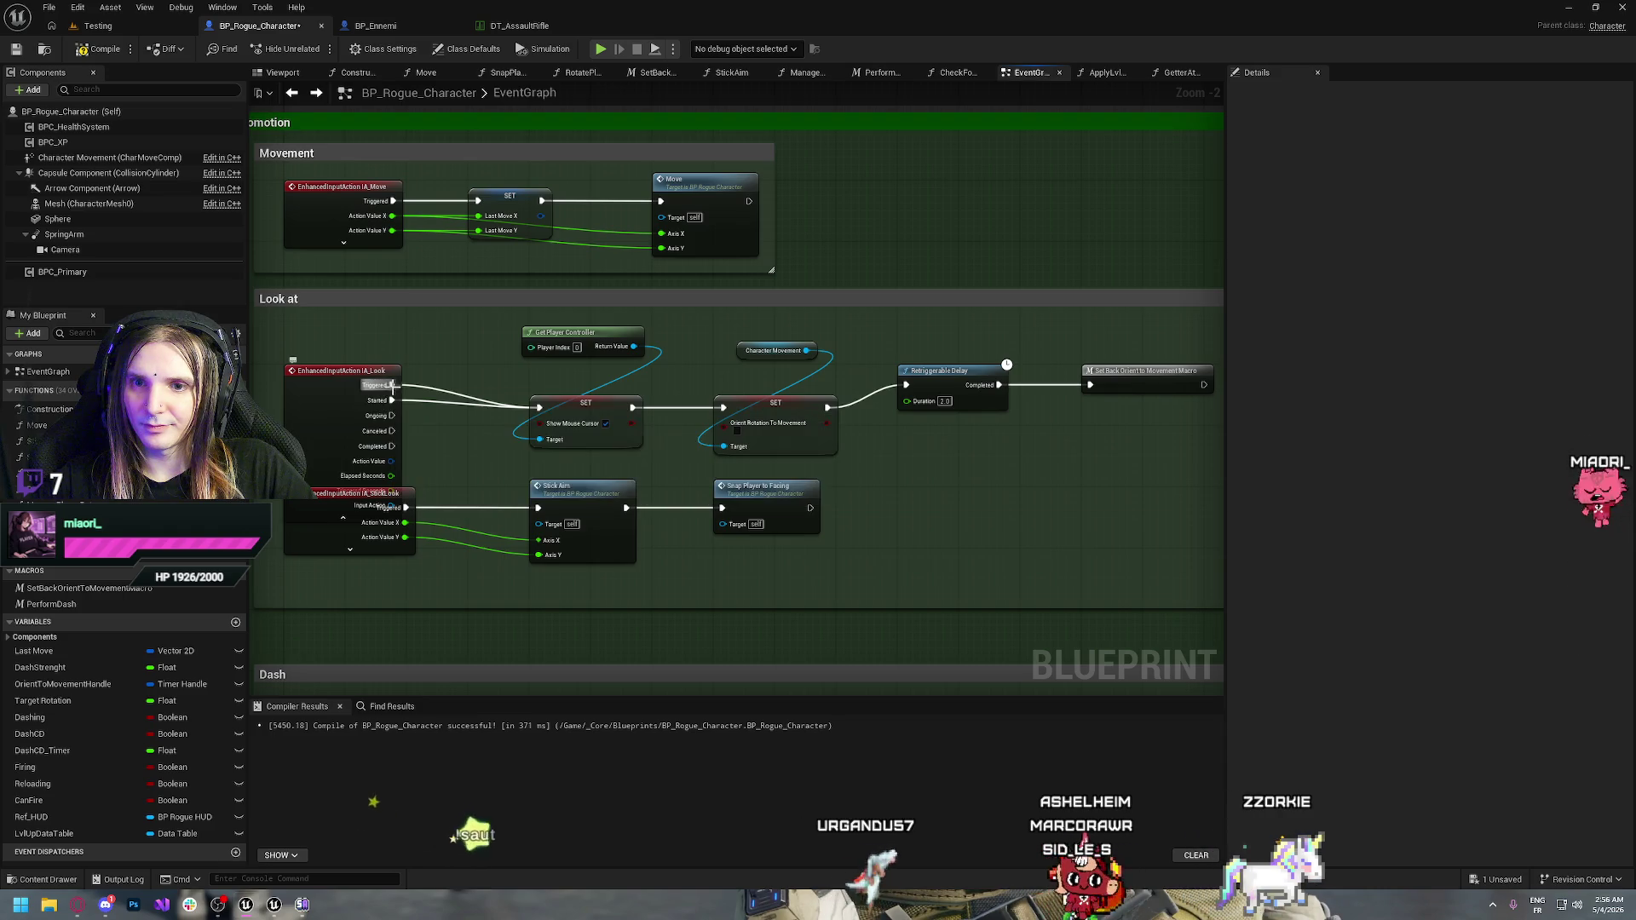
{"action": "left_click_drag", "start_coordinate": [392, 384], "coordinate": [907, 386]}
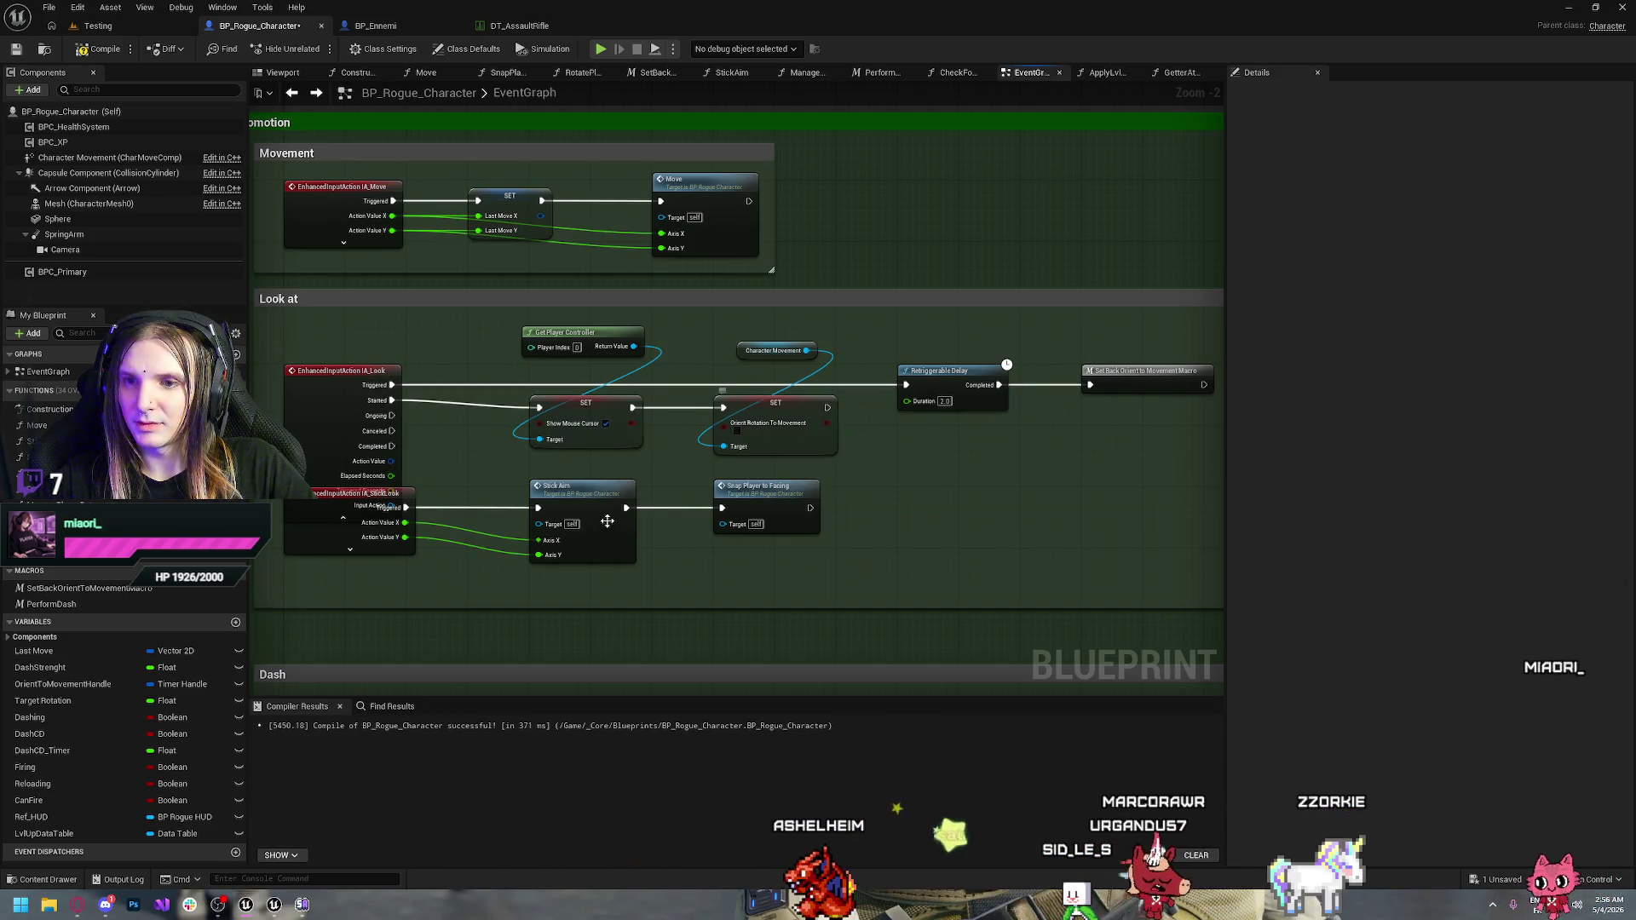
Expand IA_StickLook's pins and wire its Started into the Show Mouse Cursor SET
{"action": "left_click", "coordinate": [343, 516]}
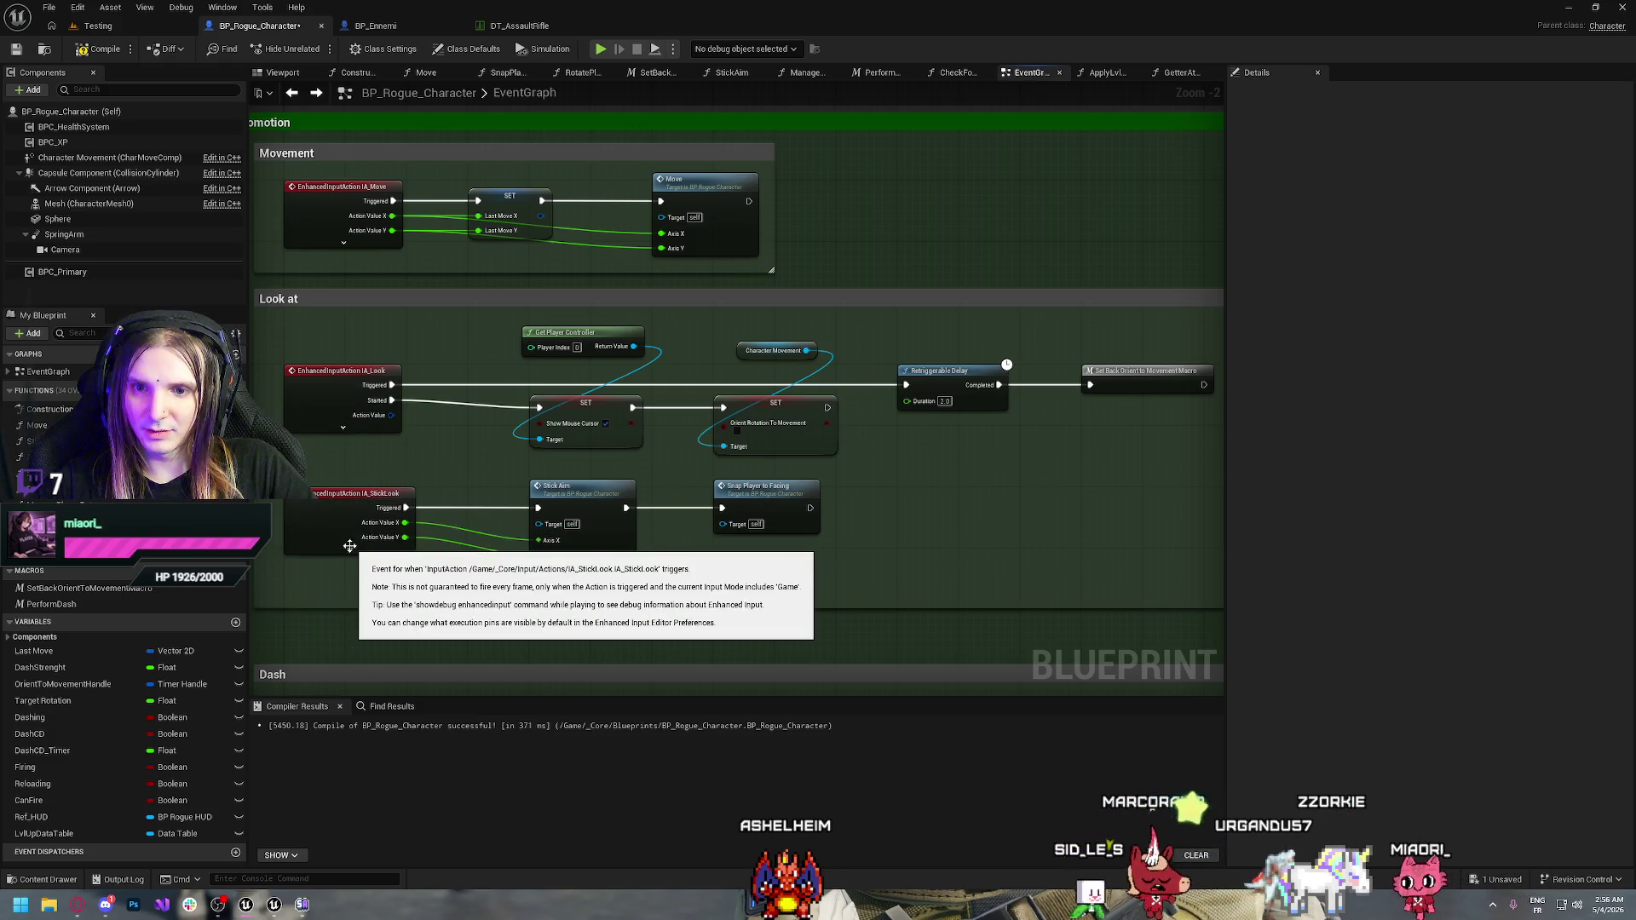
{"action": "left_click", "coordinate": [346, 551]}
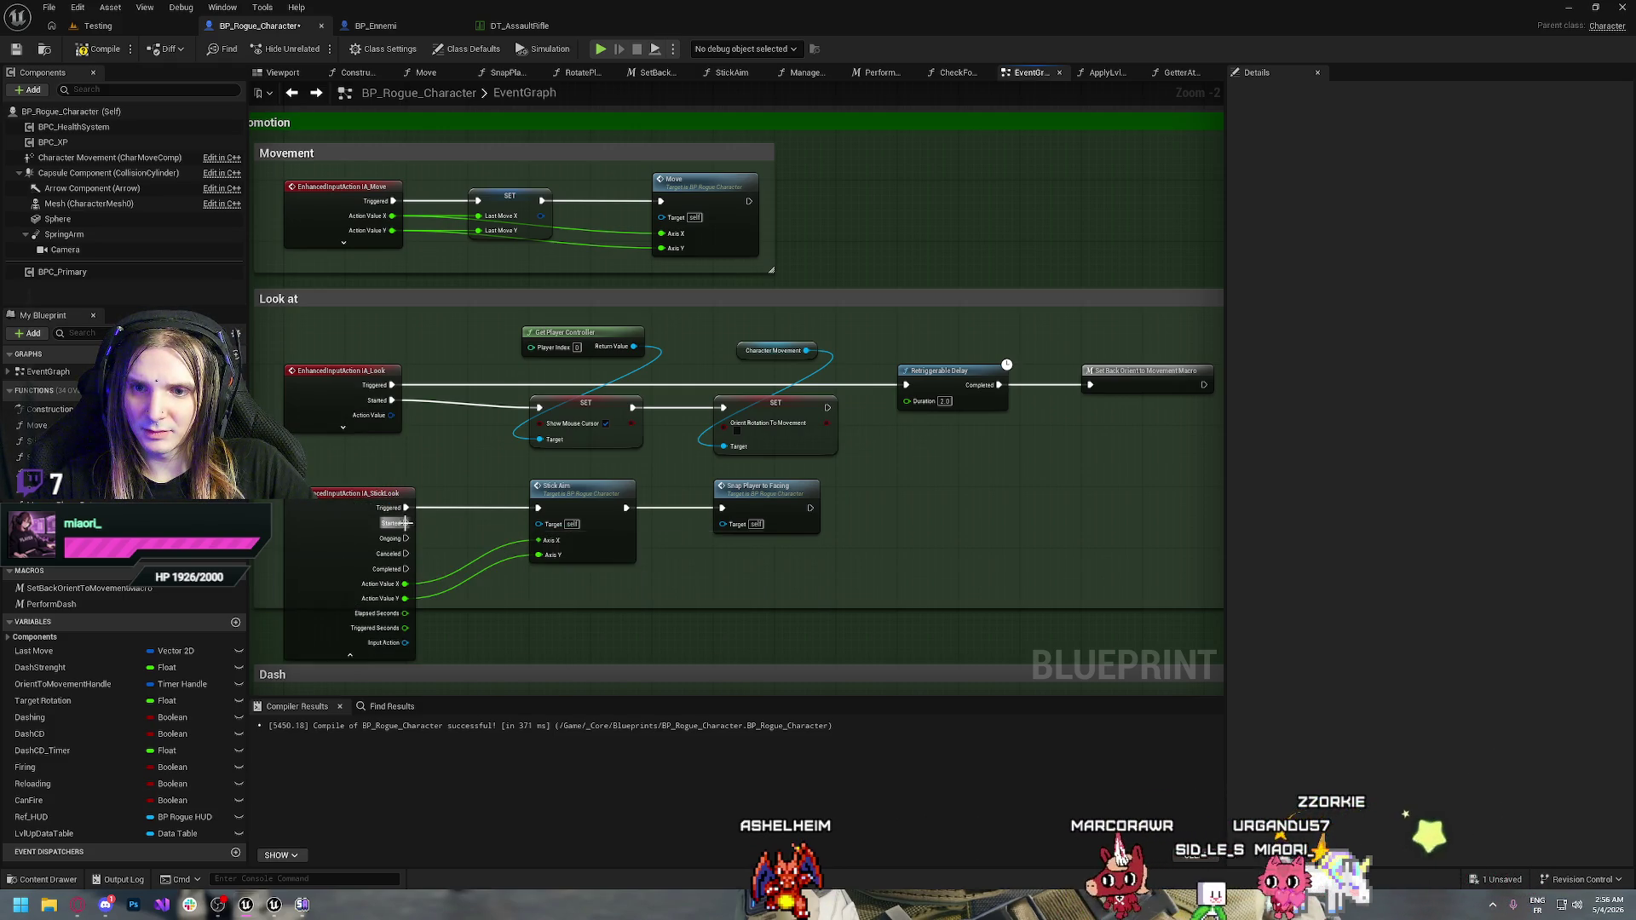
{"action": "left_click_drag", "start_coordinate": [406, 524], "coordinate": [540, 407]}
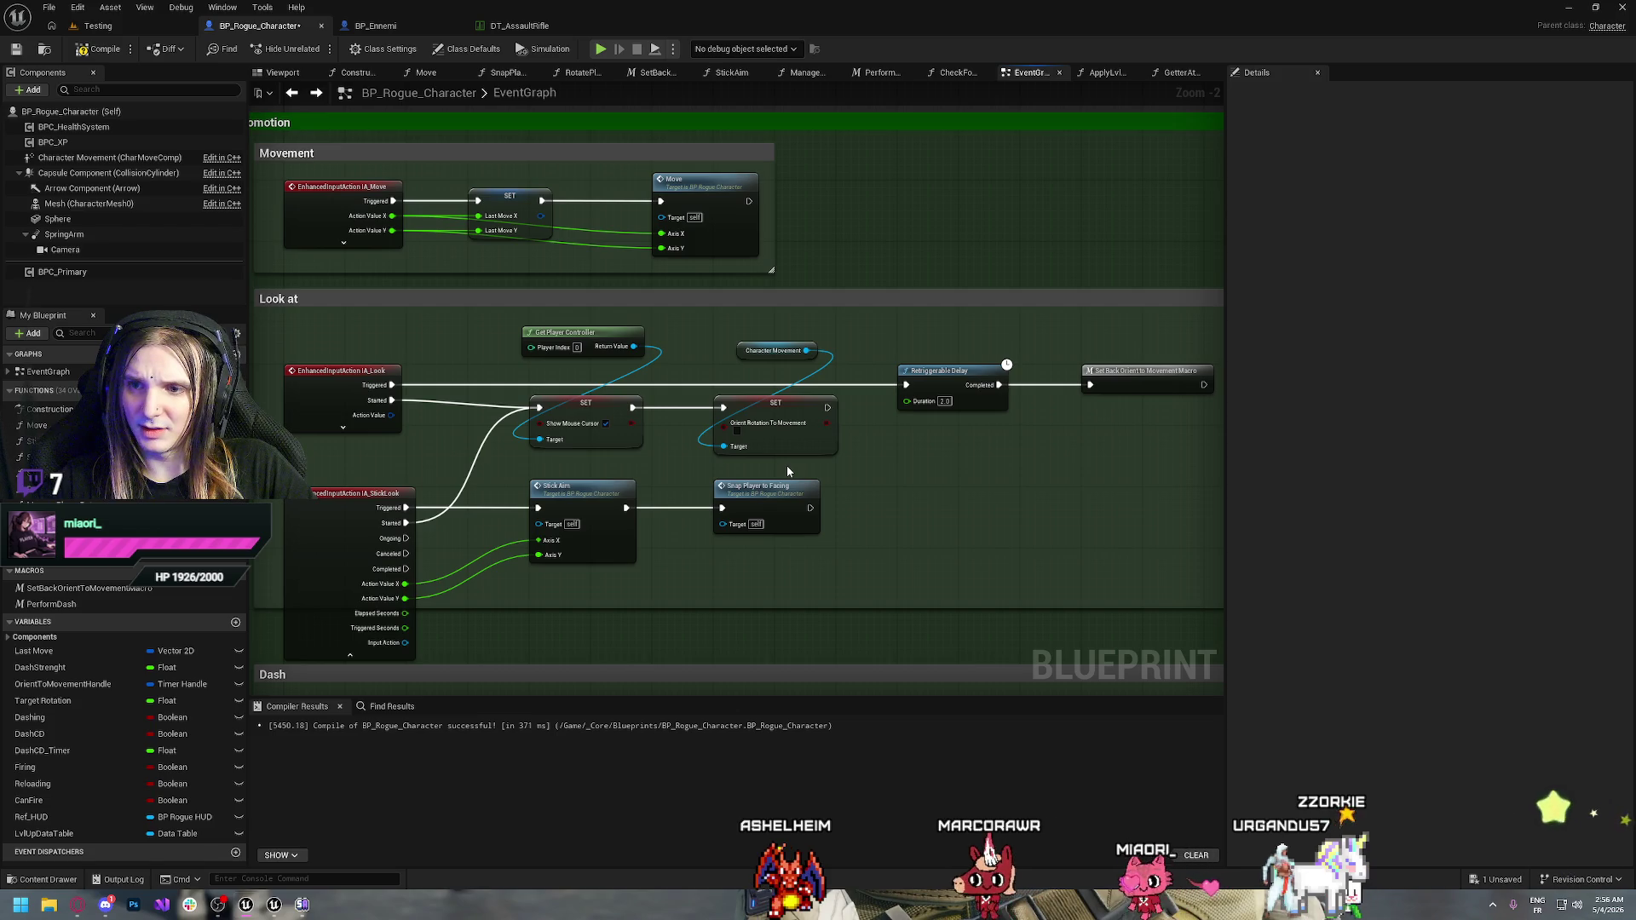
{"action": "double_click", "coordinate": [399, 528]}
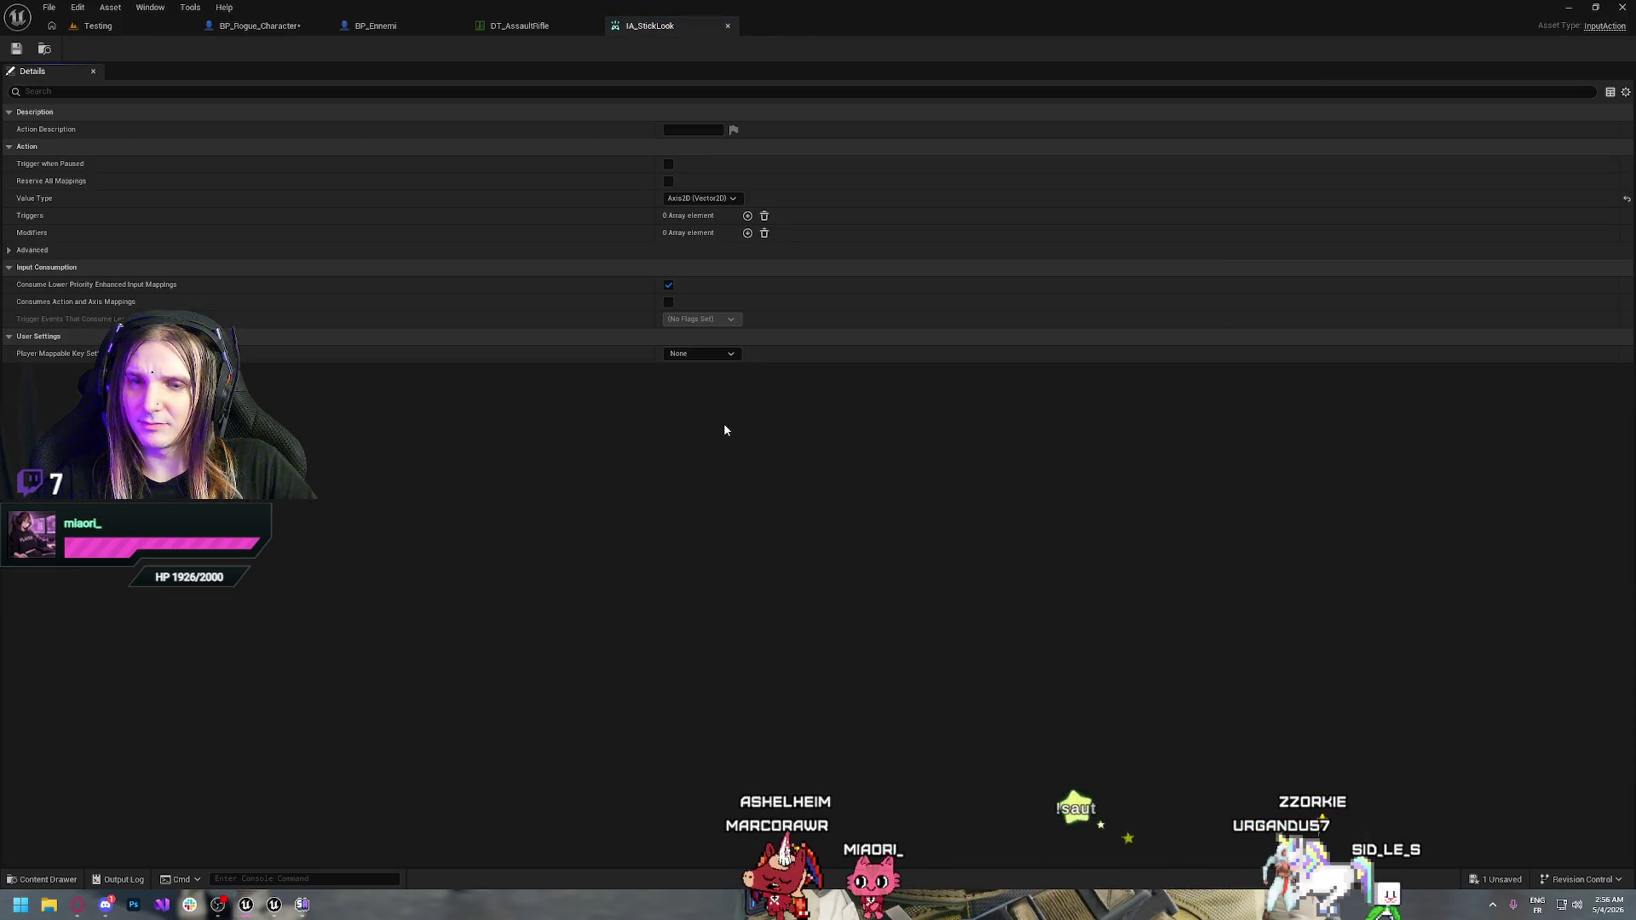
{"action": "left_click", "coordinate": [727, 26]}
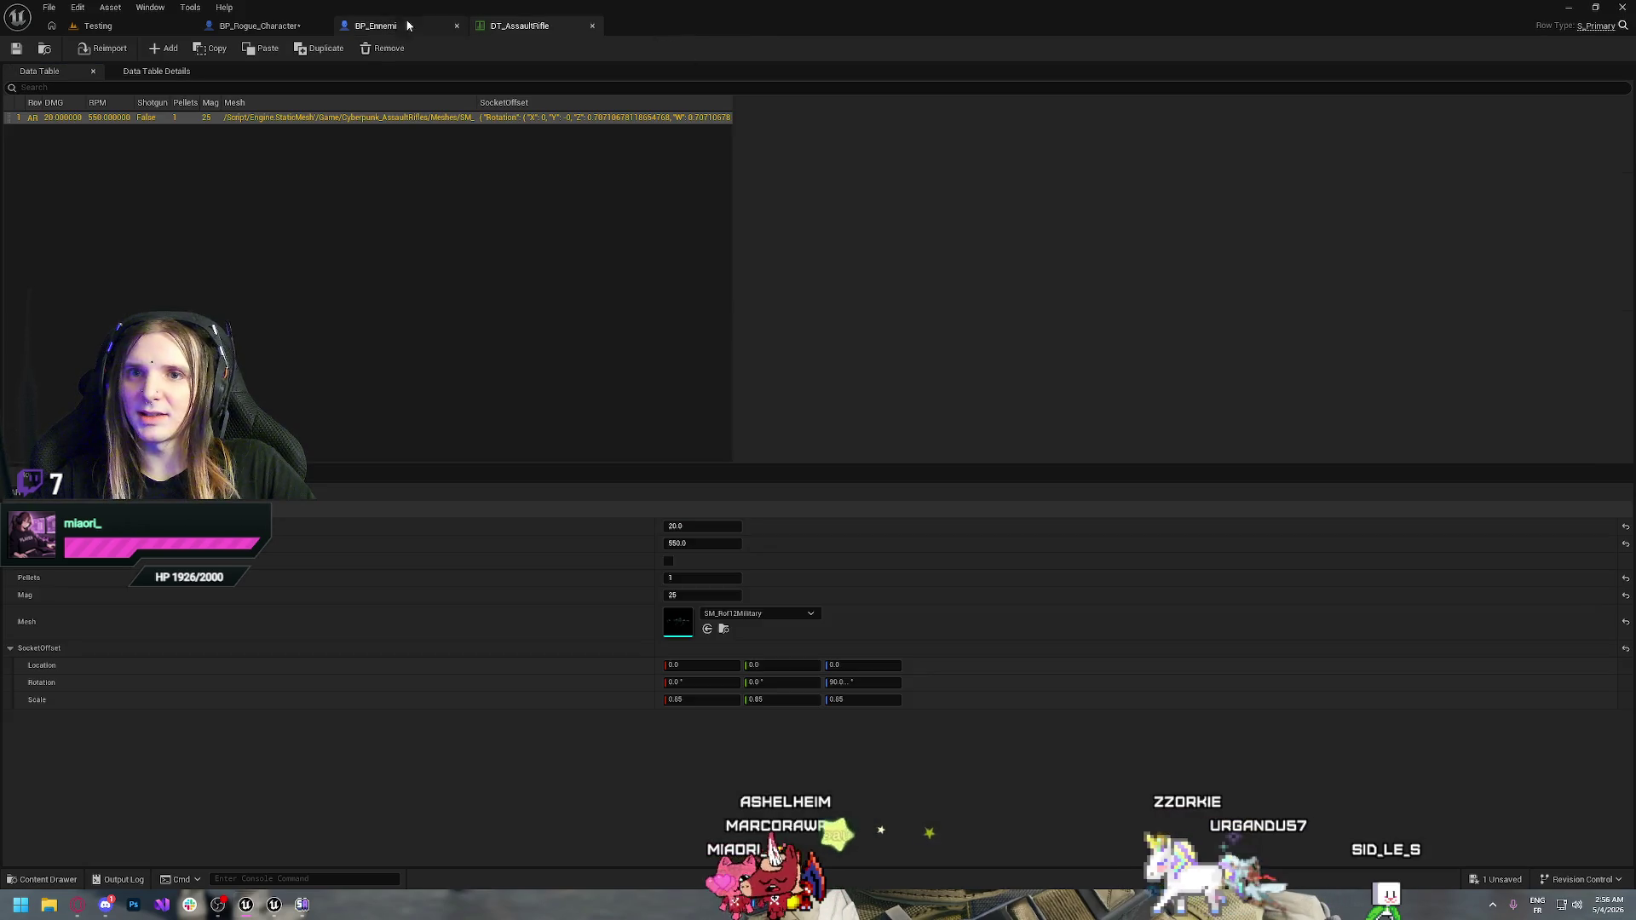
{"action": "left_click", "coordinate": [270, 27]}
{"action": "mouse_move", "coordinate": [407, 523]}
{"action": "left_mouse_down"}
{"action": "mouse_move", "coordinate": [729, 447]}
{"action": "mouse_move", "coordinate": [735, 410]}
{"action": "left_mouse_up"}
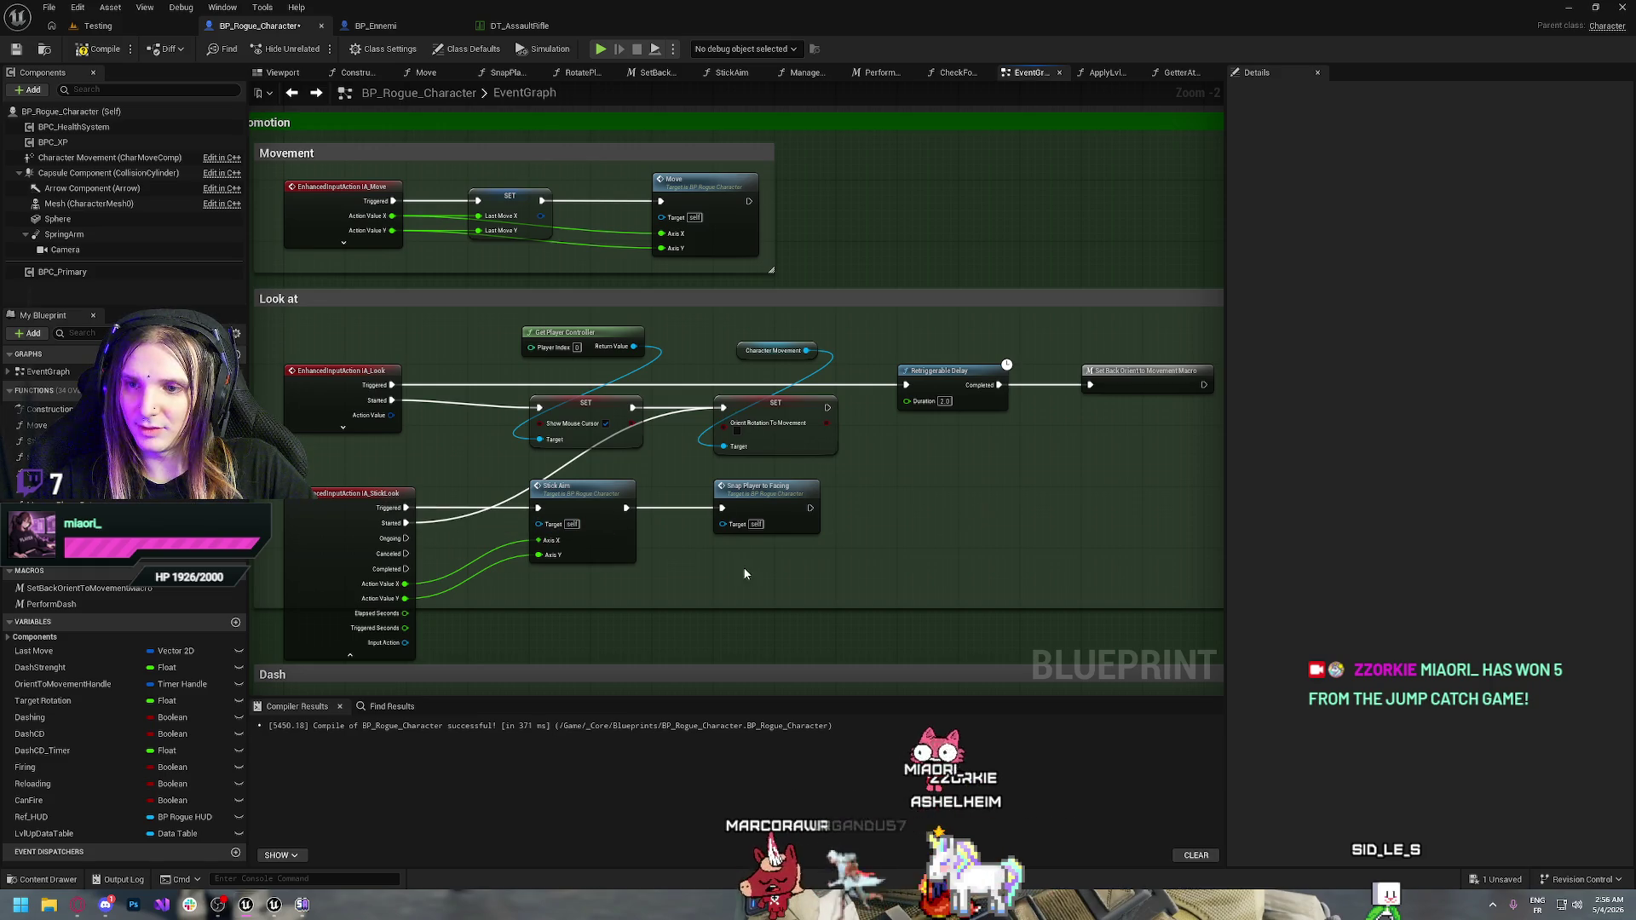
{"action": "left_click", "coordinate": [335, 656]}
Run a play-test of the game with Alt+P, then stop it with Escape
{"action": "left_click_drag", "start_coordinate": [909, 515], "coordinate": [701, 537]}
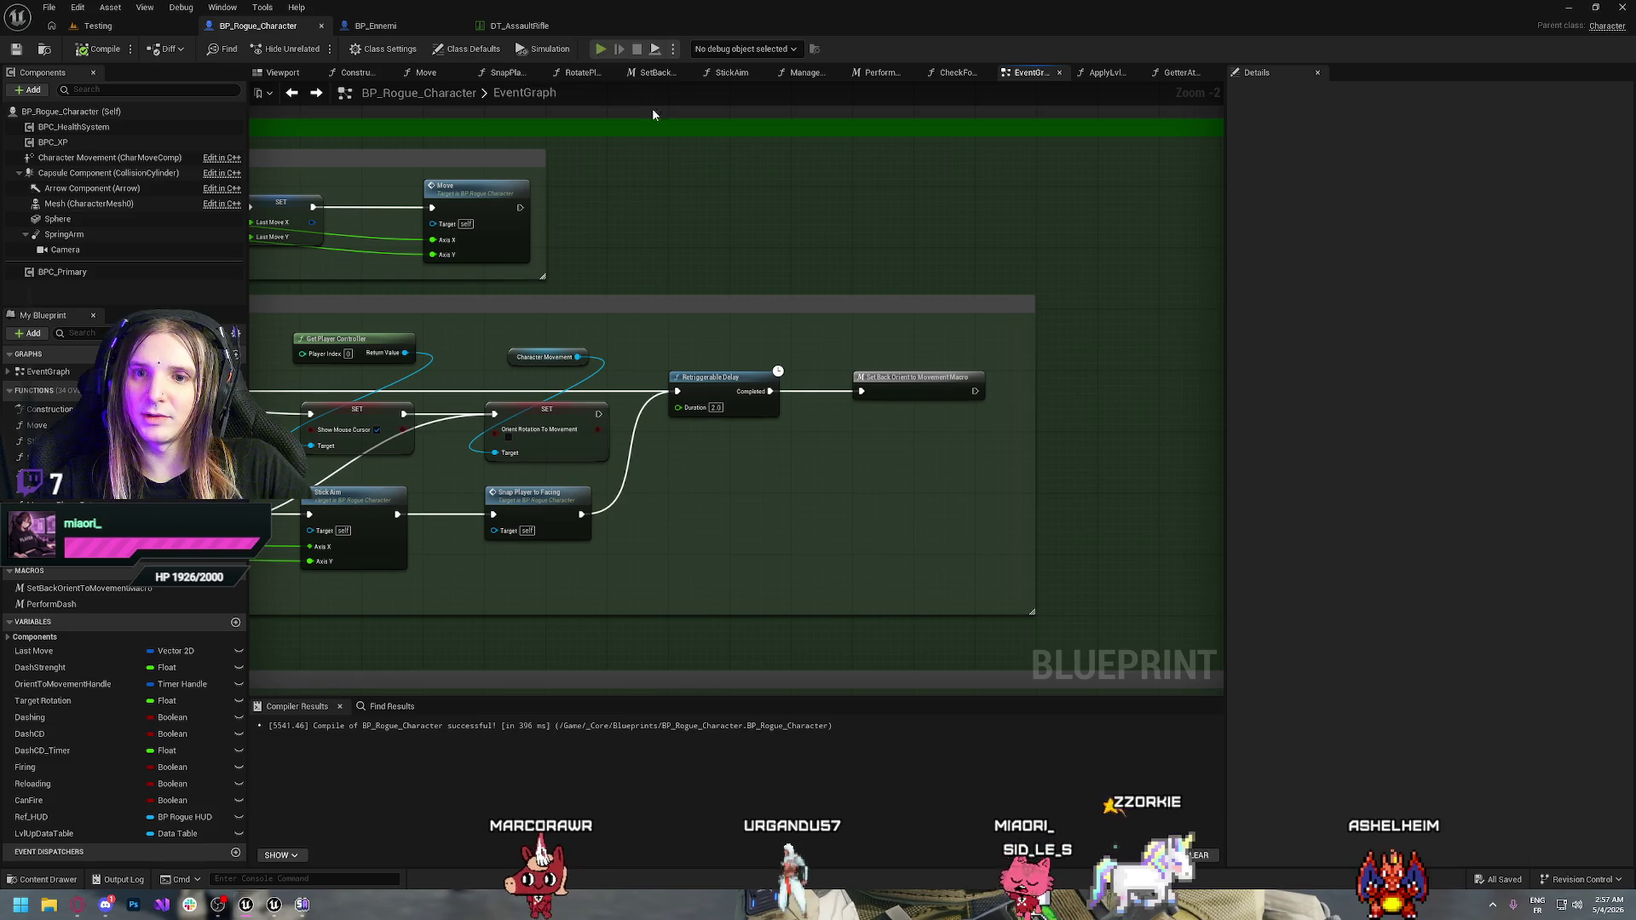
{"action": "key", "text": "alt+p"}
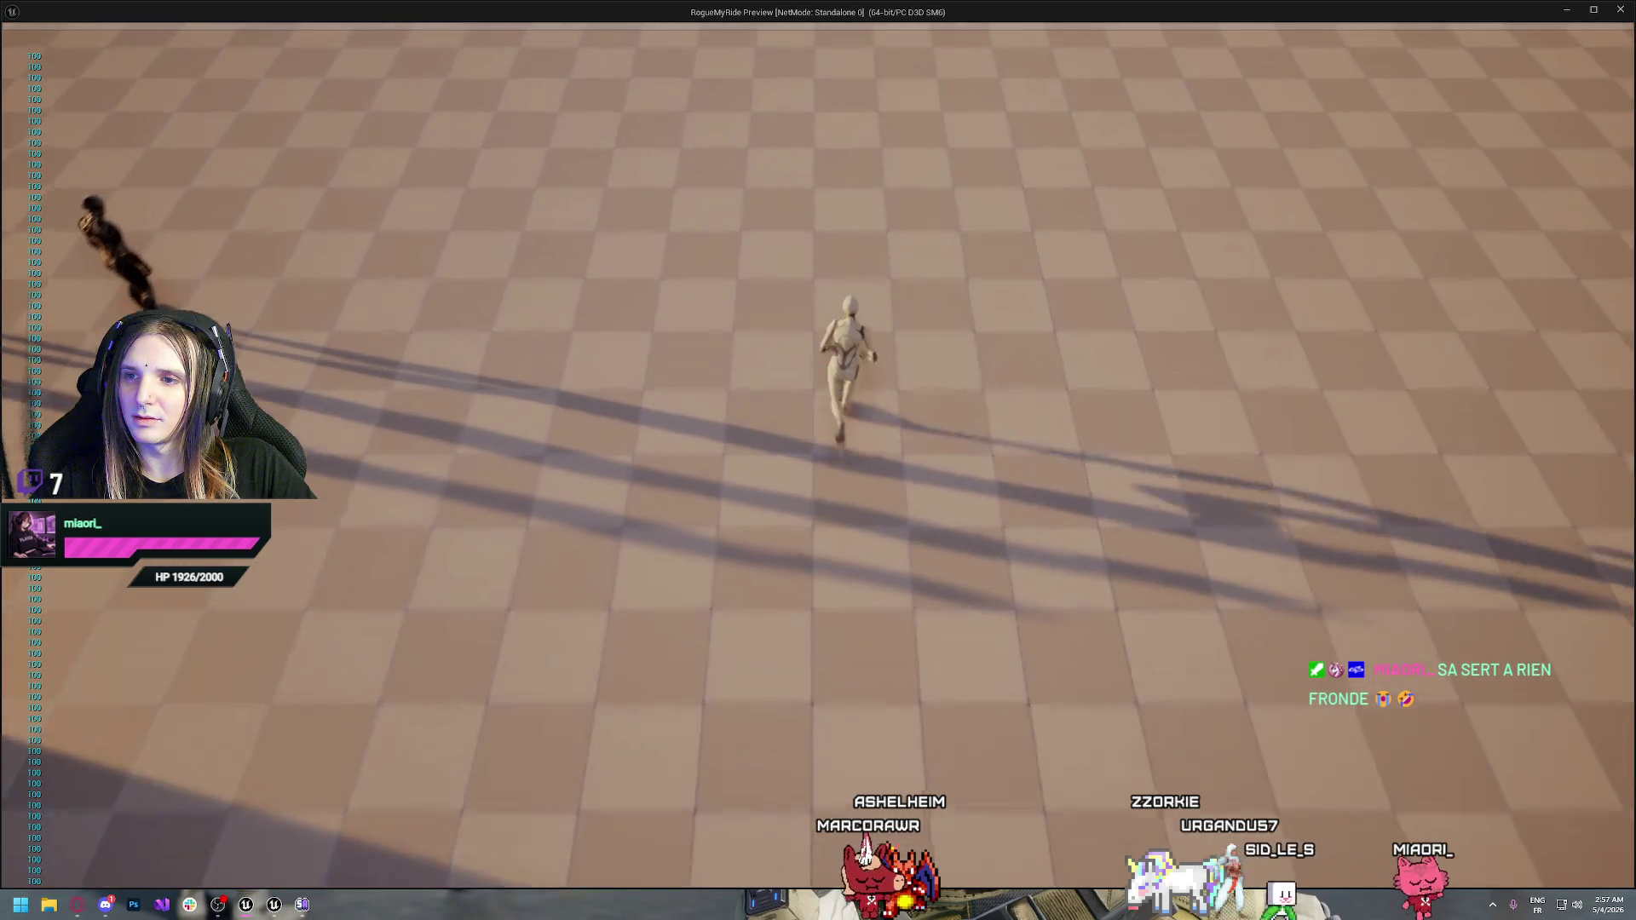
{"action": "key", "text": "Escape"}
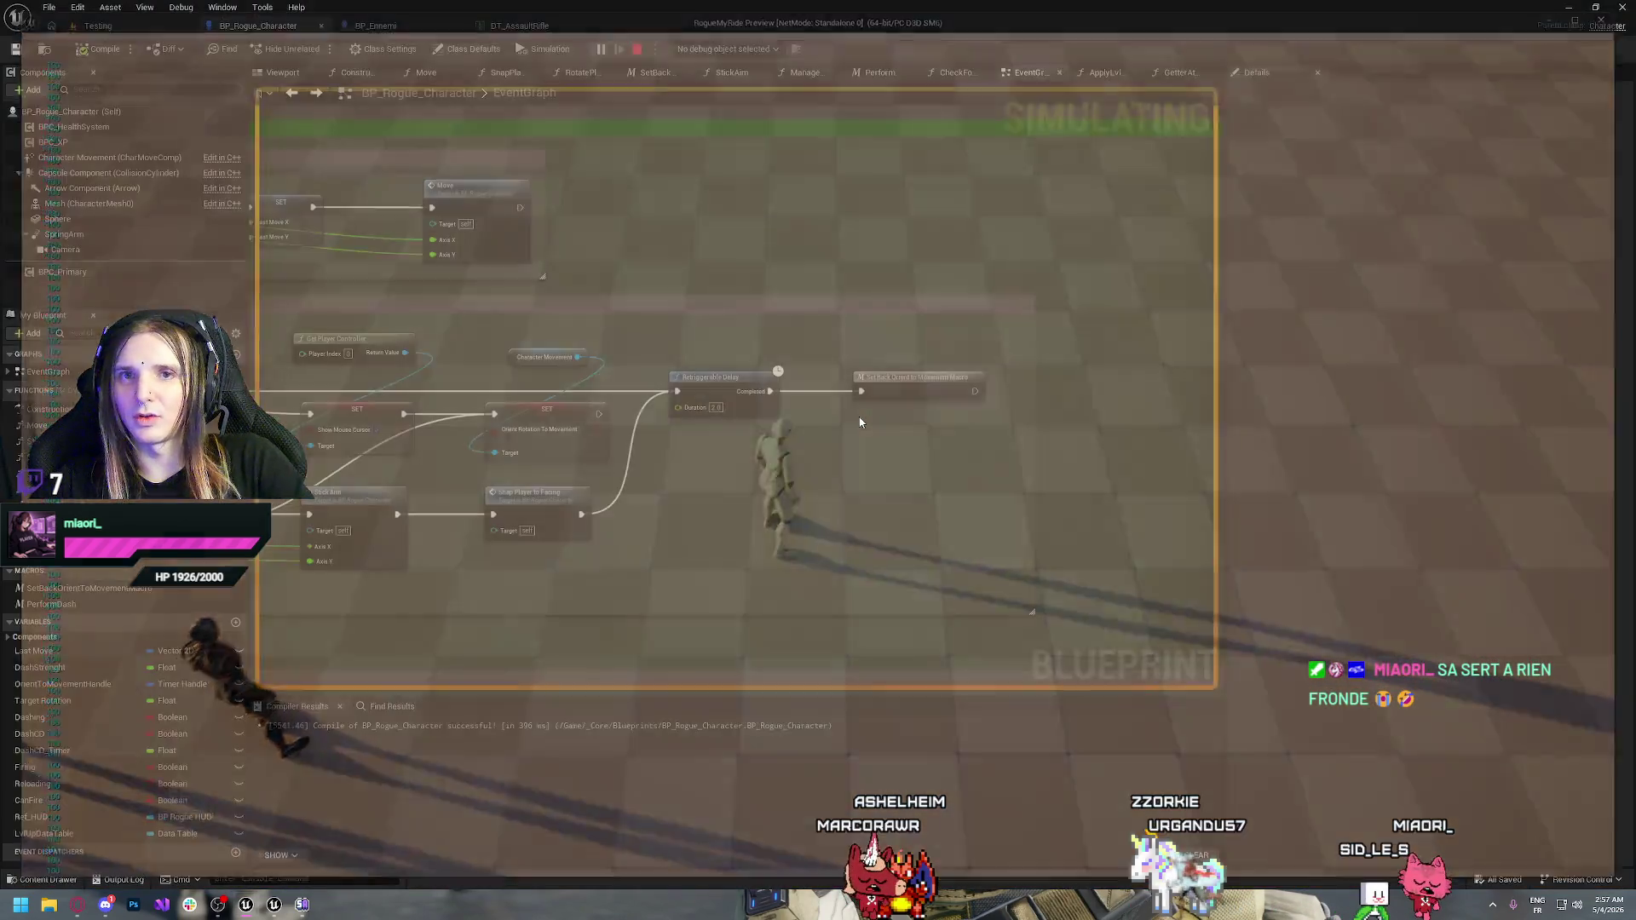
Open the SetBackOrientToMovementMacro graph from the Look at section's macro node
{"action": "mouse_move", "coordinate": [682, 573]}
{"action": "left_mouse_down"}
{"action": "mouse_move", "coordinate": [940, 533]}
{"action": "mouse_move", "coordinate": [821, 512]}
{"action": "left_mouse_up"}
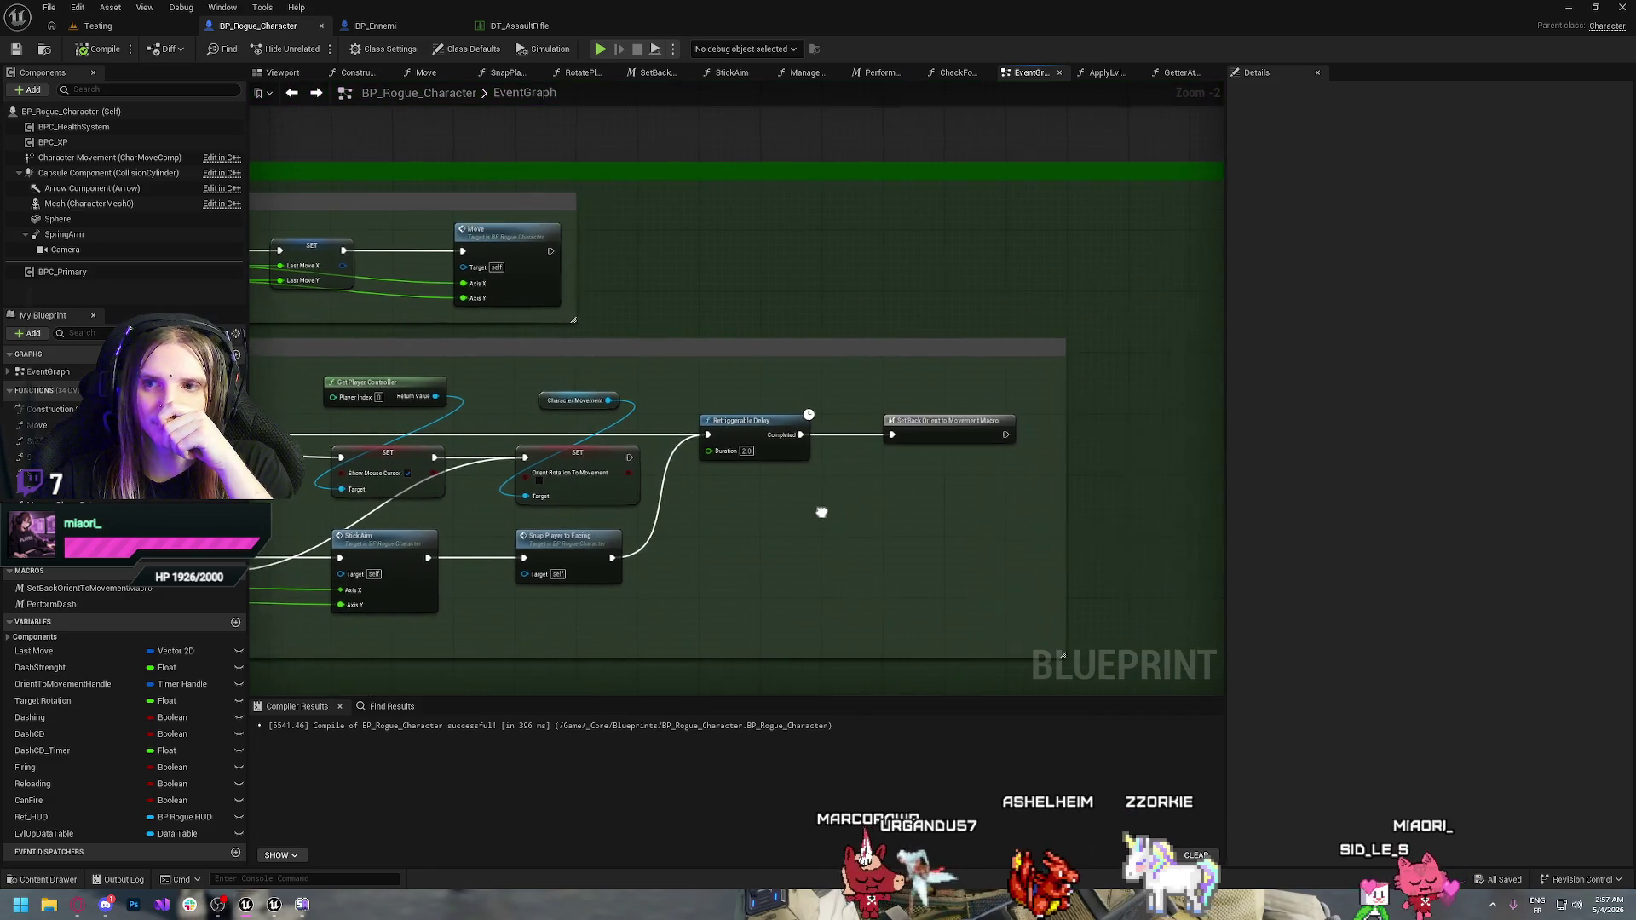
{"action": "left_click", "coordinate": [942, 421]}
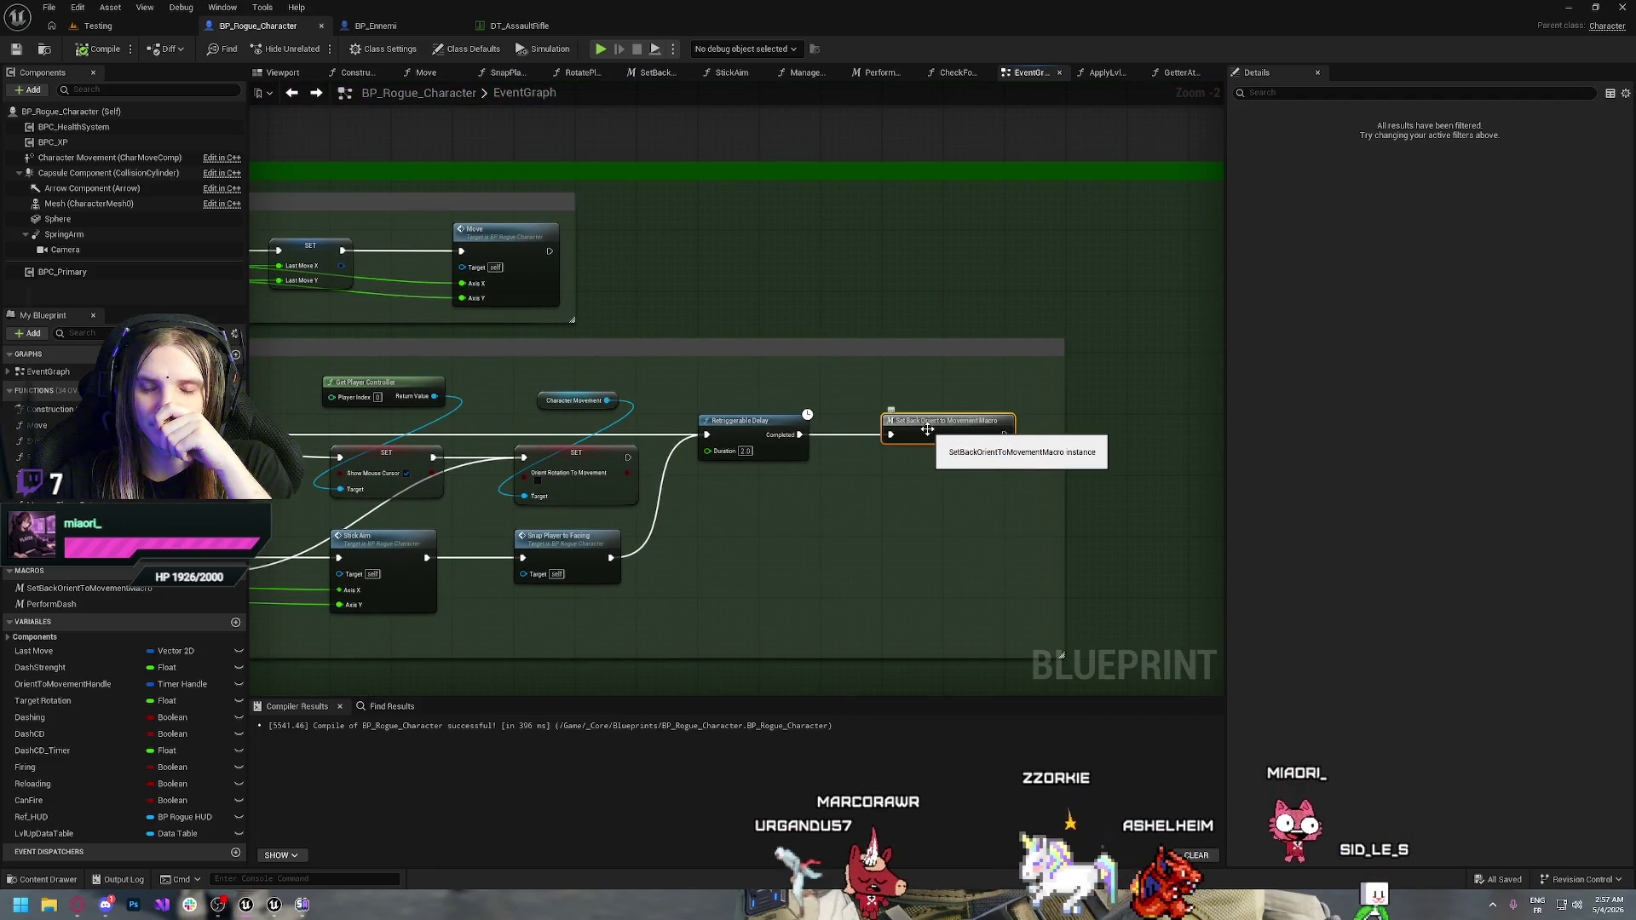
{"action": "double_click", "coordinate": [928, 428]}
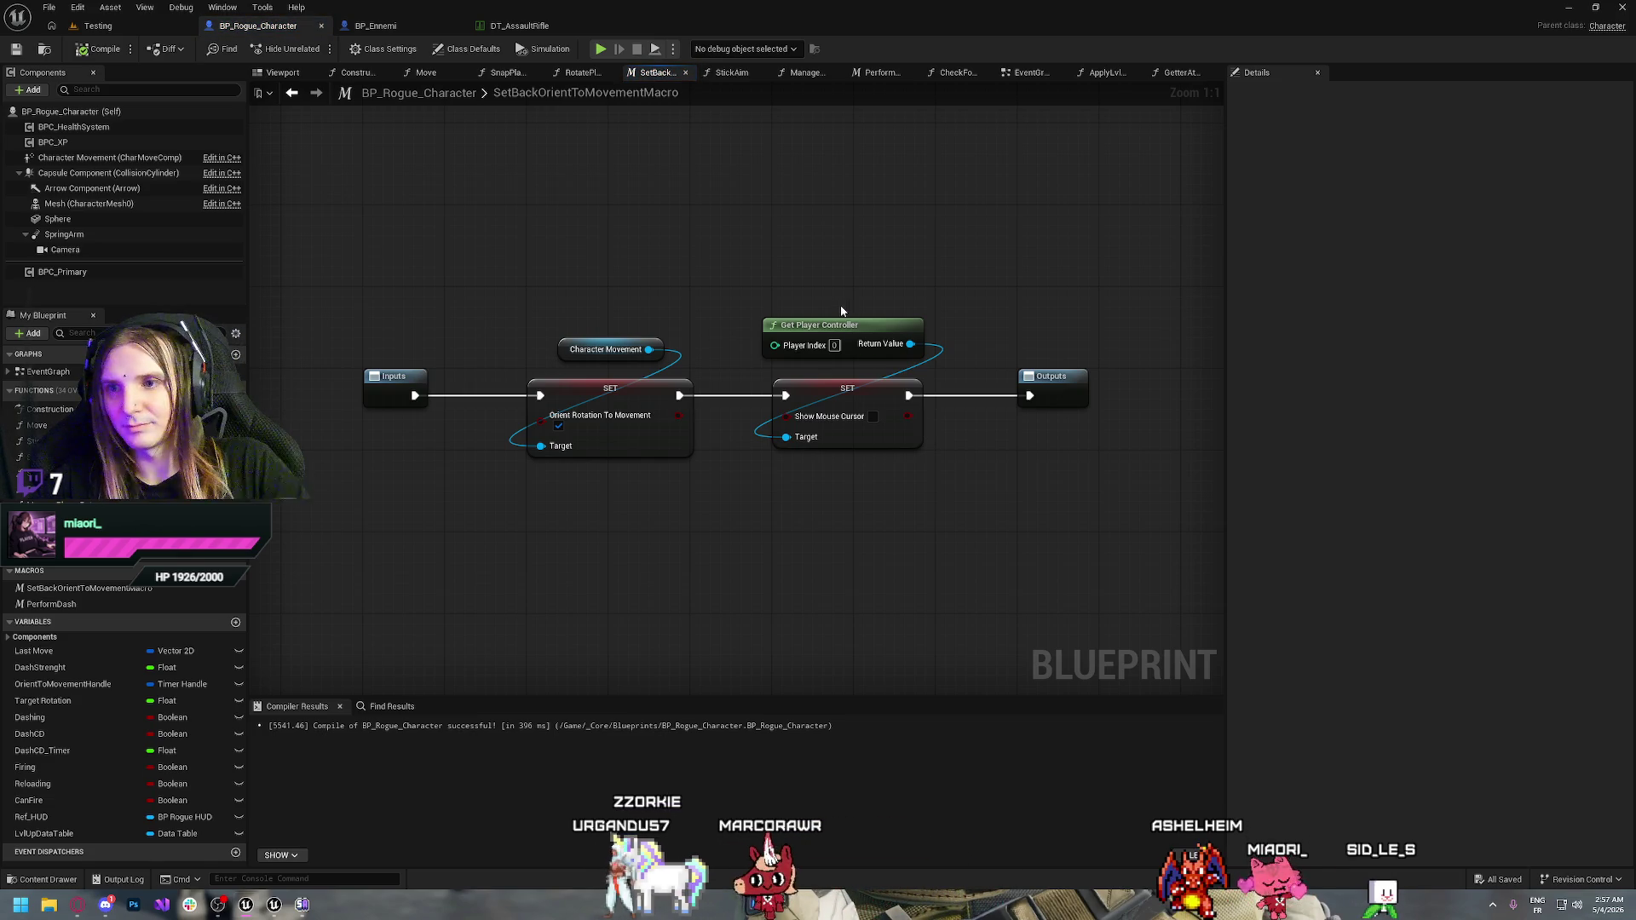
{"action": "left_click", "coordinate": [78, 907]}
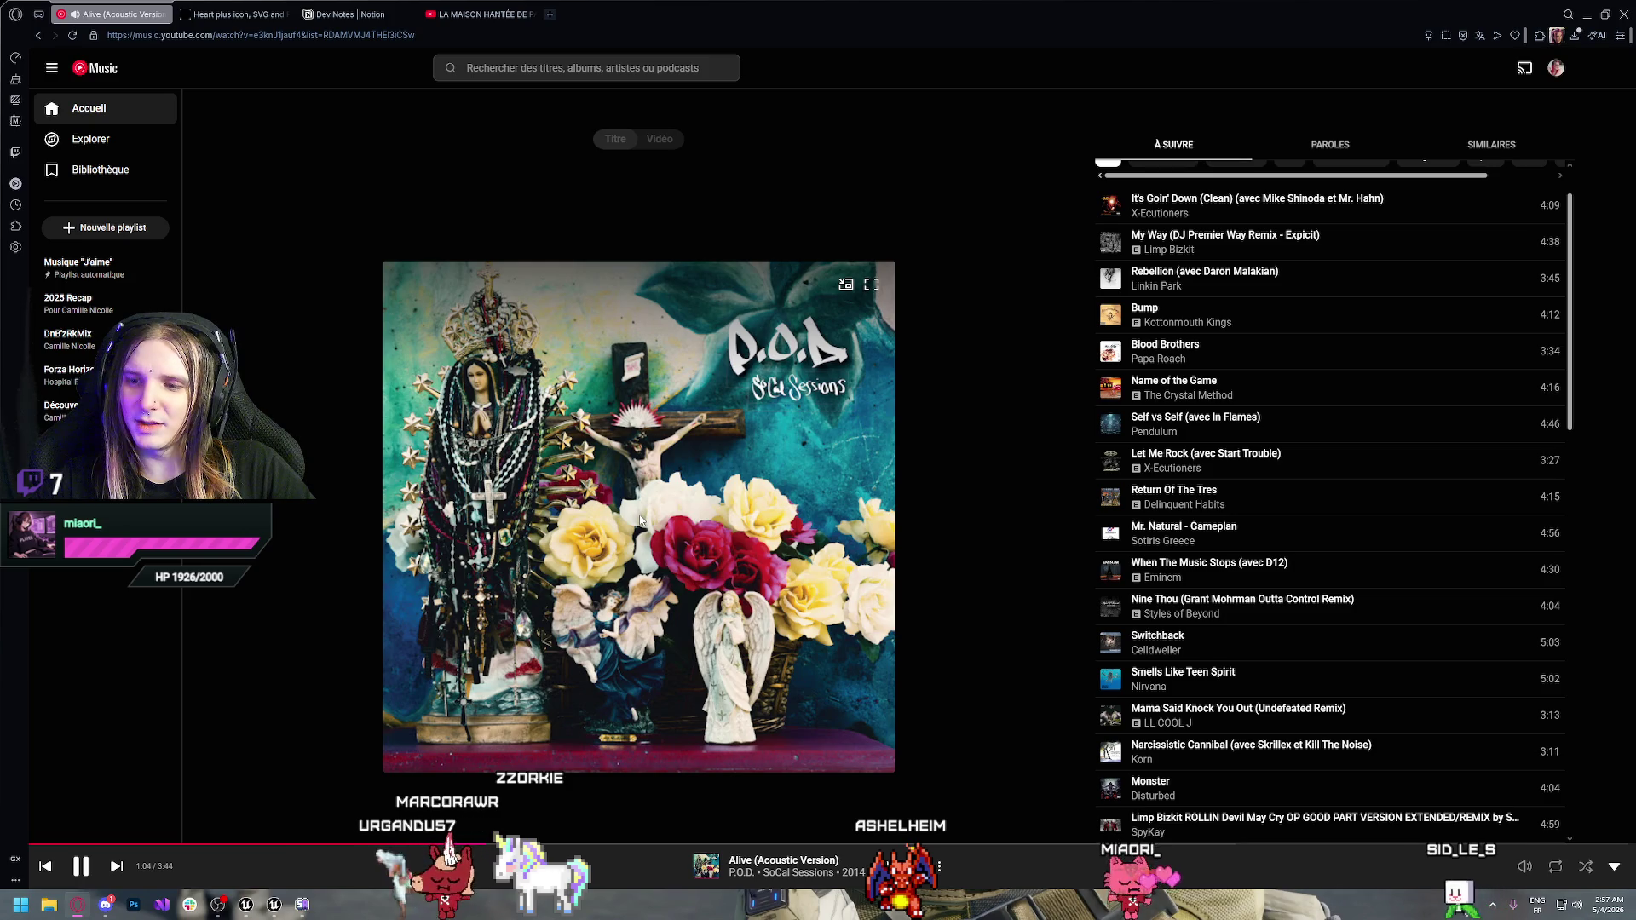
{"action": "key", "text": "alt+Tab"}
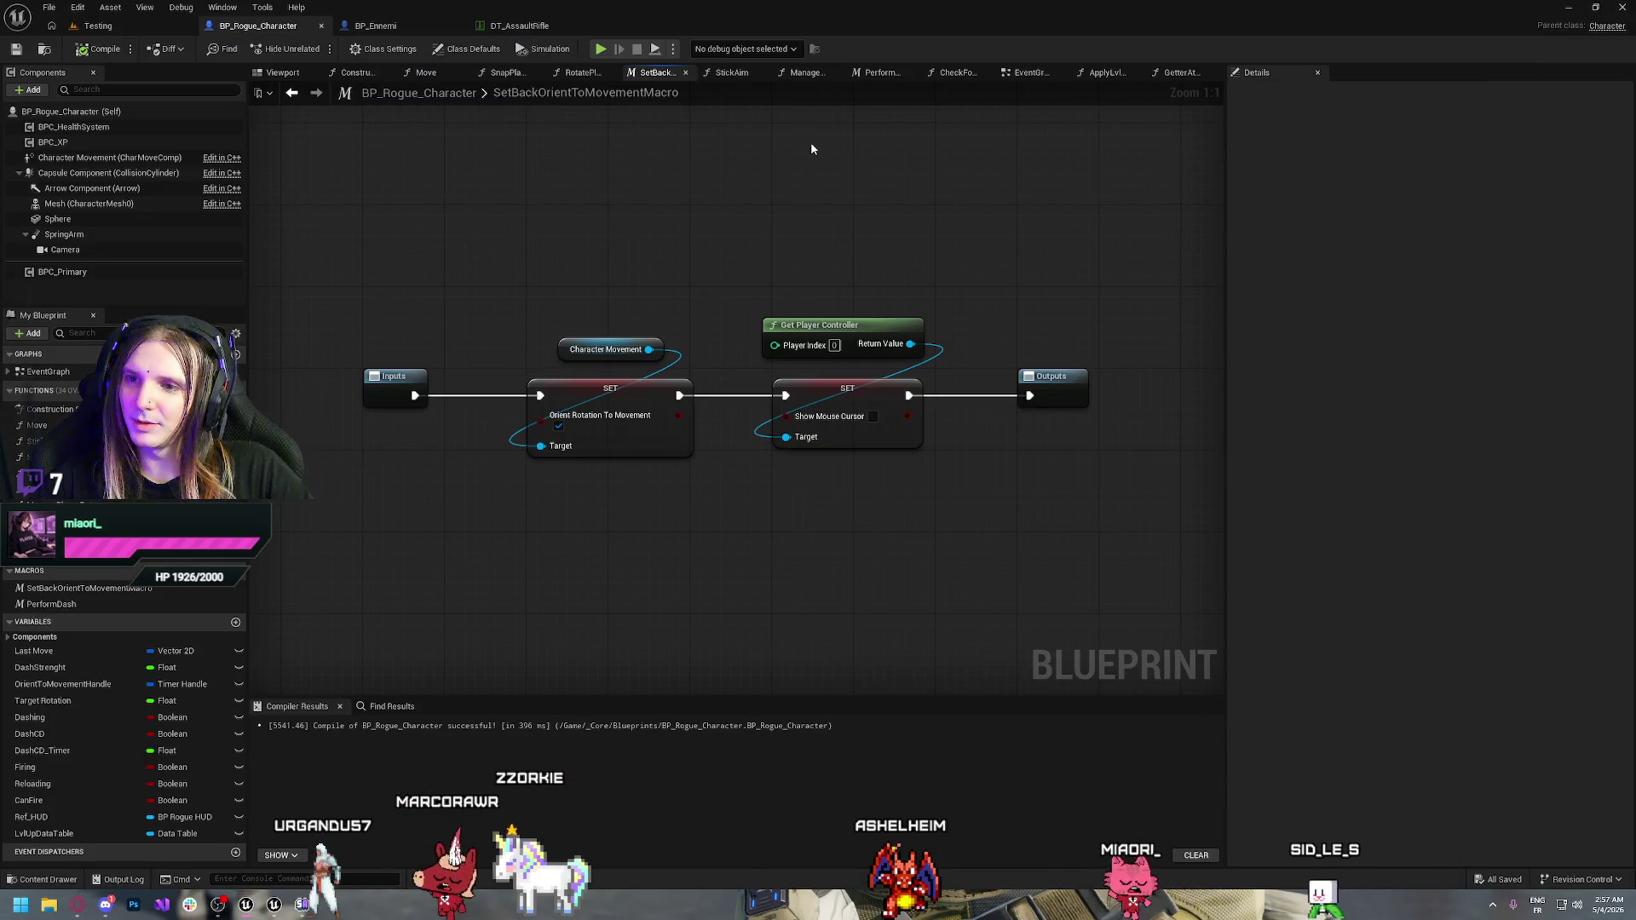
Try deleting the cursor nodes inside the macro, then undo to keep all four nodes
{"action": "left_click_drag", "start_coordinate": [897, 274], "coordinate": [820, 479]}
{"action": "key", "text": "Delete"}
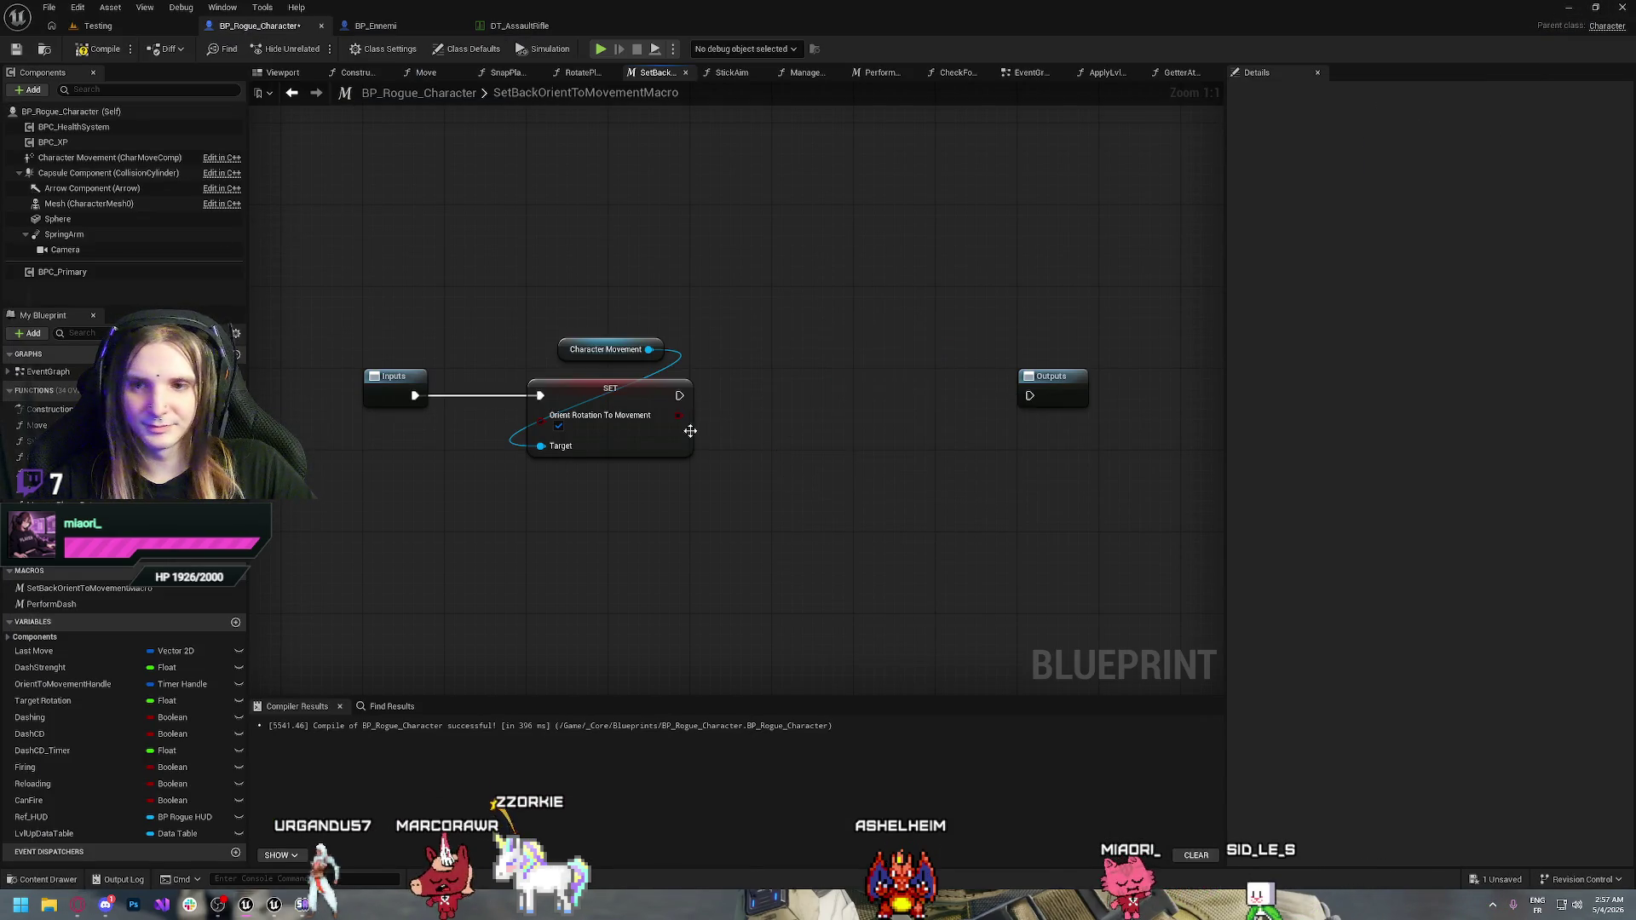
{"action": "mouse_move", "coordinate": [704, 397]}
{"action": "left_mouse_down"}
{"action": "mouse_move", "coordinate": [1030, 396]}
{"action": "mouse_move", "coordinate": [798, 388]}
{"action": "left_mouse_up"}
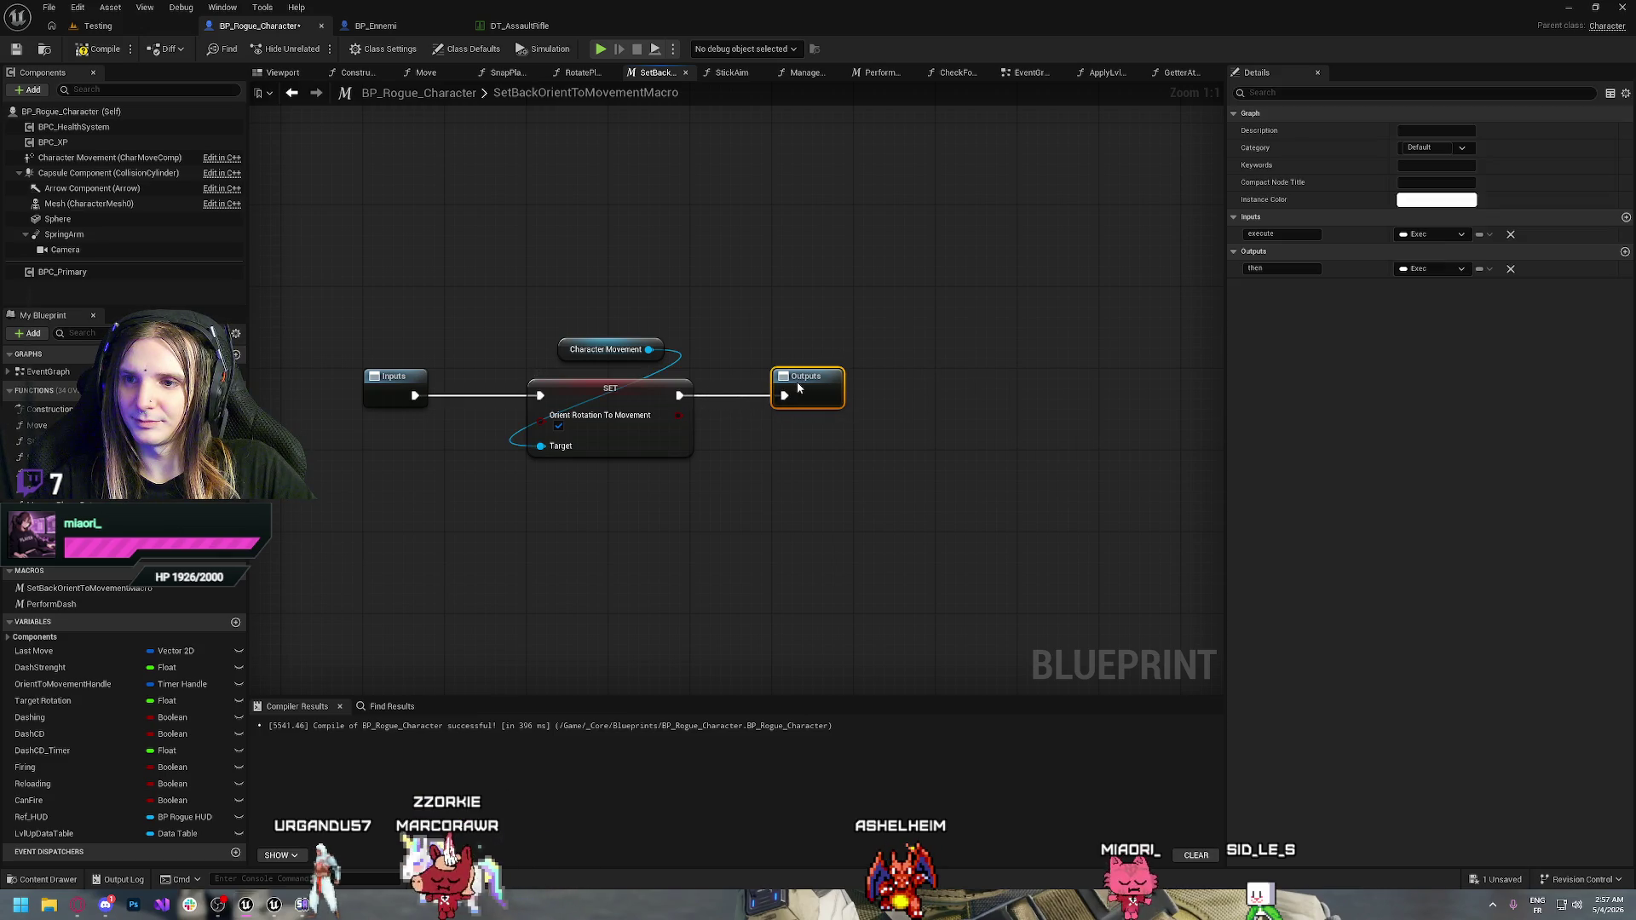
{"action": "key", "text": "ctrl+z"}
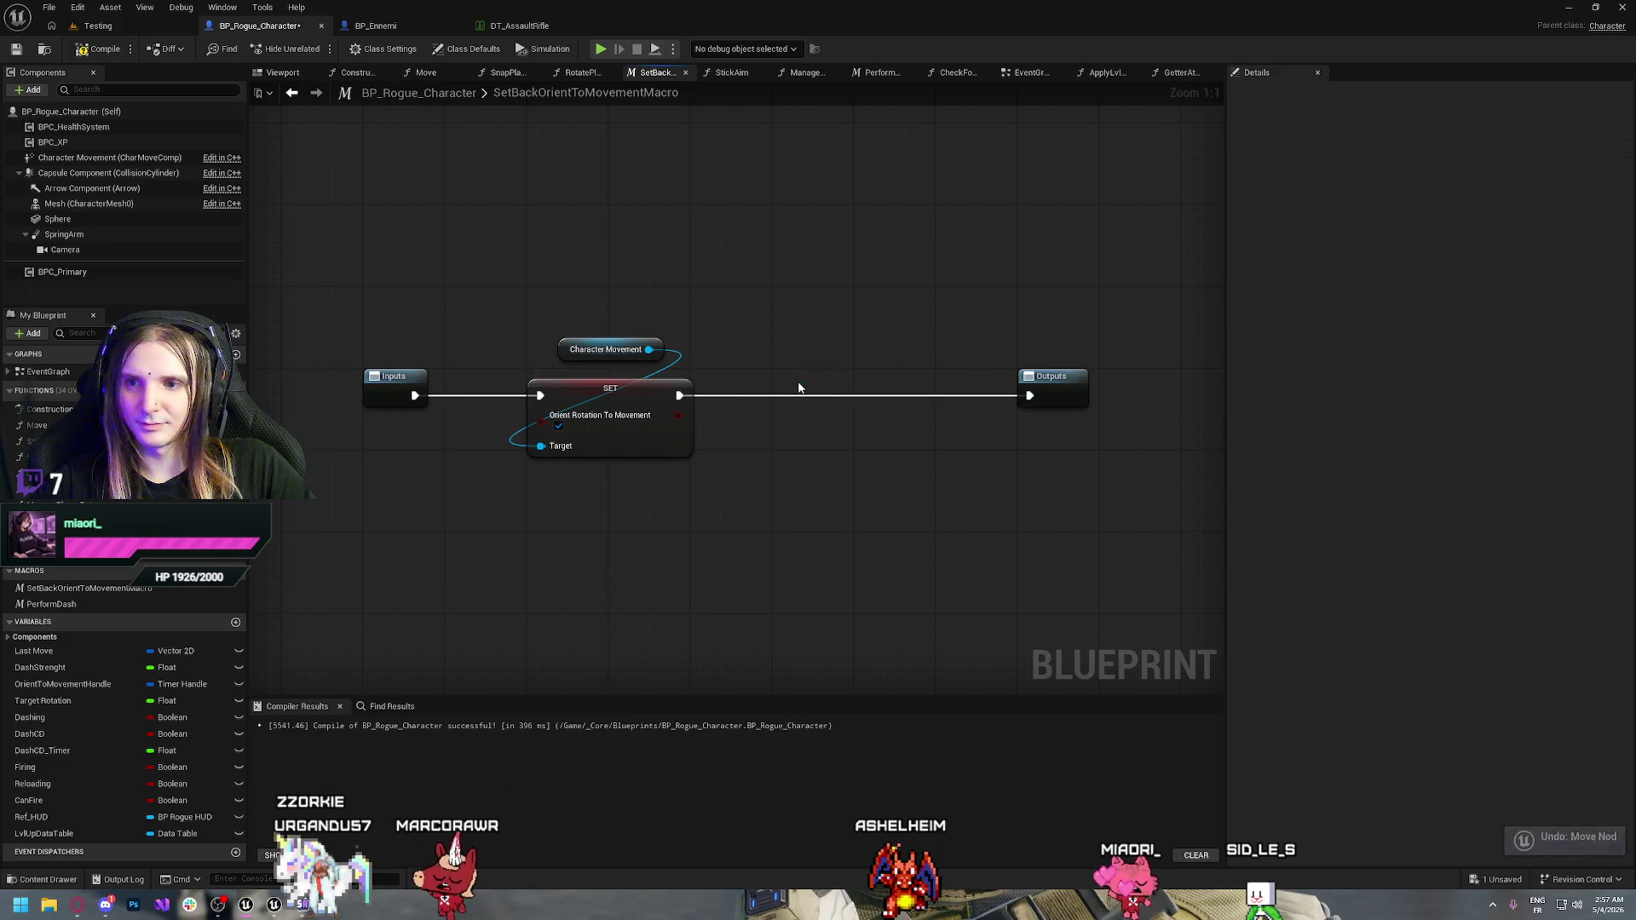
{"action": "key", "text": "ctrl+z"}
{"action": "left_click_drag", "start_coordinate": [942, 220], "coordinate": [552, 511]}
{"action": "key", "text": "Delete"}
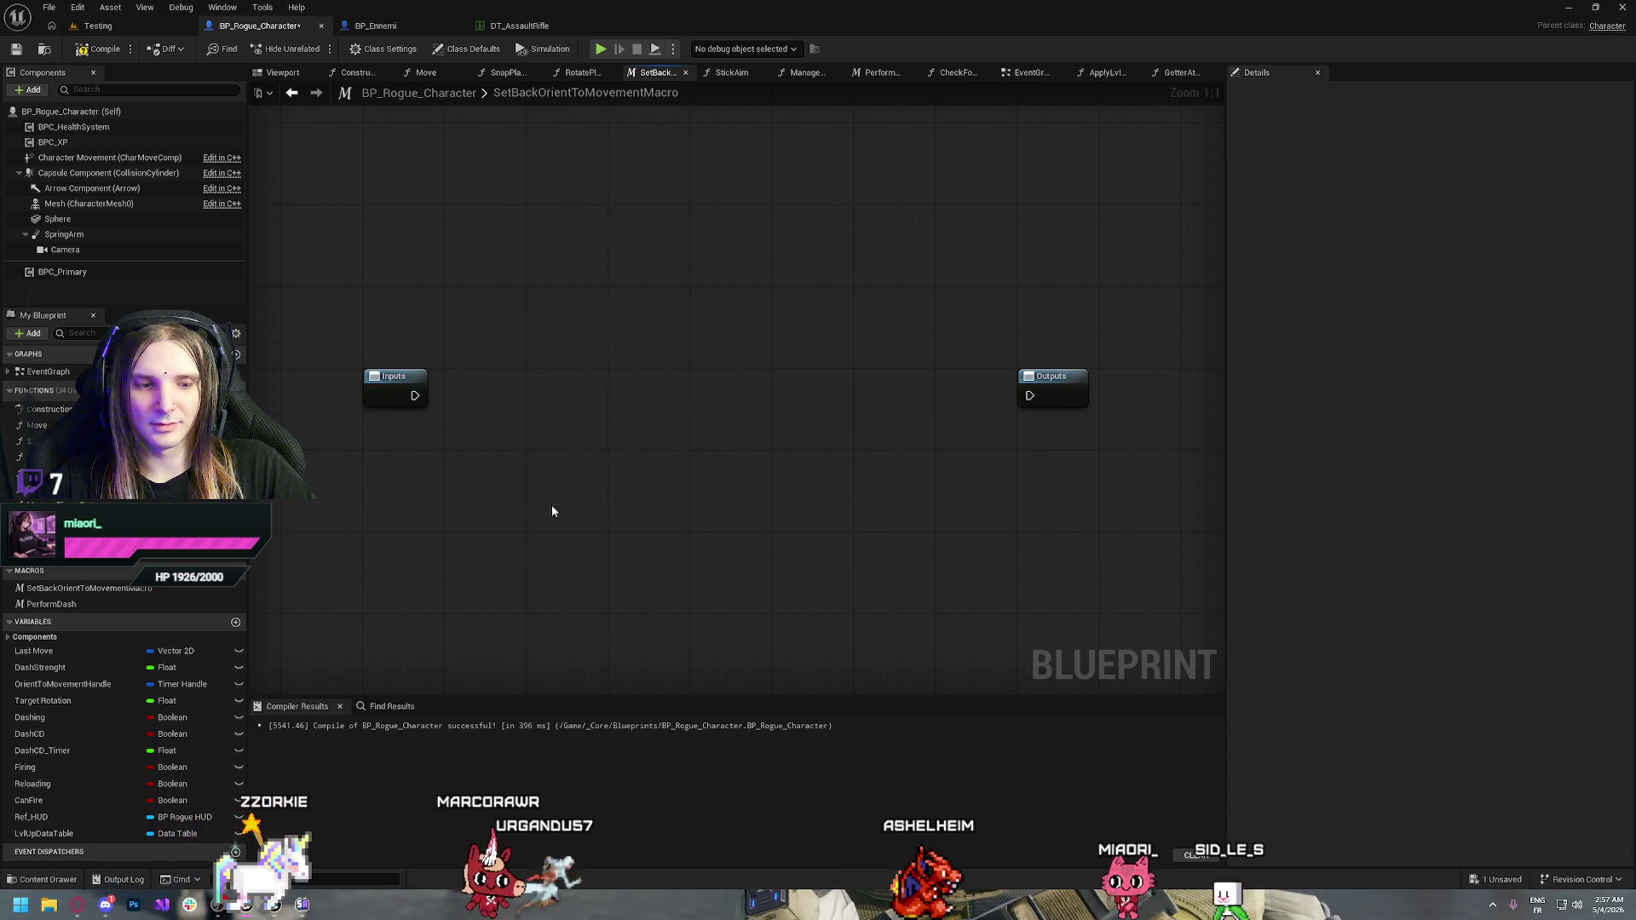
{"action": "key", "text": "ctrl+z"}
Copy the four macro nodes into the EventGraph and wire Retriggerable Delay's Completed to the pasted orient SET
{"action": "left_click_drag", "start_coordinate": [913, 237], "coordinate": [575, 489]}
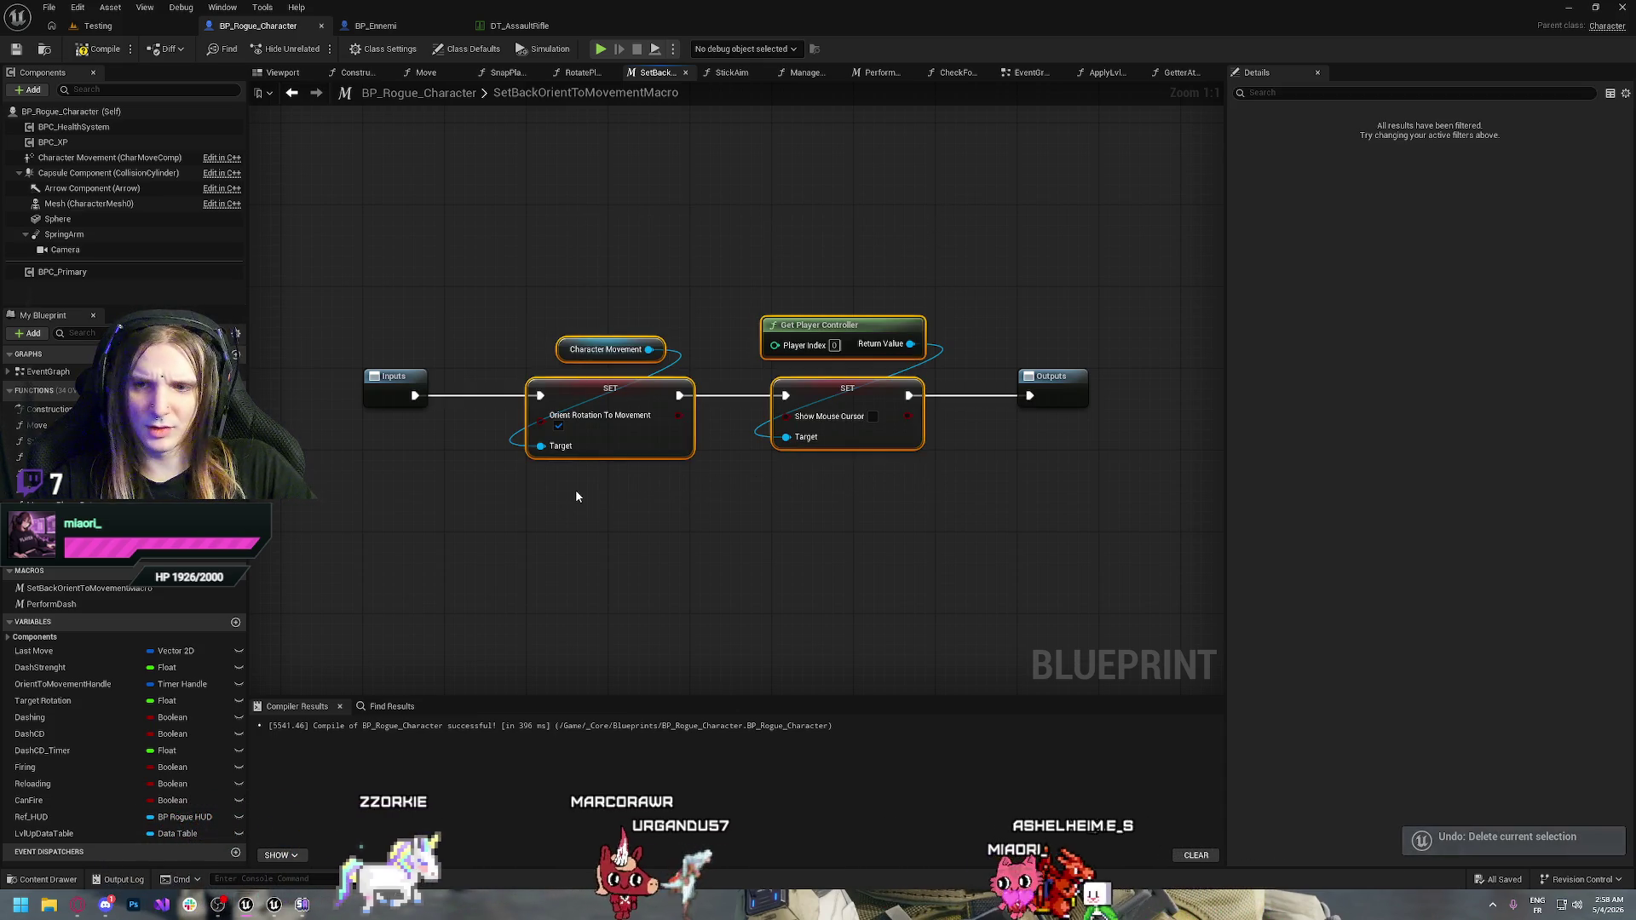
{"action": "key", "text": "alt+Left"}
{"action": "mouse_move", "coordinate": [922, 434]}
{"action": "left_mouse_down"}
{"action": "mouse_move", "coordinate": [913, 414]}
{"action": "mouse_move", "coordinate": [820, 381]}
{"action": "left_mouse_up"}
{"action": "key", "text": "ctrl+v"}
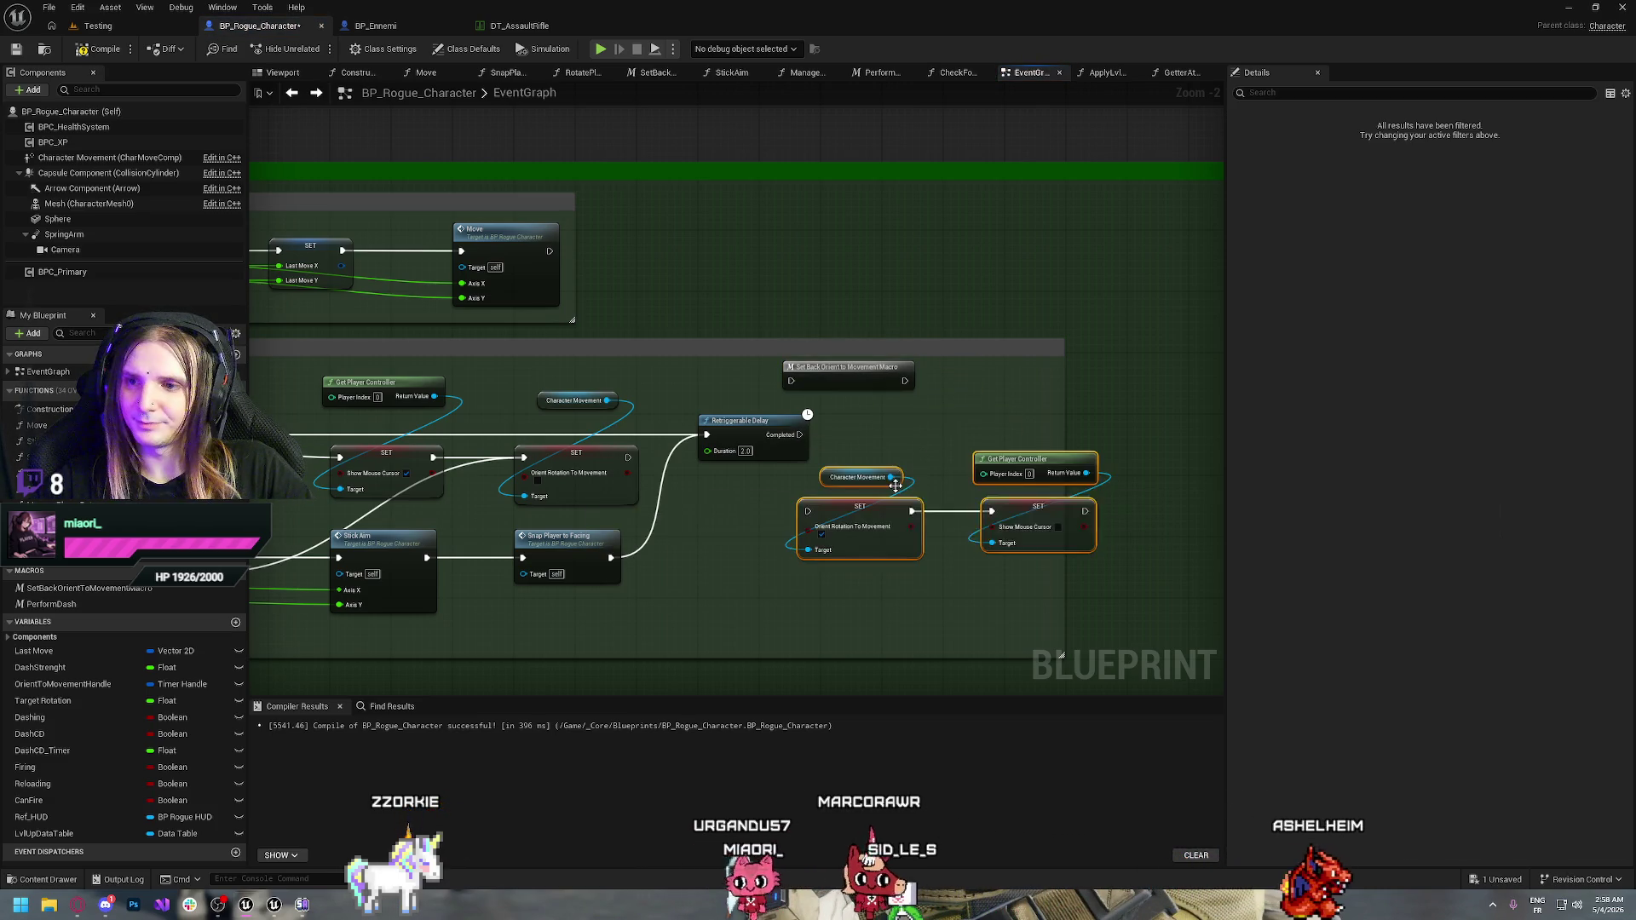
{"action": "left_click", "coordinate": [915, 594]}
{"action": "mouse_move", "coordinate": [853, 492]}
{"action": "left_mouse_down"}
{"action": "mouse_move", "coordinate": [892, 423]}
{"action": "mouse_move", "coordinate": [848, 447]}
{"action": "mouse_move", "coordinate": [941, 445]}
{"action": "left_mouse_up"}
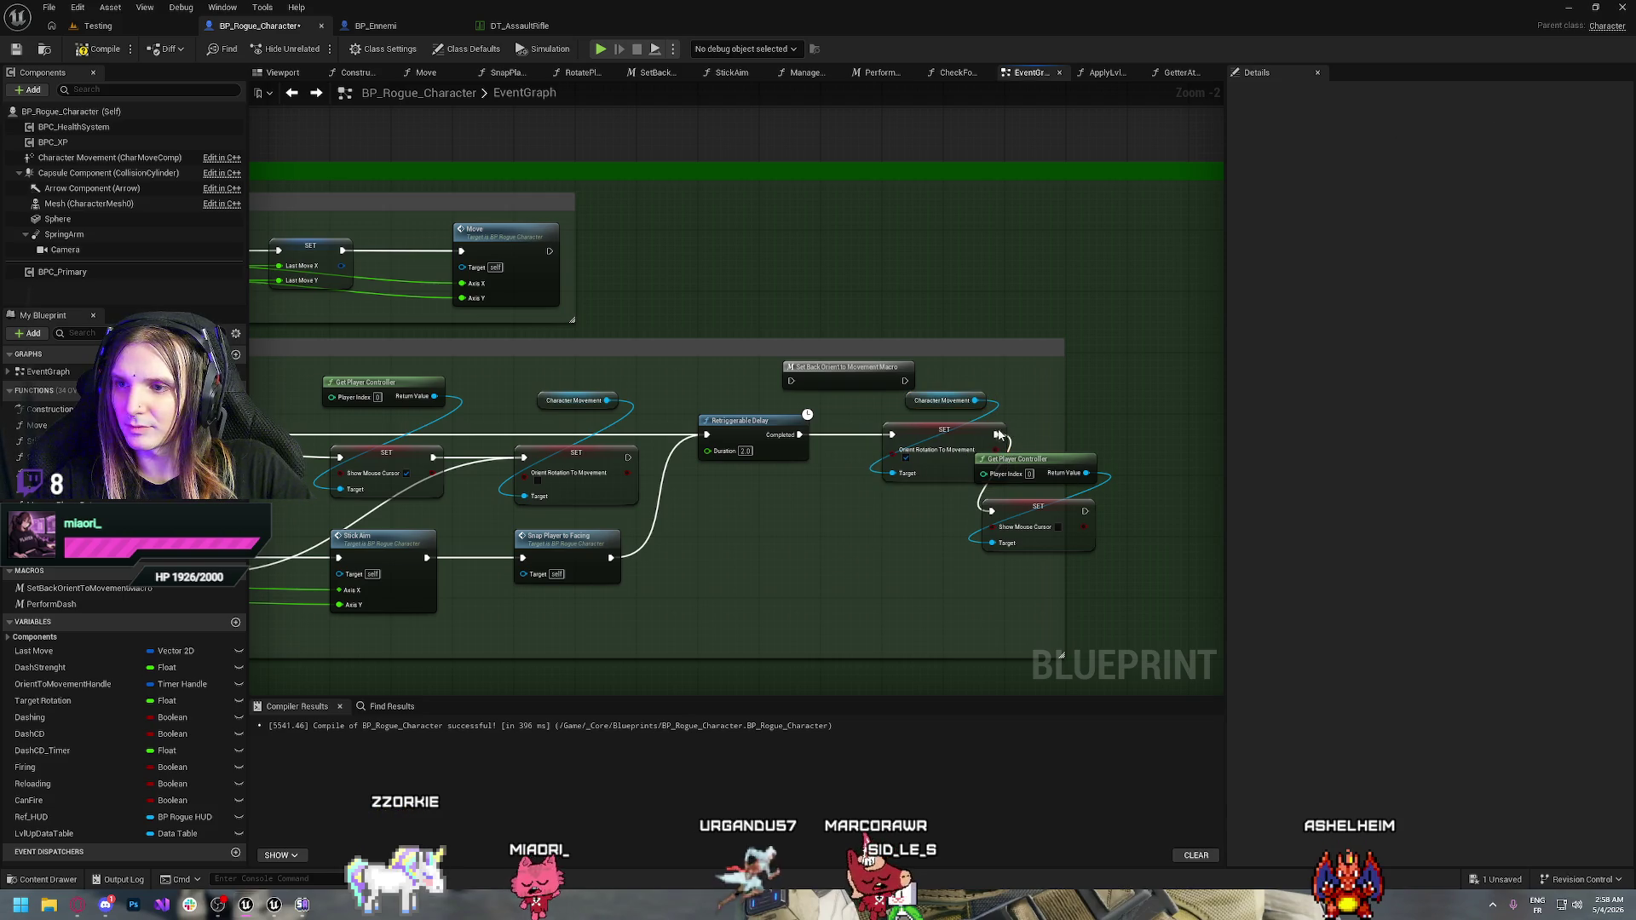
Shift Stick Aim and Snap Player to Facing right and paste a Get Player Controller plus Show Mouse Cursor SET
{"action": "left_click_drag", "start_coordinate": [1112, 526], "coordinate": [1068, 458]}
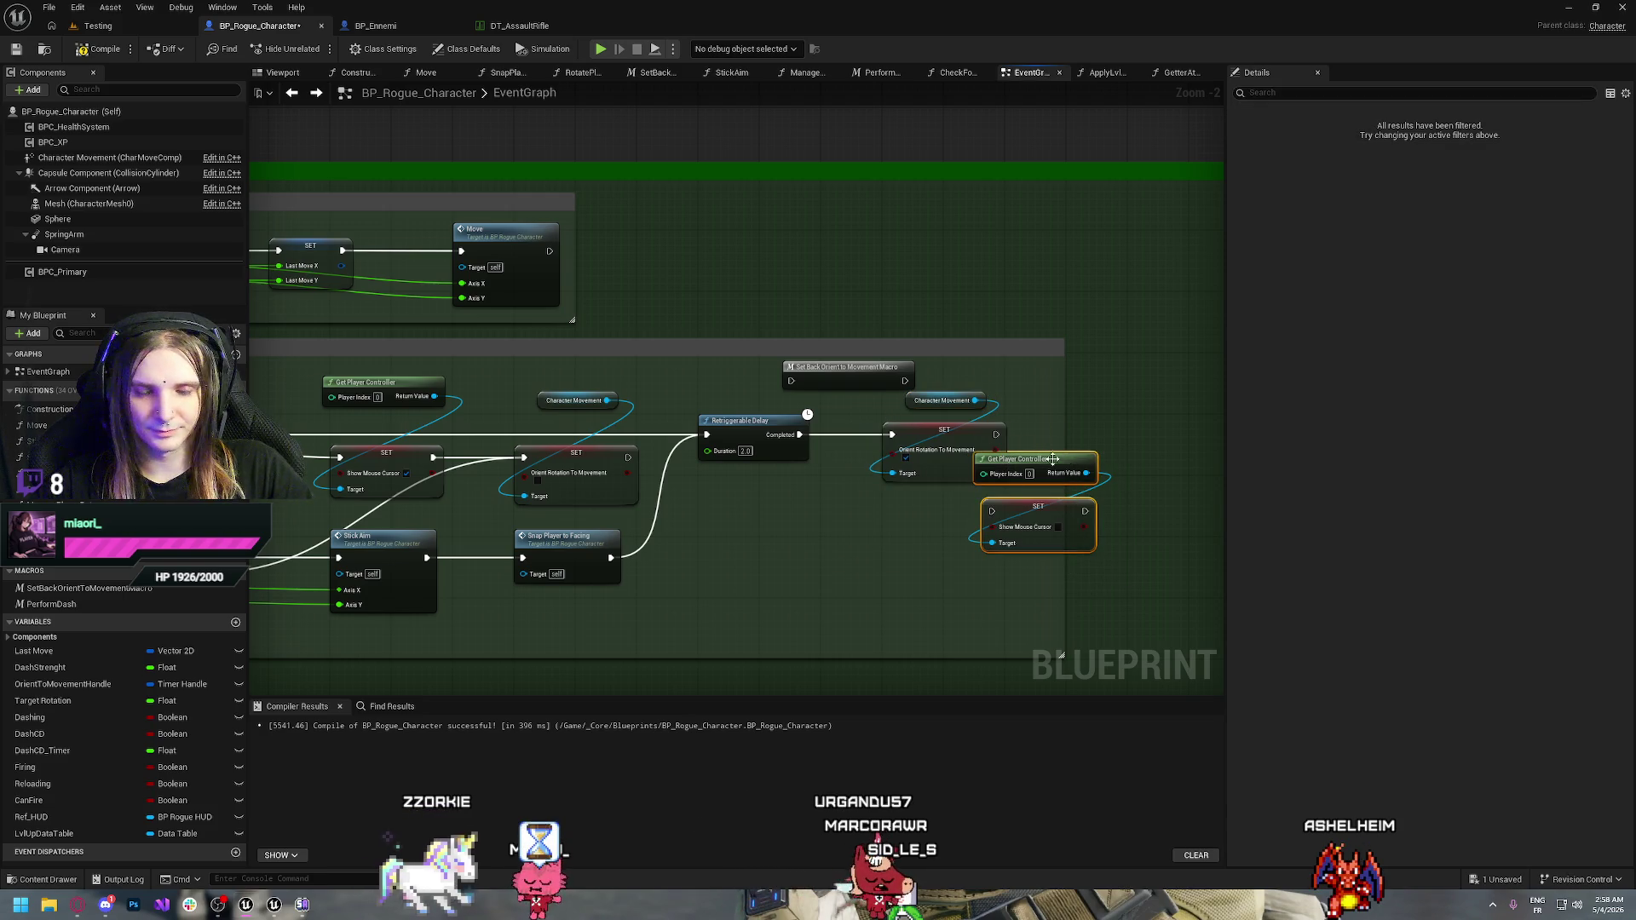
{"action": "scroll", "coordinate": [1053, 460], "scroll_direction": "down", "scroll_amount": 2}
{"action": "scroll", "coordinate": [779, 492], "scroll_direction": "up", "scroll_amount": 2}
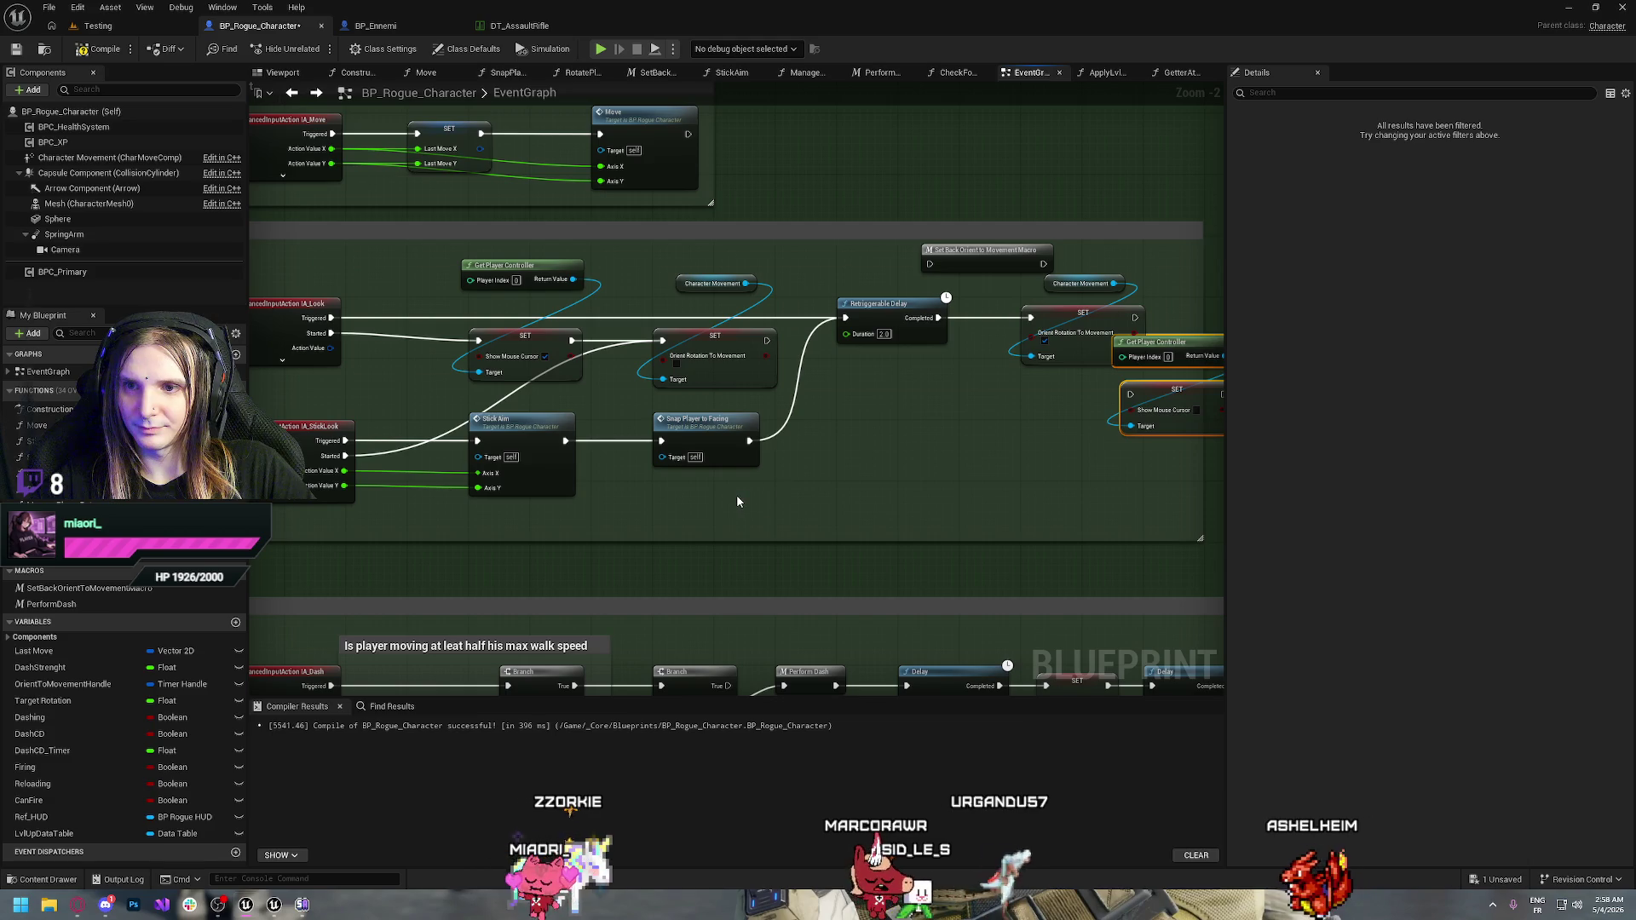
{"action": "left_click_drag", "start_coordinate": [738, 502], "coordinate": [804, 526]}
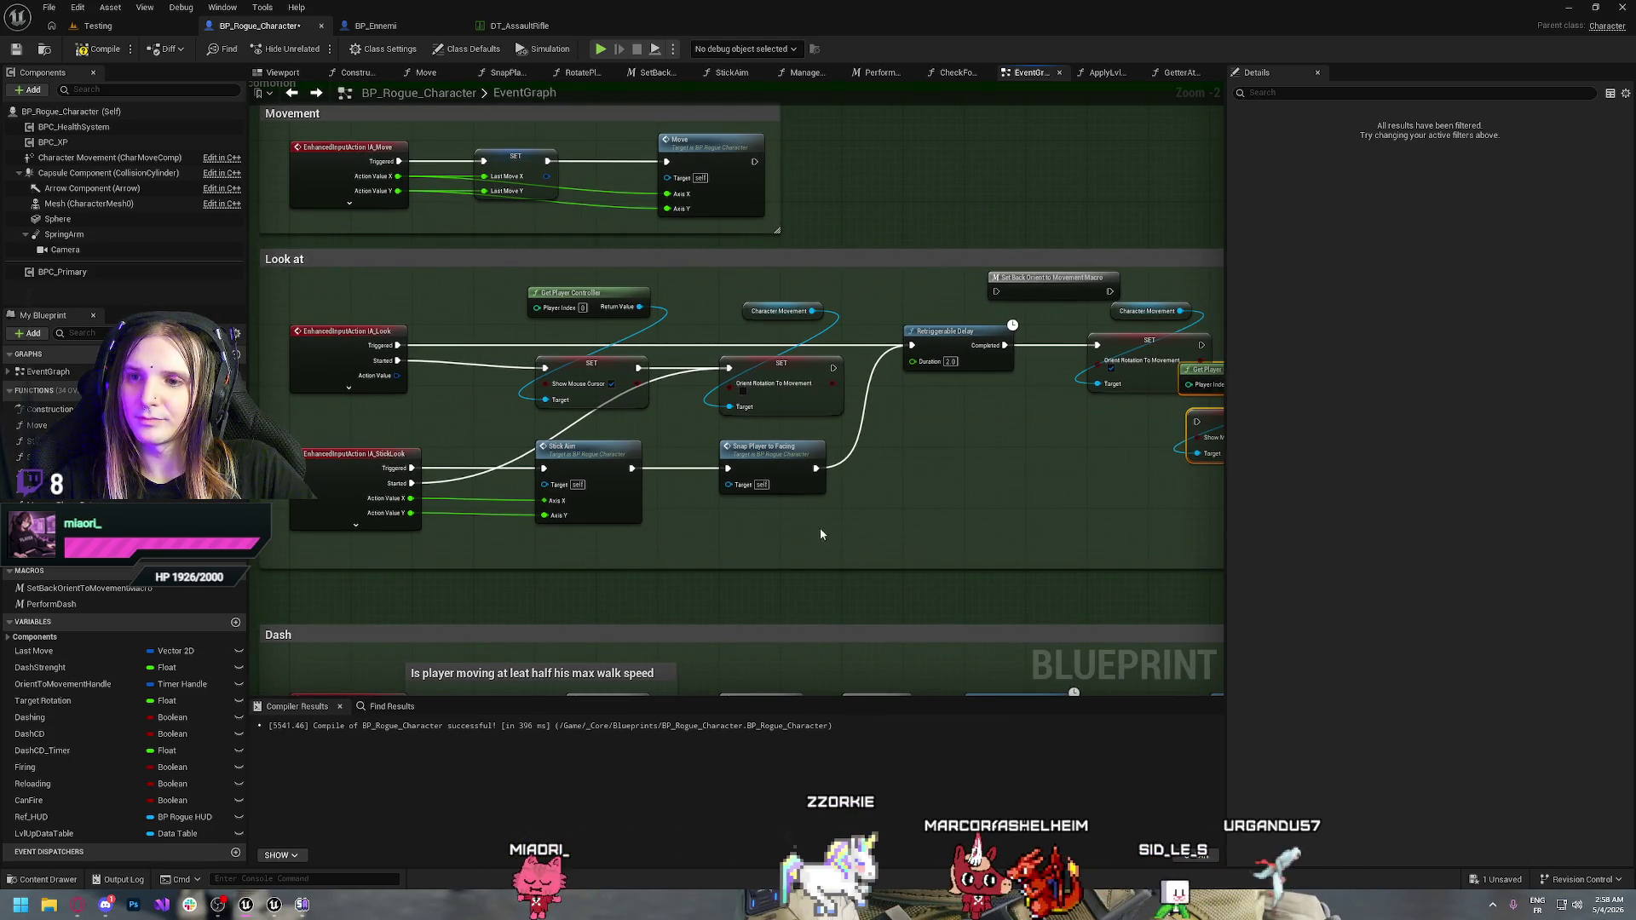
{"action": "mouse_move", "coordinate": [820, 528]}
{"action": "left_mouse_down"}
{"action": "mouse_move", "coordinate": [610, 458]}
{"action": "mouse_move", "coordinate": [738, 473]}
{"action": "mouse_move", "coordinate": [884, 456]}
{"action": "left_mouse_up"}
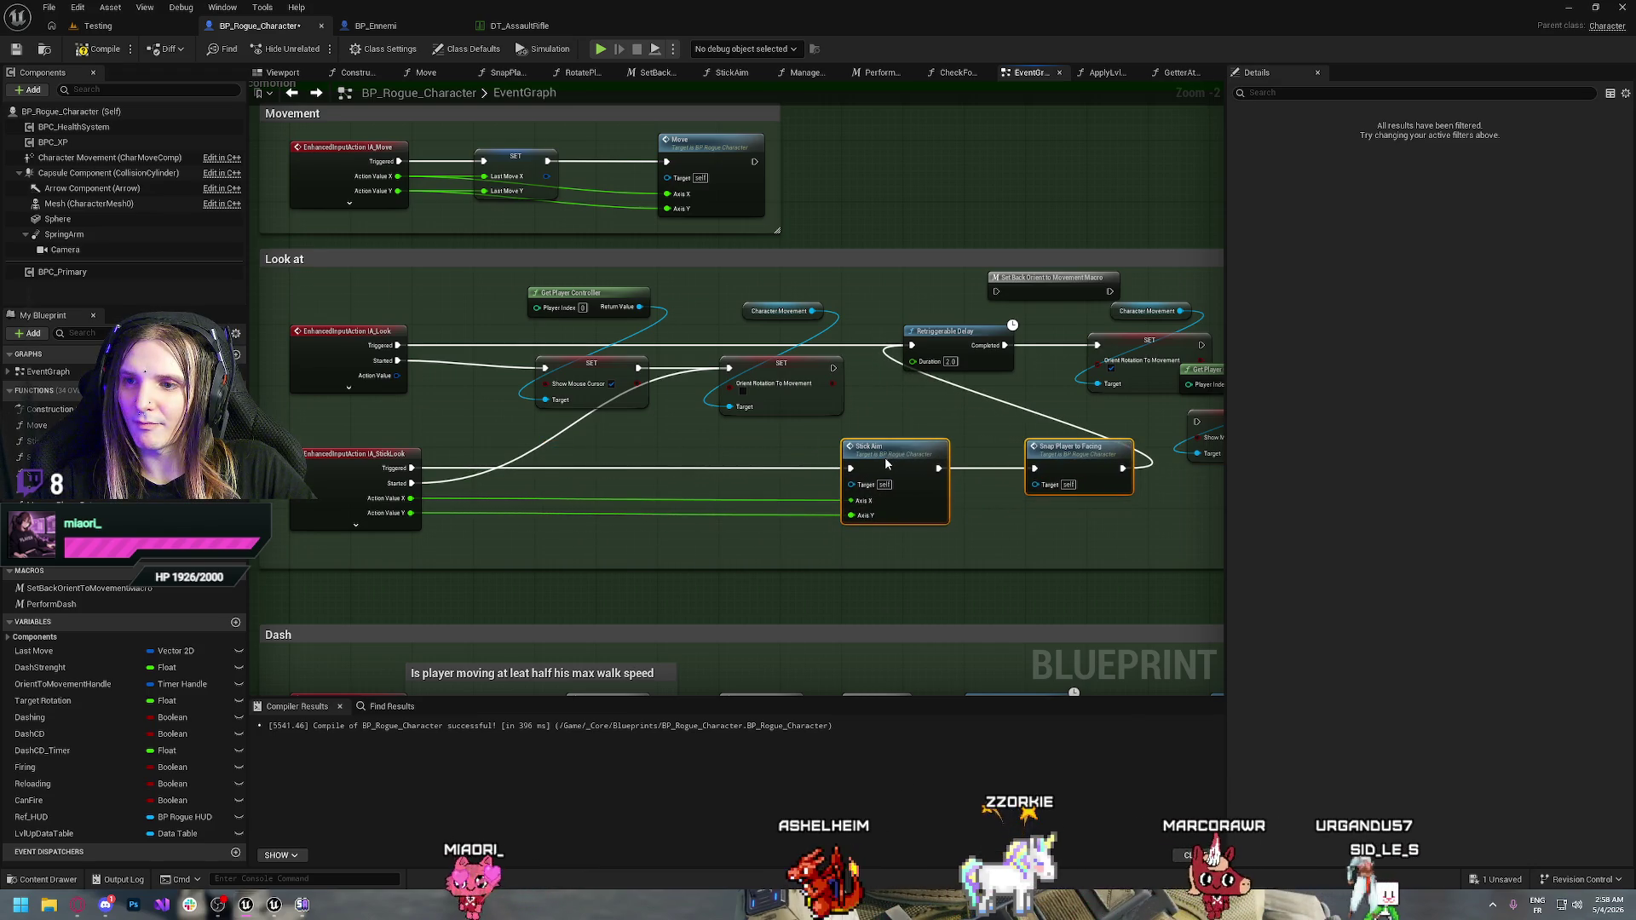
{"action": "left_click", "coordinate": [633, 496]}
{"action": "key", "text": "ctrl+v"}
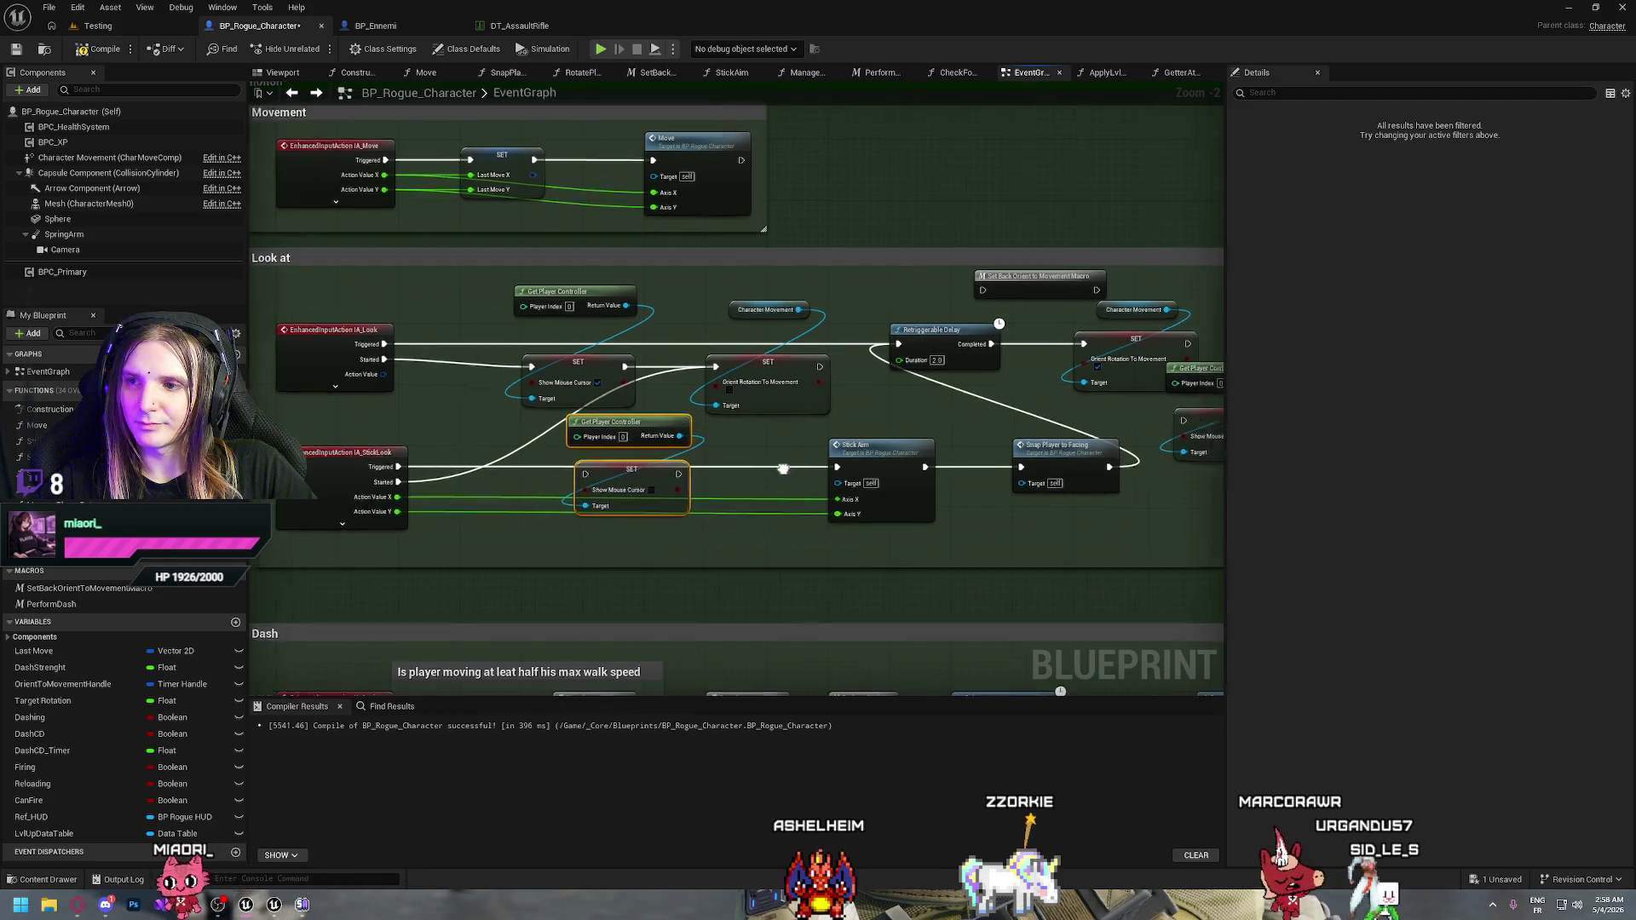
Wire IA_StickLook's Started into the new Show Mouse Cursor SET and position it
{"action": "left_click_drag", "start_coordinate": [836, 487], "coordinate": [617, 487]}
{"action": "key", "text": "Delete"}
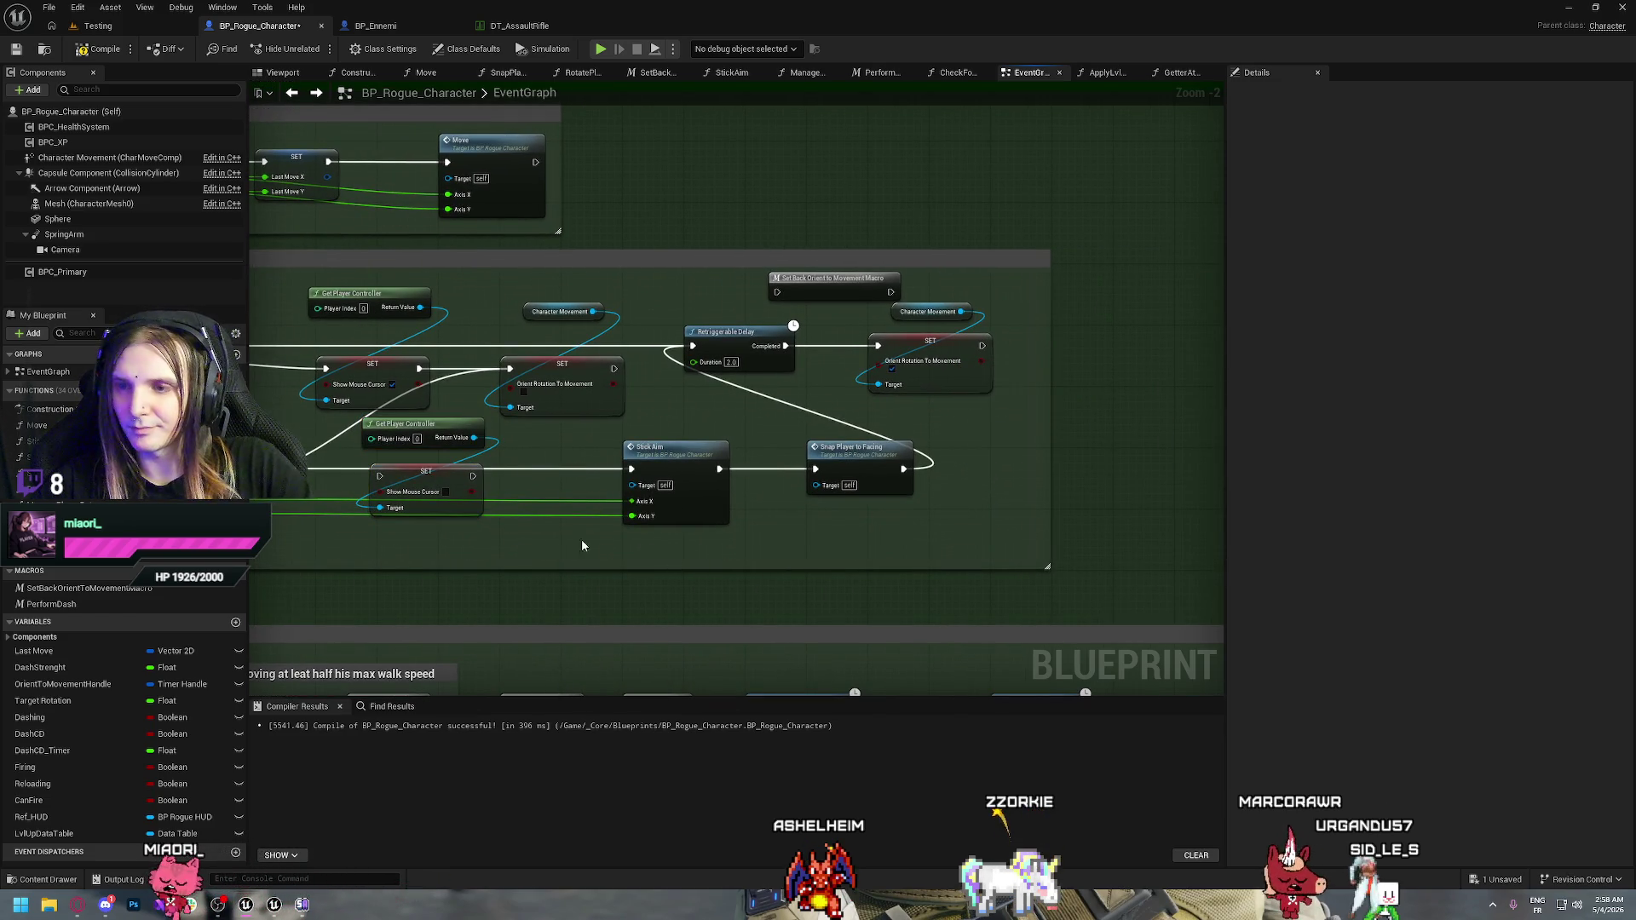
{"action": "mouse_move", "coordinate": [542, 456]}
{"action": "left_mouse_down"}
{"action": "mouse_move", "coordinate": [836, 447]}
{"action": "mouse_move", "coordinate": [815, 358]}
{"action": "left_mouse_up"}
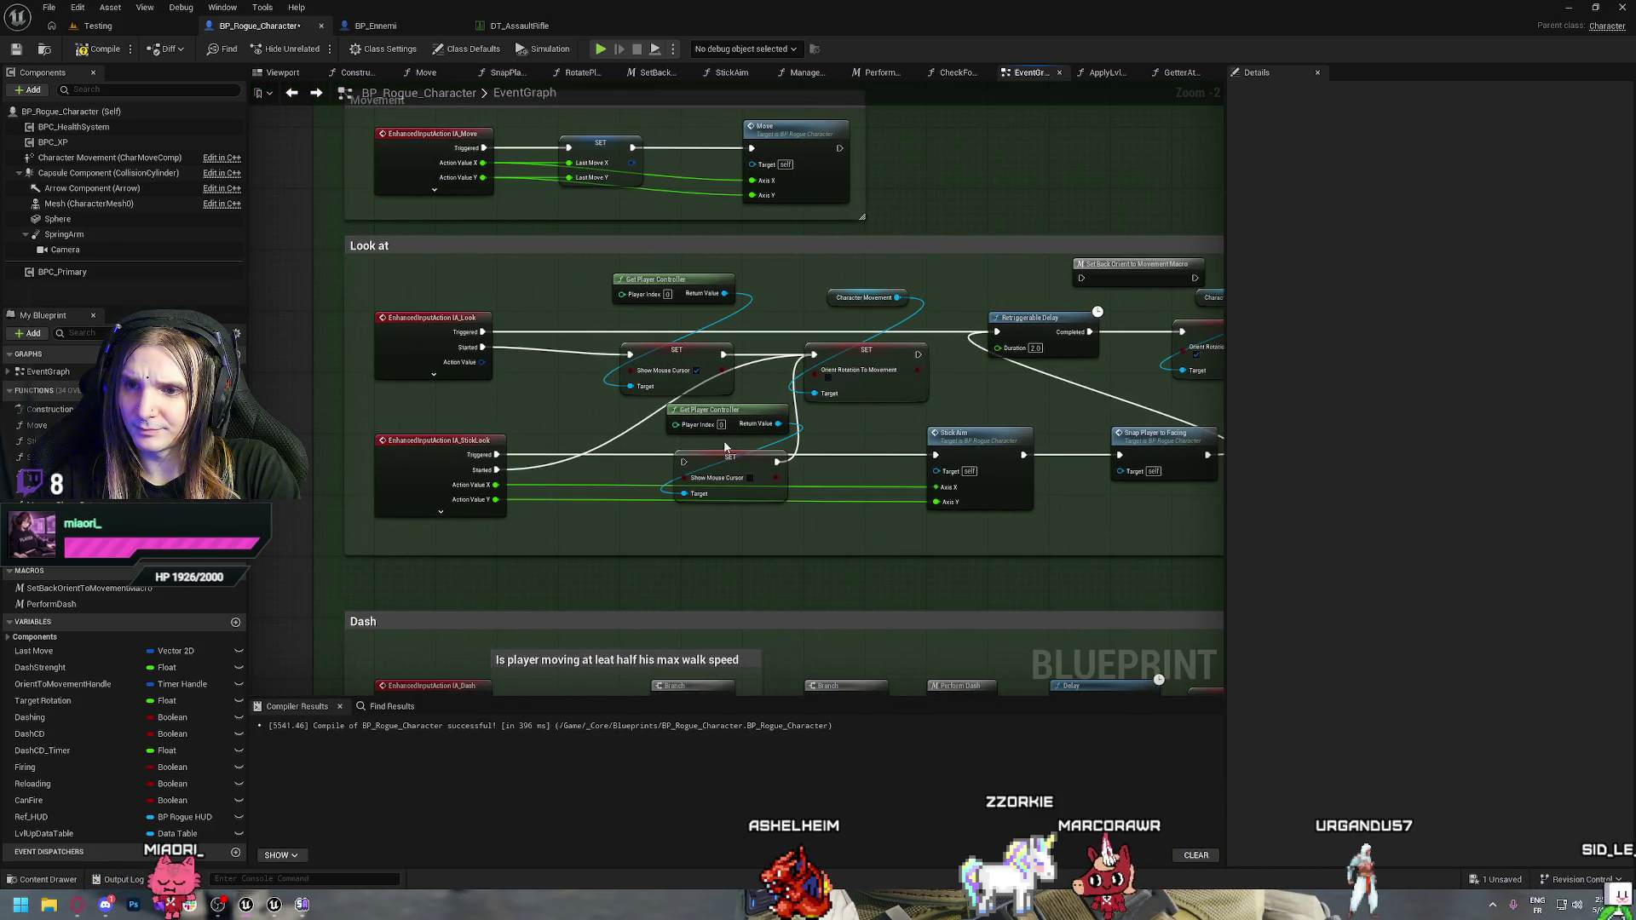
{"action": "left_click_drag", "start_coordinate": [683, 462], "coordinate": [494, 475]}
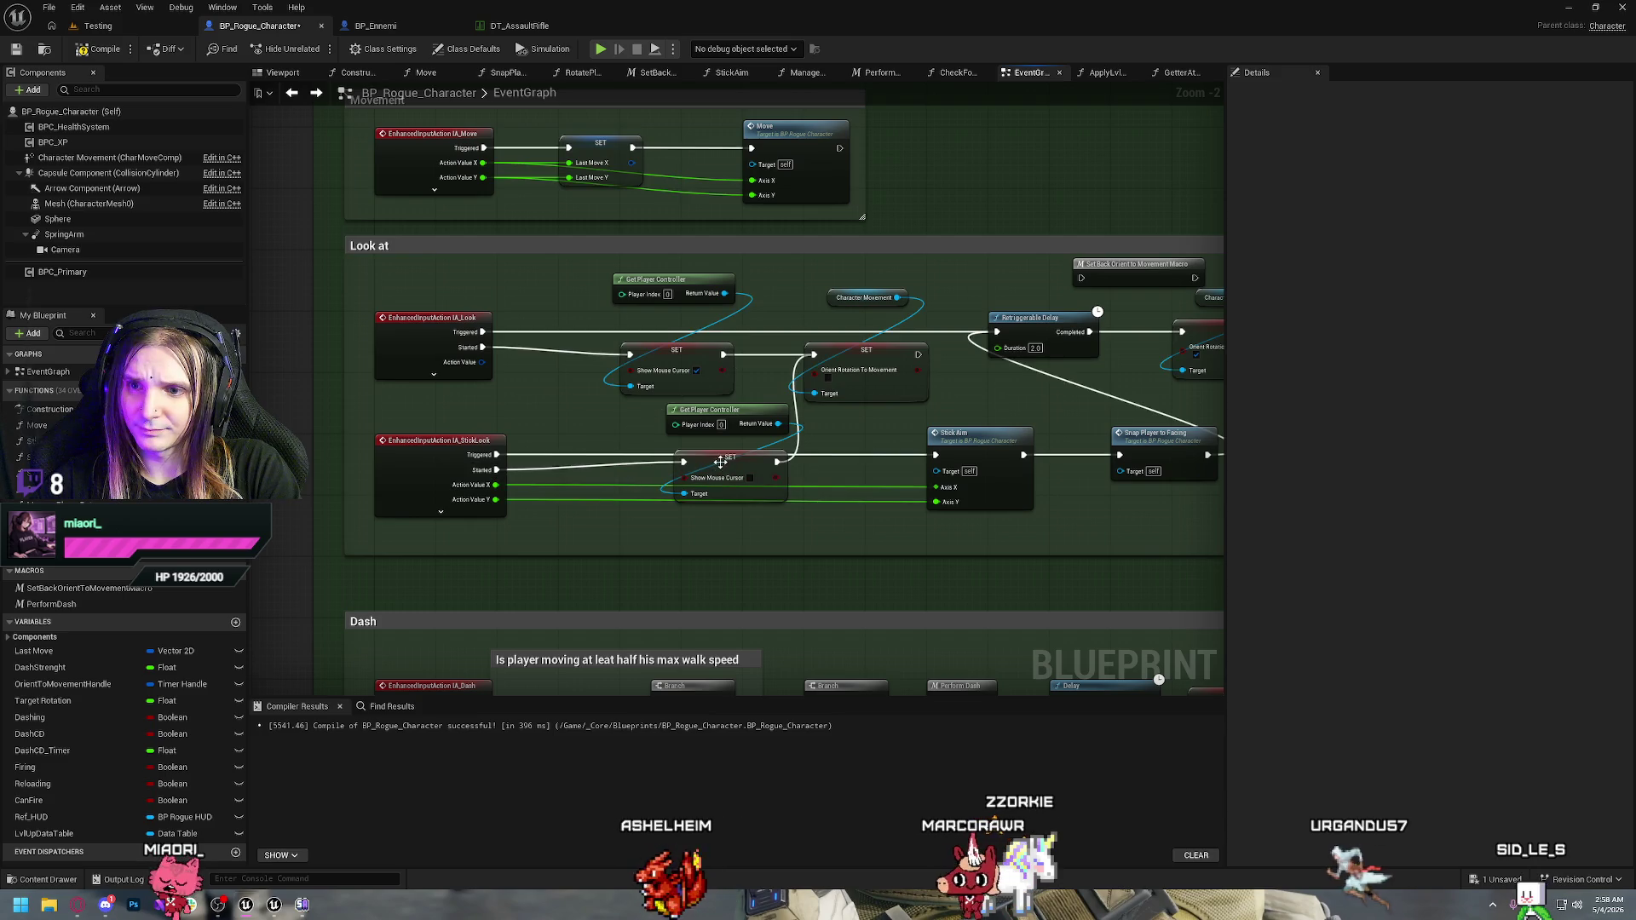
{"action": "mouse_move", "coordinate": [722, 464]}
{"action": "left_mouse_down"}
{"action": "mouse_move", "coordinate": [662, 465]}
{"action": "mouse_move", "coordinate": [641, 424]}
{"action": "mouse_move", "coordinate": [641, 450]}
{"action": "mouse_move", "coordinate": [646, 423]}
{"action": "mouse_move", "coordinate": [663, 440]}
{"action": "left_mouse_up"}
{"action": "left_click", "coordinate": [813, 448]}
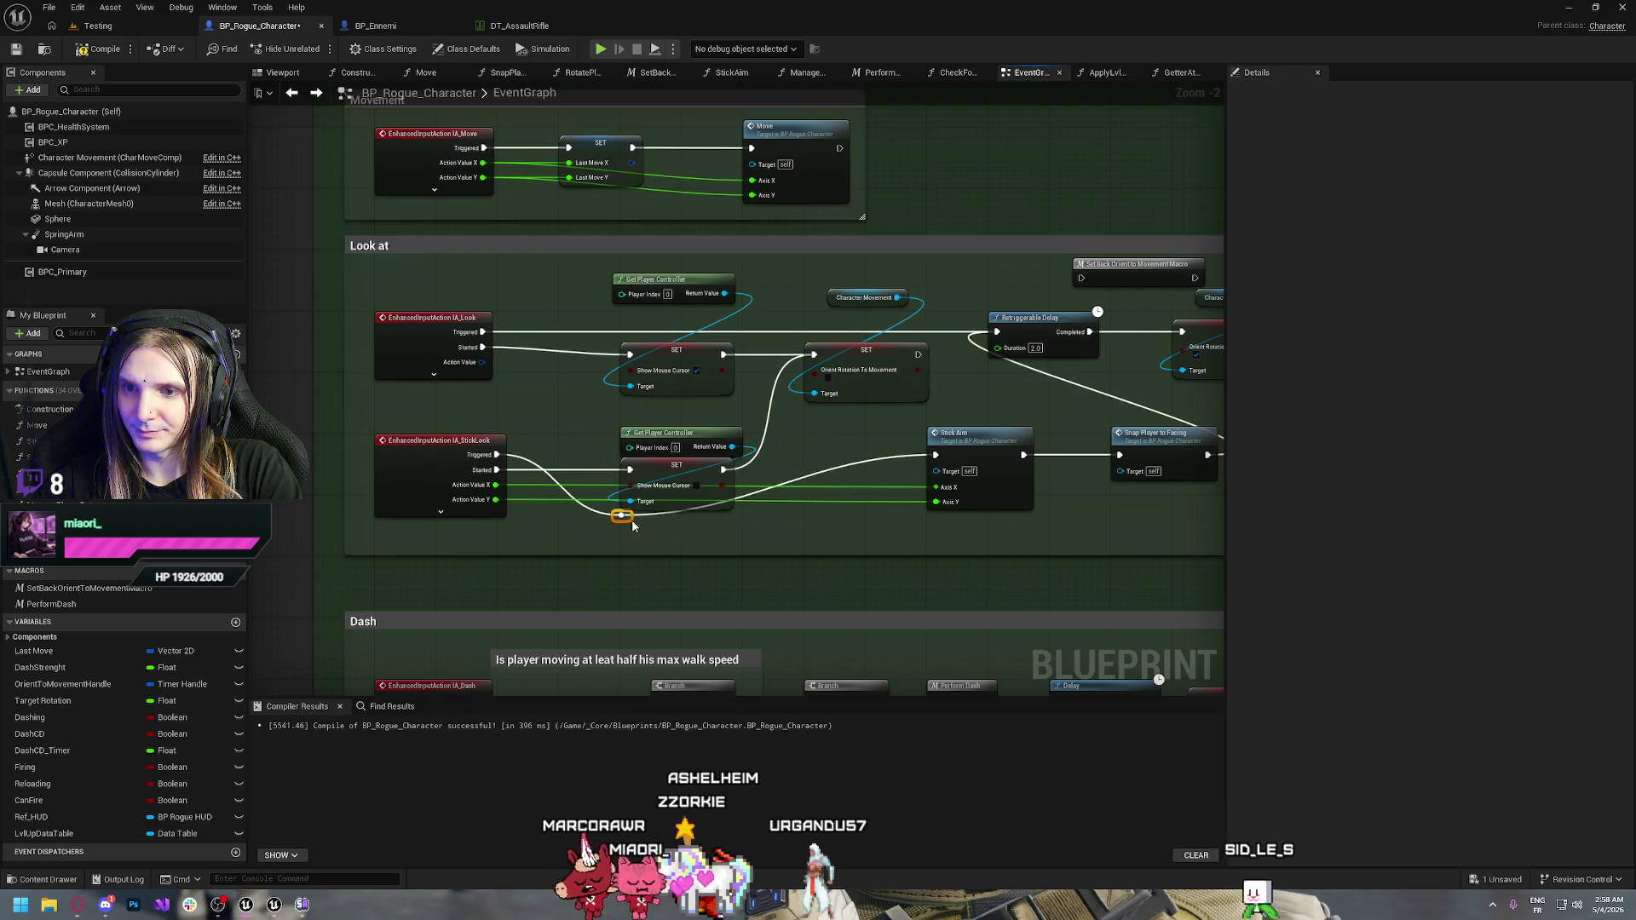
Add reroute nodes on the Action Value X and Y wires and extend the Look at comment downward
{"action": "double_click", "coordinate": [823, 480]}
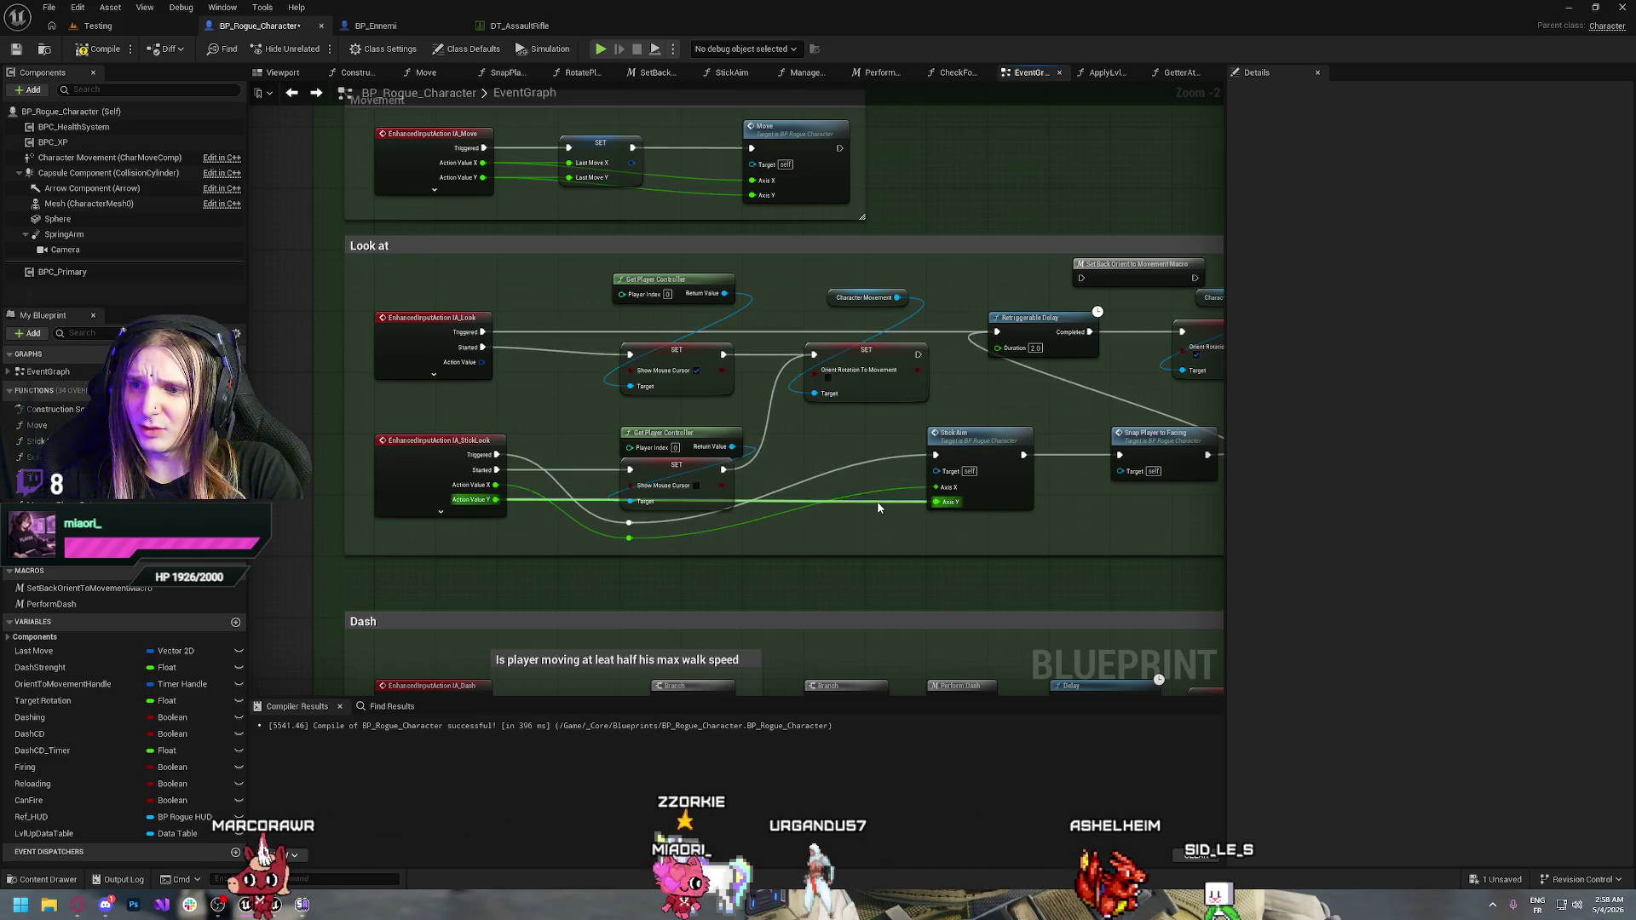
{"action": "double_click", "coordinate": [806, 523]}
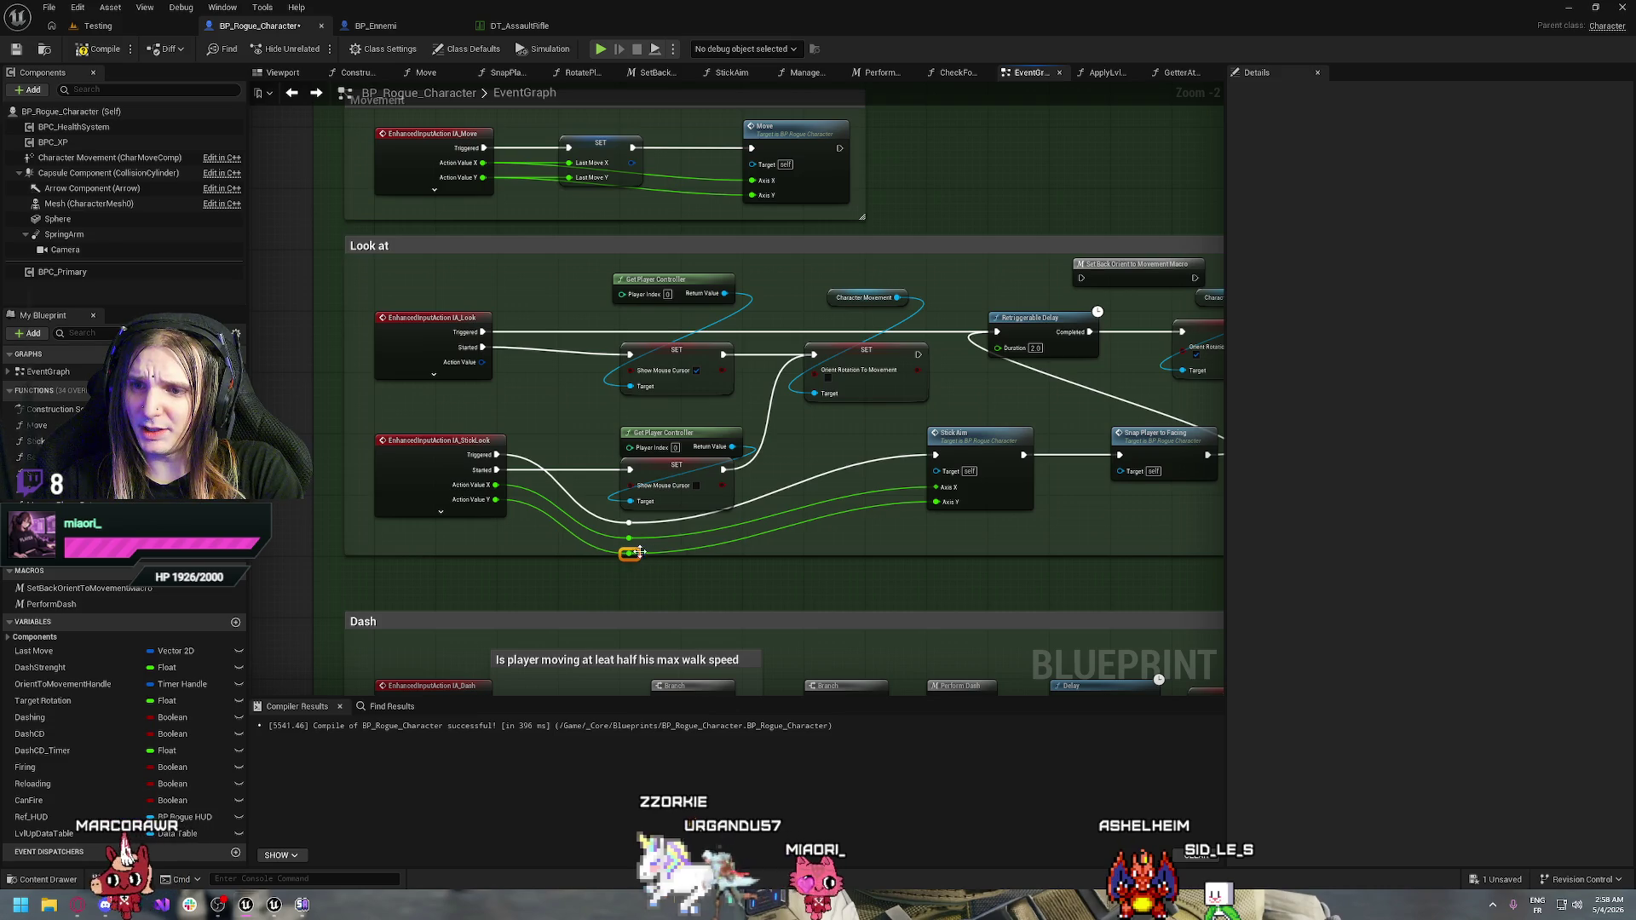
{"action": "left_click_drag", "start_coordinate": [708, 563], "coordinate": [708, 588]}
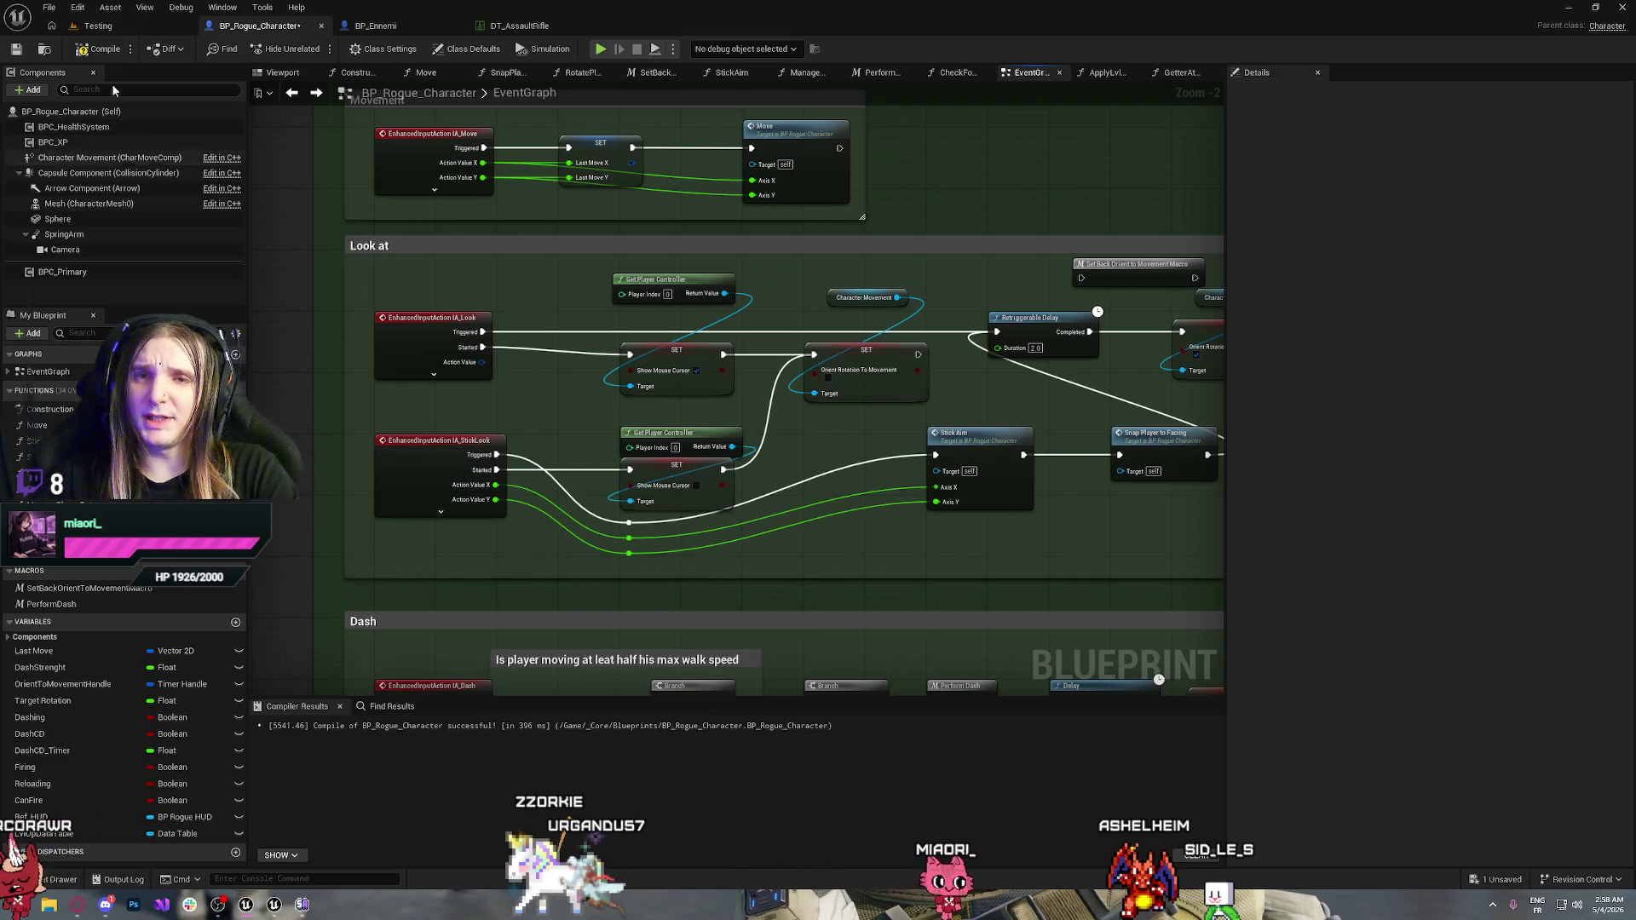
Compile and save BP_Rogue_Character
{"action": "left_click", "coordinate": [109, 51]}
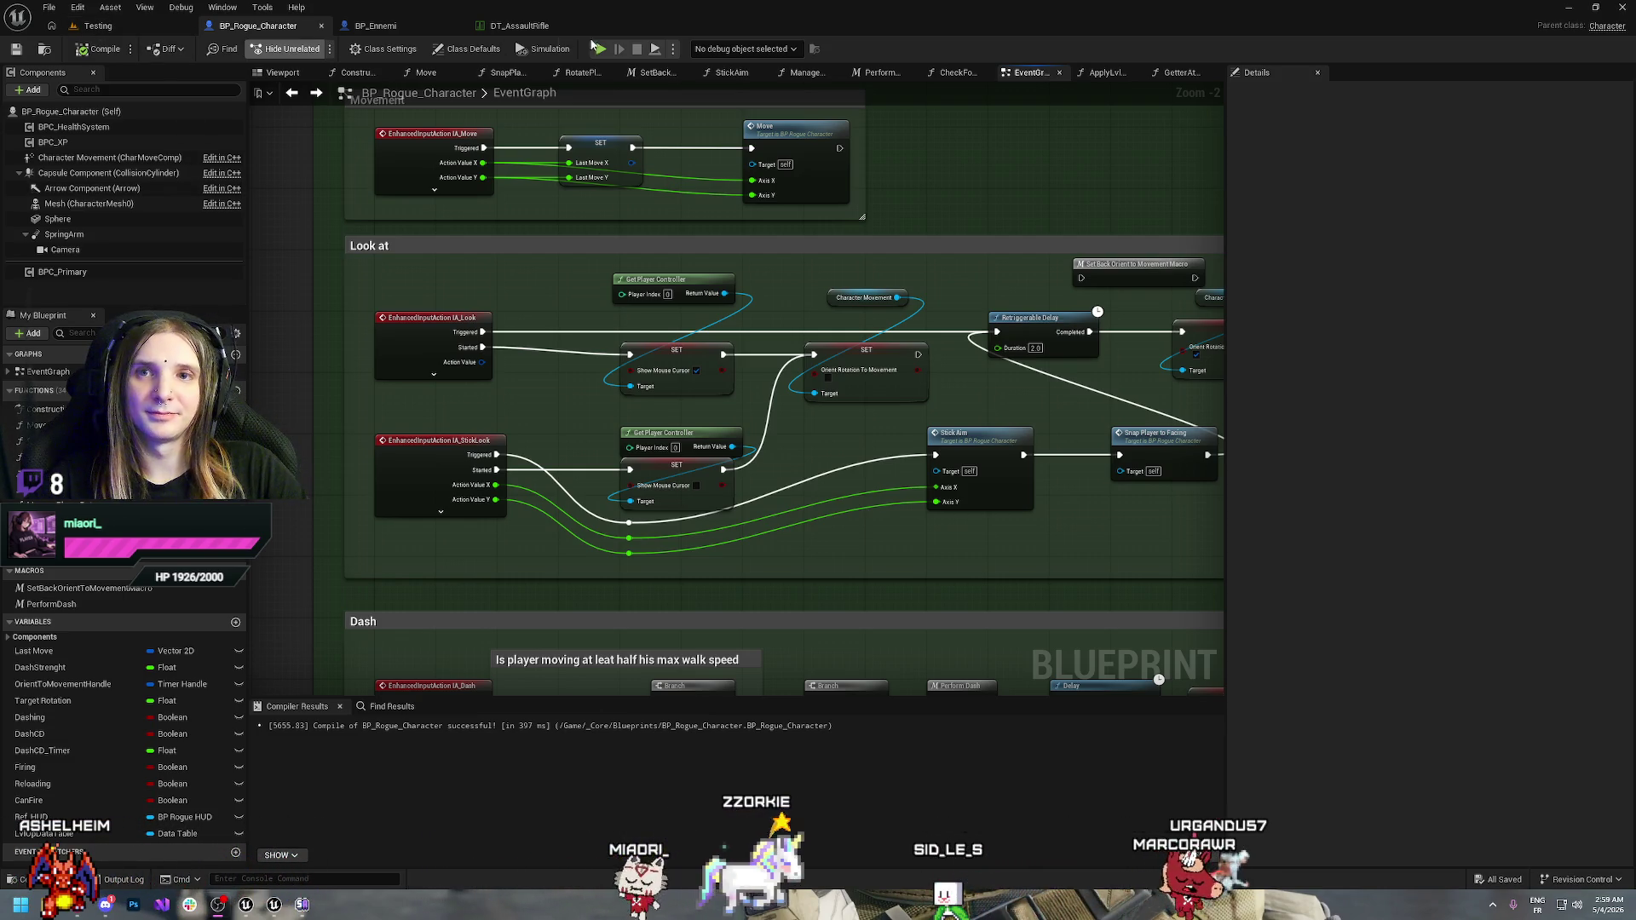
Play-test by running the character with WASD past the three enemies, then stop with Escape
{"action": "left_click", "coordinate": [603, 48]}
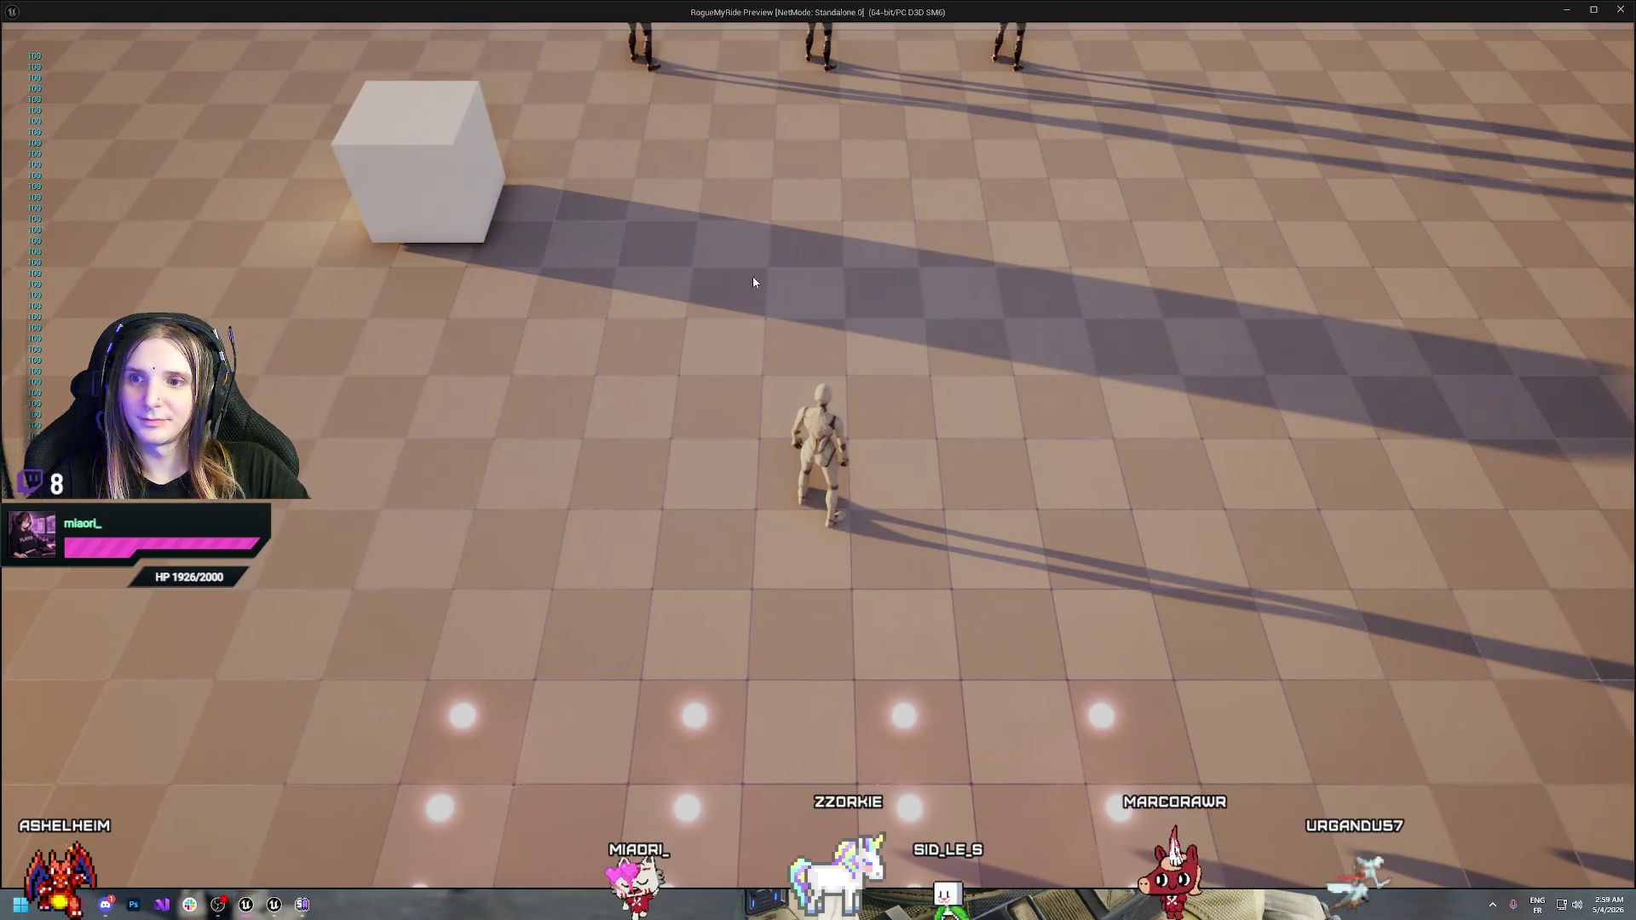
{"action": "key", "text": "w"}
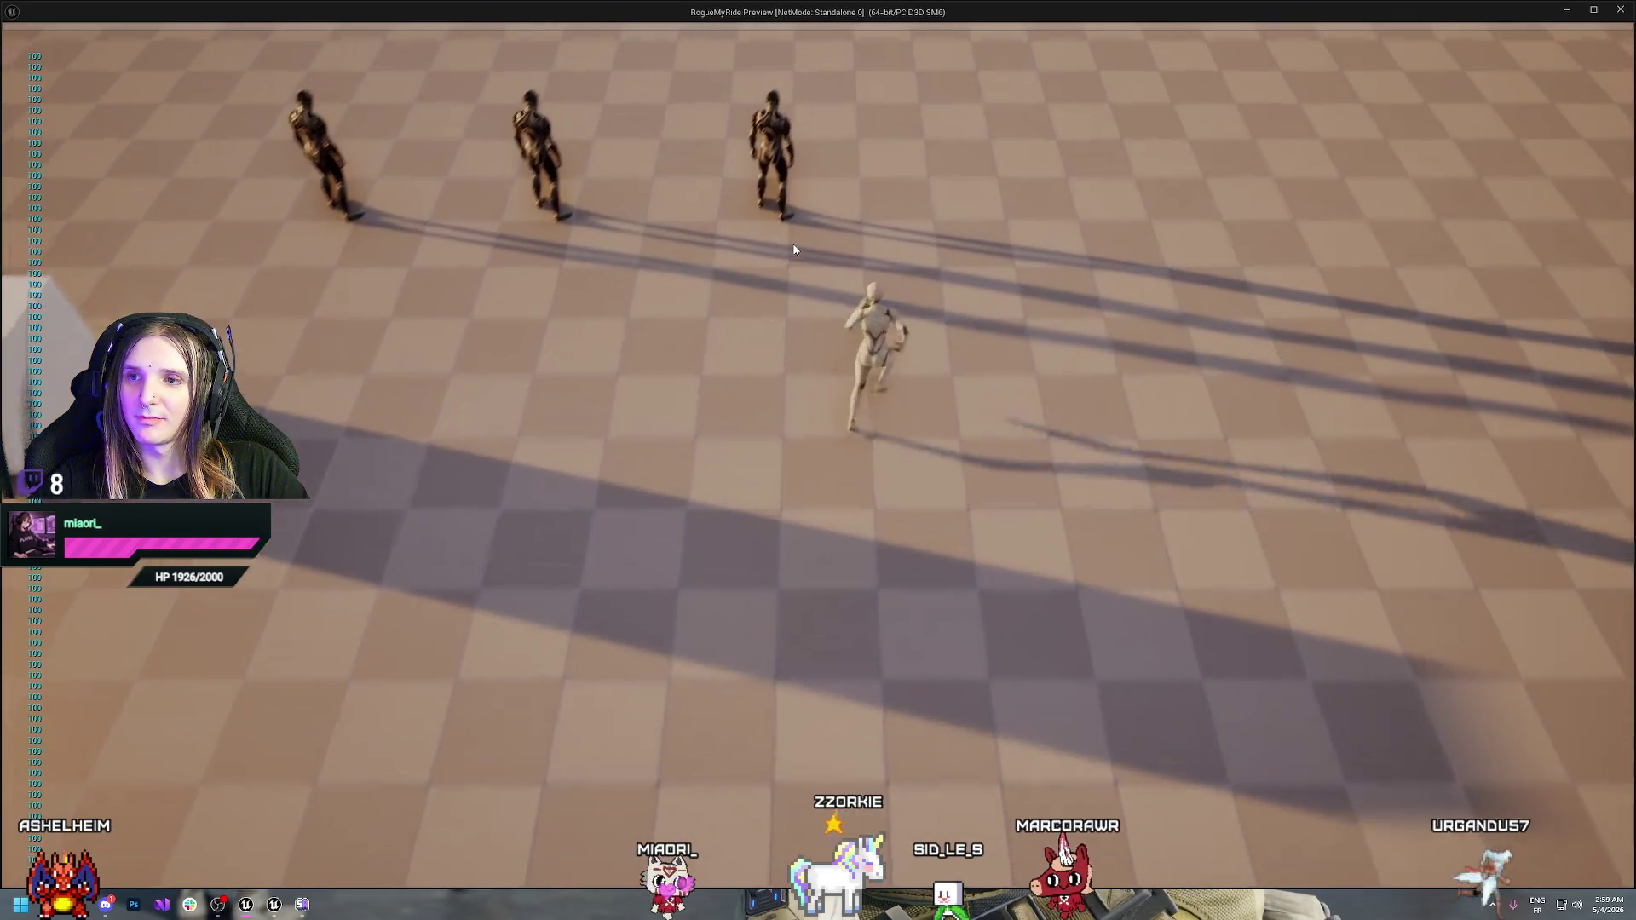
{"action": "key", "text": "w"}
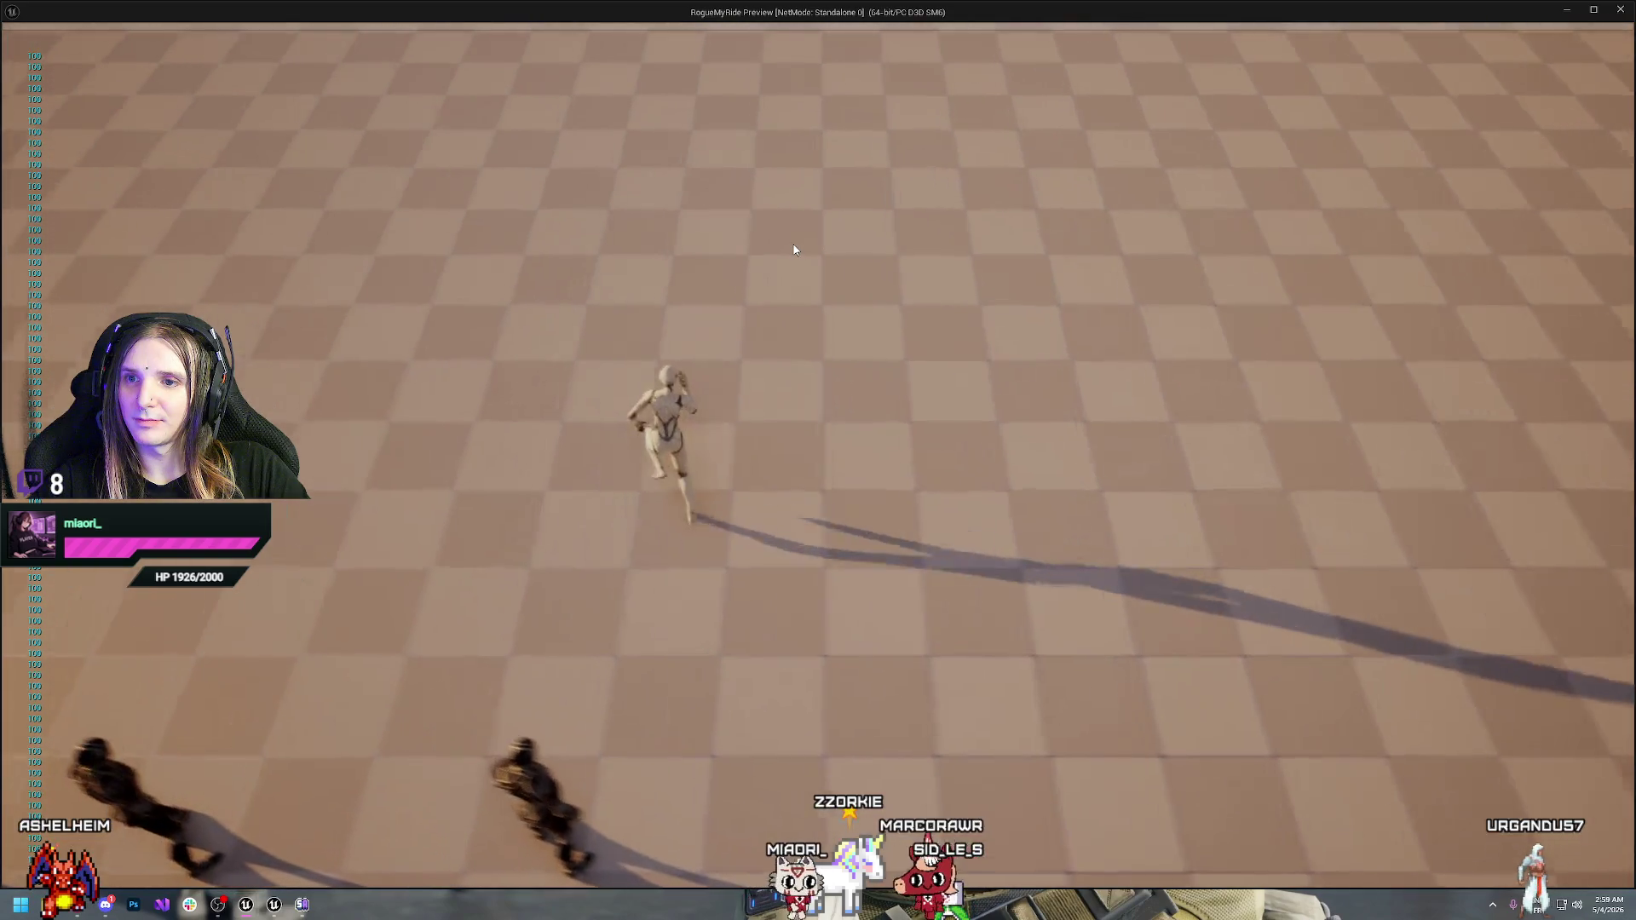
{"action": "key", "text": "d"}
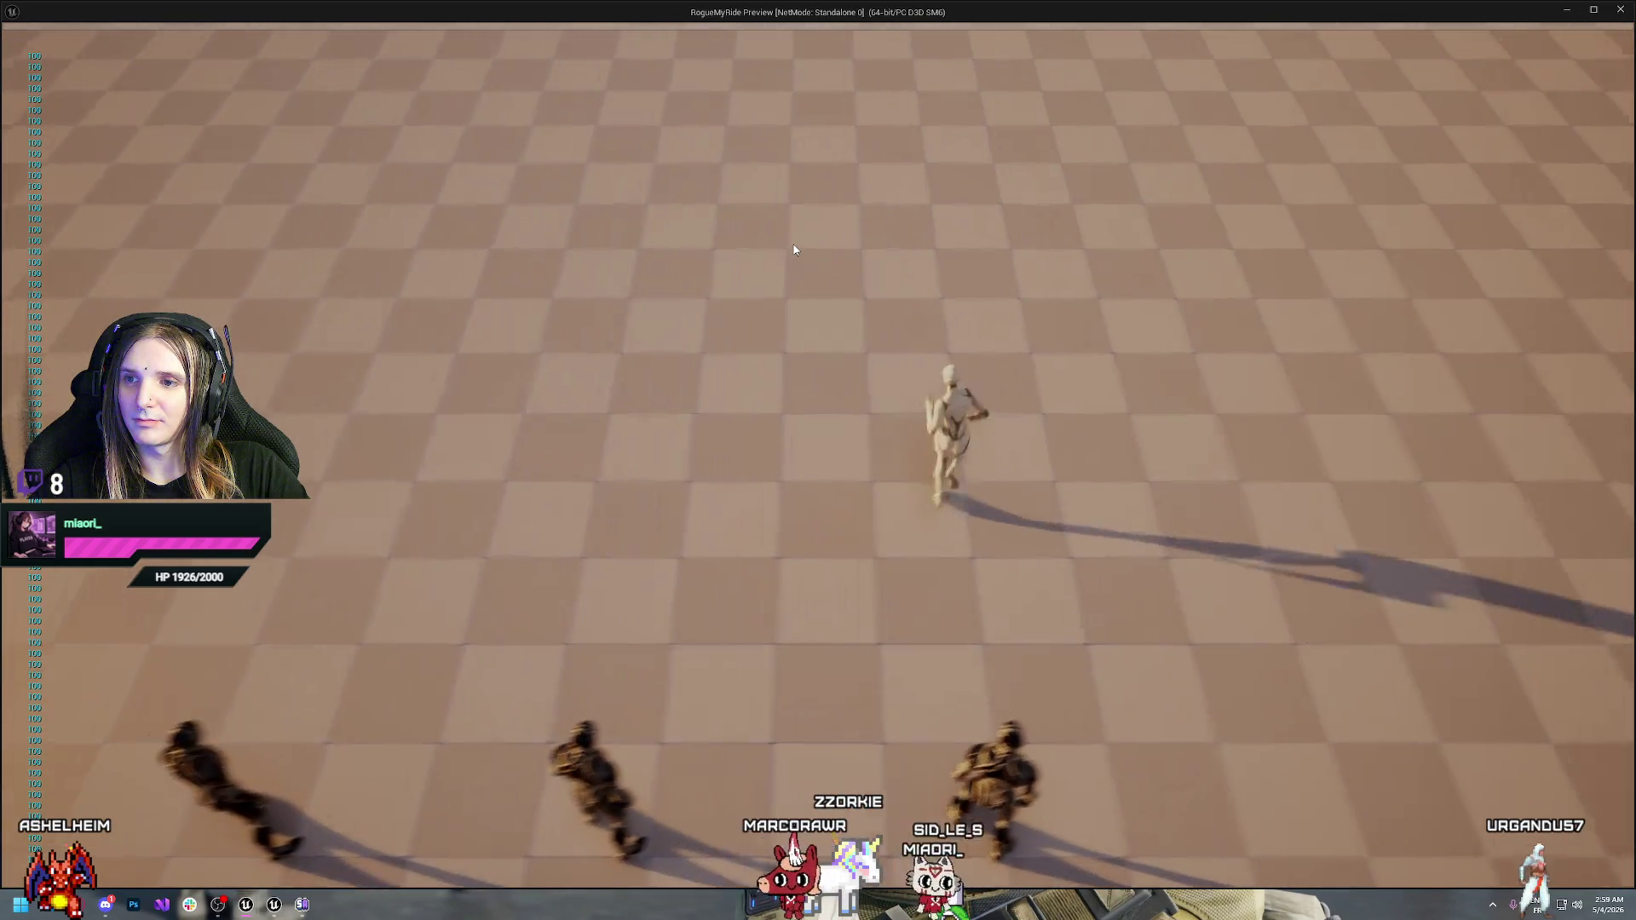
{"action": "key", "text": "s"}
{"action": "key", "text": "a"}
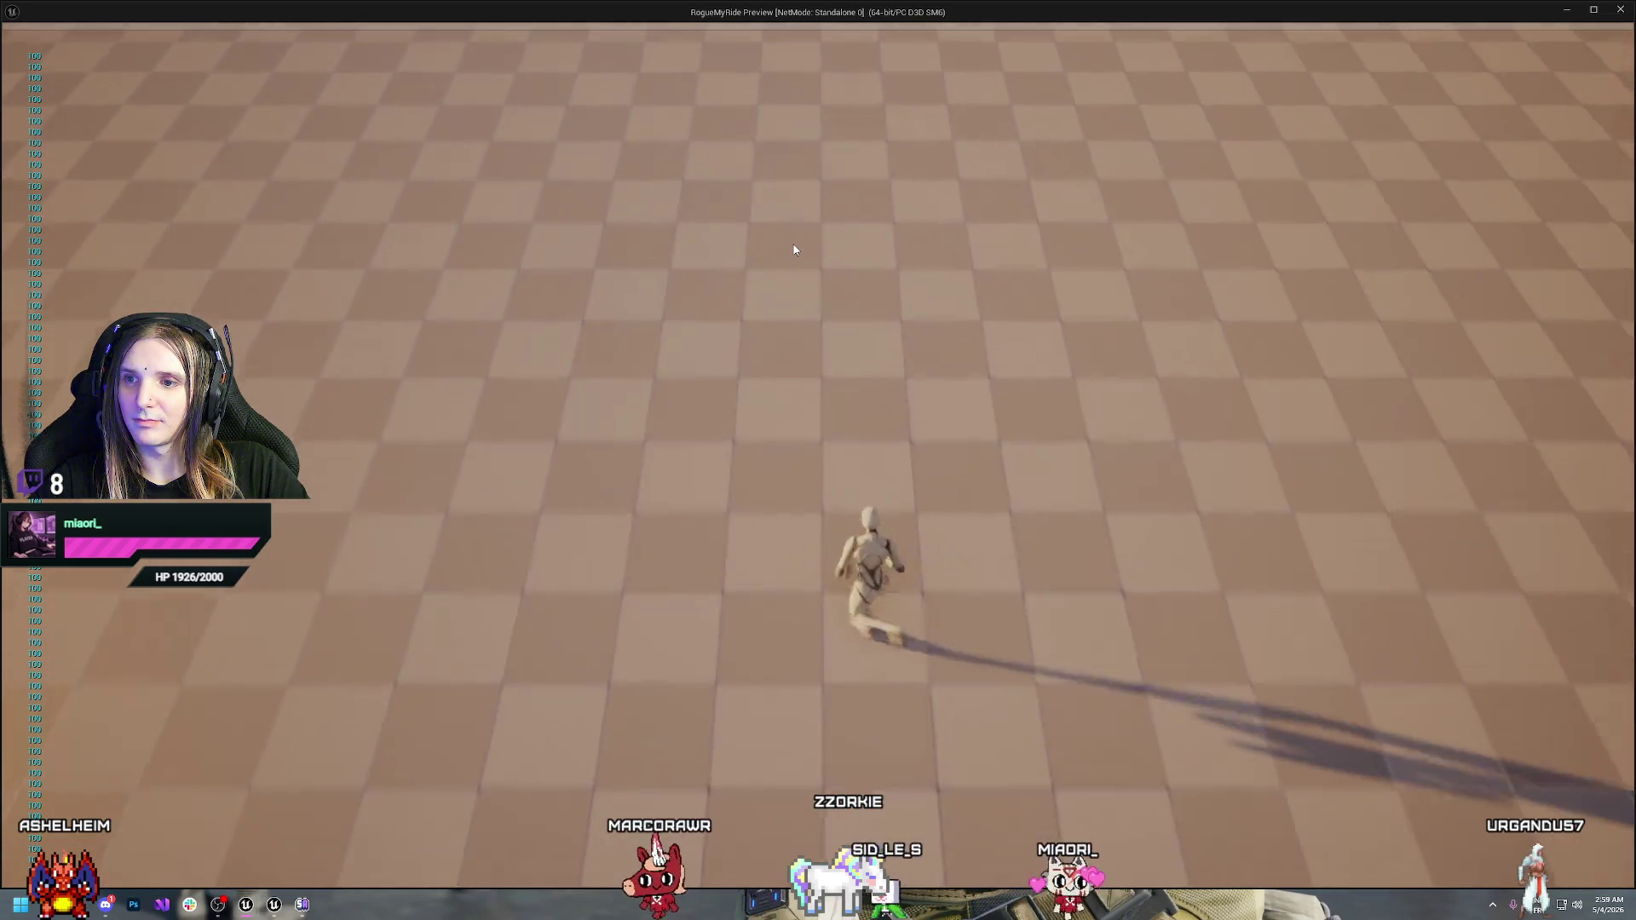
{"action": "key", "text": "w"}
{"action": "key", "text": "d"}
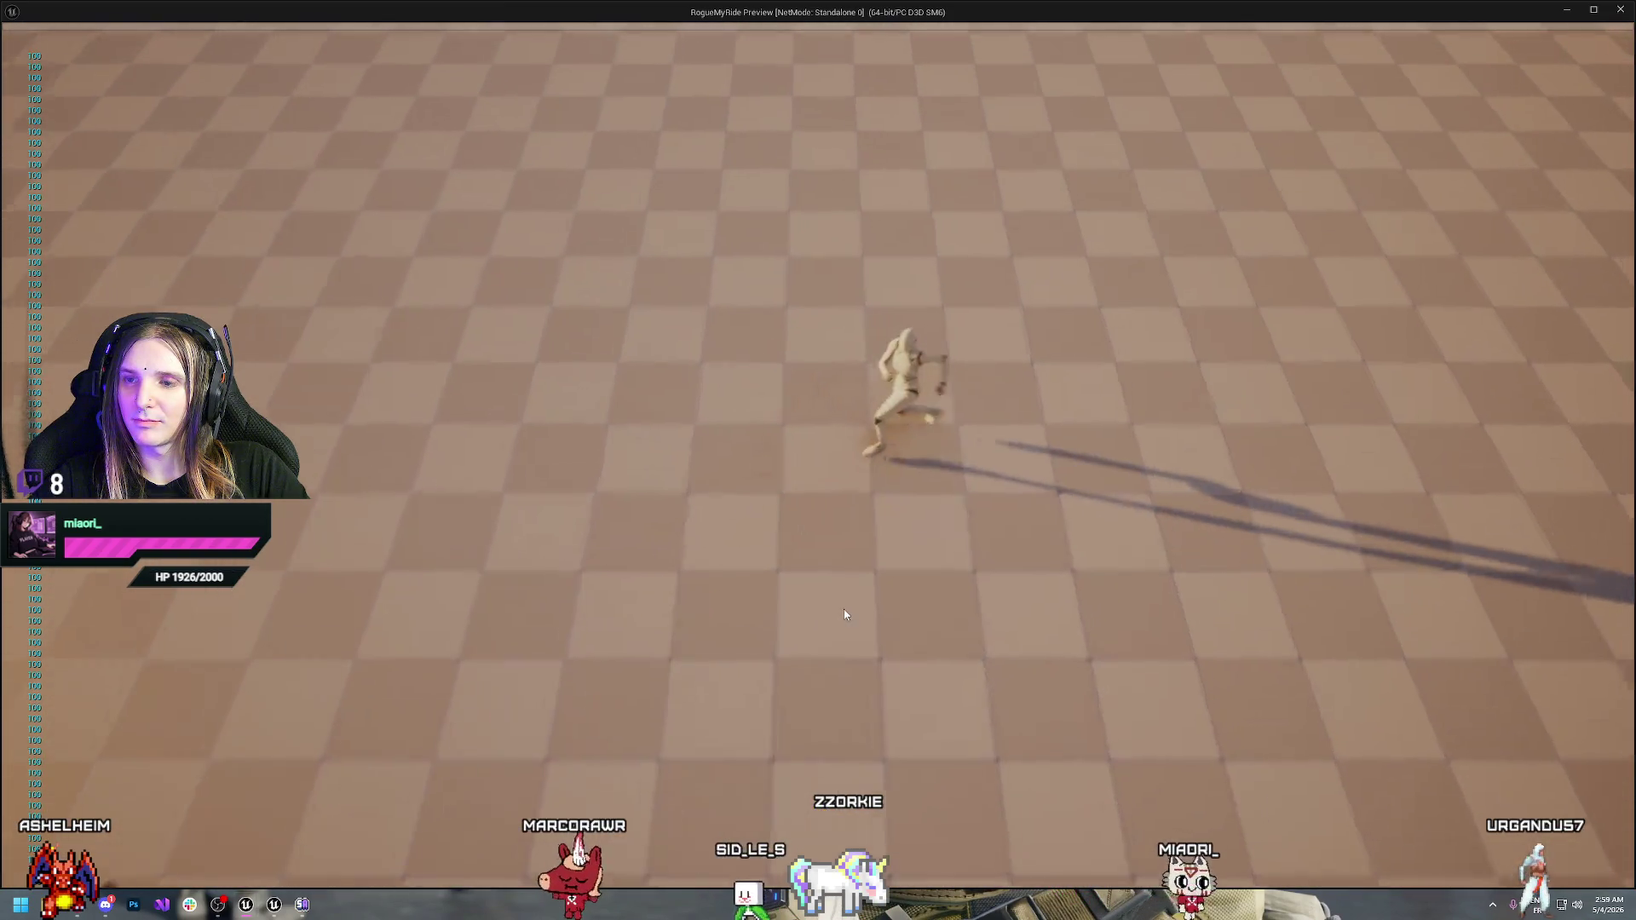
{"action": "key", "text": "s"}
{"action": "key", "text": "a"}
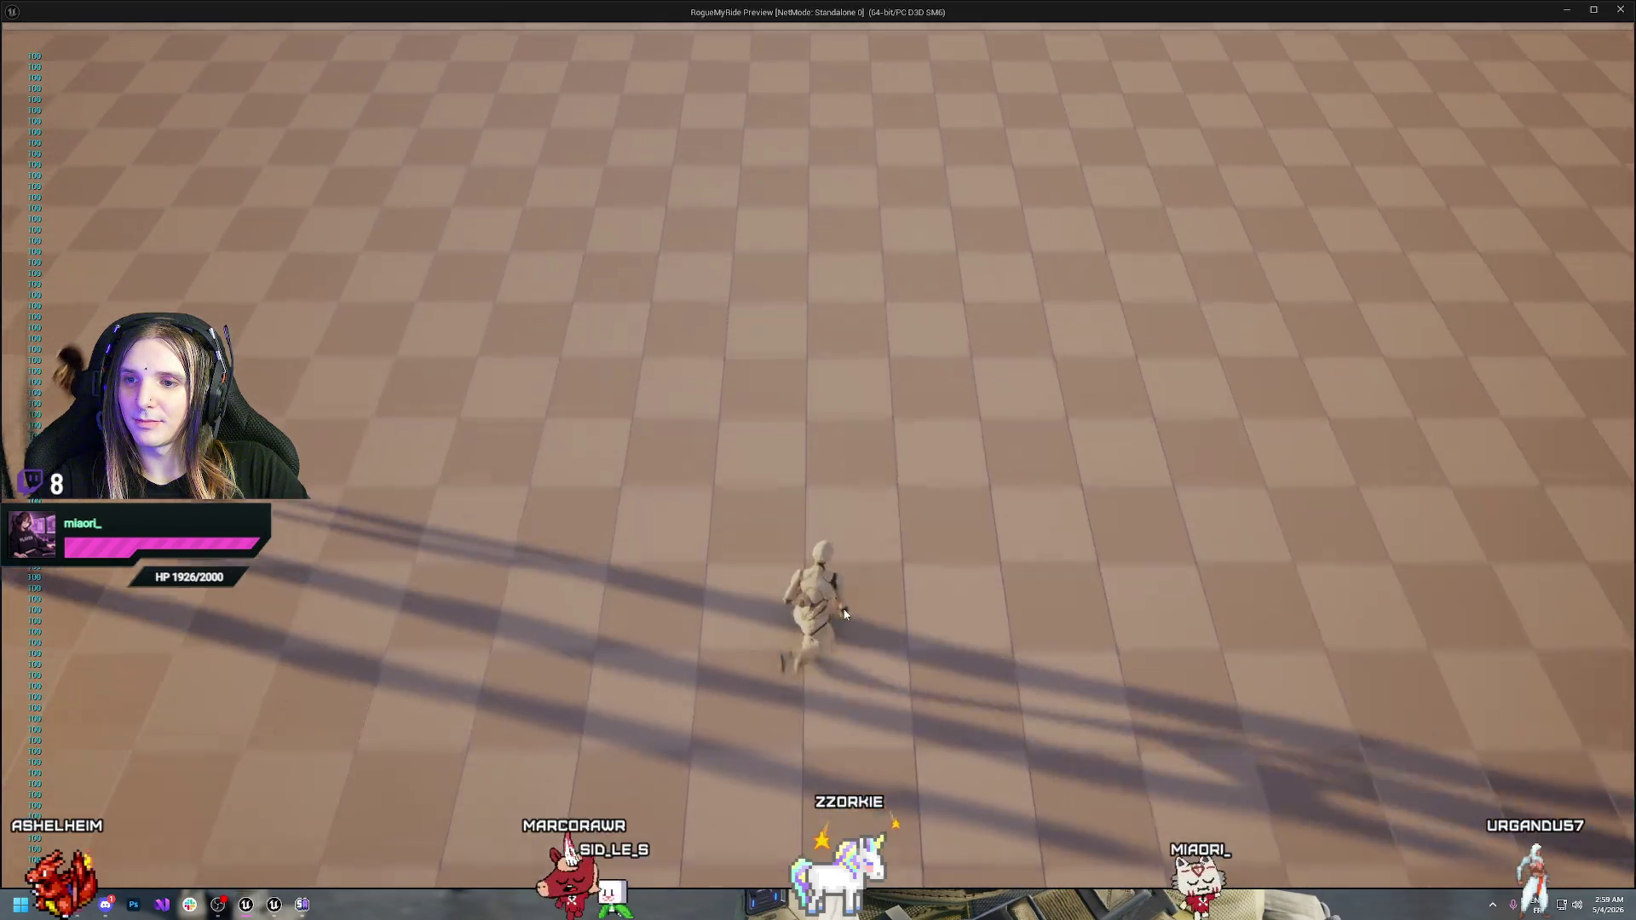
{"action": "key", "text": "w"}
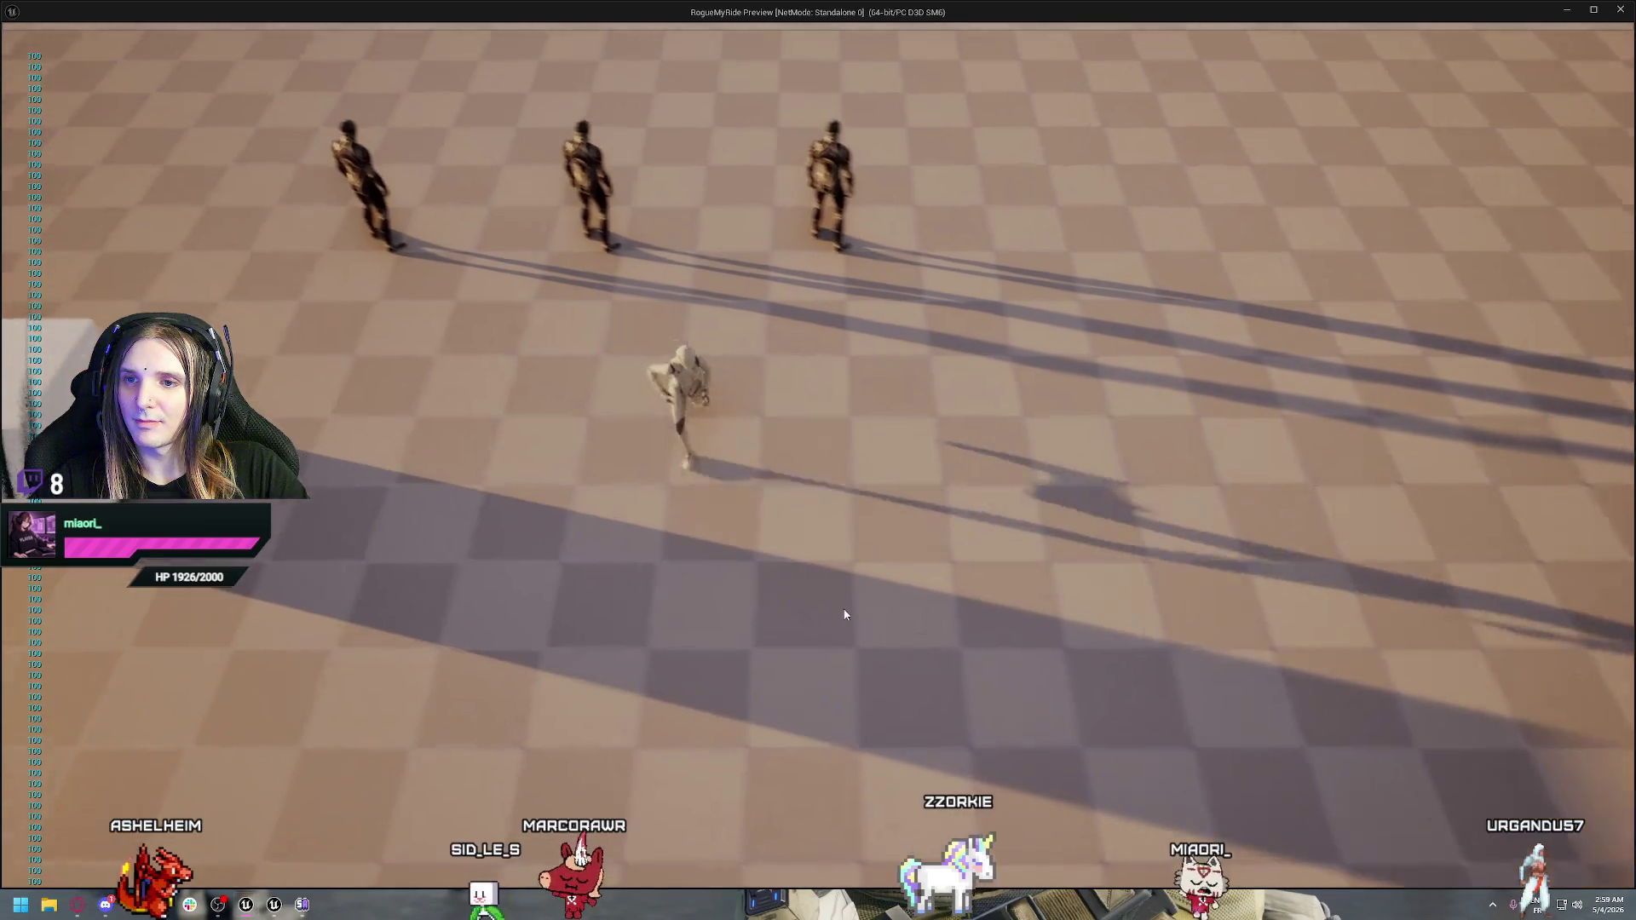
{"action": "key", "text": "d"}
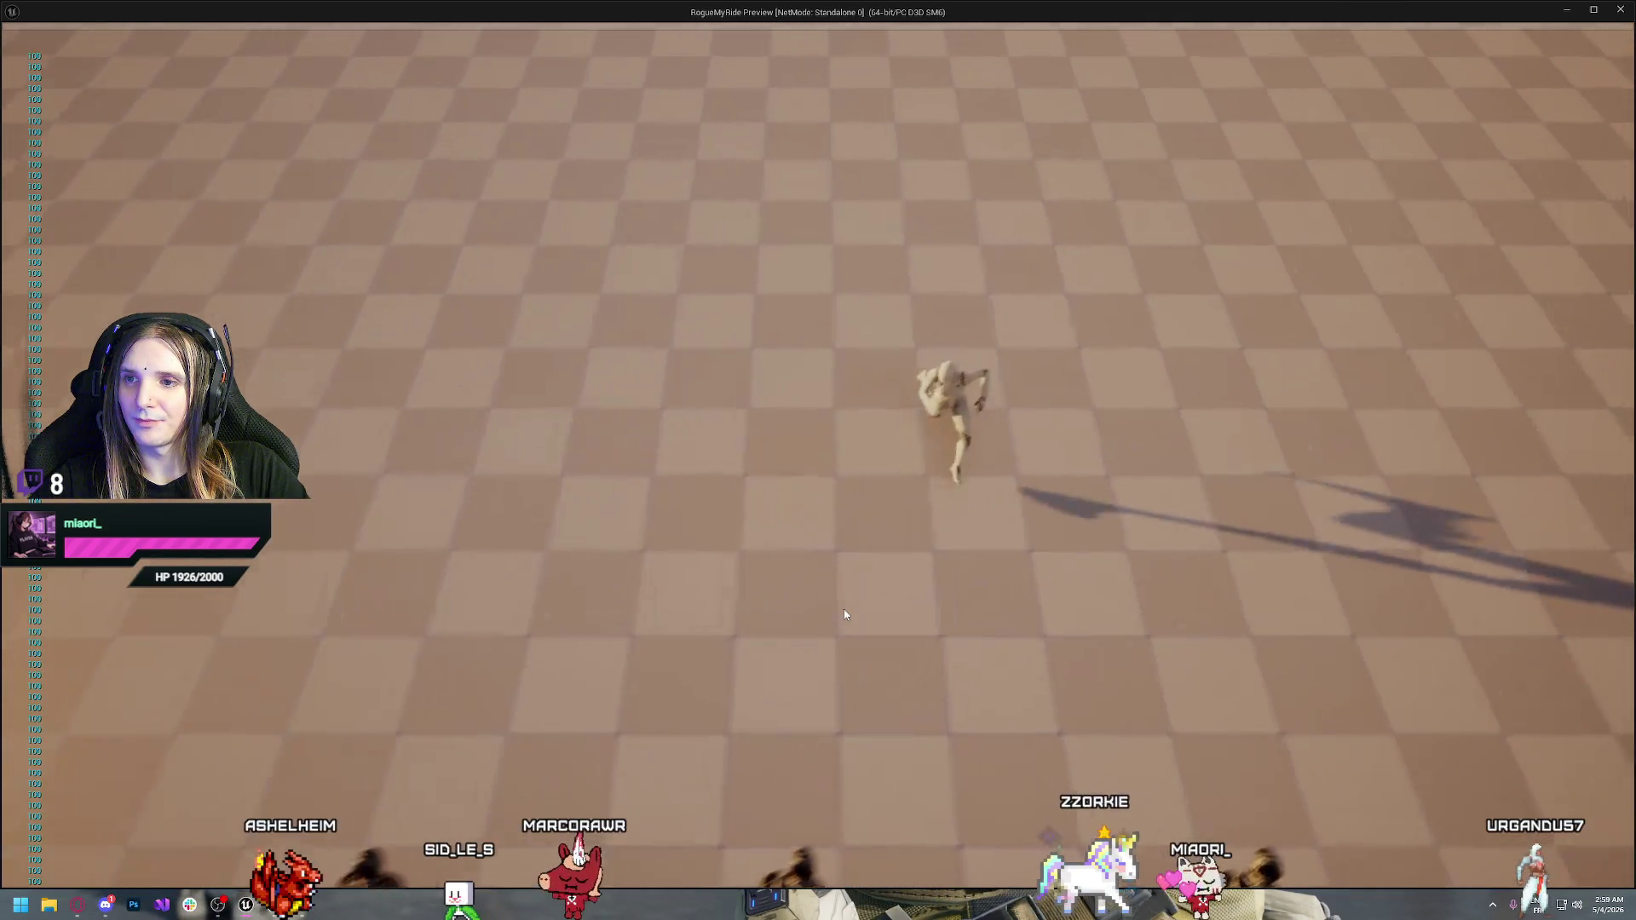
{"action": "key", "text": "Escape"}
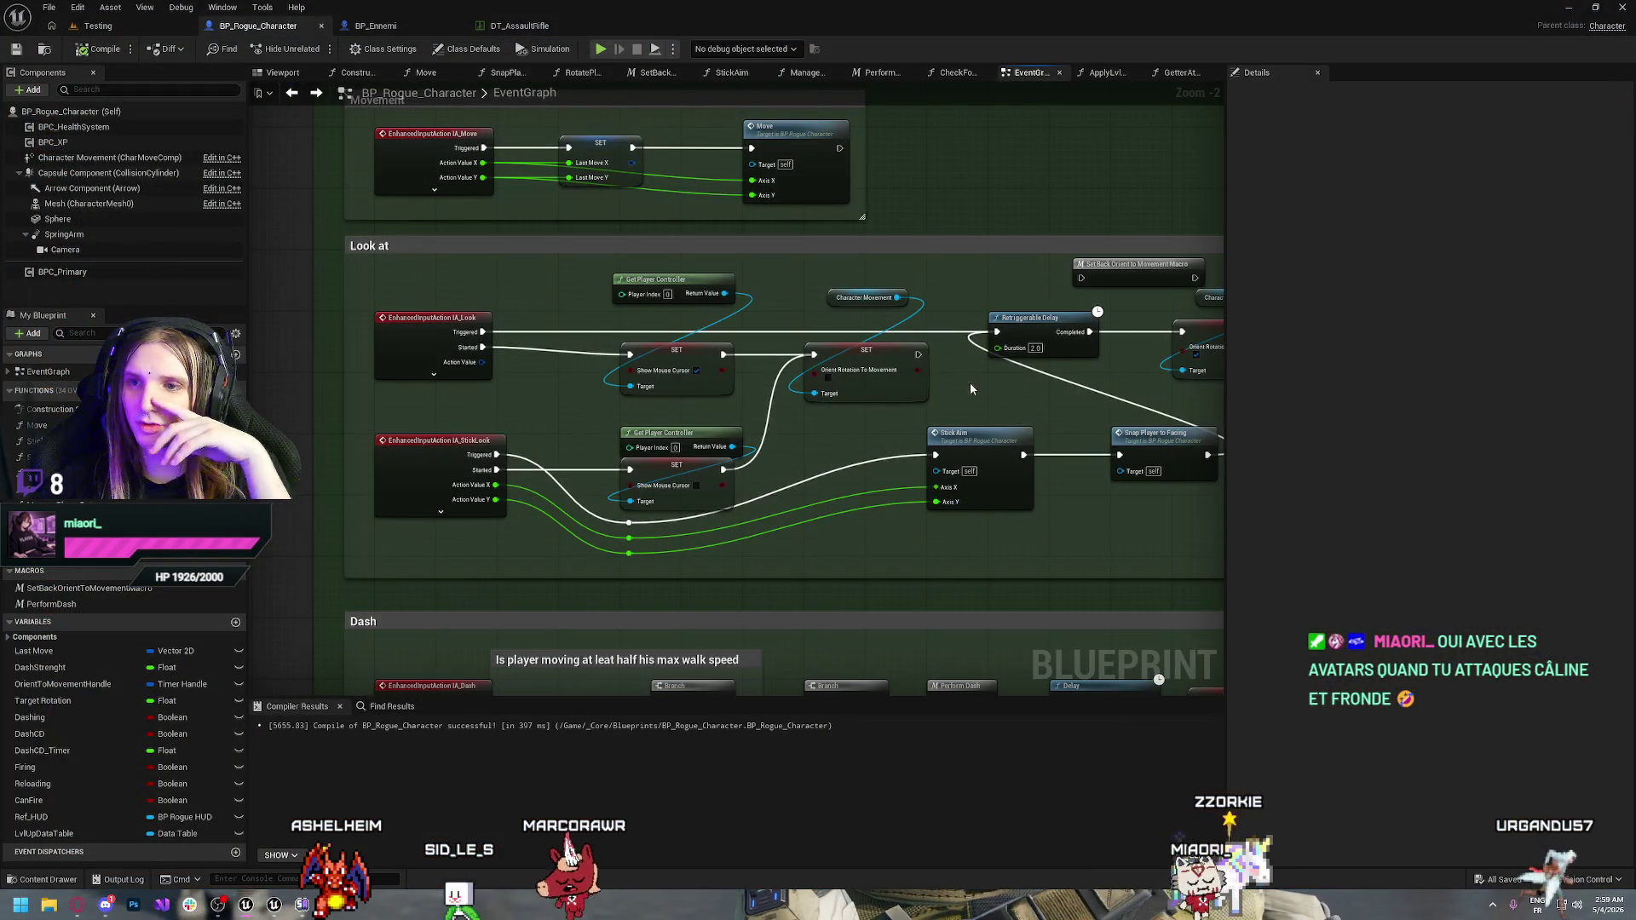
Replace the Character Movement SET node with the SetBackOrientToMovement macro, driven by Retriggerable Delay's Completed
{"action": "left_click_drag", "start_coordinate": [971, 389], "coordinate": [631, 389]}
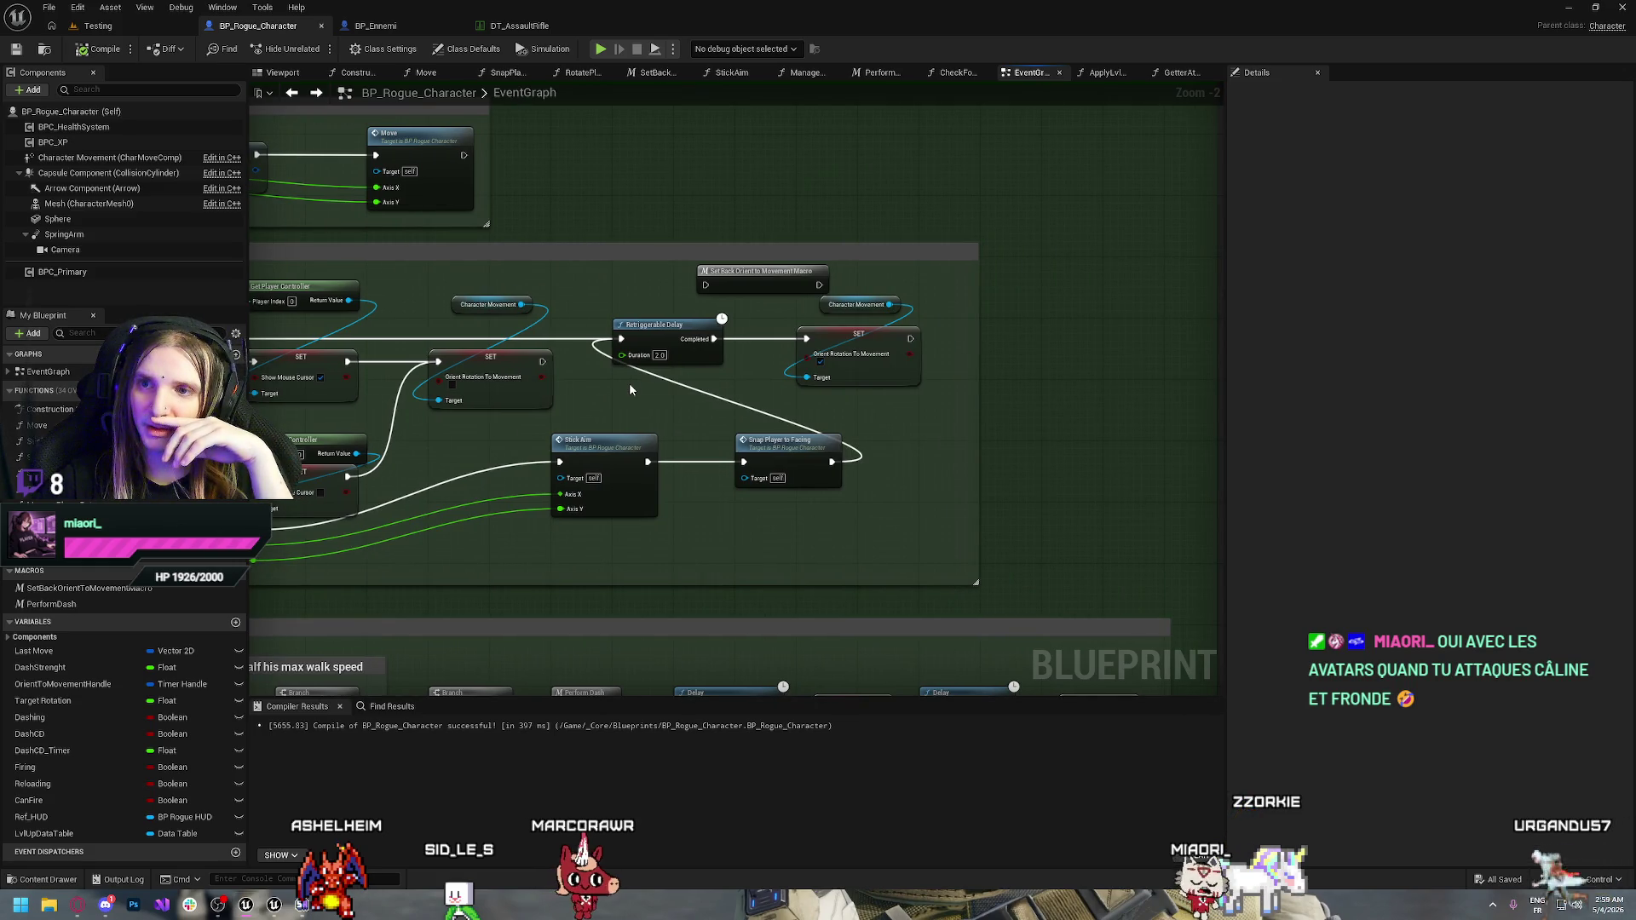
{"action": "mouse_move", "coordinate": [662, 386]}
{"action": "left_mouse_down"}
{"action": "mouse_move", "coordinate": [902, 371]}
{"action": "mouse_move", "coordinate": [779, 393]}
{"action": "left_mouse_up"}
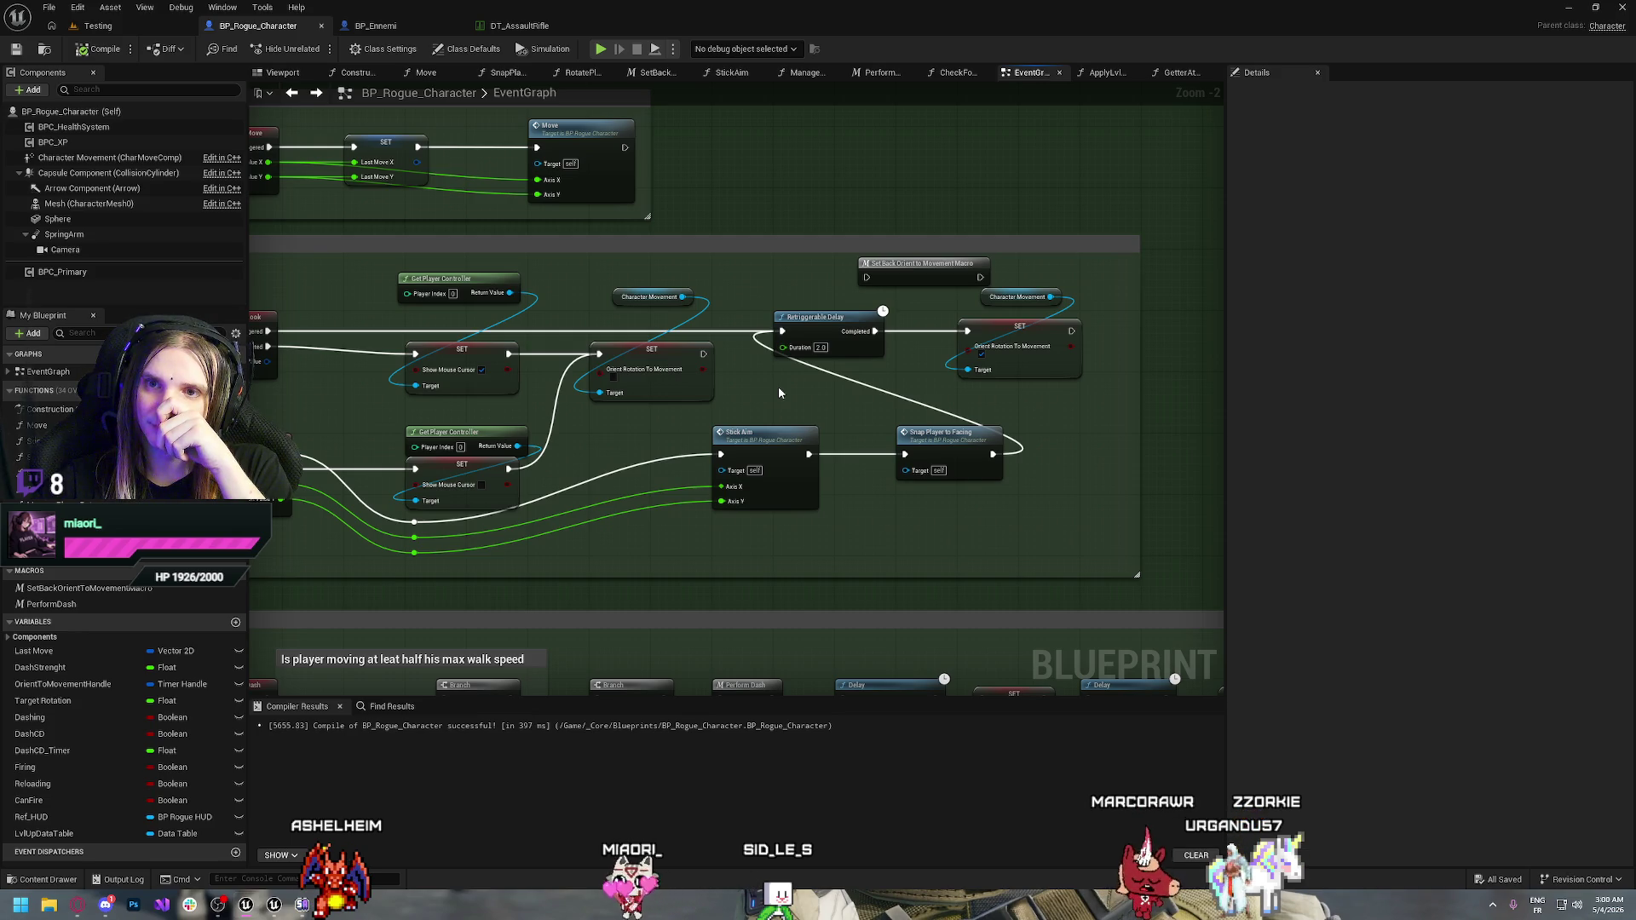
{"action": "left_click_drag", "start_coordinate": [622, 426], "coordinate": [776, 424]}
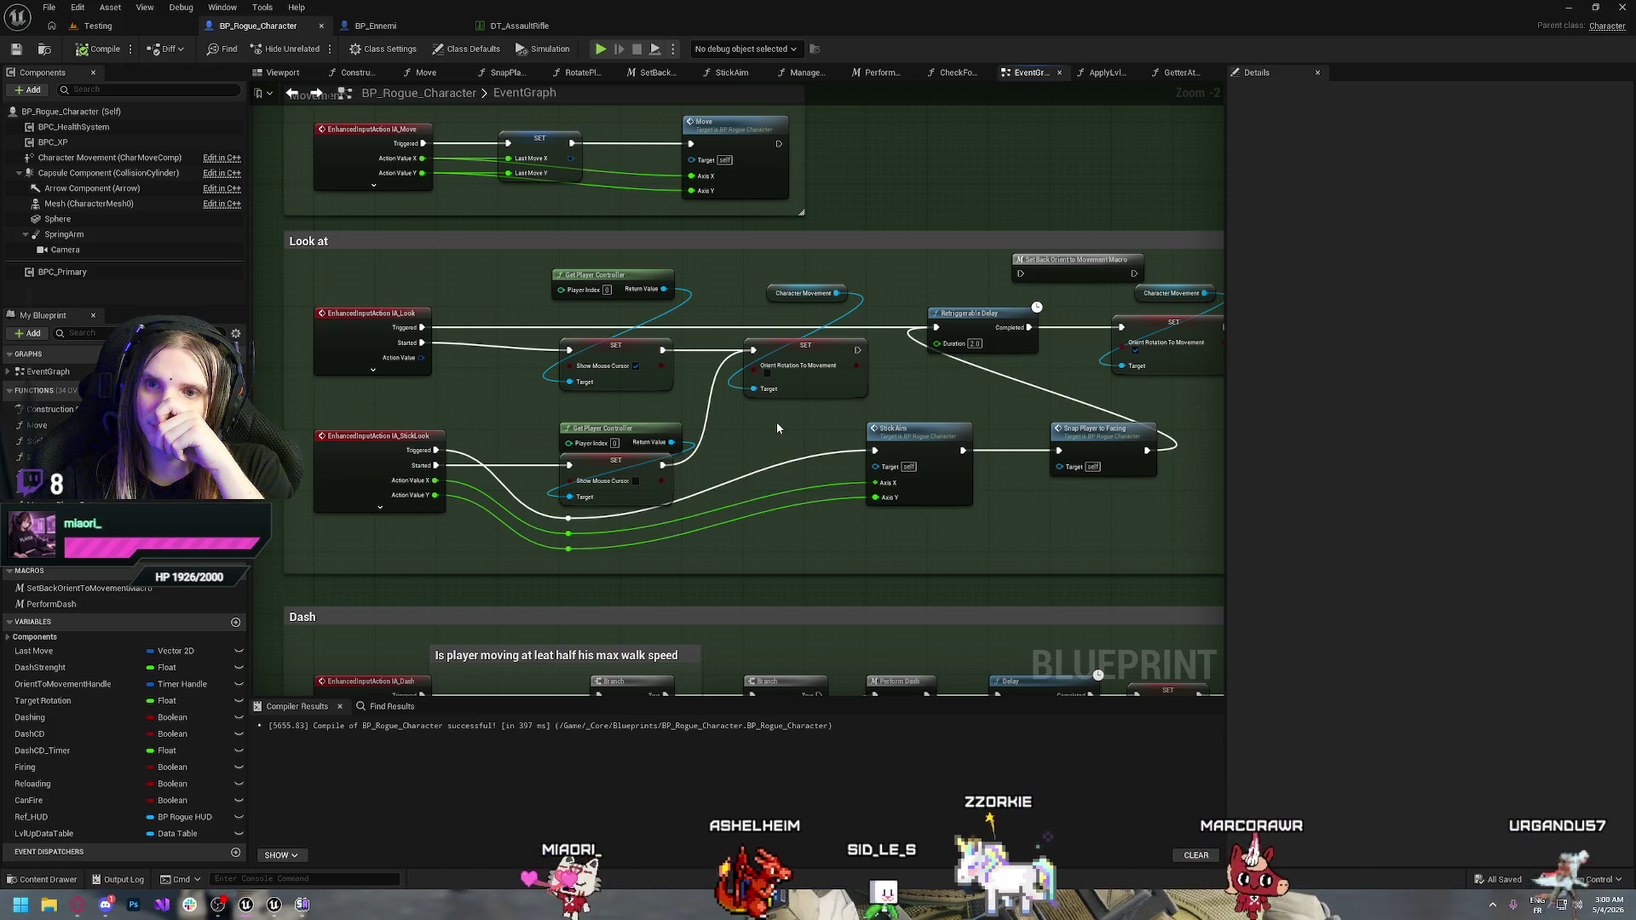
{"action": "left_click_drag", "start_coordinate": [777, 428], "coordinate": [673, 432]}
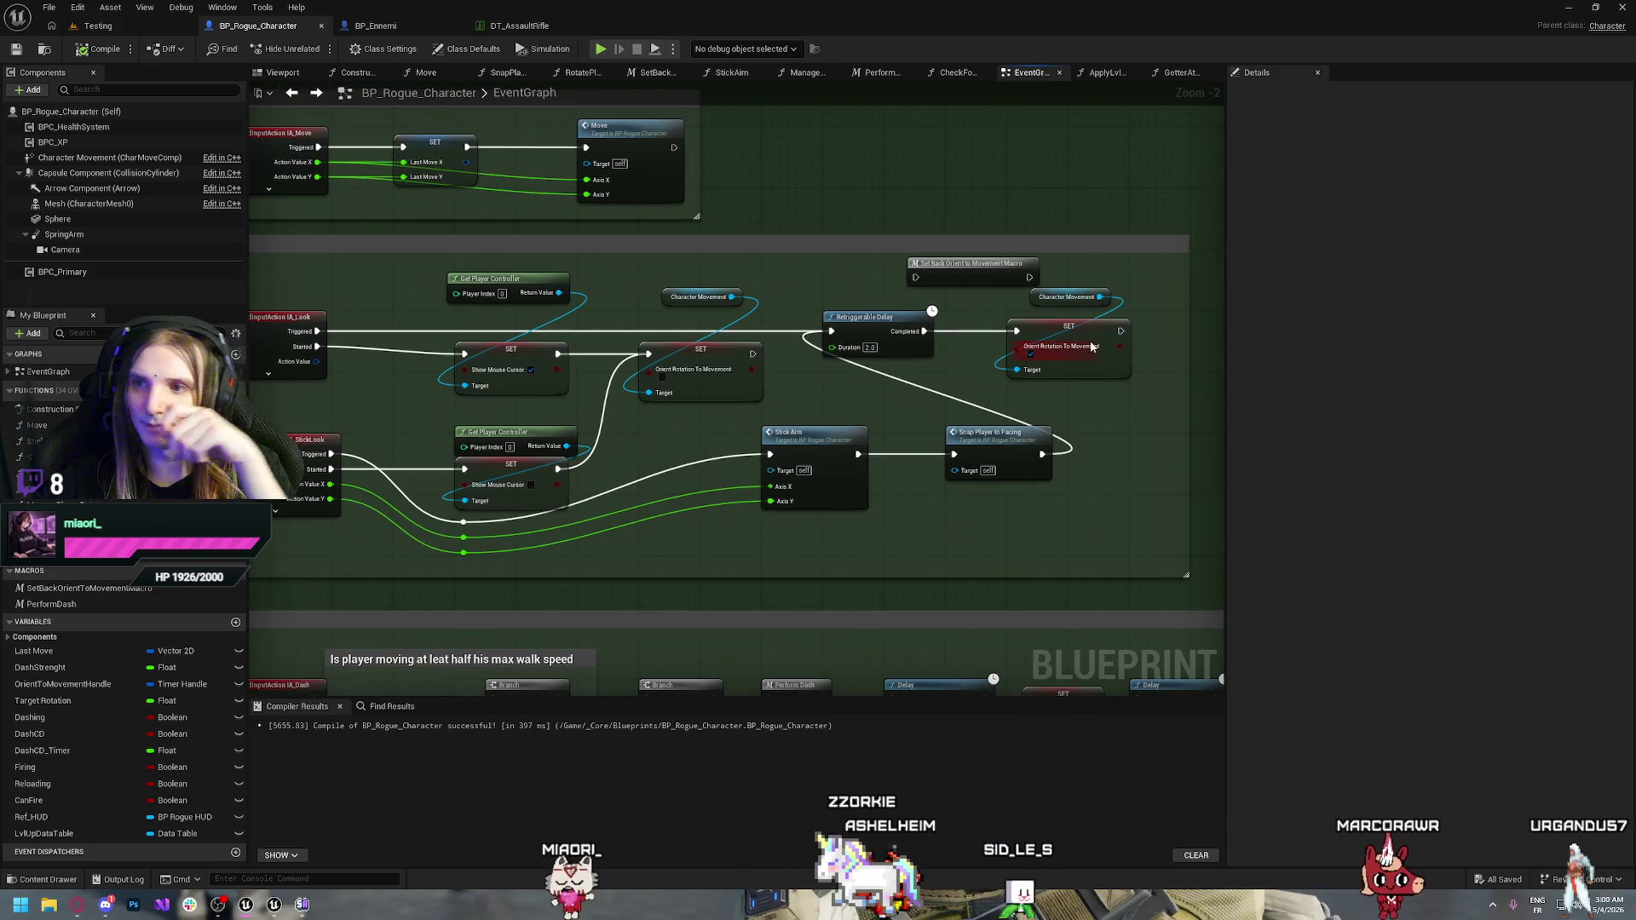
{"action": "left_click_drag", "start_coordinate": [1153, 375], "coordinate": [1006, 288]}
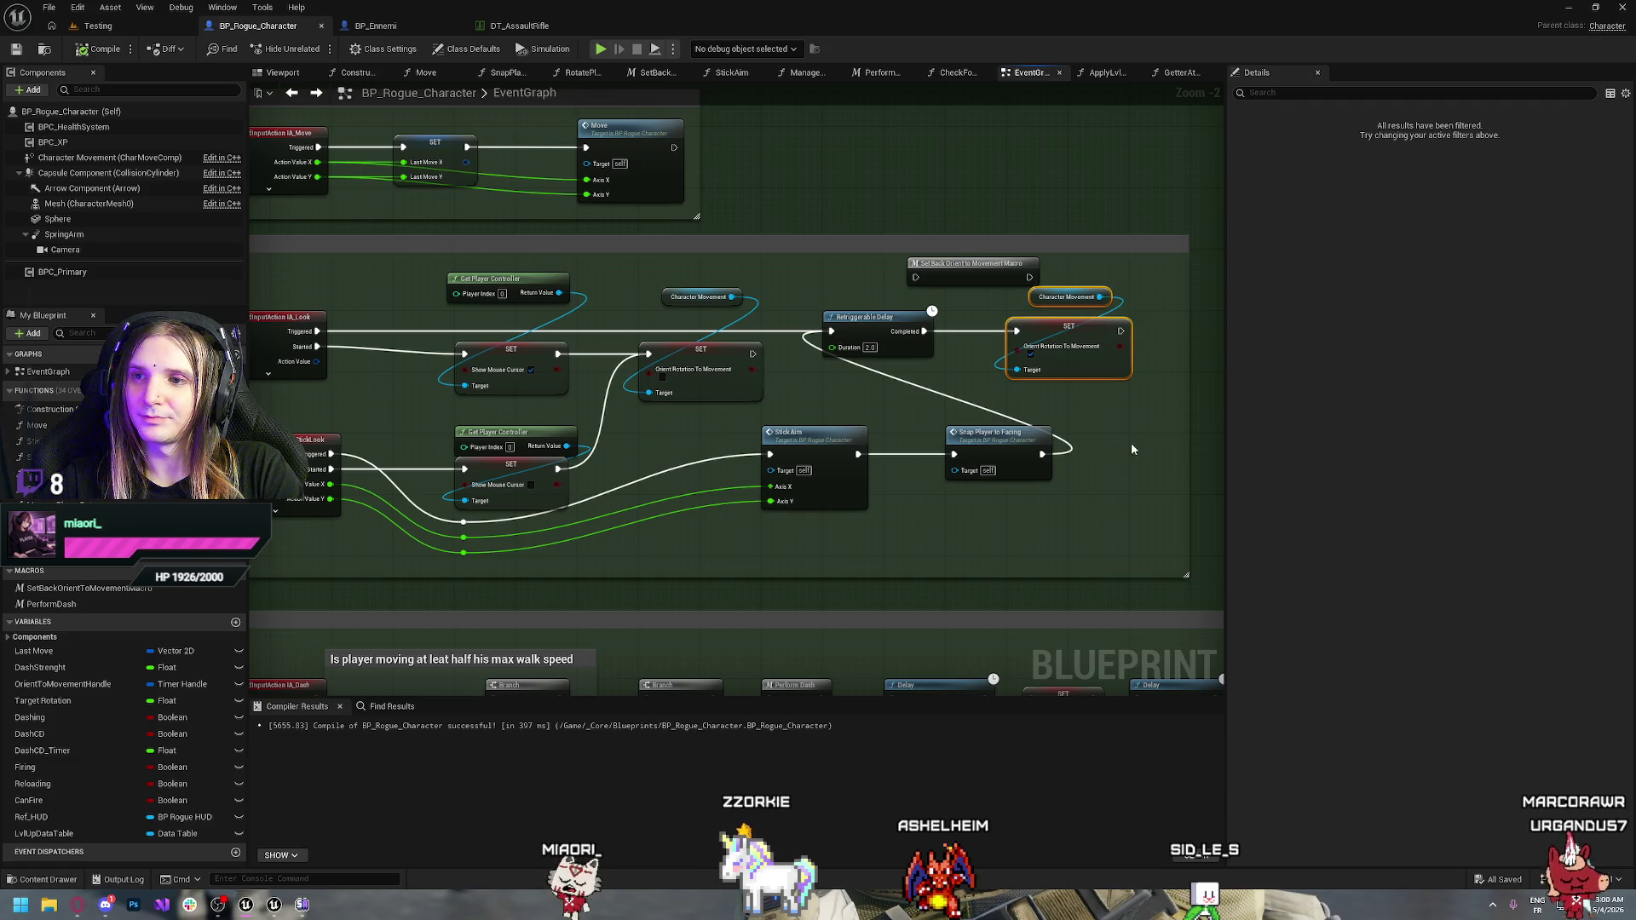
{"action": "key", "text": "Delete"}
{"action": "left_click_drag", "start_coordinate": [975, 269], "coordinate": [1075, 323]}
{"action": "mouse_move", "coordinate": [925, 330]}
{"action": "left_mouse_down"}
{"action": "mouse_move", "coordinate": [1030, 333]}
{"action": "mouse_move", "coordinate": [1014, 335]}
{"action": "left_mouse_up"}
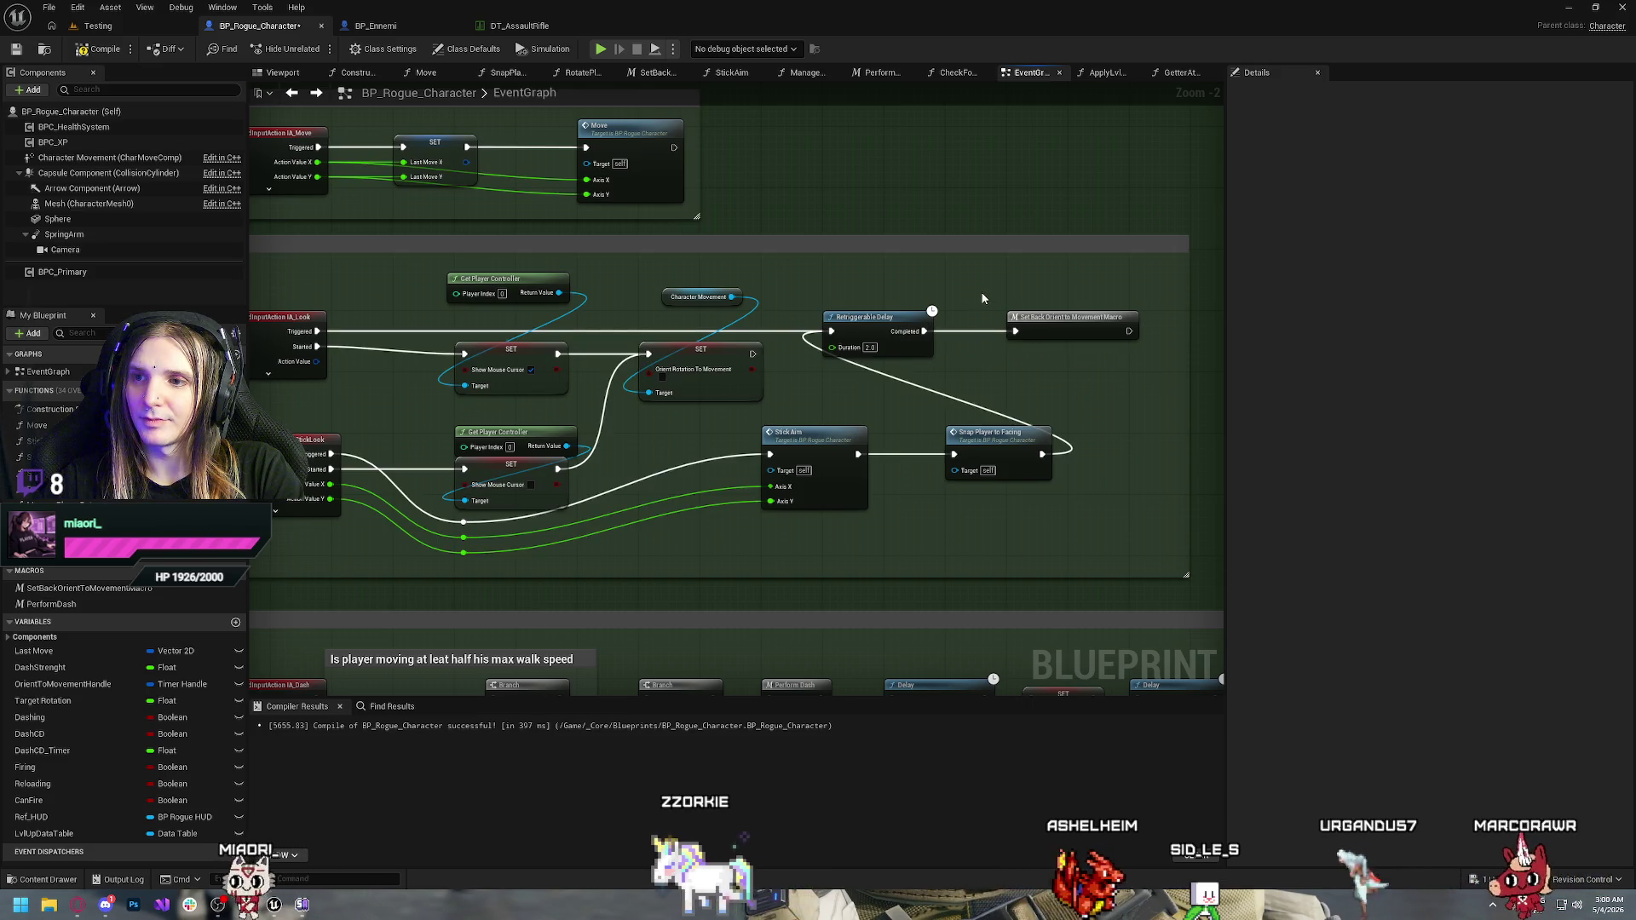
Compile and save the BP_Rogue_Character blueprint
{"action": "left_click_drag", "start_coordinate": [441, 334], "coordinate": [760, 392]}
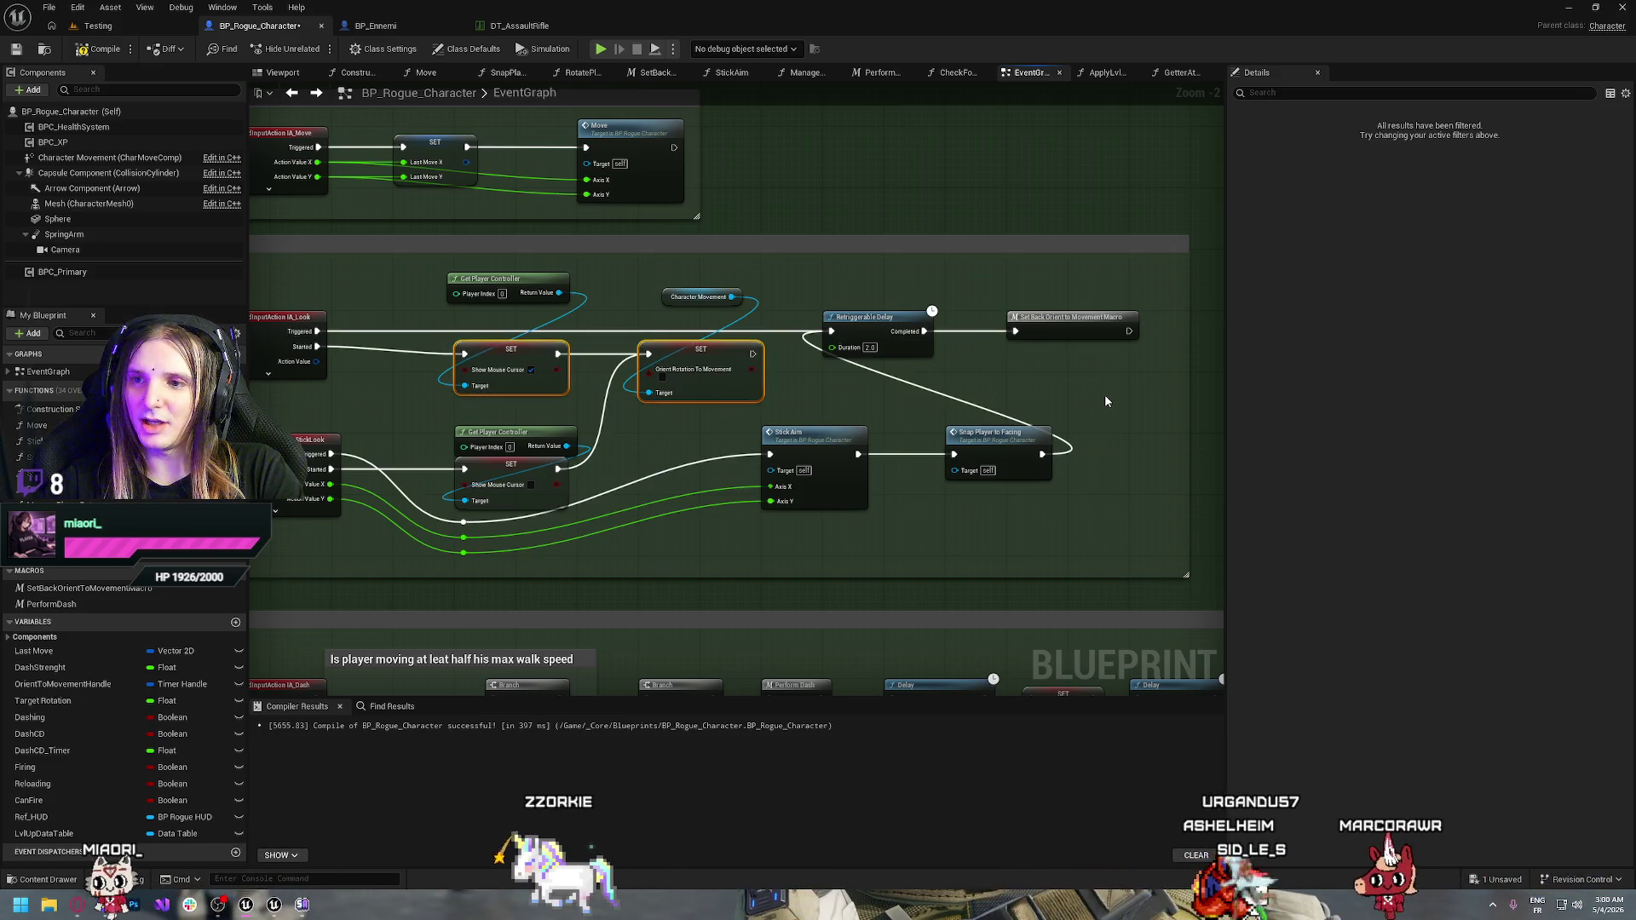
{"action": "left_click", "coordinate": [1105, 394]}
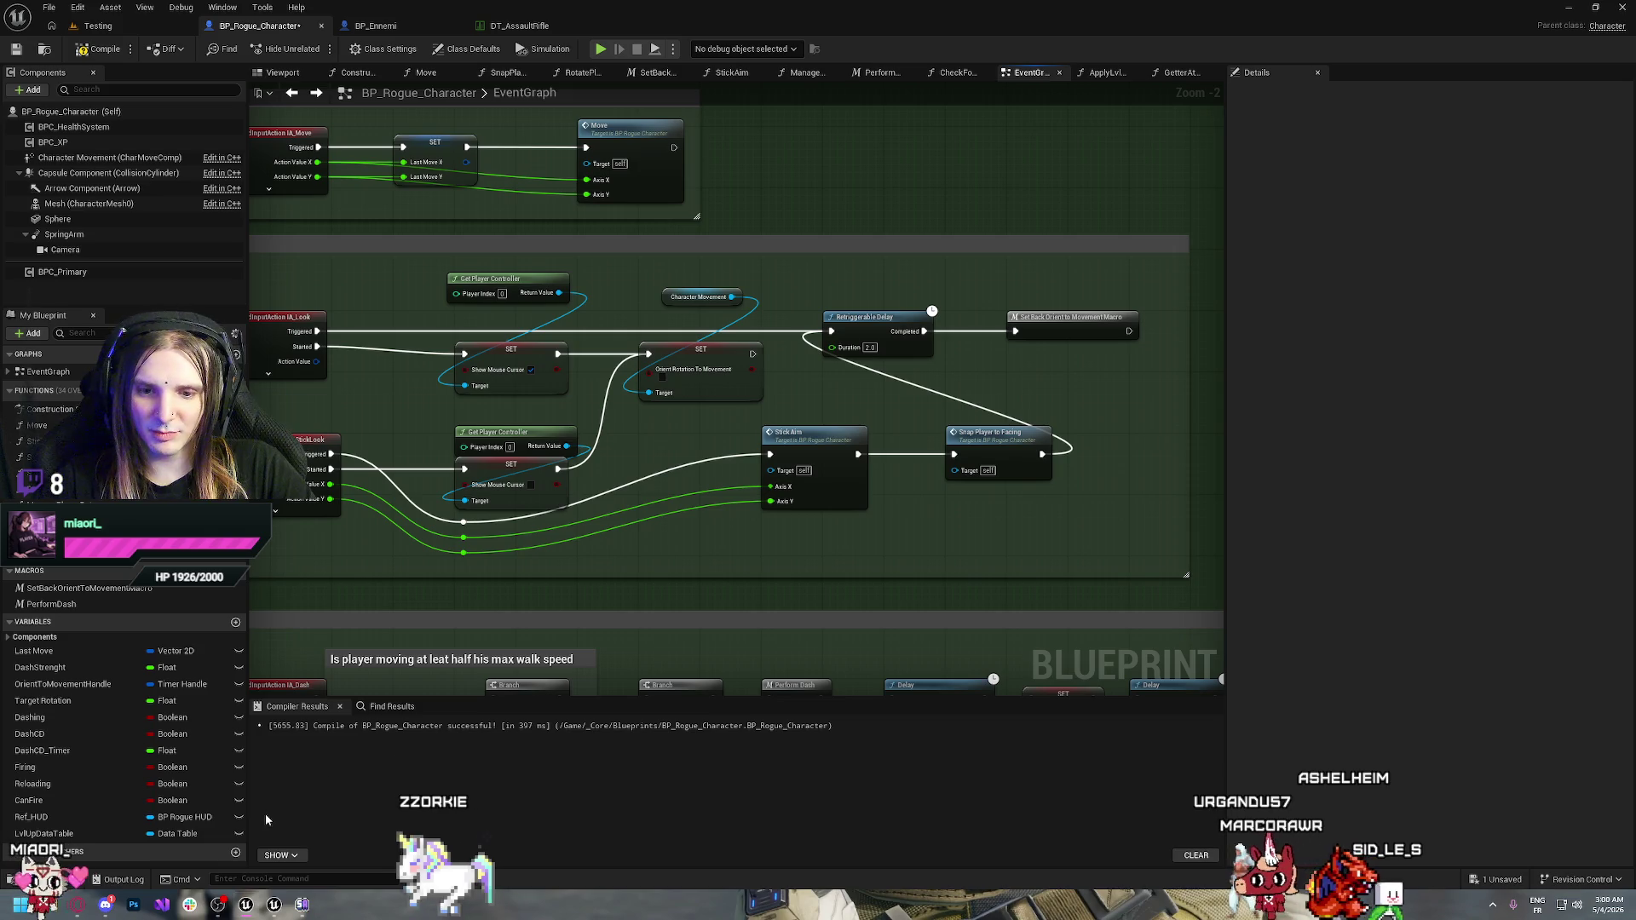
{"action": "left_click", "coordinate": [96, 51]}
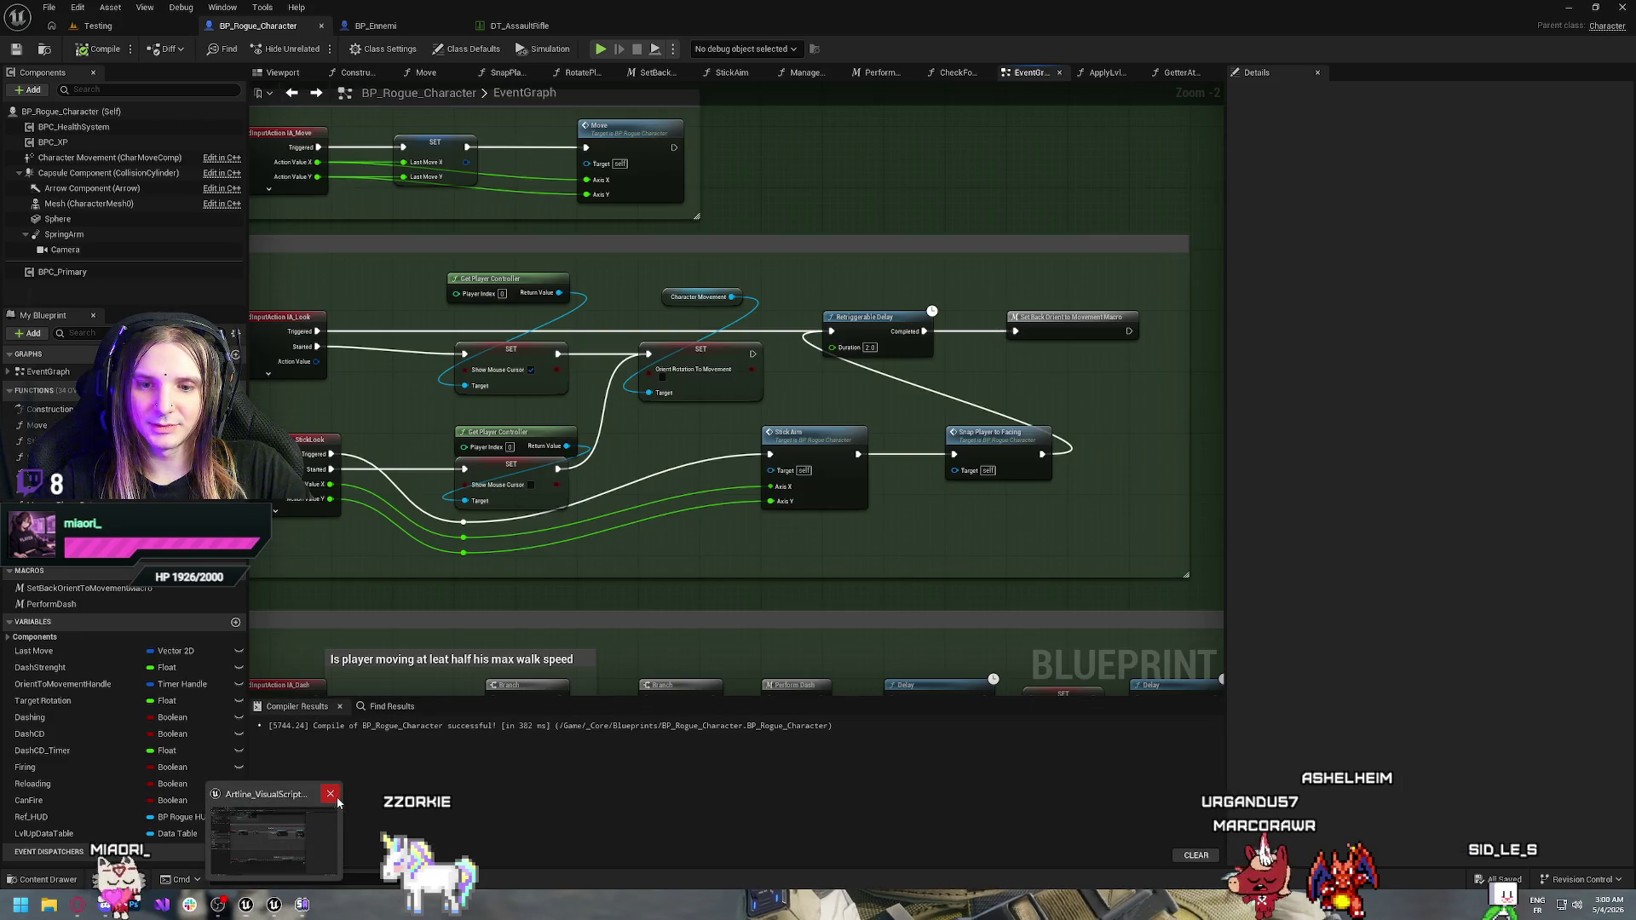
Open File Explorer on This PC, then close it again
{"action": "key", "text": "super+e"}
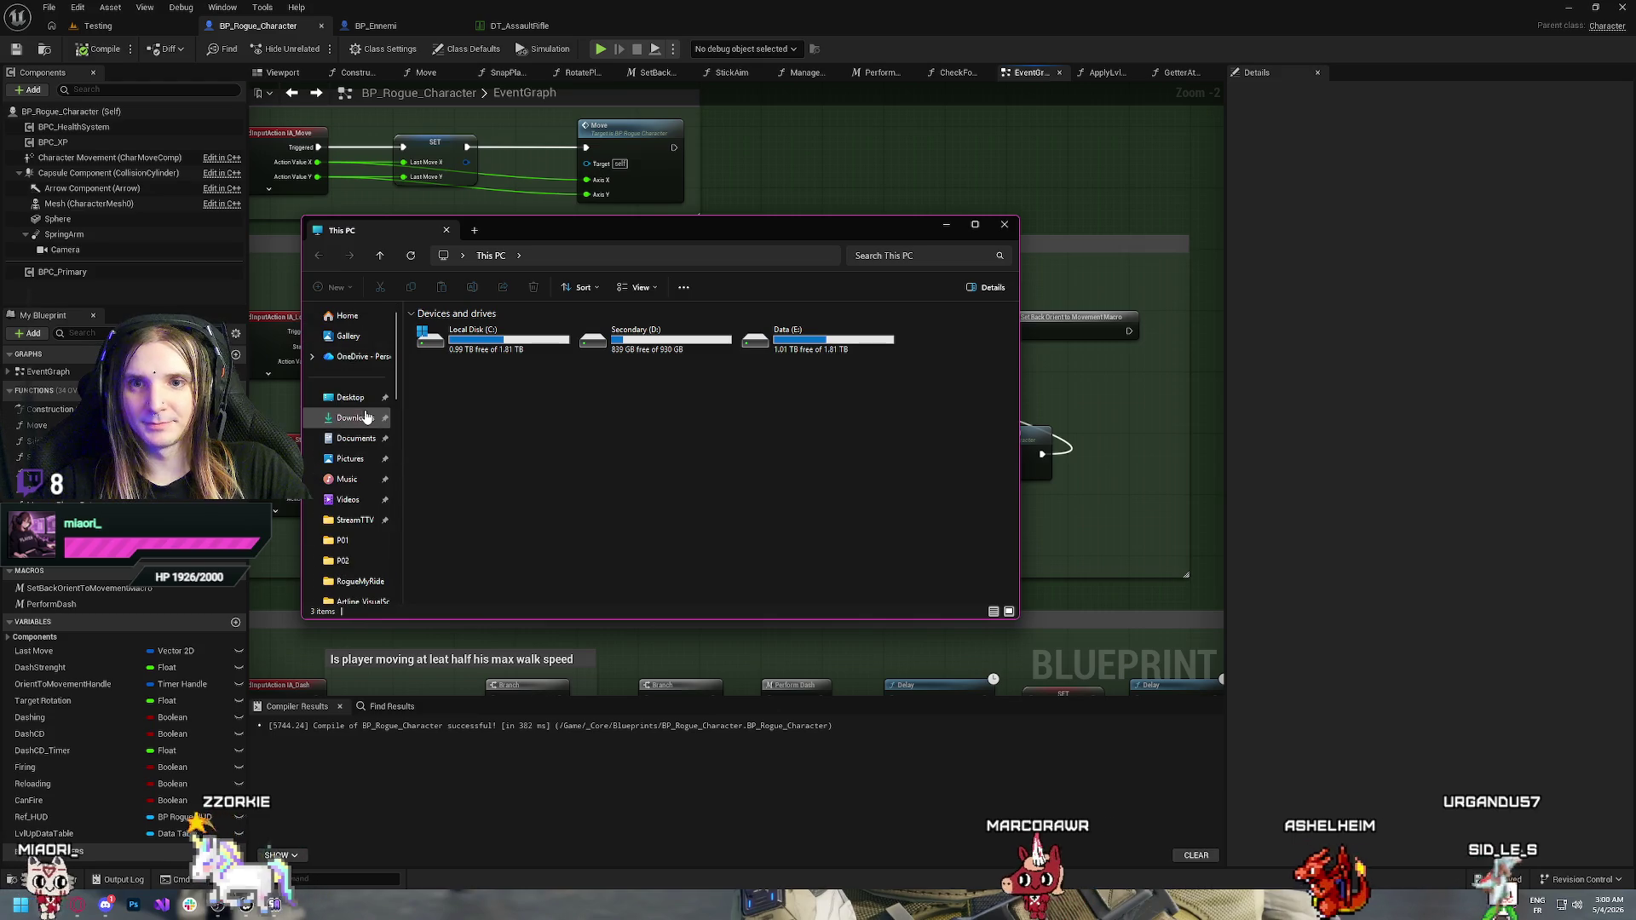
{"action": "key", "text": "alt+F4"}
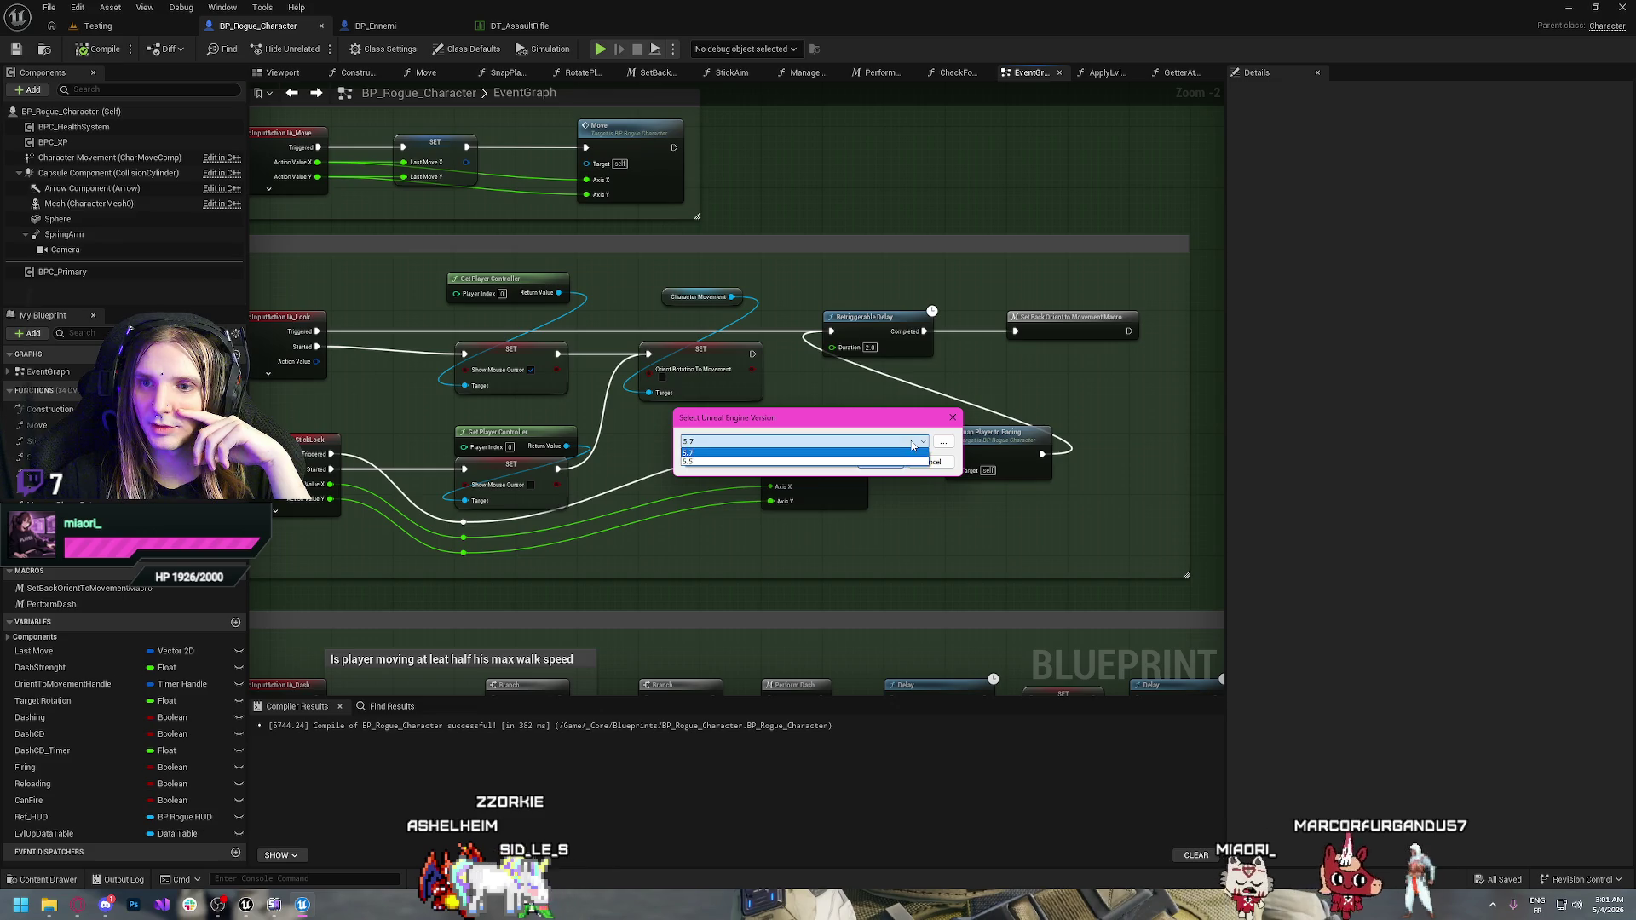
Confirm engine version 5.7, then bring the YouTube Music browser to the front
{"action": "left_click", "coordinate": [895, 462]}
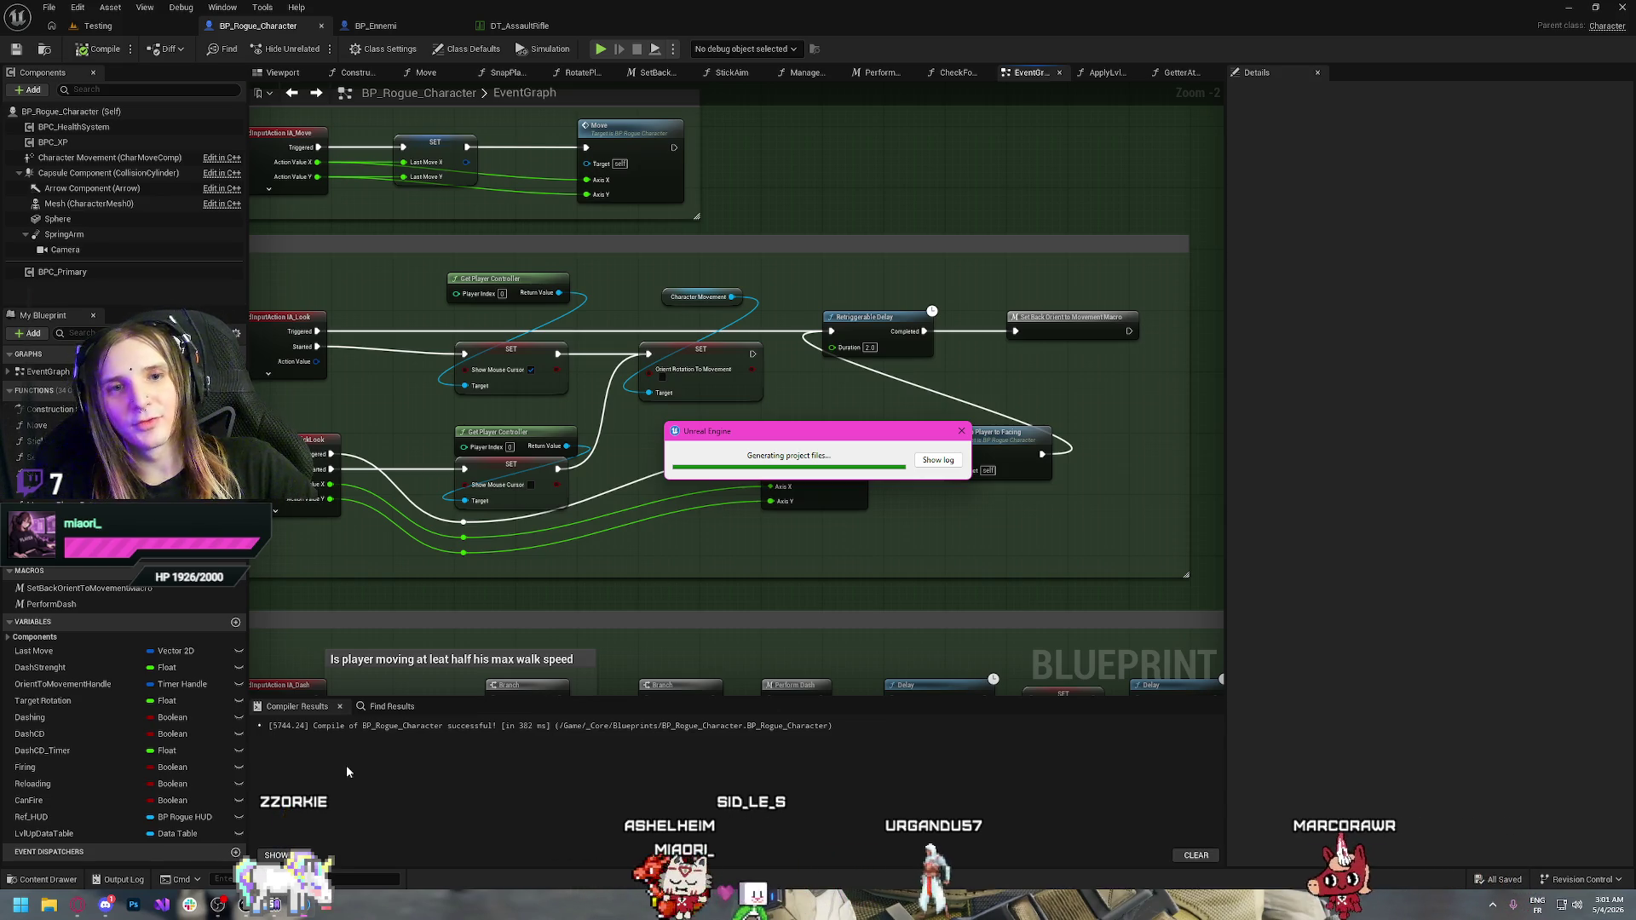
{"action": "left_click", "coordinate": [75, 914]}
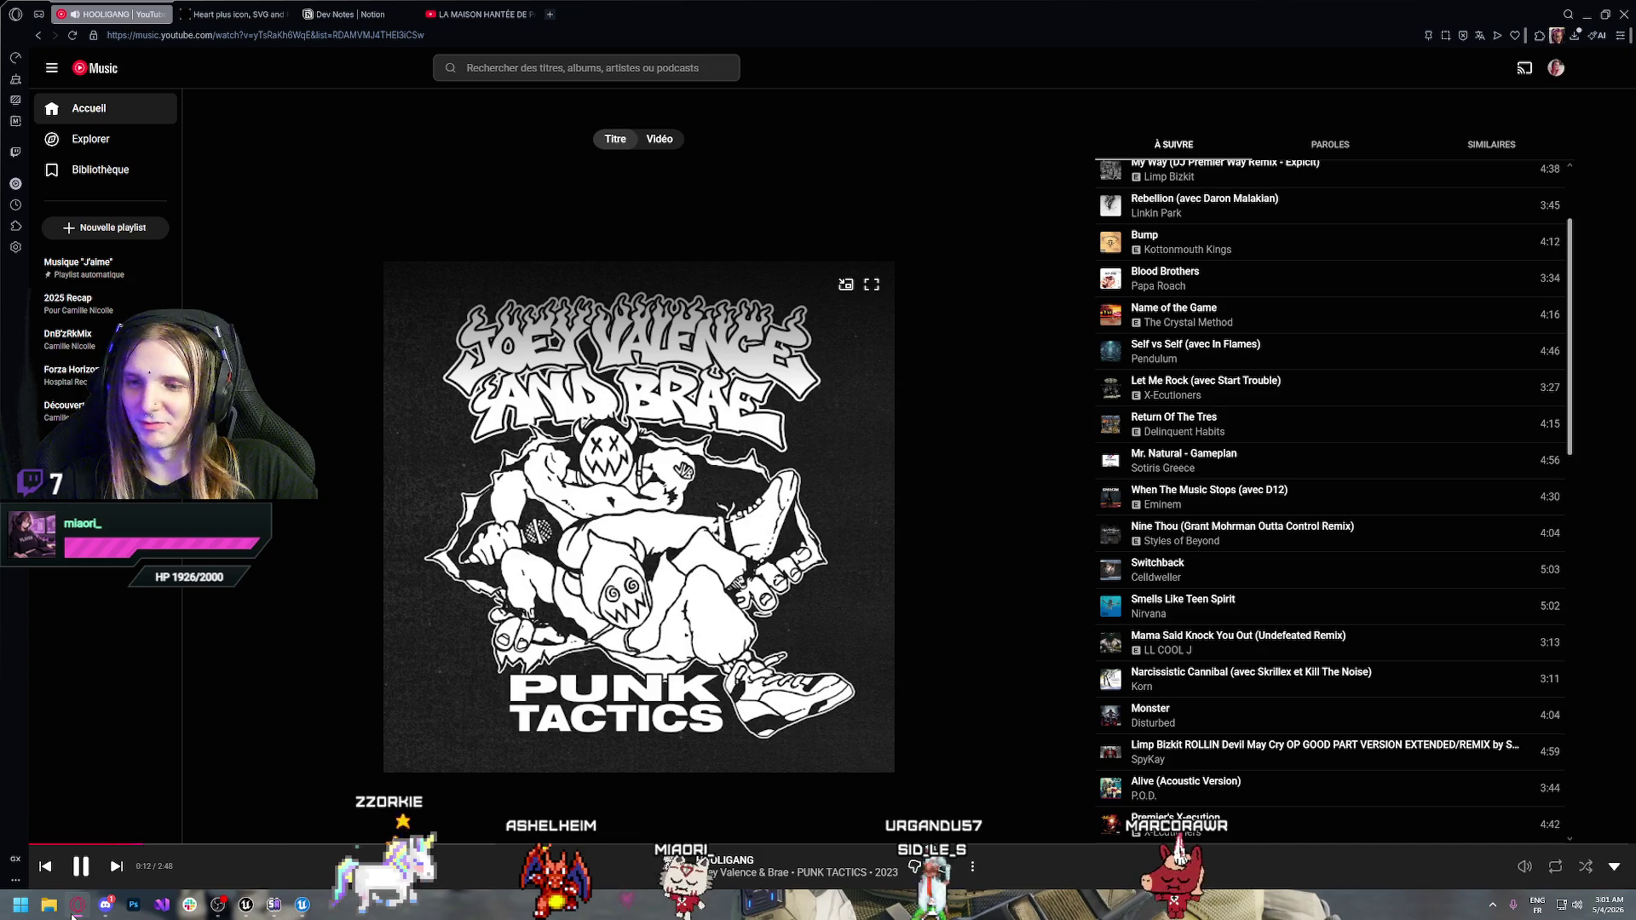
Minimize the YouTube Music browser to get back to the Unreal Editor
{"action": "left_click", "coordinate": [75, 912]}
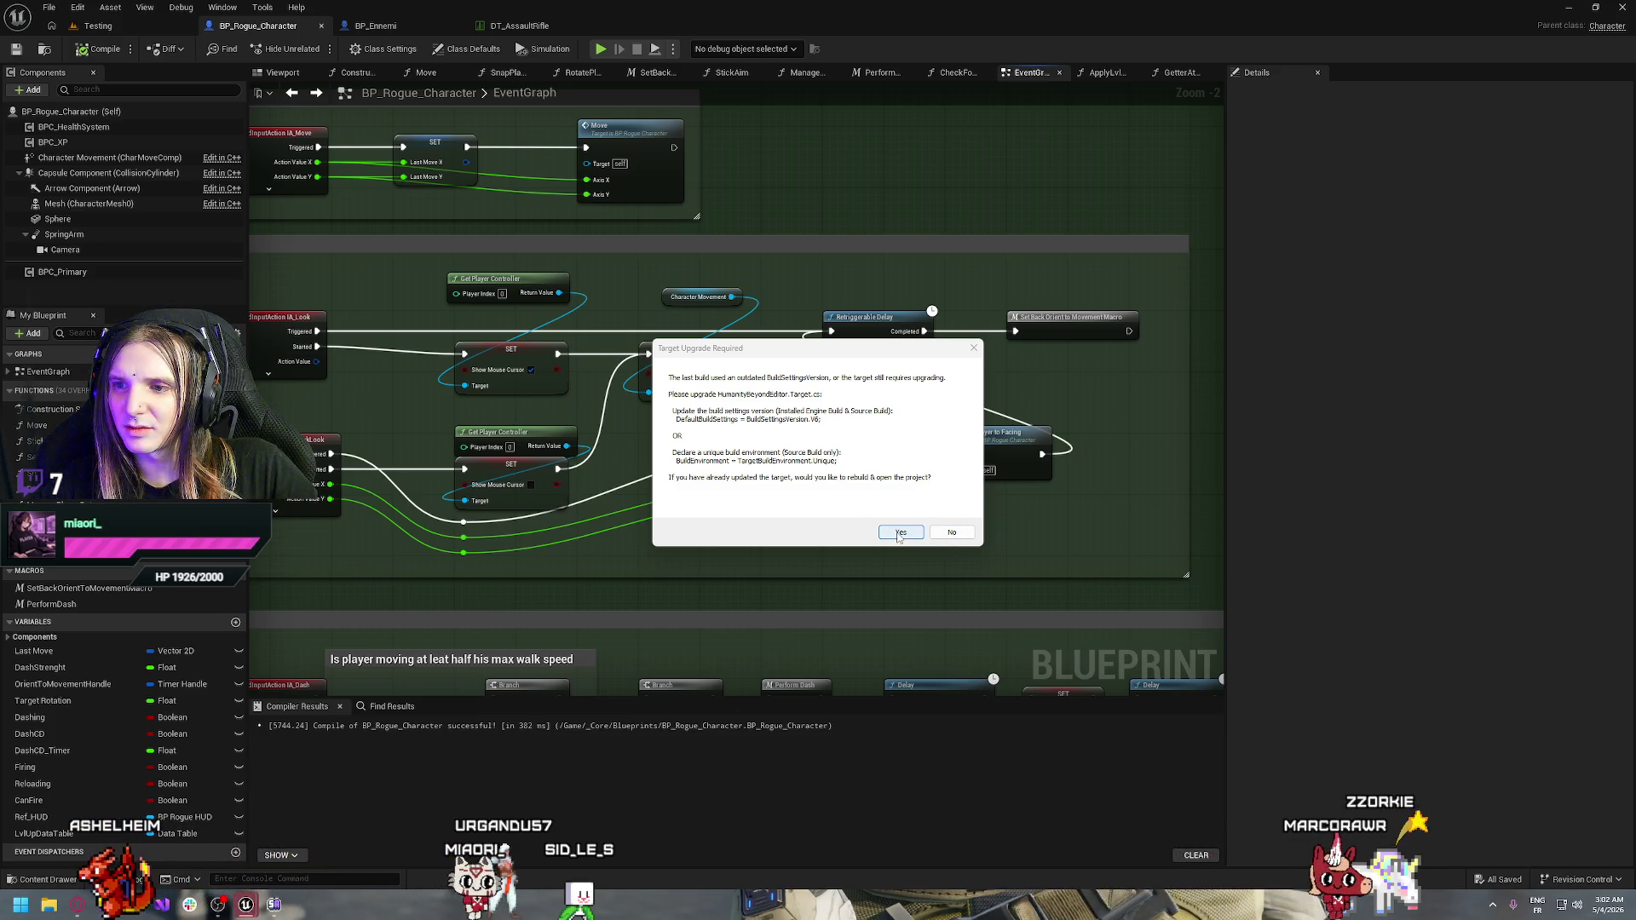
Decline the Target Upgrade Required prompt to rebuild the outdated target
{"action": "left_click", "coordinate": [952, 534]}
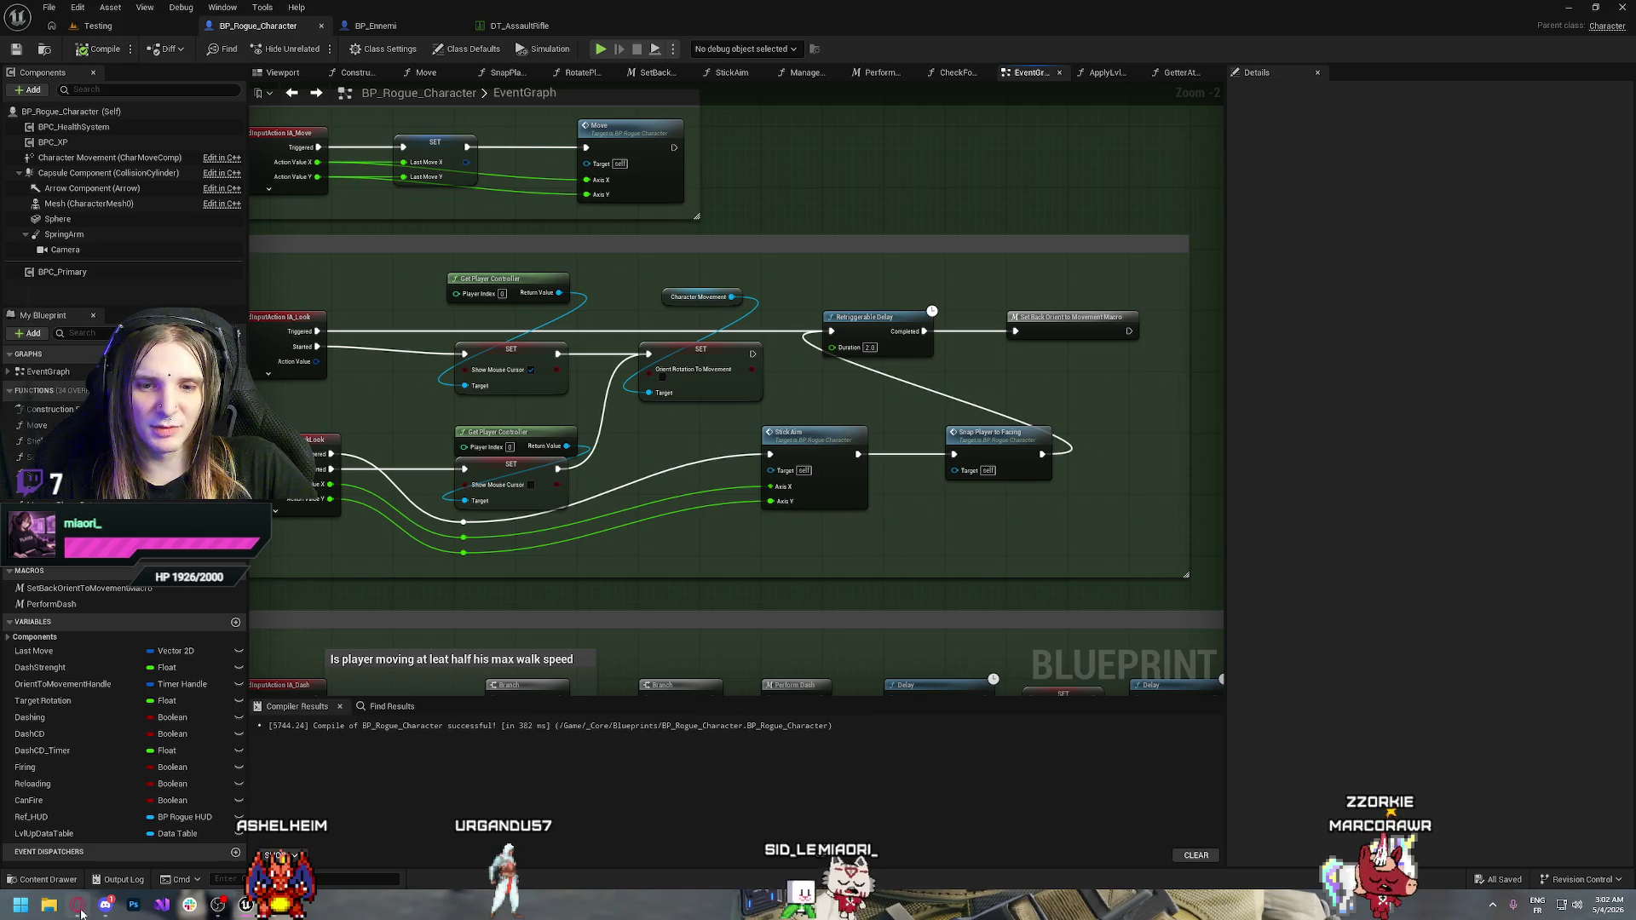
{"action": "mouse_move", "coordinate": [79, 906]}
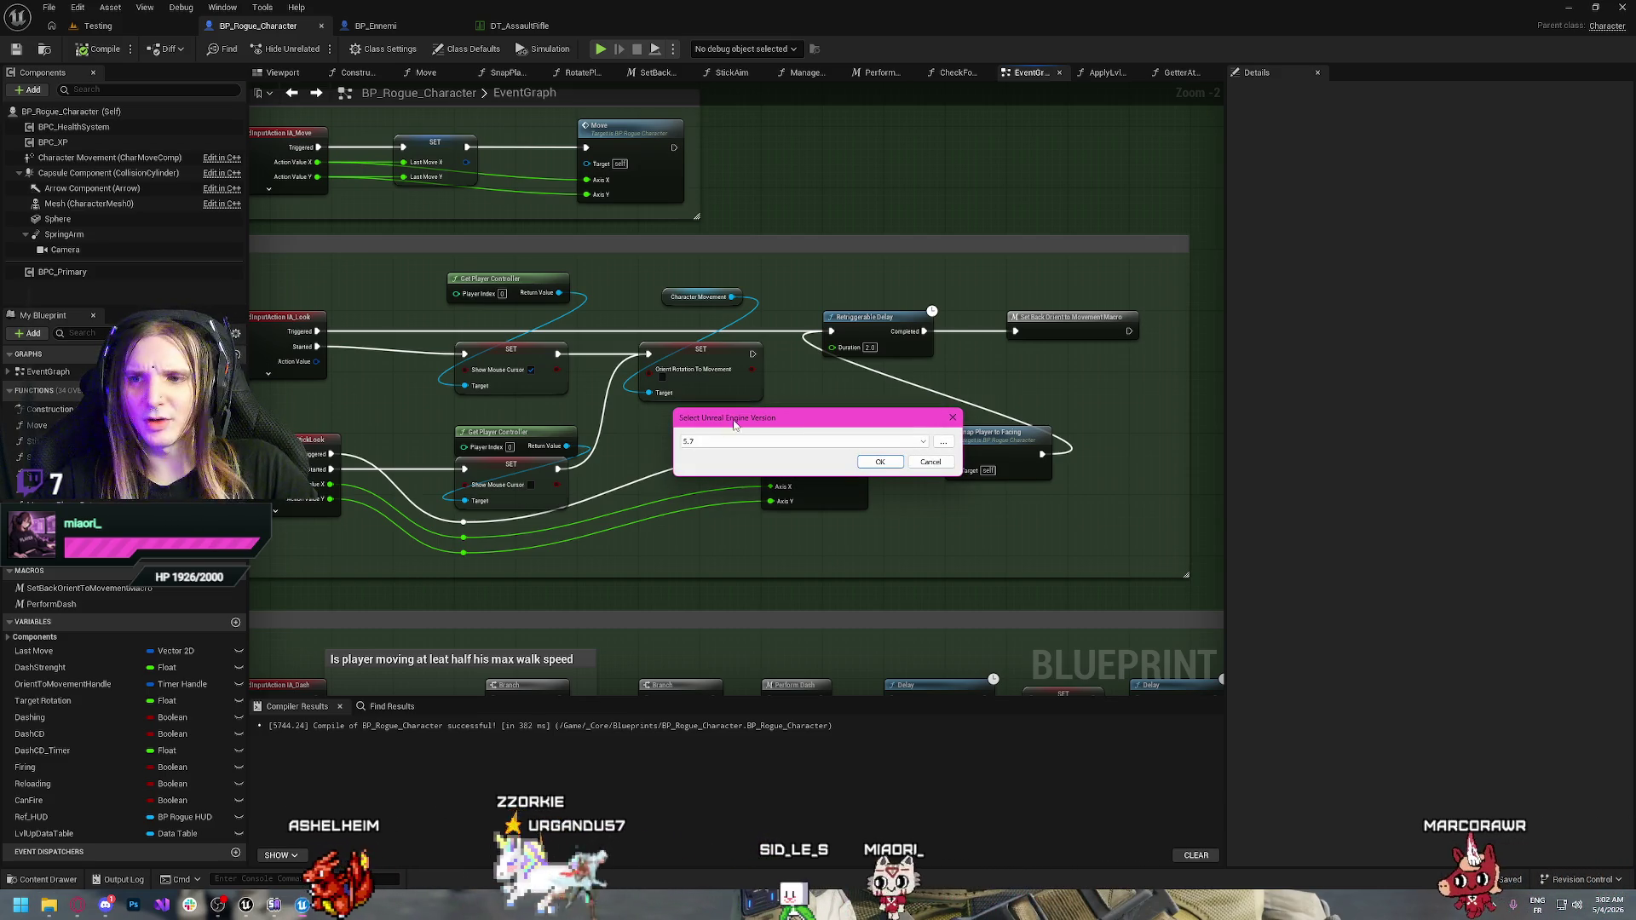
Confirm engine 5.7 and bring the loading SurvivorOfTheFuture editor window forward
{"action": "left_click", "coordinate": [929, 462]}
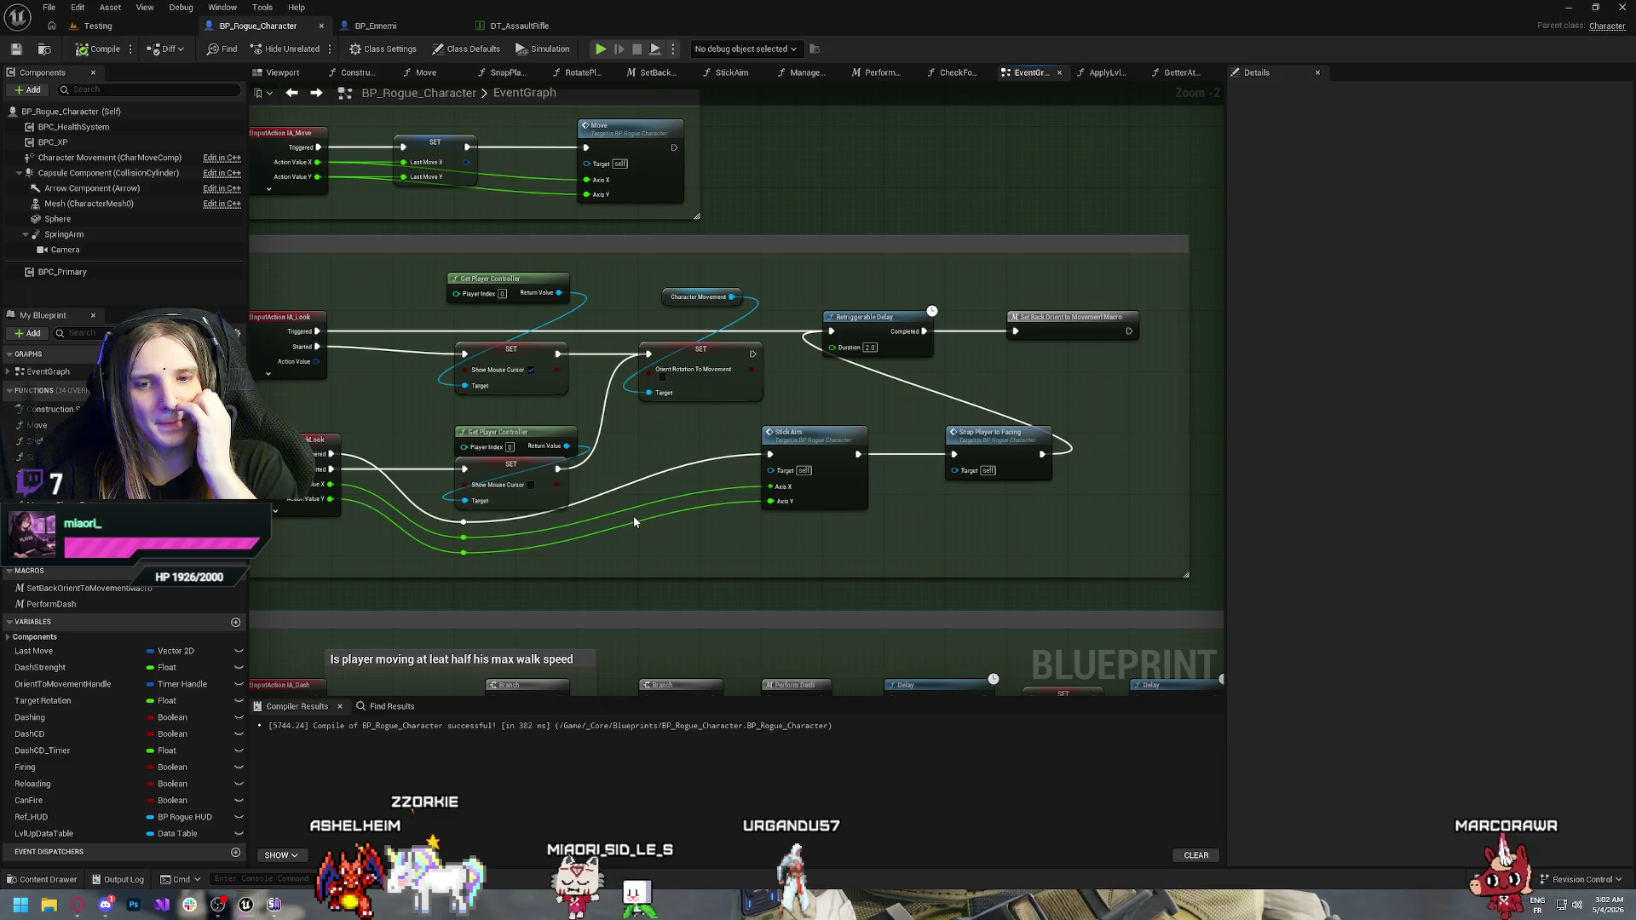
{"action": "mouse_move", "coordinate": [247, 907]}
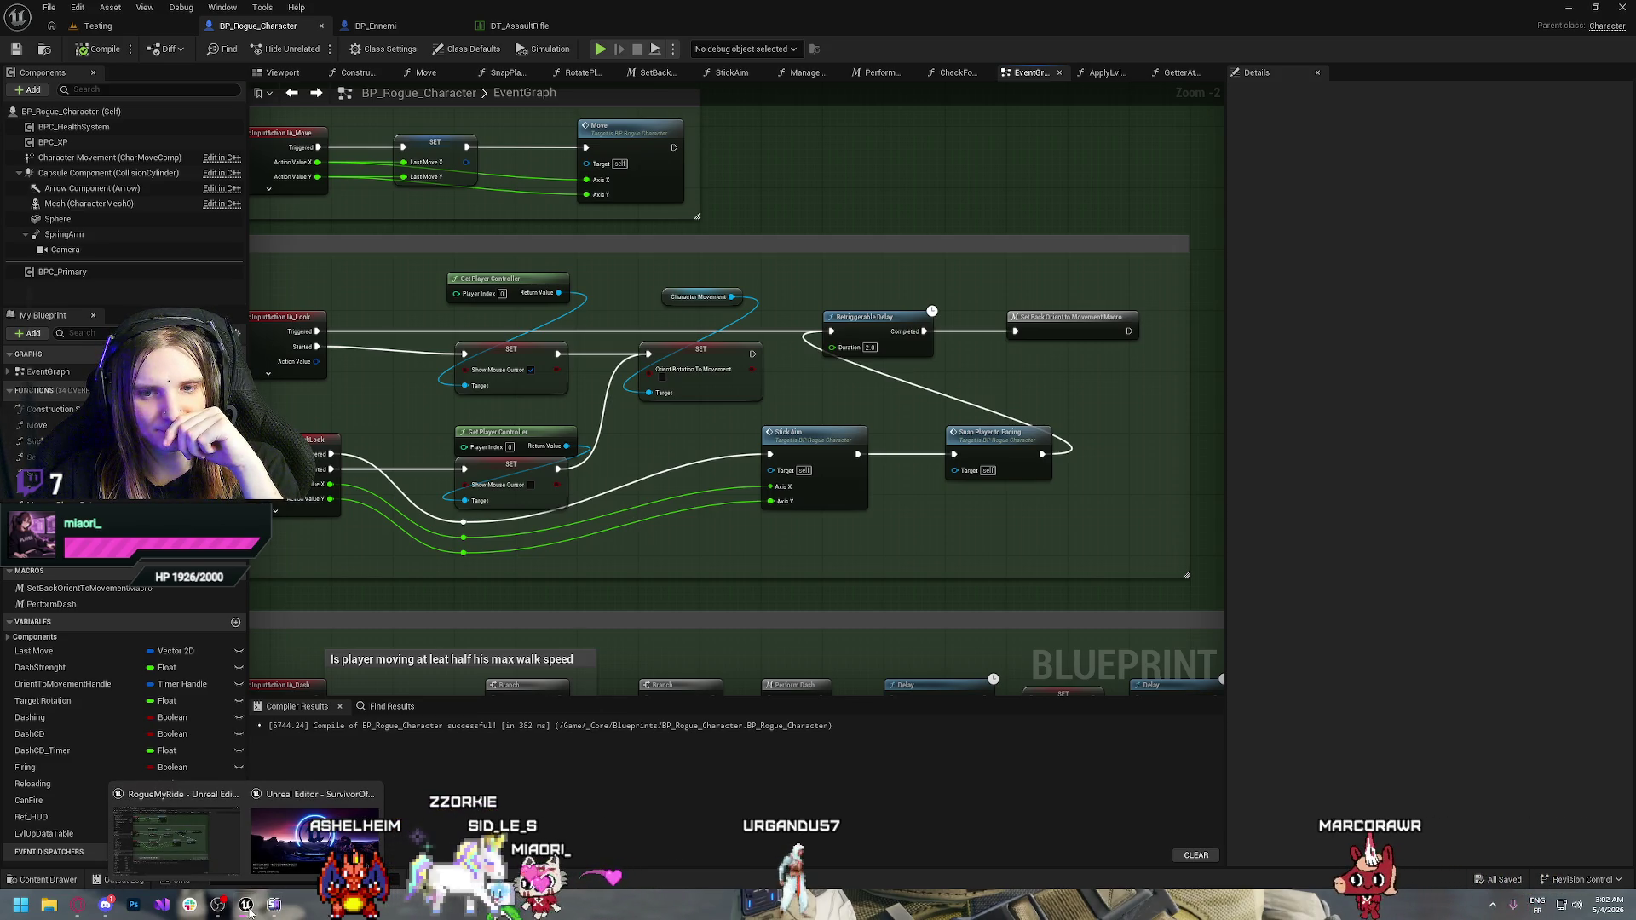
{"action": "left_click", "coordinate": [315, 838]}
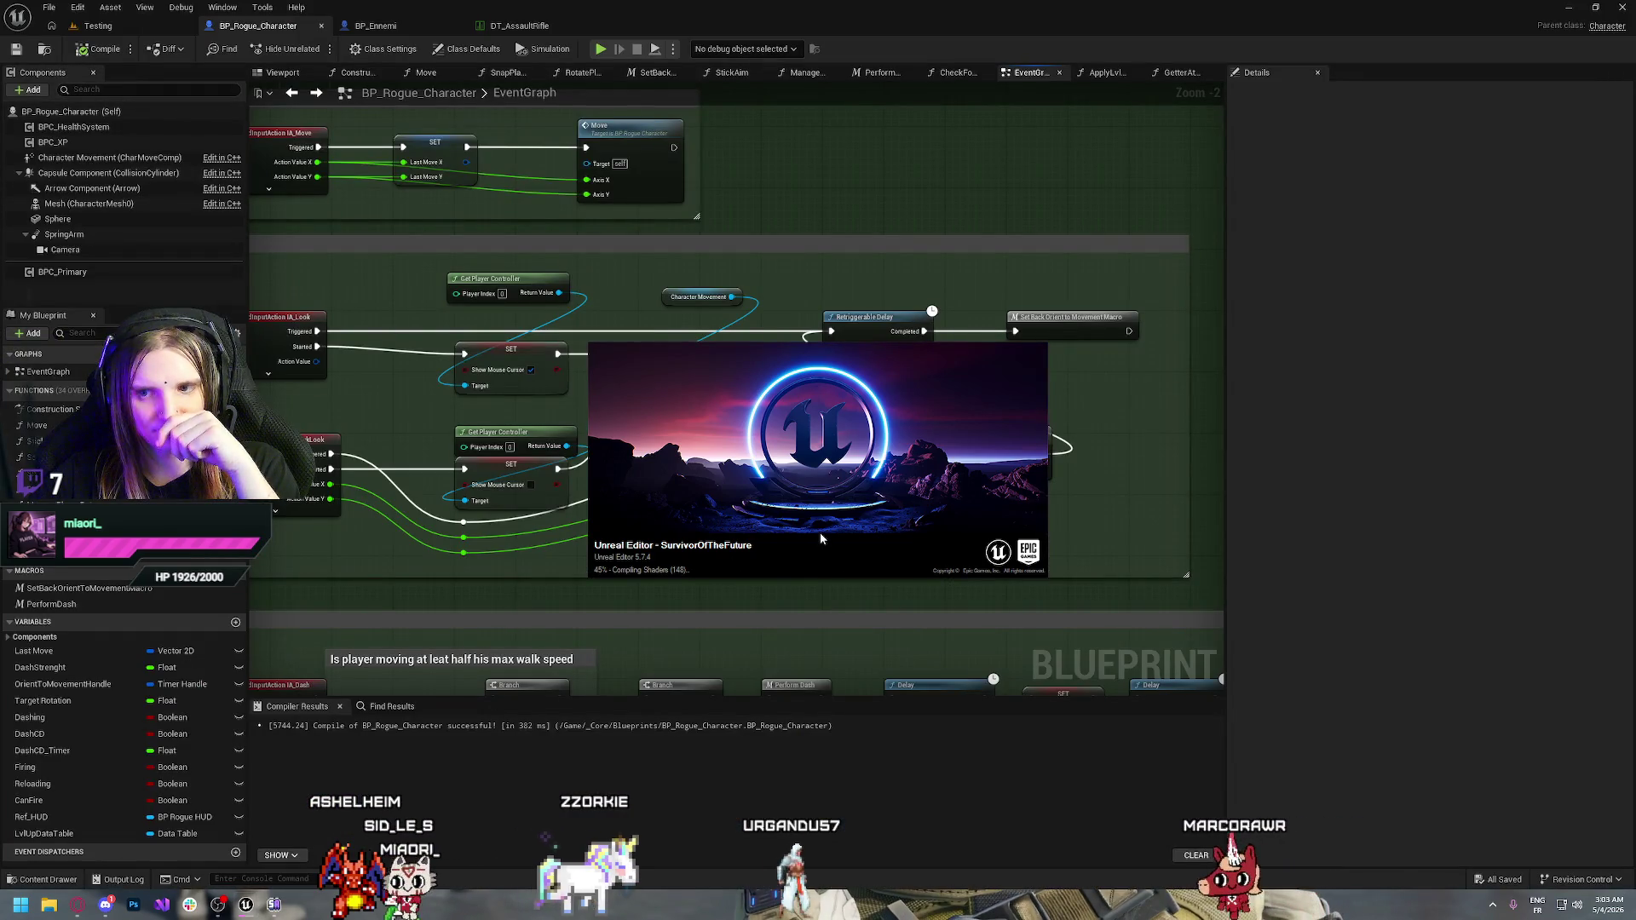
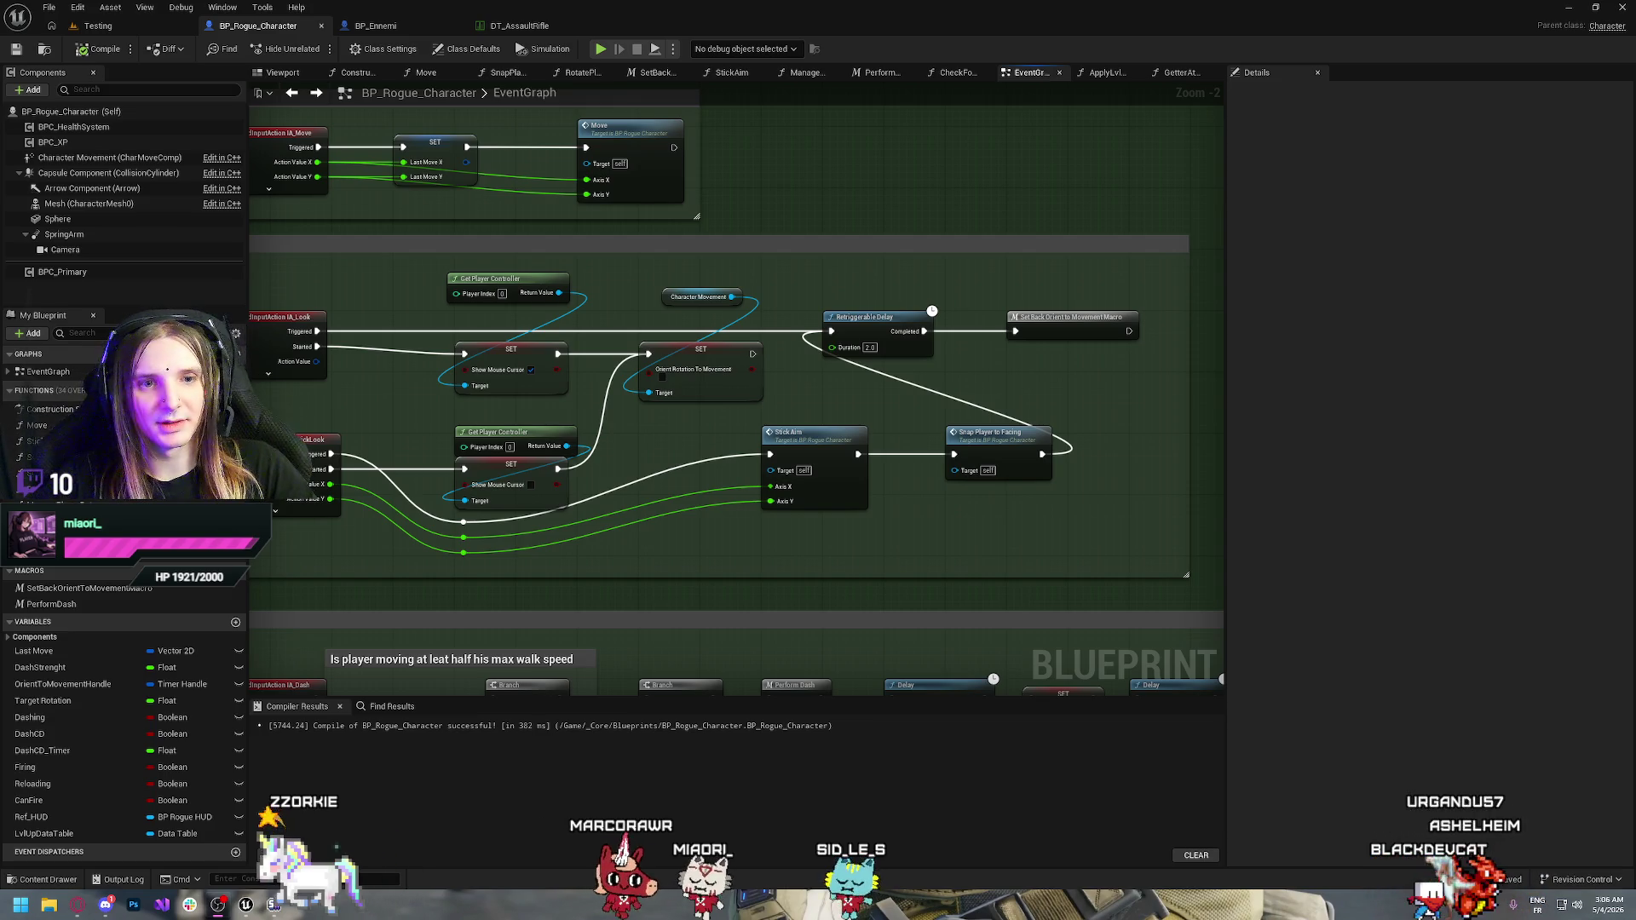
Marquee-select the XP Gain and Lvl Up comment groups and drag them lower in the EventGraph
{"action": "scroll", "coordinate": [529, 415], "scroll_direction": "down", "scroll_amount": 4}
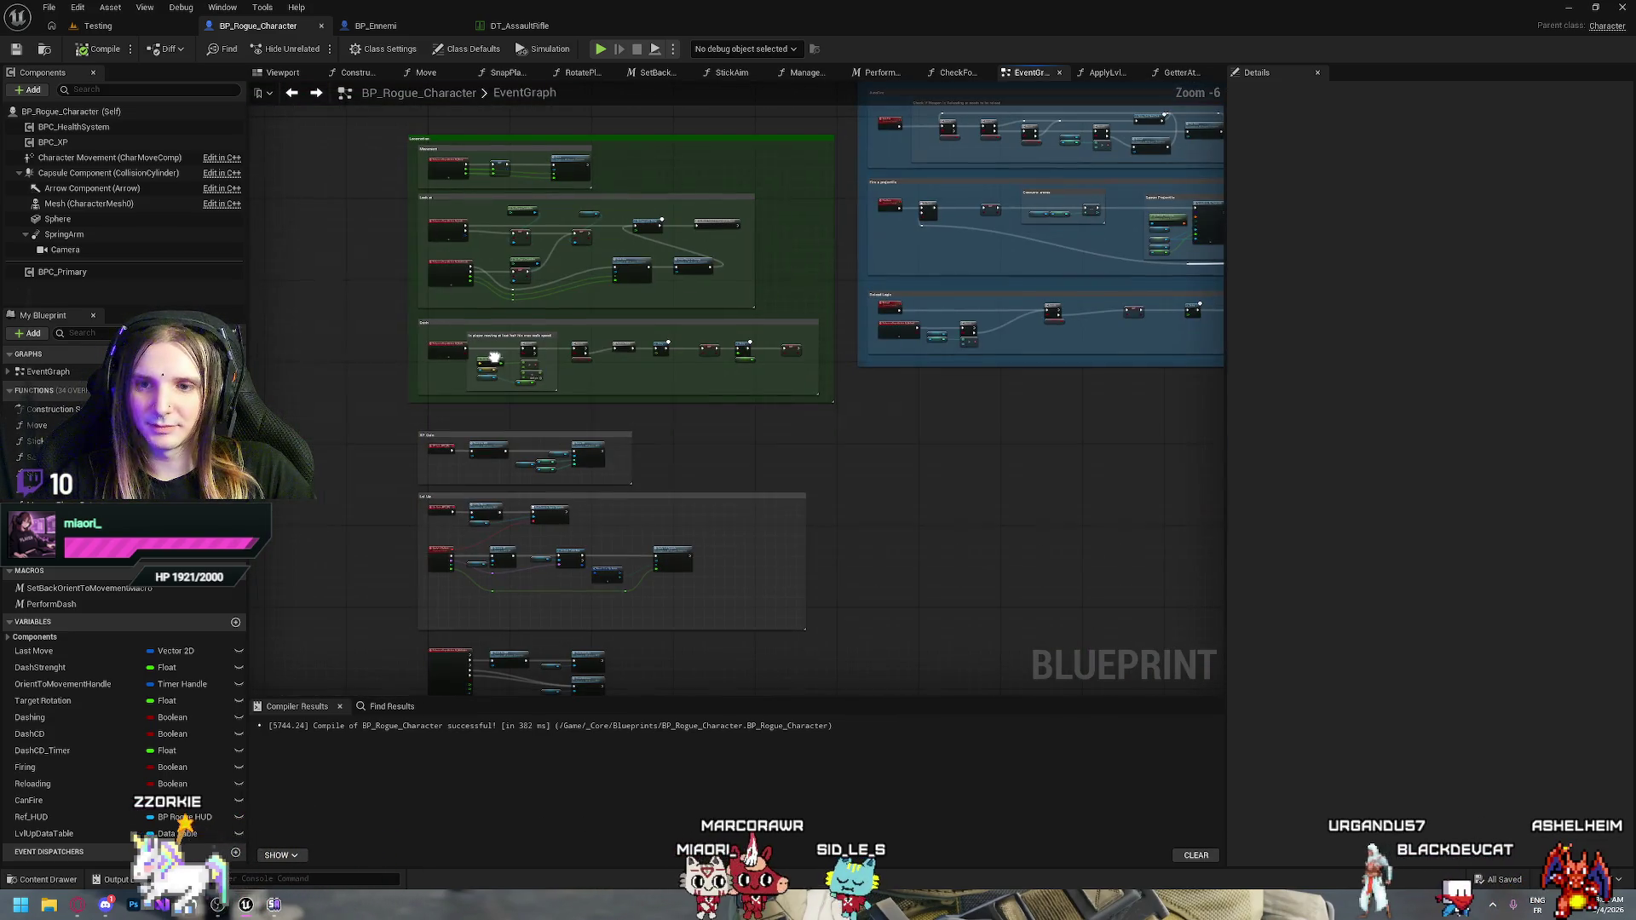
{"action": "mouse_move", "coordinate": [397, 111]}
{"action": "left_mouse_down"}
{"action": "mouse_move", "coordinate": [836, 402]}
{"action": "mouse_move", "coordinate": [1160, 454]}
{"action": "left_mouse_up"}
{"action": "scroll", "coordinate": [749, 611], "scroll_direction": "up", "scroll_amount": 5}
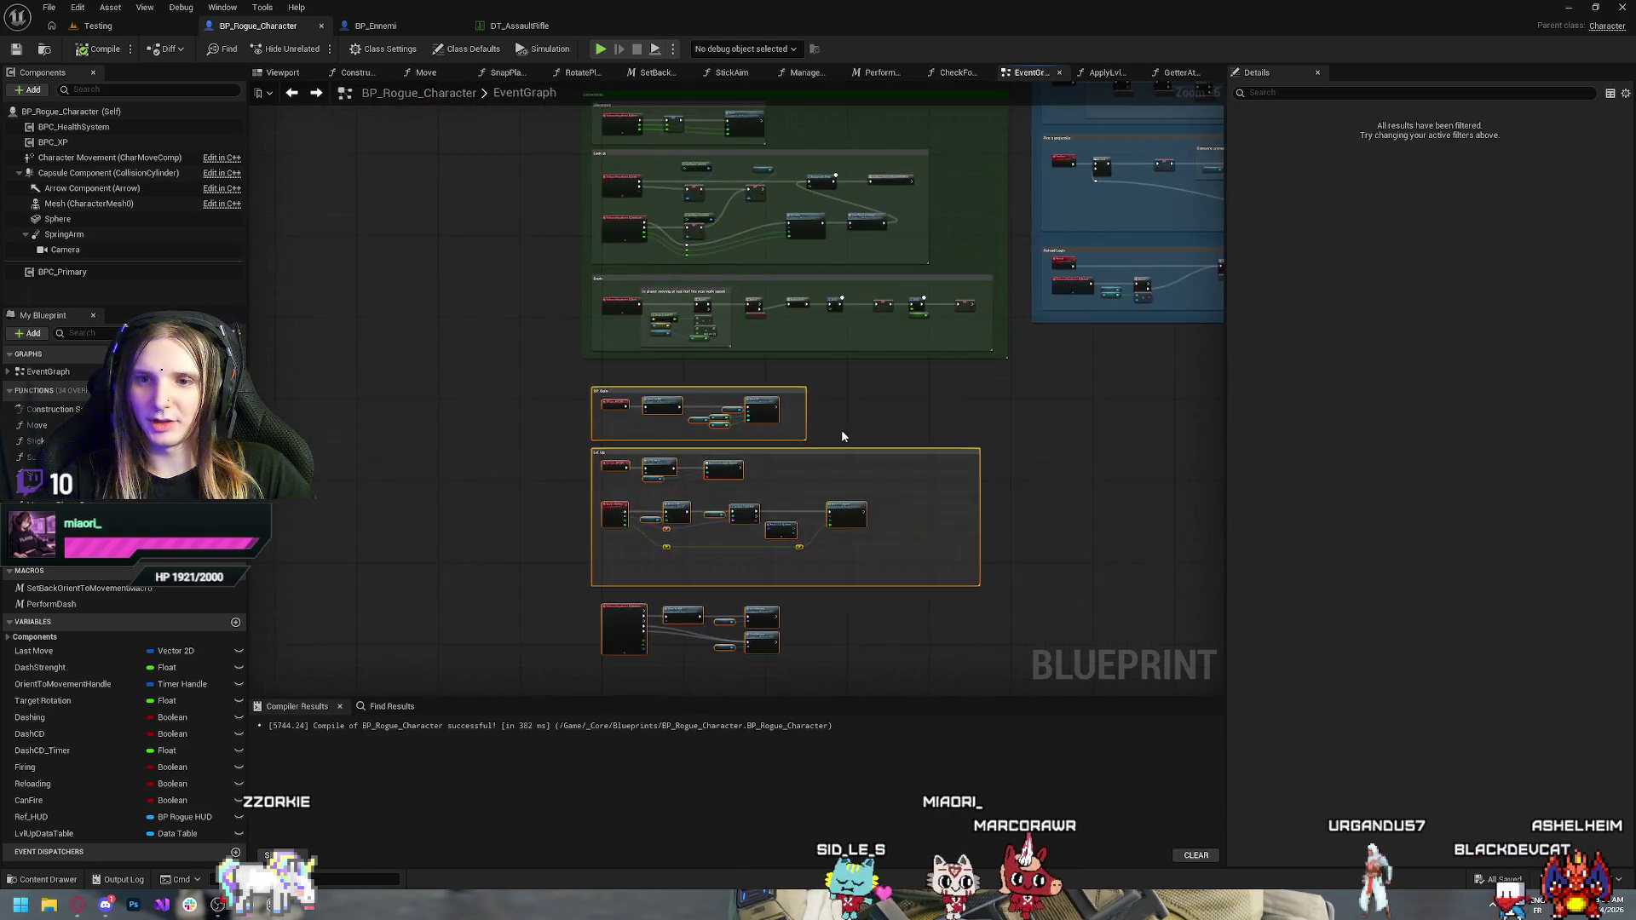
{"action": "left_click_drag", "start_coordinate": [576, 233], "coordinate": [571, 376]}
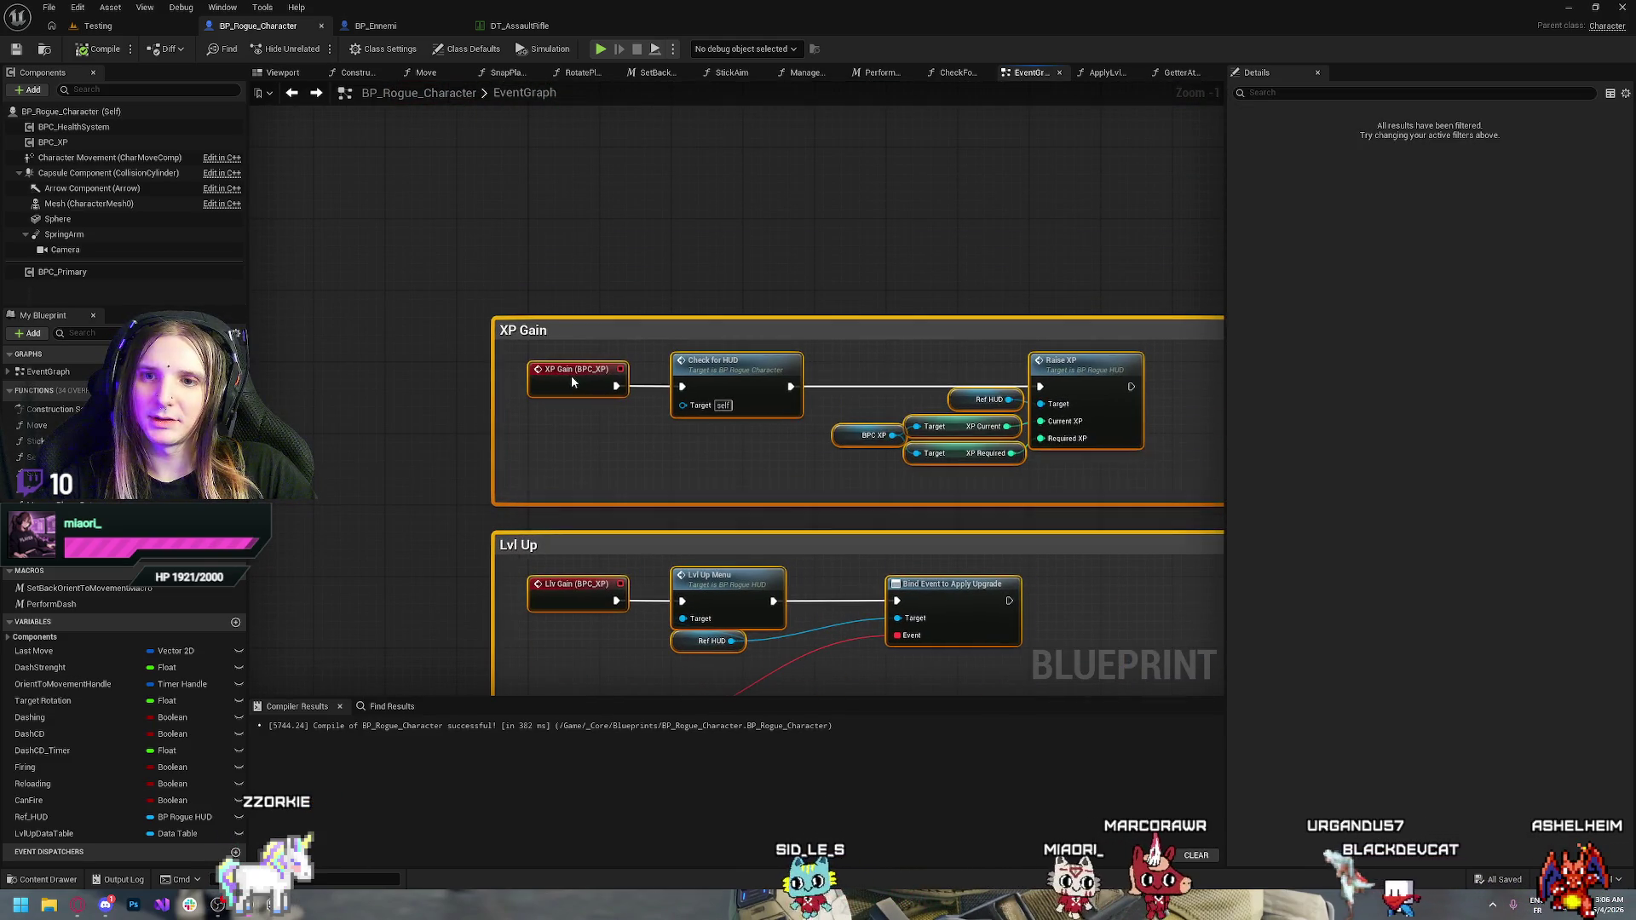
Undo the accidental extra move and clear the selection on the Dash group
{"action": "mouse_move", "coordinate": [600, 255]}
{"action": "left_mouse_down"}
{"action": "mouse_move", "coordinate": [529, 467]}
{"action": "mouse_move", "coordinate": [504, 422]}
{"action": "mouse_move", "coordinate": [495, 587]}
{"action": "left_mouse_up"}
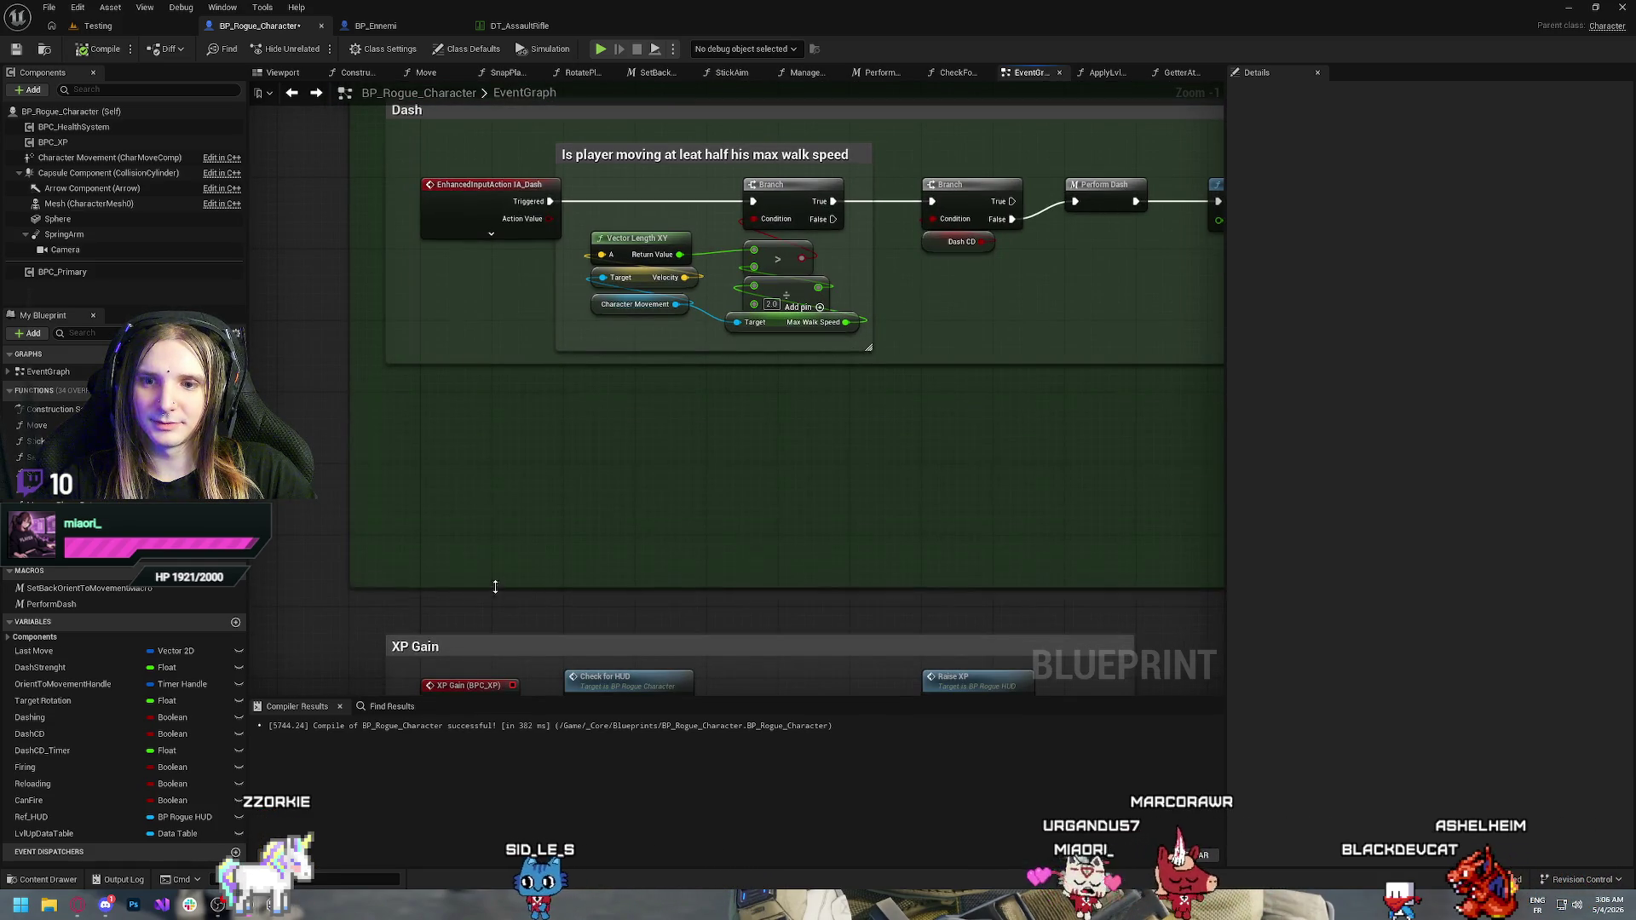
{"action": "key", "text": "ctrl+z"}
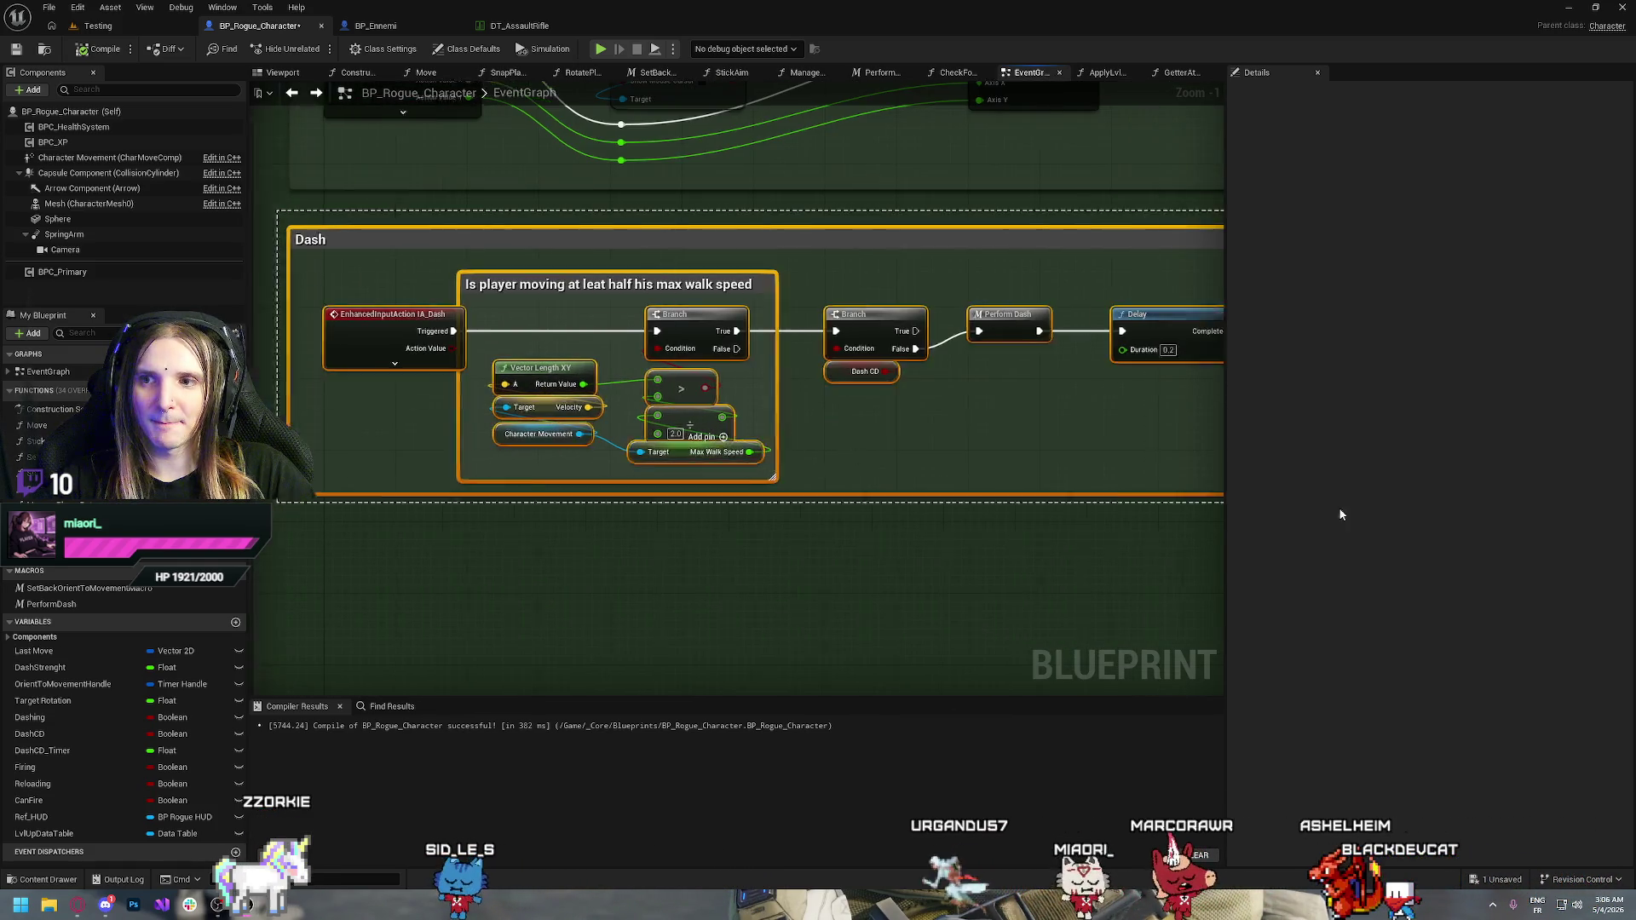
{"action": "key", "text": "ctrl+z"}
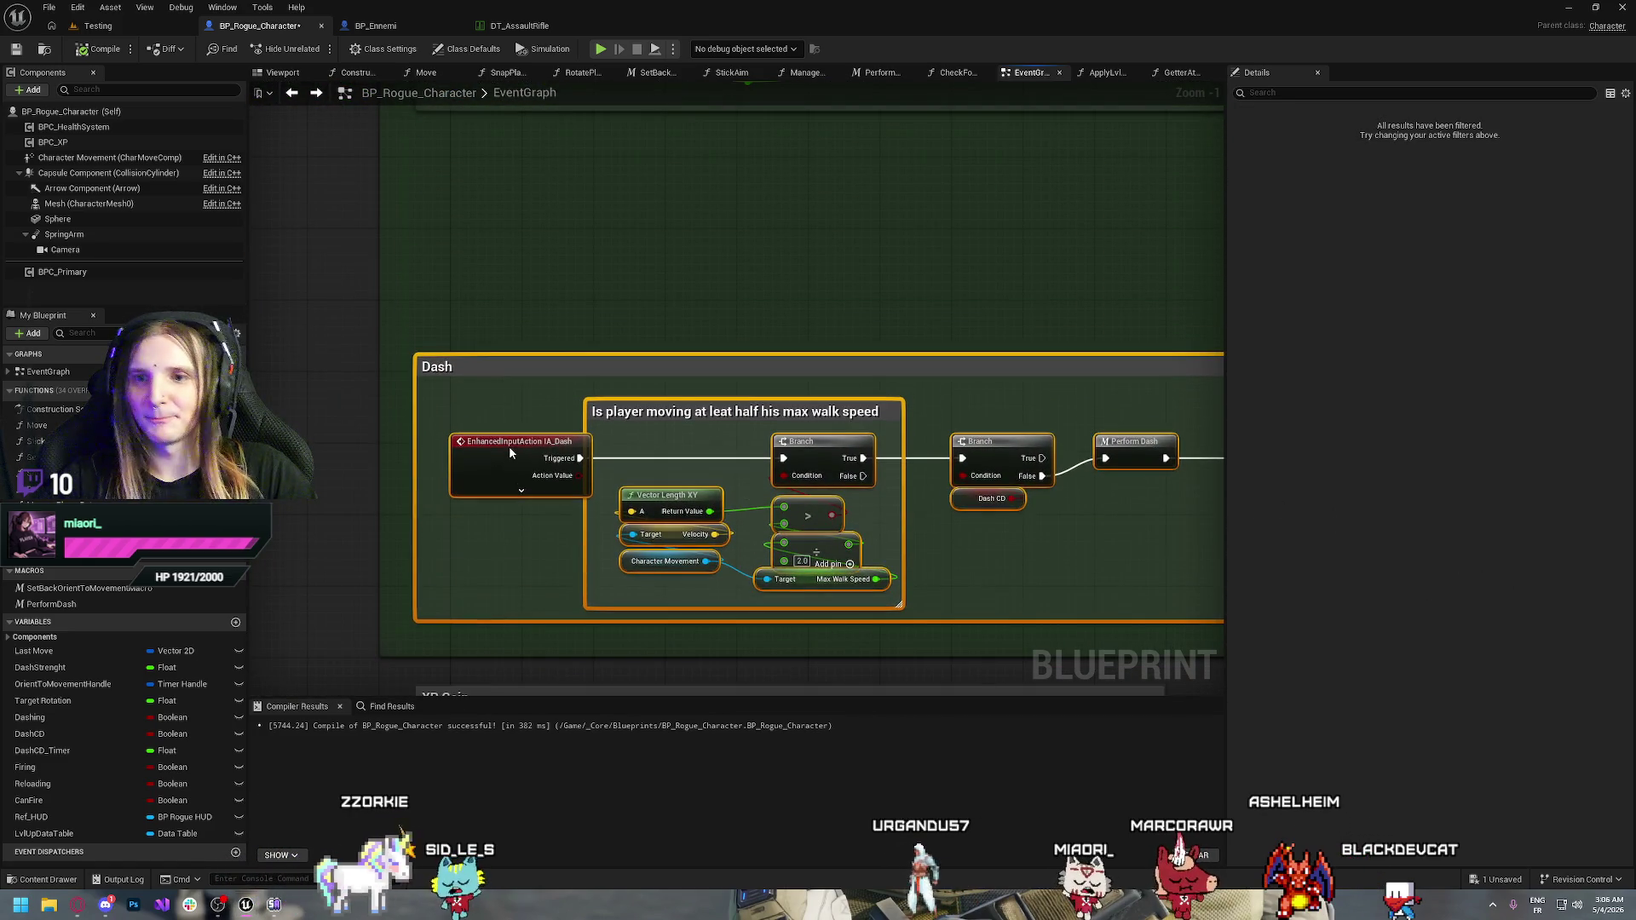
{"action": "left_click", "coordinate": [554, 243]}
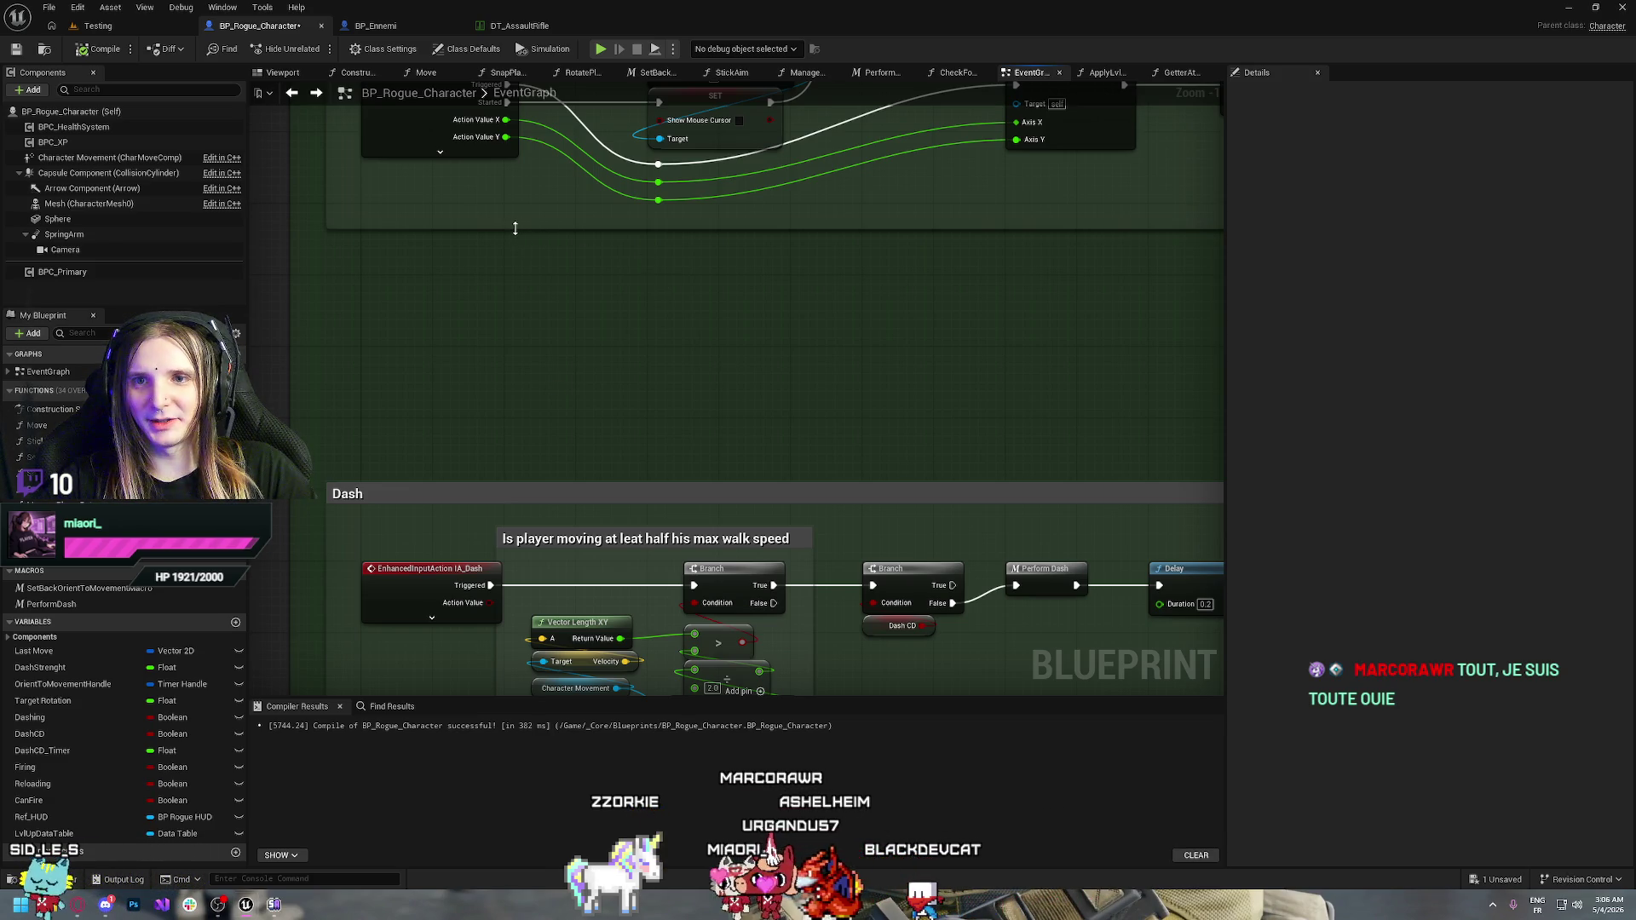
Stretch the Look at comment box downward and survey its StickLook and Snap Player to Facing nodes
{"action": "left_click_drag", "start_coordinate": [542, 229], "coordinate": [529, 417]}
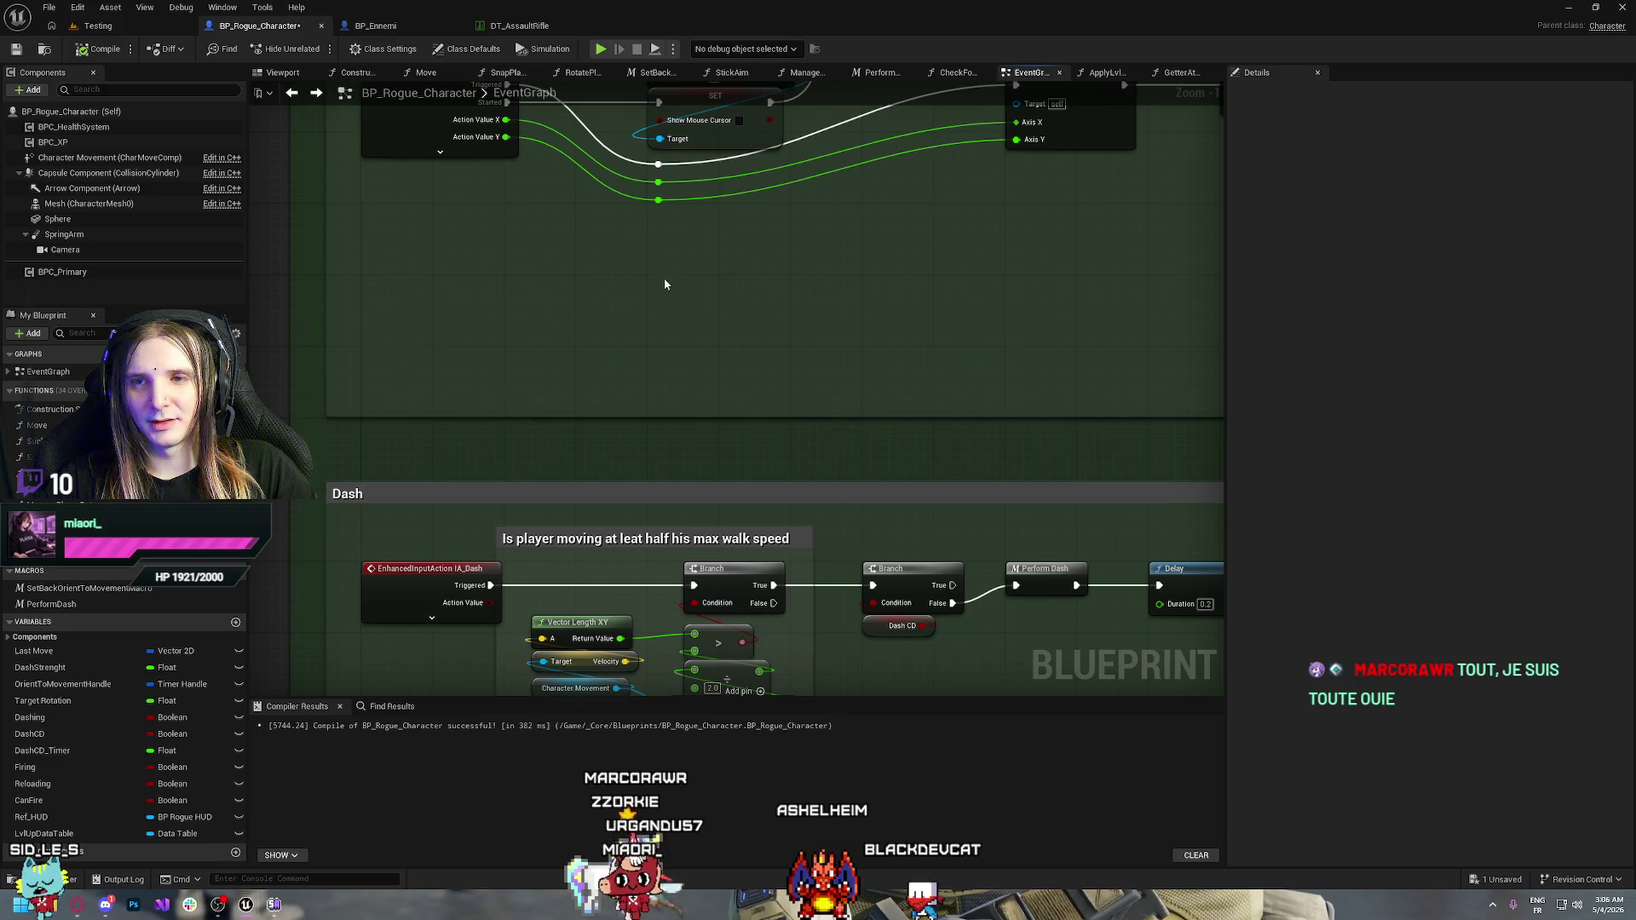
{"action": "left_click_drag", "start_coordinate": [665, 283], "coordinate": [588, 396]}
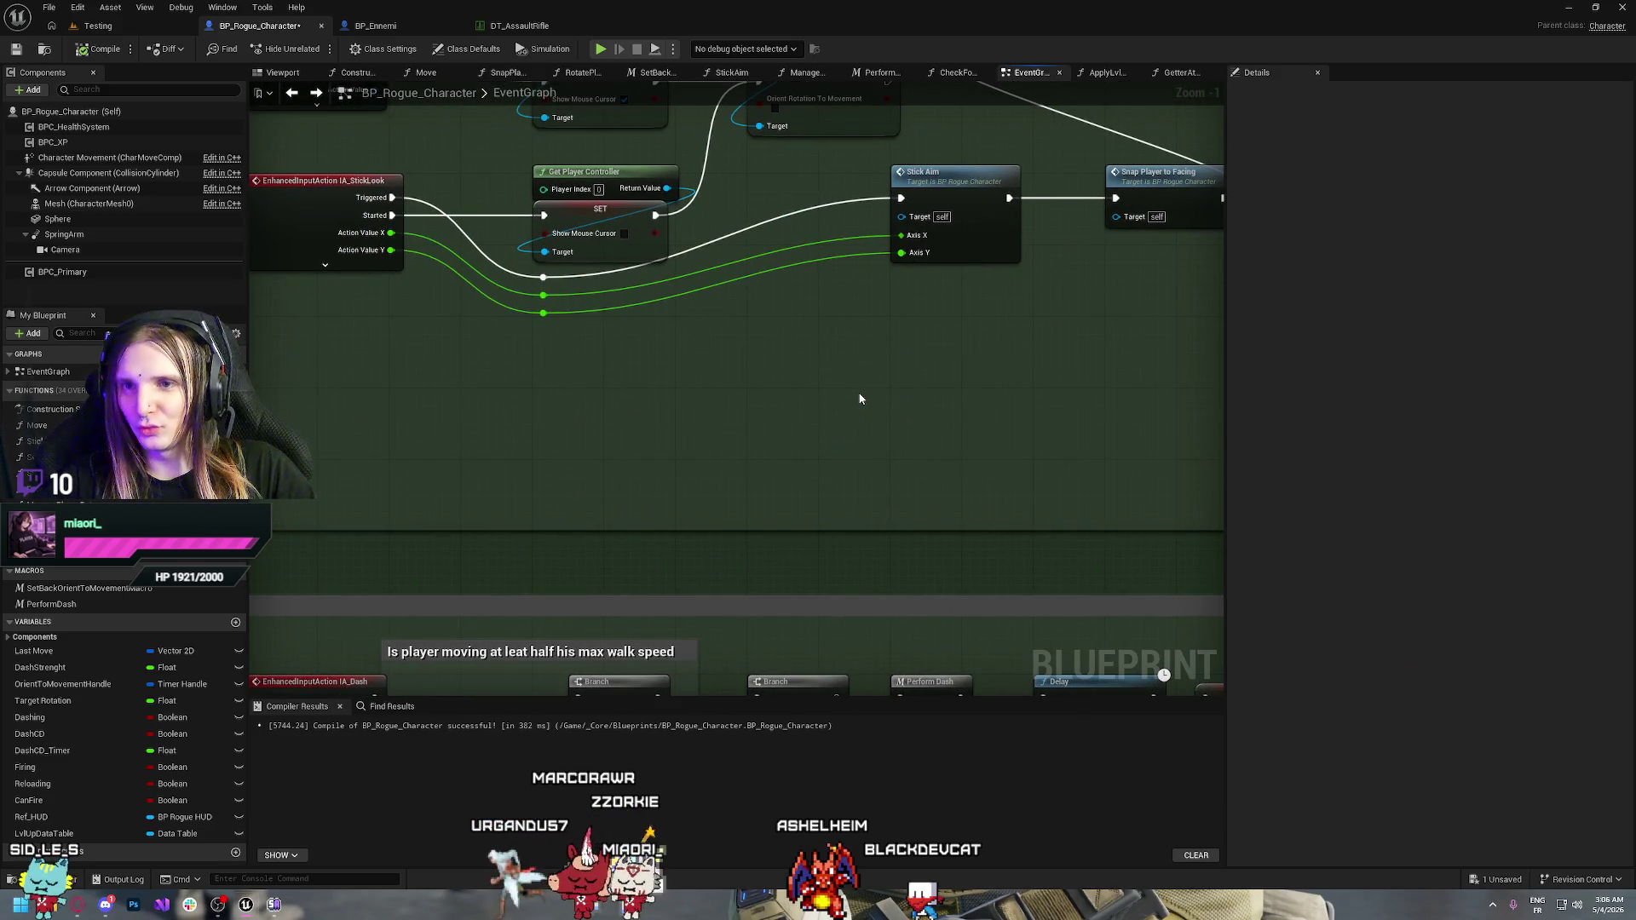
{"action": "mouse_move", "coordinate": [860, 399]}
{"action": "left_mouse_down"}
{"action": "mouse_move", "coordinate": [804, 361]}
{"action": "mouse_move", "coordinate": [479, 426]}
{"action": "left_mouse_up"}
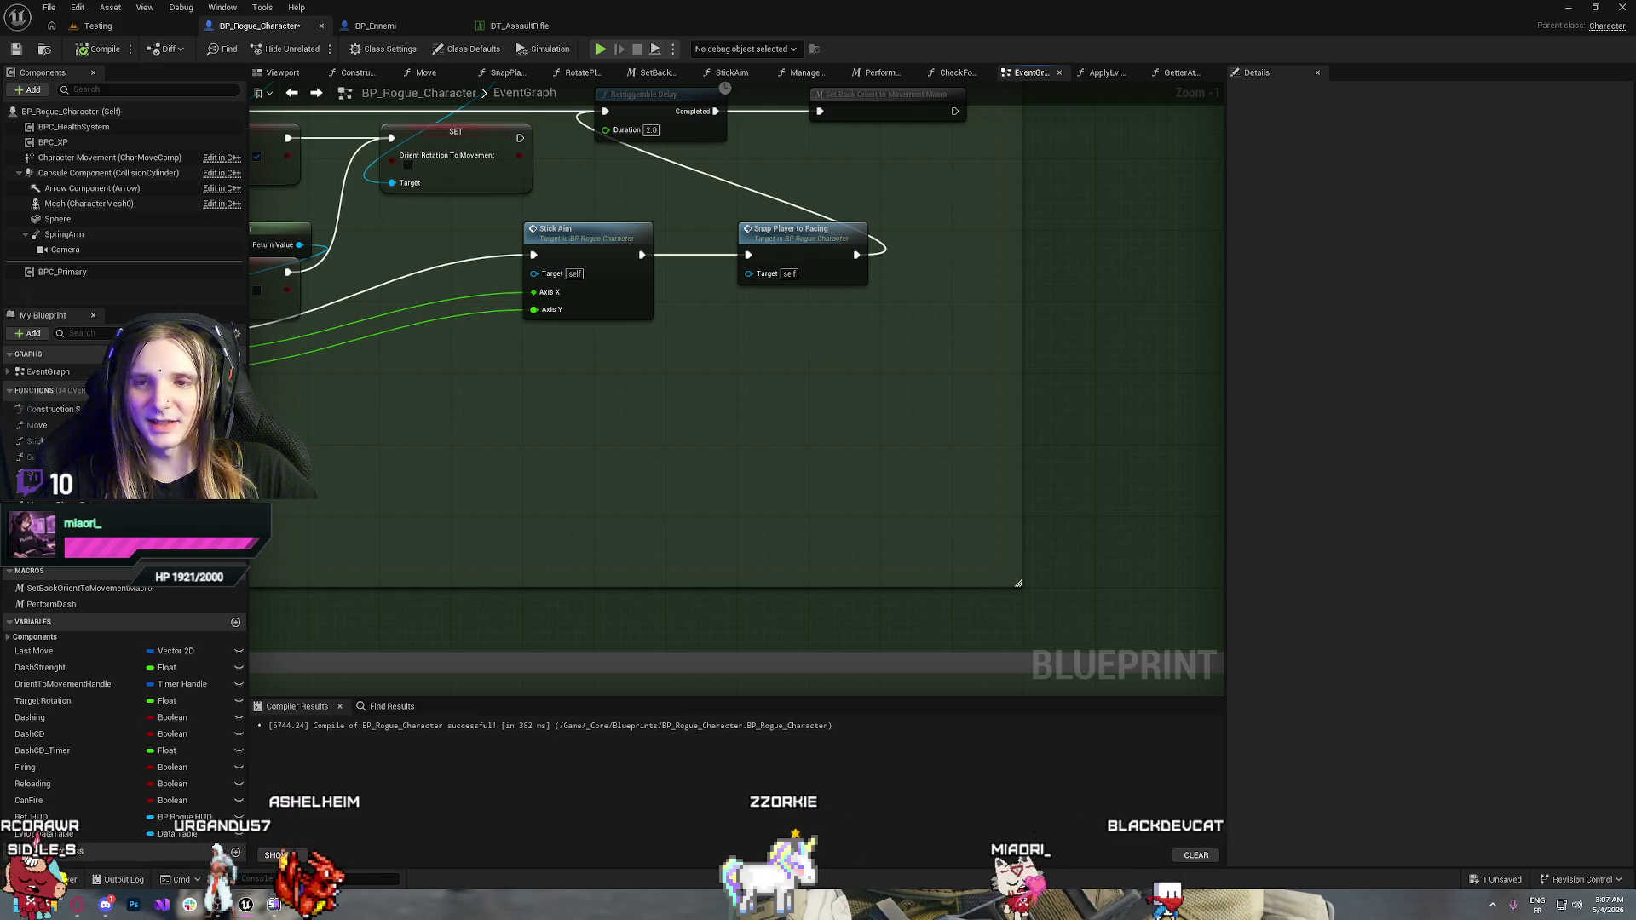
{"action": "left_click_drag", "start_coordinate": [520, 416], "coordinate": [818, 461]}
{"action": "scroll", "coordinate": [580, 500], "scroll_direction": "down", "scroll_amount": 1}
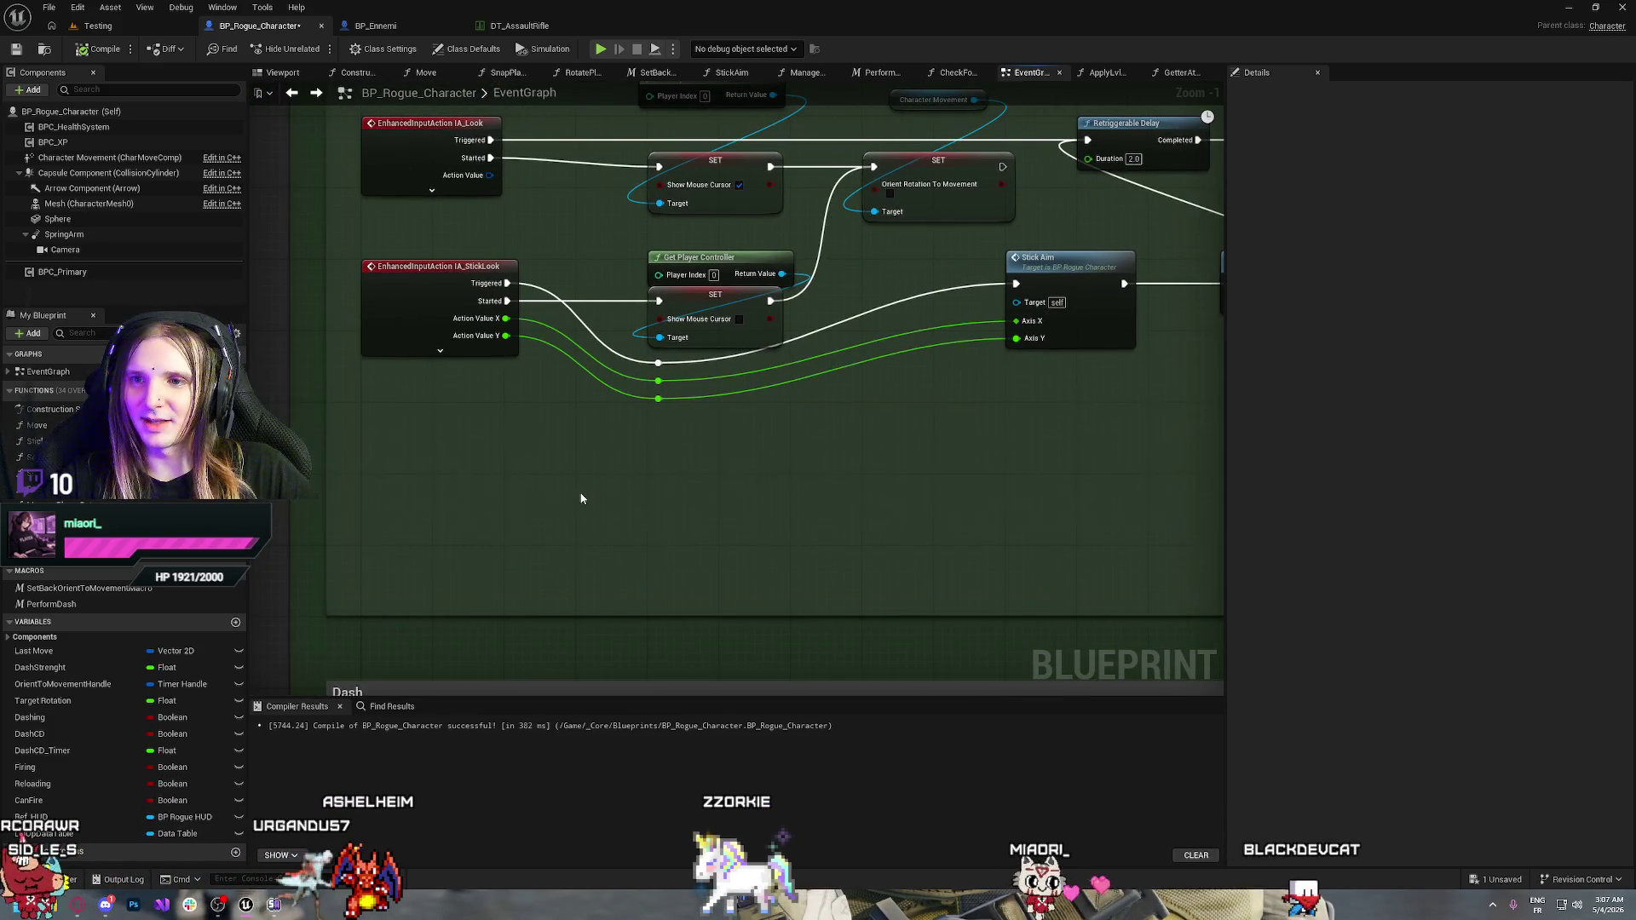
{"action": "mouse_move", "coordinate": [748, 504]}
{"action": "left_mouse_down"}
{"action": "mouse_move", "coordinate": [640, 456]}
{"action": "mouse_move", "coordinate": [631, 513]}
{"action": "left_mouse_up"}
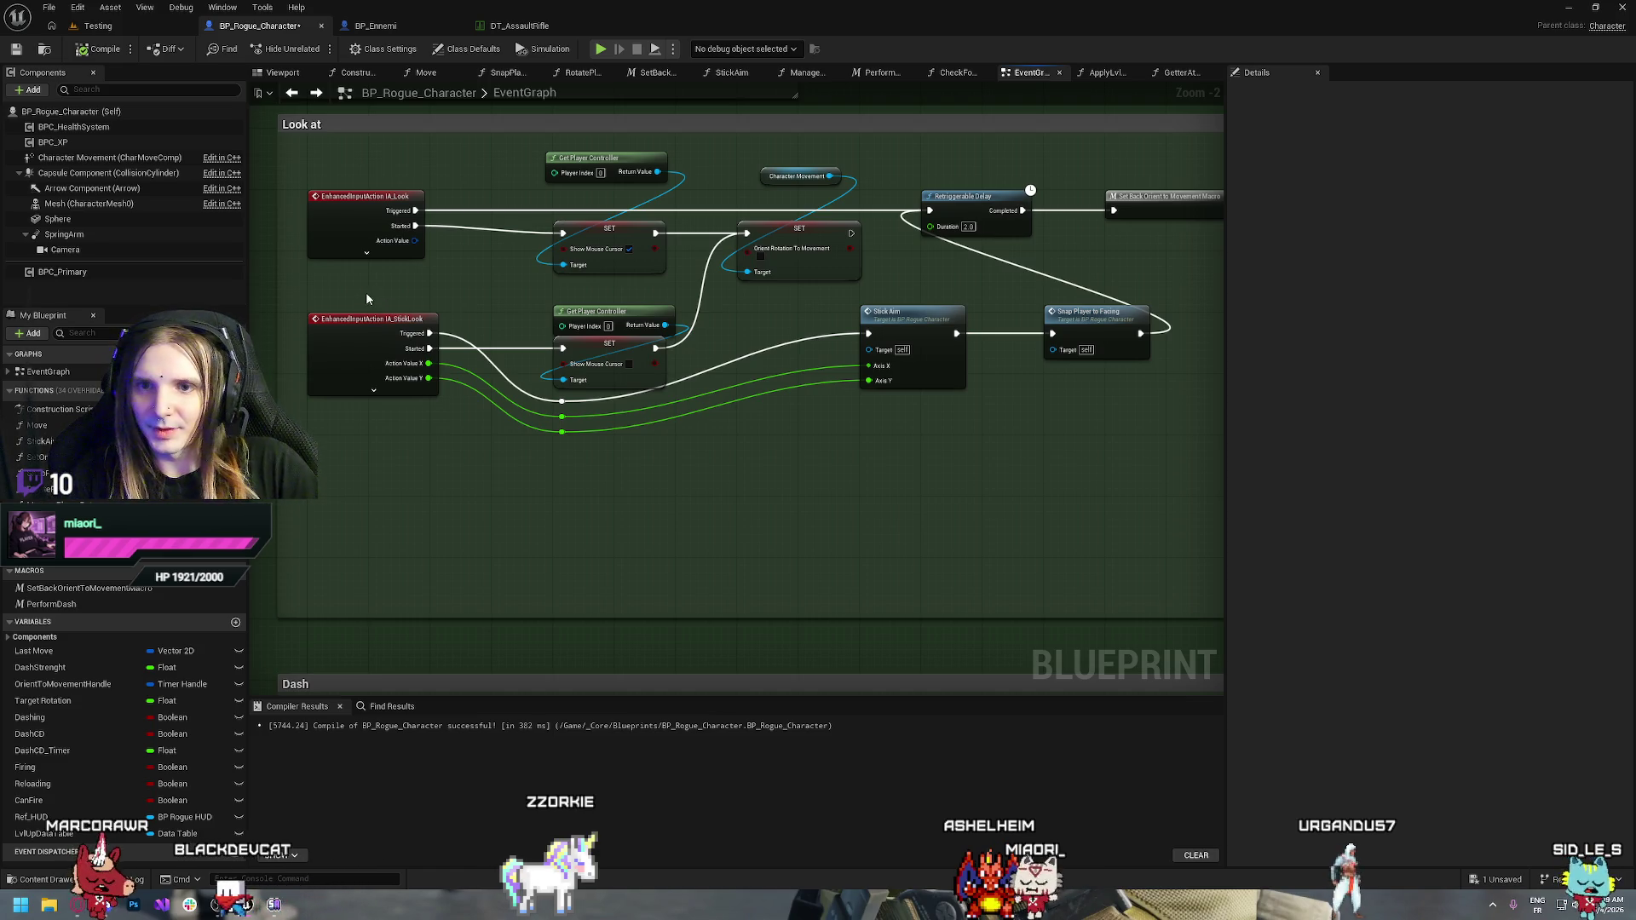
Lower the StickLook node row and add a Set Timer by Event node beneath the green wires
{"action": "left_click_drag", "start_coordinate": [367, 298], "coordinate": [1184, 454]}
{"action": "mouse_move", "coordinate": [360, 332]}
{"action": "left_mouse_down"}
{"action": "mouse_move", "coordinate": [367, 526]}
{"action": "mouse_move", "coordinate": [362, 356]}
{"action": "left_mouse_up"}
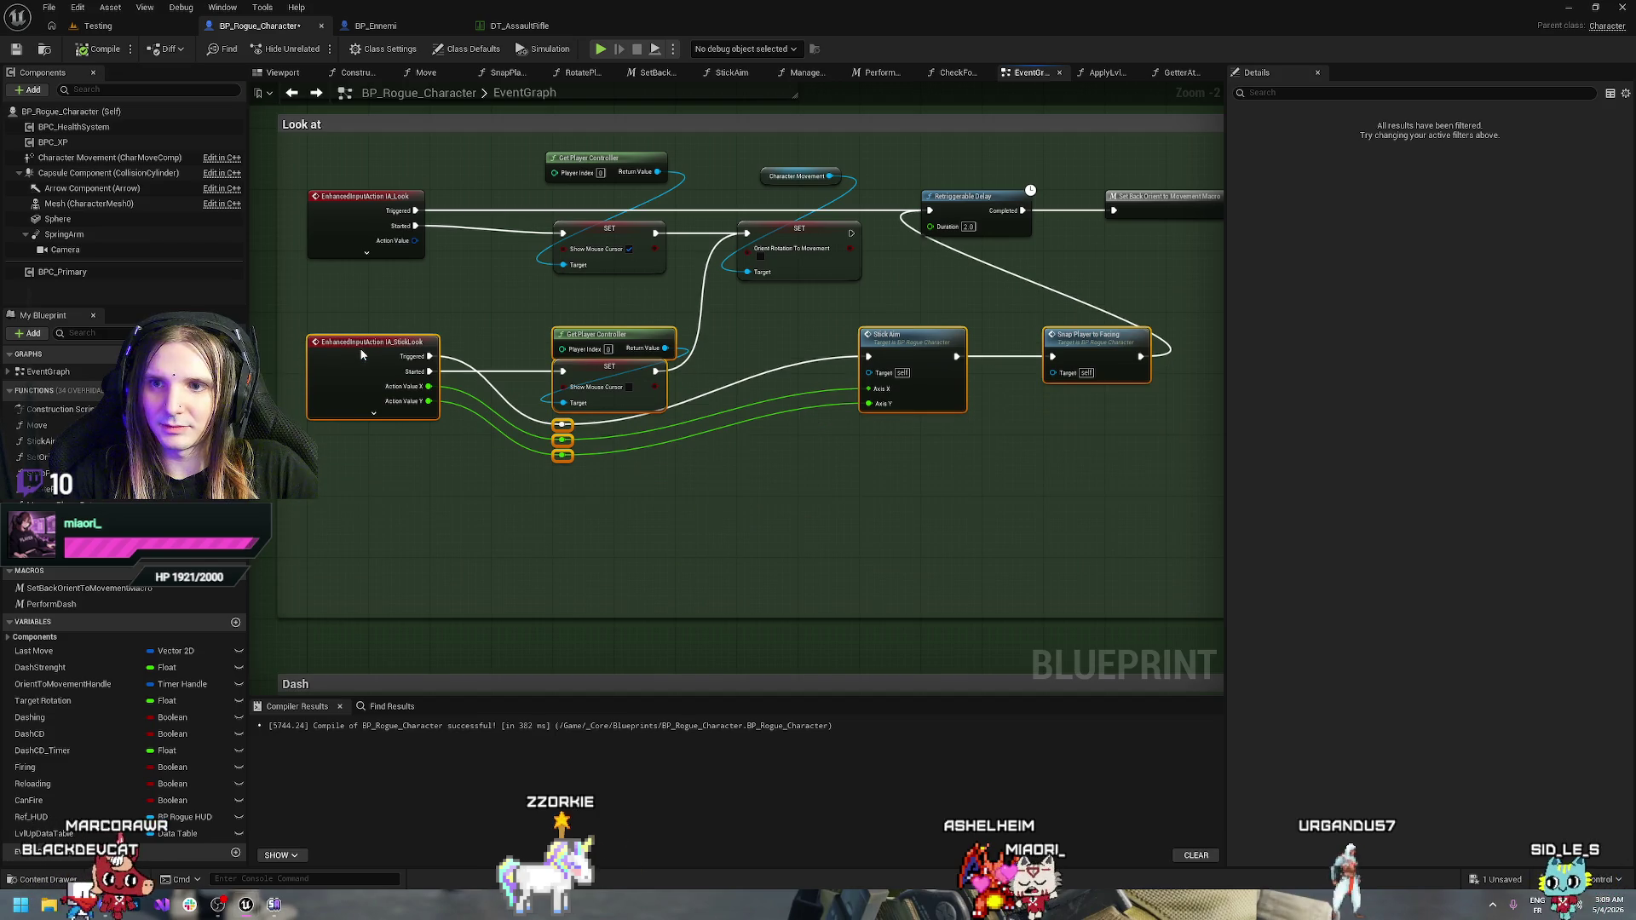
{"action": "right_click", "coordinate": [336, 517]}
{"action": "right_click", "coordinate": [312, 503]}
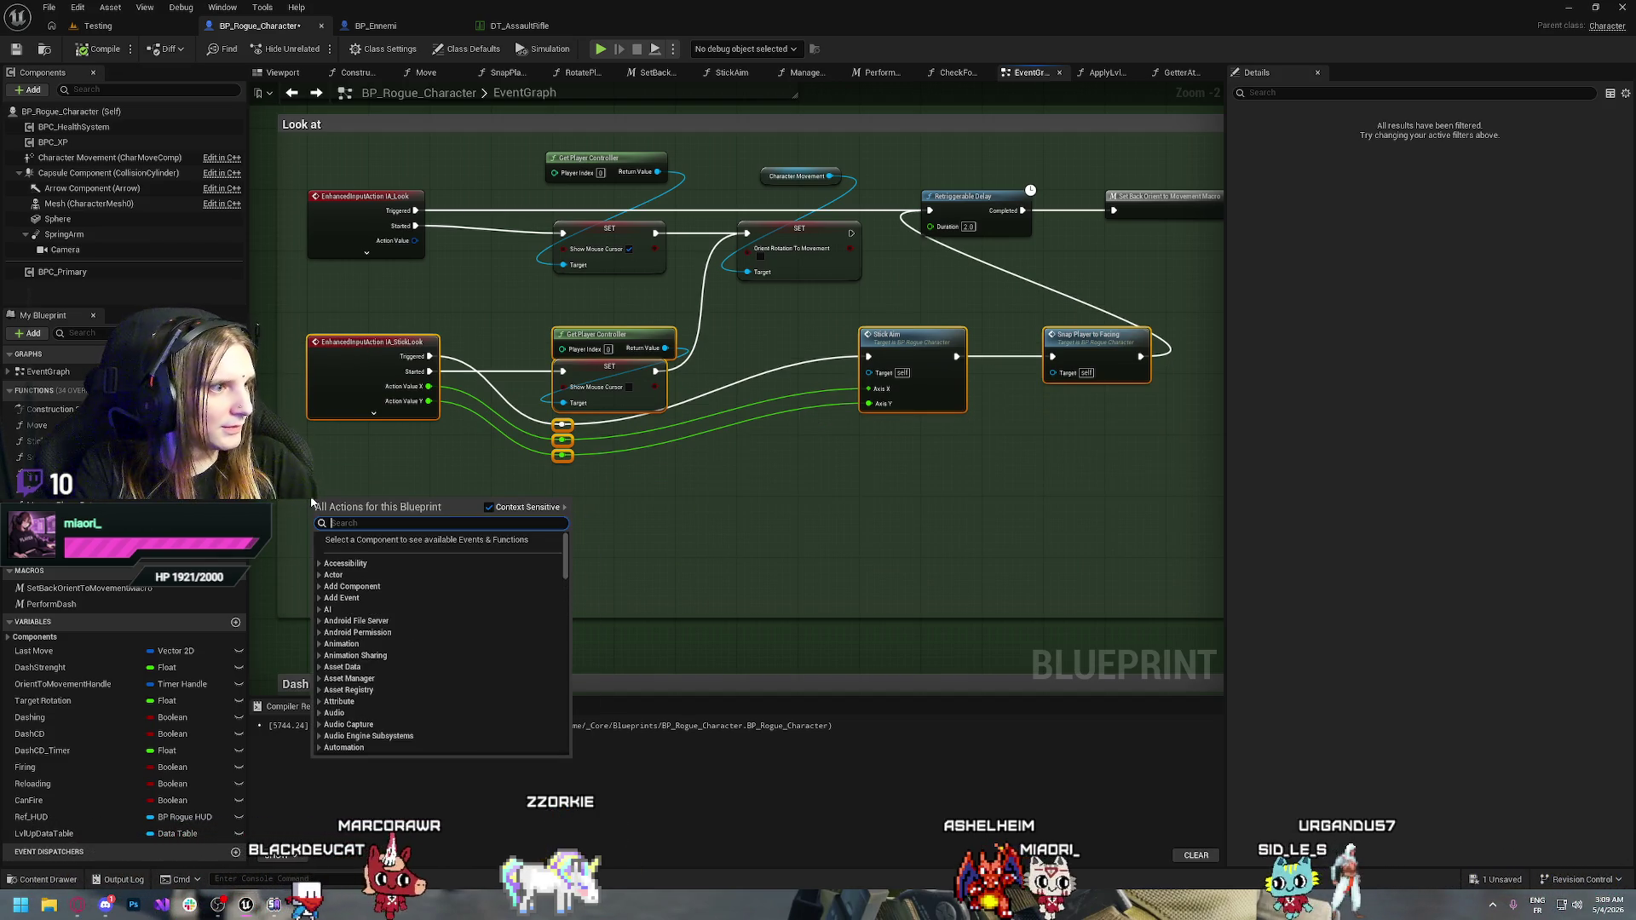
{"action": "type", "text": "se"}
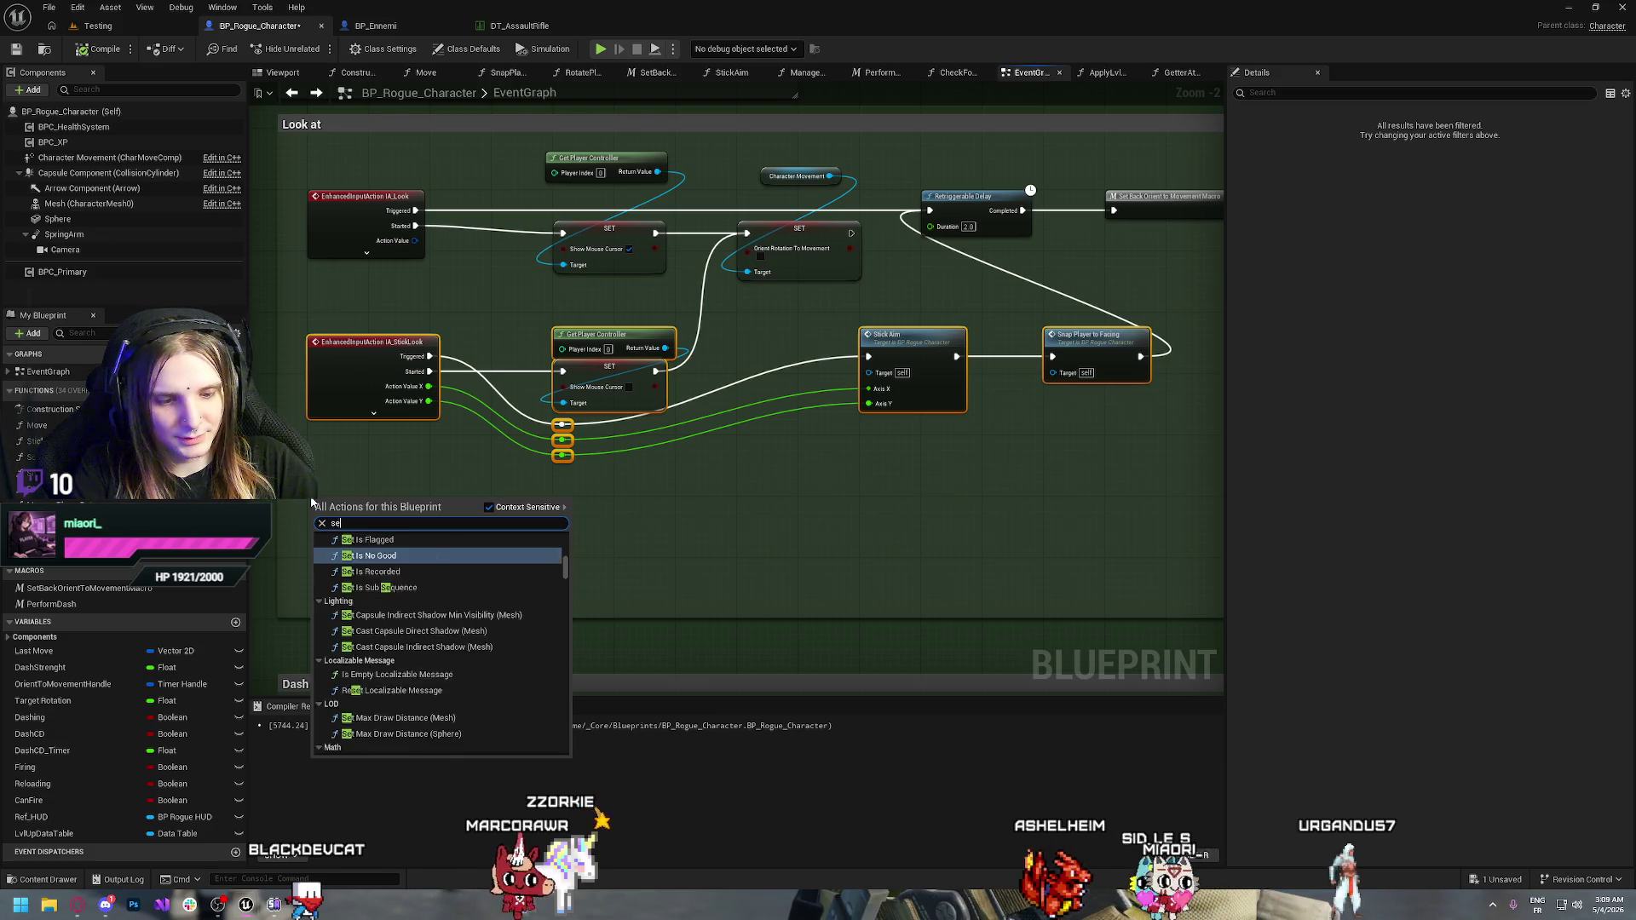
{"action": "type", "text": "t timer"}
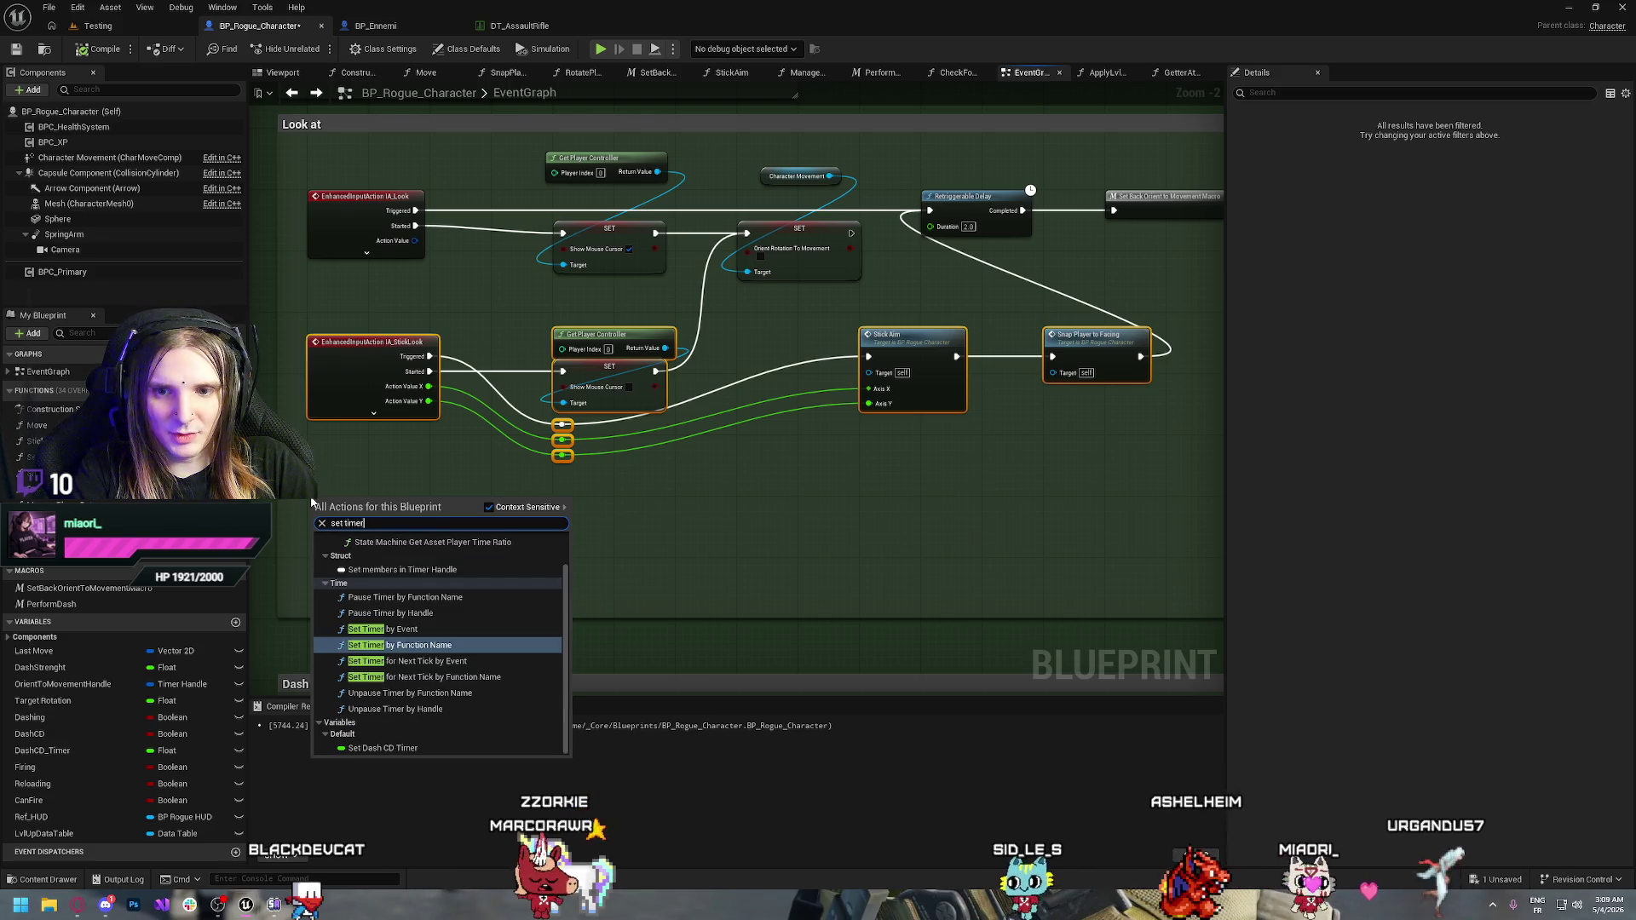
{"action": "key", "text": "Up"}
{"action": "key", "text": "Return"}
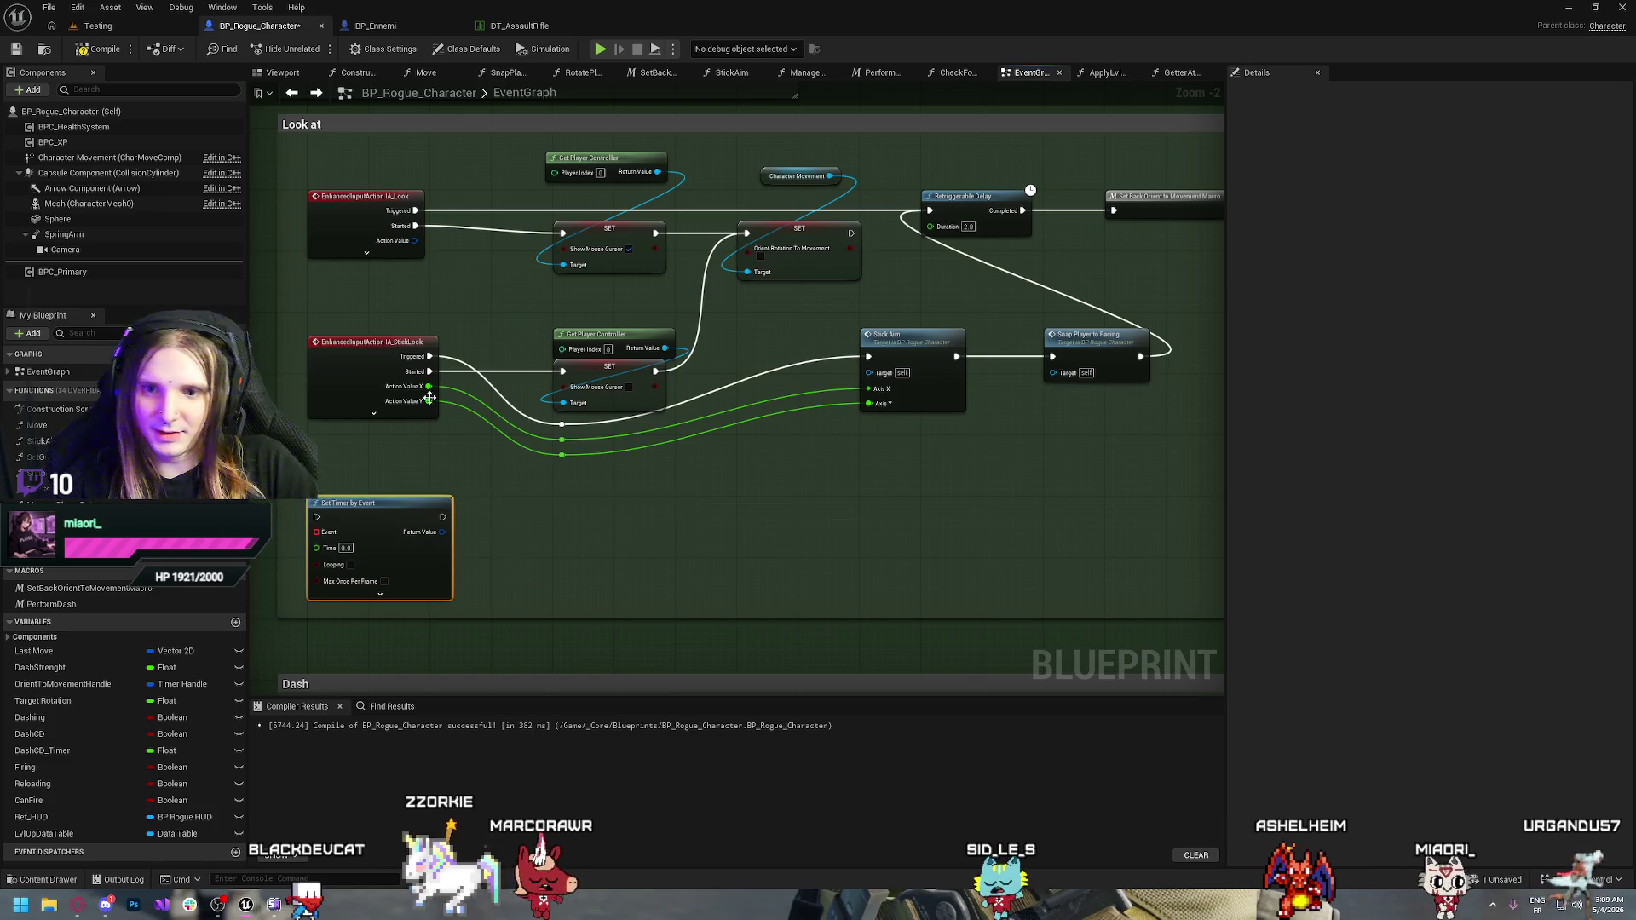
{"action": "mouse_move", "coordinate": [348, 512]}
{"action": "left_mouse_down"}
{"action": "mouse_move", "coordinate": [623, 457]}
{"action": "mouse_move", "coordinate": [626, 487]}
{"action": "mouse_move", "coordinate": [410, 576]}
{"action": "left_mouse_up"}
Create a custom event named ToggleOrientTomovement driving the Set Timer by Event's Event input
{"action": "type", "text": "cu"}
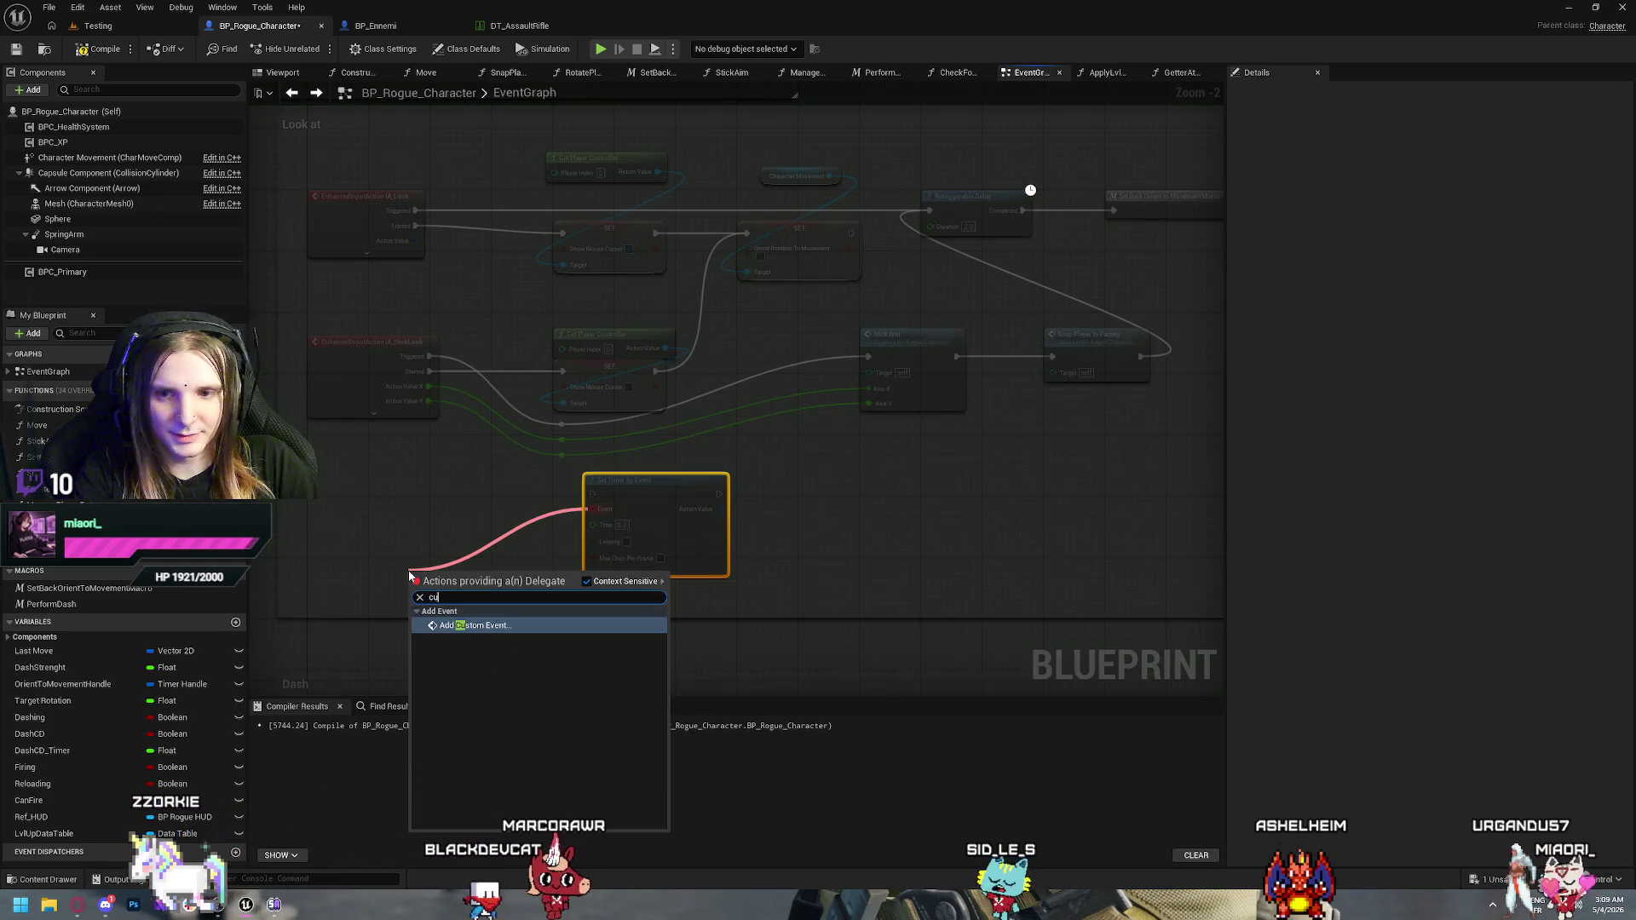
{"action": "key", "text": "Return"}
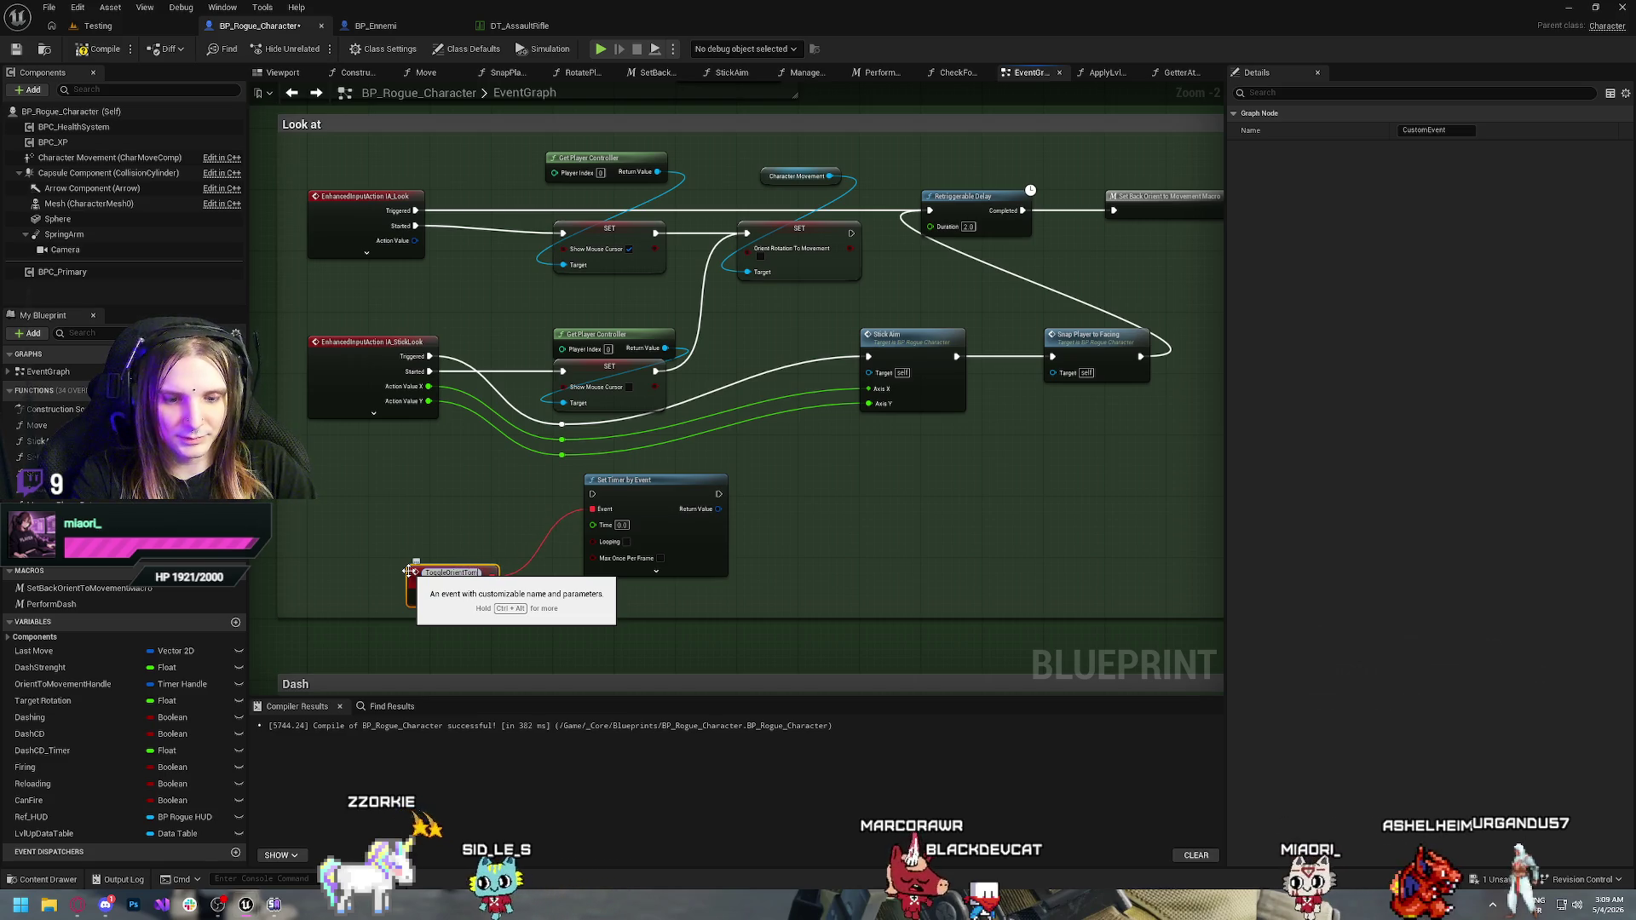
{"action": "key", "text": "Return"}
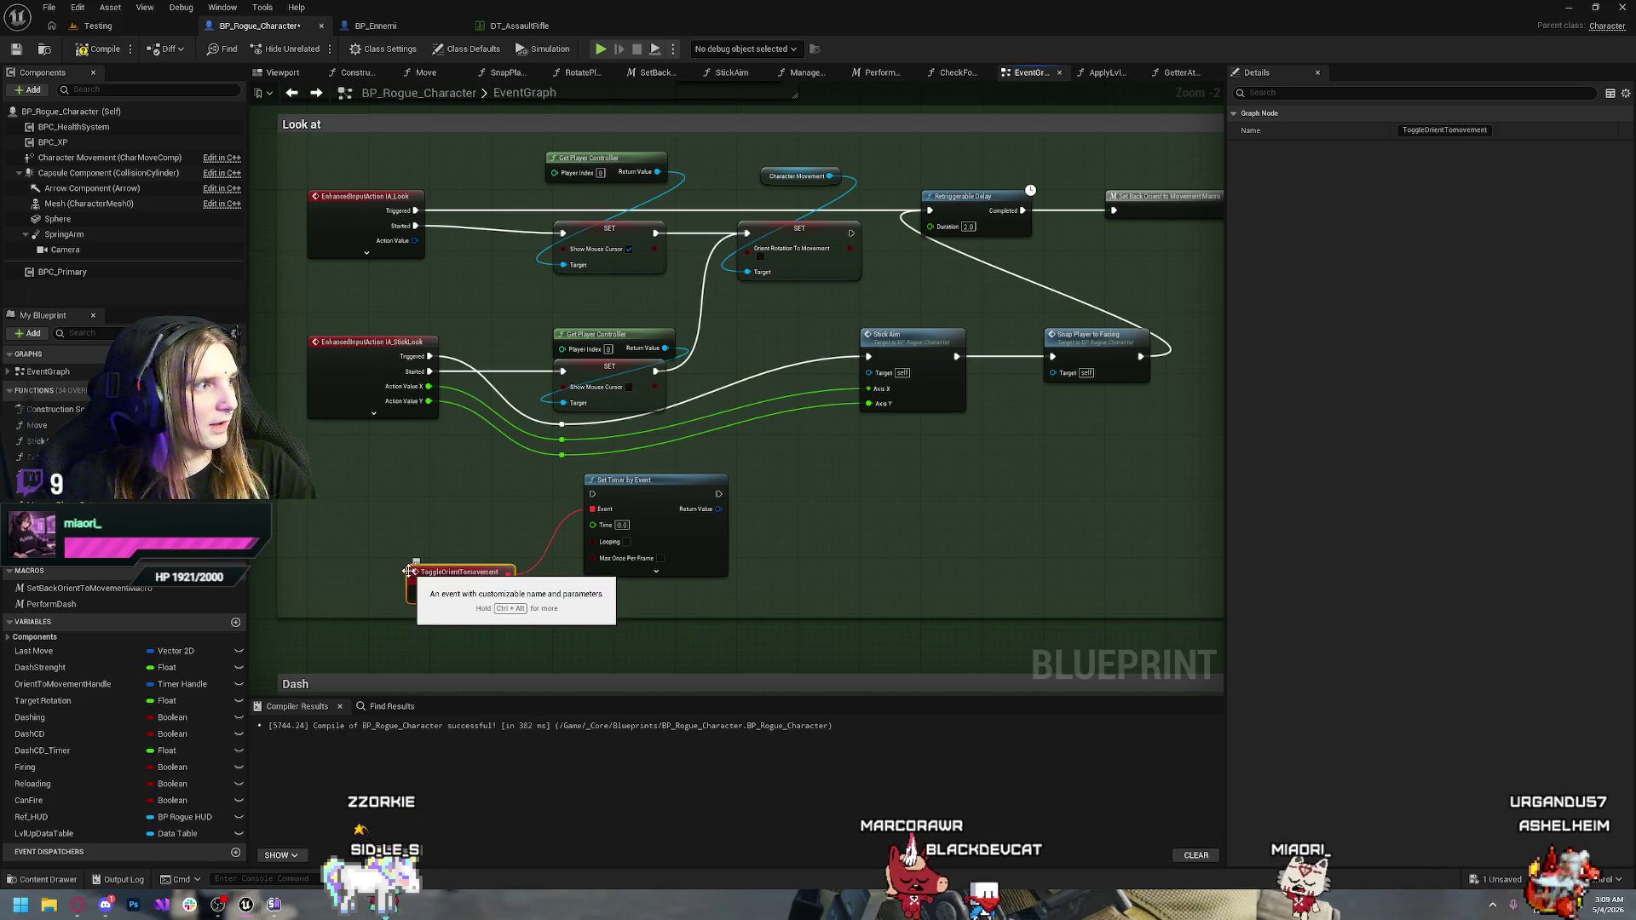
{"action": "left_click", "coordinate": [430, 510]}
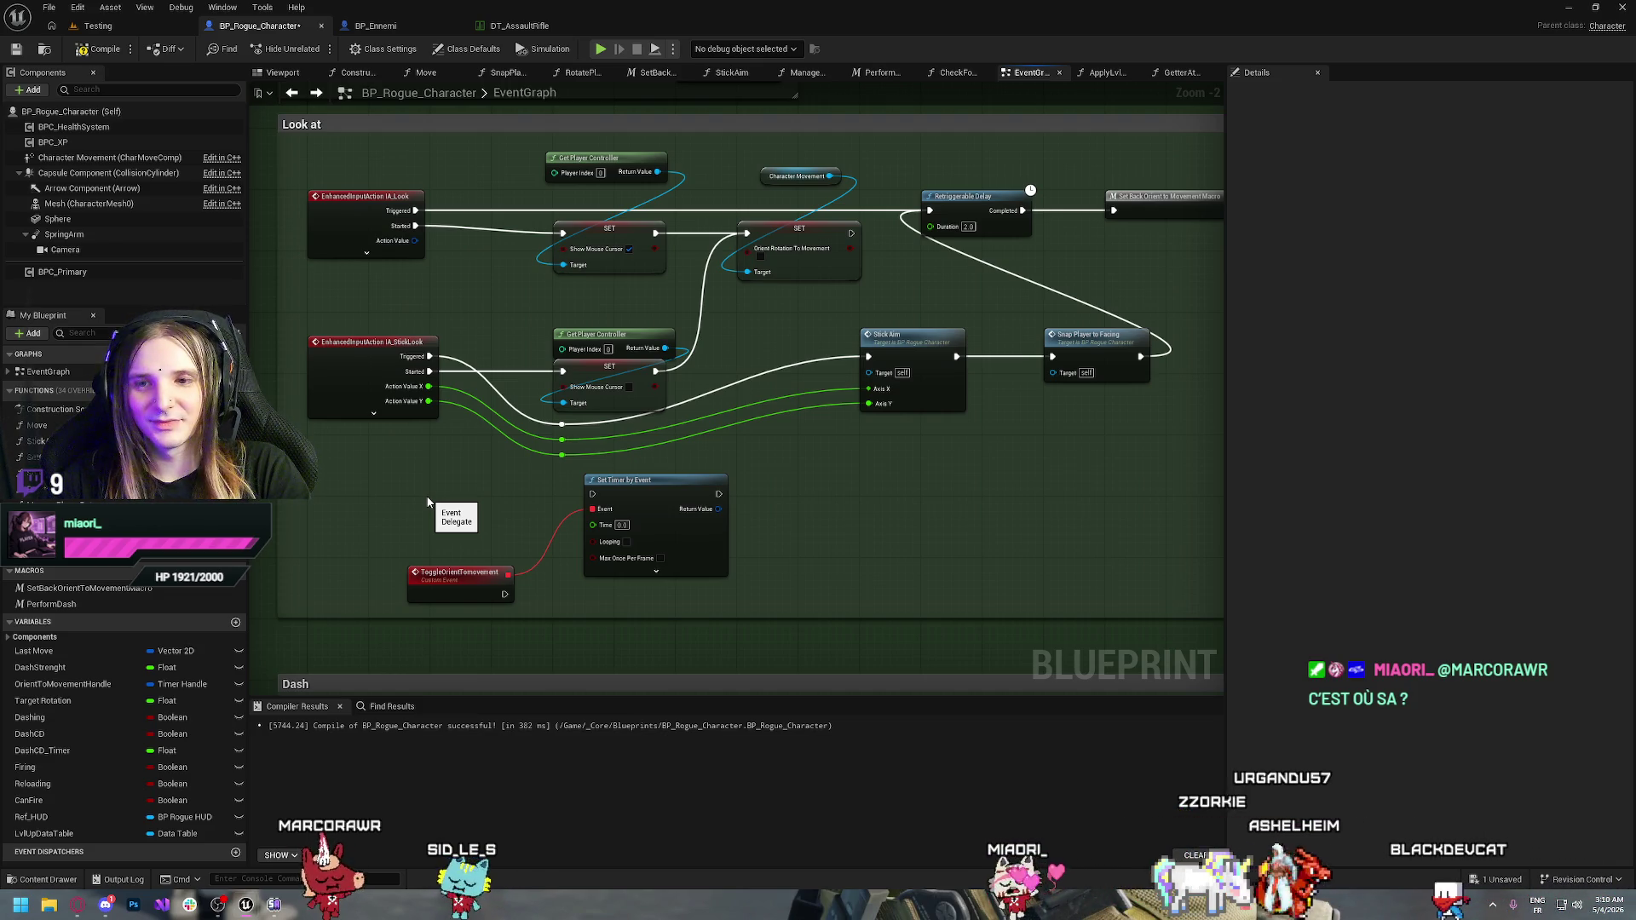
Line up ToggleOrientTomovement and Set Timer by Event in a tidy row under StickLook, then deselect
{"action": "left_click_drag", "start_coordinate": [641, 488], "coordinate": [610, 509]}
{"action": "left_click_drag", "start_coordinate": [443, 579], "coordinate": [406, 534]}
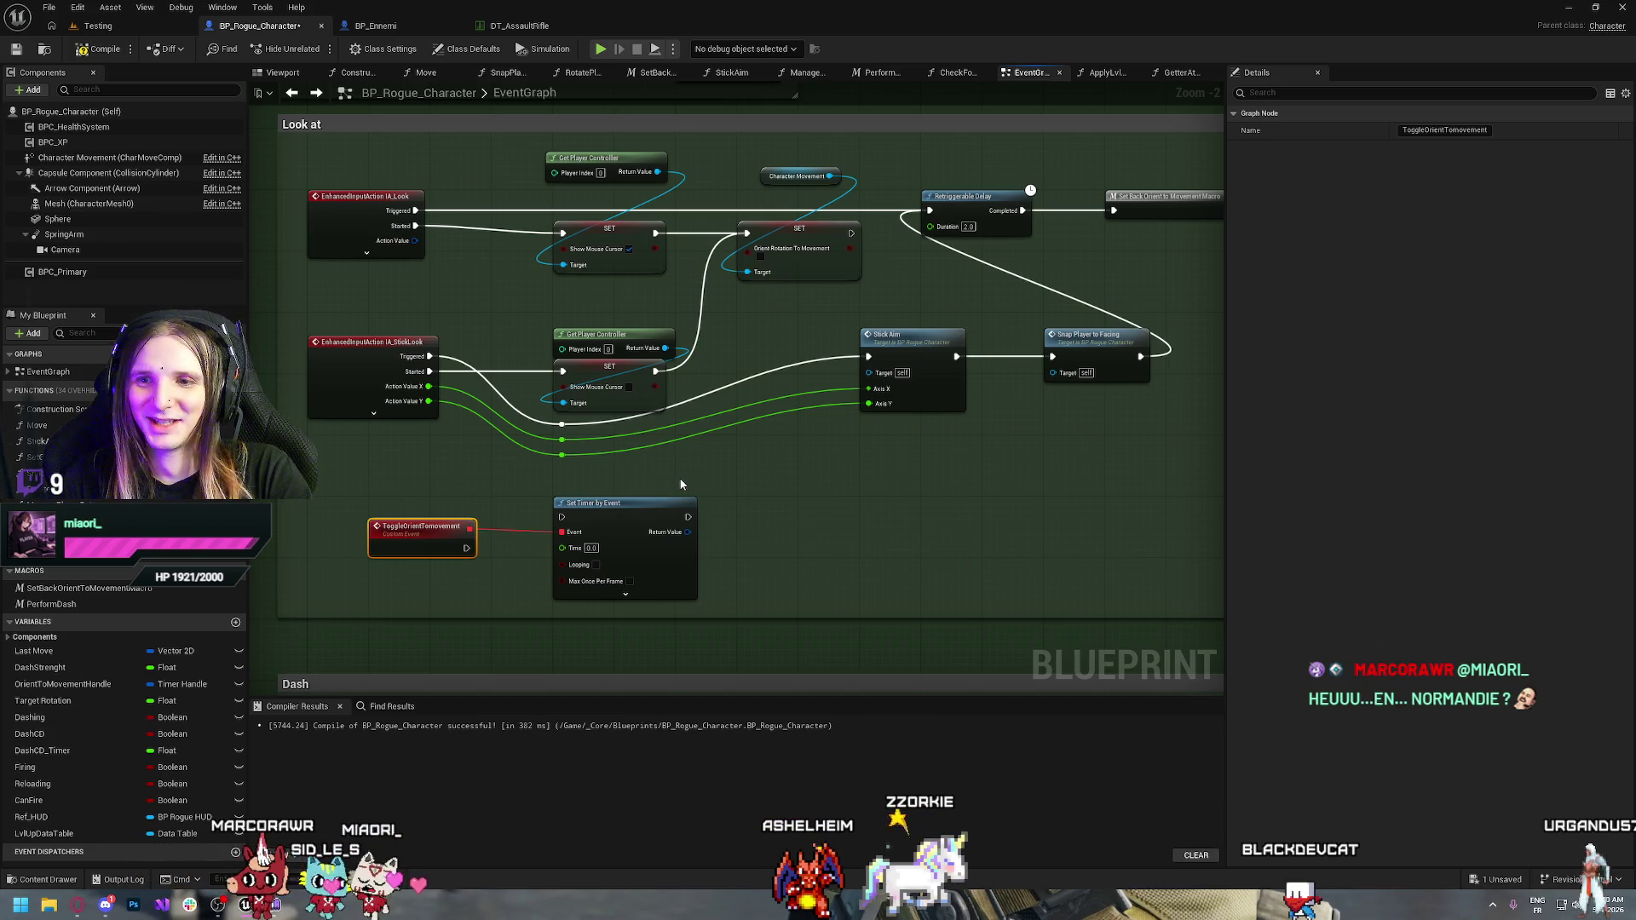
{"action": "left_click_drag", "start_coordinate": [774, 453], "coordinate": [629, 489]}
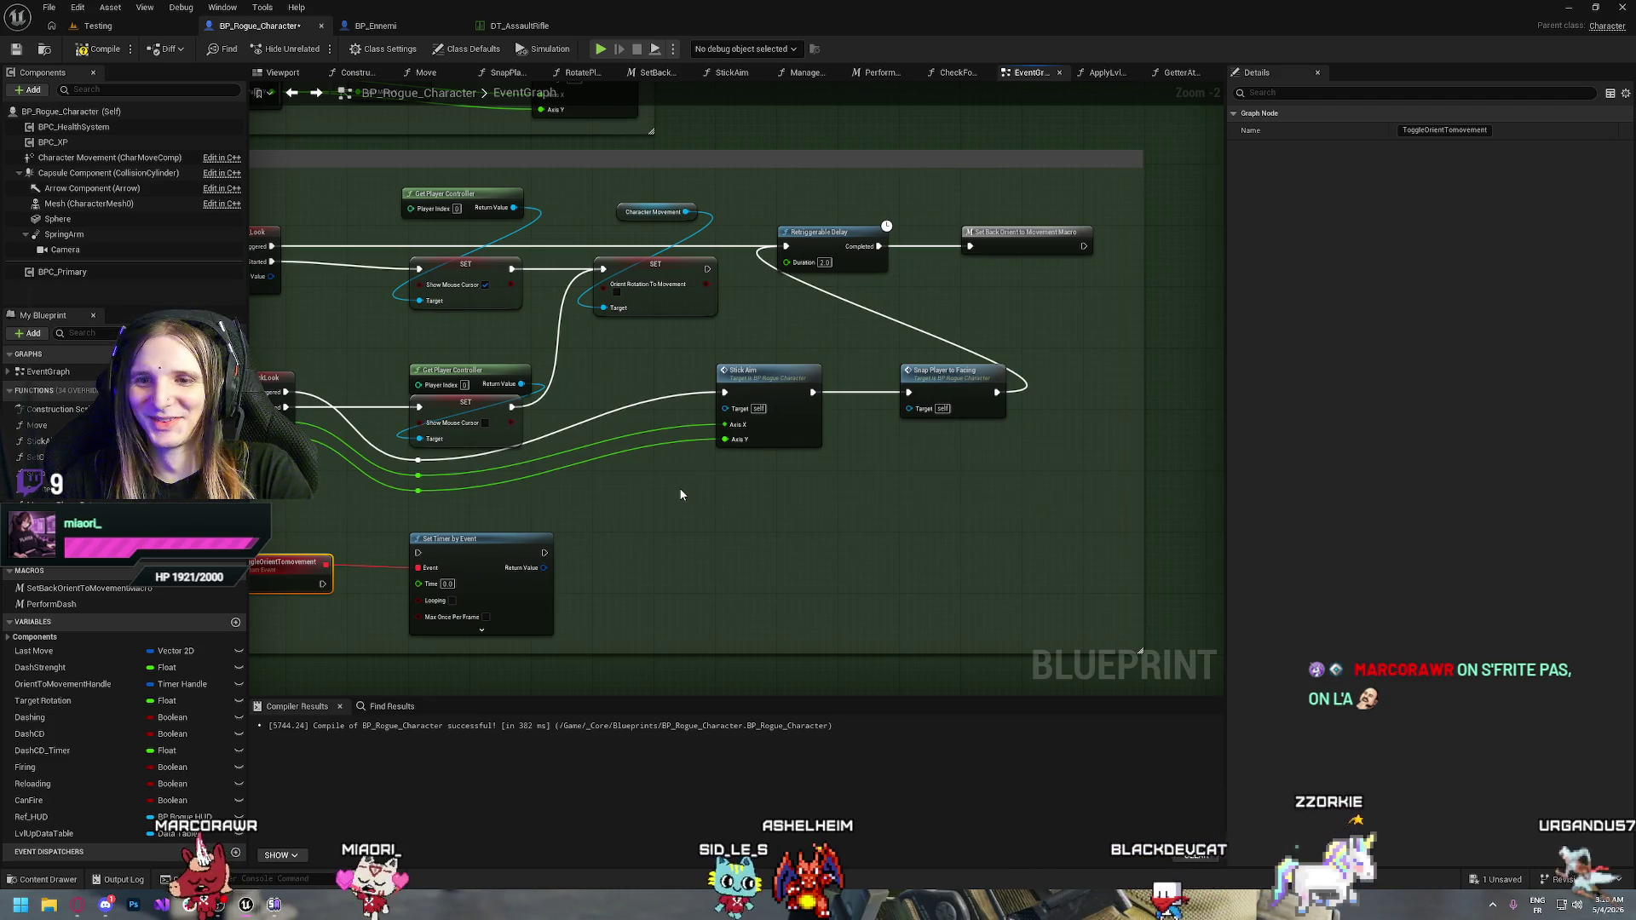
{"action": "left_click_drag", "start_coordinate": [615, 508], "coordinate": [801, 498]}
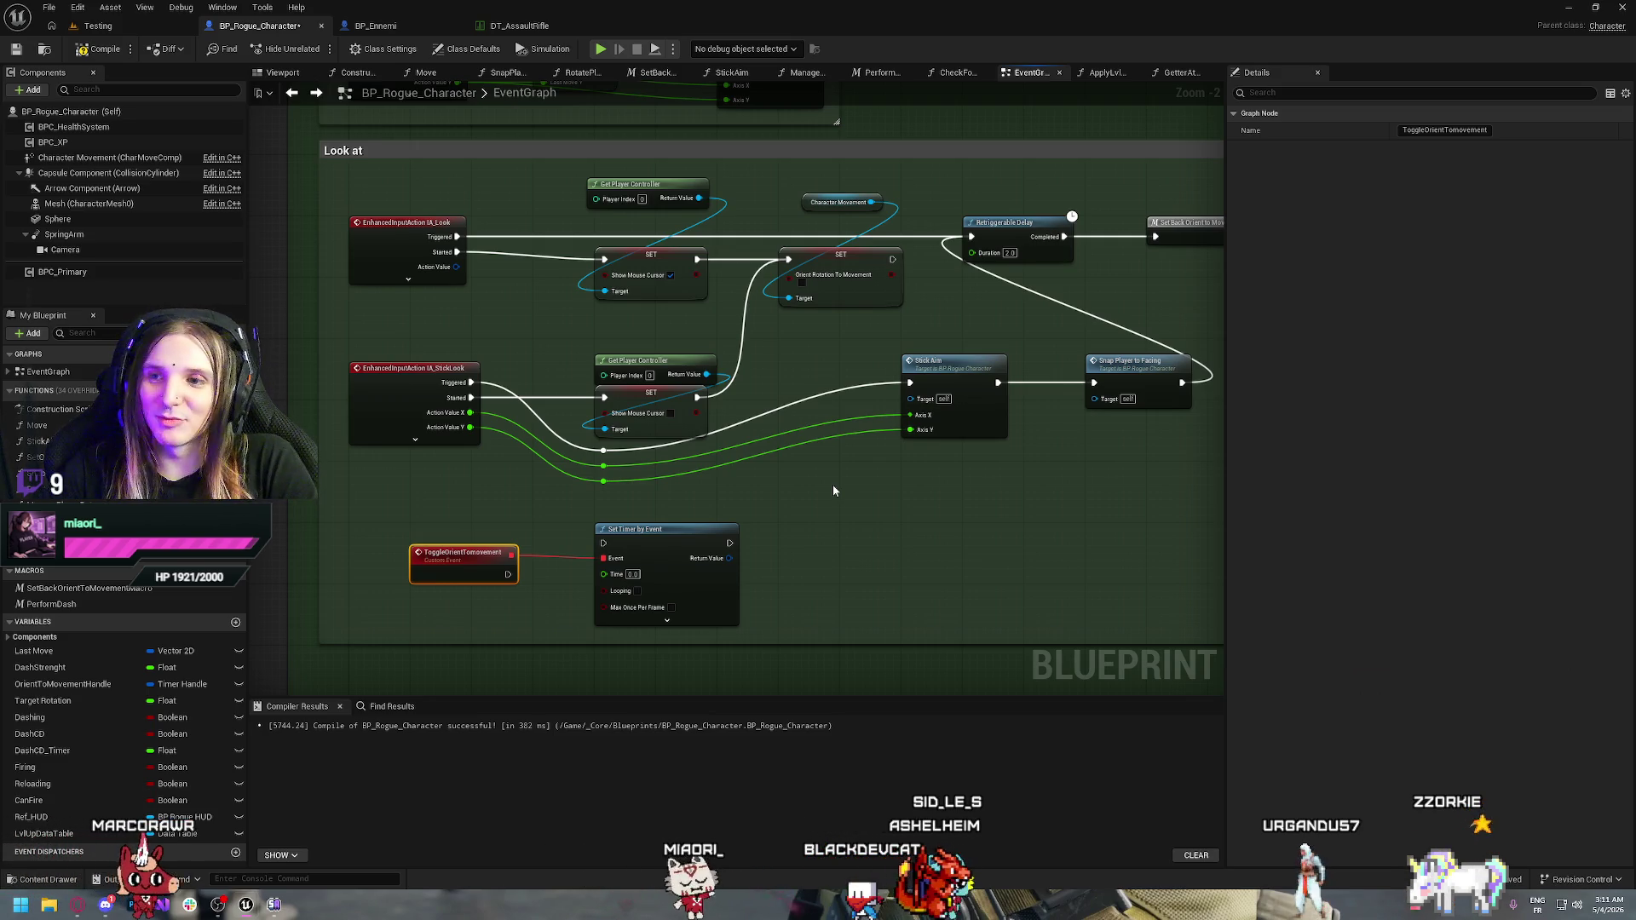
{"action": "left_click", "coordinate": [884, 573]}
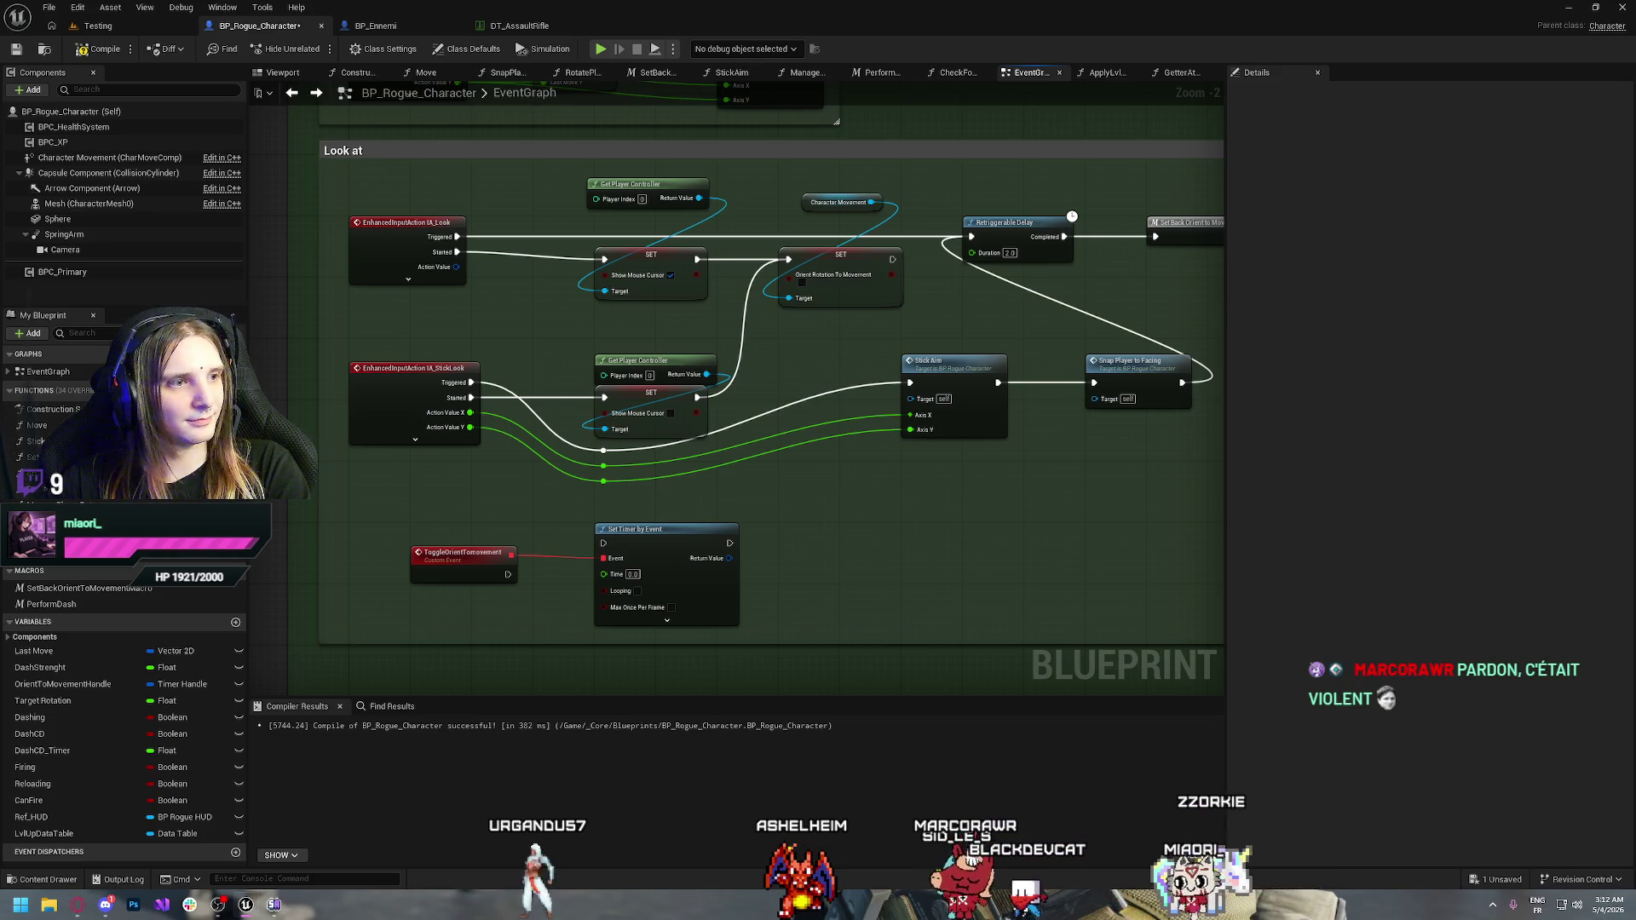
Promote the timer's Return Value to a variable named OrientToMovementTimerHandle and position its SET node
{"action": "right_click", "coordinate": [728, 559]}
{"action": "left_click", "coordinate": [781, 594]}
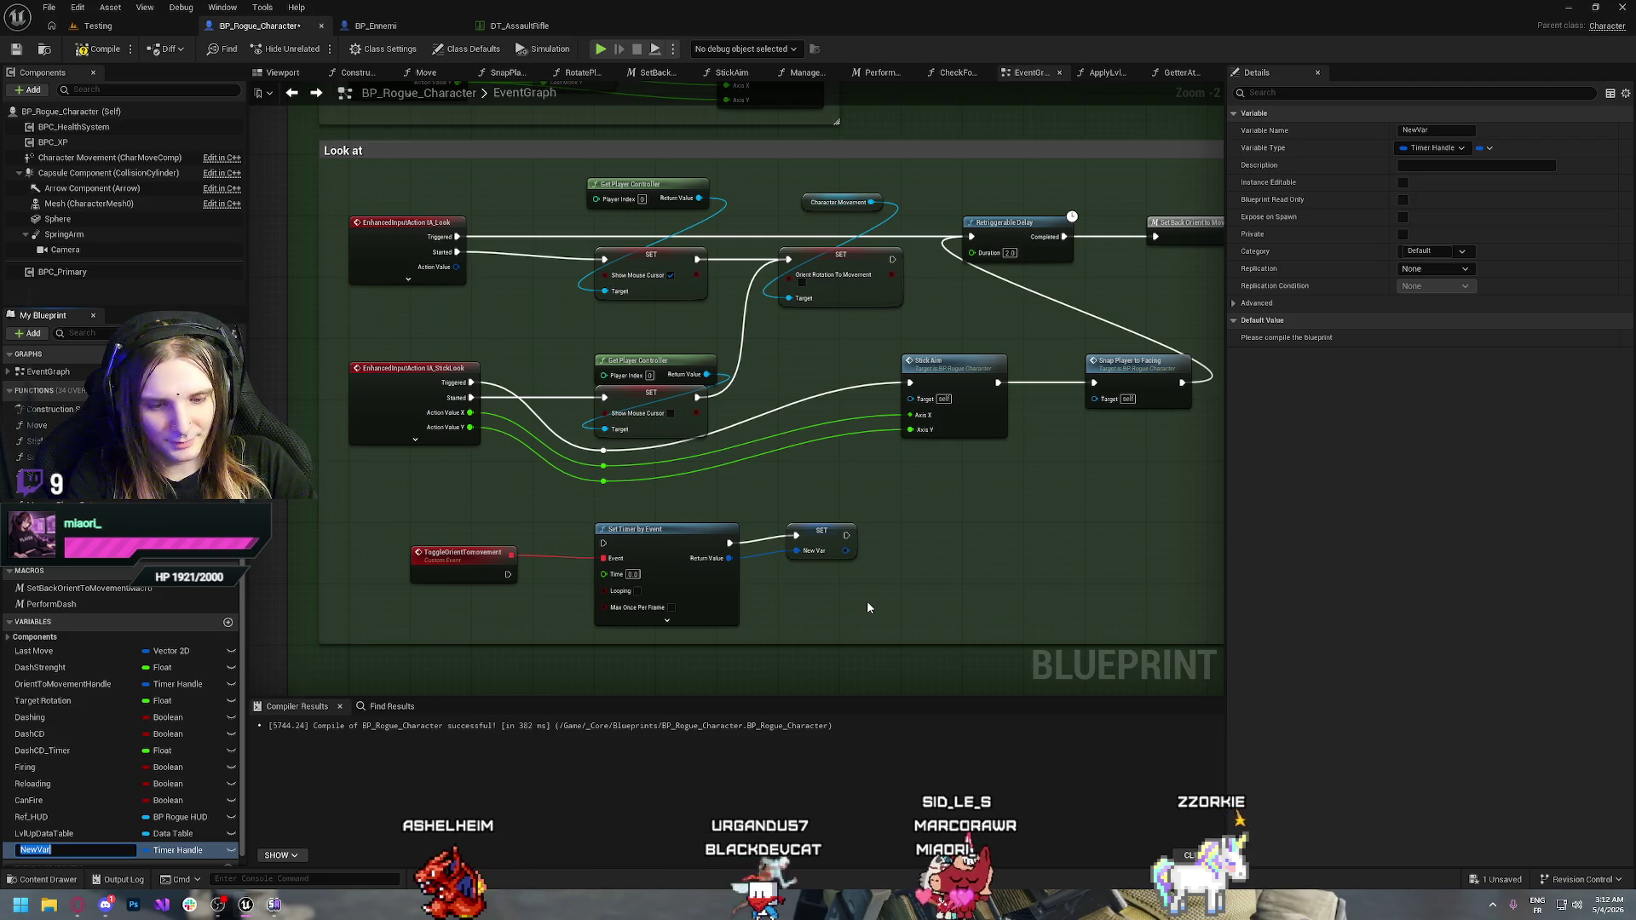
{"action": "type", "text": "Orient"}
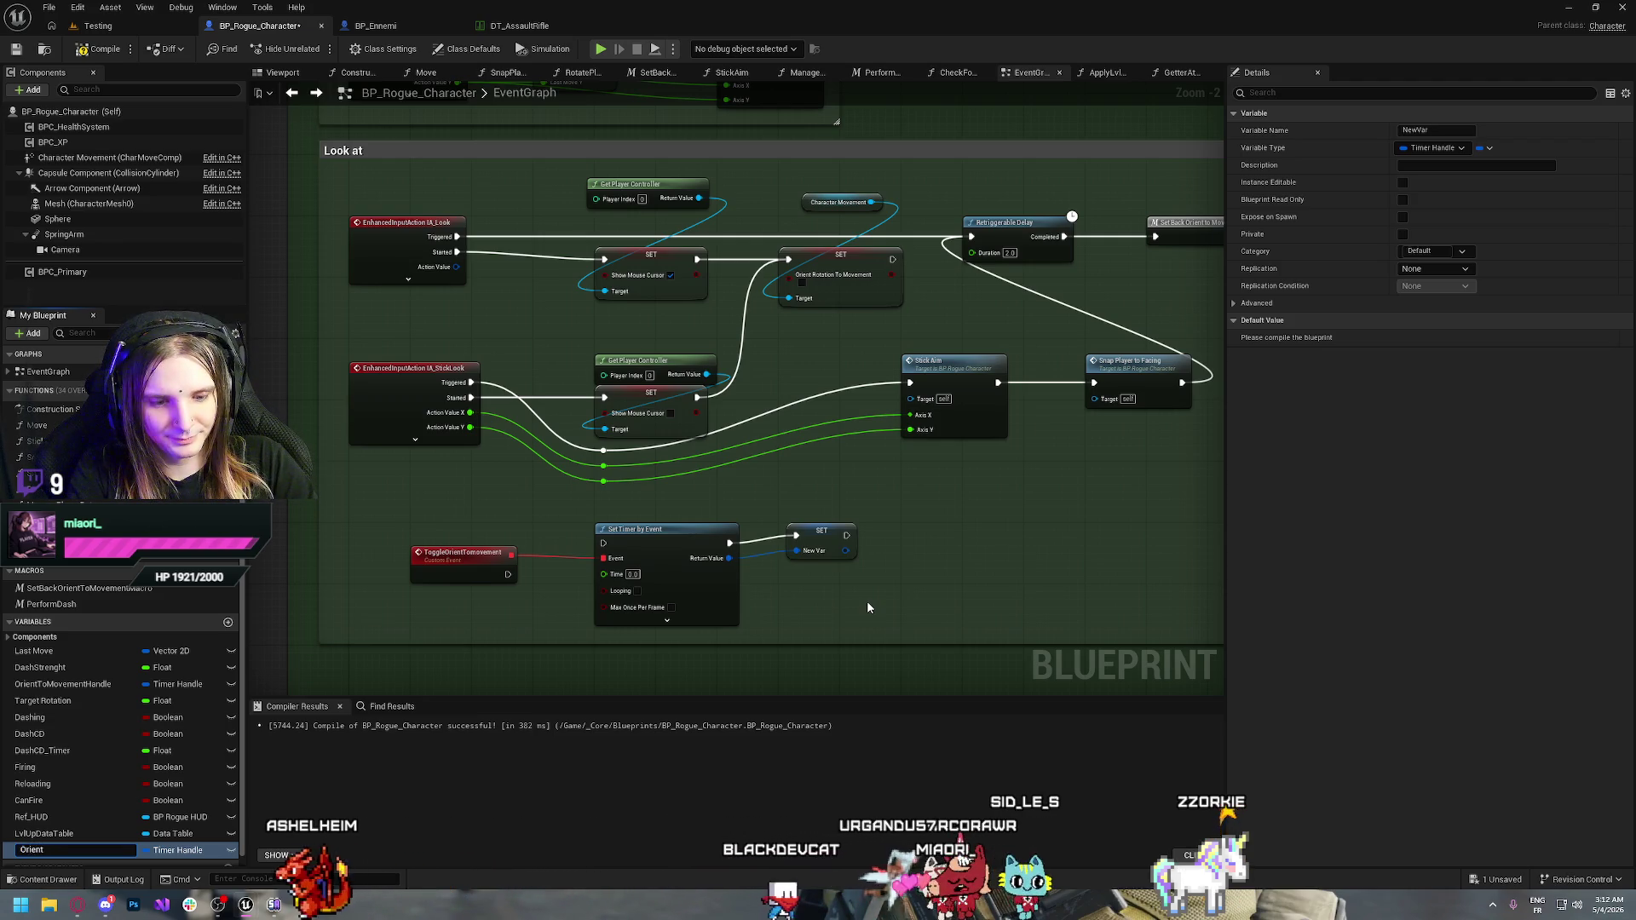
{"action": "type", "text": "Tomovement"}
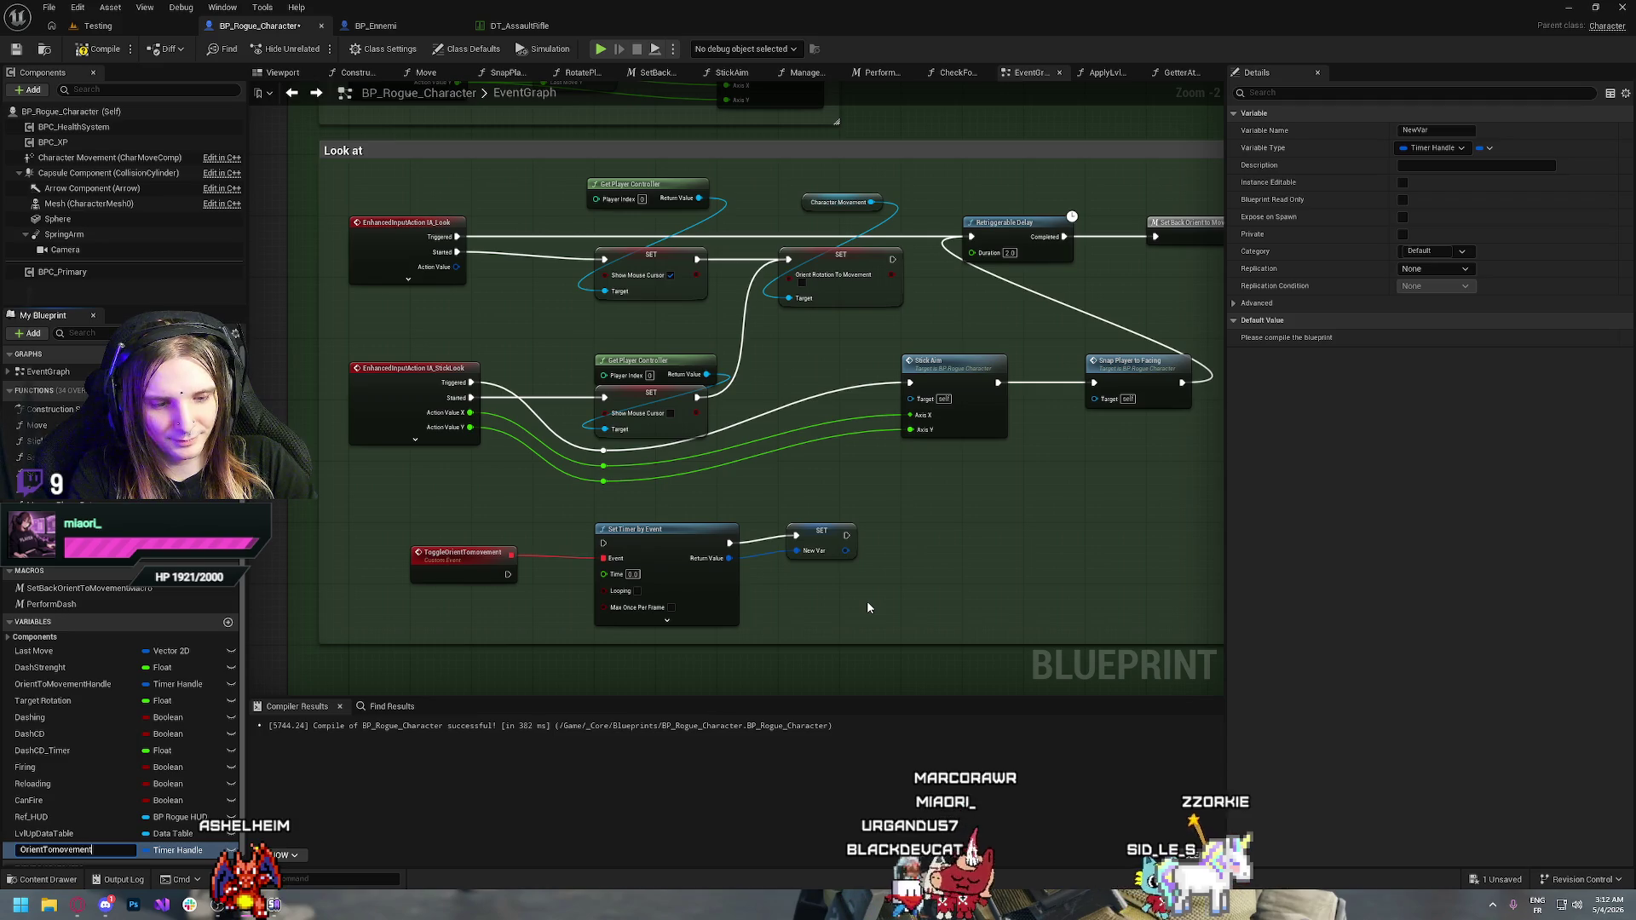
{"action": "type", "text": "Handle"}
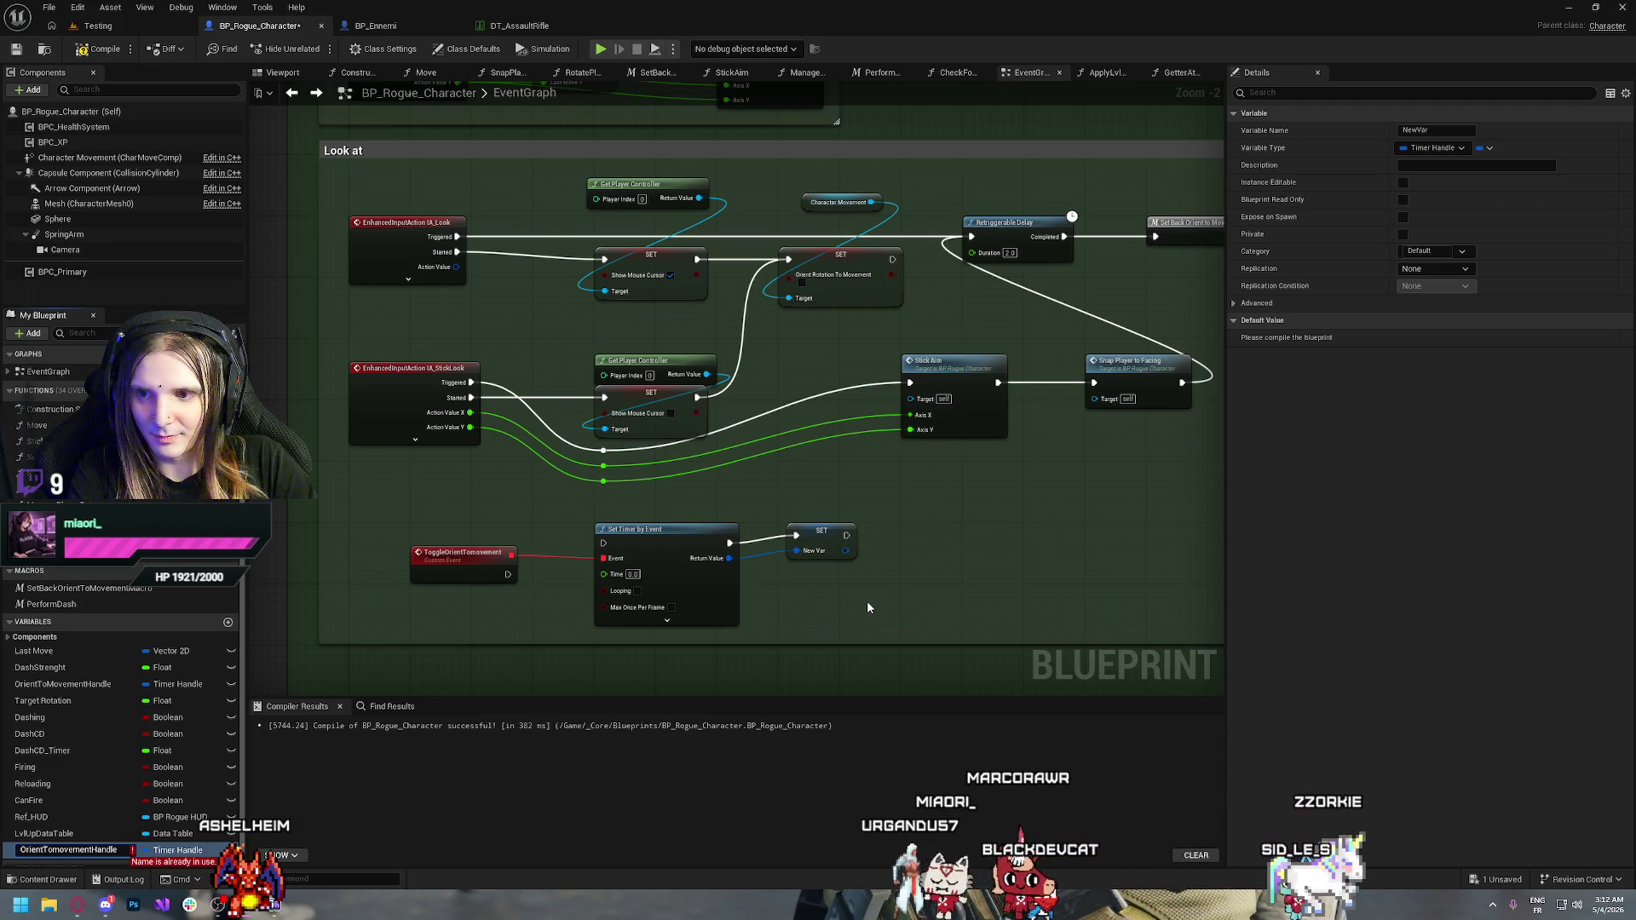
{"action": "key", "text": "Escape"}
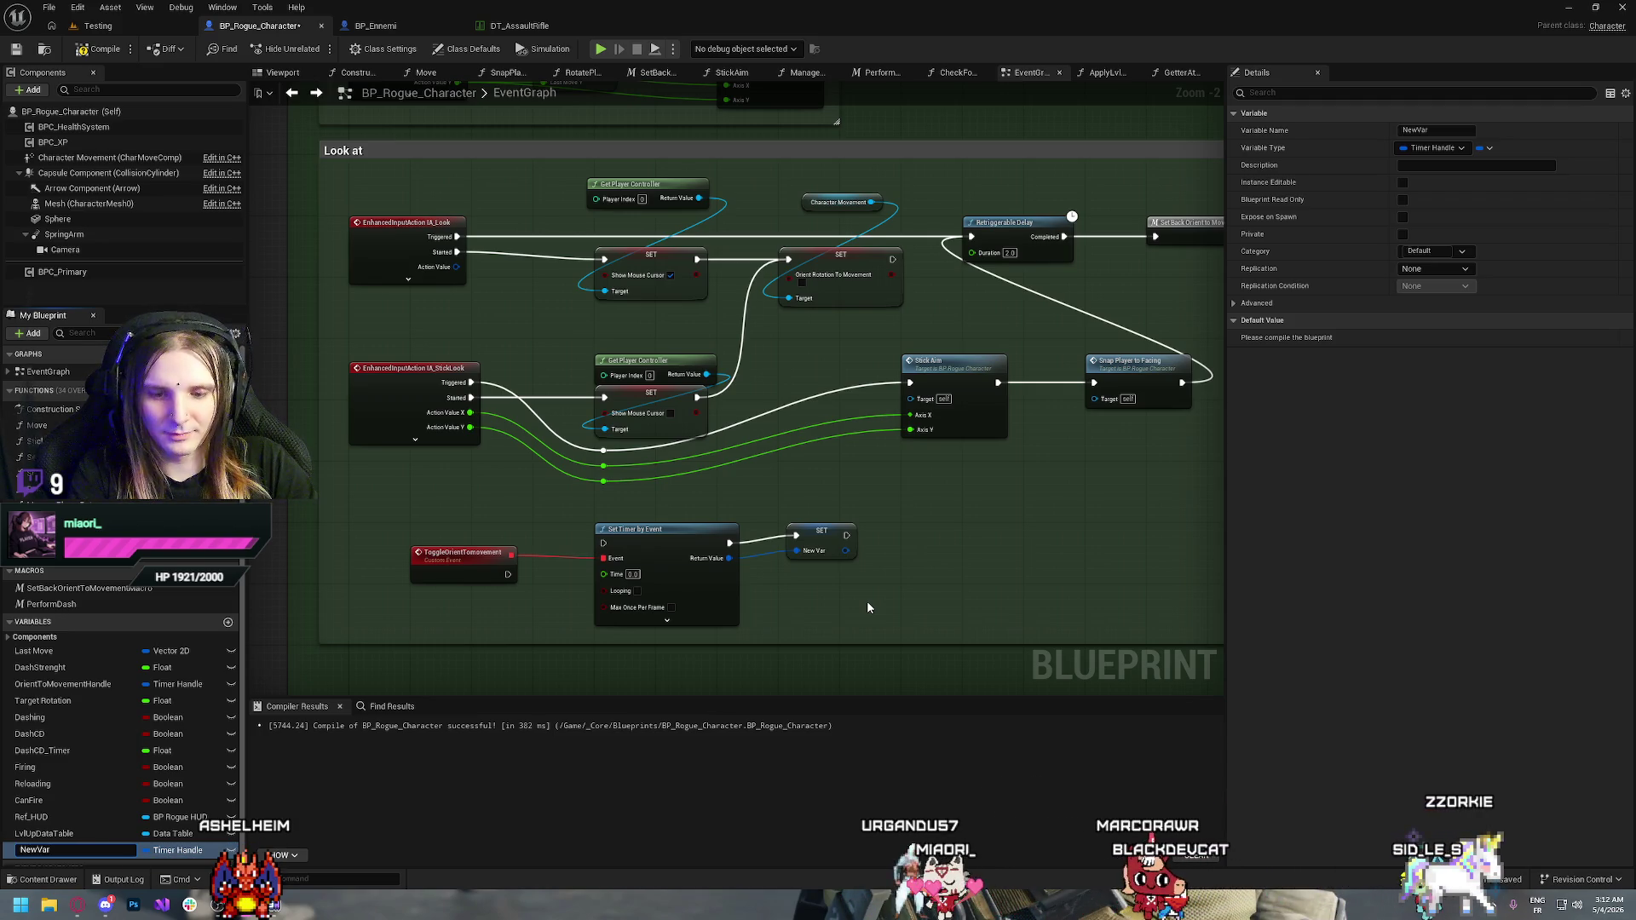
{"action": "key", "text": "BackSpace"}
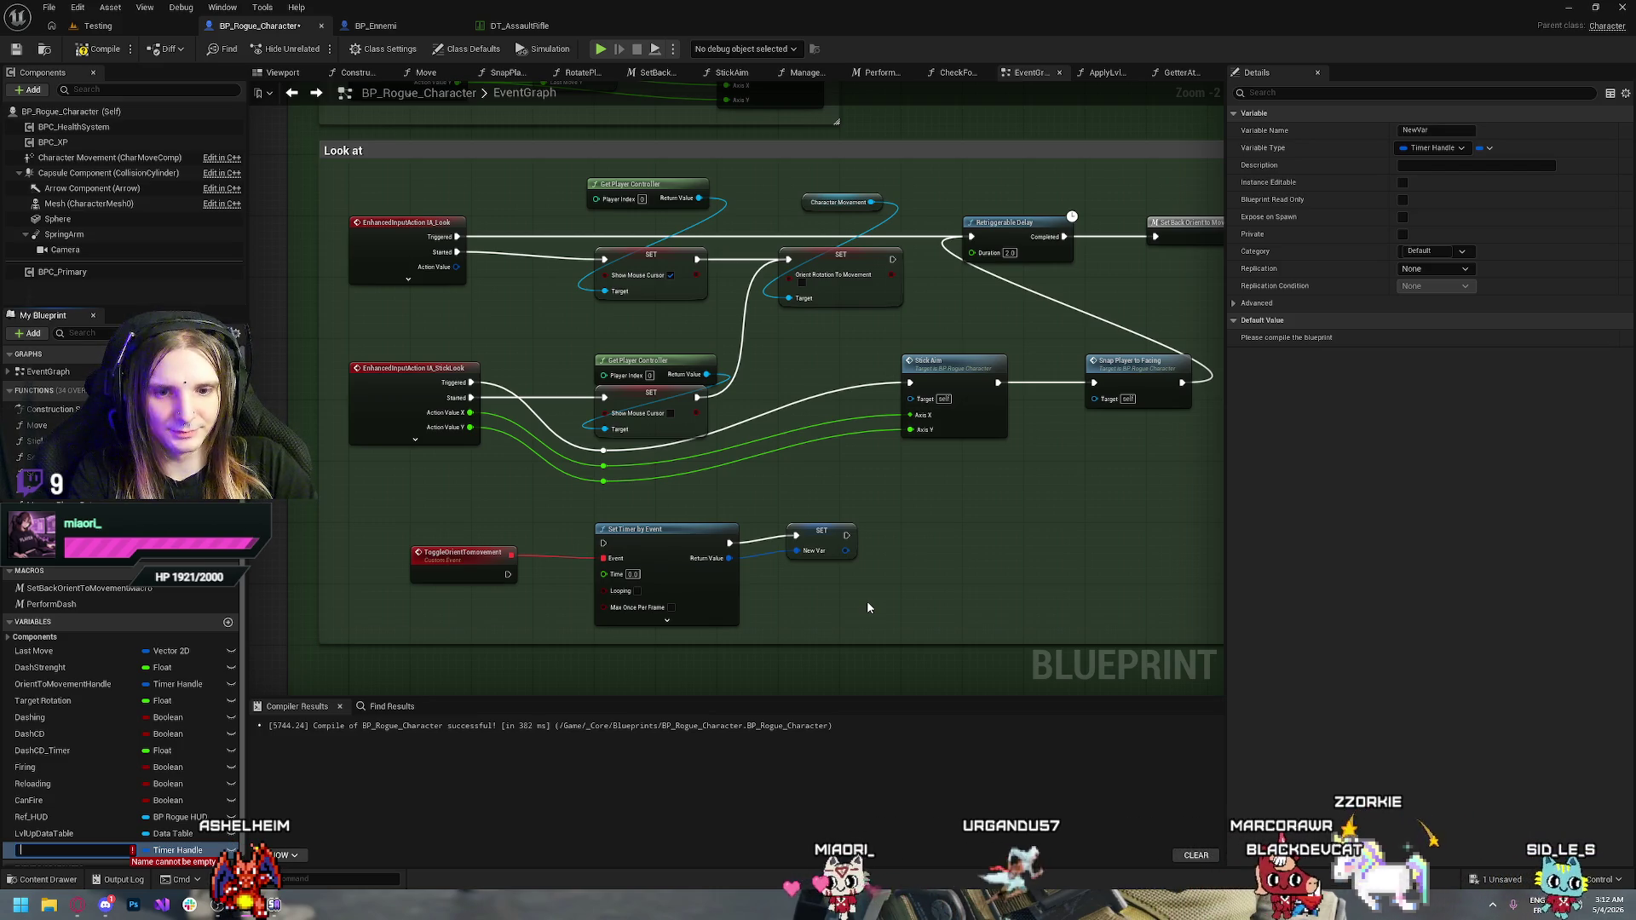
{"action": "type", "text": "OrientT"}
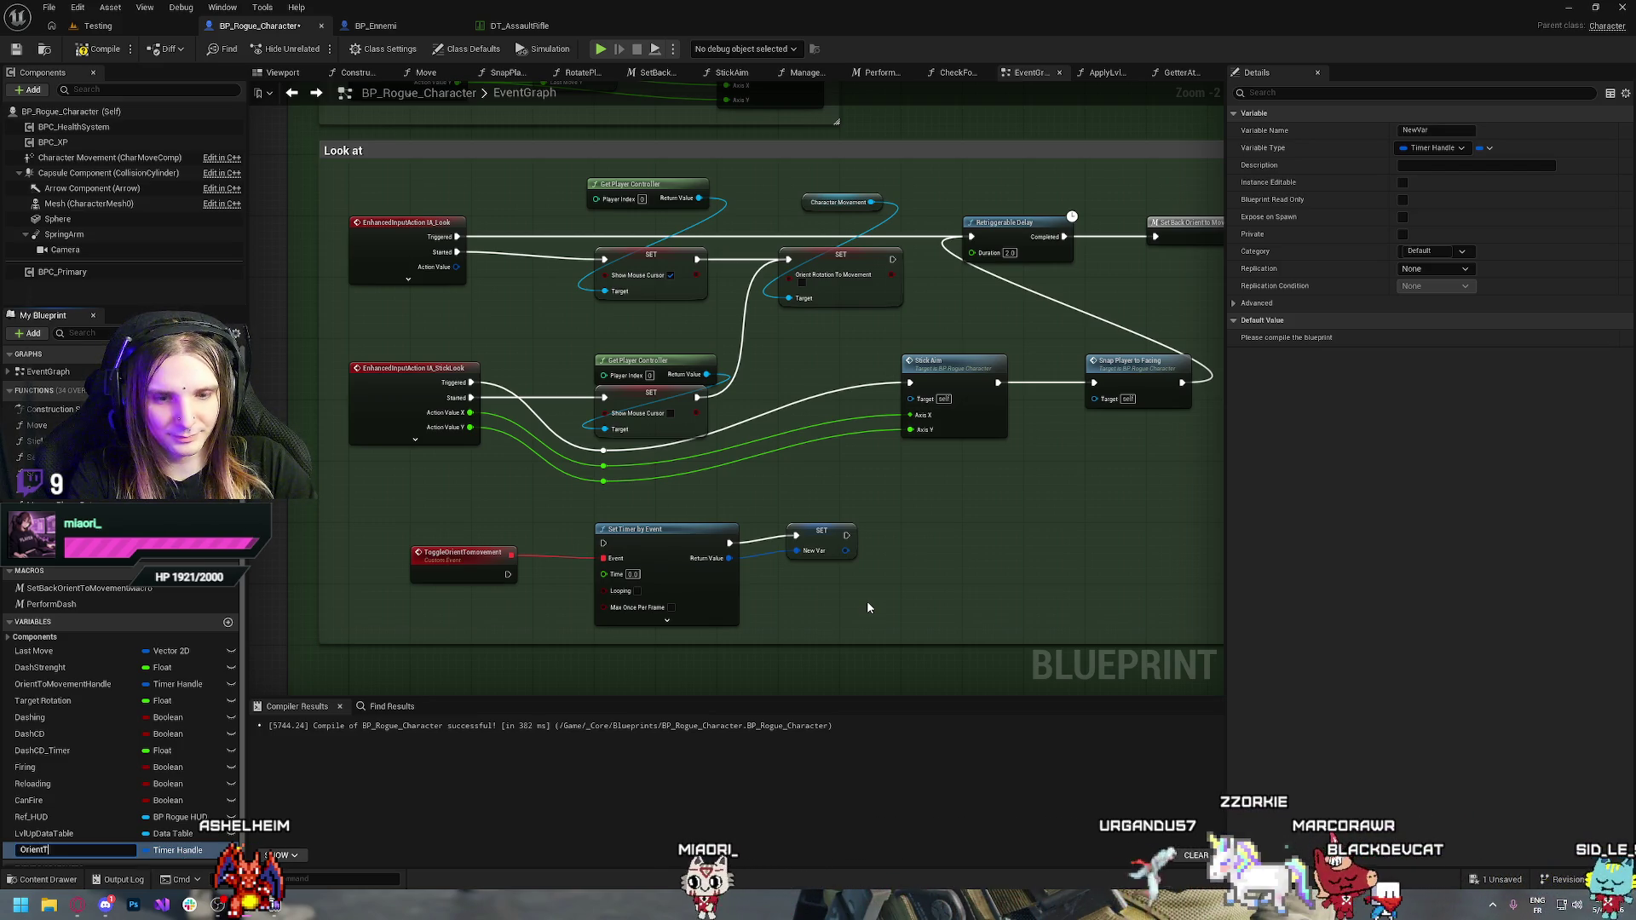
{"action": "type", "text": "omovementTi"}
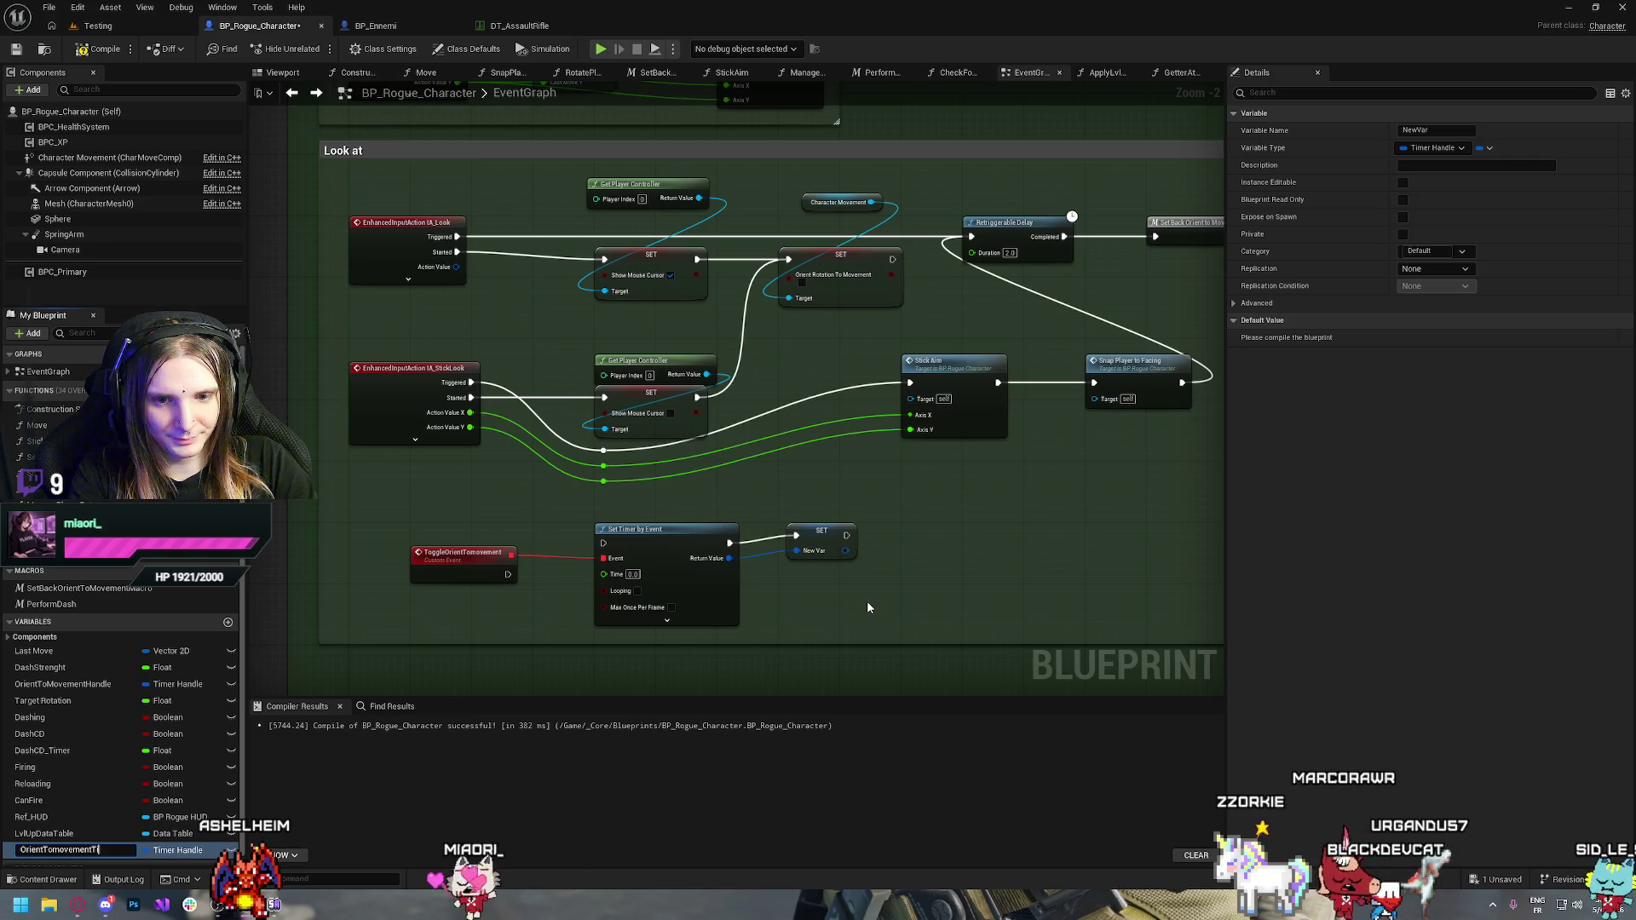
{"action": "type", "text": "mer"}
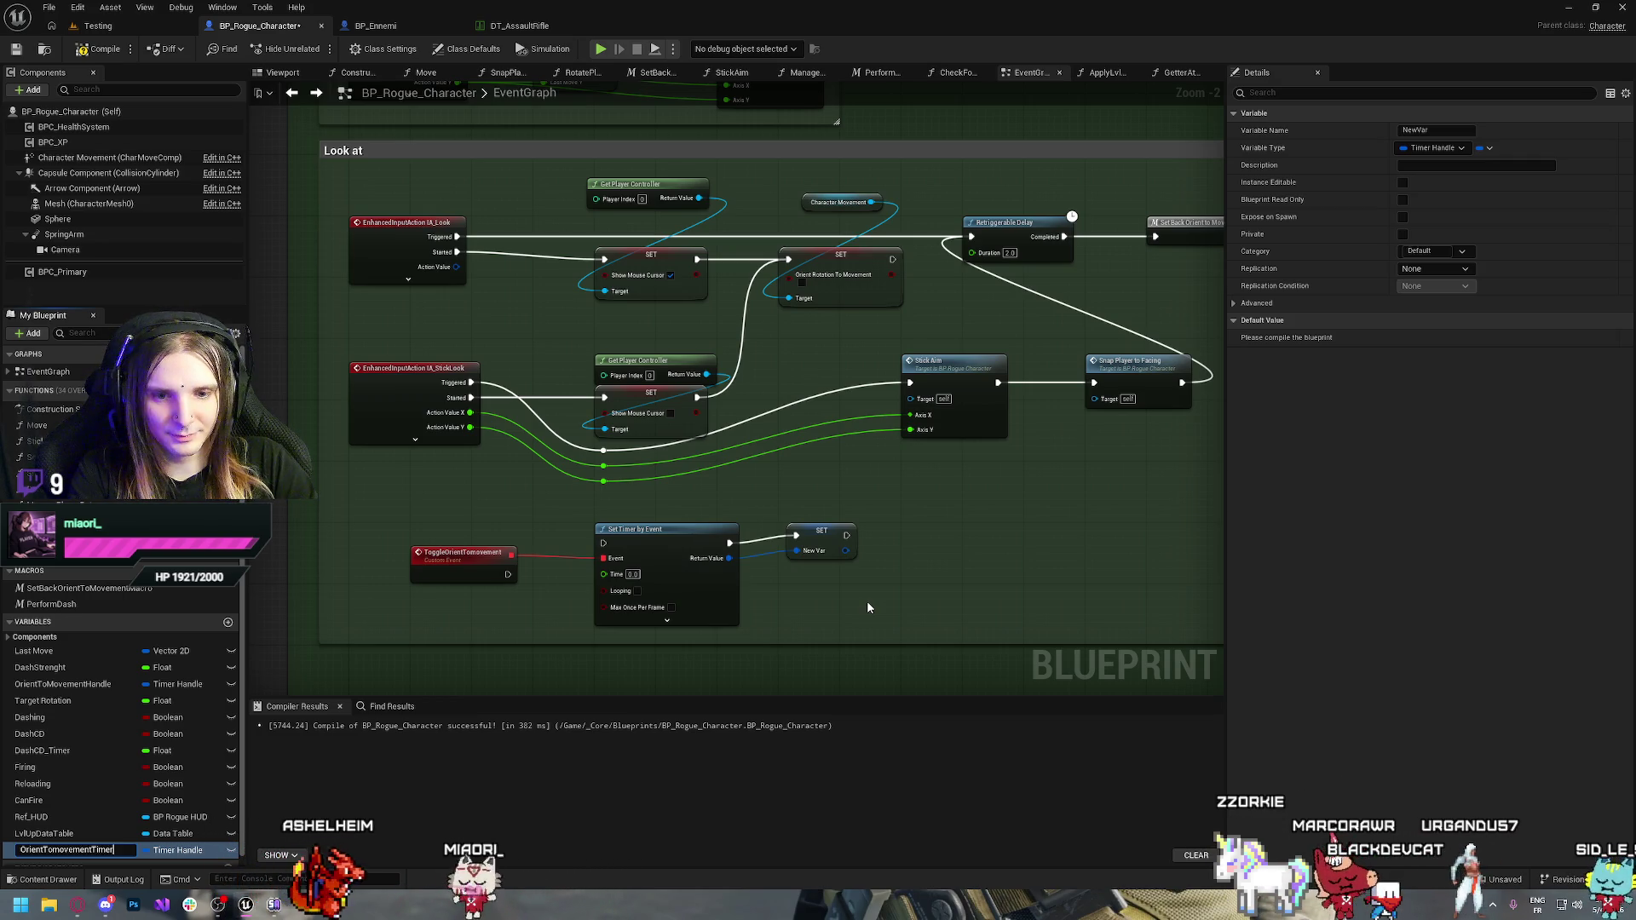
{"action": "type", "text": "Handle"}
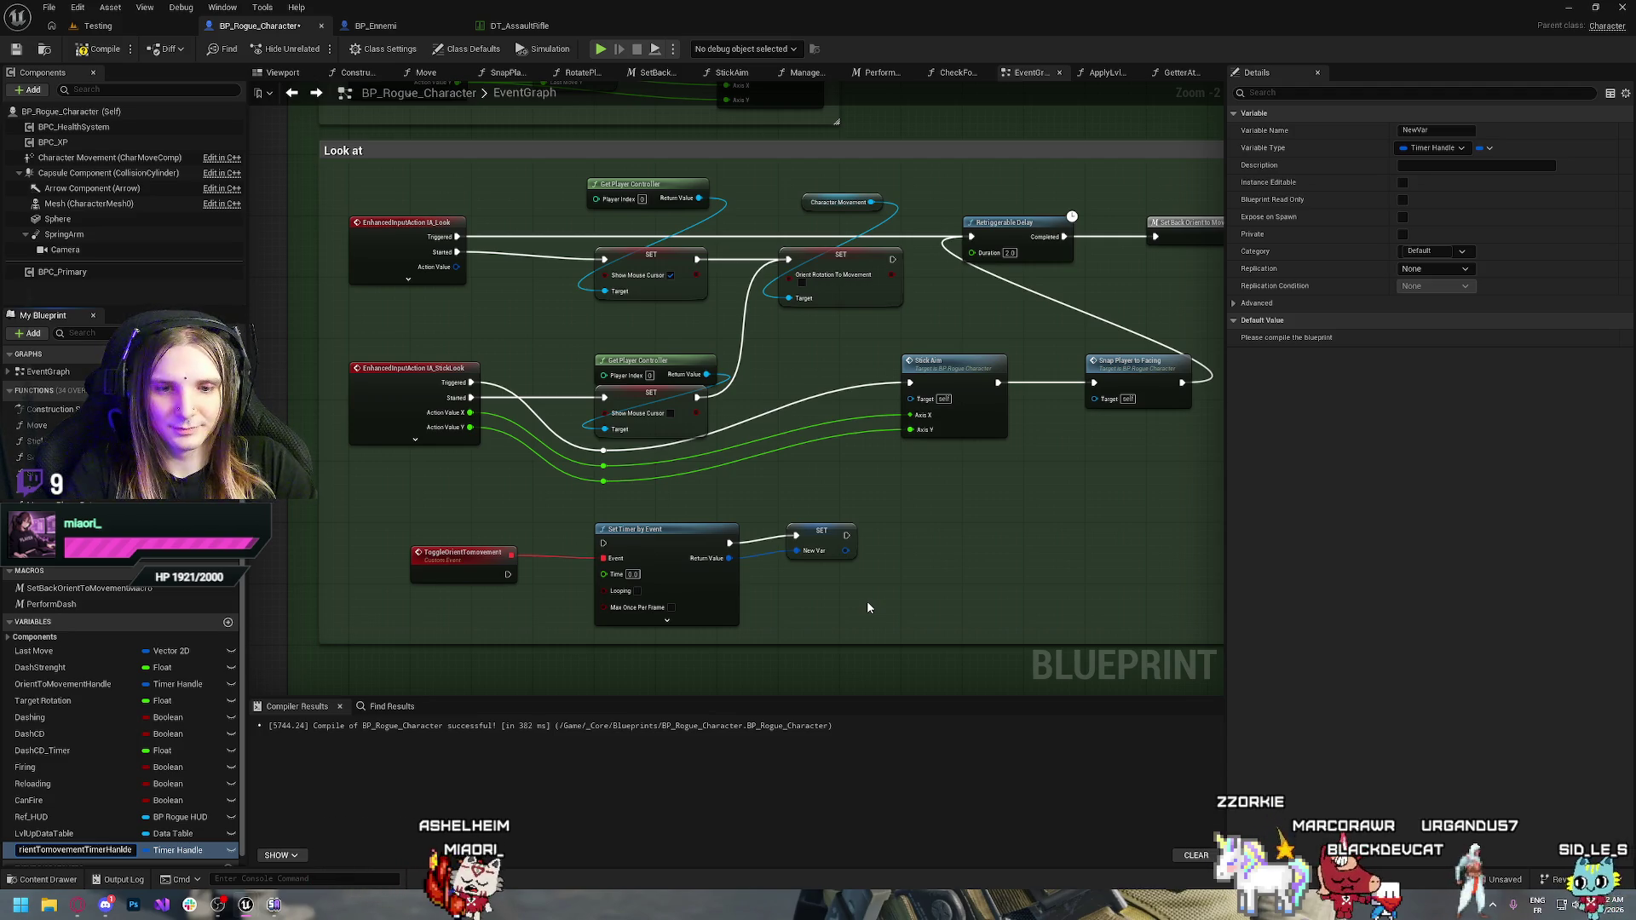
{"action": "key", "text": "Left"}
{"action": "key", "text": "Left"}
{"action": "key", "text": "Left"}
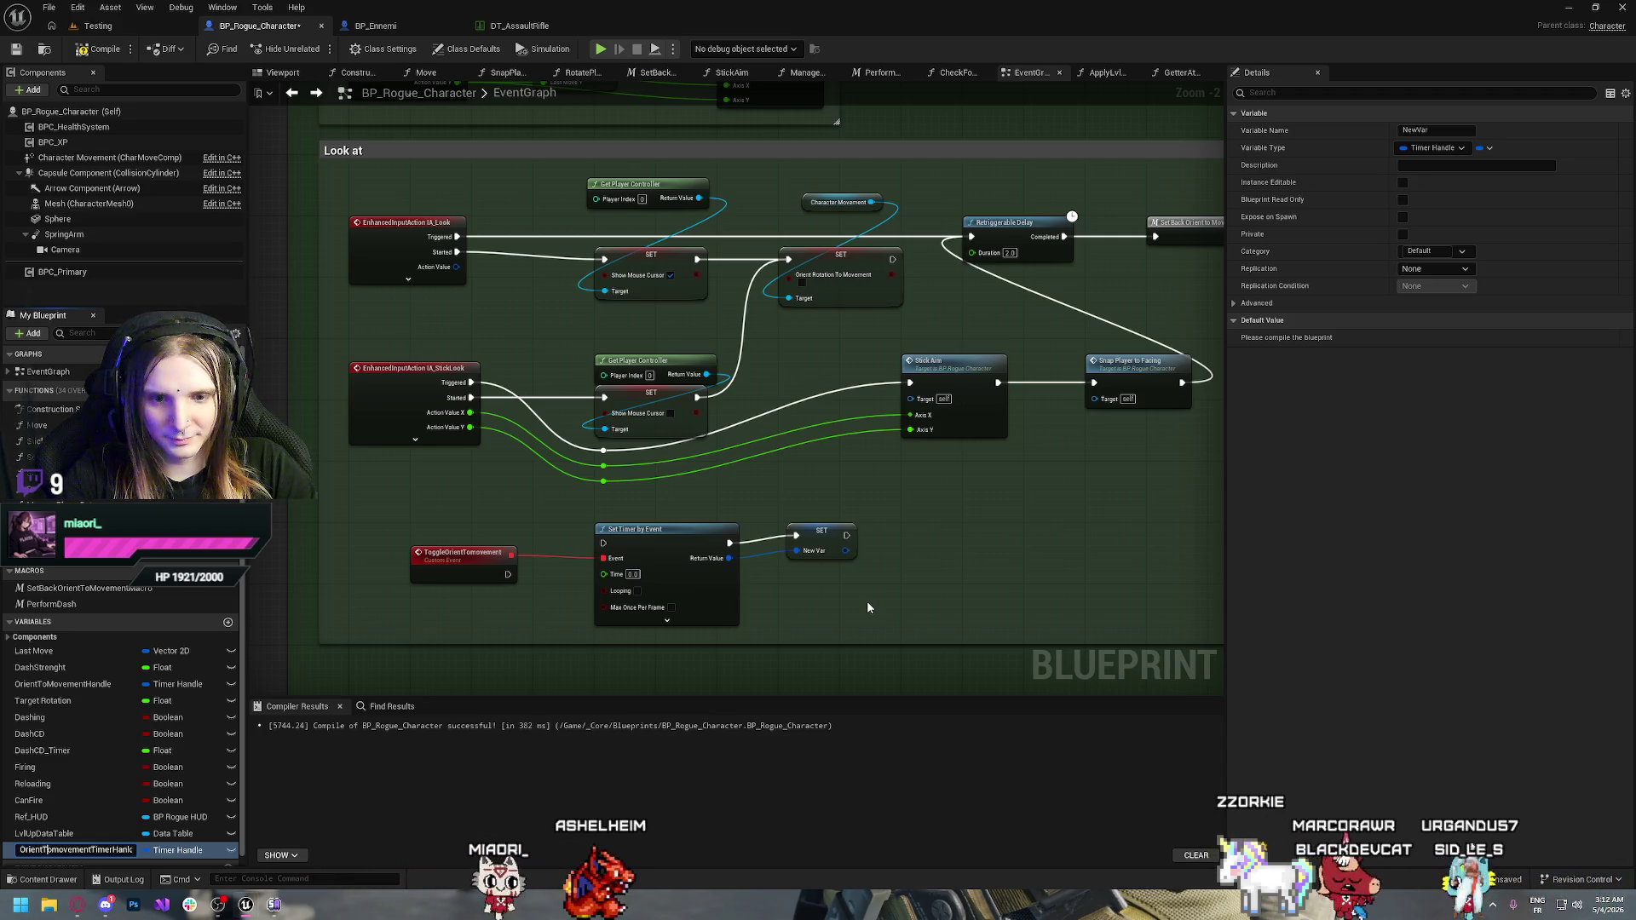
{"action": "key", "text": "Delete"}
{"action": "type", "text": "M"}
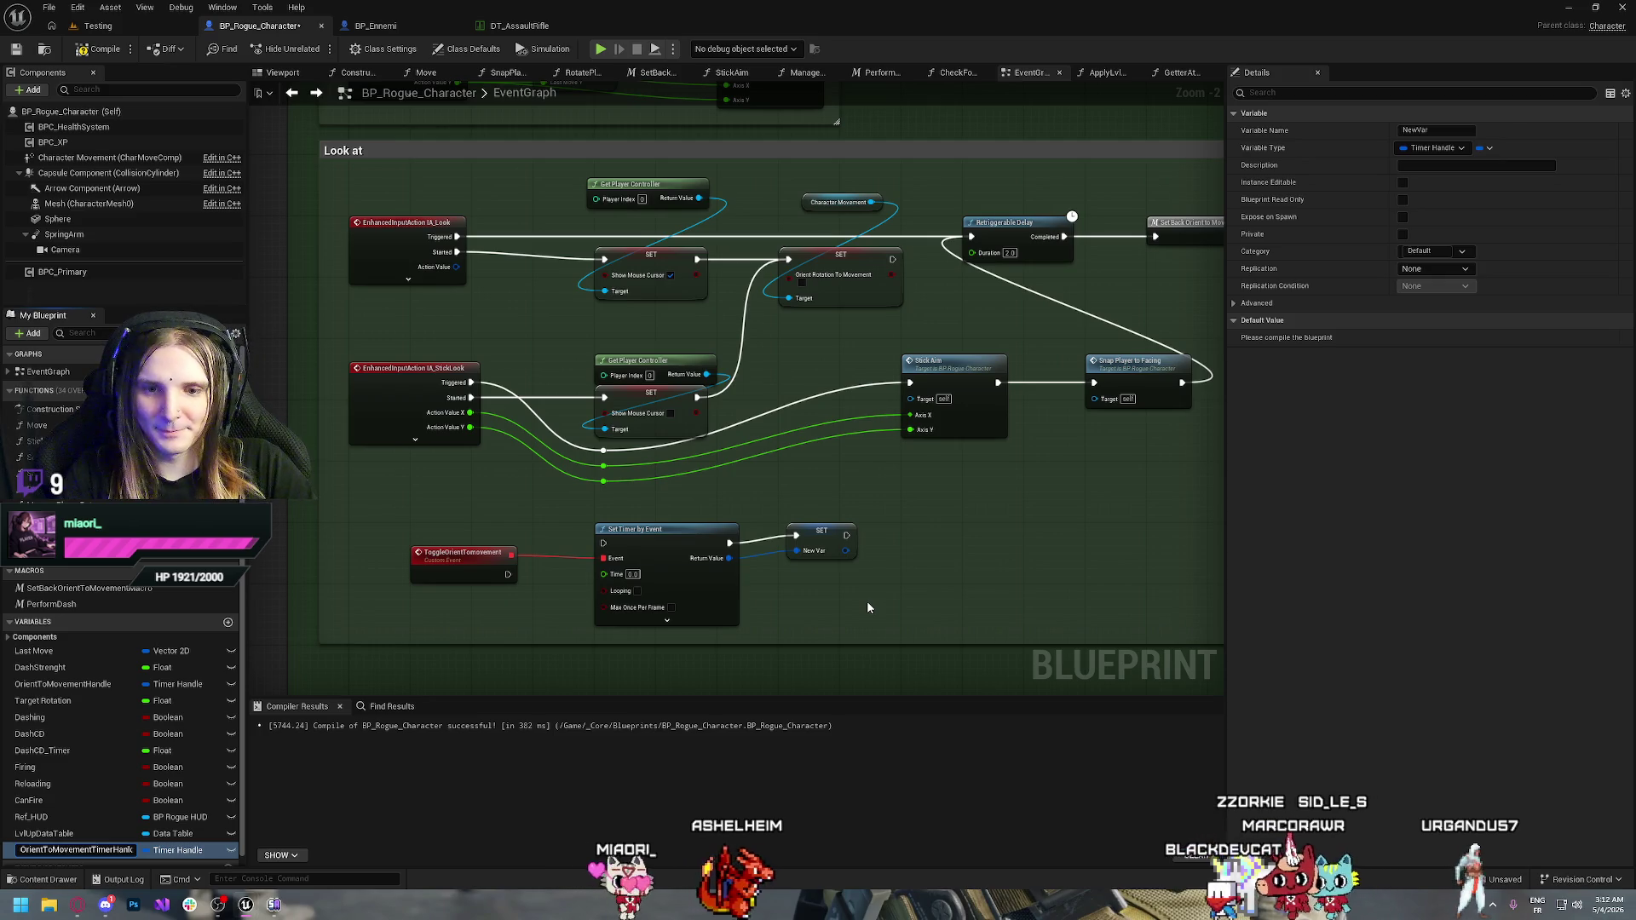
{"action": "left_click_drag", "start_coordinate": [831, 530], "coordinate": [821, 537]}
{"action": "left_click", "coordinate": [750, 483]}
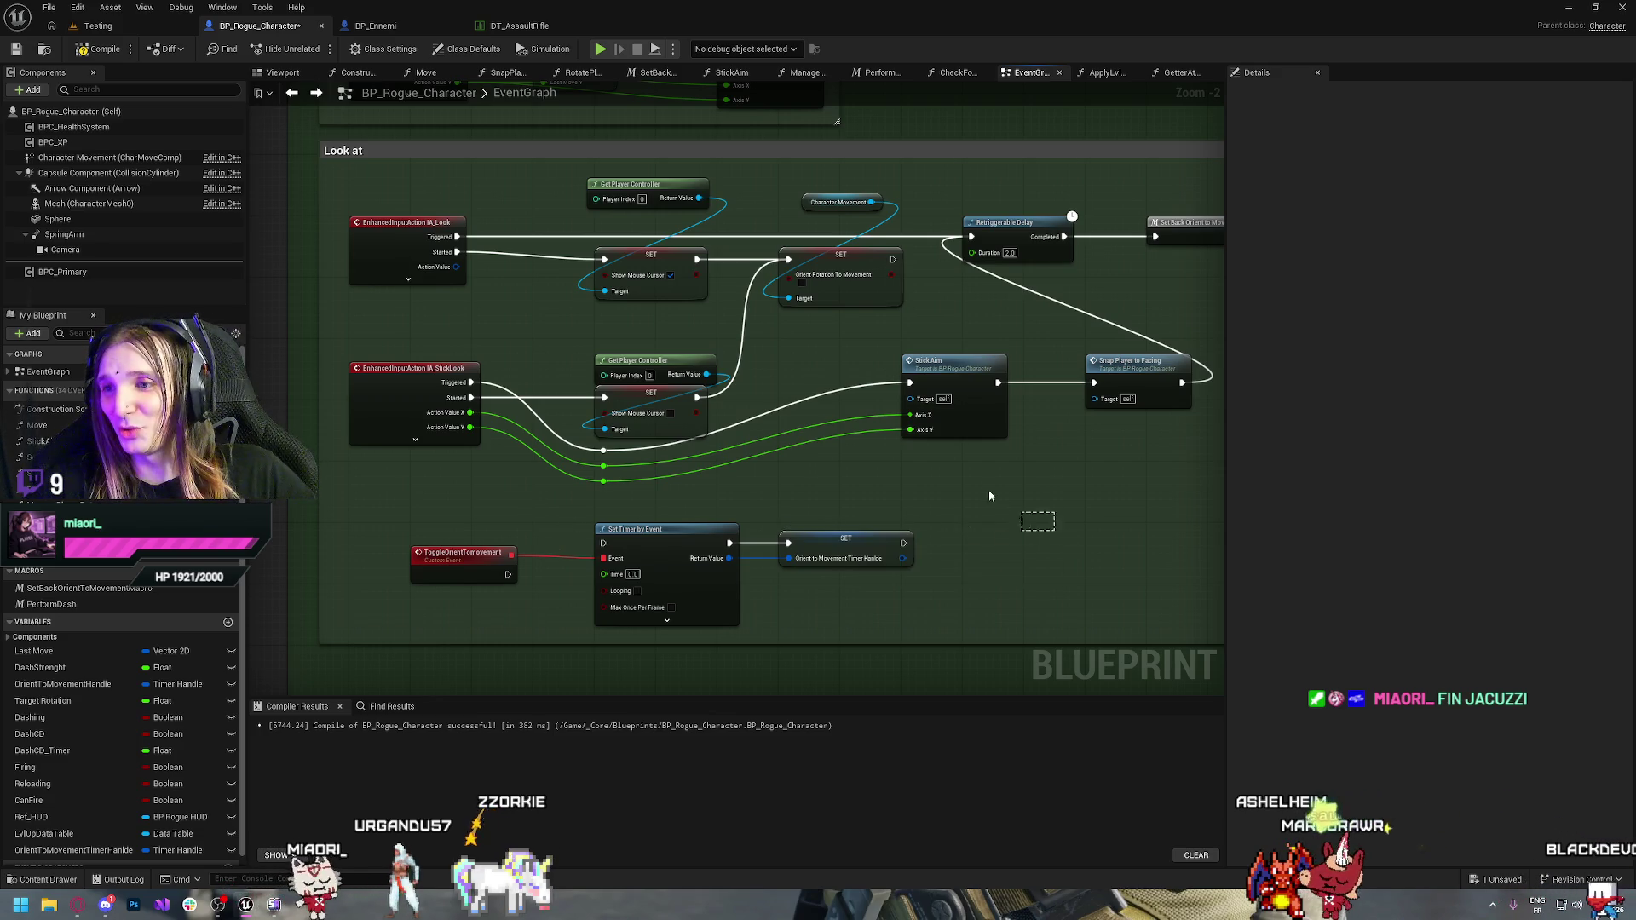
Shift the Dash, XP Gain and LvlUp comment blocks lower in the EventGraph
{"action": "scroll", "coordinate": [980, 477], "scroll_direction": "down", "scroll_amount": 3}
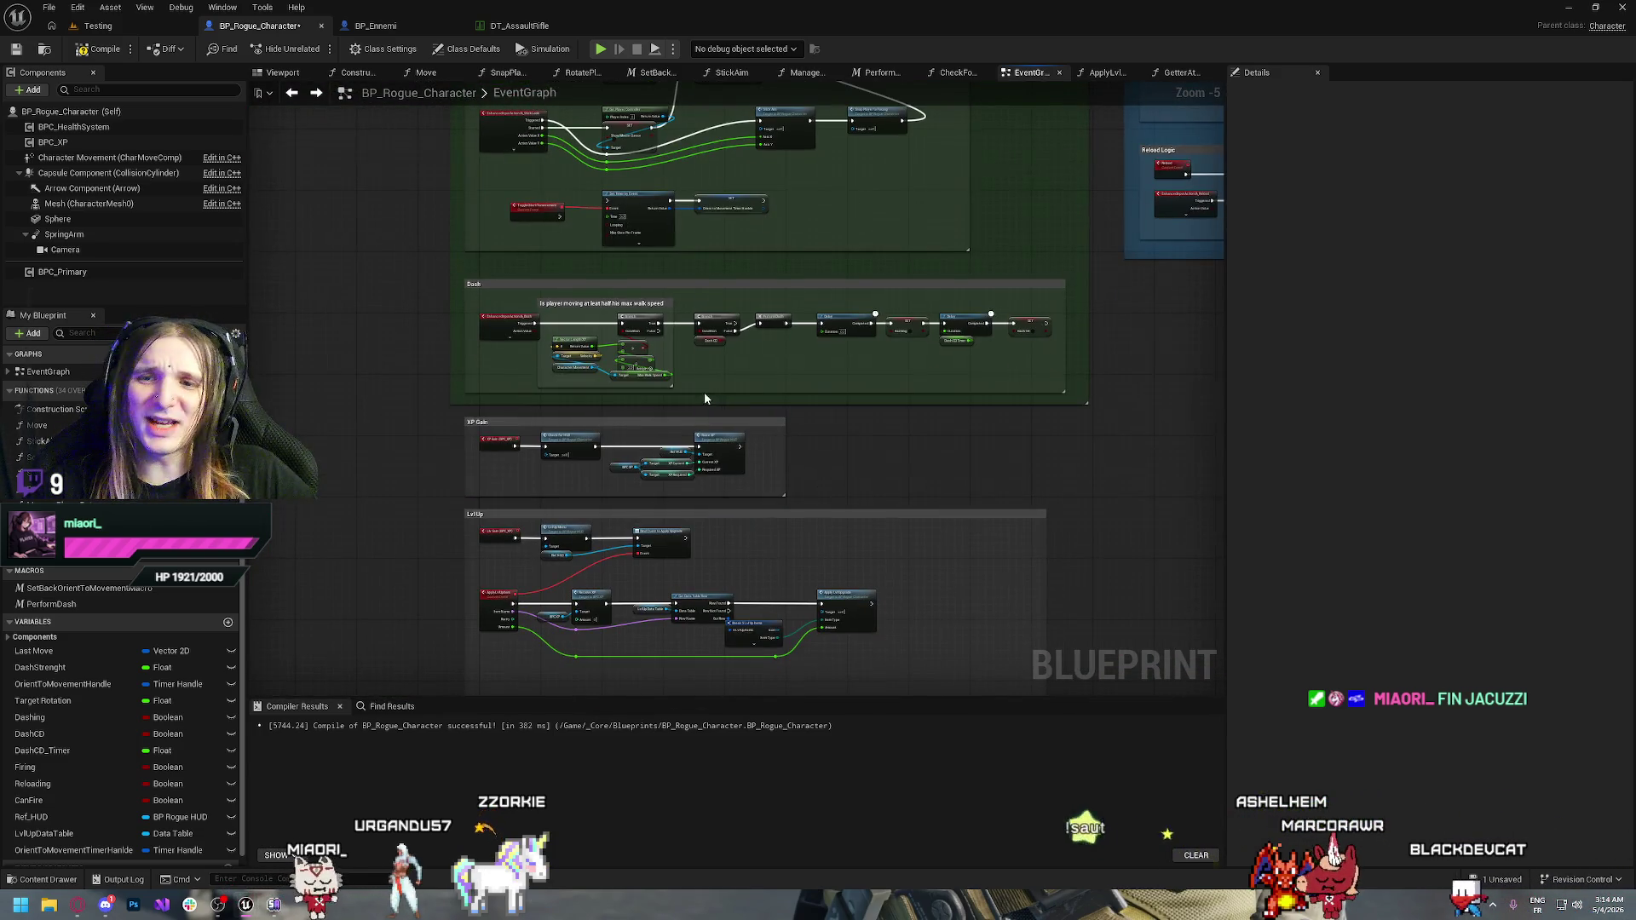
{"action": "mouse_move", "coordinate": [455, 314]}
{"action": "left_mouse_down"}
{"action": "mouse_move", "coordinate": [576, 222]}
{"action": "mouse_move", "coordinate": [1191, 784]}
{"action": "mouse_move", "coordinate": [1275, 467]}
{"action": "mouse_move", "coordinate": [620, 390]}
{"action": "mouse_move", "coordinate": [1005, 635]}
{"action": "left_mouse_up"}
{"action": "mouse_move", "coordinate": [977, 347]}
{"action": "left_mouse_down"}
{"action": "mouse_move", "coordinate": [987, 393]}
{"action": "mouse_move", "coordinate": [1059, 465]}
{"action": "left_mouse_up"}
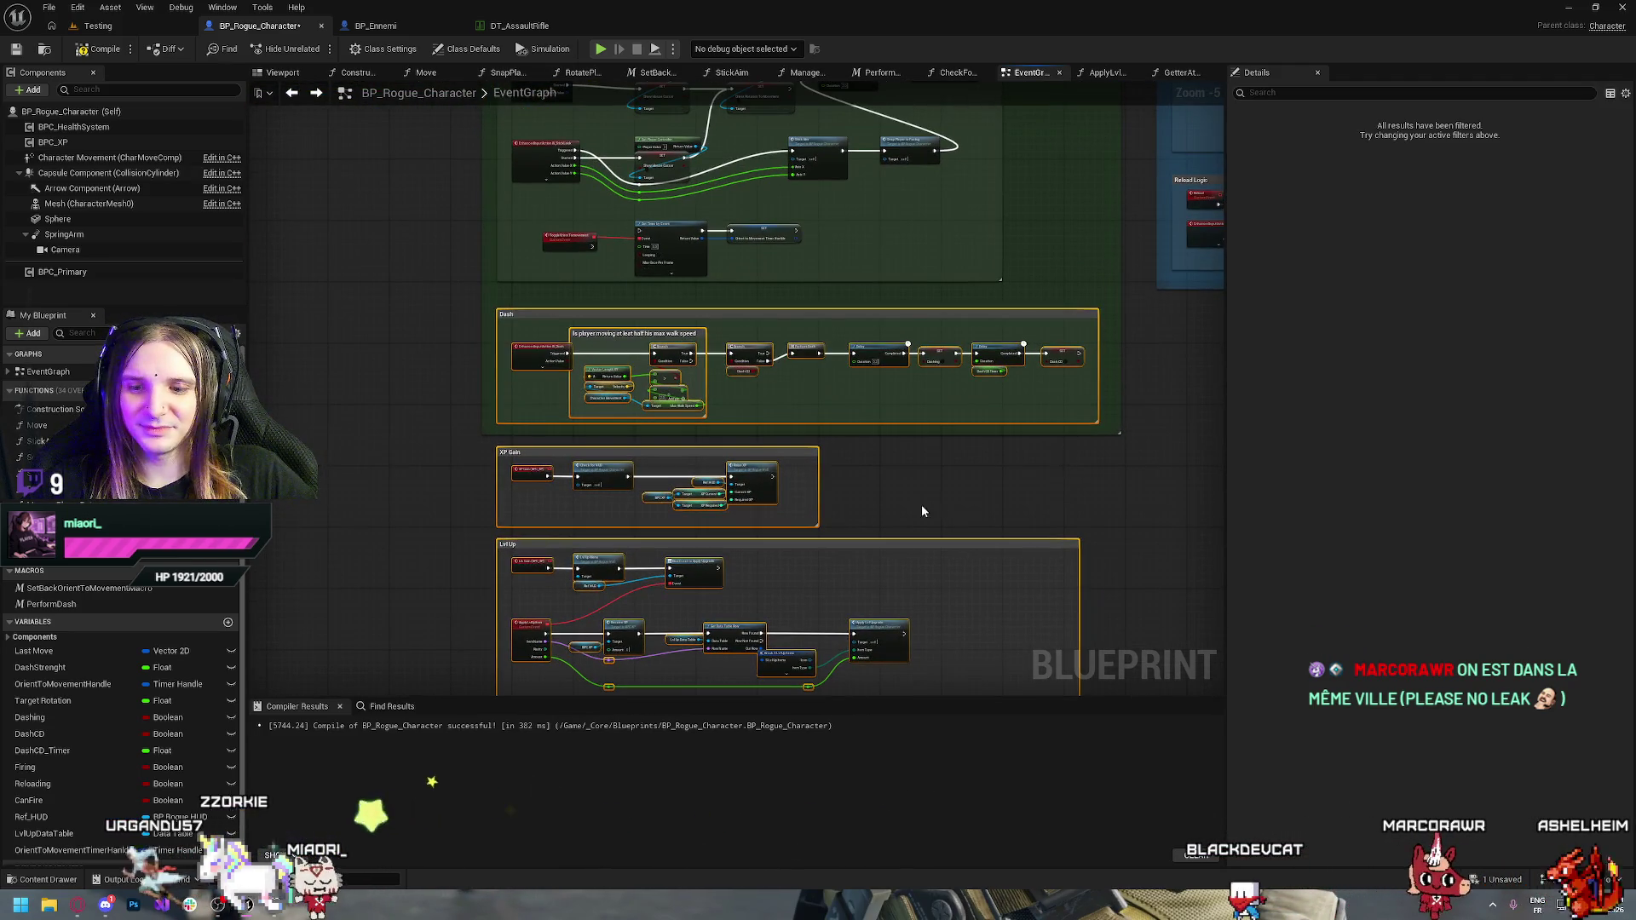
{"action": "left_click_drag", "start_coordinate": [922, 511], "coordinate": [949, 371]}
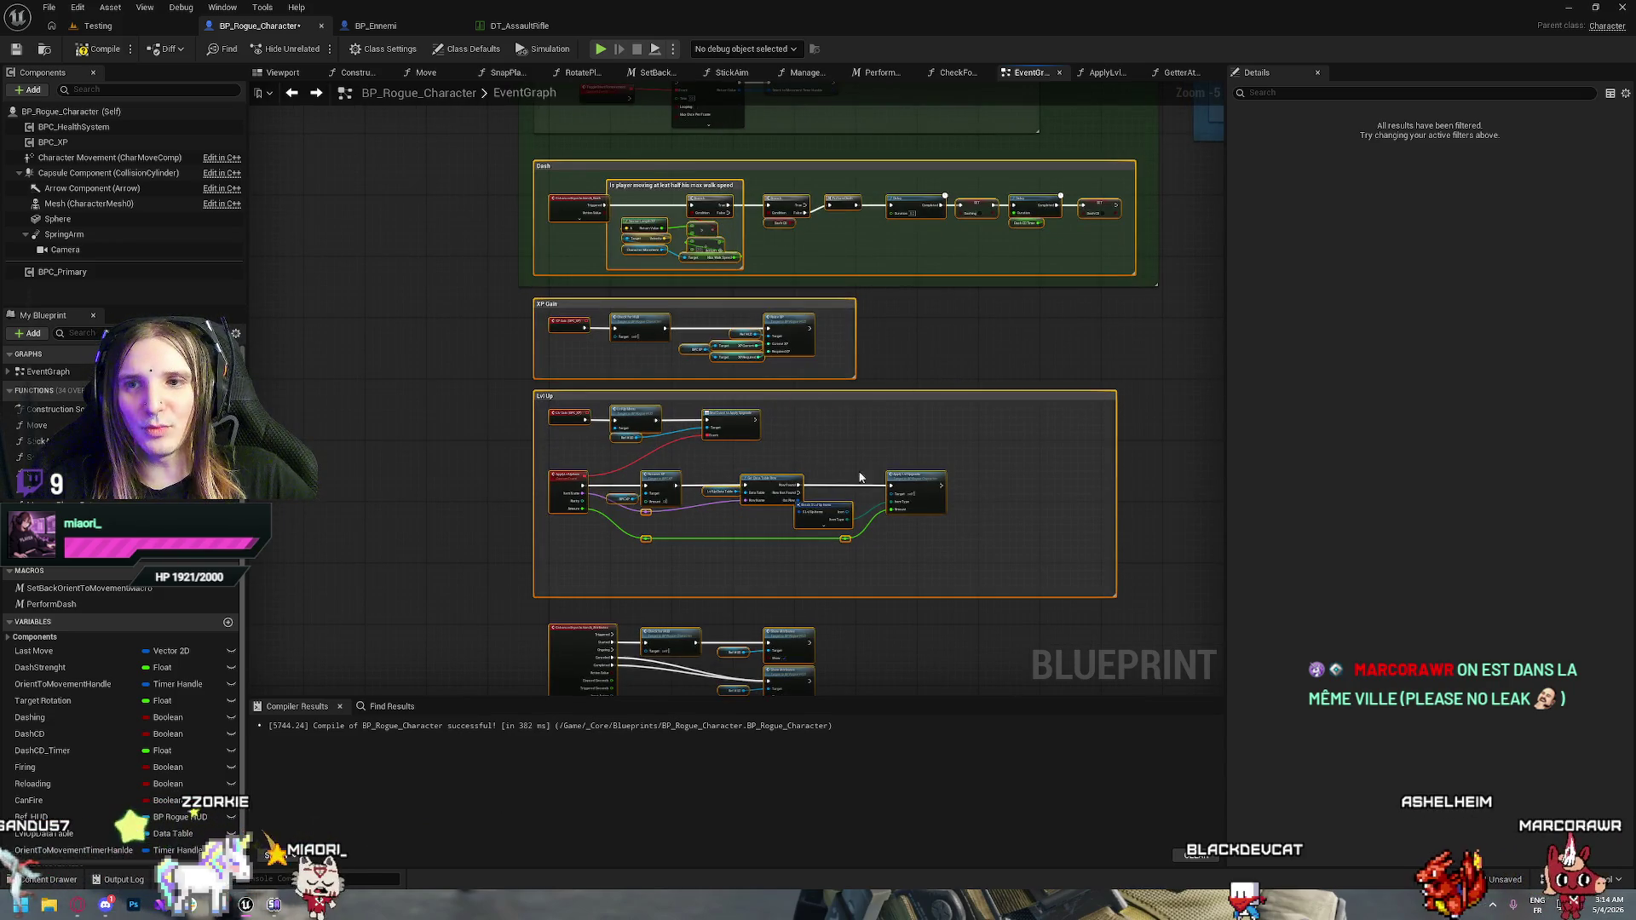
{"action": "left_click_drag", "start_coordinate": [860, 477], "coordinate": [954, 870]}
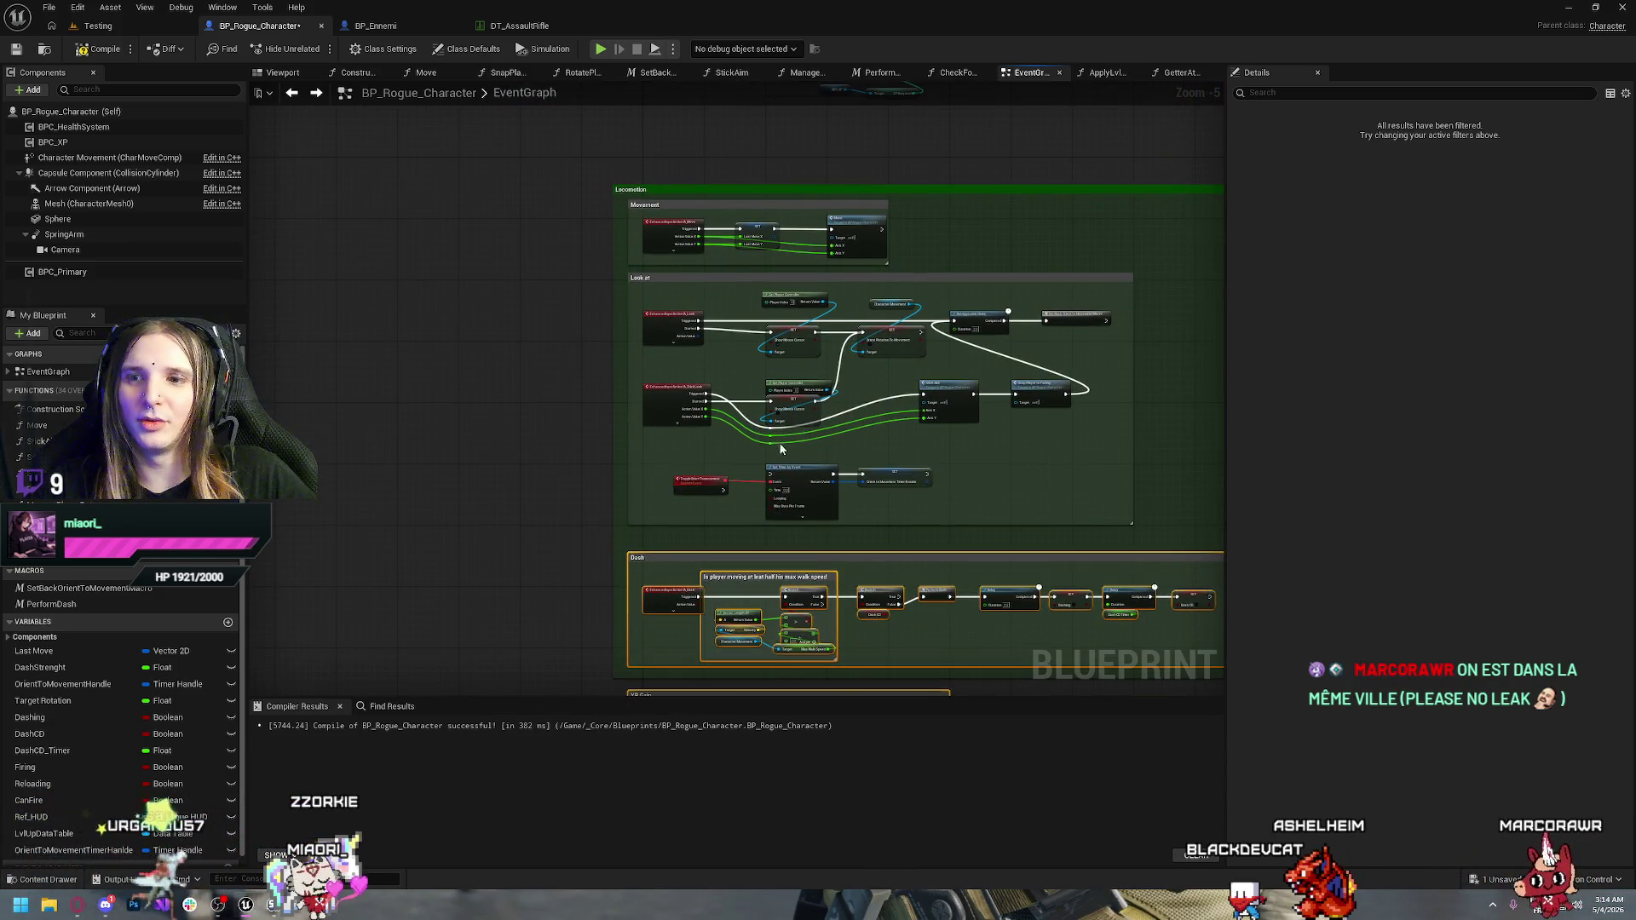
{"action": "left_click_drag", "start_coordinate": [745, 602], "coordinate": [773, 472]}
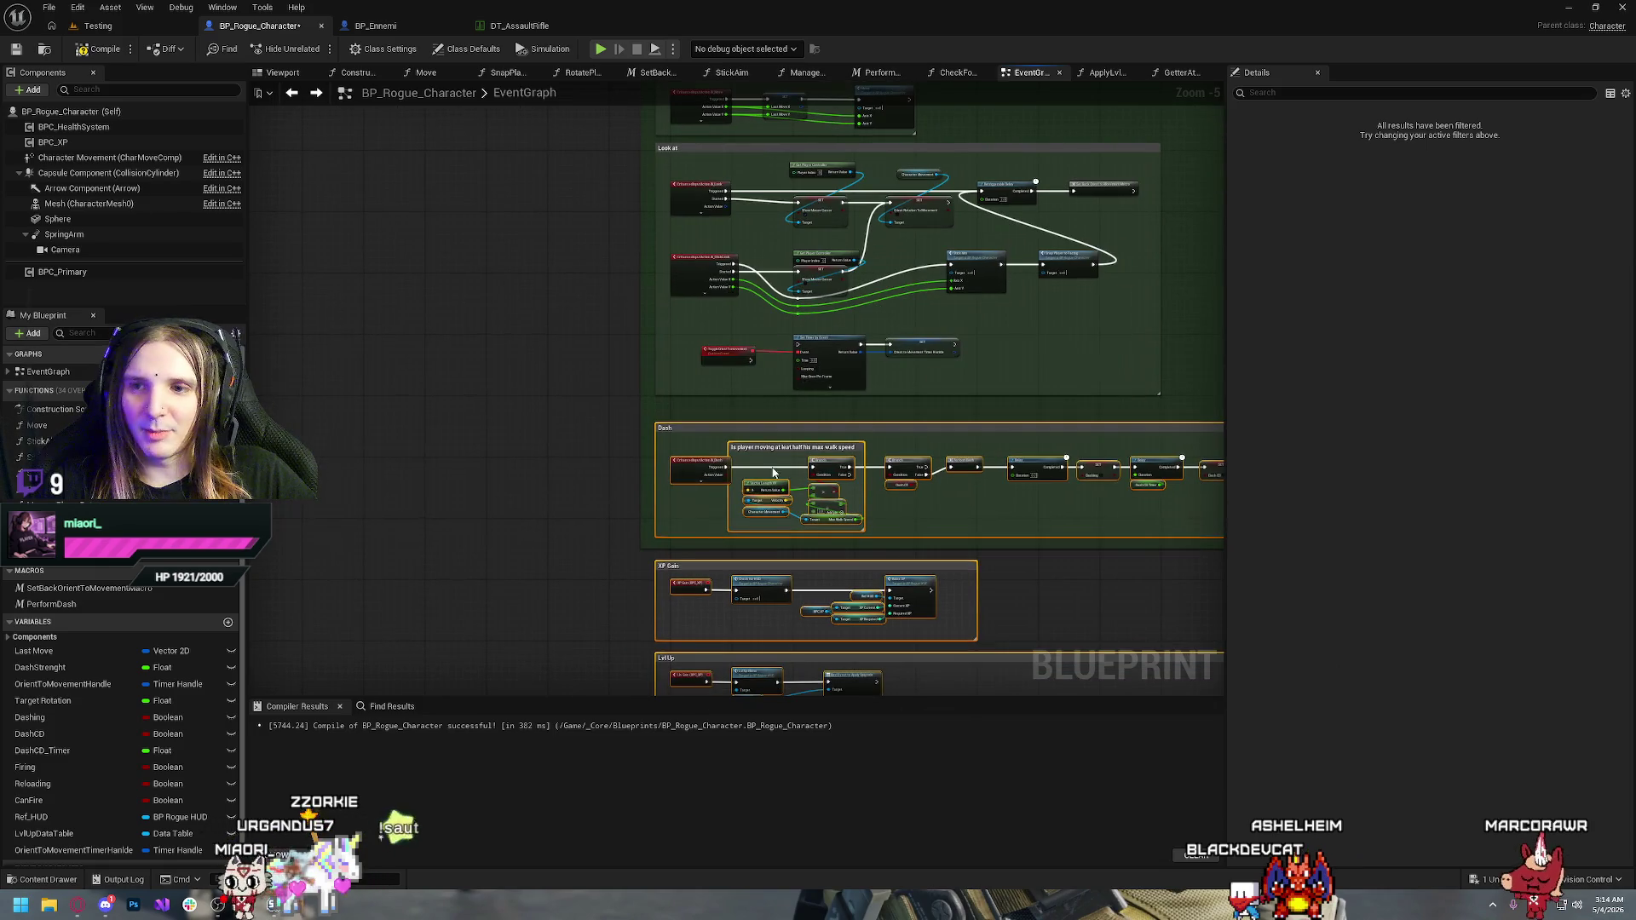
{"action": "left_click_drag", "start_coordinate": [812, 545], "coordinate": [754, 435]}
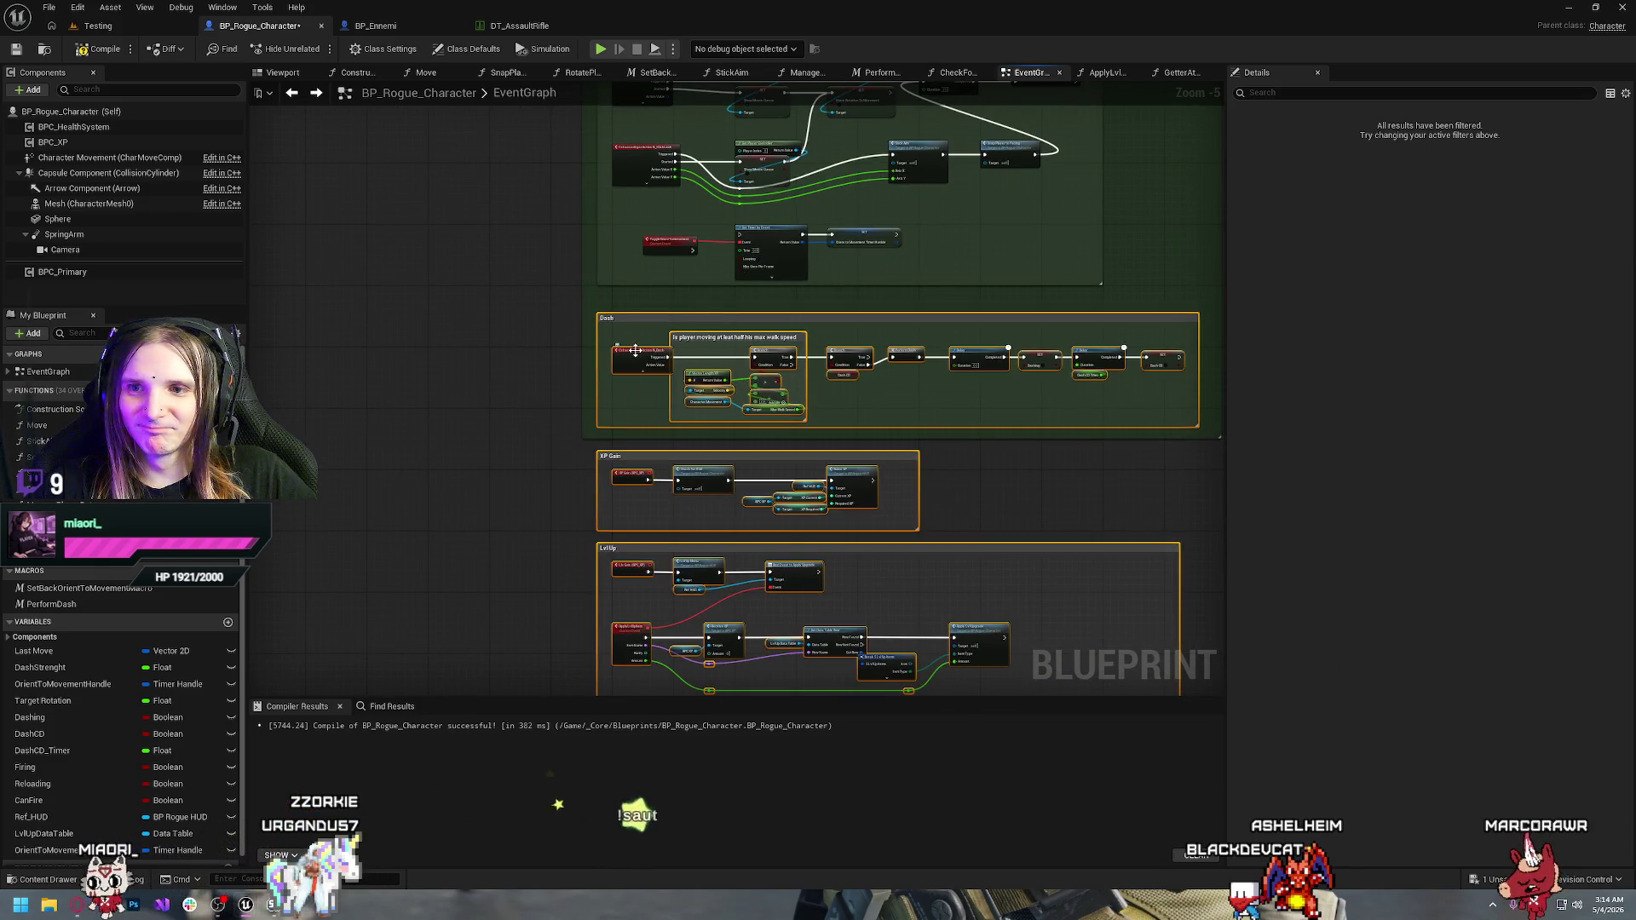
{"action": "left_click_drag", "start_coordinate": [636, 350], "coordinate": [633, 411]}
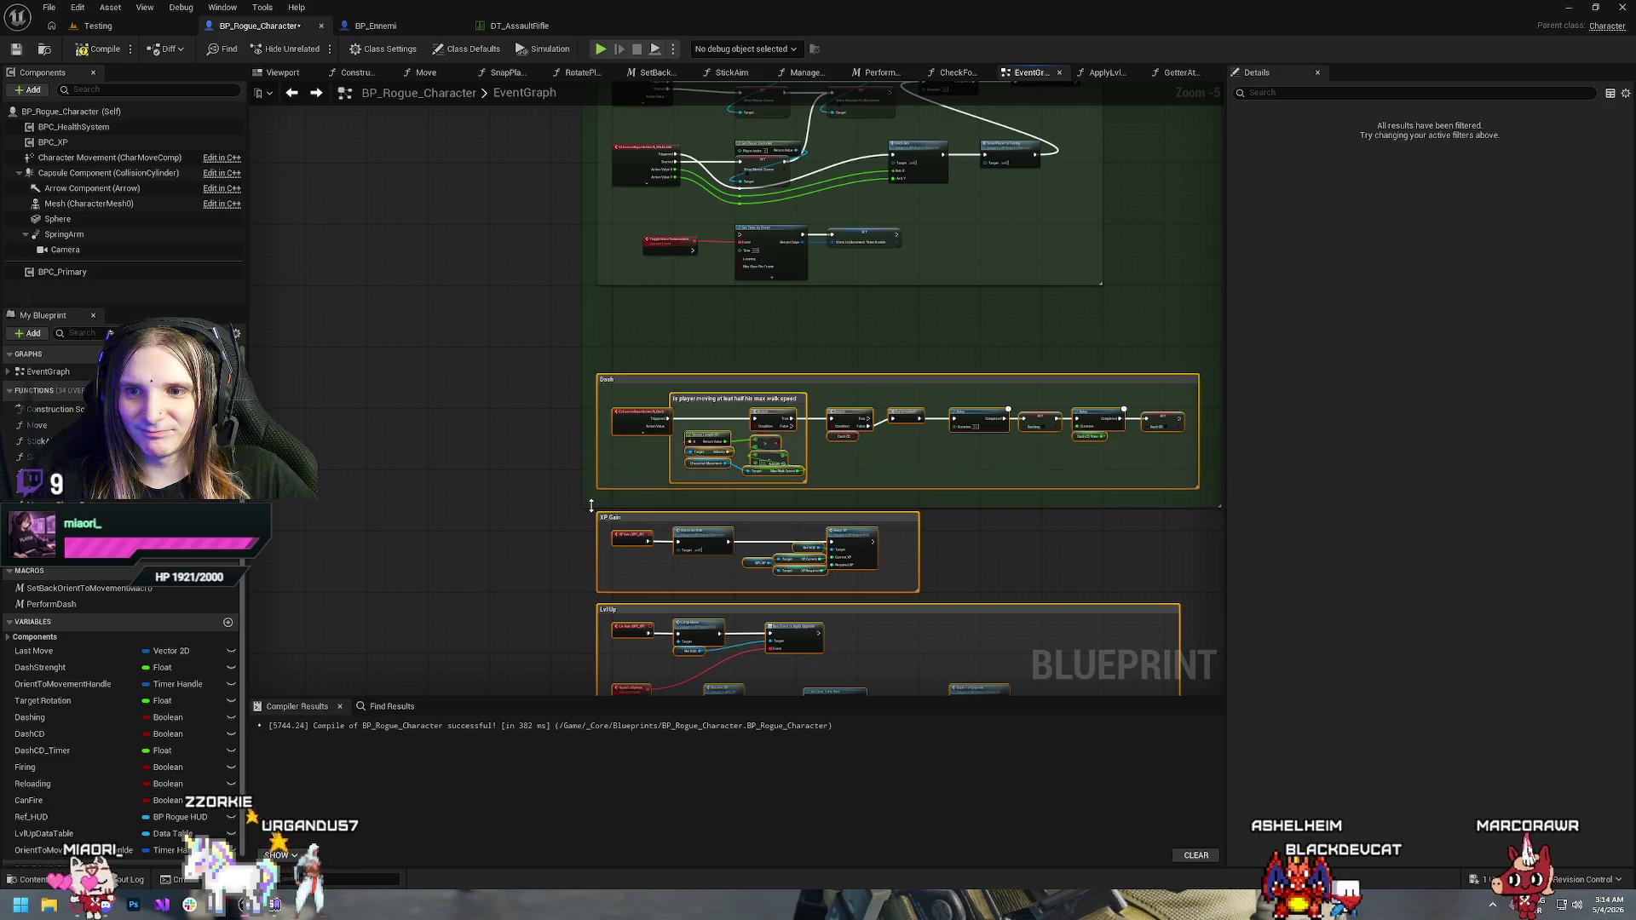
Drag the Look at comment box's bottom edge down for extra room
{"action": "left_click", "coordinate": [674, 331]}
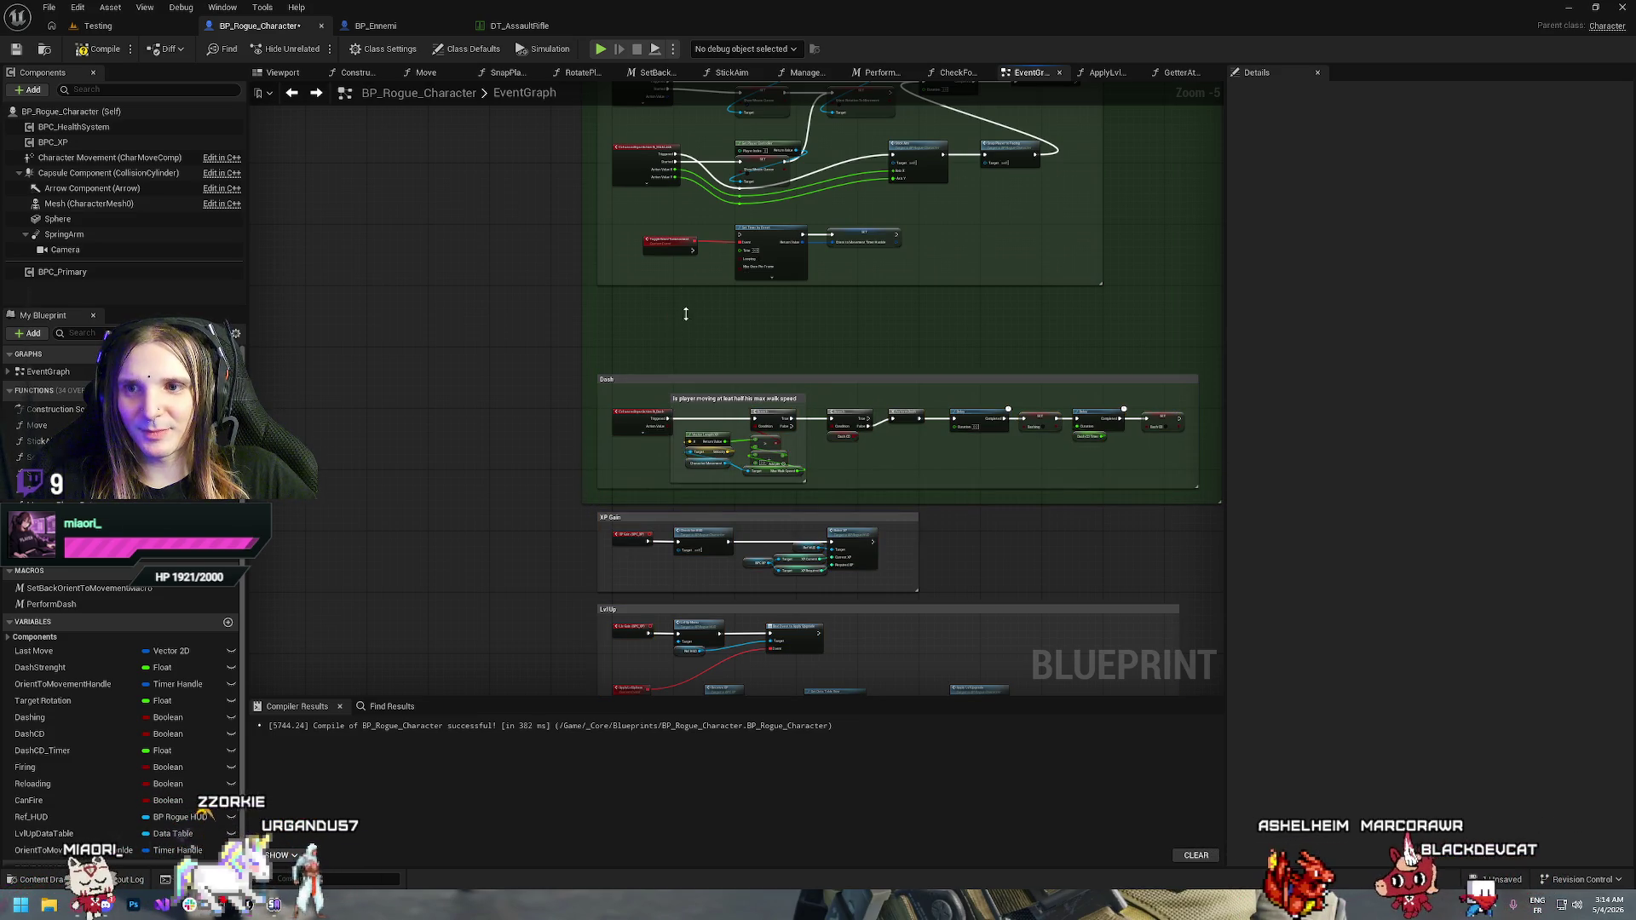
{"action": "left_click_drag", "start_coordinate": [686, 314], "coordinate": [673, 343]}
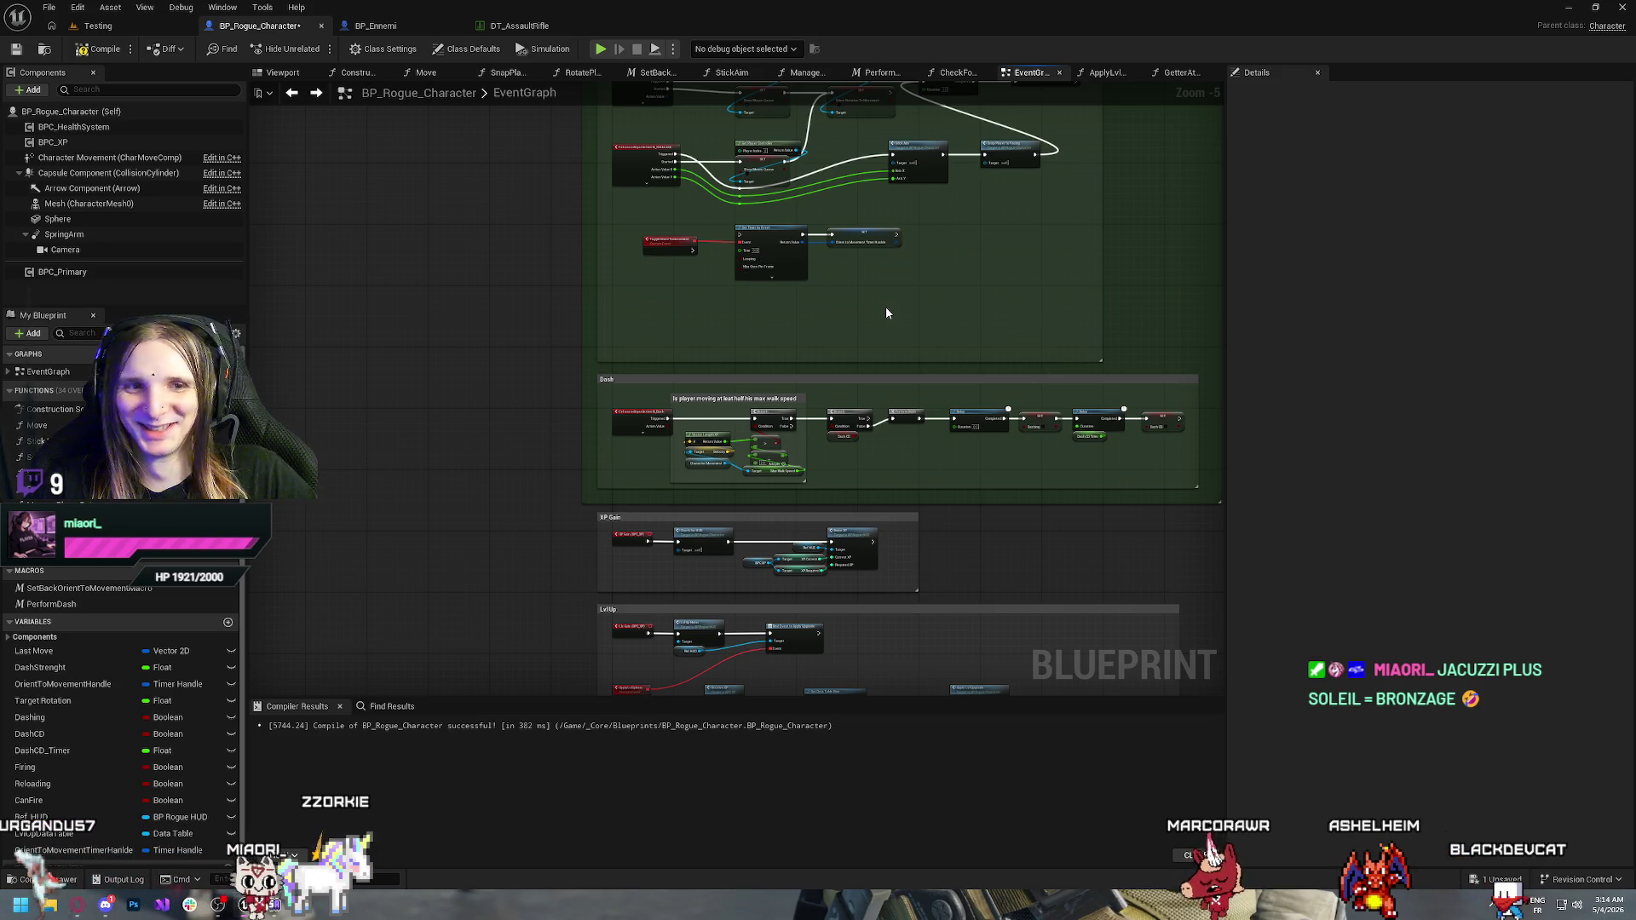
{"action": "scroll", "coordinate": [886, 311], "scroll_direction": "up", "scroll_amount": 3}
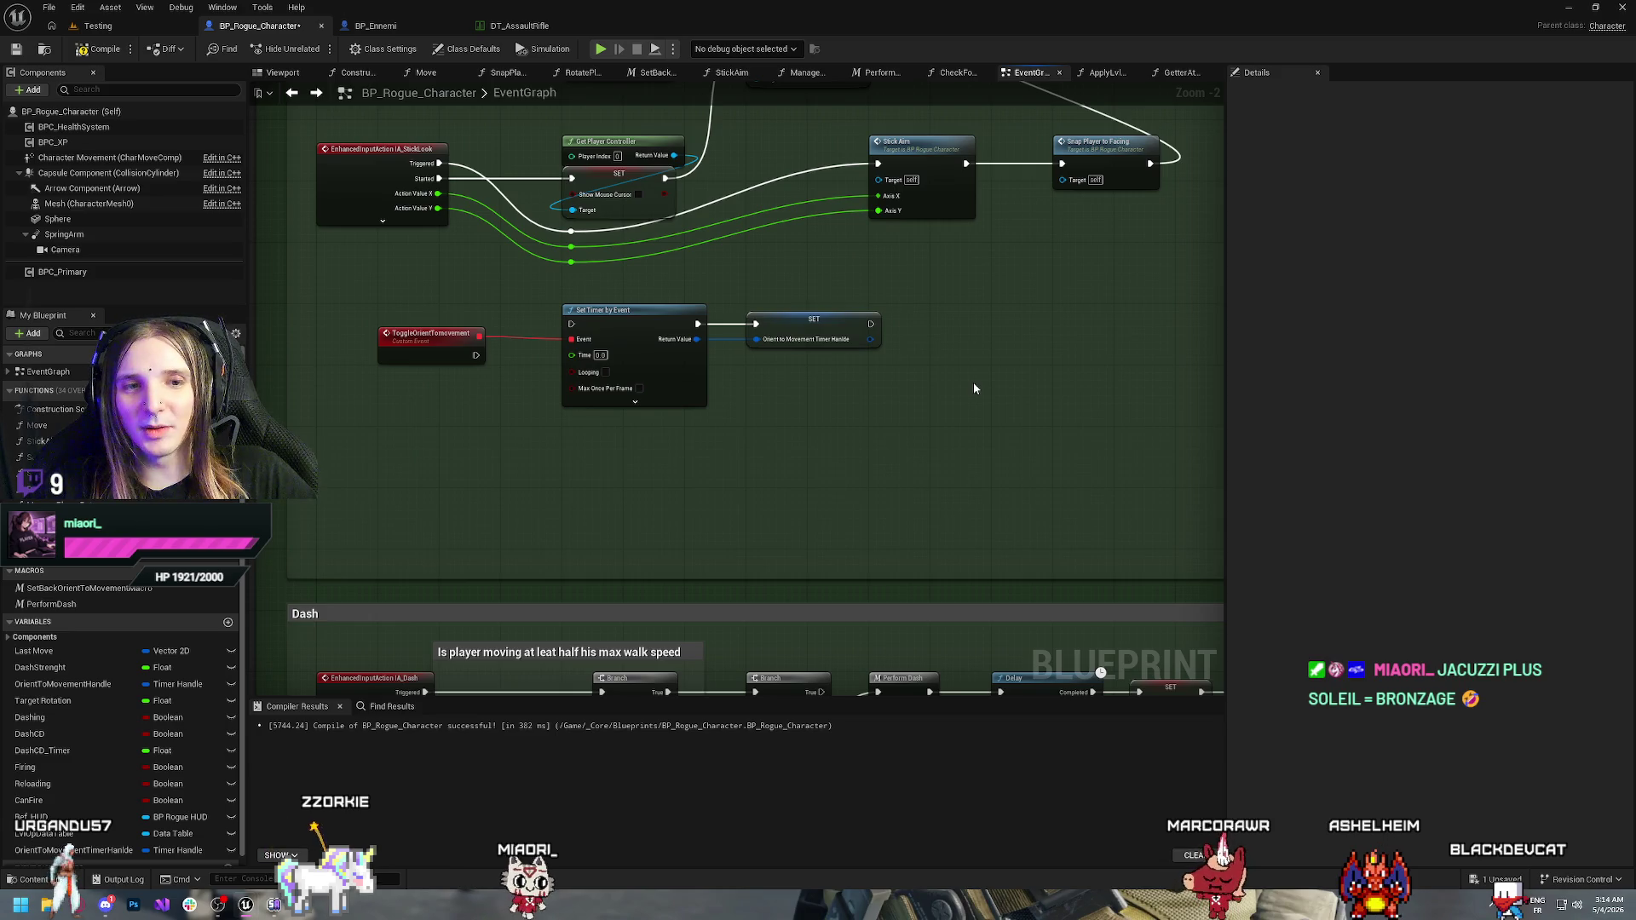
Move the ToggleOrientTomovement event node lower beneath the Look at nodes
{"action": "left_click_drag", "start_coordinate": [893, 438], "coordinate": [921, 534]}
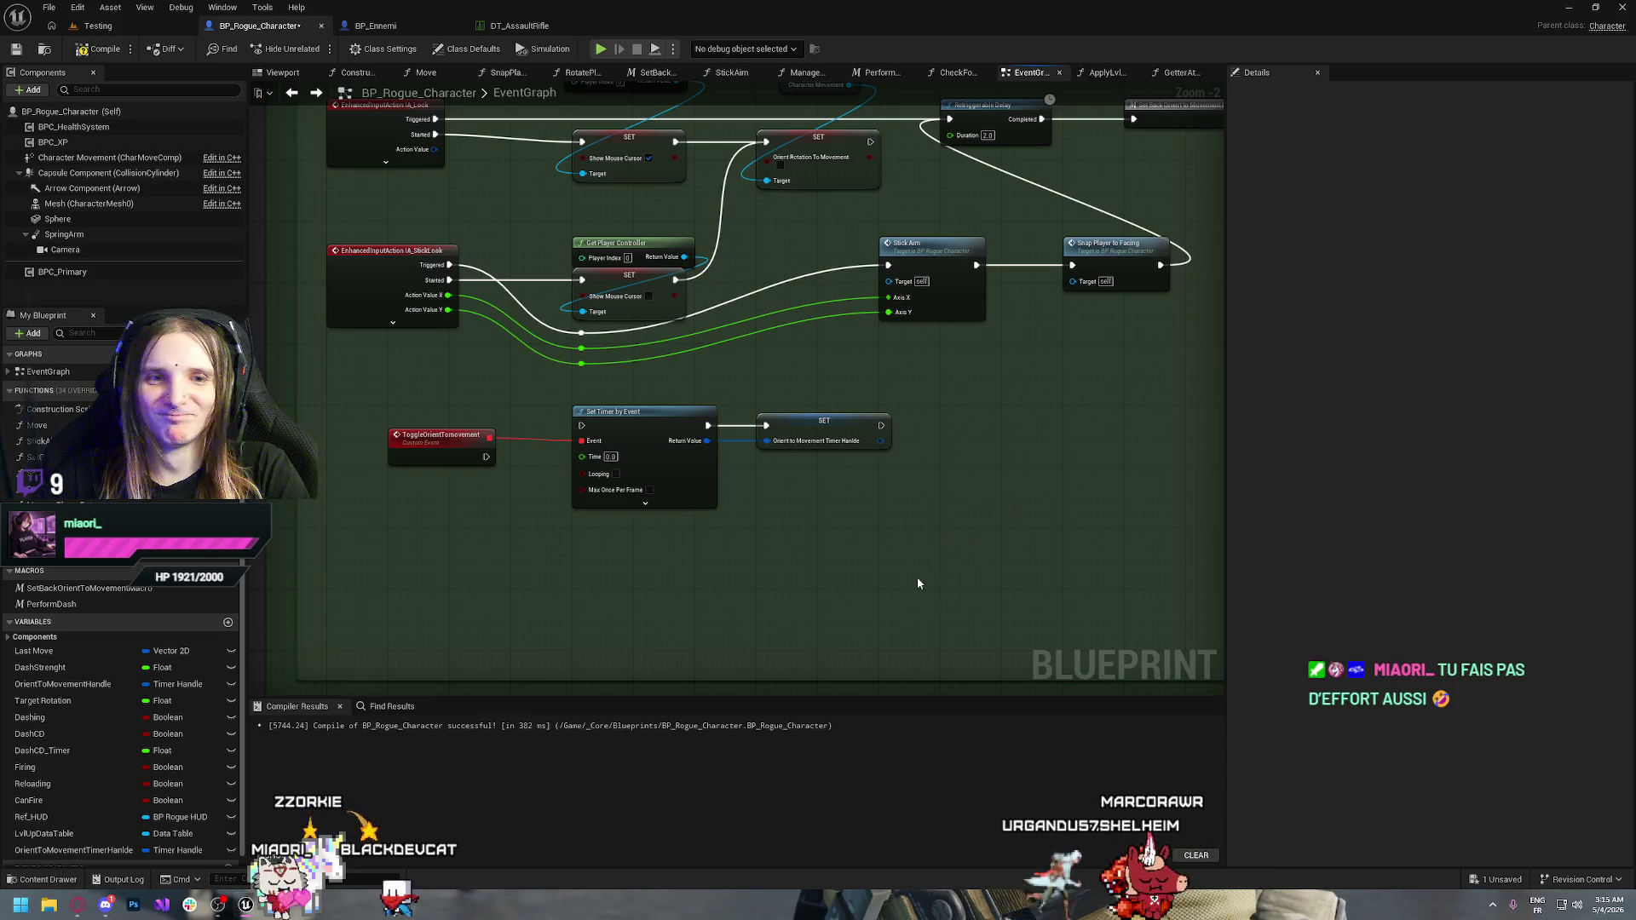
{"action": "left_click_drag", "start_coordinate": [812, 619], "coordinate": [677, 643]}
{"action": "left_click_drag", "start_coordinate": [676, 569], "coordinate": [818, 601]}
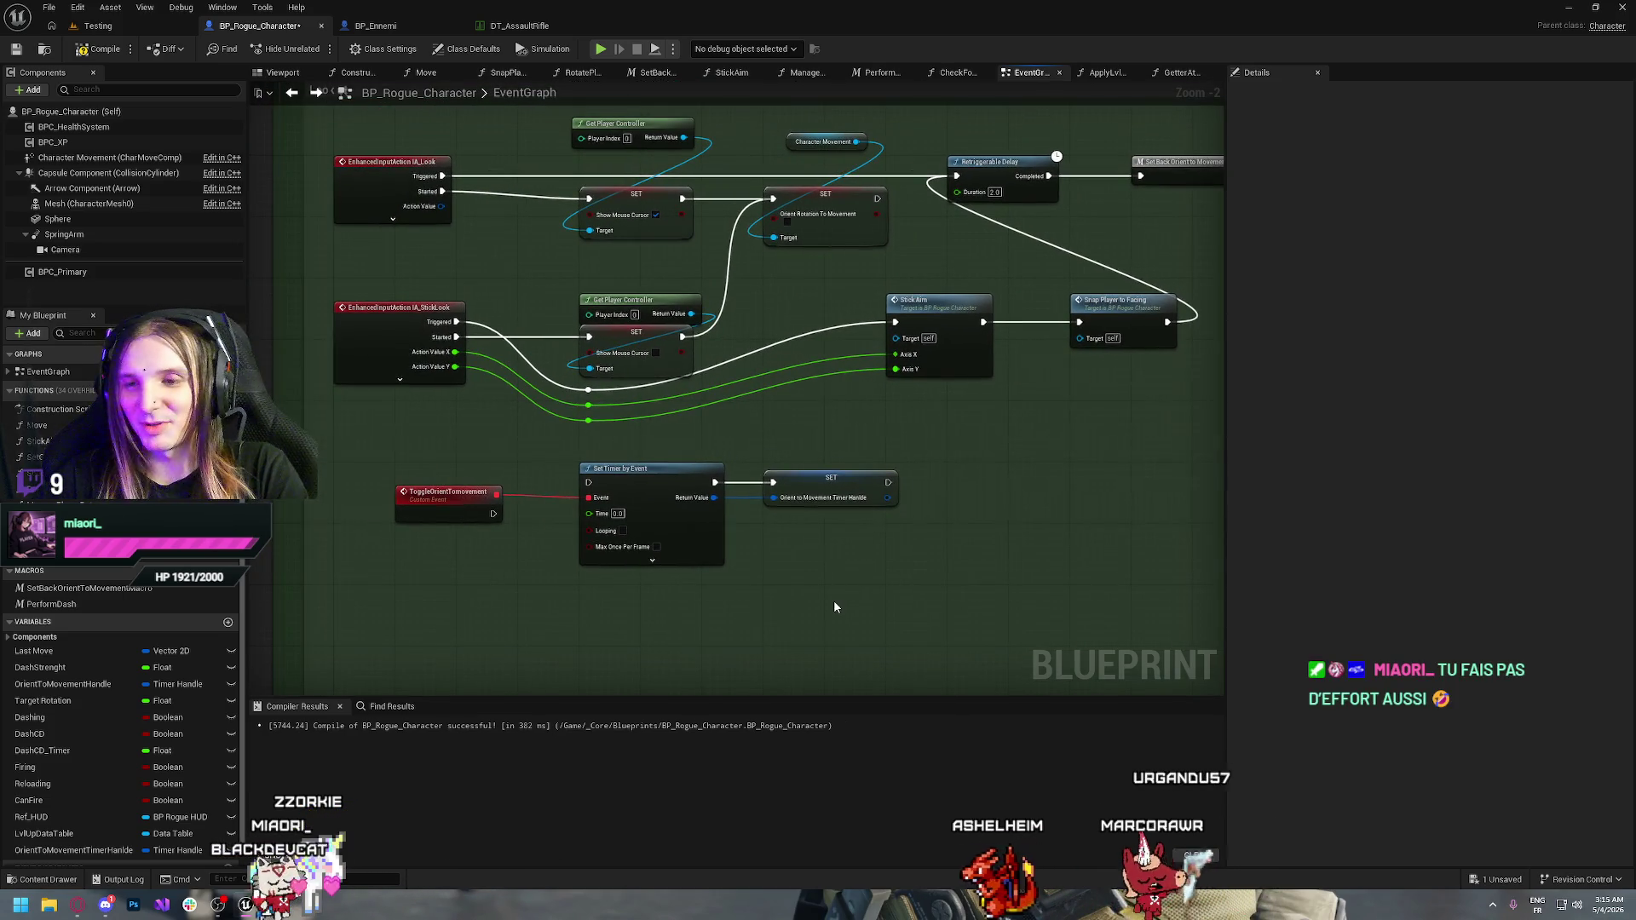
{"action": "left_click_drag", "start_coordinate": [443, 508], "coordinate": [436, 607]}
{"action": "left_click", "coordinate": [406, 247]}
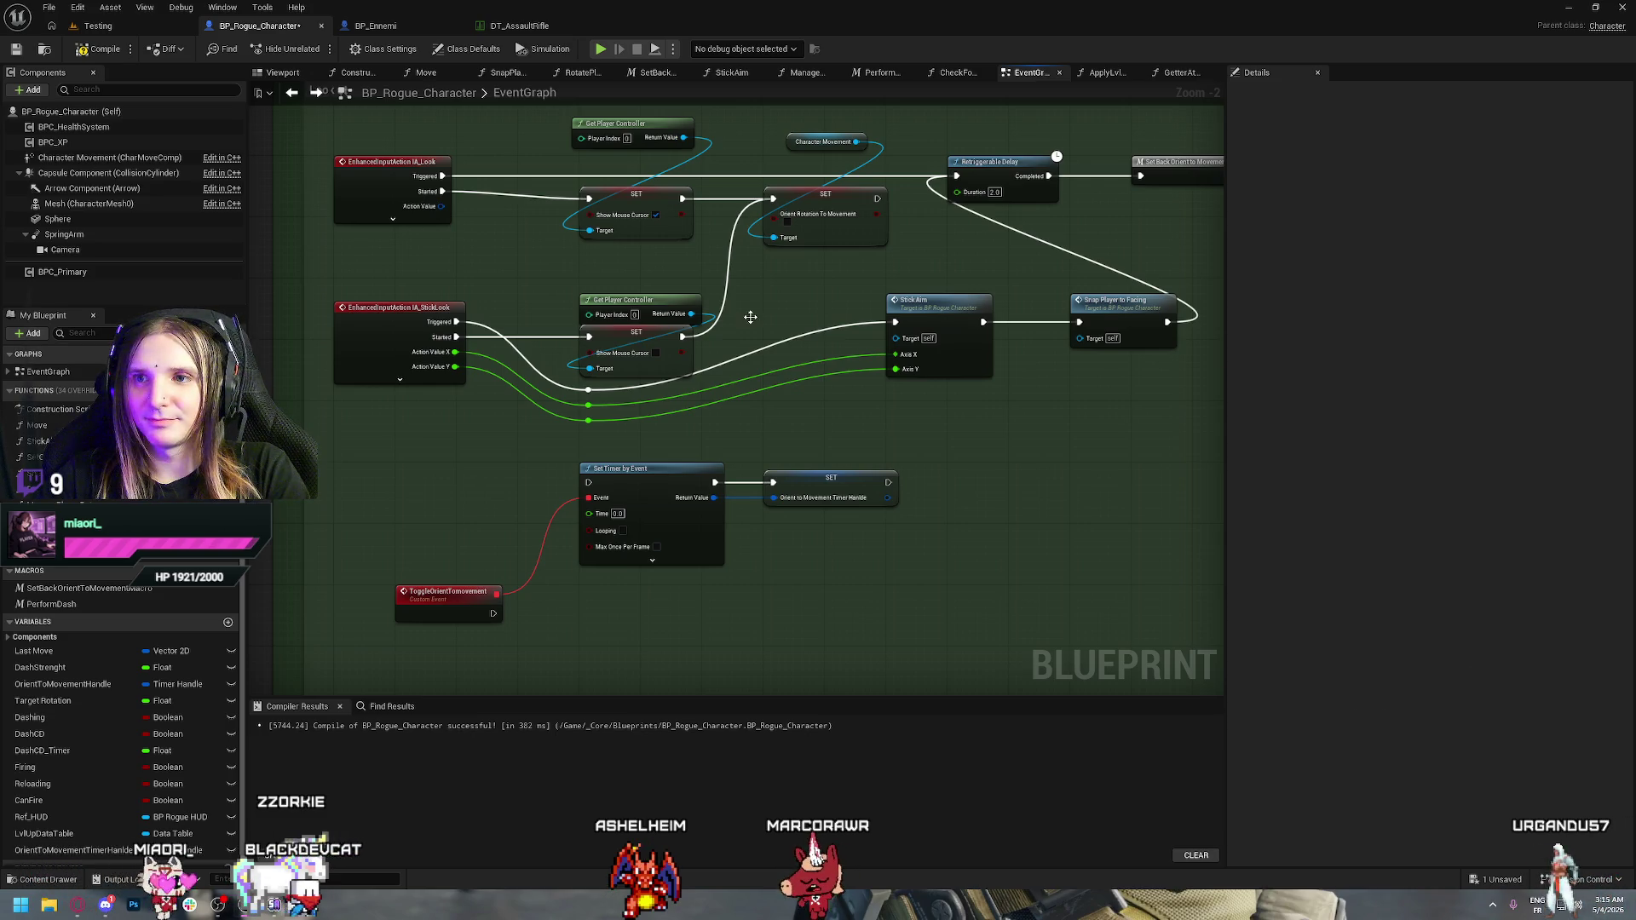
Marquee-select the ToggleOrientToMovement event, Set Timer by Event and SET nodes
{"action": "scroll", "coordinate": [738, 297], "scroll_direction": "down", "scroll_amount": 2}
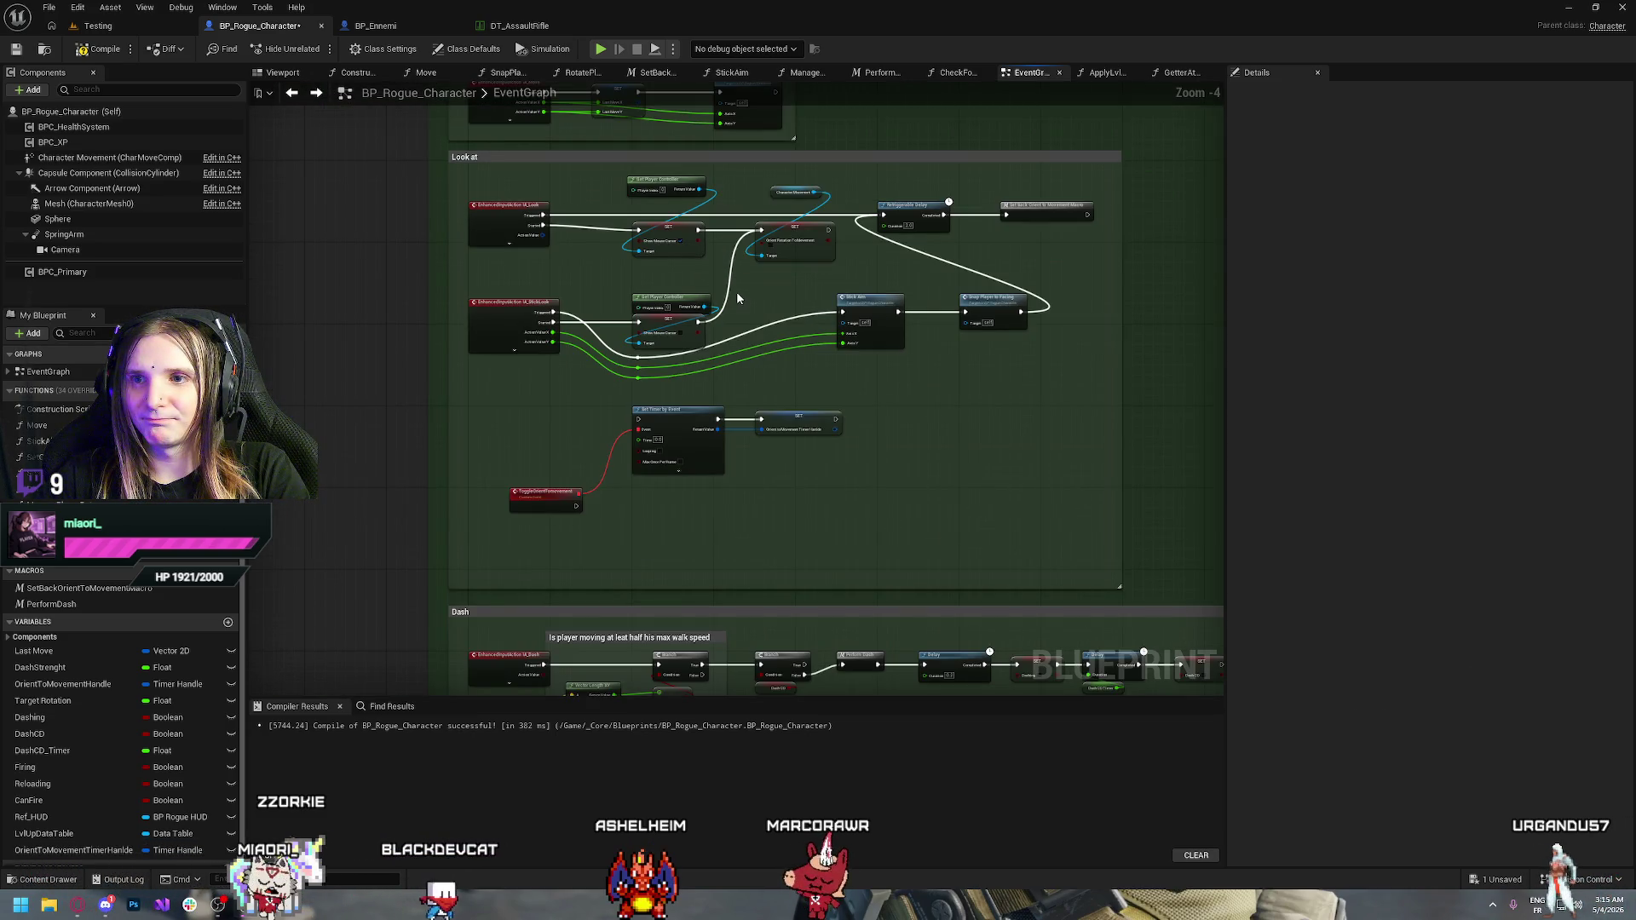
{"action": "scroll", "coordinate": [745, 385], "scroll_direction": "up", "scroll_amount": 2}
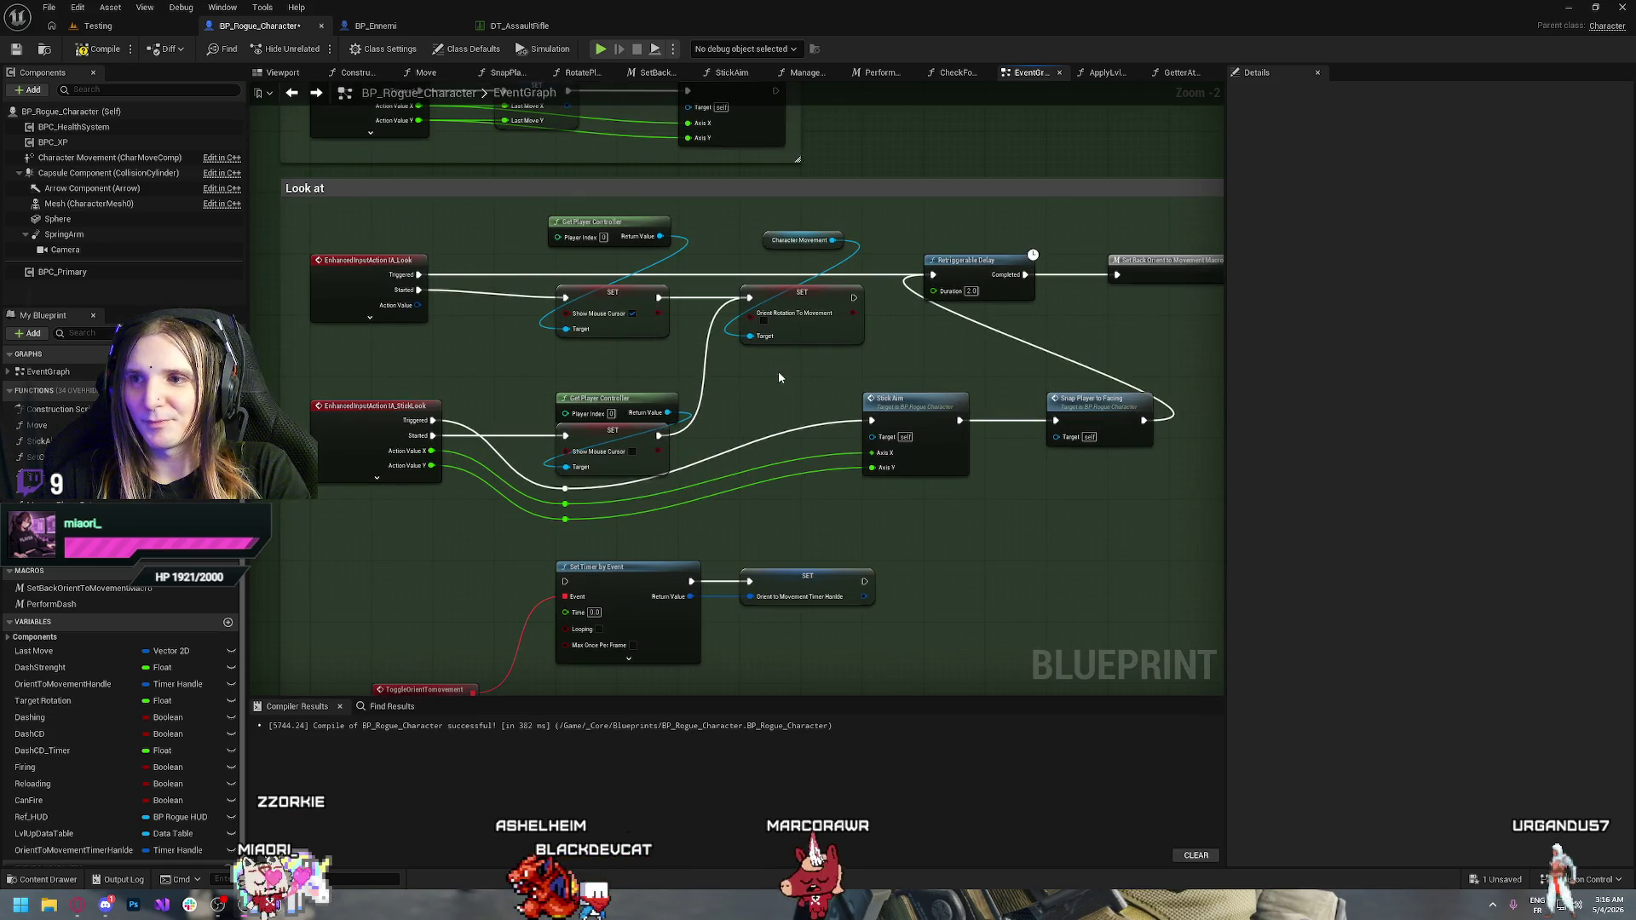
{"action": "left_click_drag", "start_coordinate": [1045, 355], "coordinate": [991, 415]}
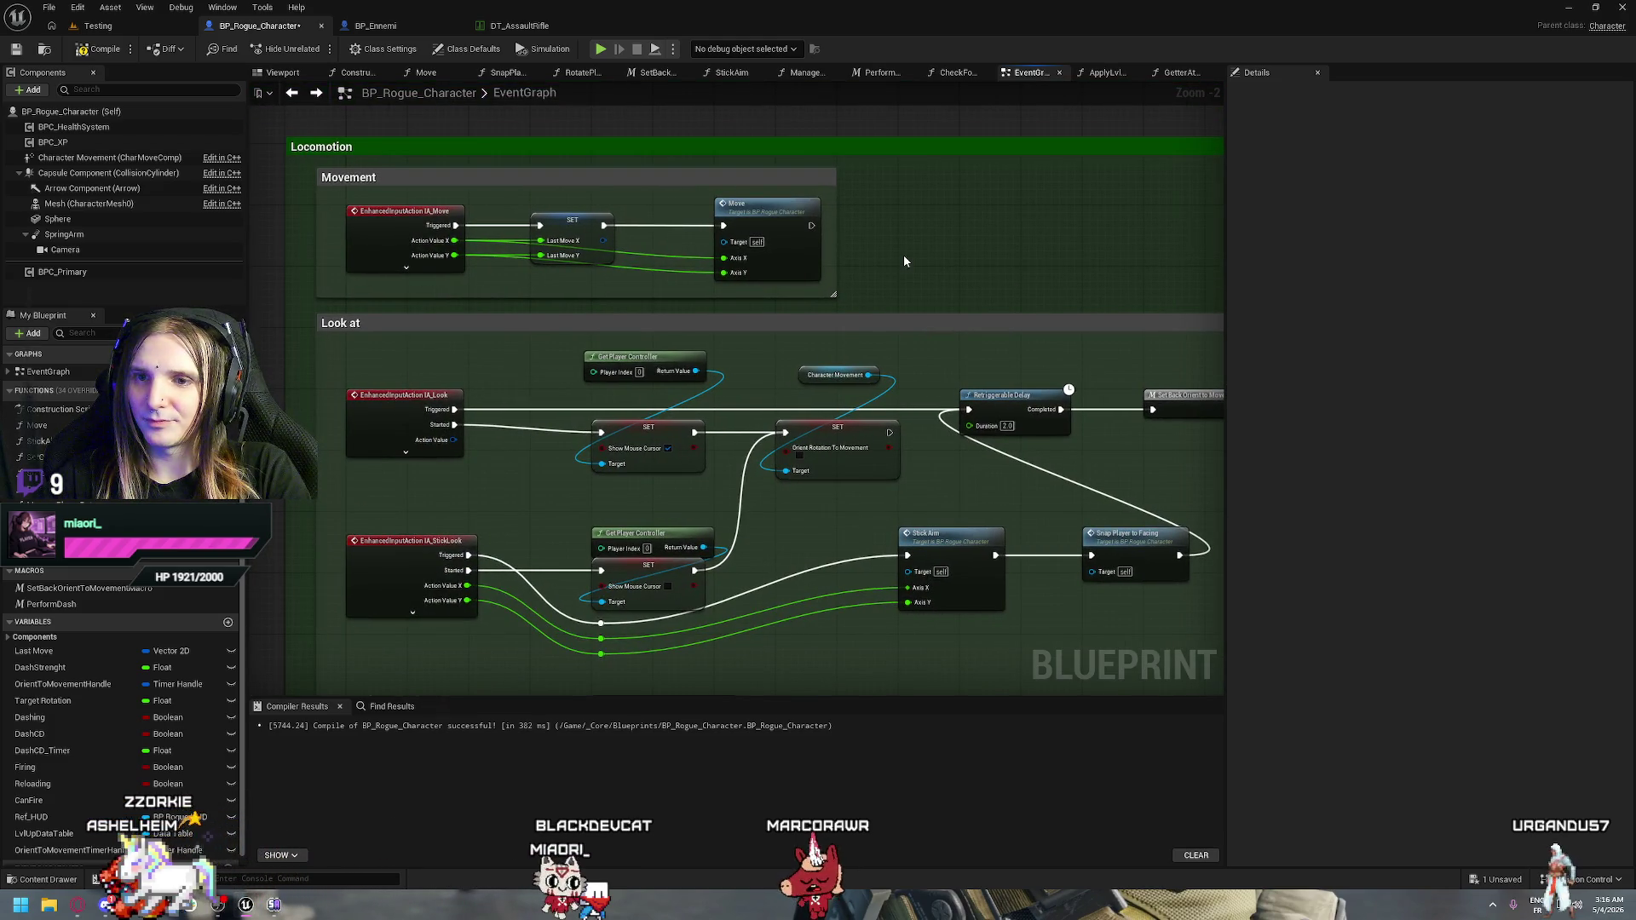
{"action": "left_click_drag", "start_coordinate": [821, 518], "coordinate": [787, 388]}
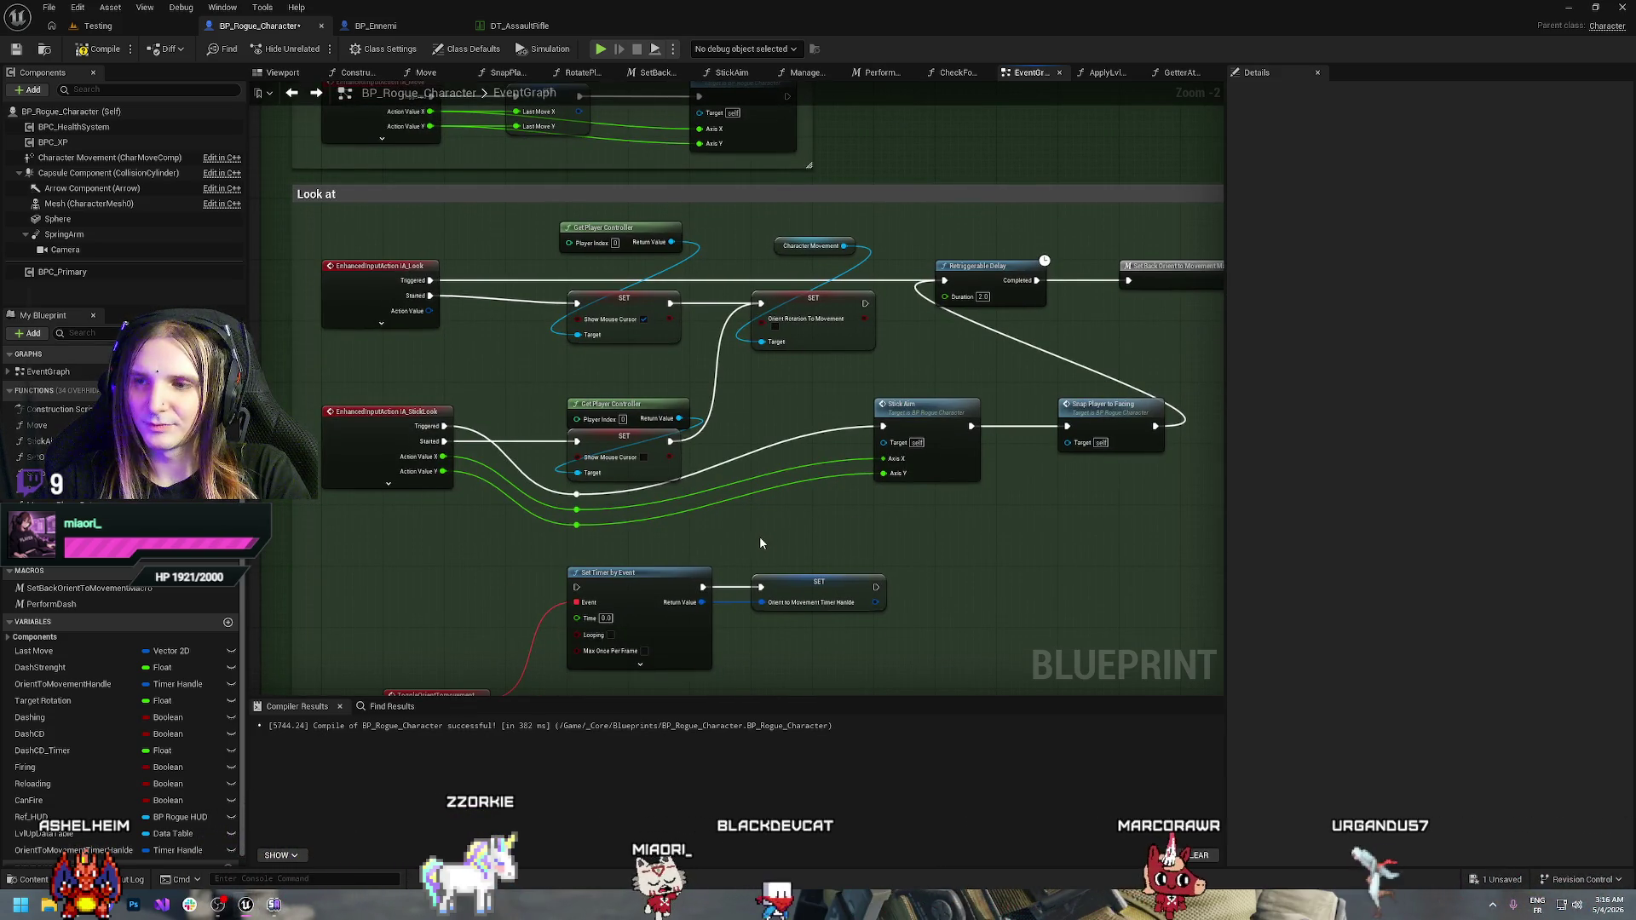
{"action": "mouse_move", "coordinate": [753, 535]}
{"action": "left_mouse_down"}
{"action": "mouse_move", "coordinate": [788, 400]}
{"action": "mouse_move", "coordinate": [851, 333]}
{"action": "mouse_move", "coordinate": [770, 389]}
{"action": "mouse_move", "coordinate": [918, 442]}
{"action": "mouse_move", "coordinate": [444, 598]}
{"action": "left_mouse_up"}
{"action": "mouse_move", "coordinate": [360, 462]}
{"action": "left_mouse_down"}
{"action": "mouse_move", "coordinate": [864, 650]}
{"action": "mouse_move", "coordinate": [906, 539]}
{"action": "left_mouse_up"}
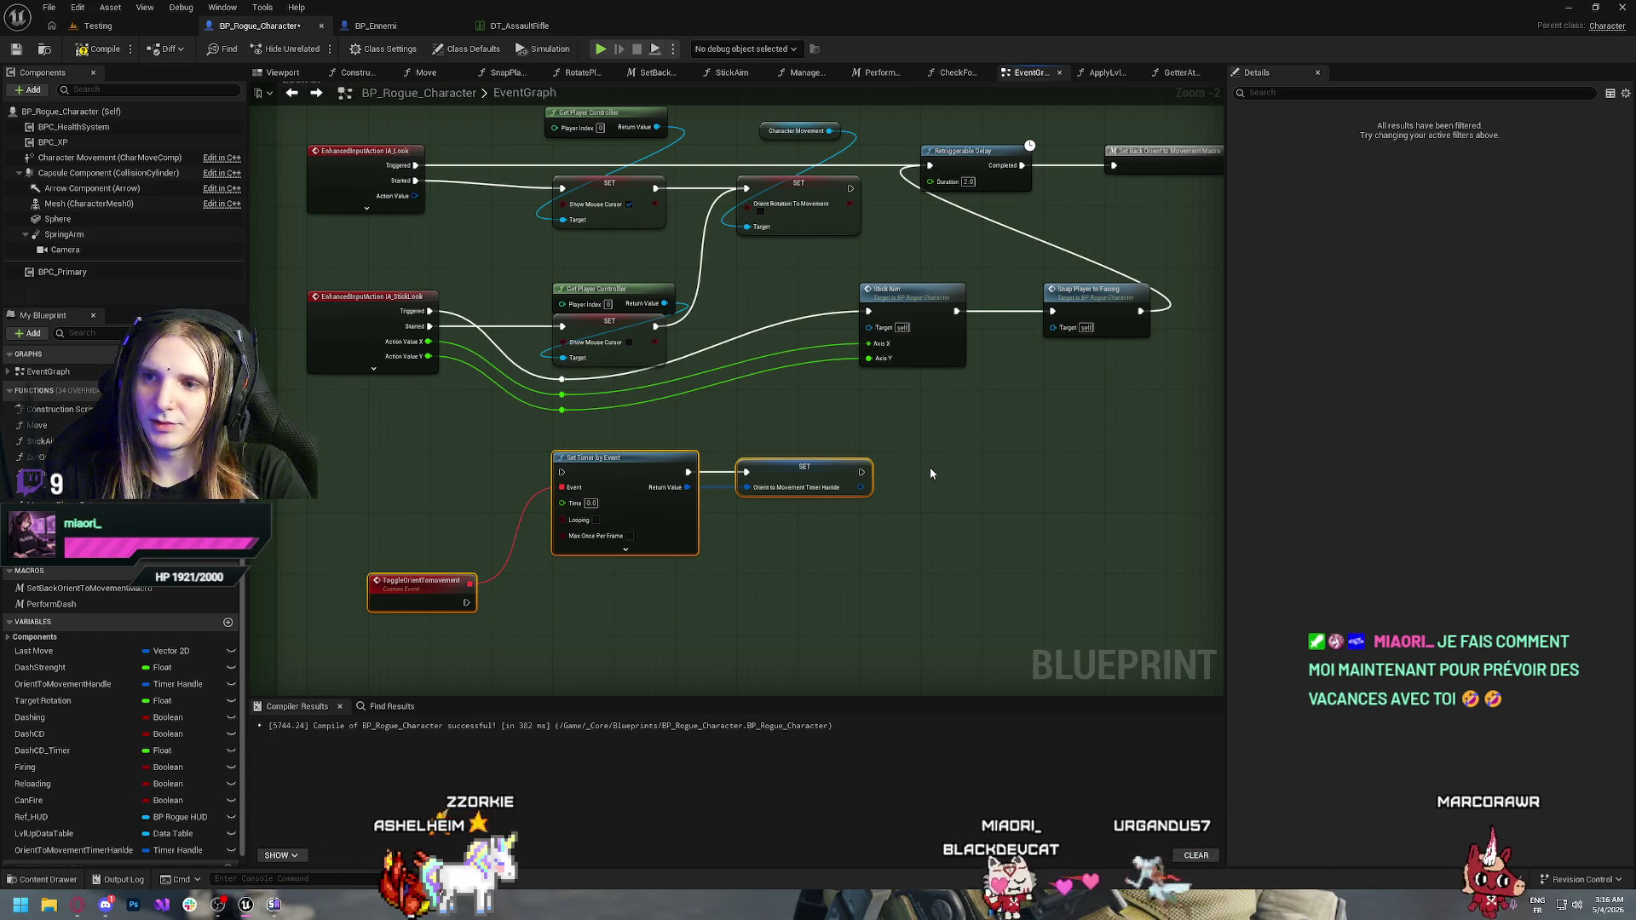
Delete the three ToggleOrientToMovement timer nodes and recentre on the Look at group
{"action": "key", "text": "Delete"}
{"action": "mouse_move", "coordinate": [859, 570]}
{"action": "left_mouse_down"}
{"action": "mouse_move", "coordinate": [750, 407]}
{"action": "mouse_move", "coordinate": [574, 303]}
{"action": "mouse_move", "coordinate": [549, 485]}
{"action": "mouse_move", "coordinate": [588, 565]}
{"action": "left_mouse_up"}
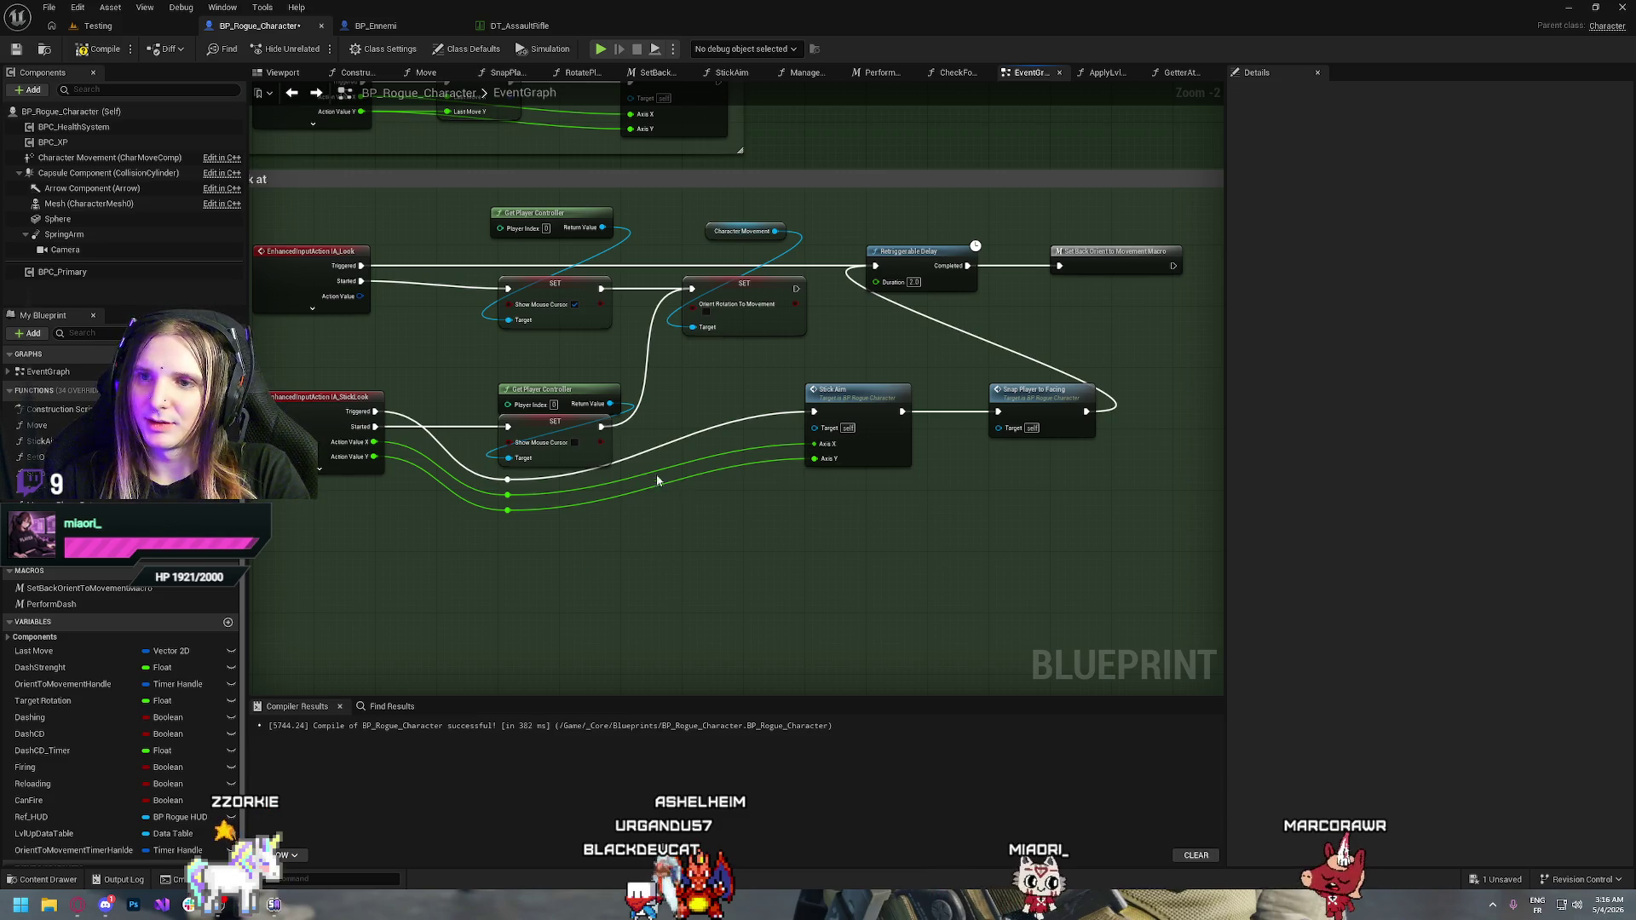
{"action": "left_click_drag", "start_coordinate": [595, 356], "coordinate": [546, 446]}
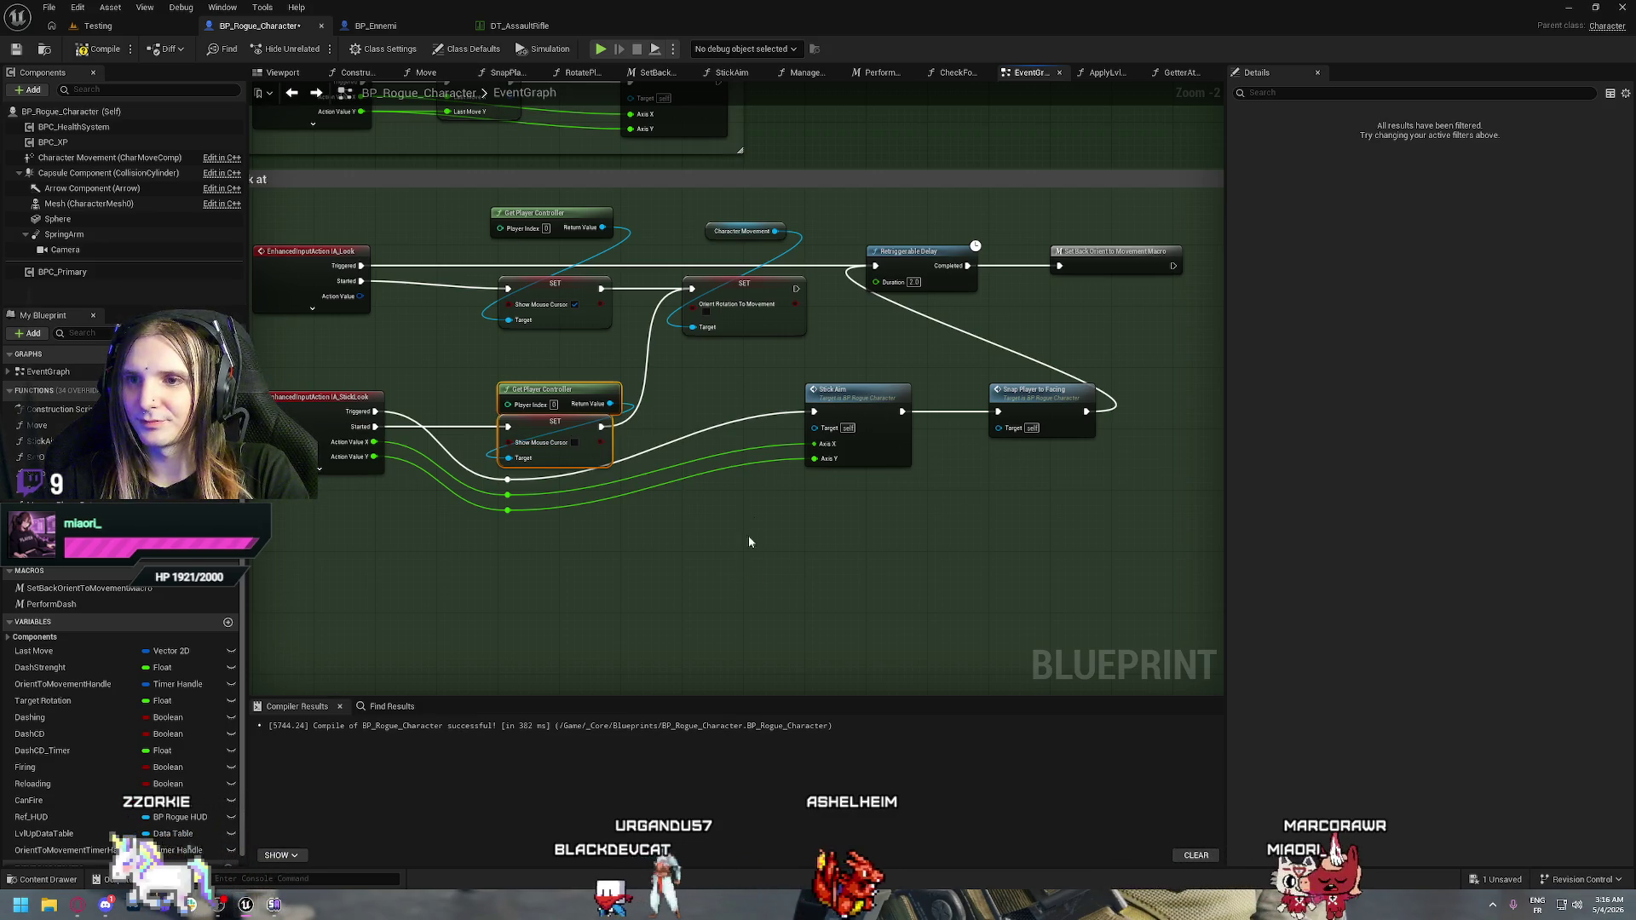
{"action": "left_click", "coordinate": [688, 399]}
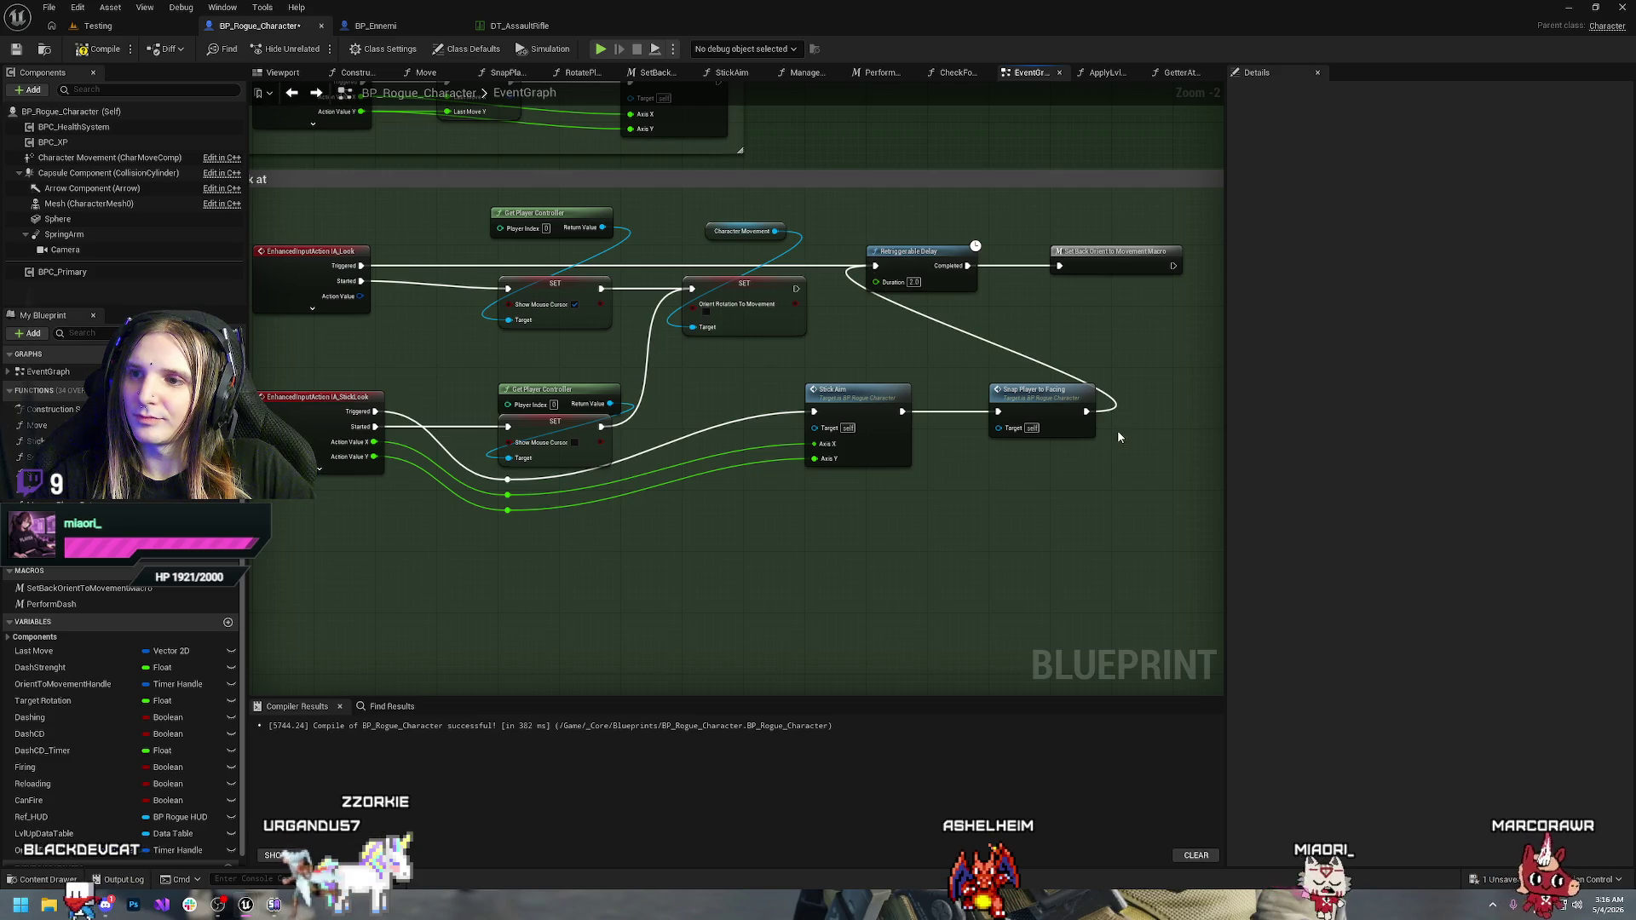
Break the Retriggerable Delay's incoming exec wires, compile, and nudge the two reroute nodes lower
{"action": "left_click", "coordinate": [876, 266], "text": "alt"}
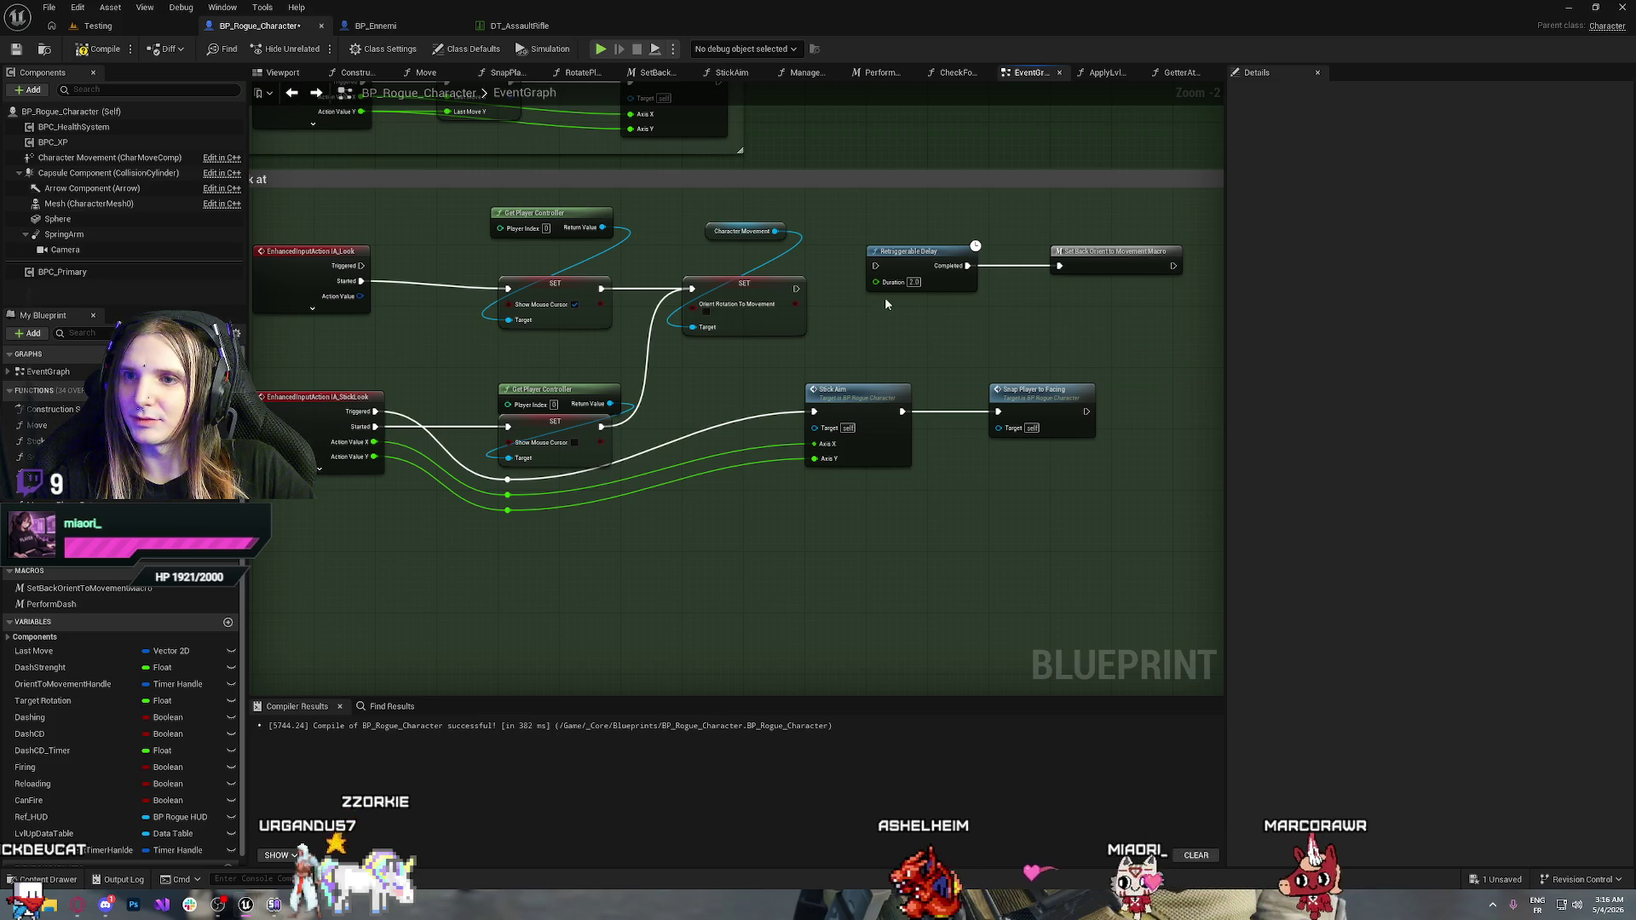
{"action": "left_click", "coordinate": [100, 51]}
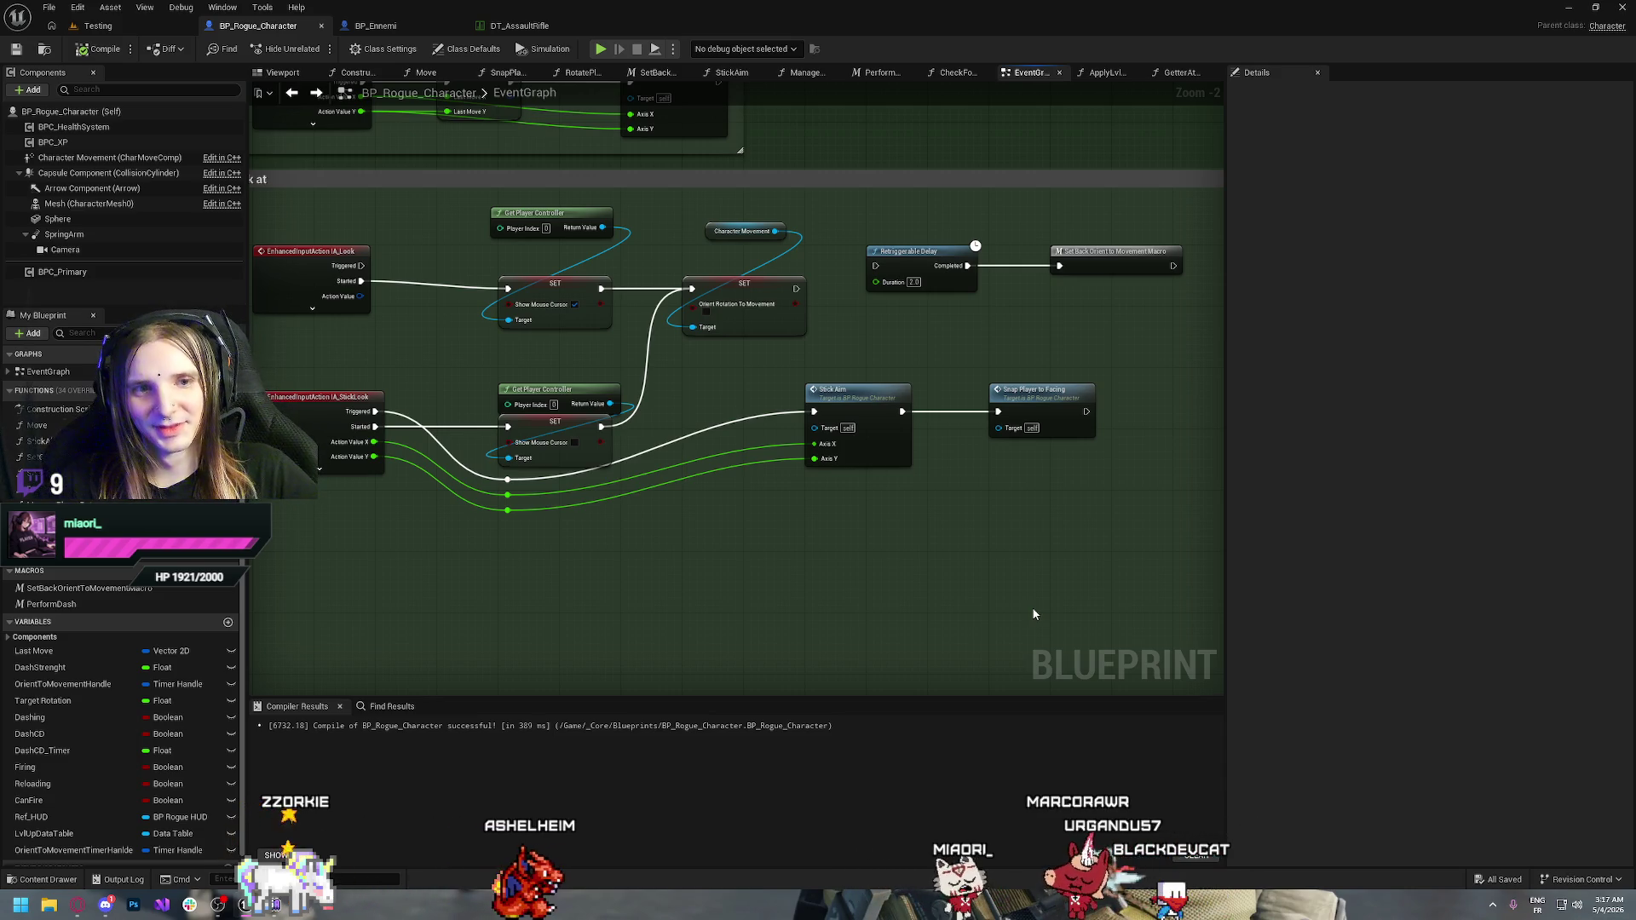
{"action": "left_click_drag", "start_coordinate": [522, 485], "coordinate": [514, 520]}
{"action": "left_click", "coordinate": [786, 552]}
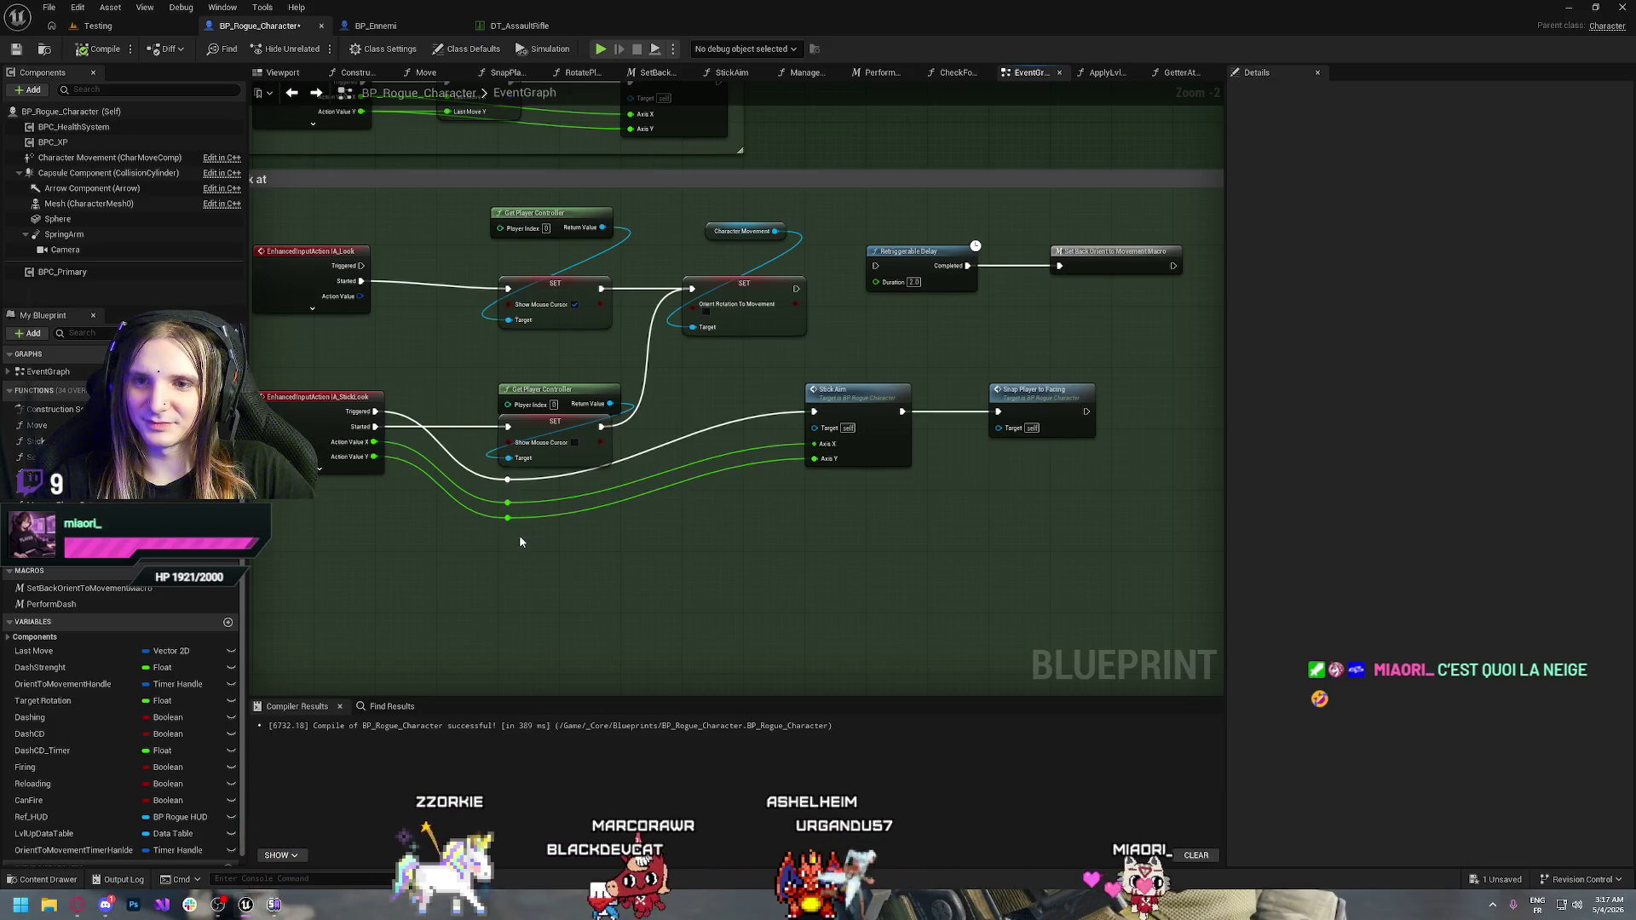
{"action": "mouse_move", "coordinate": [520, 542]}
{"action": "left_mouse_down"}
{"action": "mouse_move", "coordinate": [494, 496]}
{"action": "mouse_move", "coordinate": [516, 521]}
{"action": "left_mouse_up"}
{"action": "left_click", "coordinate": [599, 555]}
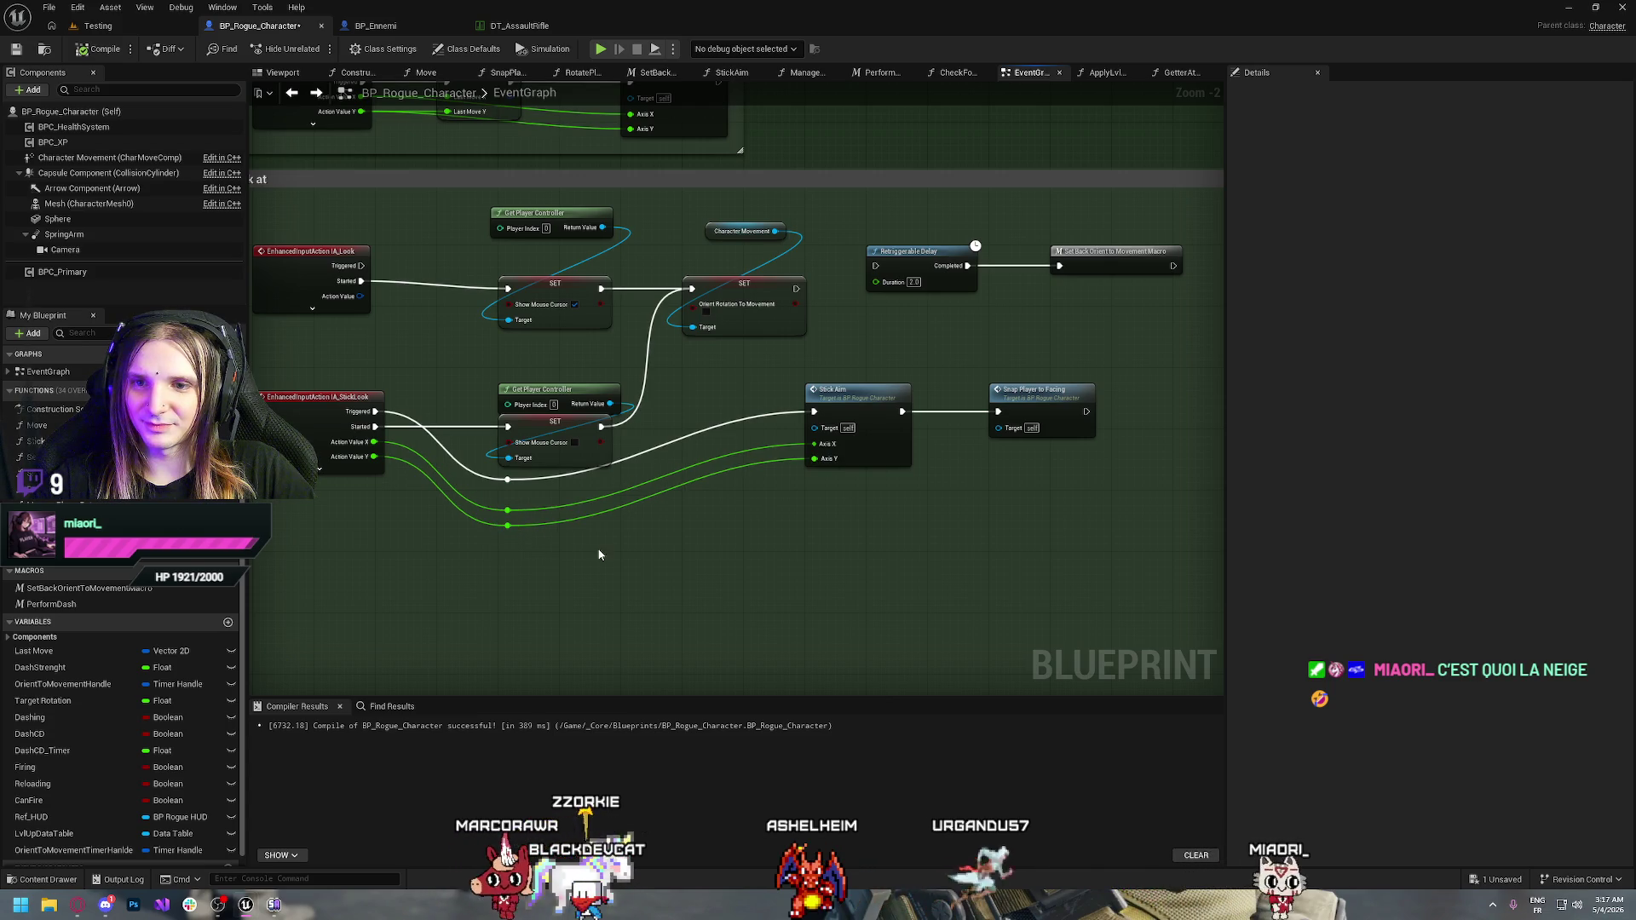
Save BP_Rogue_Character and zoom out toward the Fire a projectile and Reload Logic groups
{"action": "key", "text": "ctrl+s"}
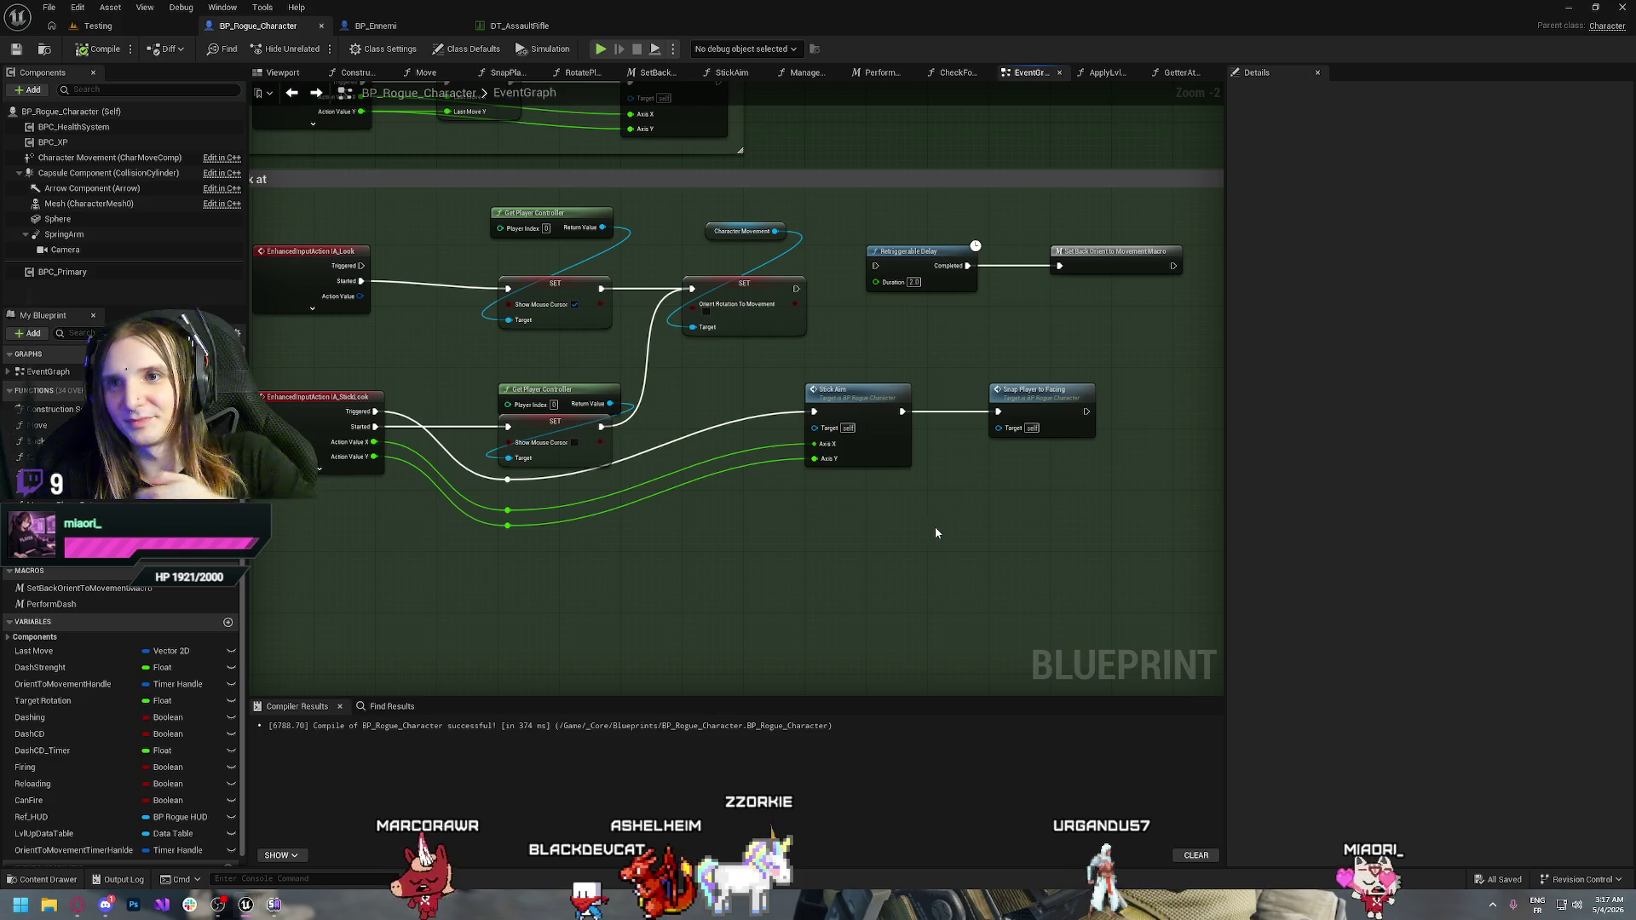
{"action": "left_click_drag", "start_coordinate": [934, 527], "coordinate": [775, 528]}
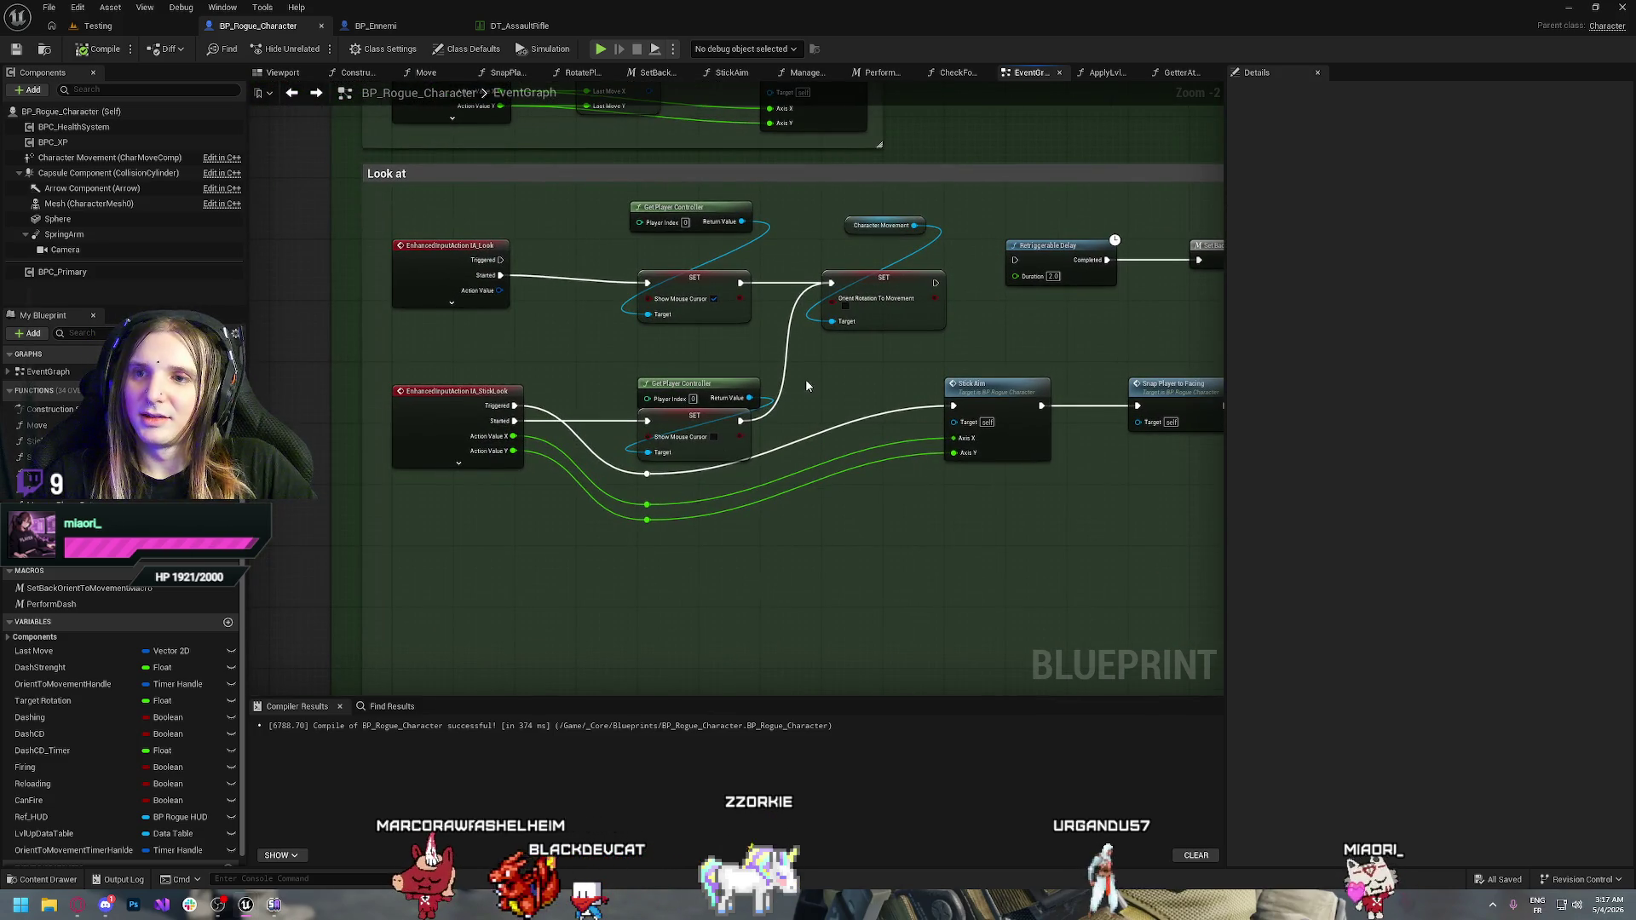
{"action": "left_click_drag", "start_coordinate": [880, 375], "coordinate": [794, 408]}
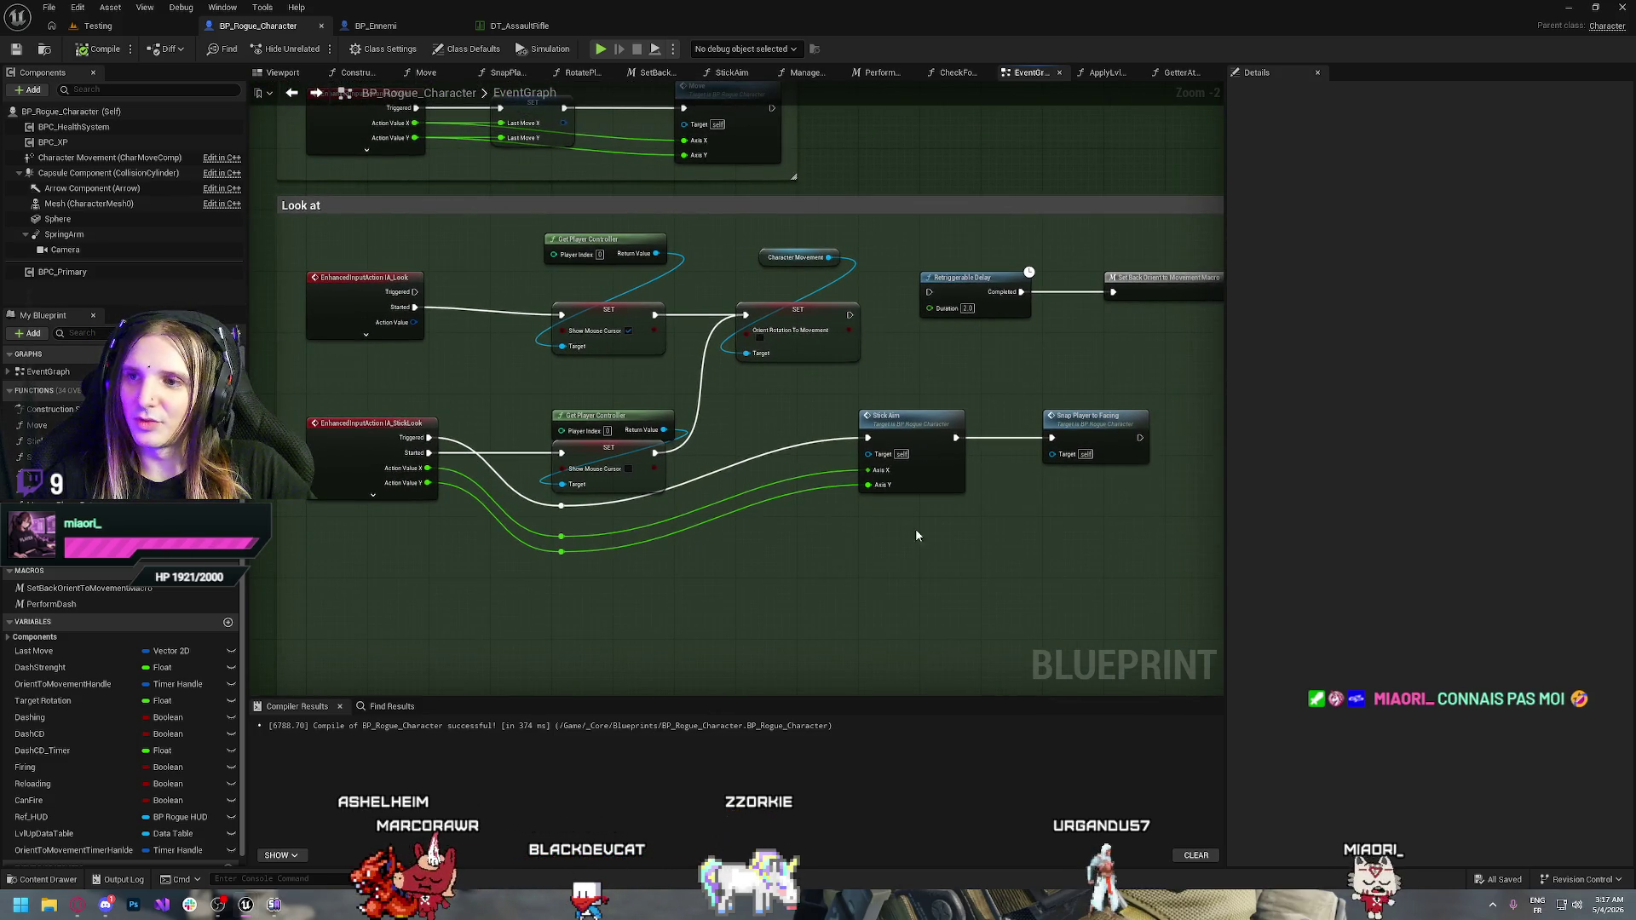
{"action": "mouse_move", "coordinate": [917, 535]}
{"action": "left_mouse_down"}
{"action": "mouse_move", "coordinate": [651, 572]}
{"action": "mouse_move", "coordinate": [820, 498]}
{"action": "left_mouse_up"}
{"action": "scroll", "coordinate": [806, 343], "scroll_direction": "down", "scroll_amount": 2}
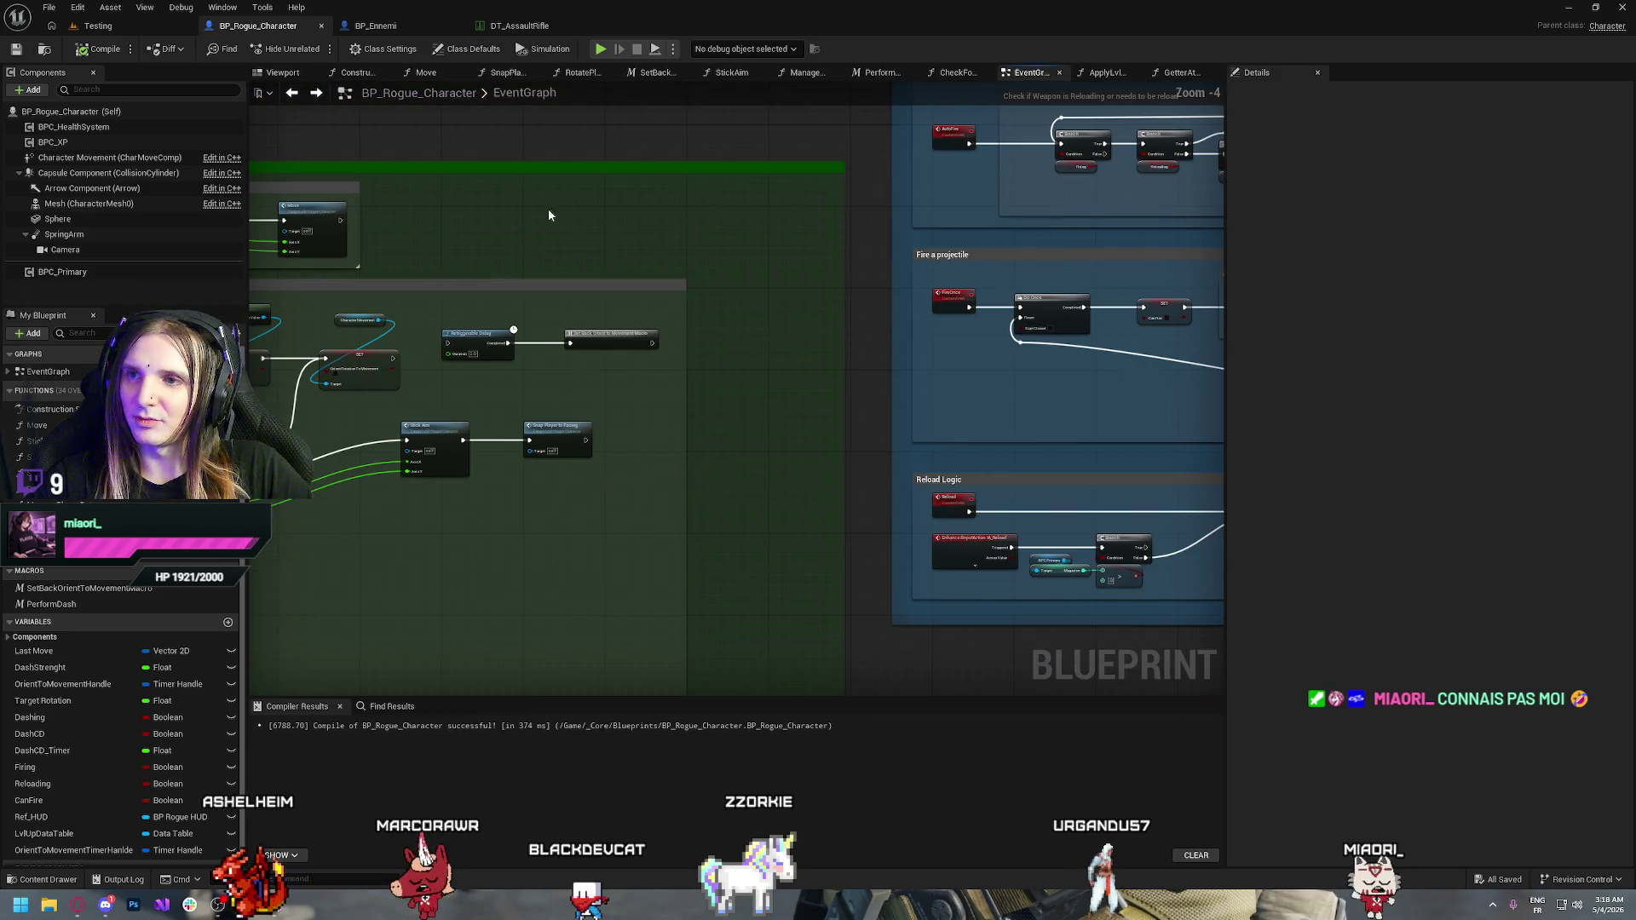
In BP_Ennemi, delete the disabled ActorBeginOverlap and Event Tick nodes
{"action": "left_click", "coordinate": [375, 25]}
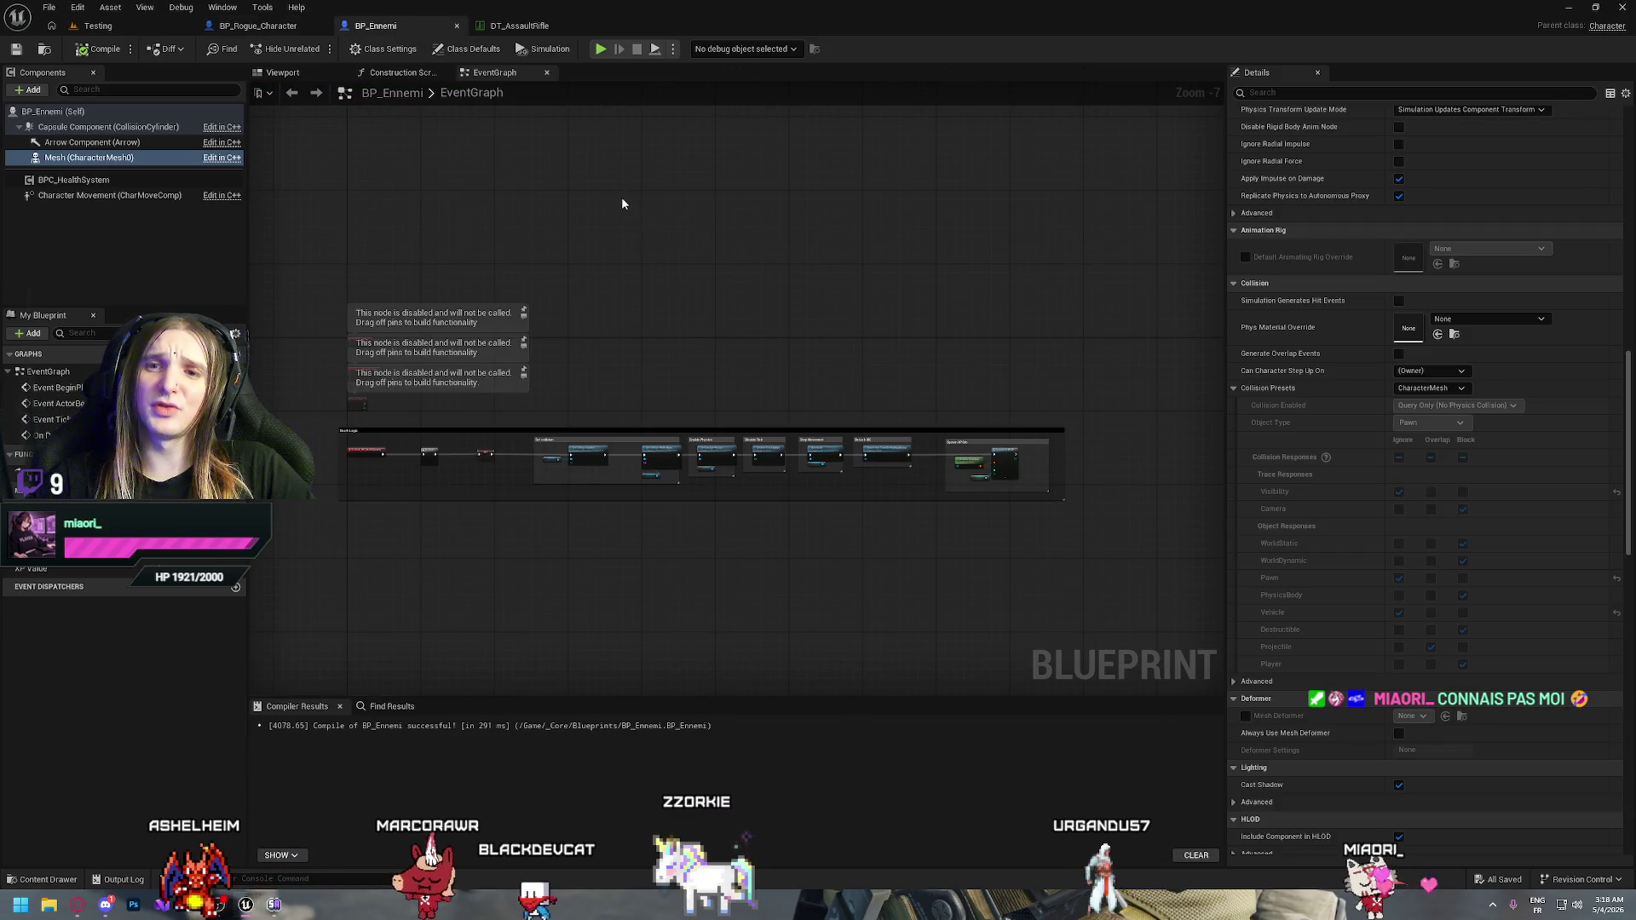
{"action": "scroll", "coordinate": [529, 281], "scroll_direction": "up", "scroll_amount": 5}
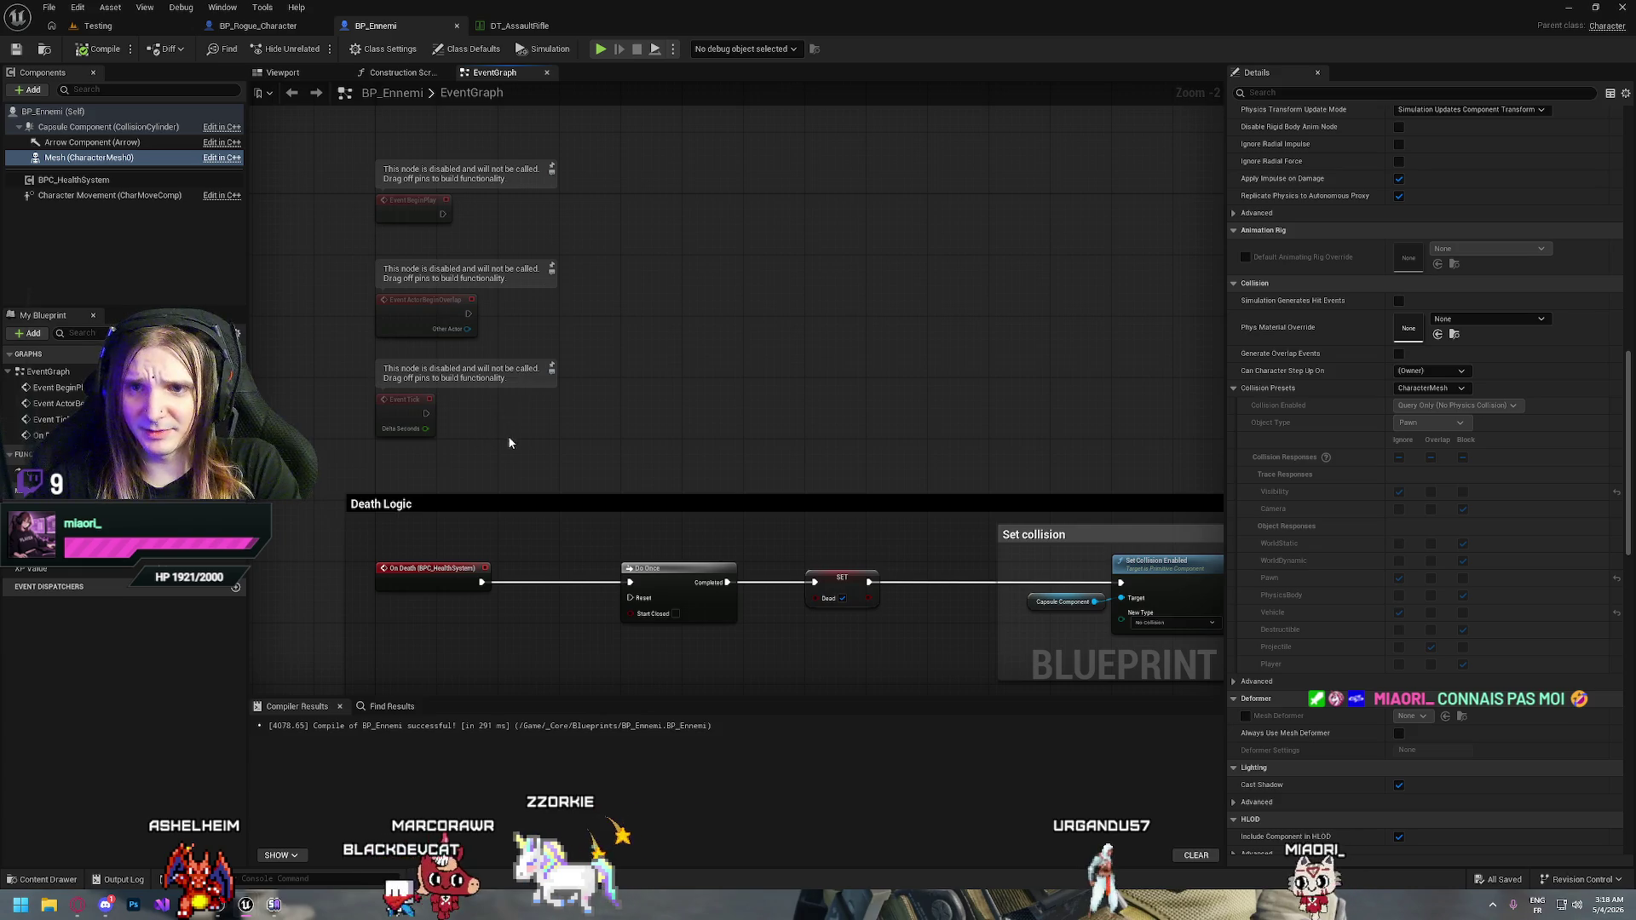
{"action": "left_click_drag", "start_coordinate": [508, 439], "coordinate": [347, 268]}
{"action": "key", "text": "Delete"}
Pan along the Death Logic group from the On Death event to its later nodes
{"action": "scroll", "coordinate": [478, 306], "scroll_direction": "down", "scroll_amount": 2}
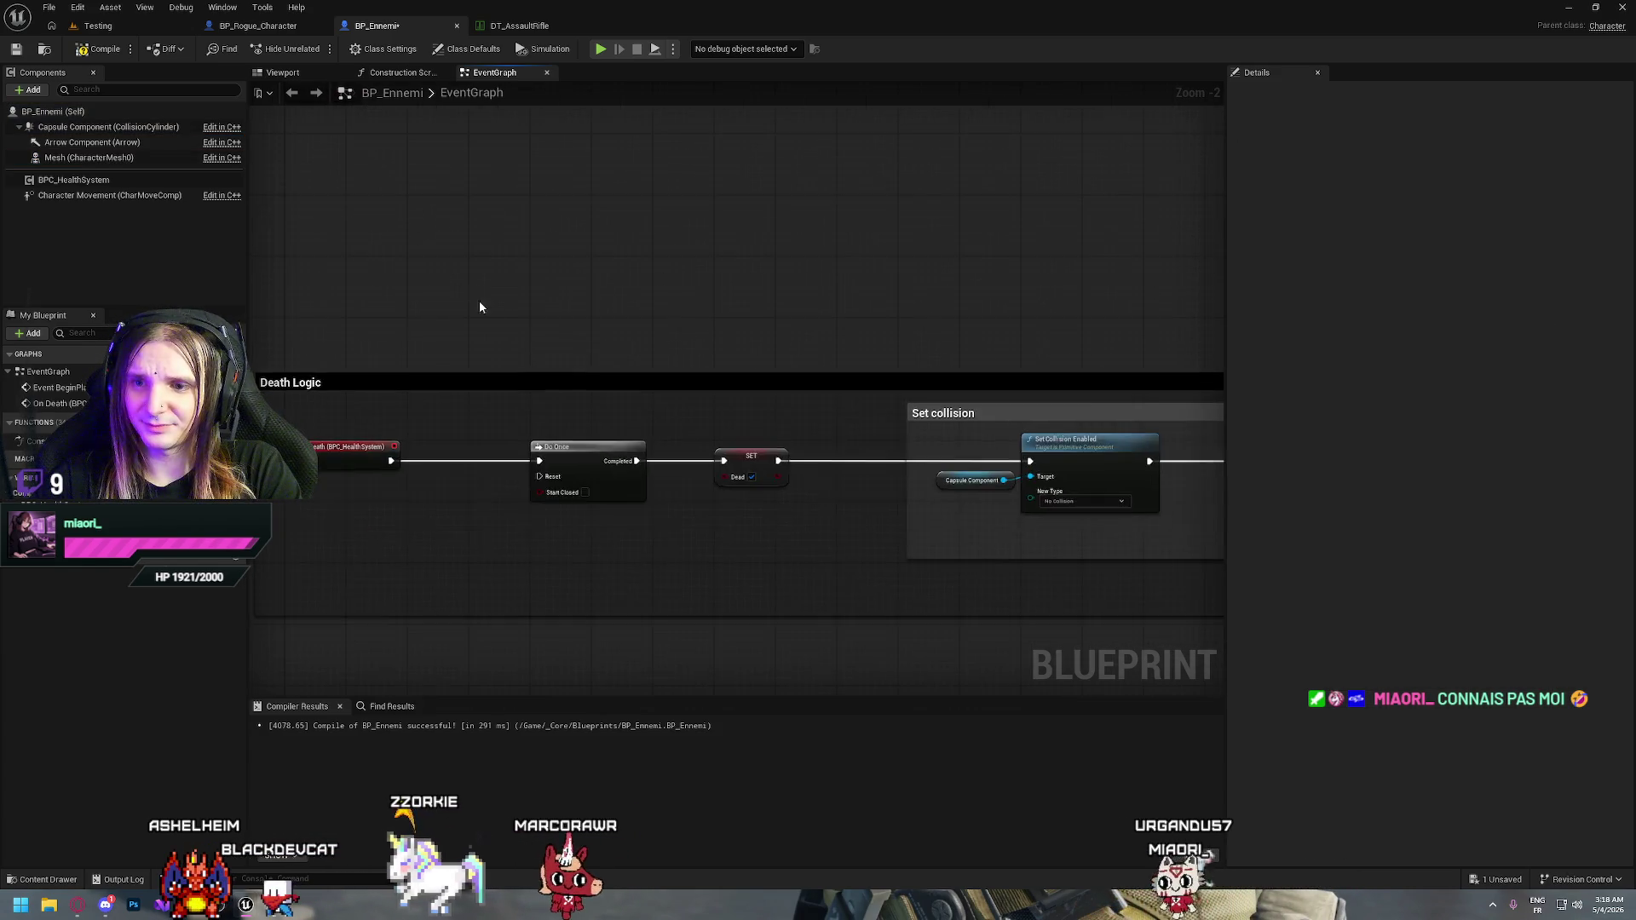
{"action": "mouse_move", "coordinate": [716, 341]}
{"action": "left_mouse_down"}
{"action": "mouse_move", "coordinate": [477, 256]}
{"action": "mouse_move", "coordinate": [830, 577]}
{"action": "mouse_move", "coordinate": [665, 467]}
{"action": "mouse_move", "coordinate": [396, 495]}
{"action": "mouse_move", "coordinate": [753, 504]}
{"action": "mouse_move", "coordinate": [760, 561]}
{"action": "mouse_move", "coordinate": [449, 450]}
{"action": "mouse_move", "coordinate": [578, 389]}
{"action": "mouse_move", "coordinate": [565, 353]}
{"action": "left_mouse_up"}
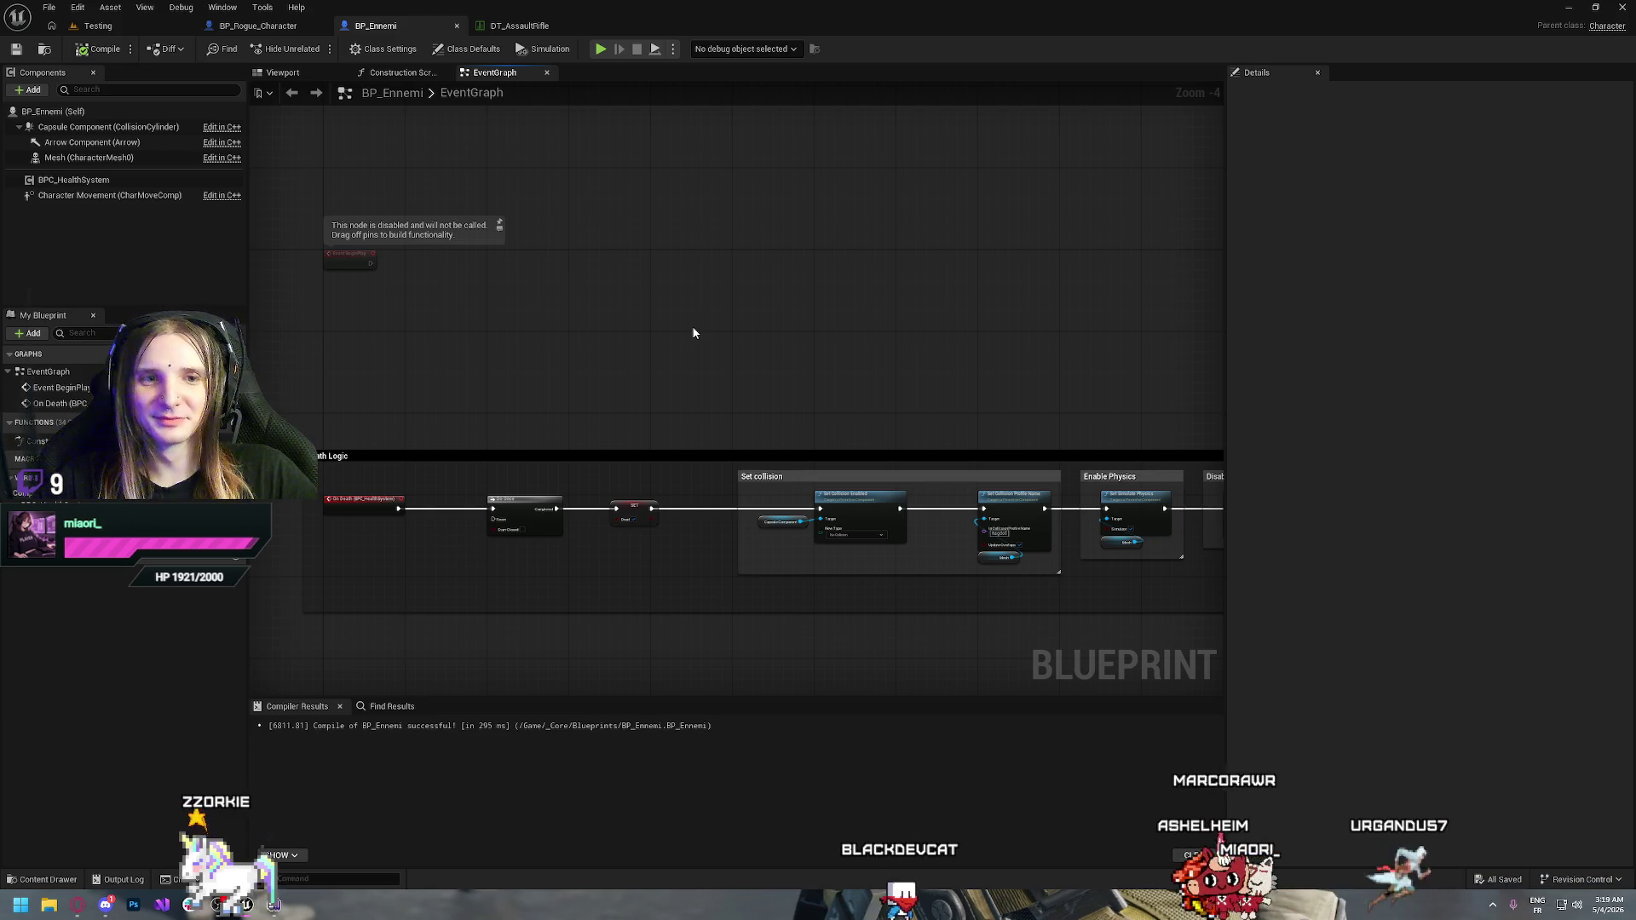
{"action": "left_click_drag", "start_coordinate": [677, 255], "coordinate": [750, 298]}
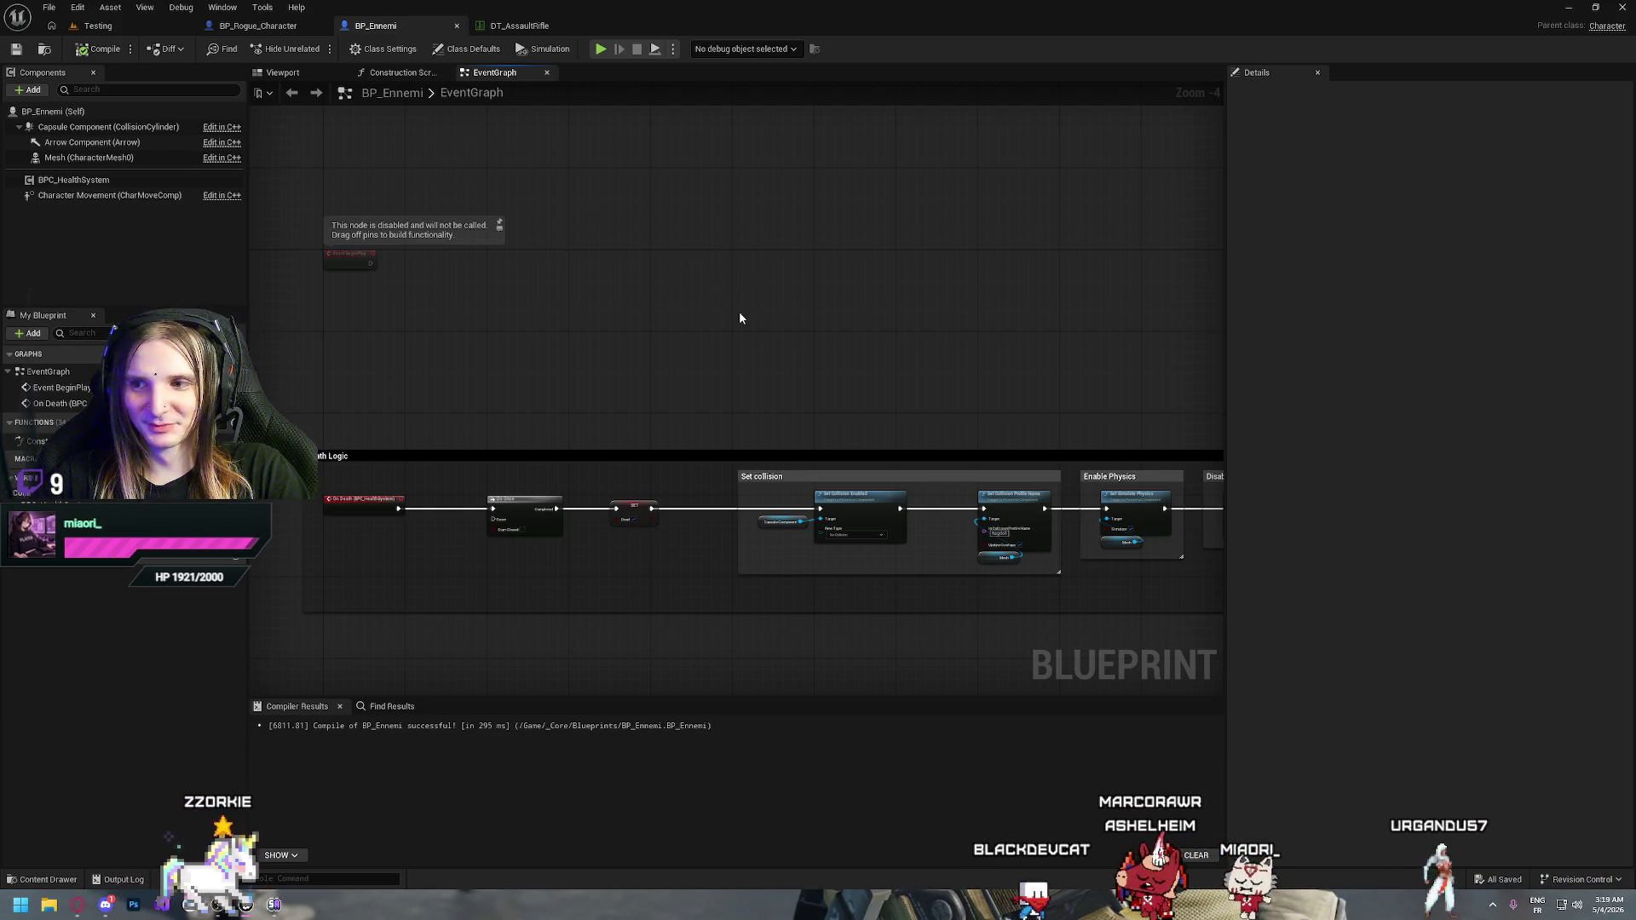
{"action": "left_click_drag", "start_coordinate": [694, 227], "coordinate": [789, 275]}
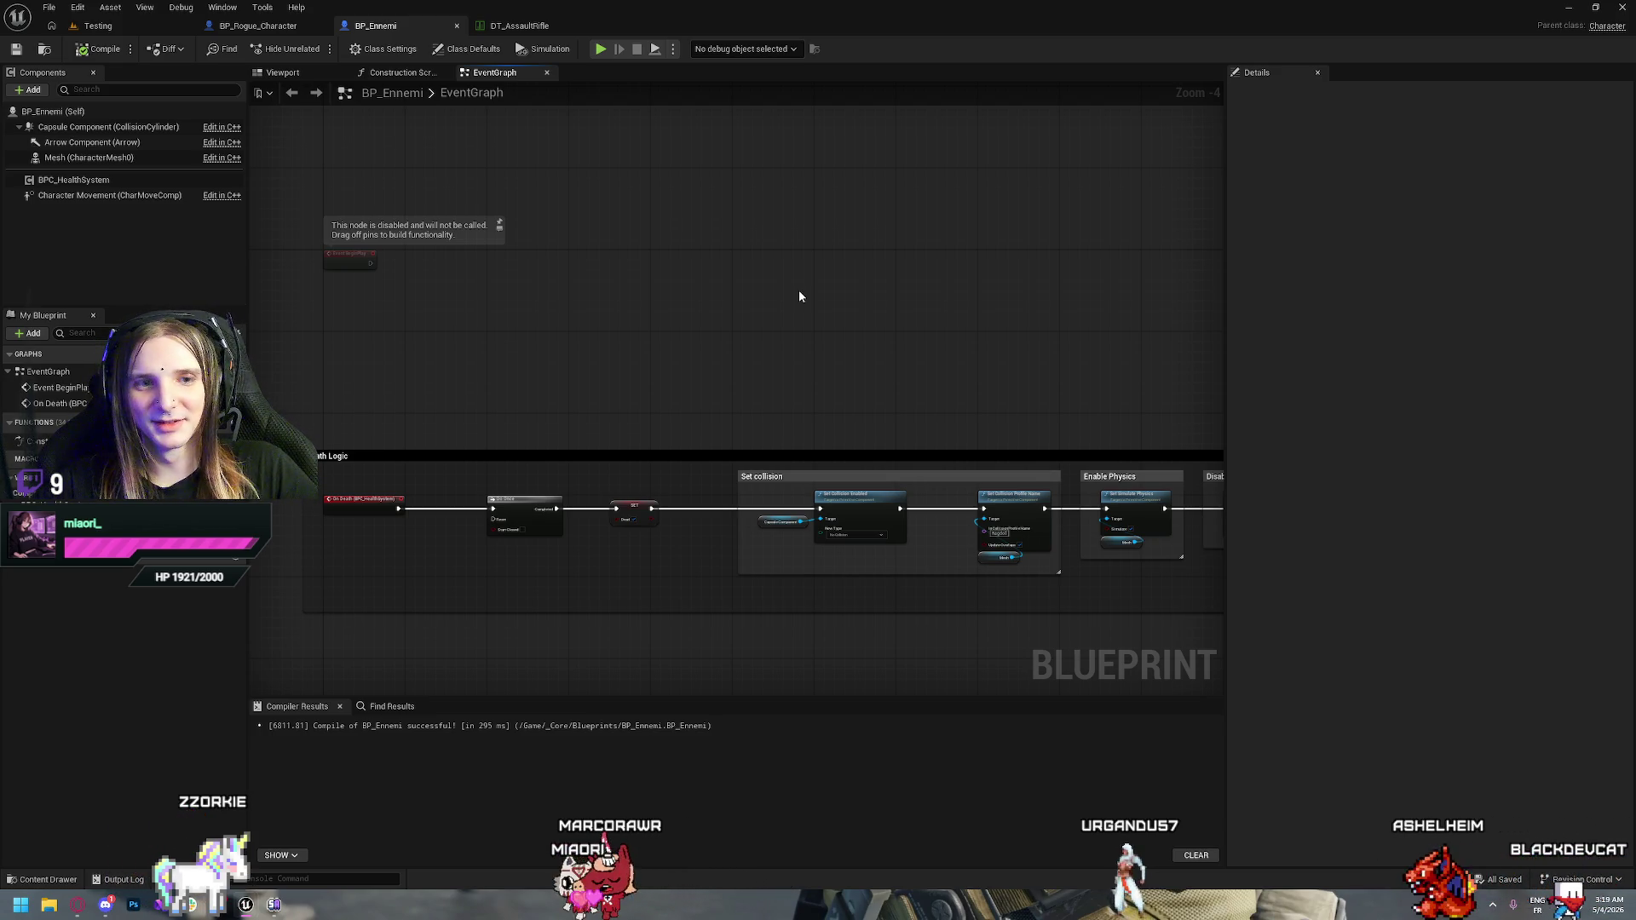
{"action": "left_click_drag", "start_coordinate": [931, 333], "coordinate": [608, 217]}
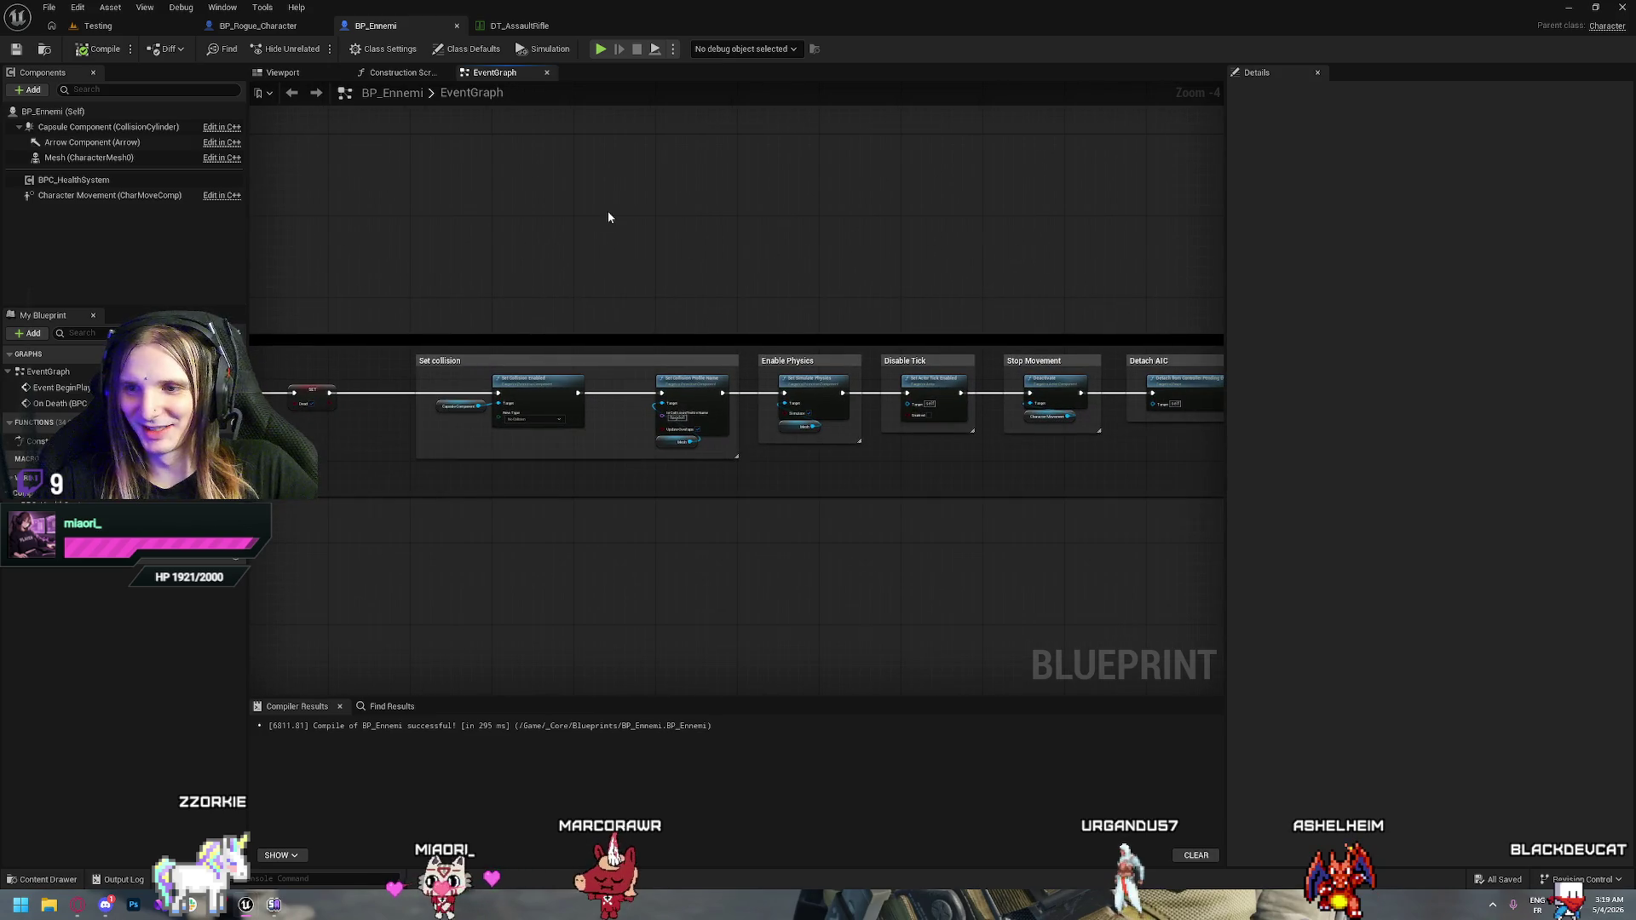
{"action": "mouse_move", "coordinate": [814, 456]}
{"action": "left_mouse_down"}
{"action": "mouse_move", "coordinate": [482, 537]}
{"action": "mouse_move", "coordinate": [821, 515]}
{"action": "mouse_move", "coordinate": [713, 340]}
{"action": "left_mouse_up"}
{"action": "left_click_drag", "start_coordinate": [505, 392], "coordinate": [669, 358]}
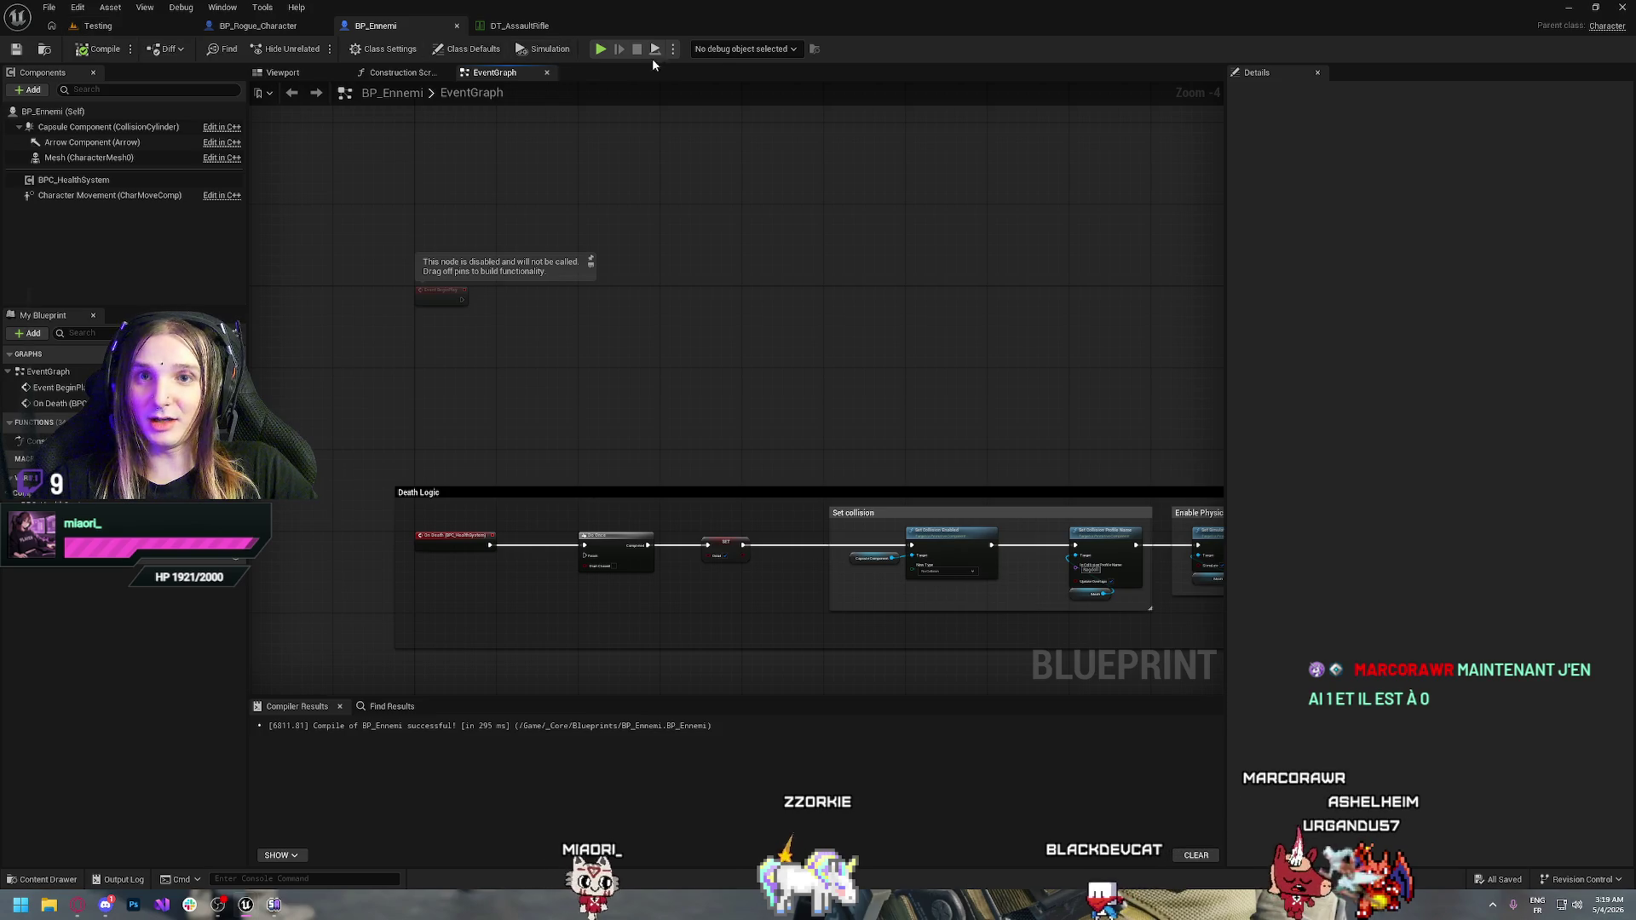
Start a play-in-editor session, defeat the three enemies and choose the XP multiplier upgrade
{"action": "left_click", "coordinate": [600, 49]}
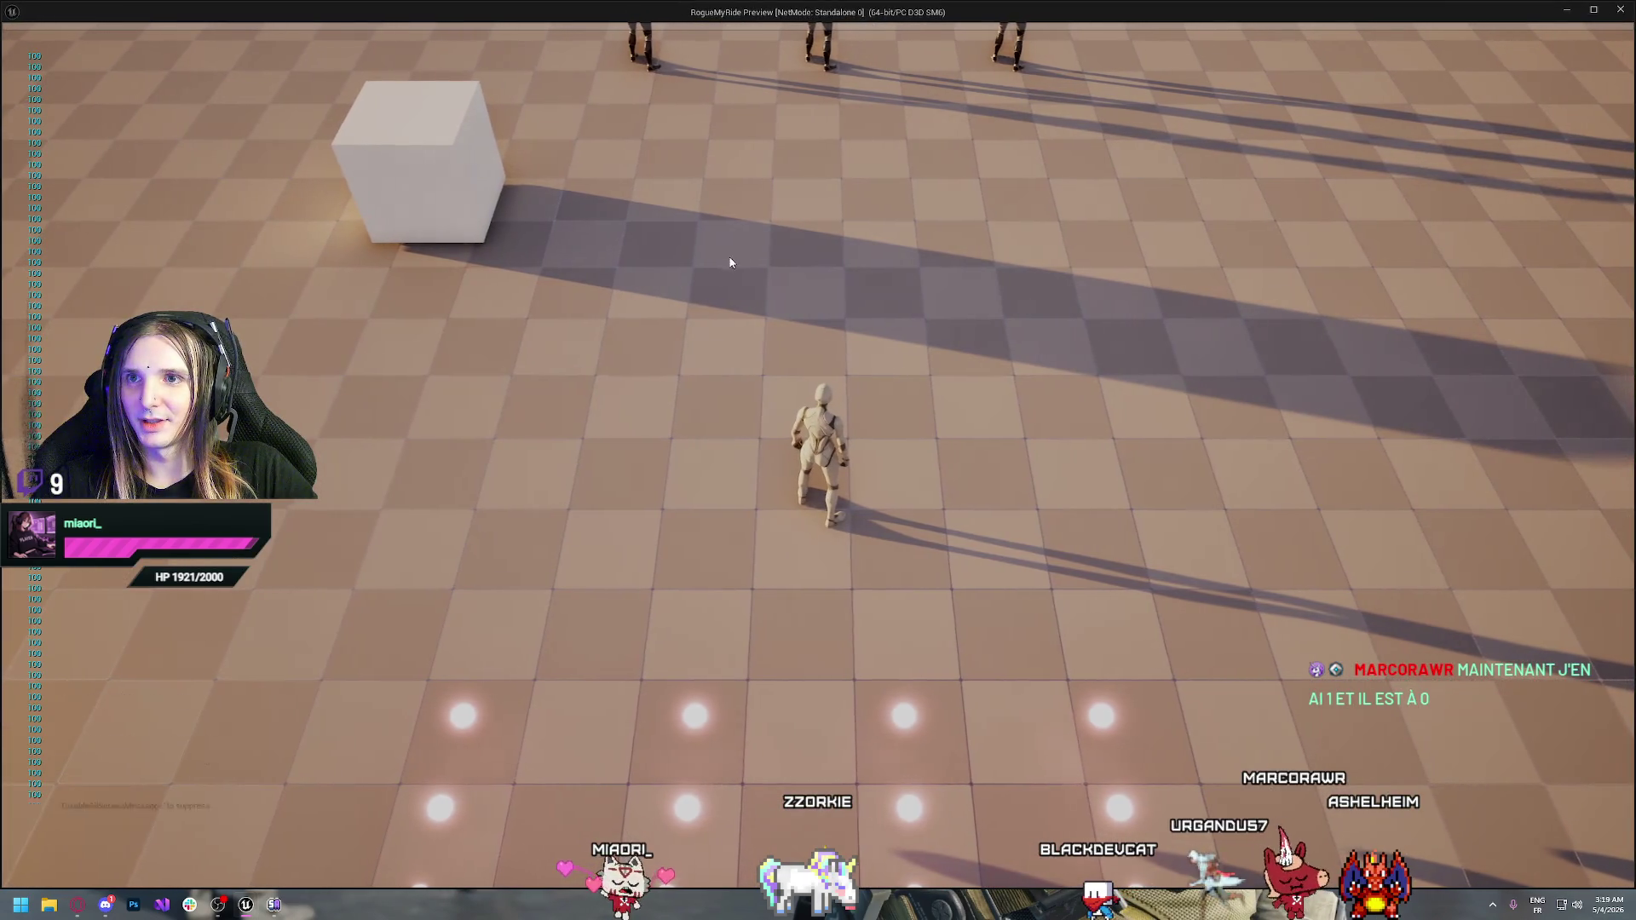
{"action": "key", "text": "w"}
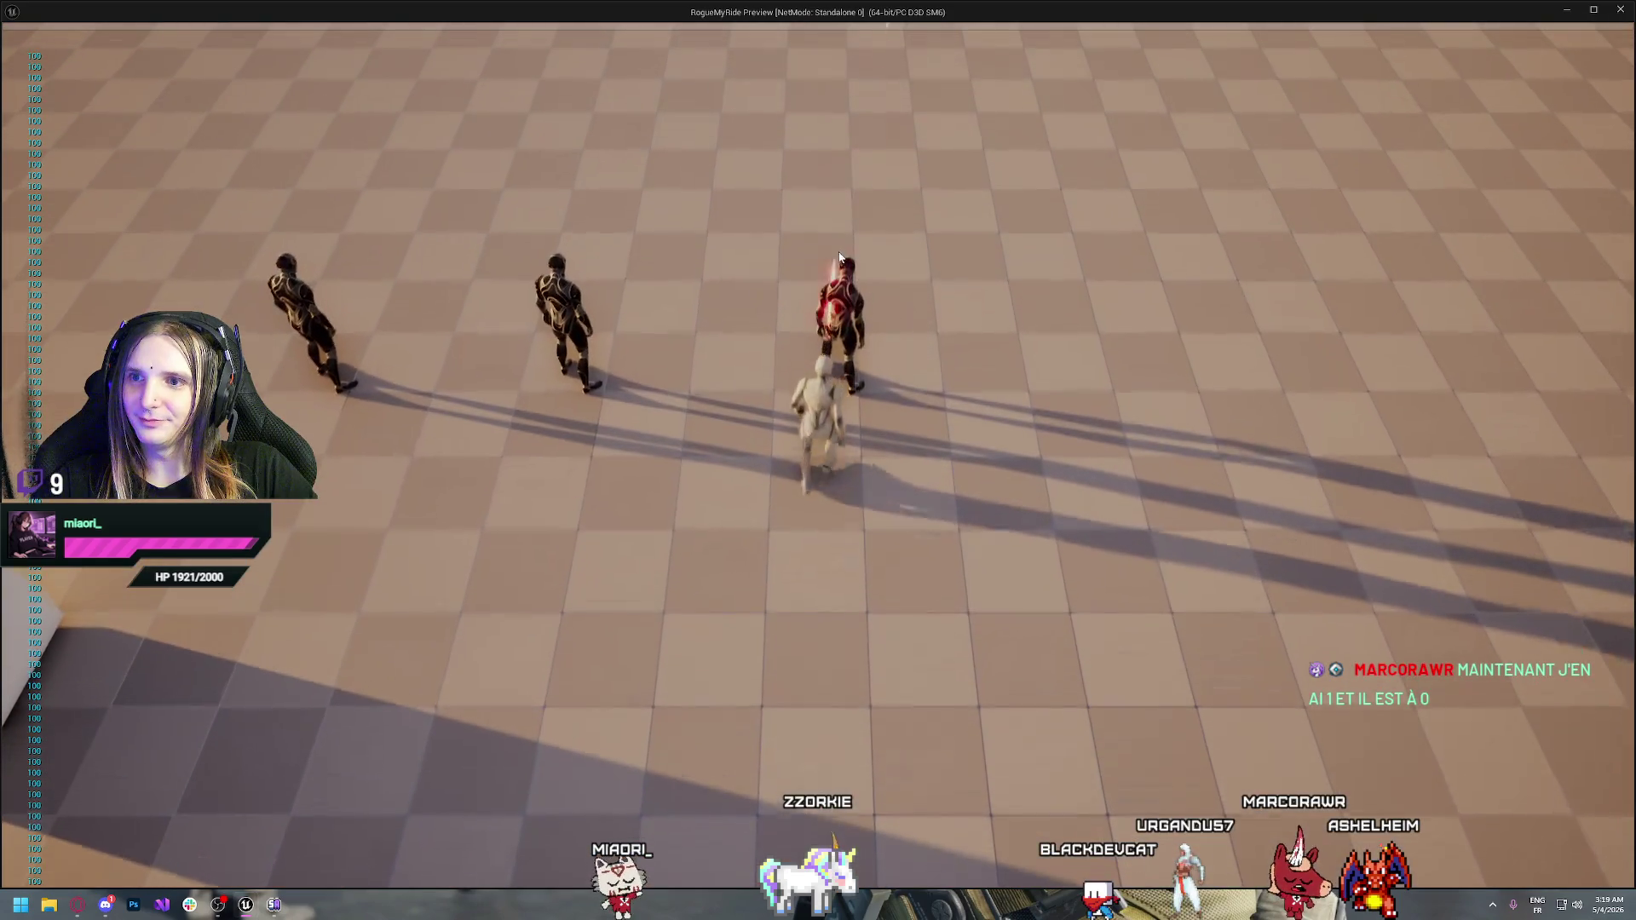
{"action": "left_click", "coordinate": [840, 257]}
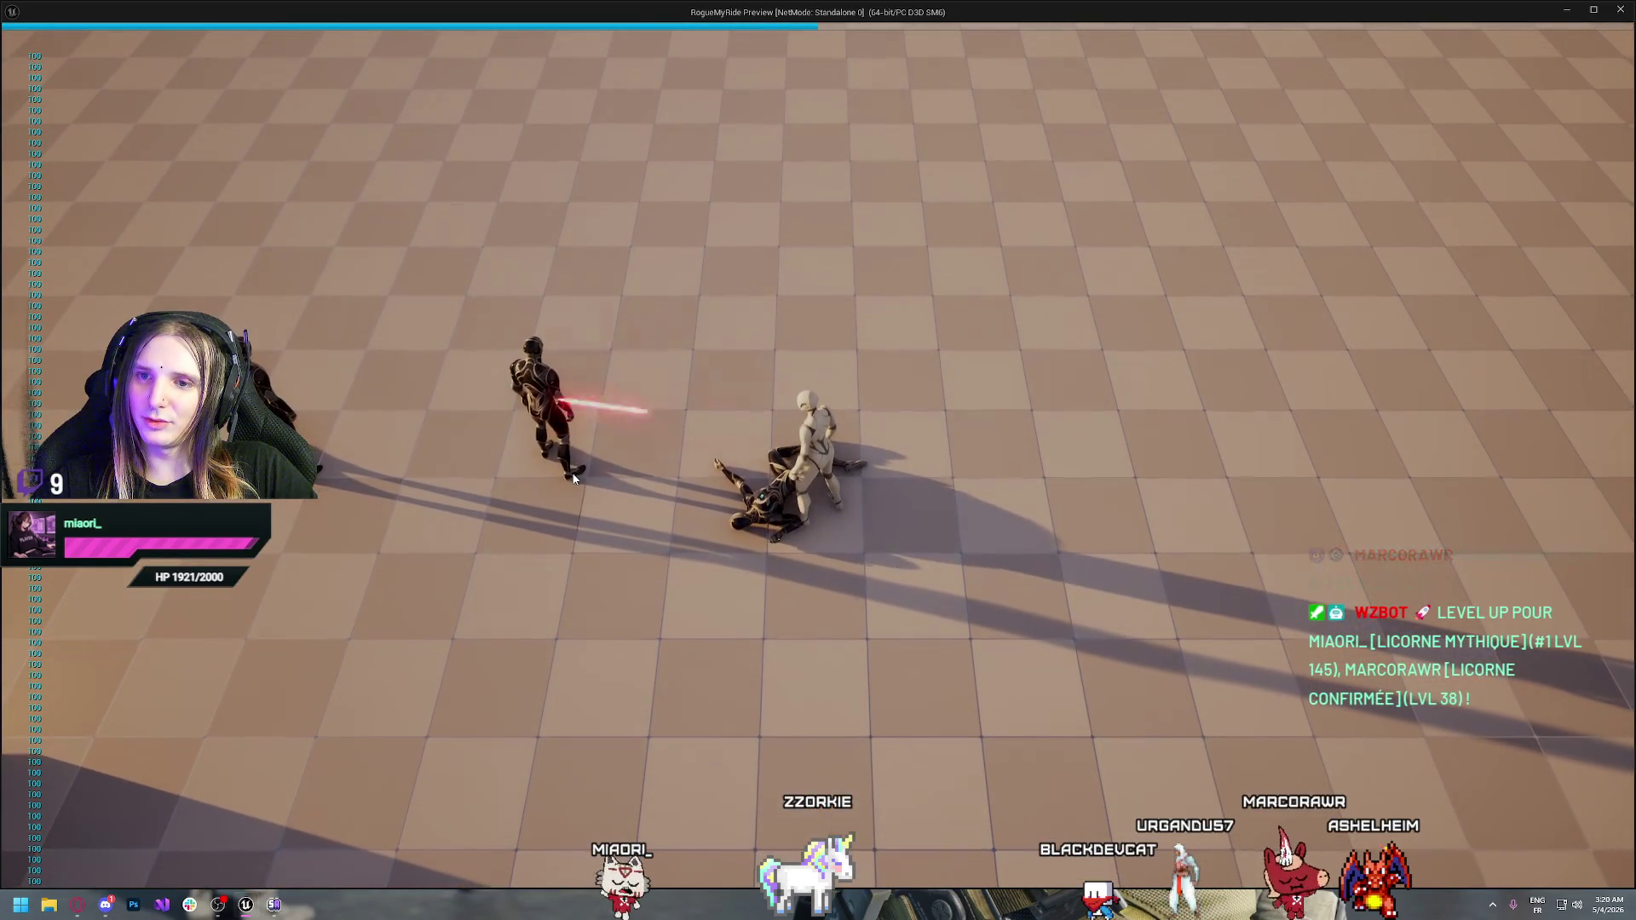
{"action": "left_click", "coordinate": [467, 502]}
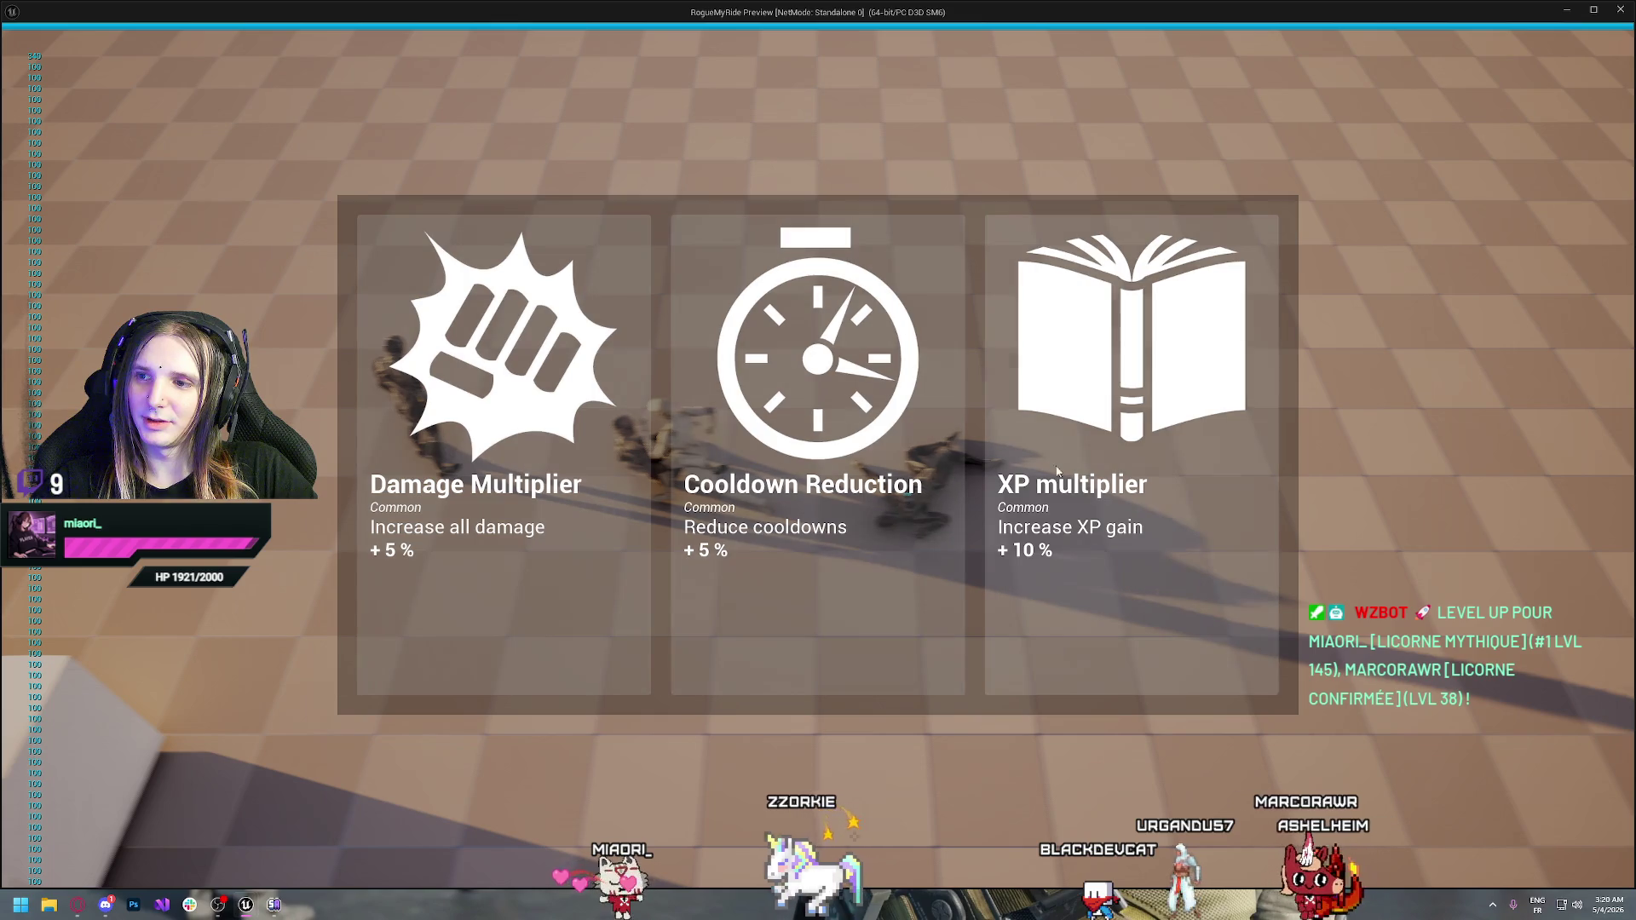
{"action": "left_click", "coordinate": [1056, 470]}
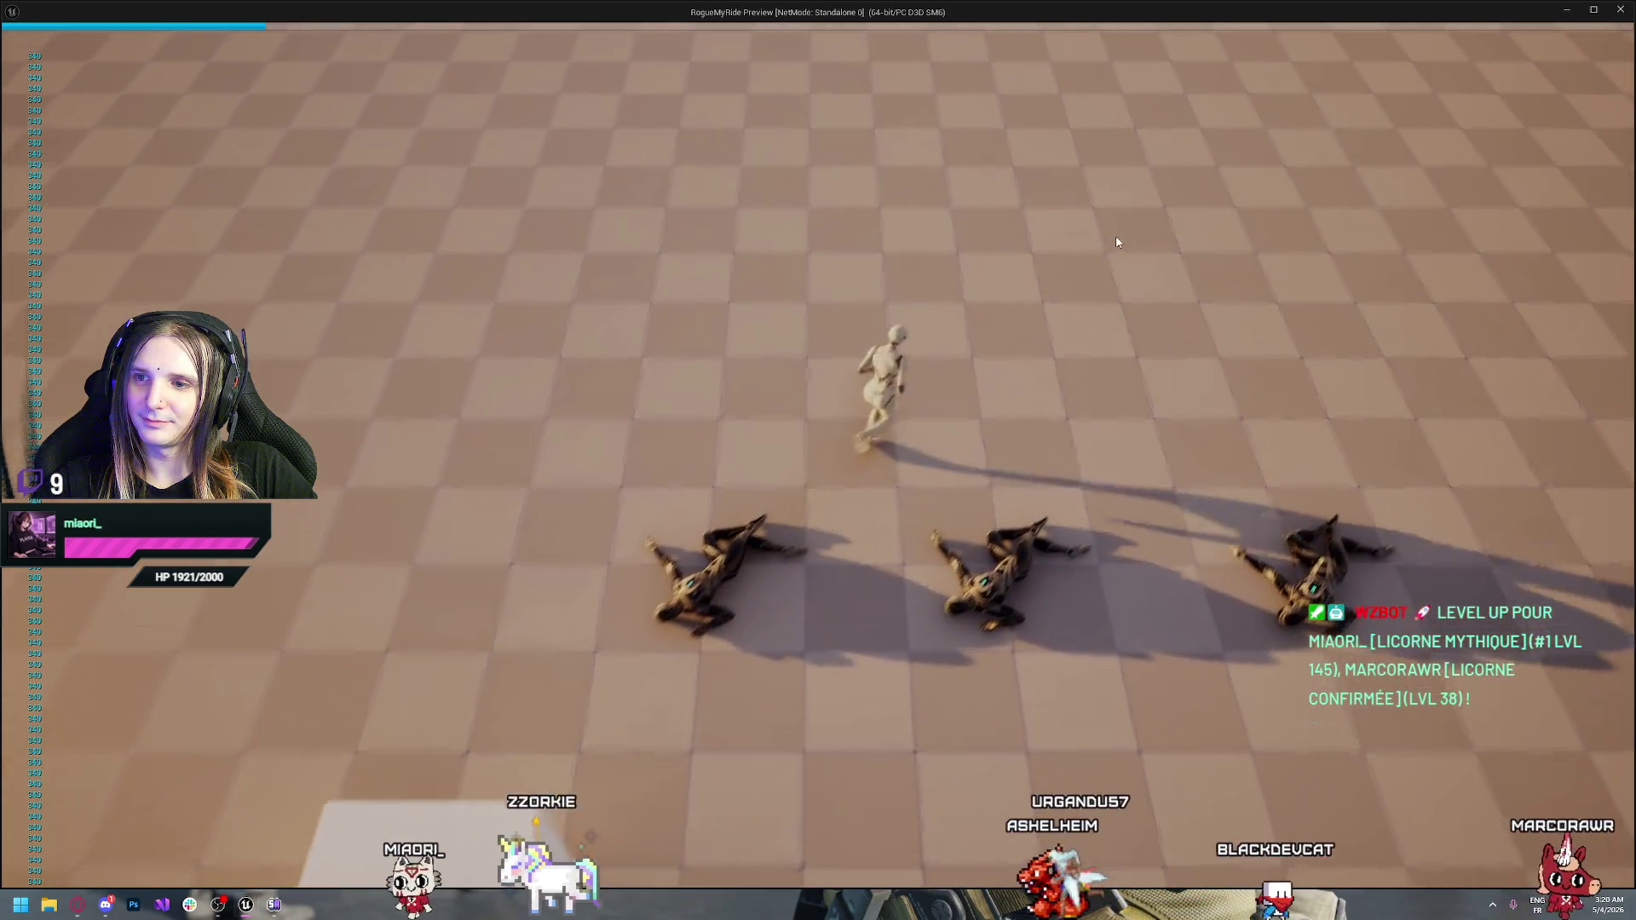
Run the character around the arena past the fallen enemies, then stop the test session
{"action": "key", "text": "s"}
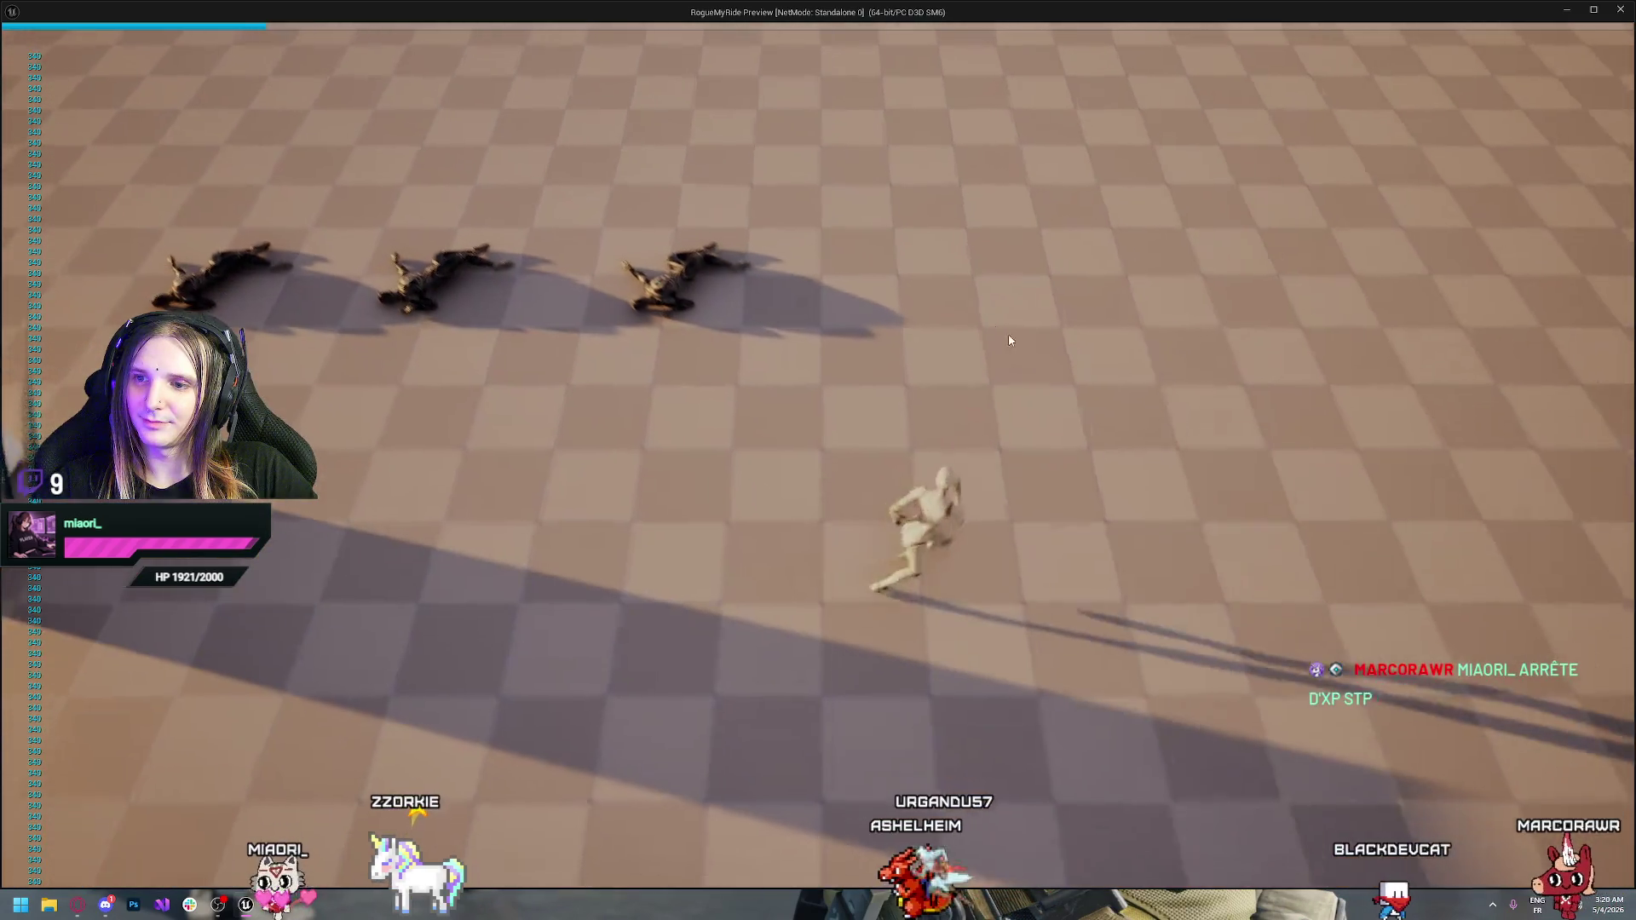
{"action": "key", "text": "w"}
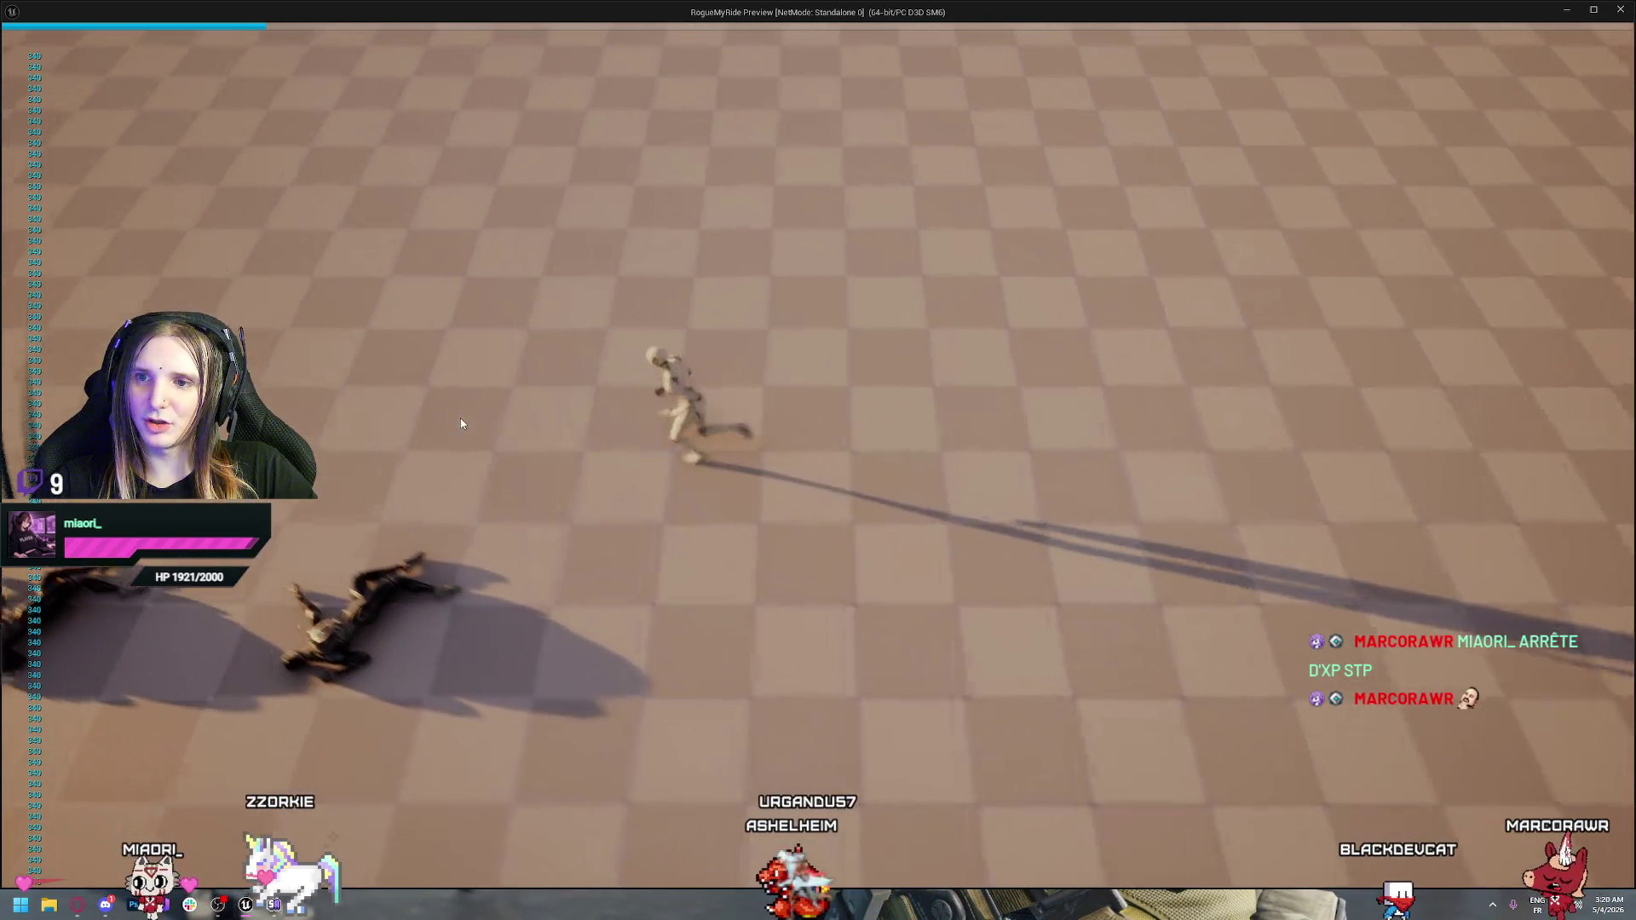
{"action": "key", "text": "a"}
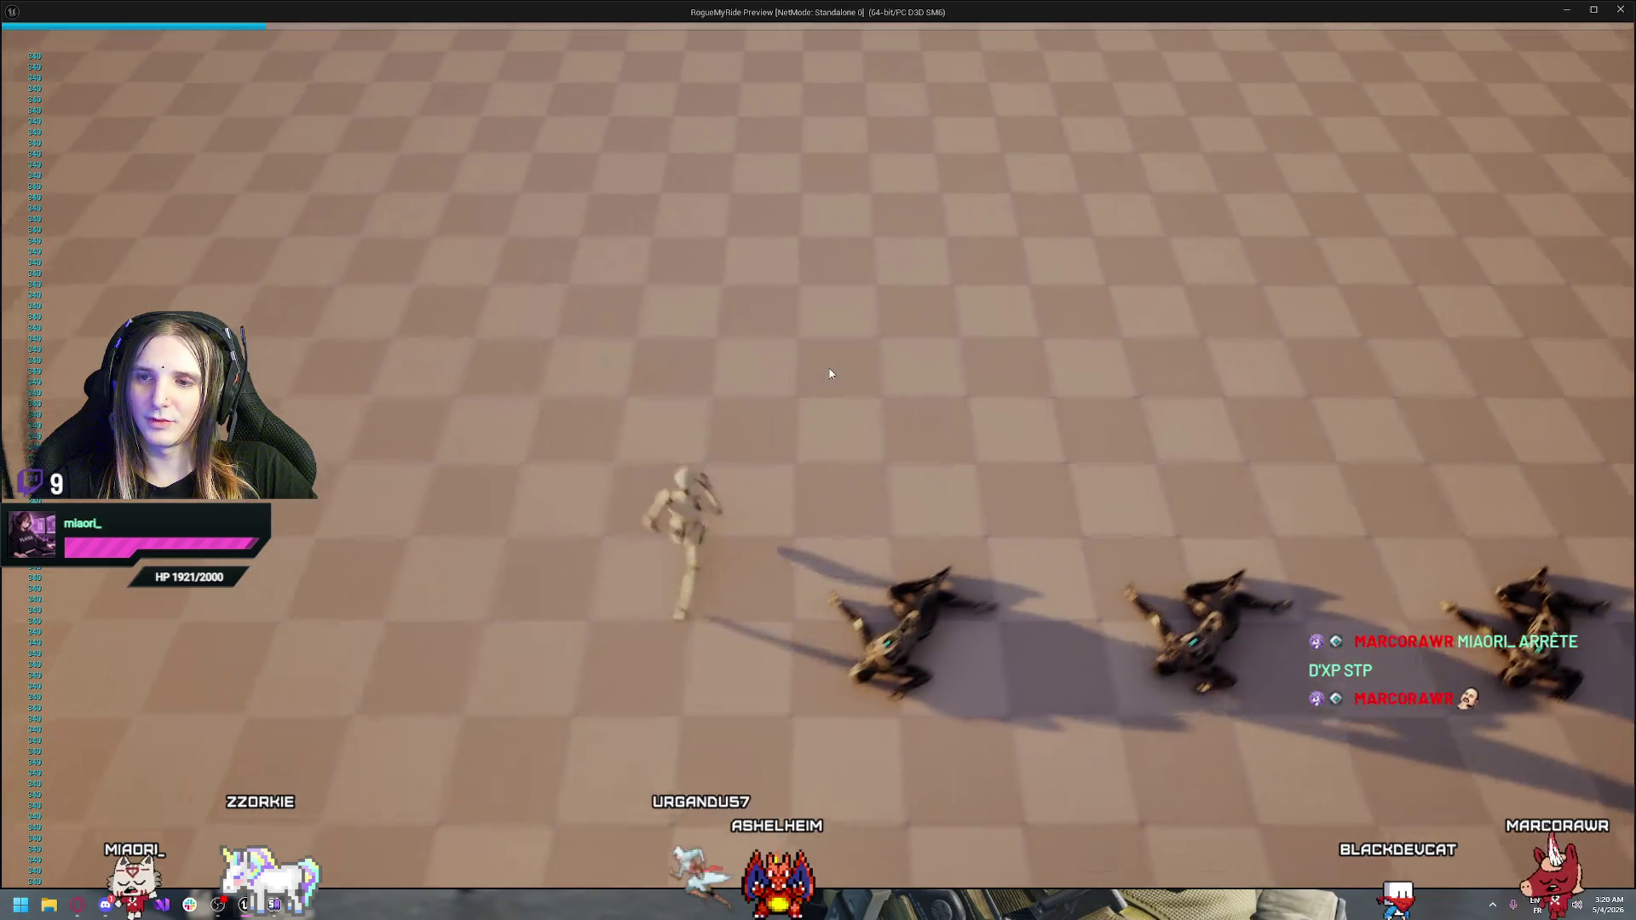
{"action": "key", "text": "s"}
{"action": "key", "text": "d"}
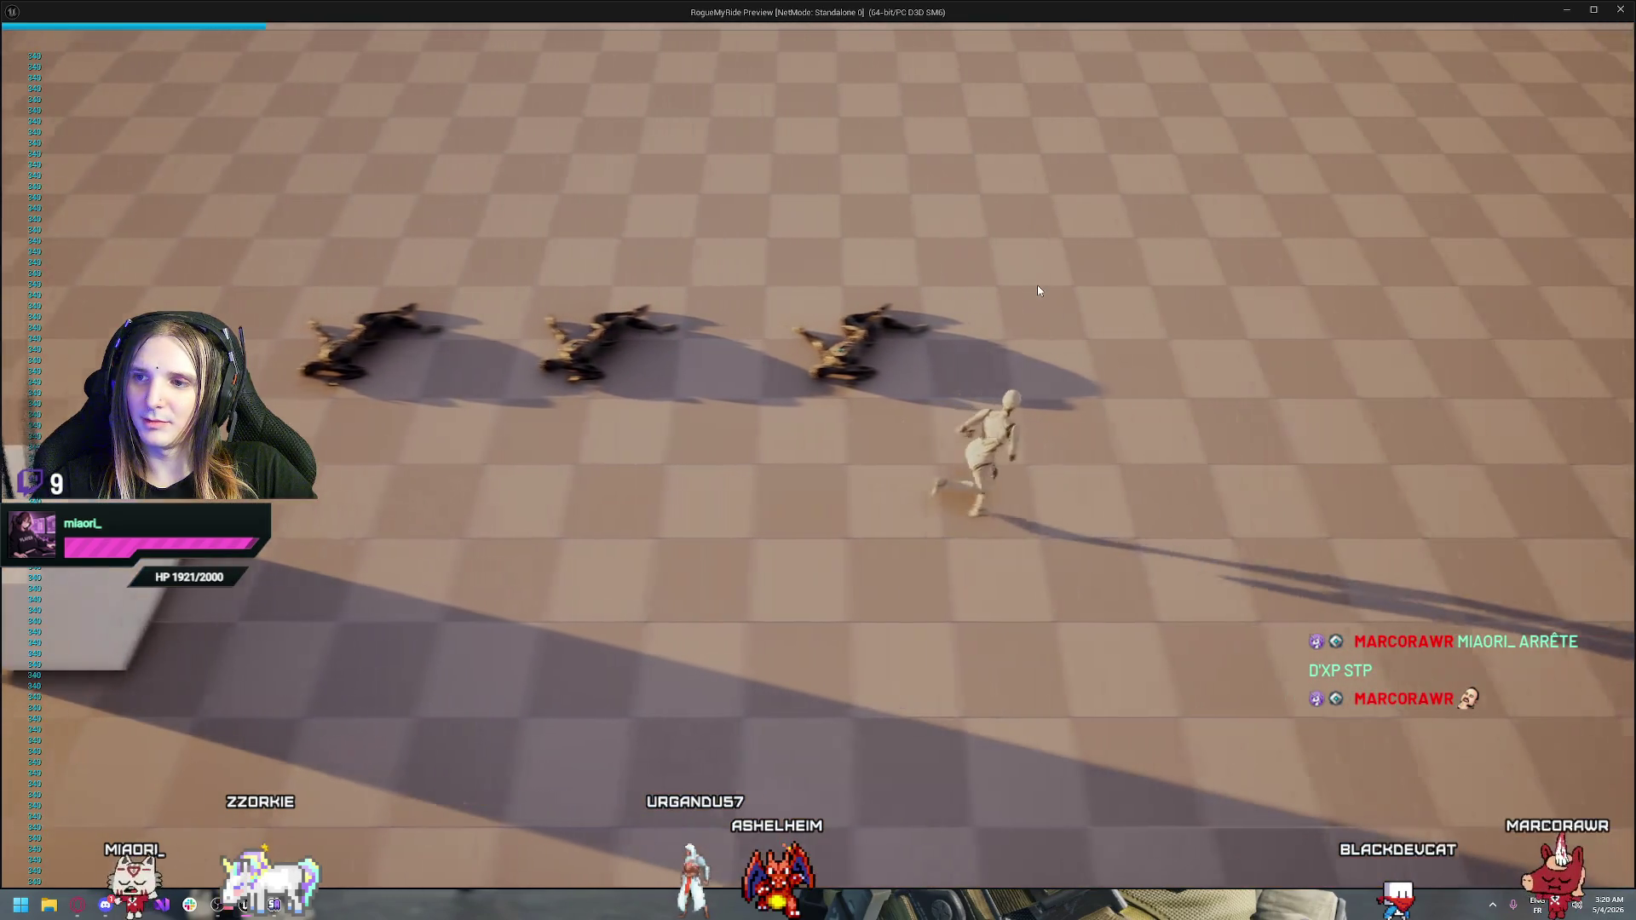
{"action": "key", "text": "w"}
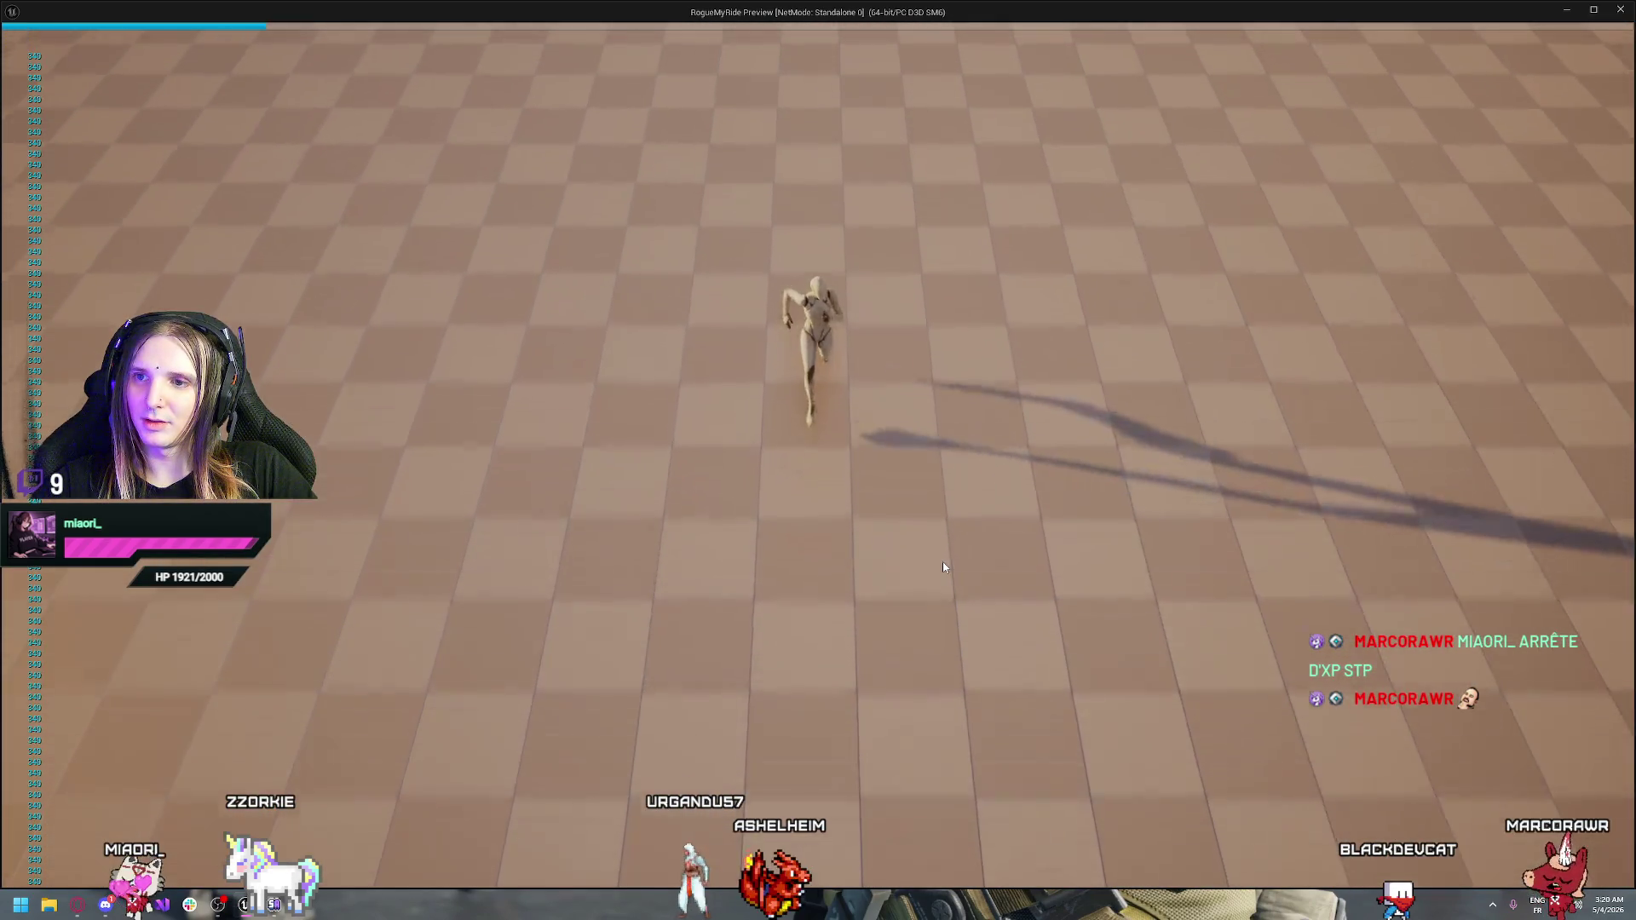
{"action": "key", "text": "s"}
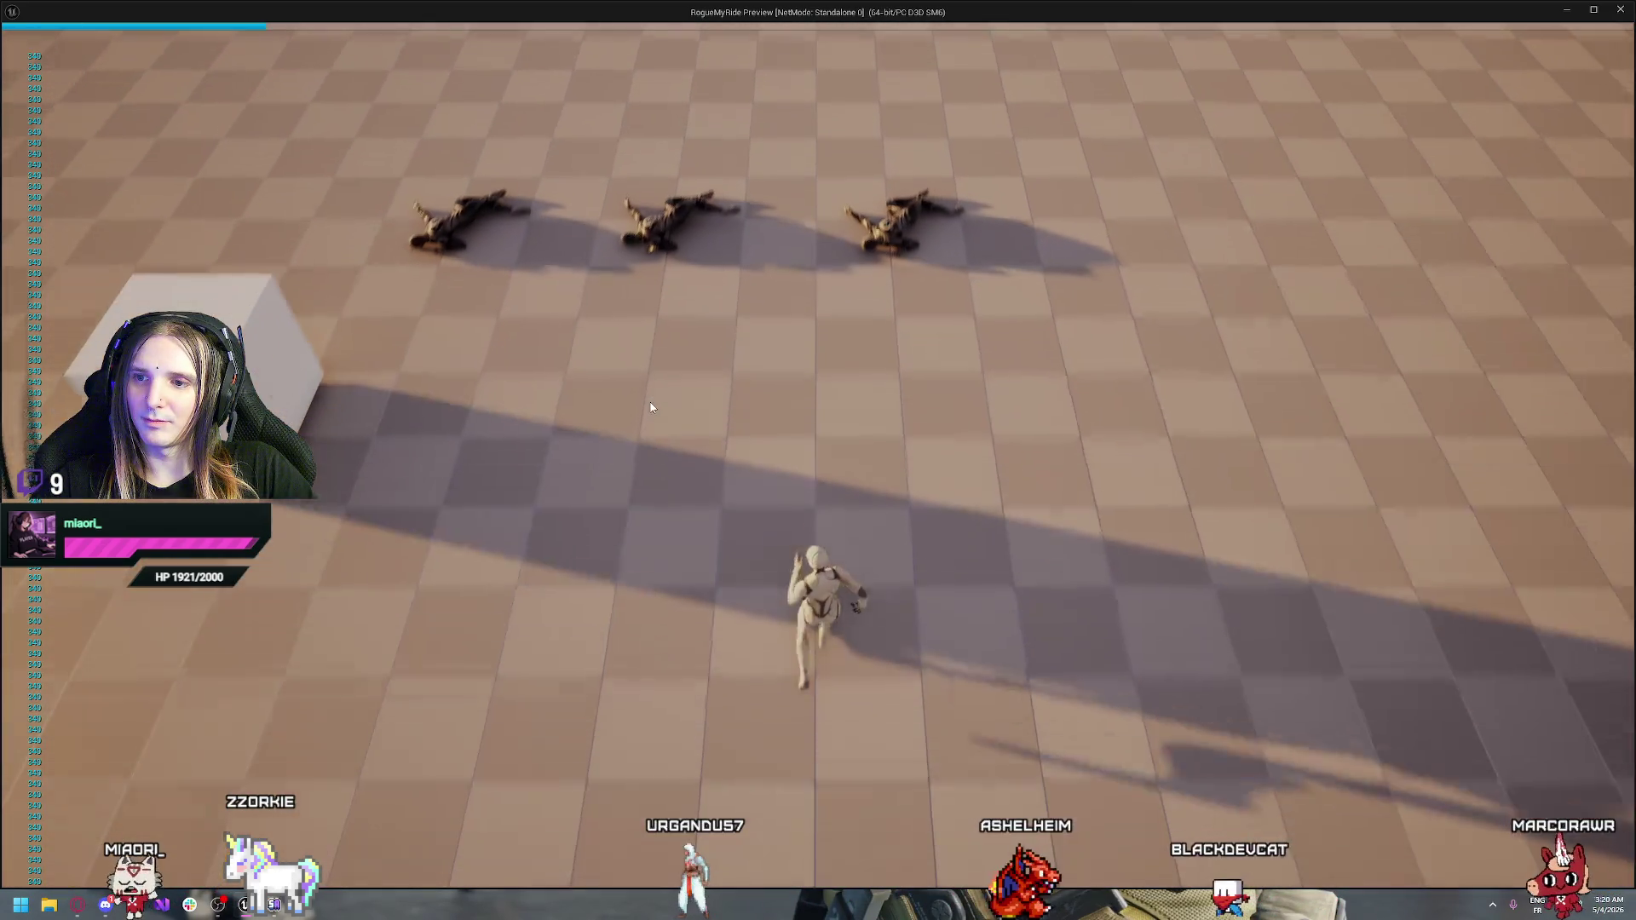
{"action": "key", "text": "d"}
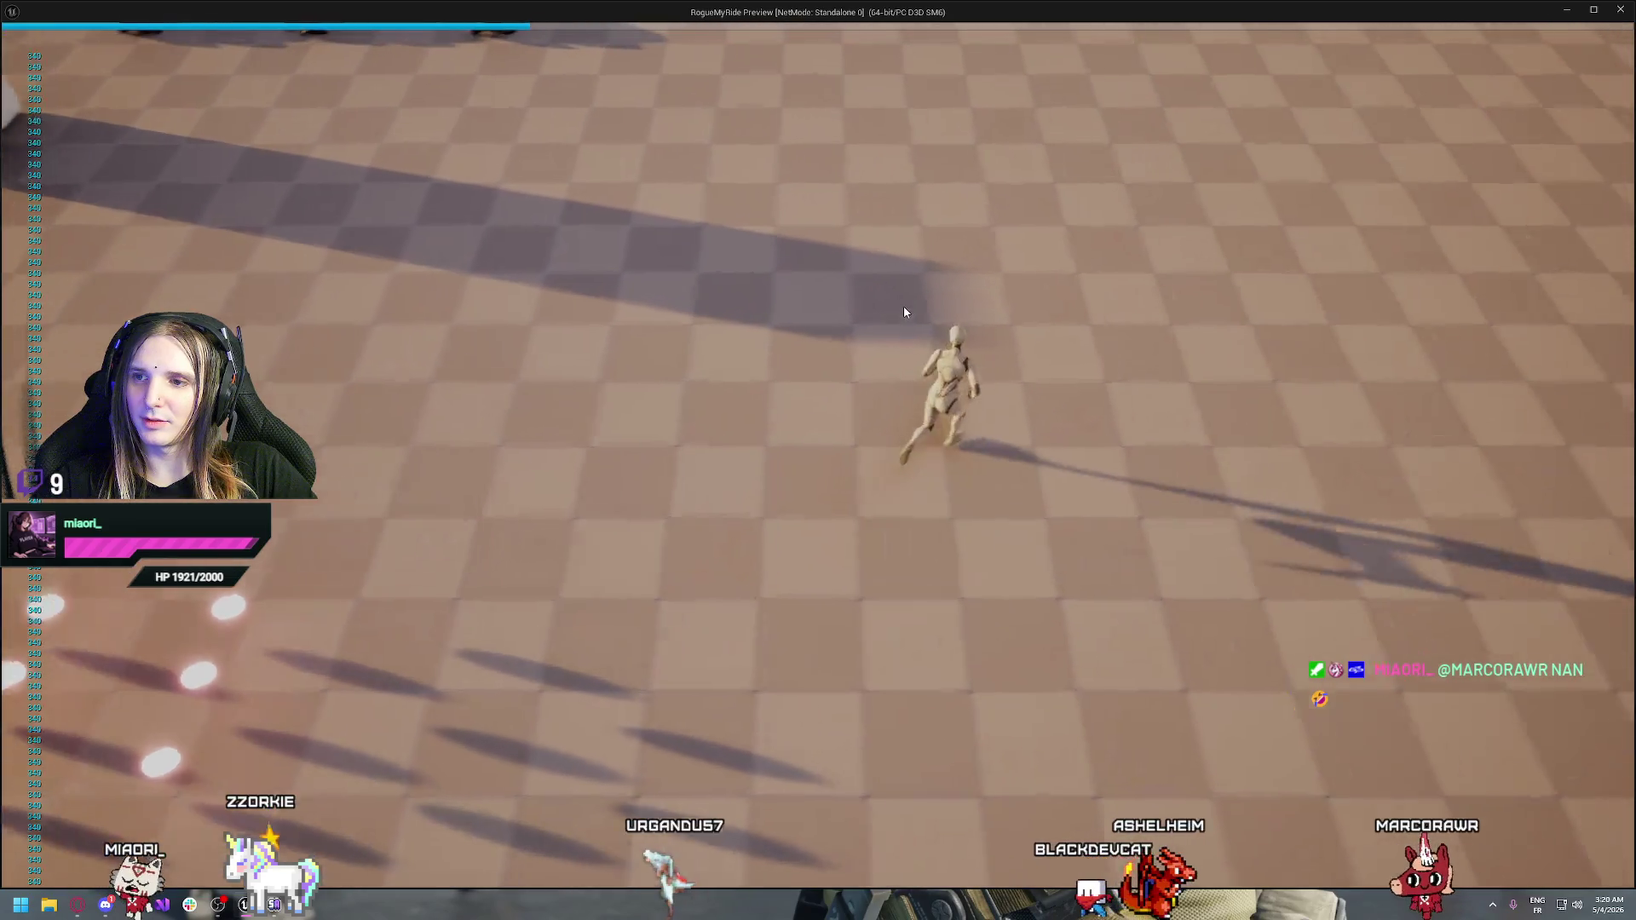
{"action": "key", "text": "w"}
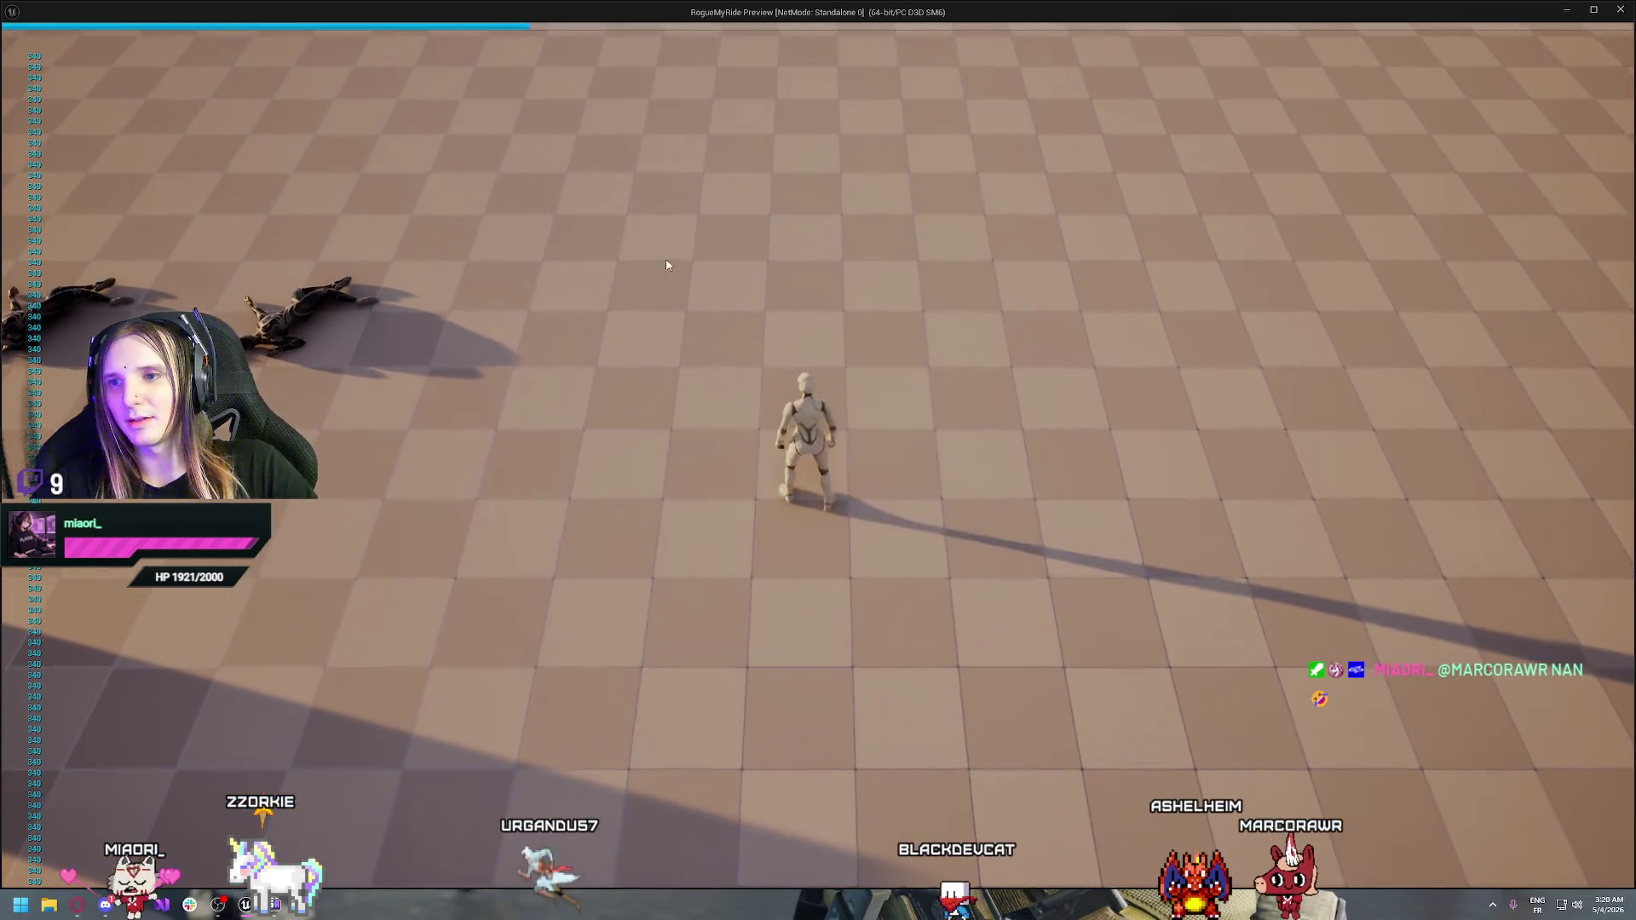
{"action": "key", "text": "s"}
{"action": "key", "text": "Escape"}
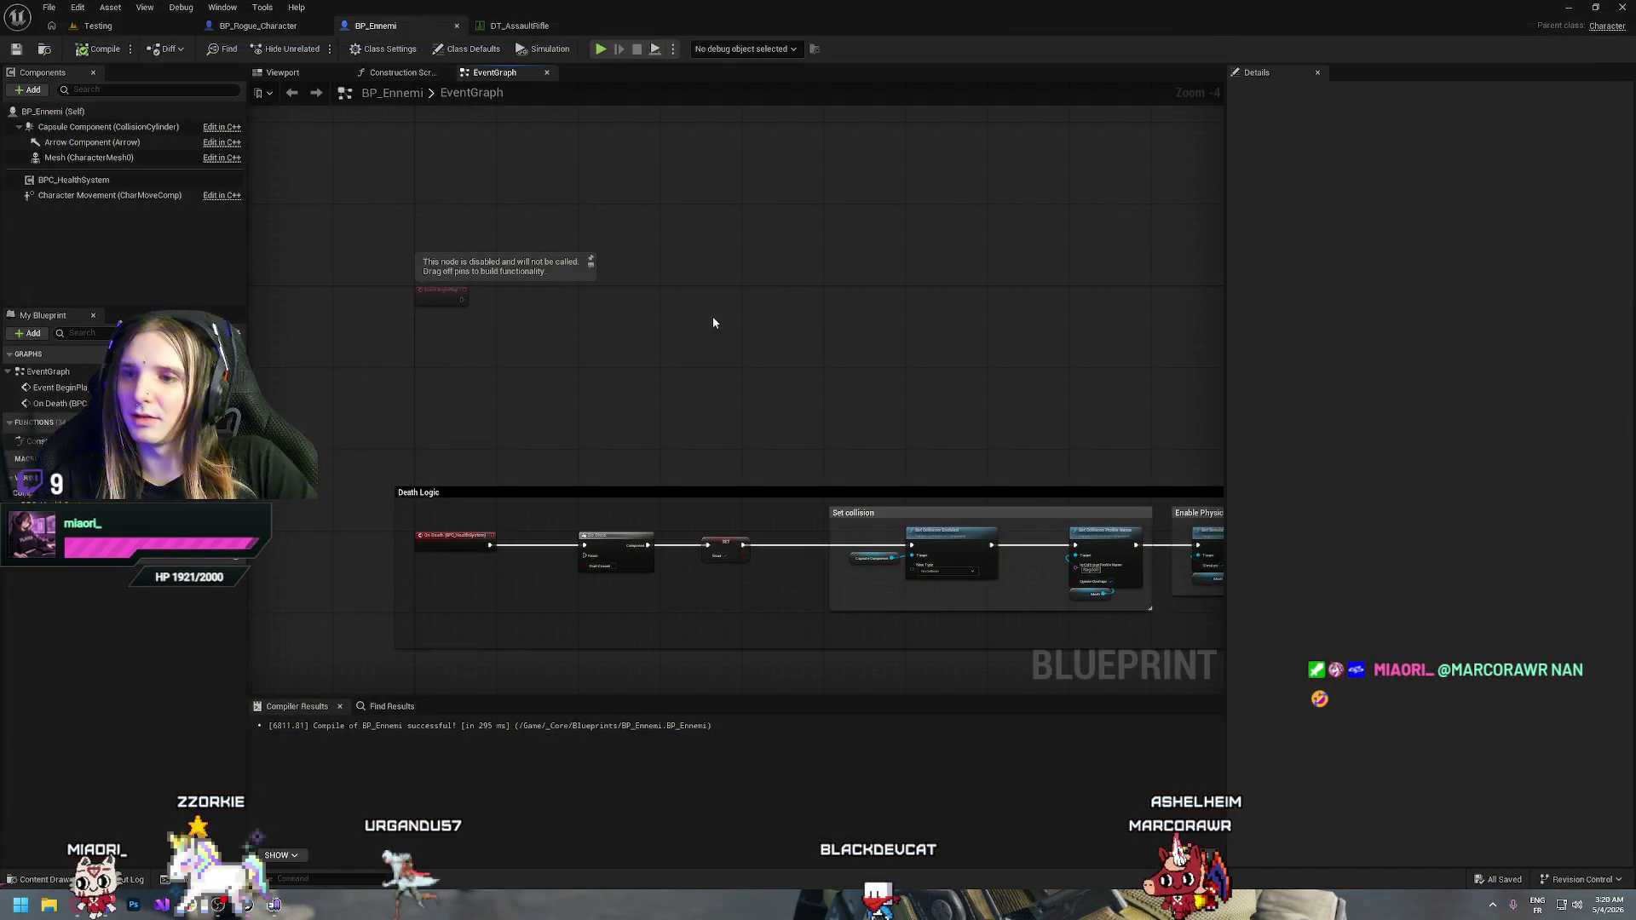
Return to BP_Rogue_Character's EventGraph and zoom in on the reload-check Branch nodes
{"action": "left_click", "coordinate": [115, 32]}
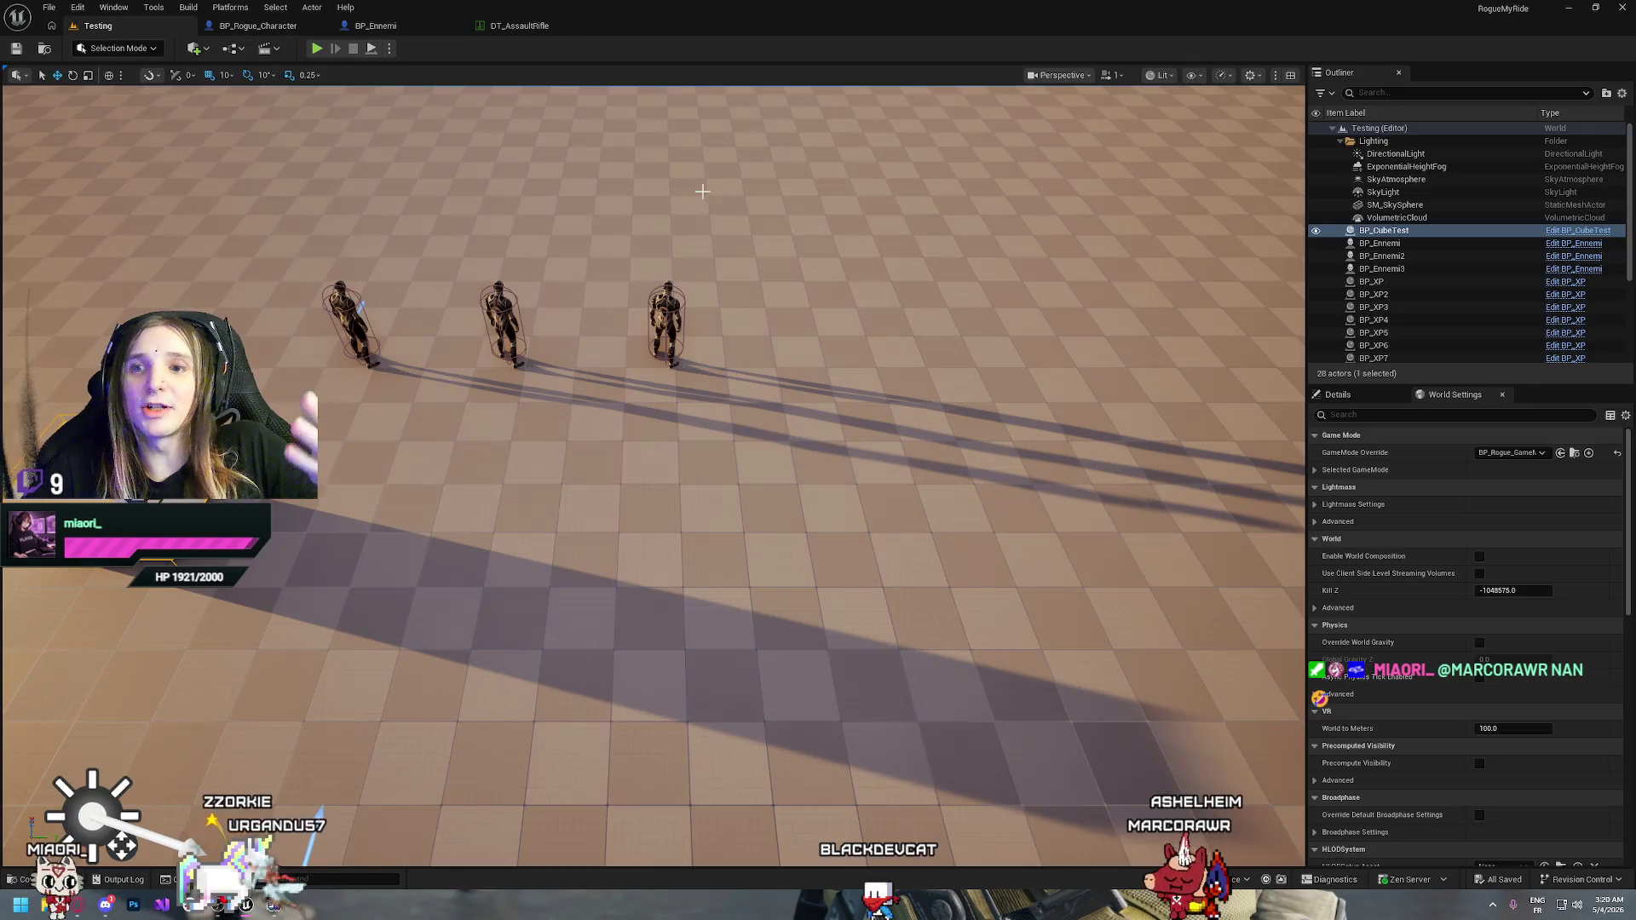
{"action": "left_click", "coordinate": [256, 26]}
{"action": "left_click_drag", "start_coordinate": [735, 334], "coordinate": [353, 635]}
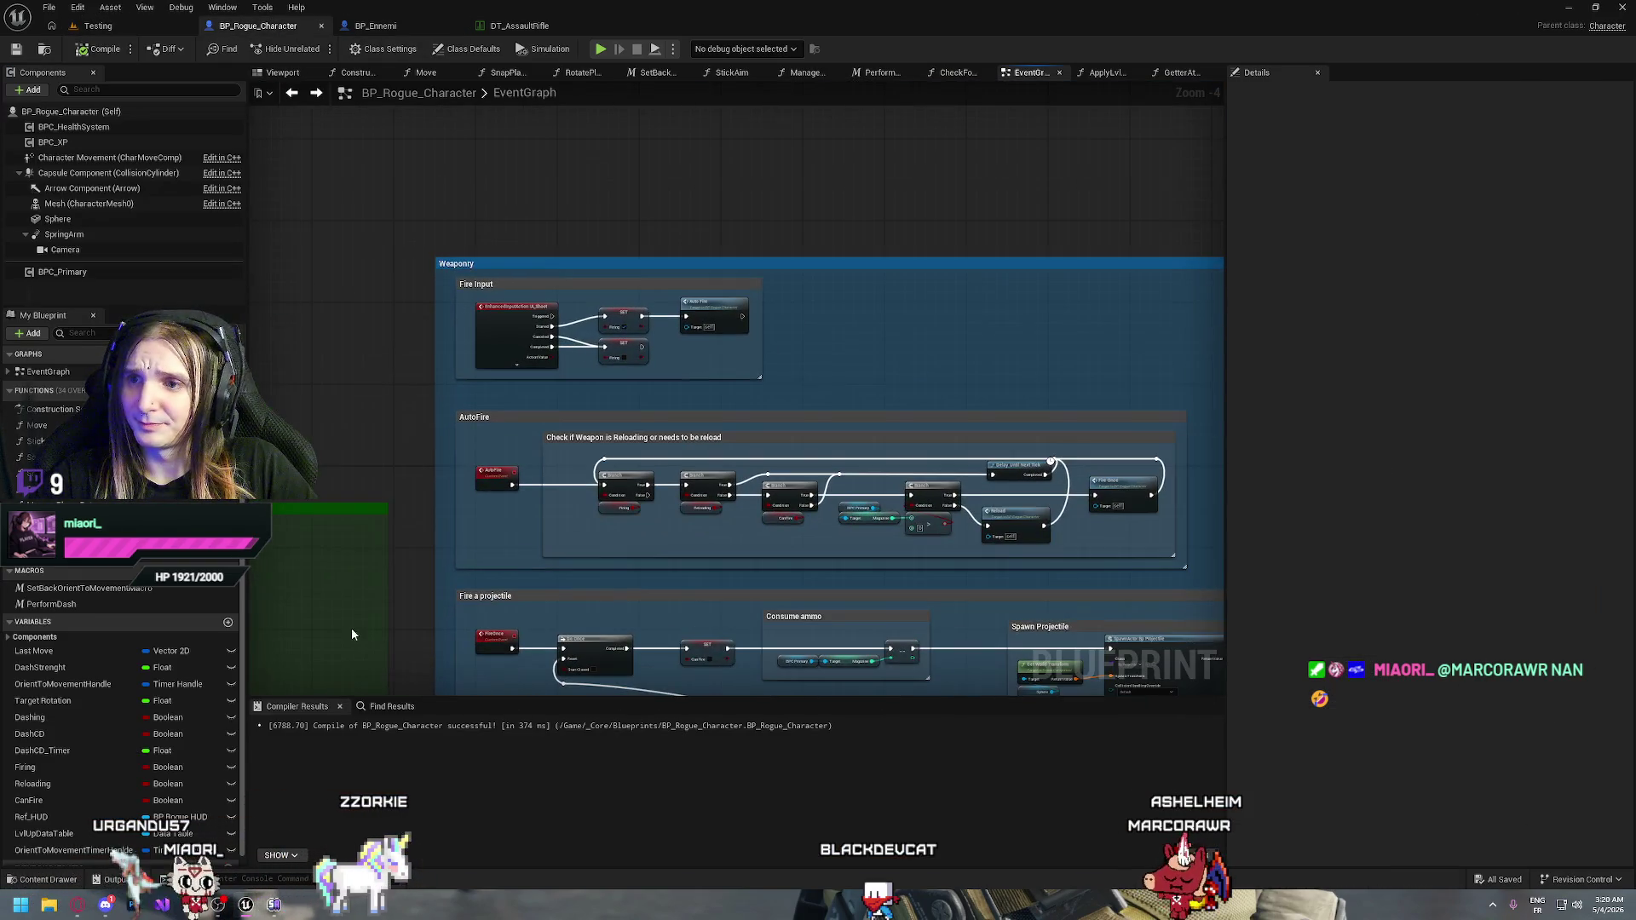
{"action": "scroll", "coordinate": [872, 471], "scroll_direction": "up", "scroll_amount": 3}
{"action": "left_click_drag", "start_coordinate": [827, 566], "coordinate": [630, 382]}
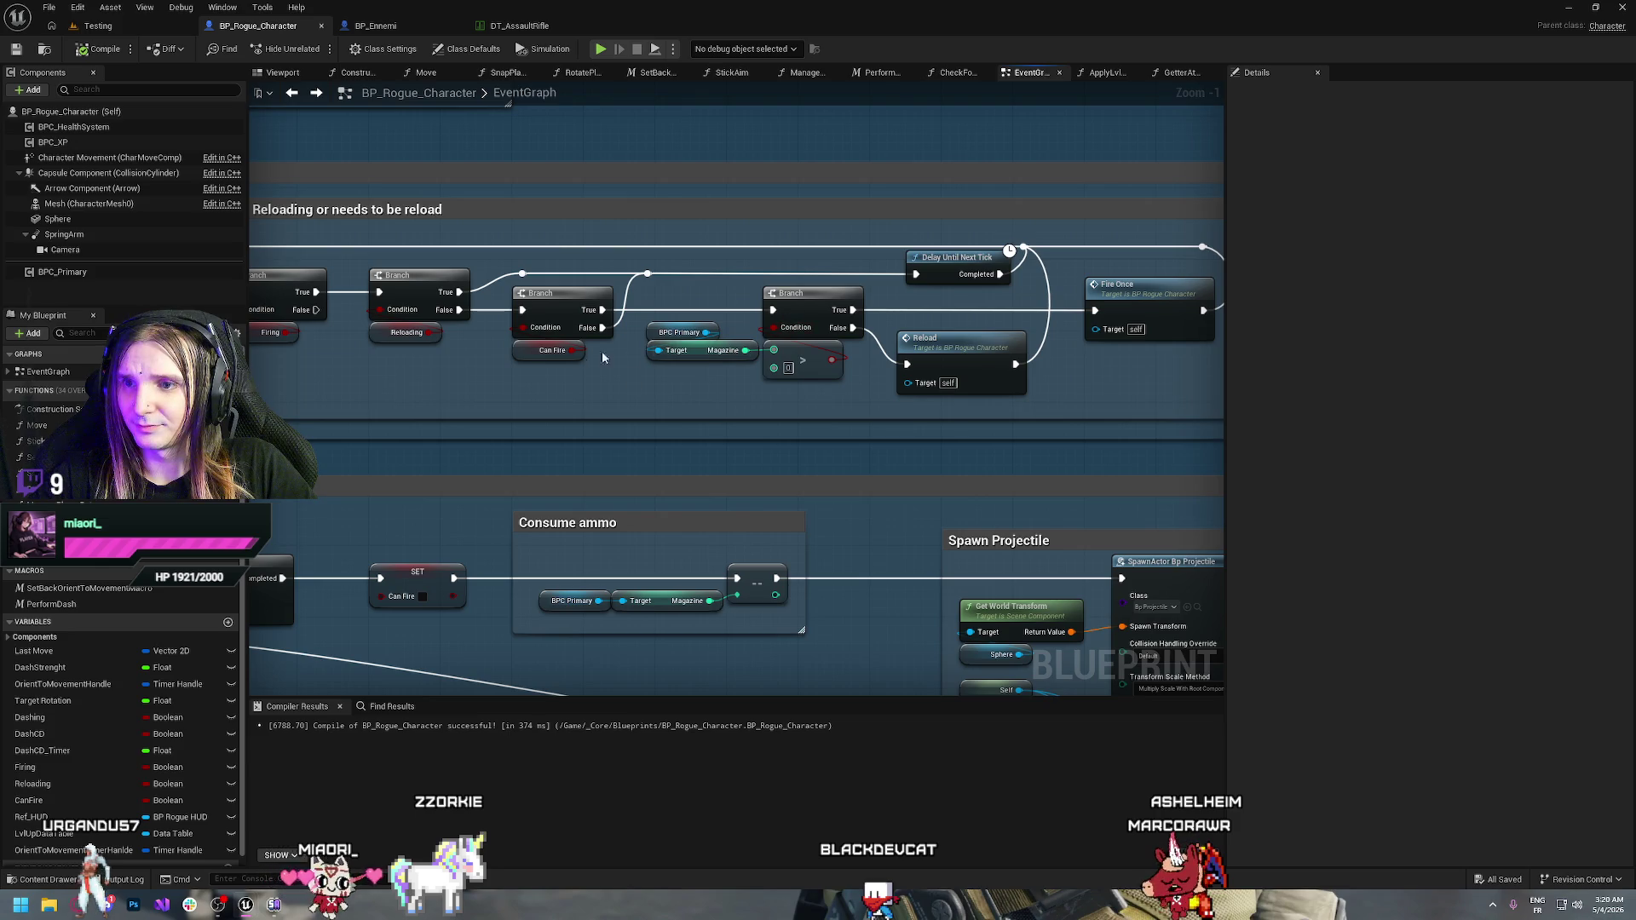
{"action": "left_click_drag", "start_coordinate": [450, 370], "coordinate": [562, 411]}
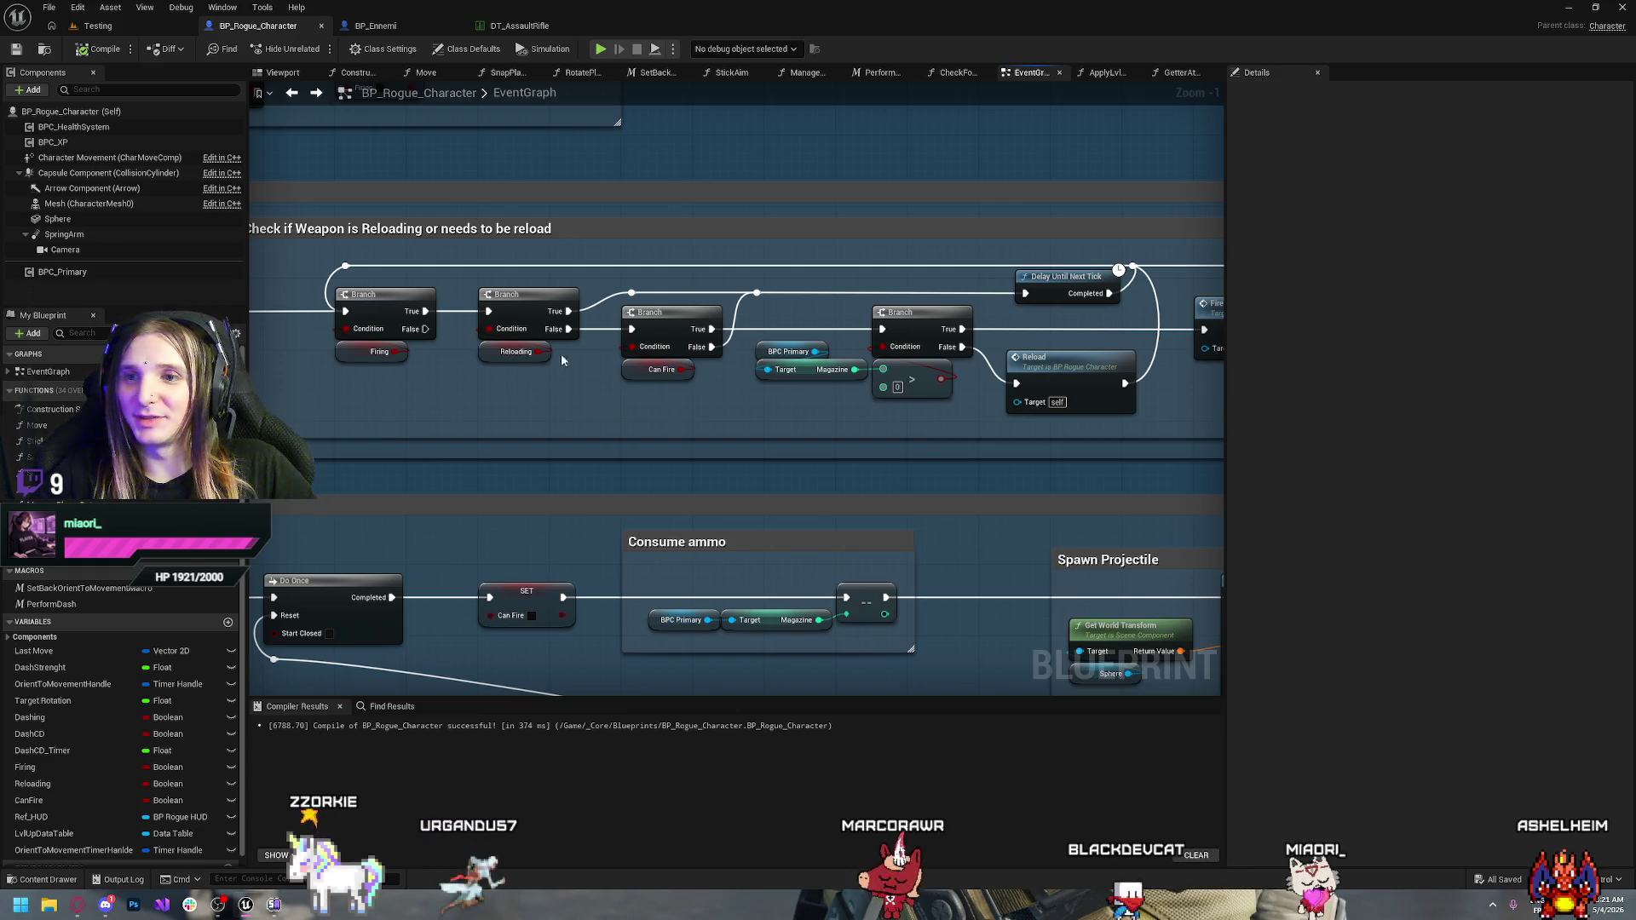
Marquee-select the whole reload-check node chain beside the Spawn Projectile nodes
{"action": "mouse_move", "coordinate": [561, 355]}
{"action": "left_mouse_down"}
{"action": "mouse_move", "coordinate": [579, 347]}
{"action": "mouse_move", "coordinate": [362, 275]}
{"action": "mouse_move", "coordinate": [478, 375]}
{"action": "left_mouse_up"}
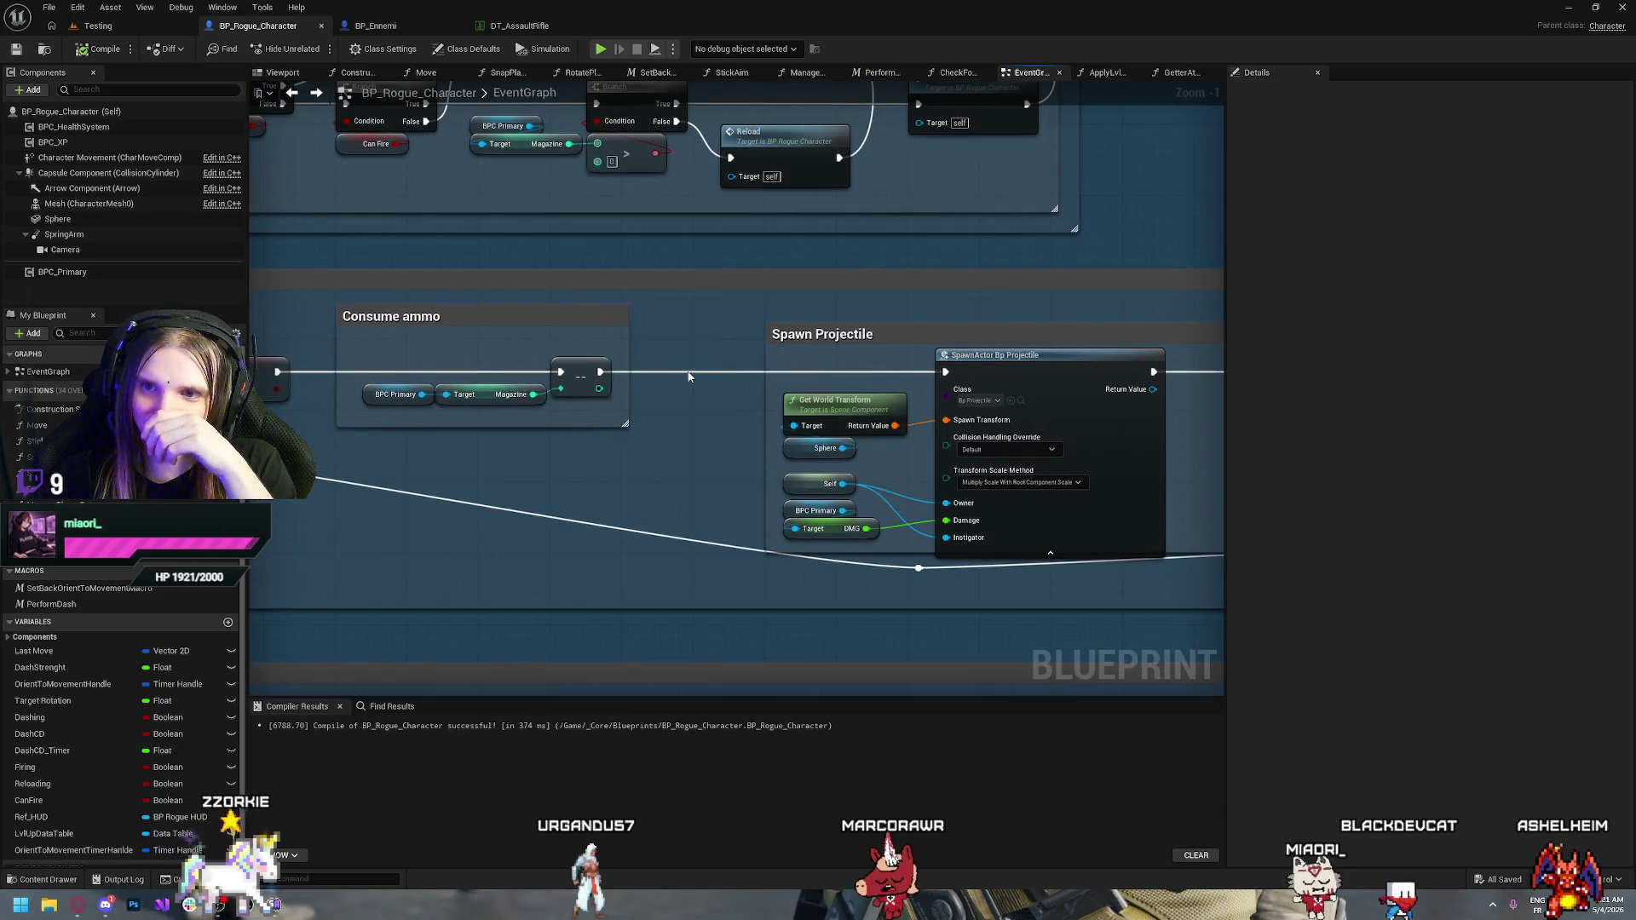
{"action": "mouse_move", "coordinate": [537, 231]}
{"action": "left_mouse_down"}
{"action": "mouse_move", "coordinate": [663, 450]}
{"action": "mouse_move", "coordinate": [638, 413]}
{"action": "left_mouse_up"}
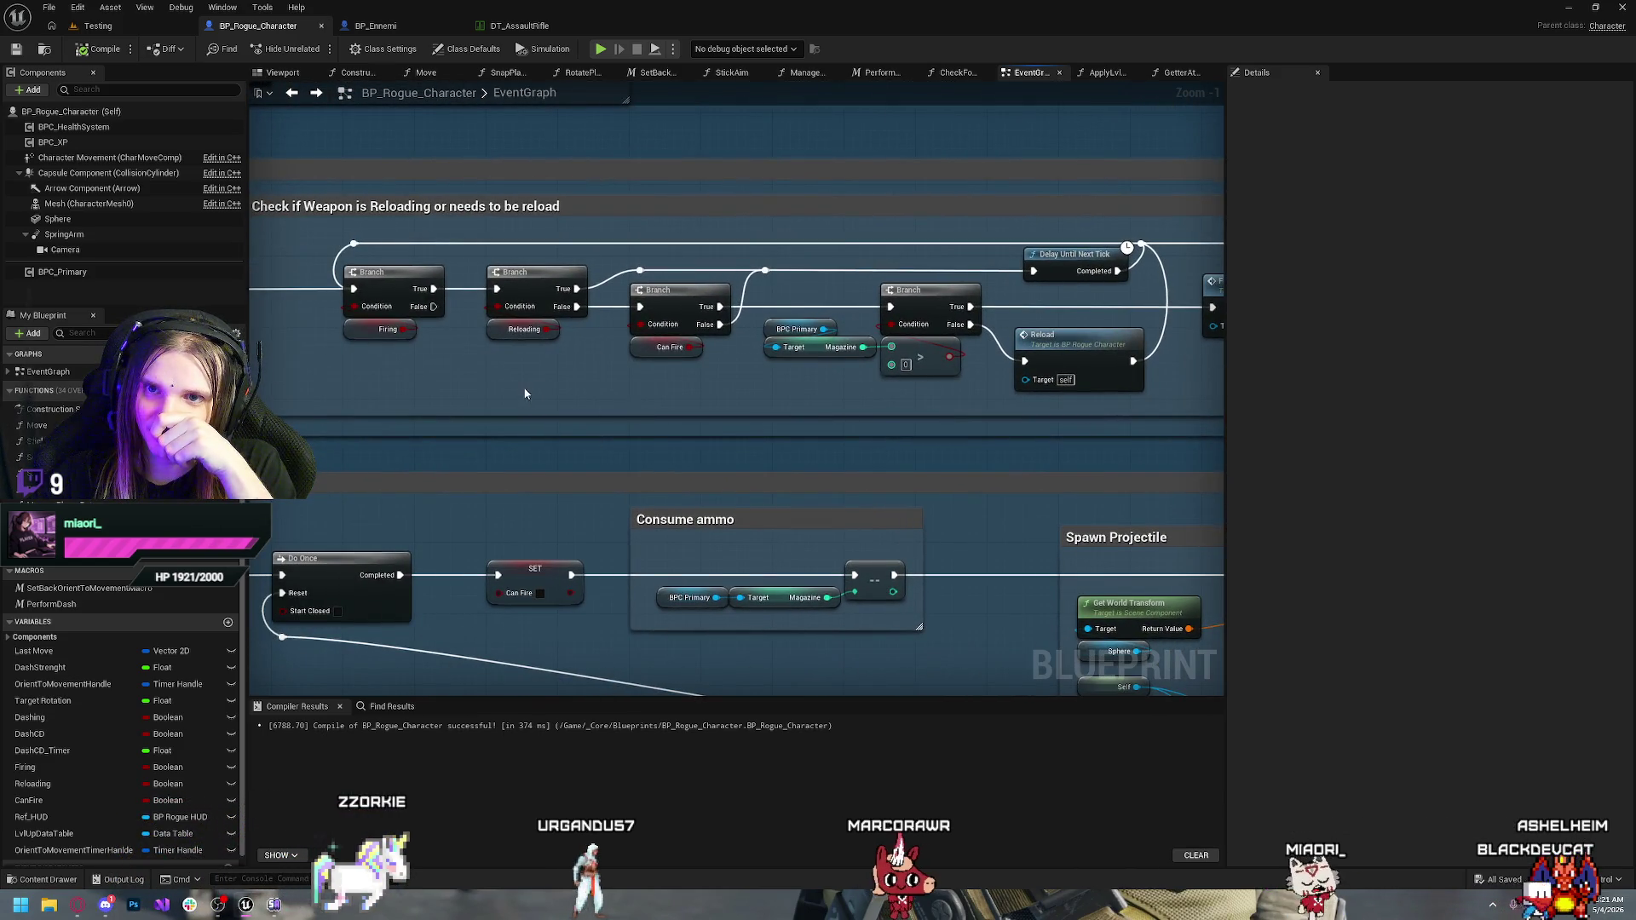
{"action": "scroll", "coordinate": [525, 393], "scroll_direction": "down", "scroll_amount": 2}
{"action": "left_click_drag", "start_coordinate": [426, 413], "coordinate": [801, 373]}
{"action": "mouse_move", "coordinate": [1150, 286]}
{"action": "left_mouse_down"}
{"action": "mouse_move", "coordinate": [548, 284]}
{"action": "mouse_move", "coordinate": [865, 409]}
{"action": "left_mouse_up"}
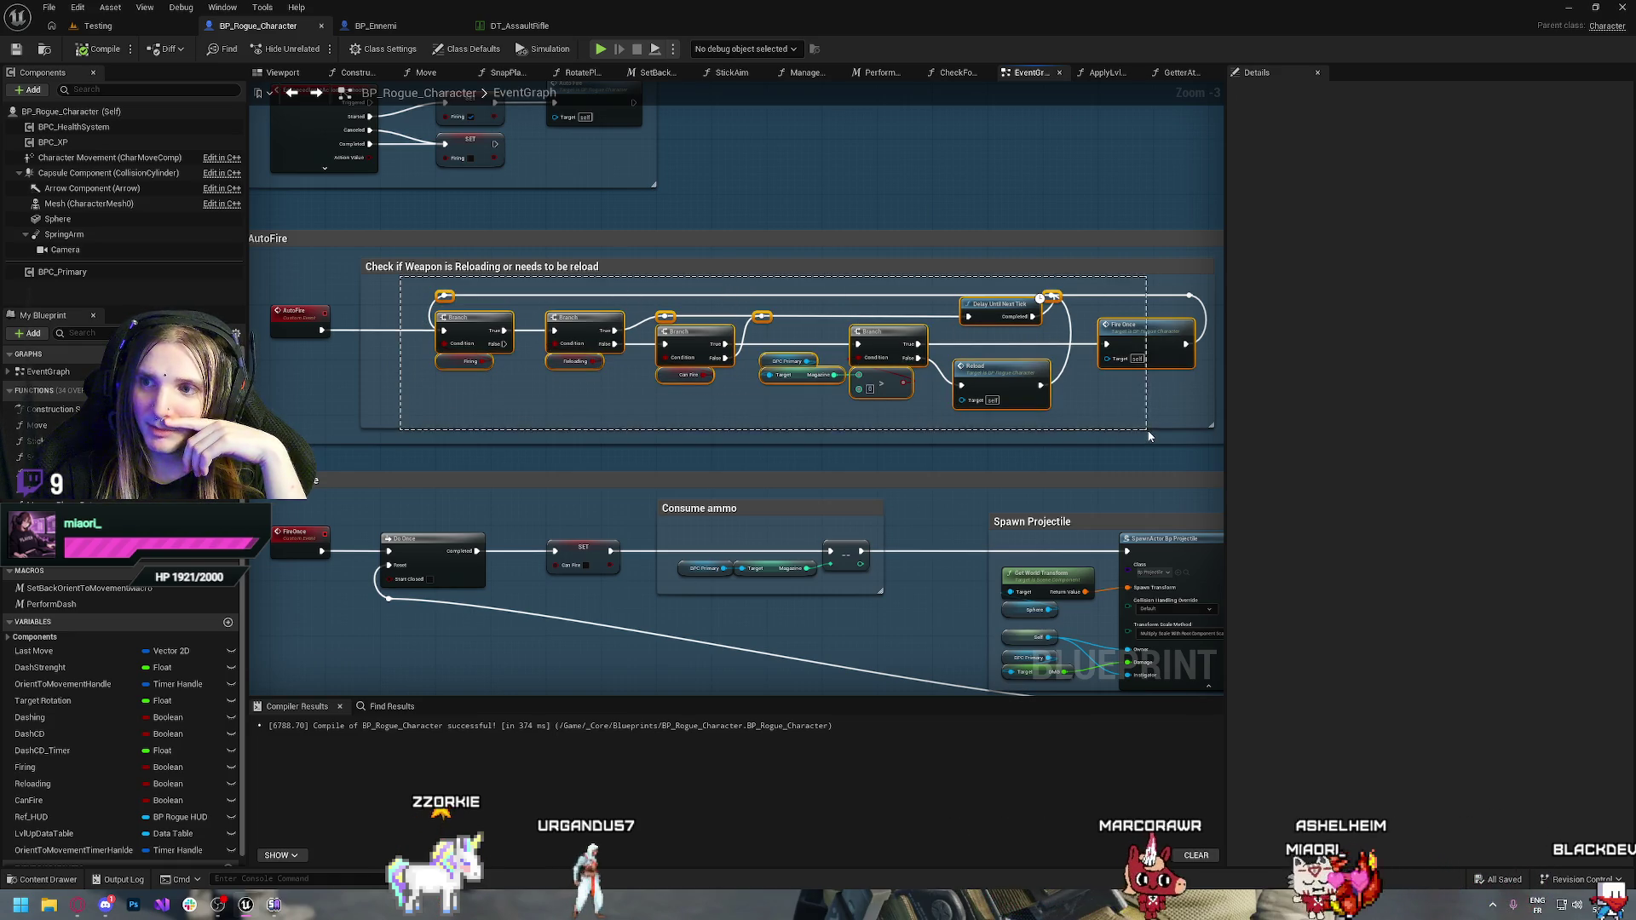
{"action": "left_click_drag", "start_coordinate": [1149, 436], "coordinate": [1149, 435]}
Review the Reload Logic Delay and SET Reloading nodes and the Fire a projectile section
{"action": "left_click_drag", "start_coordinate": [596, 491], "coordinate": [565, 333]}
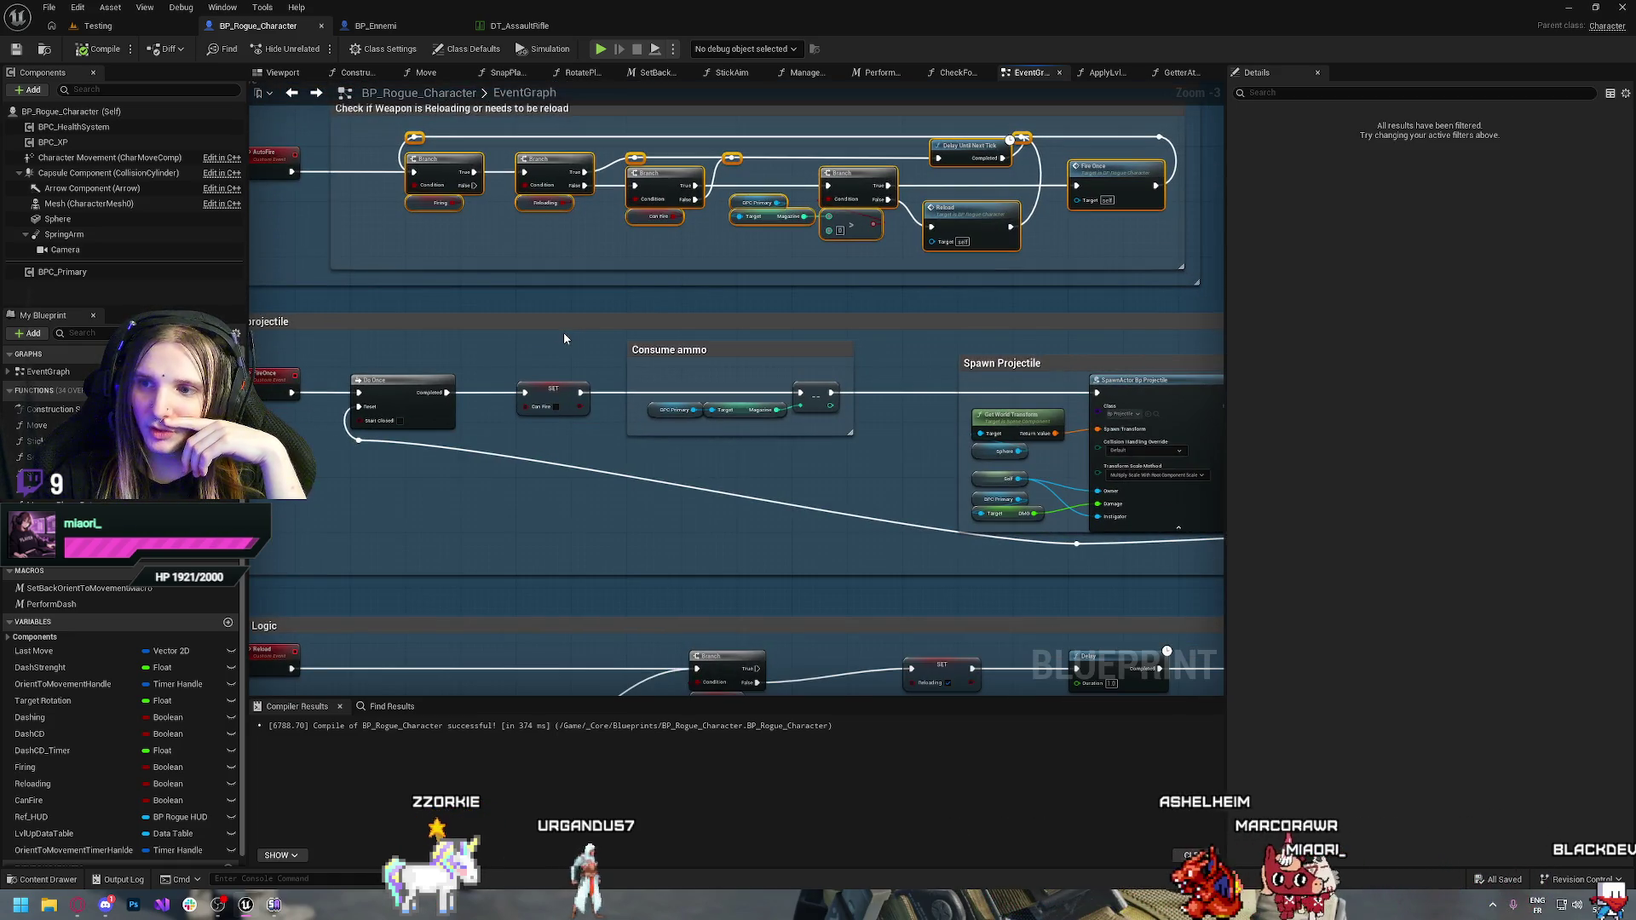
{"action": "mouse_move", "coordinate": [867, 558]}
{"action": "left_mouse_down"}
{"action": "mouse_move", "coordinate": [782, 490]}
{"action": "mouse_move", "coordinate": [671, 468]}
{"action": "left_mouse_up"}
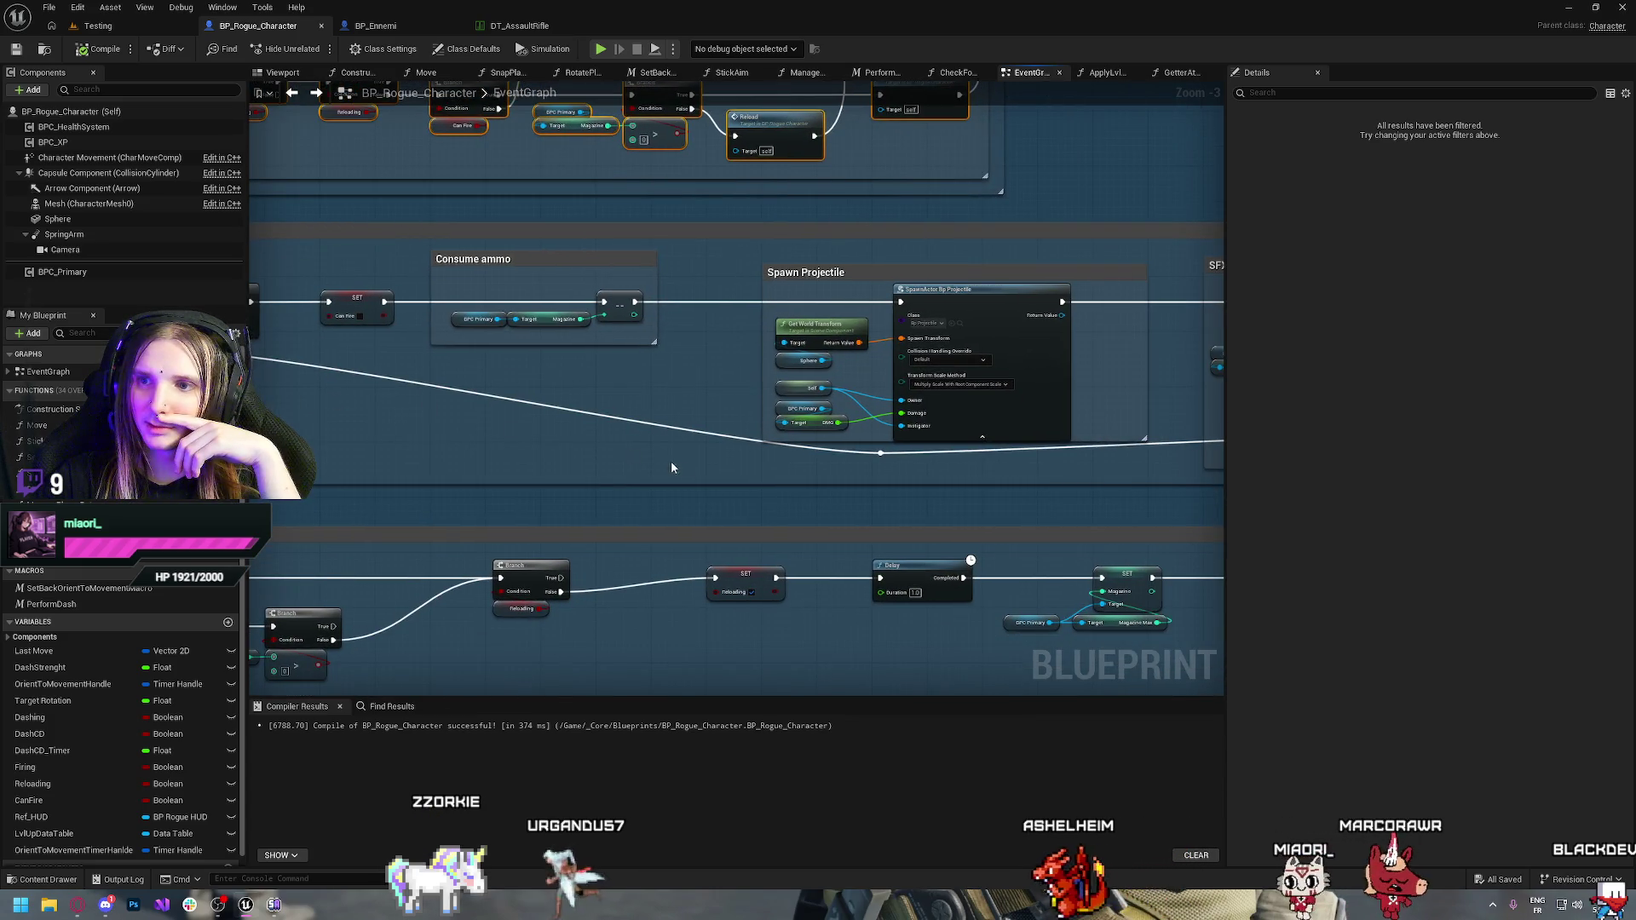
{"action": "left_click_drag", "start_coordinate": [533, 471], "coordinate": [855, 540]}
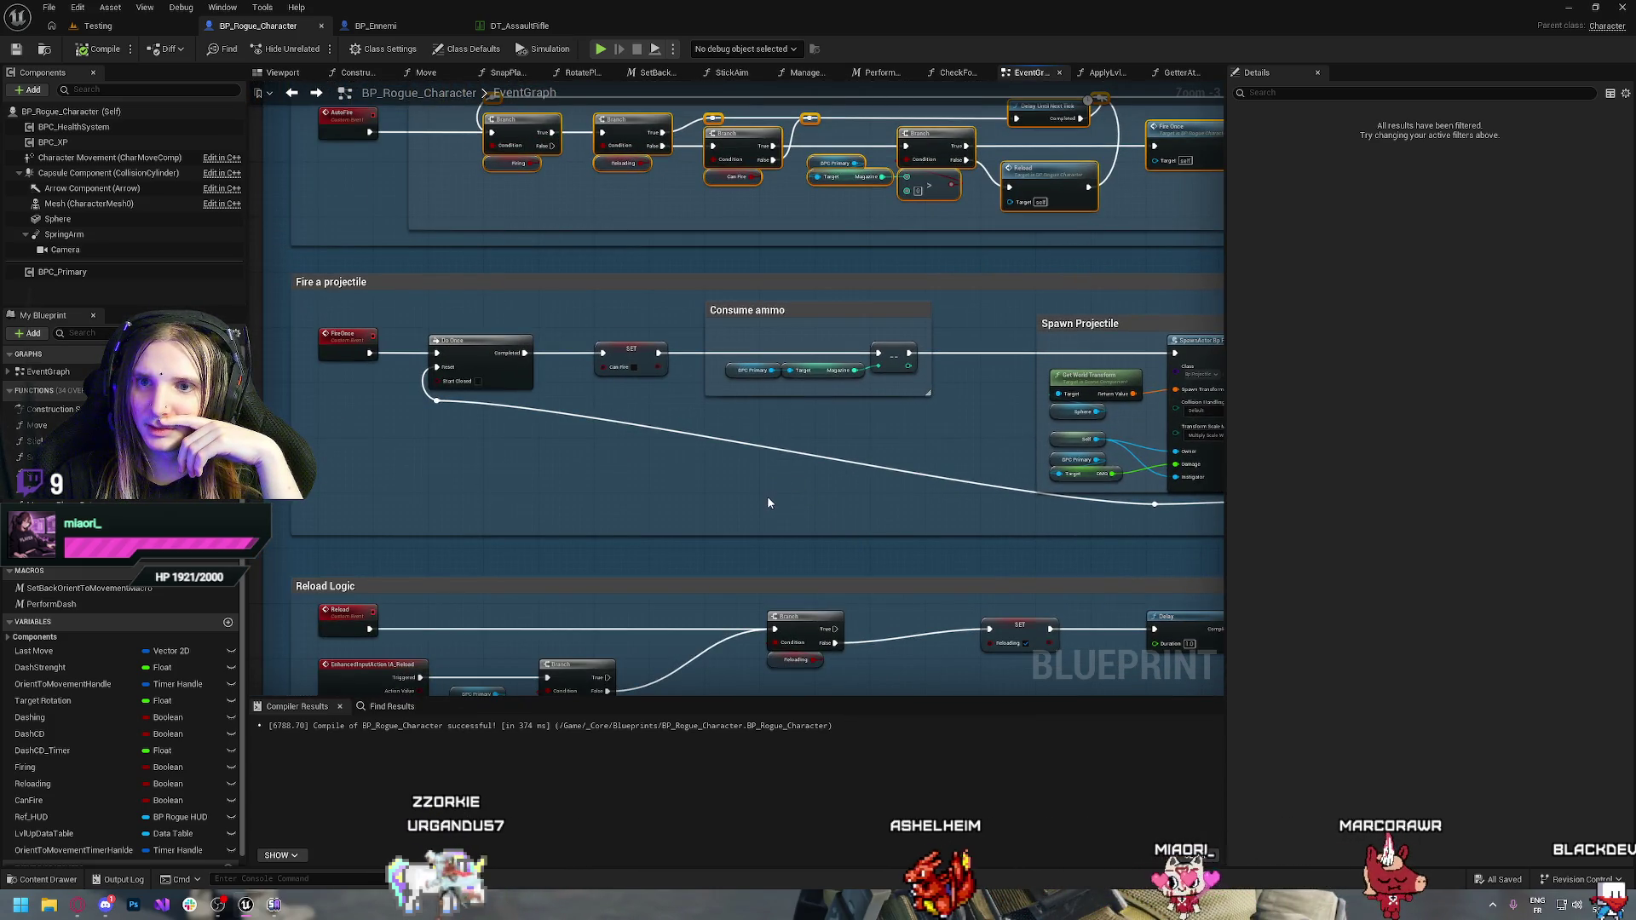
{"action": "mouse_move", "coordinate": [771, 500]}
{"action": "left_mouse_down"}
{"action": "mouse_move", "coordinate": [435, 445]}
{"action": "mouse_move", "coordinate": [559, 369]}
{"action": "mouse_move", "coordinate": [779, 326]}
{"action": "left_mouse_up"}
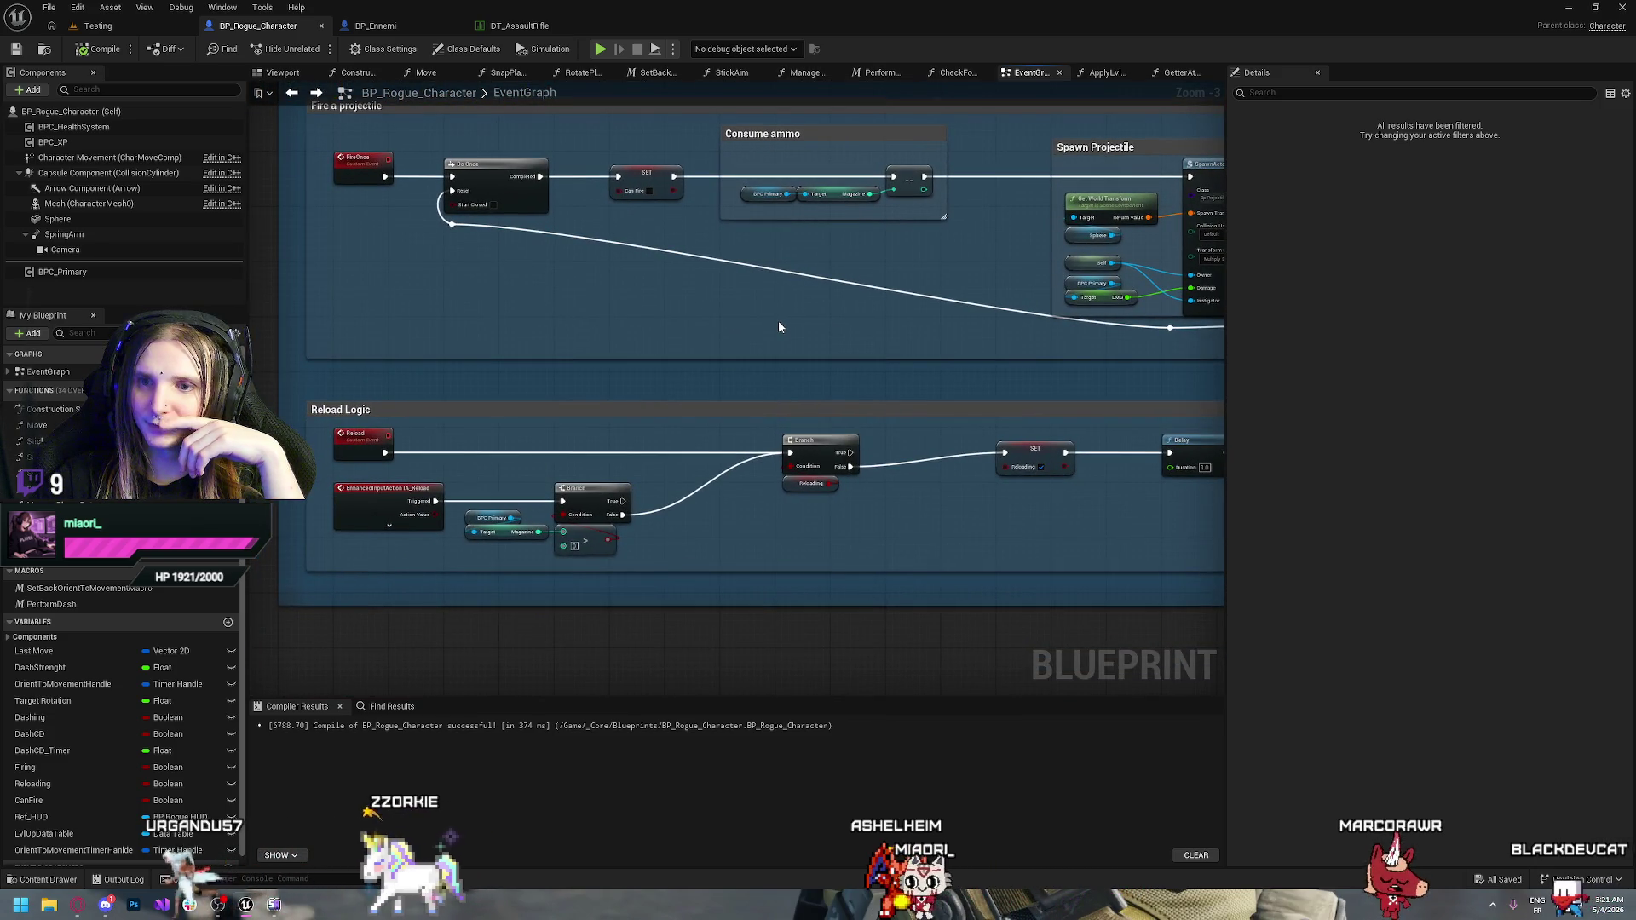
{"action": "left_click_drag", "start_coordinate": [953, 530], "coordinate": [604, 483]}
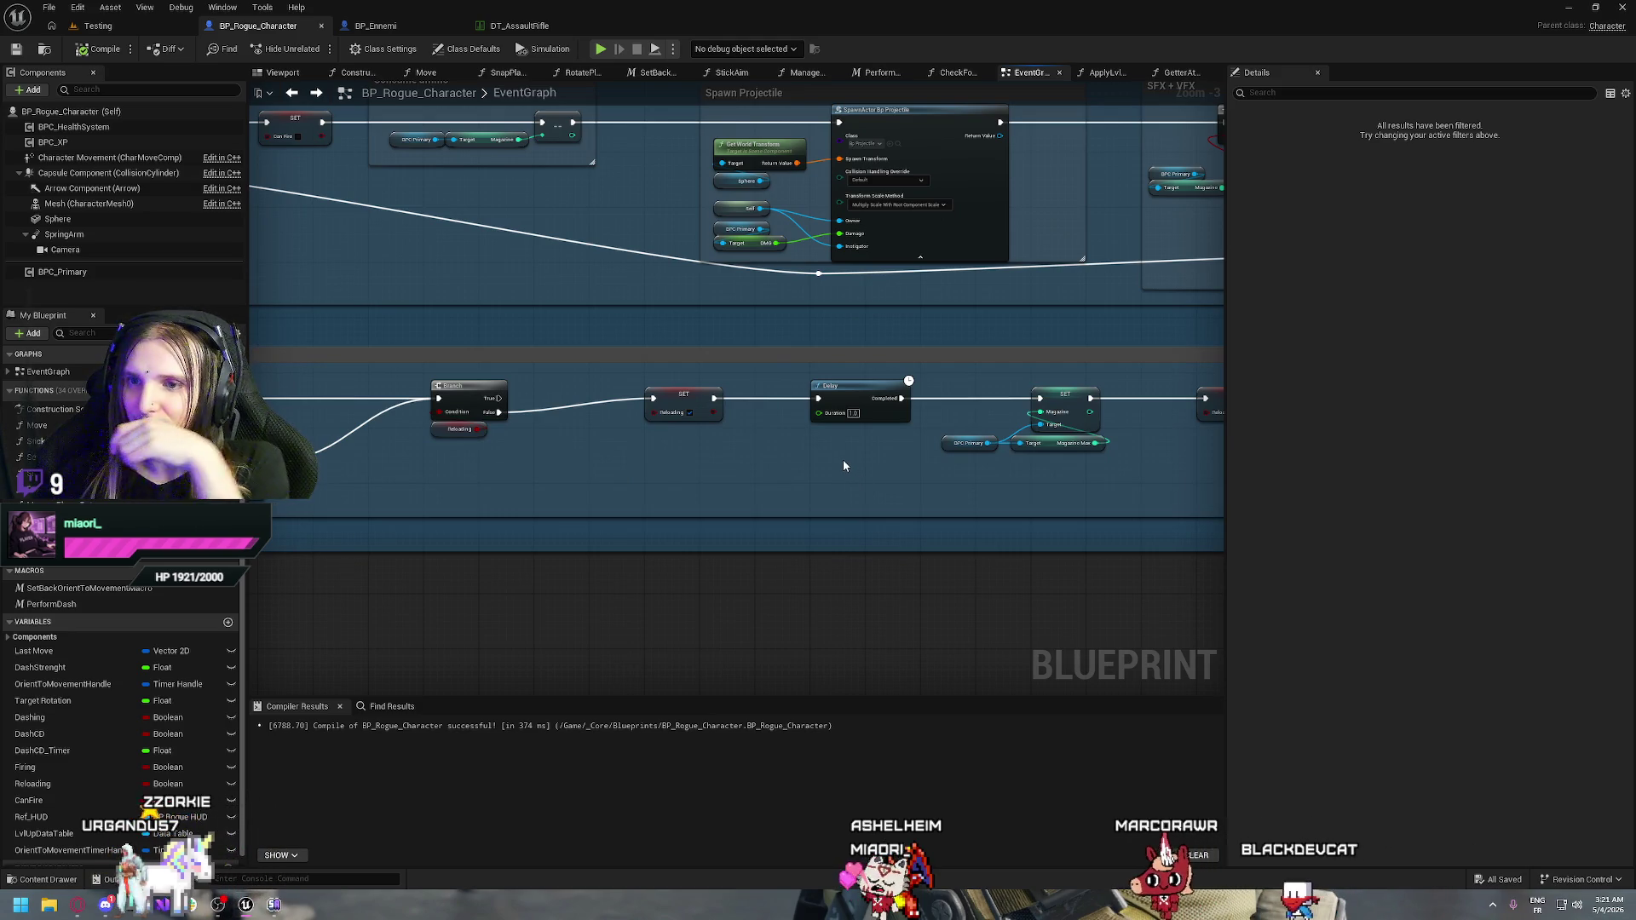
{"action": "left_click_drag", "start_coordinate": [844, 466], "coordinate": [534, 461]}
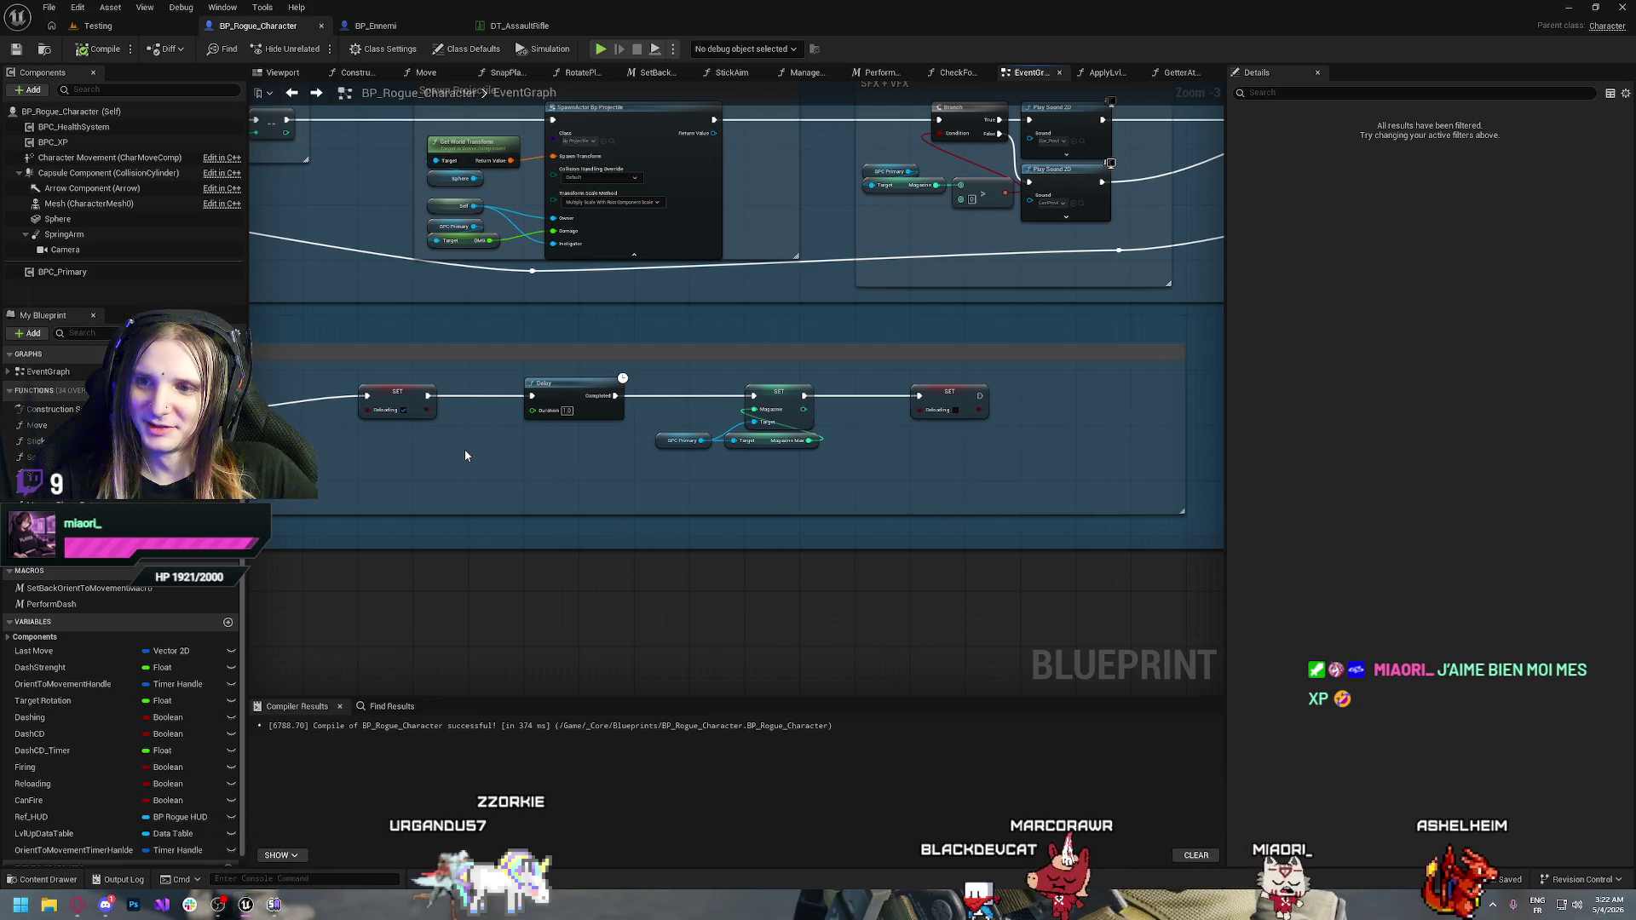
{"action": "left_click_drag", "start_coordinate": [466, 456], "coordinate": [649, 471]}
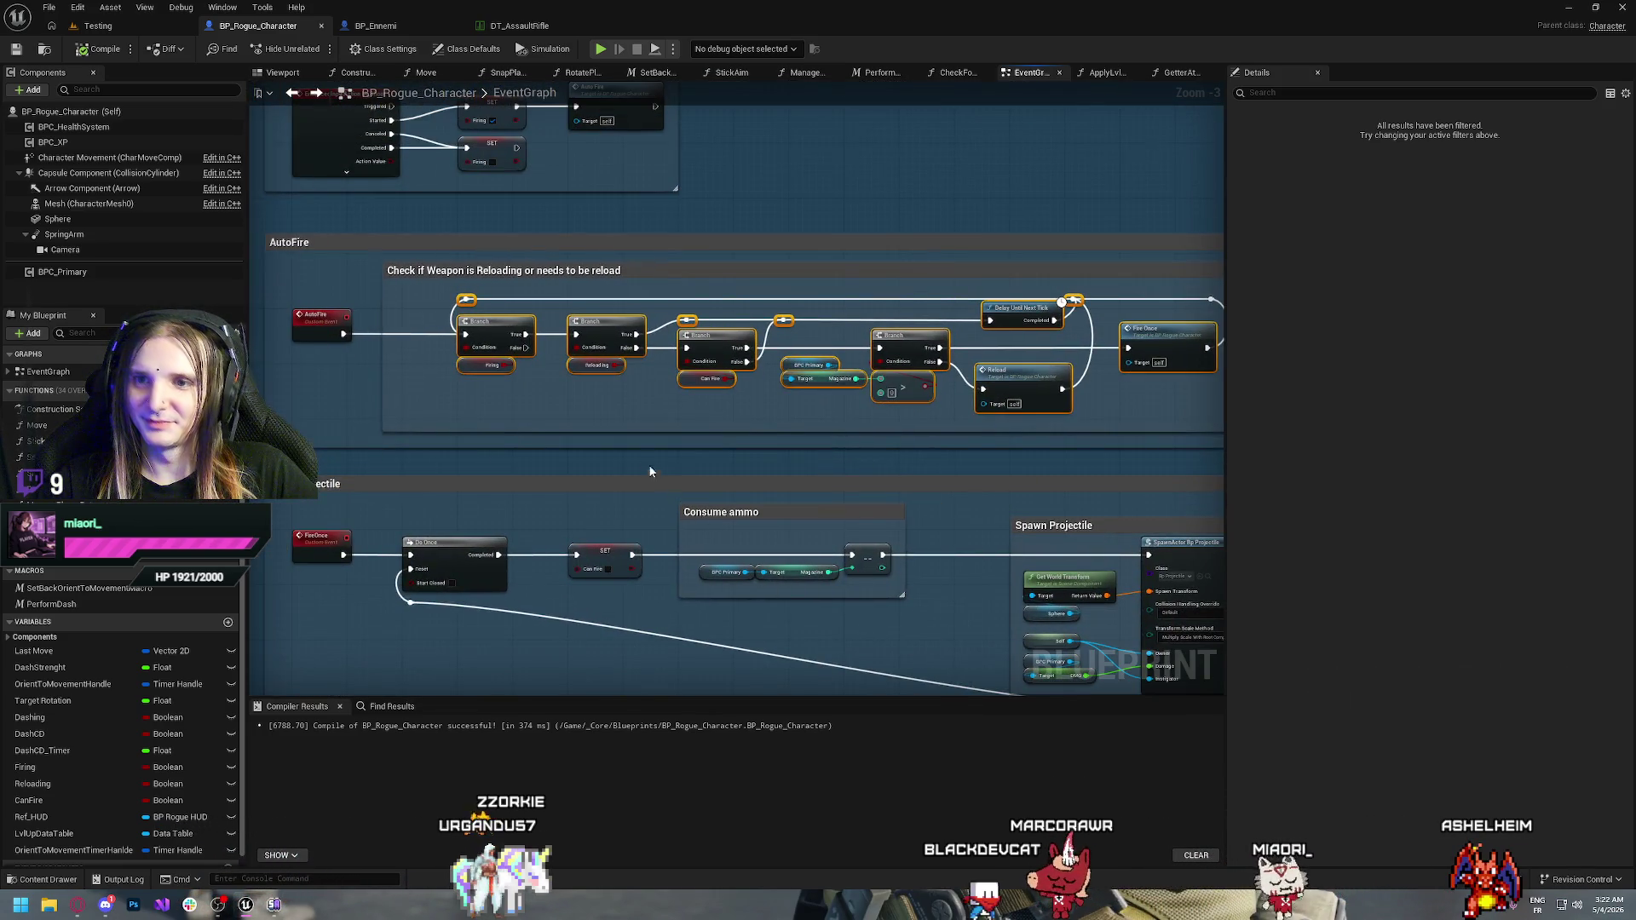
Clear the node selection and move around the reload-check wiring in the graph
{"action": "left_click", "coordinate": [563, 418]}
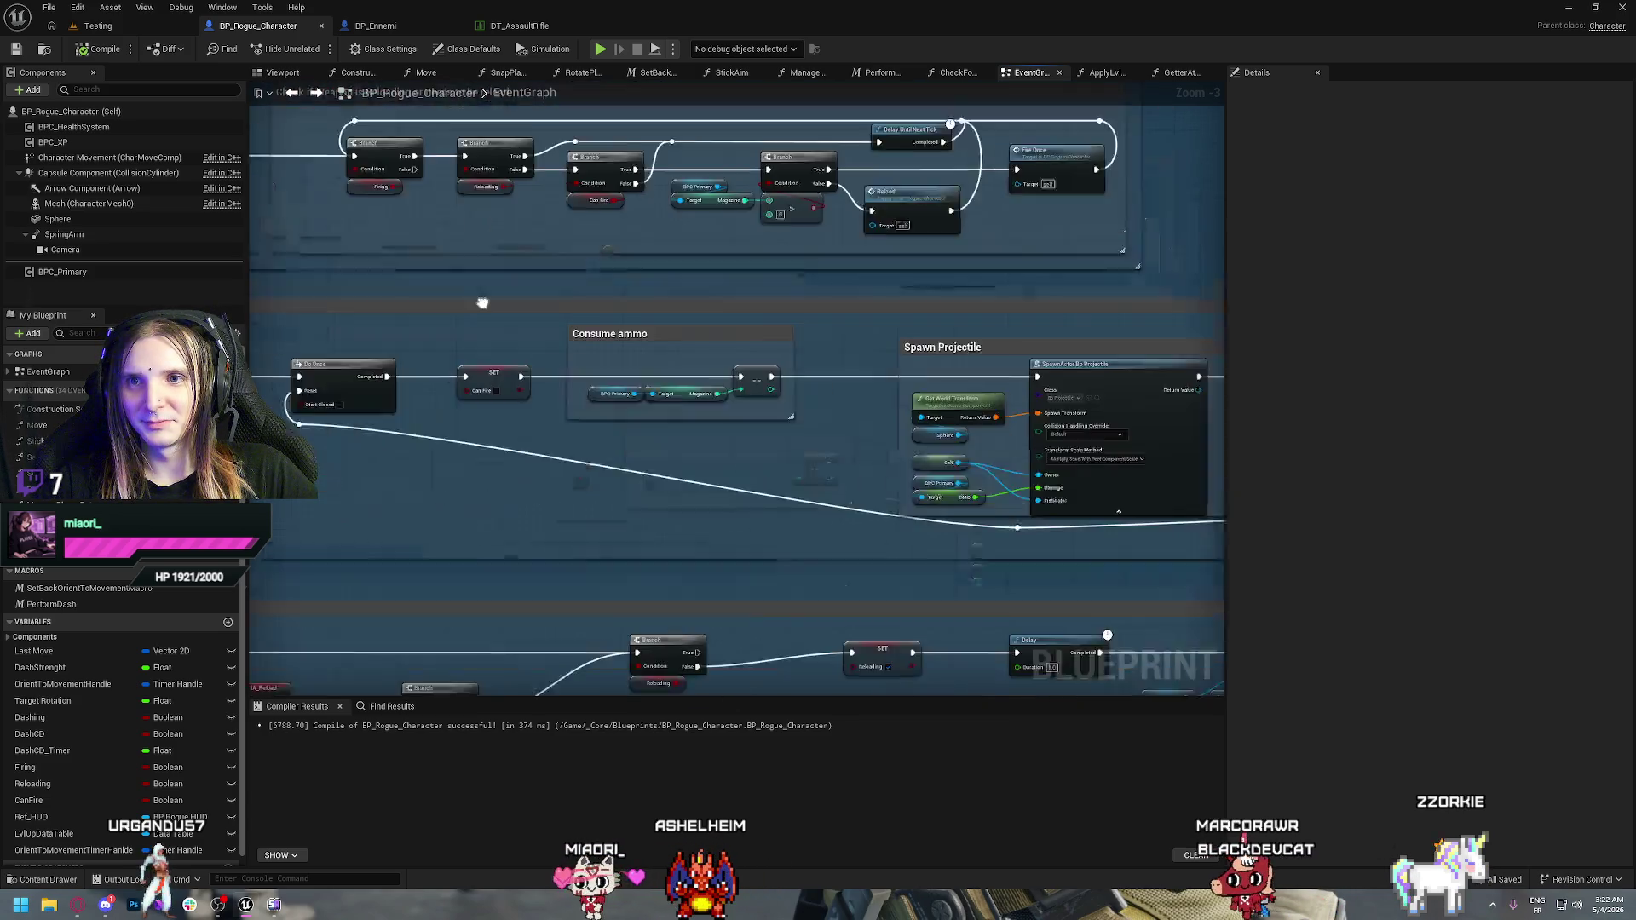
{"action": "scroll", "coordinate": [613, 467], "scroll_direction": "down", "scroll_amount": 10}
{"action": "scroll", "coordinate": [733, 477], "scroll_direction": "right", "scroll_amount": 5}
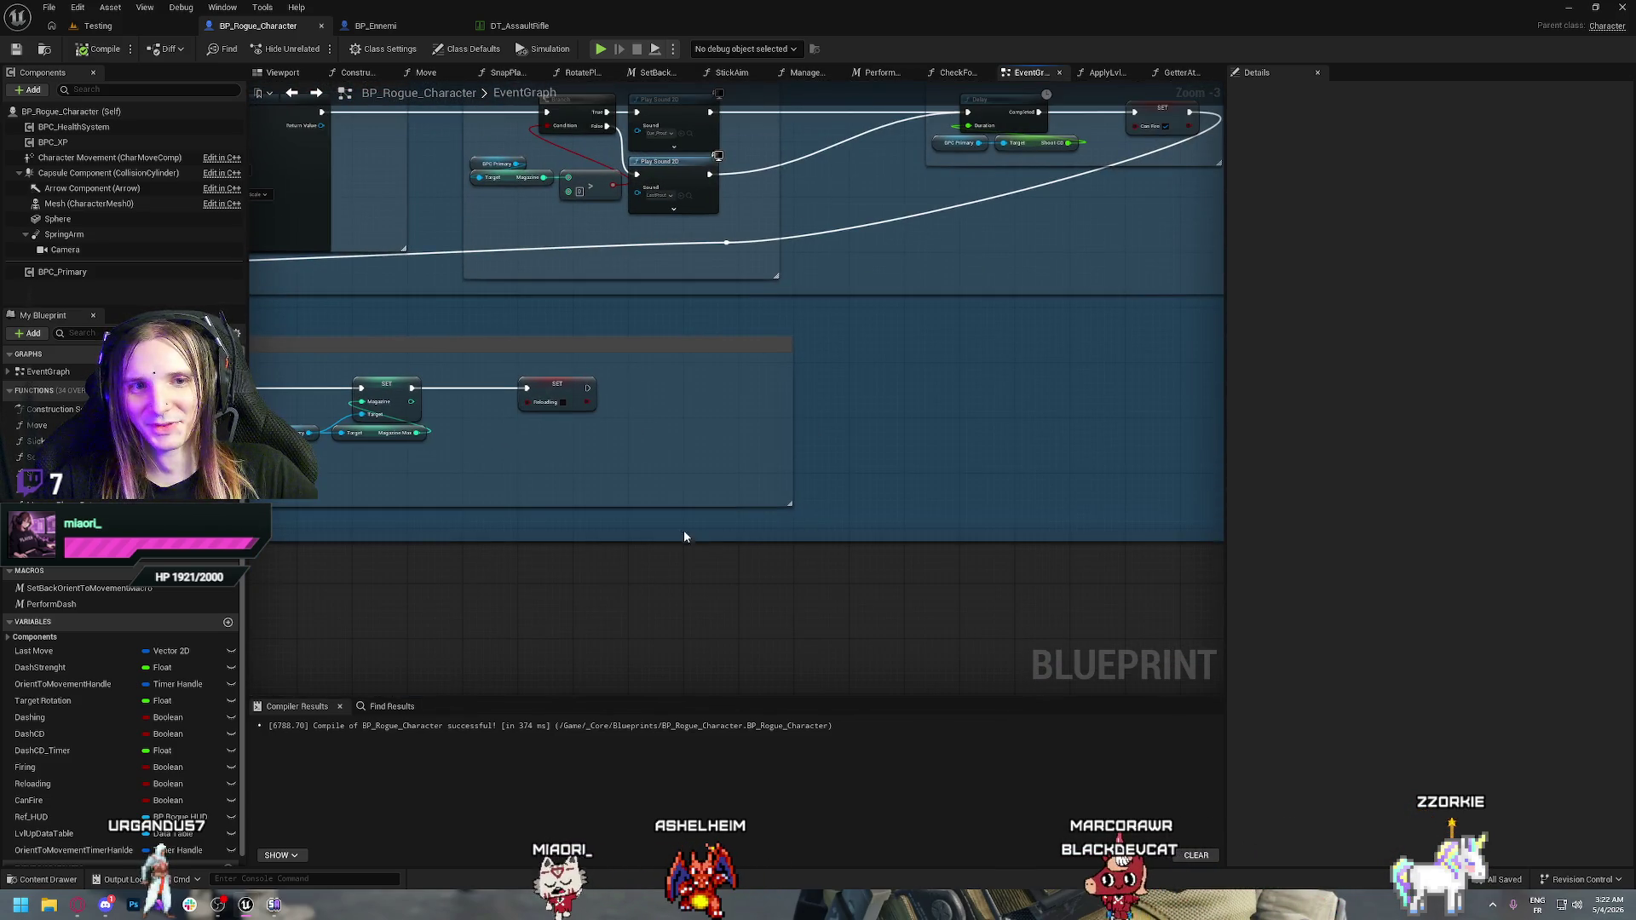
{"action": "scroll", "coordinate": [648, 463], "scroll_direction": "up", "scroll_amount": 5}
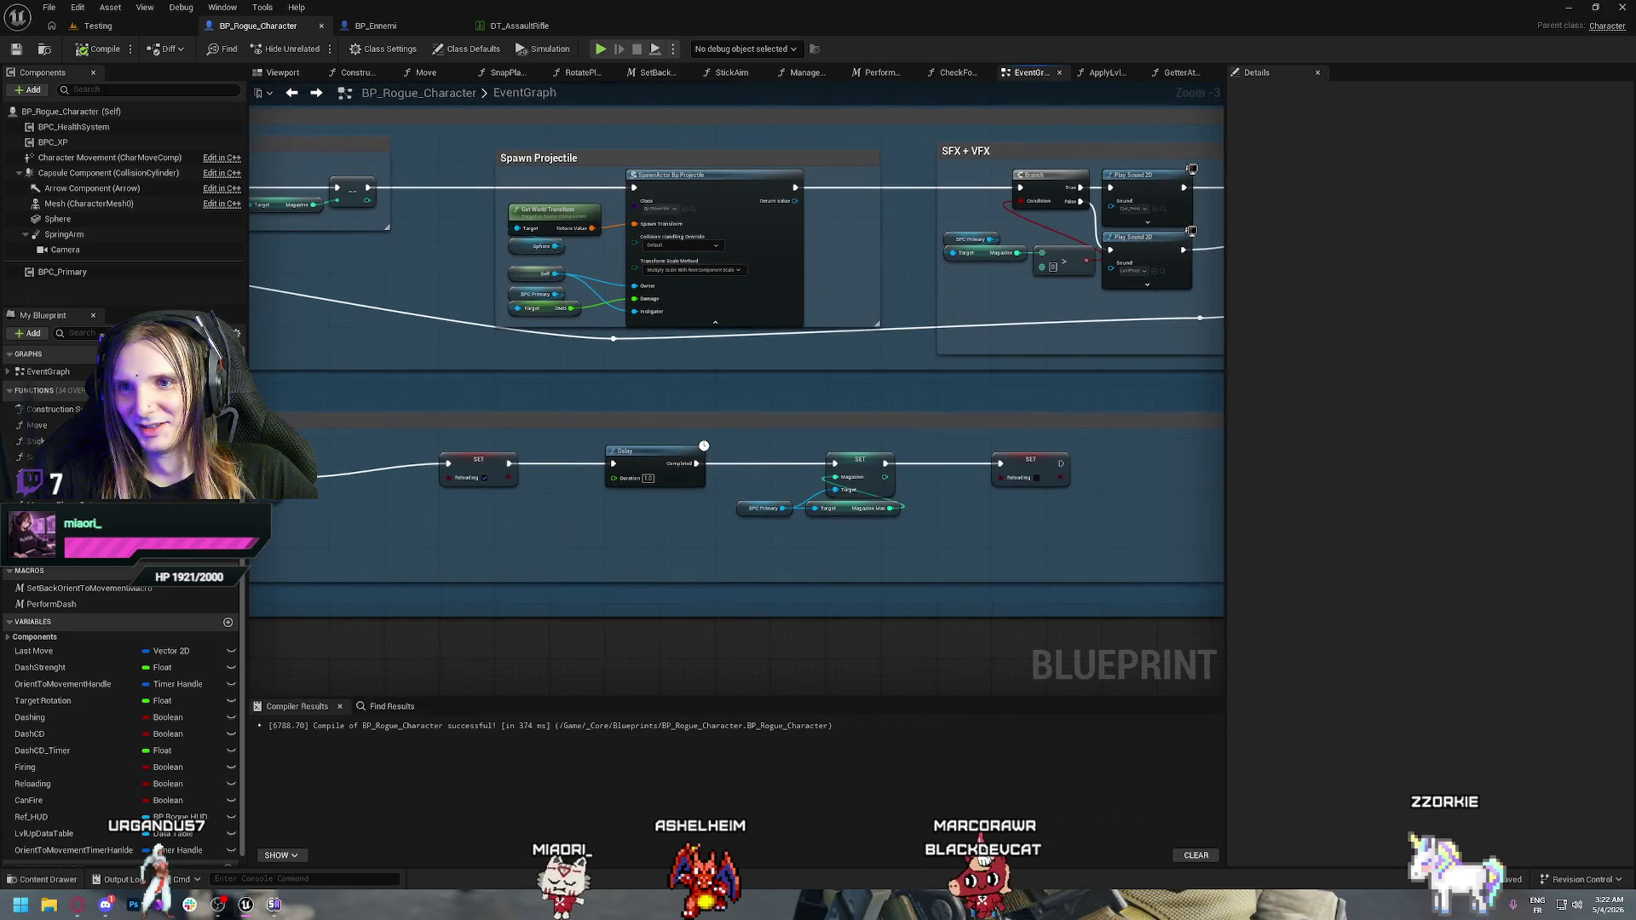
{"action": "scroll", "coordinate": [665, 595], "scroll_direction": "up", "scroll_amount": 3}
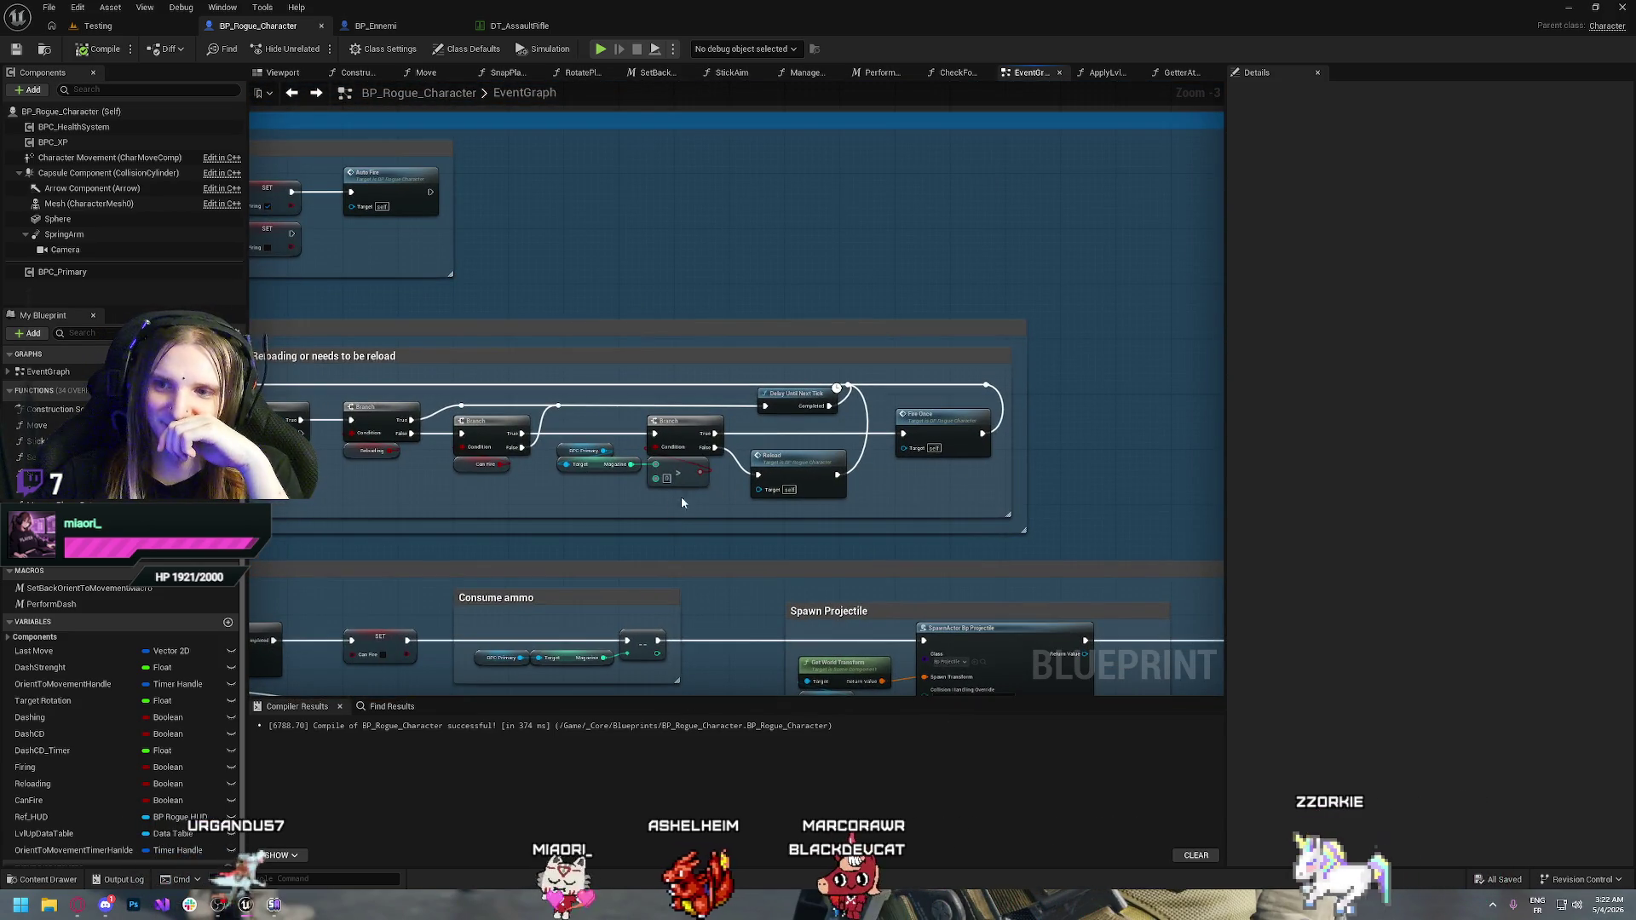
{"action": "scroll", "coordinate": [499, 469], "scroll_direction": "up", "scroll_amount": 2}
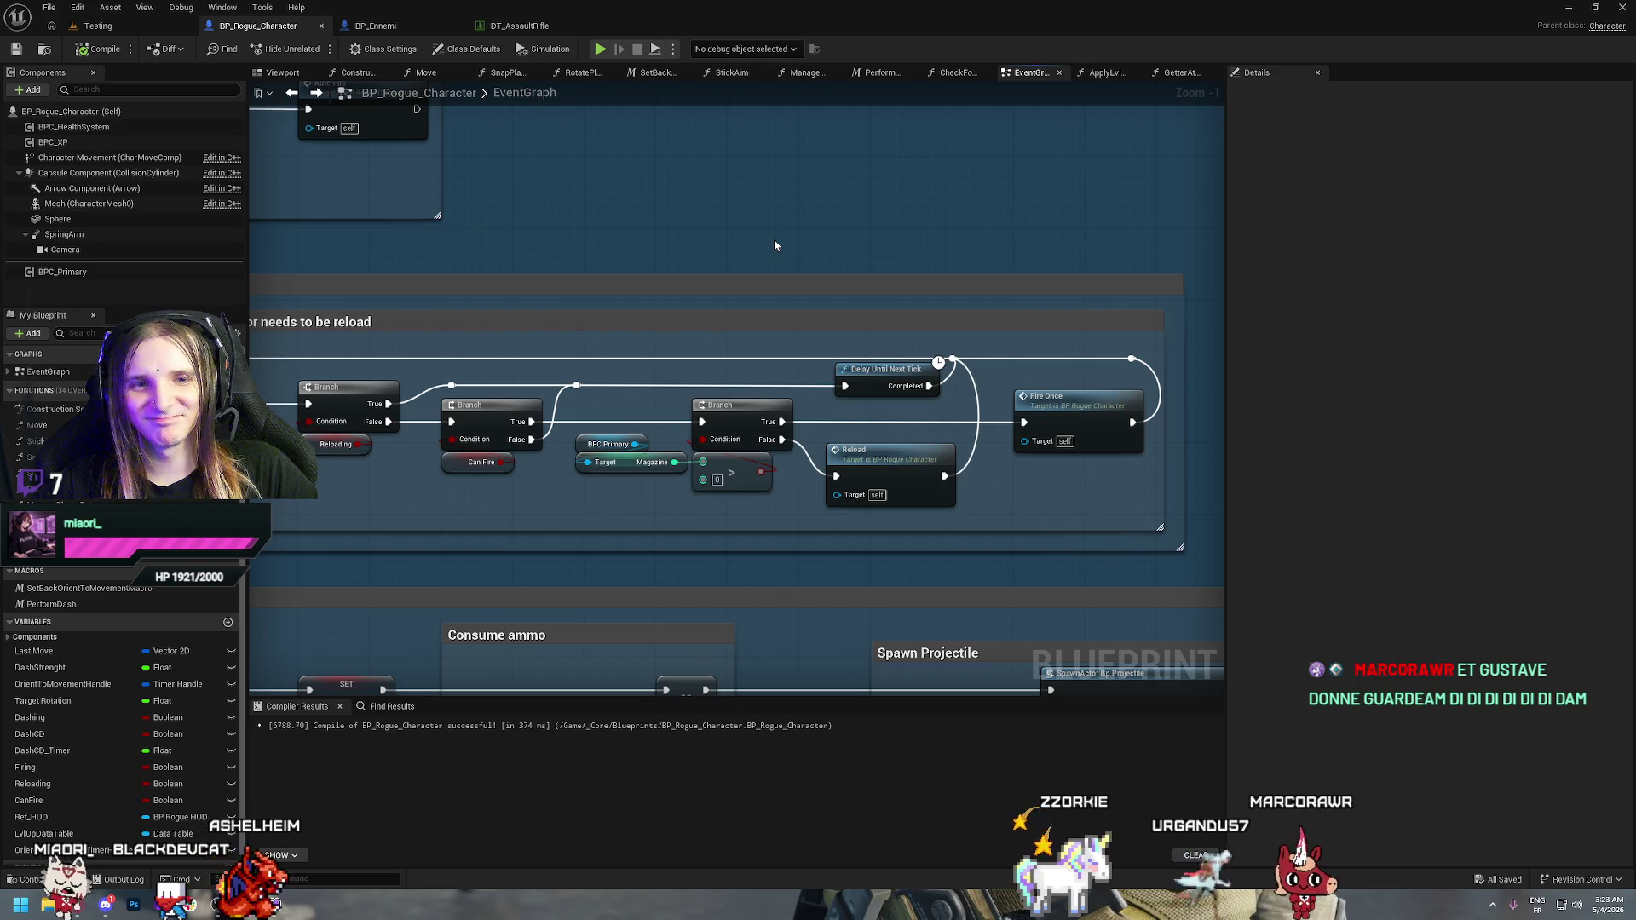
Search YouTube Music for Clair Obscur and open the Expedition 33 soundtrack album
{"action": "left_click", "coordinate": [93, 902]}
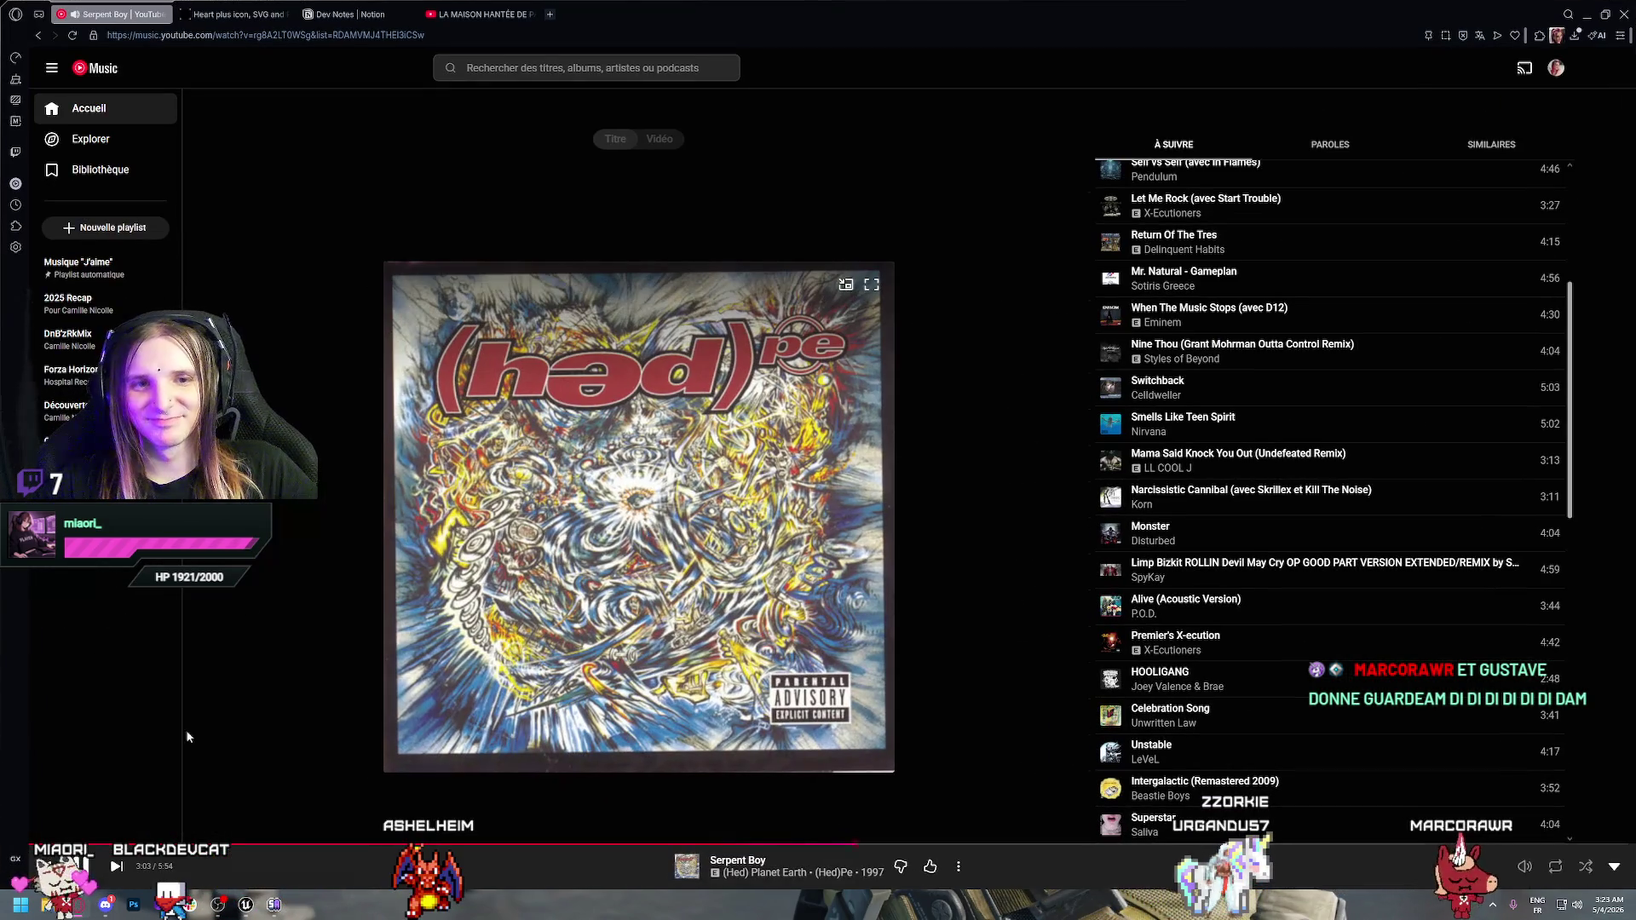
{"action": "left_click", "coordinate": [473, 69]}
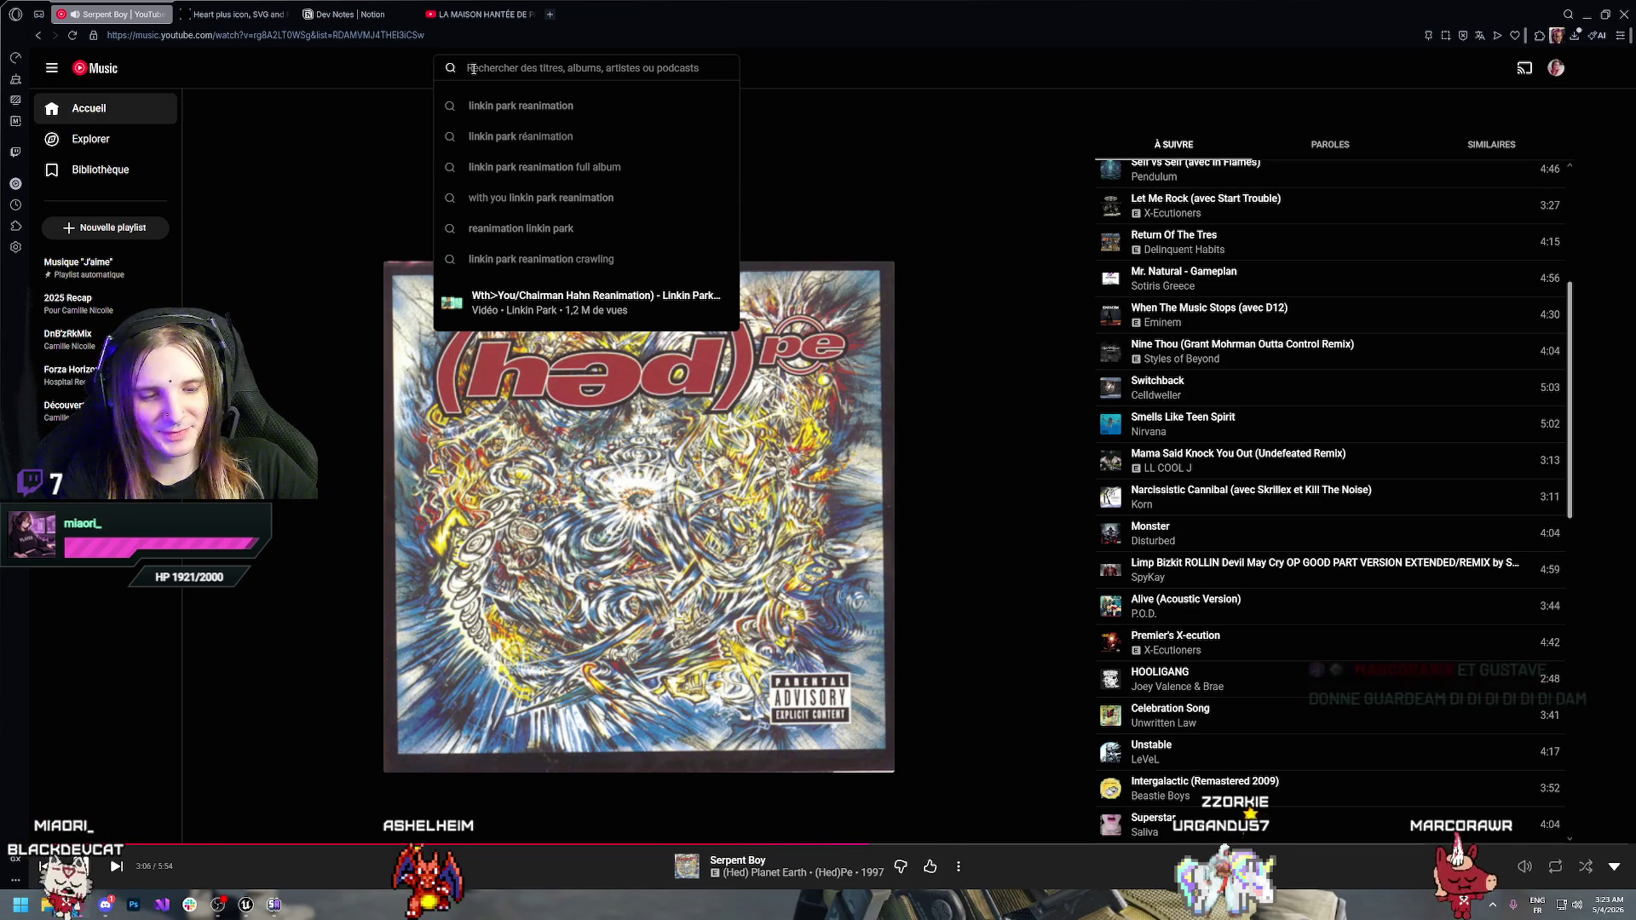
{"action": "type", "text": "clair obscur"}
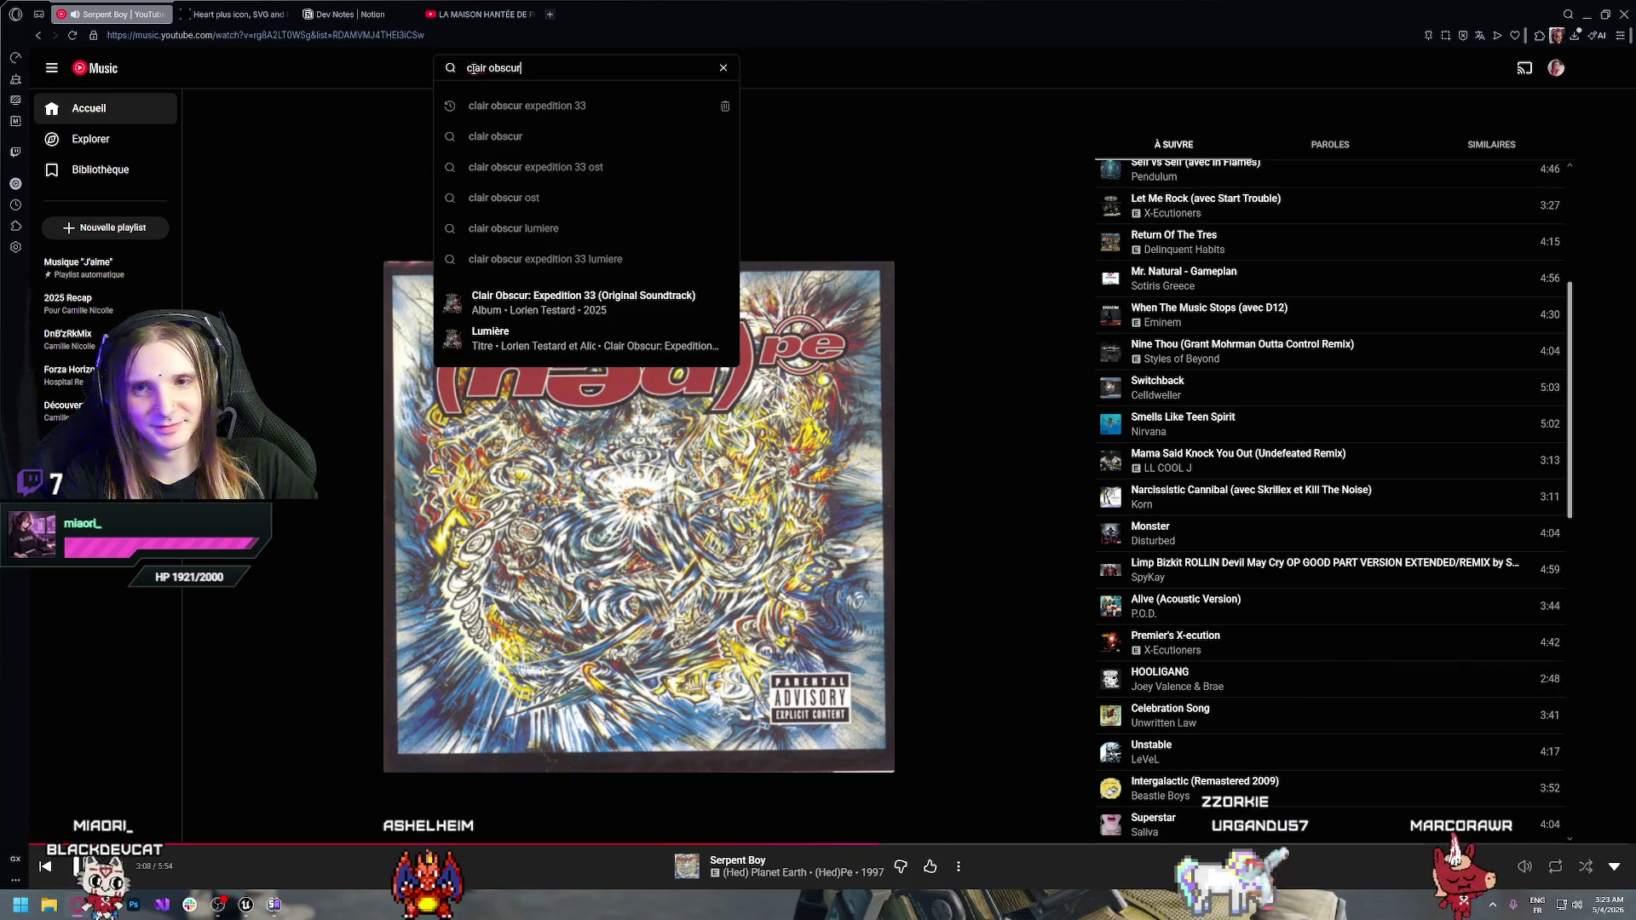
{"action": "type", "text": "e"}
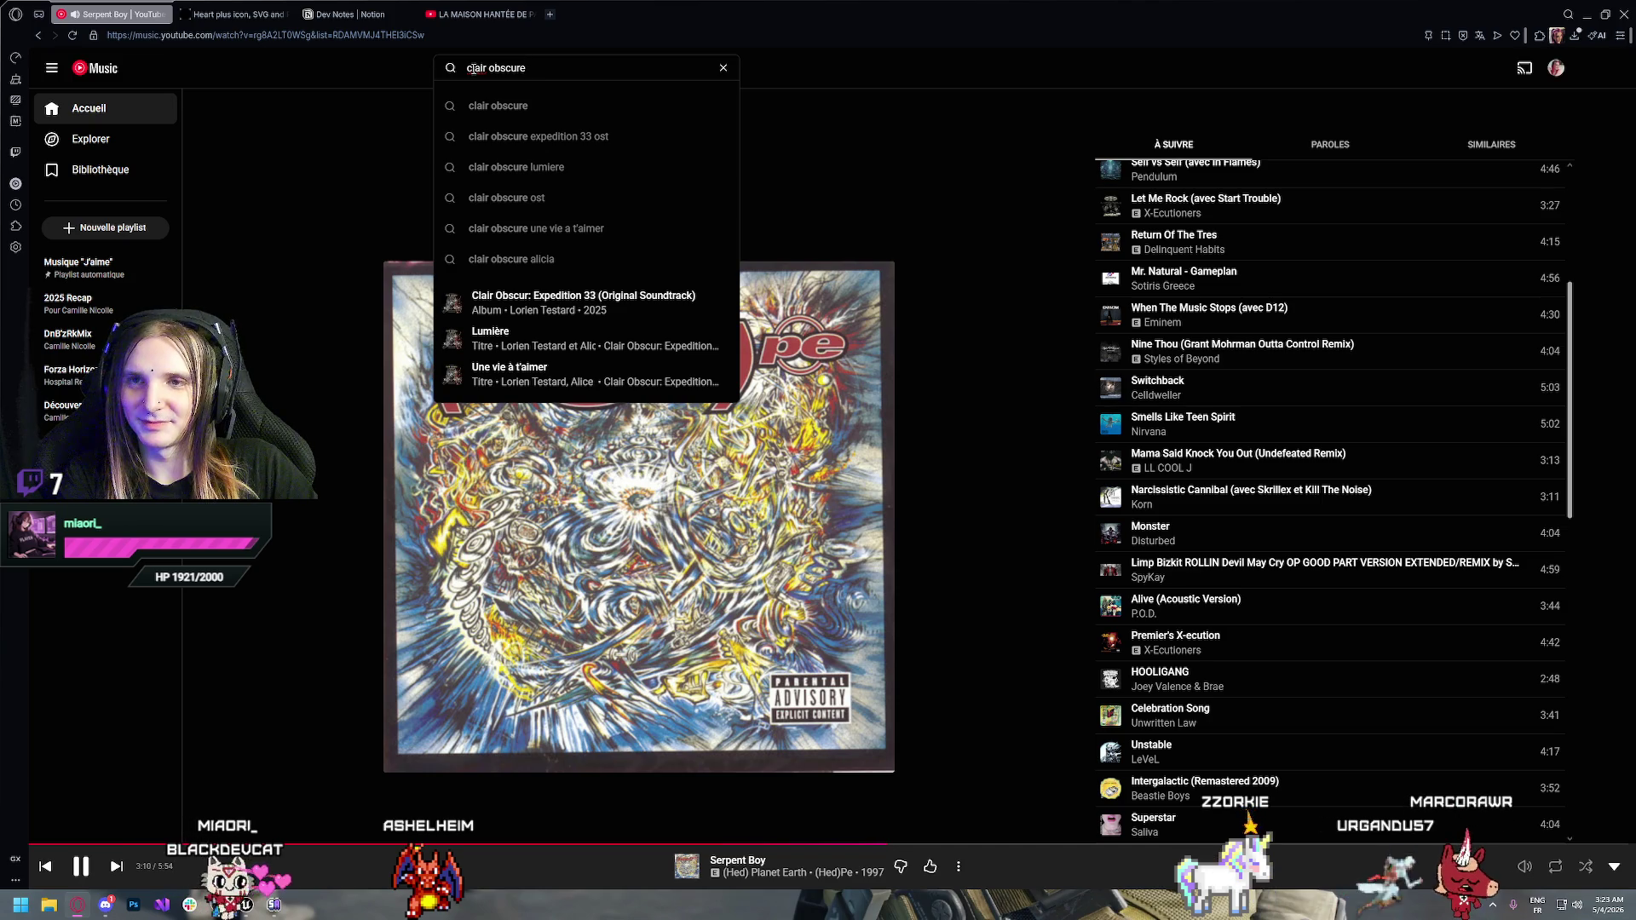
{"action": "key", "text": "Return"}
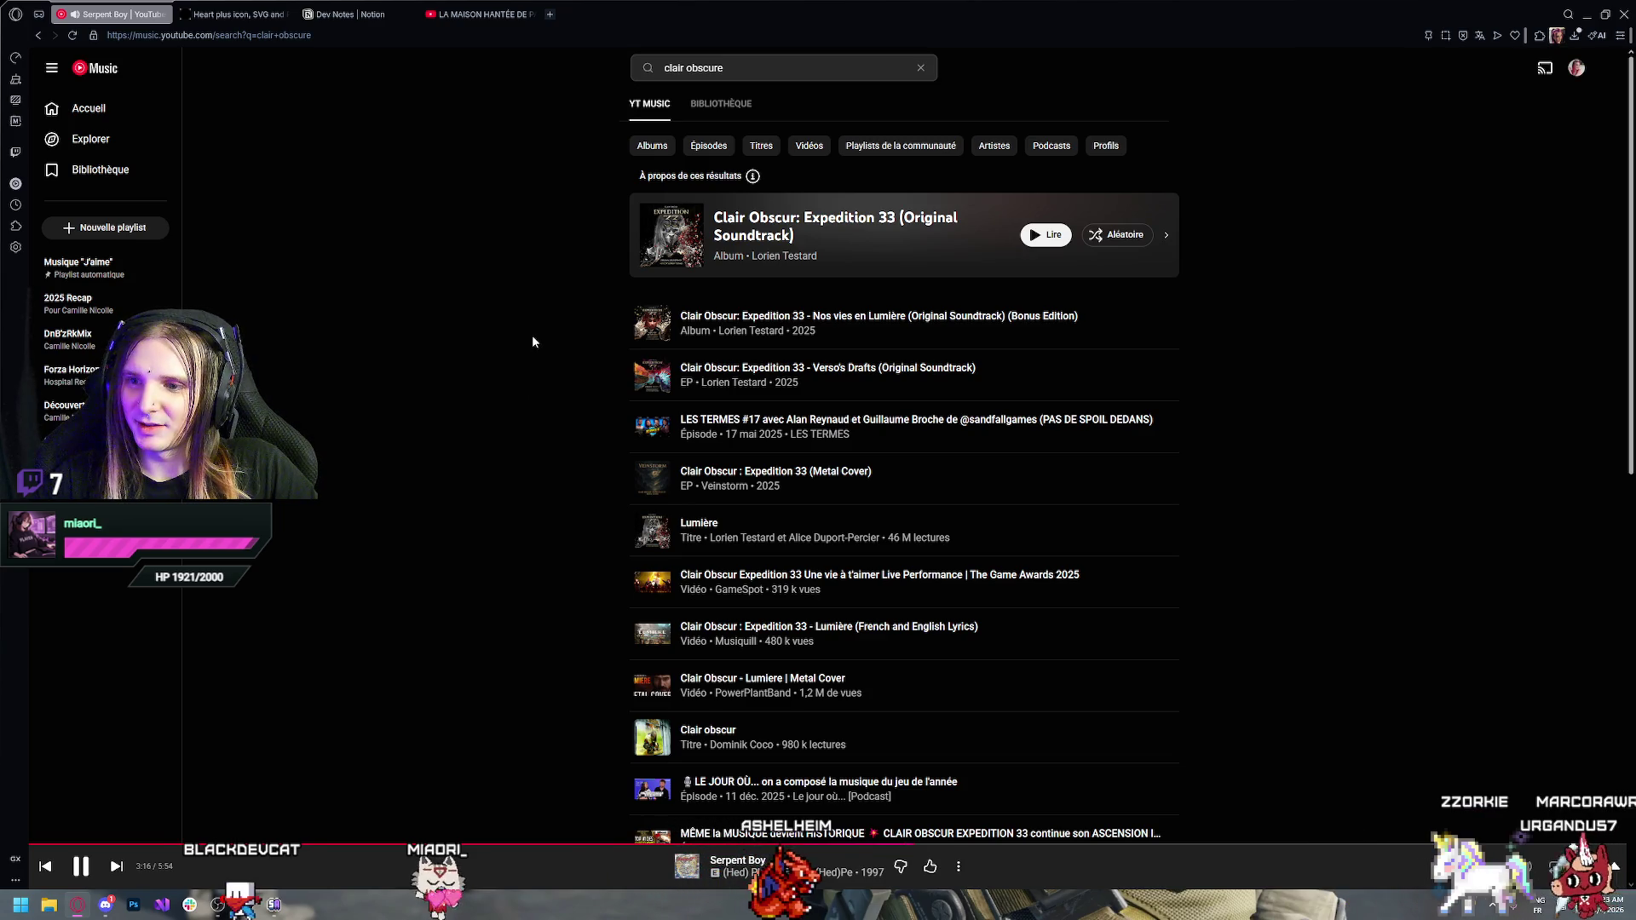
{"action": "scroll", "coordinate": [534, 341], "scroll_direction": "down", "scroll_amount": 3}
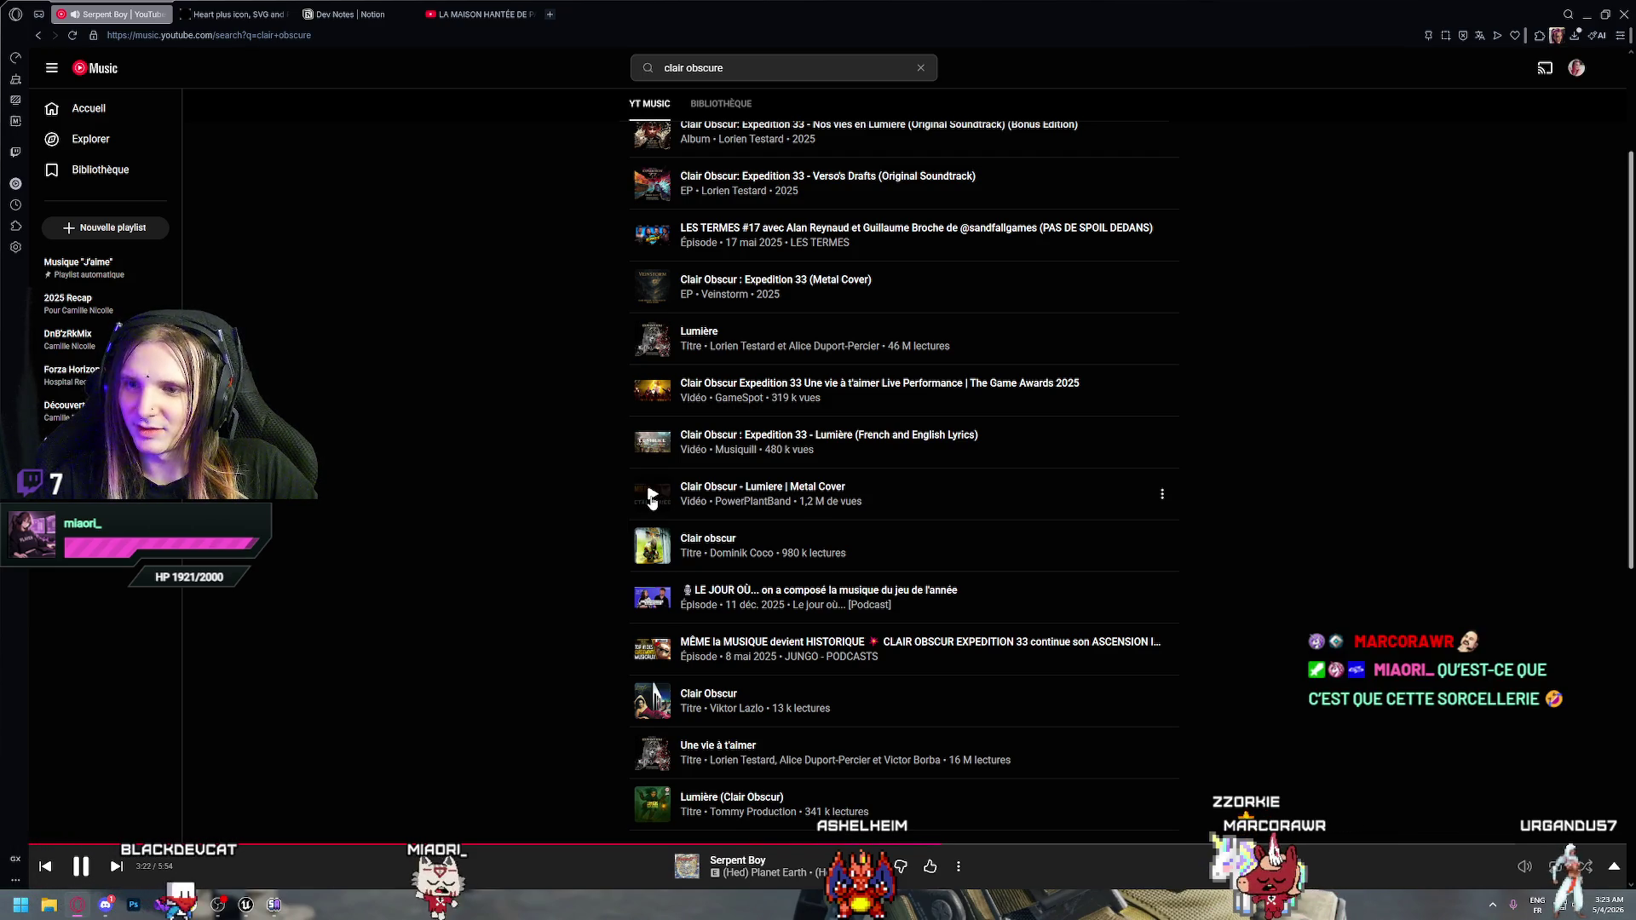
{"action": "scroll", "coordinate": [565, 421], "scroll_direction": "up", "scroll_amount": 3}
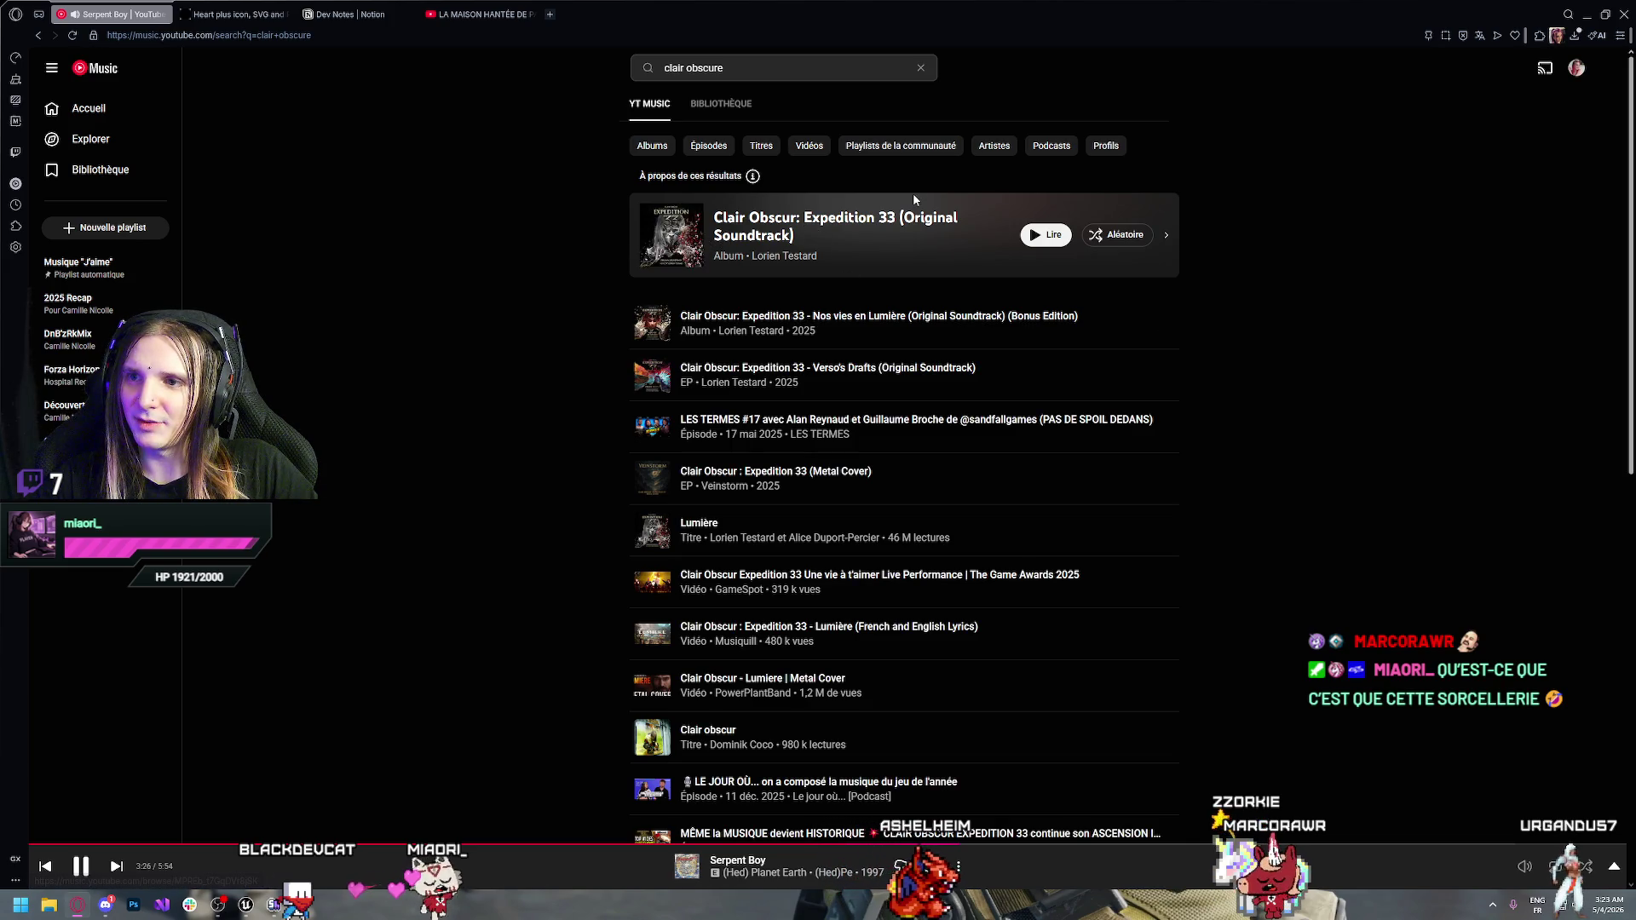
{"action": "left_click", "coordinate": [1168, 239]}
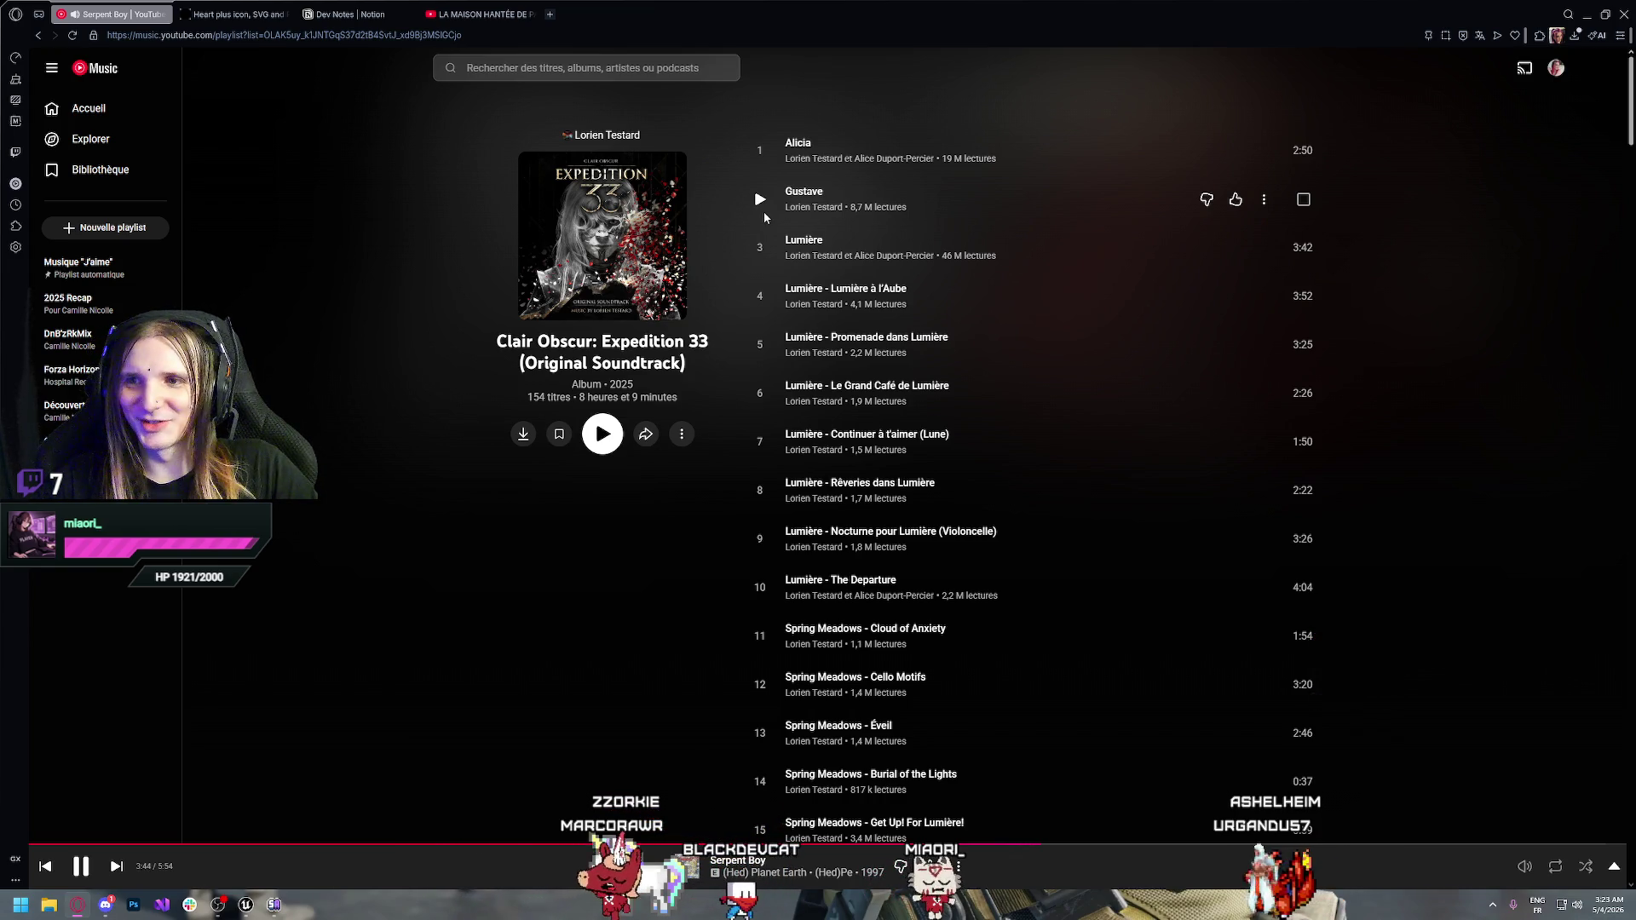
Play Lumière instead of Gustave and raise the volume slightly
{"action": "left_click", "coordinate": [760, 201]}
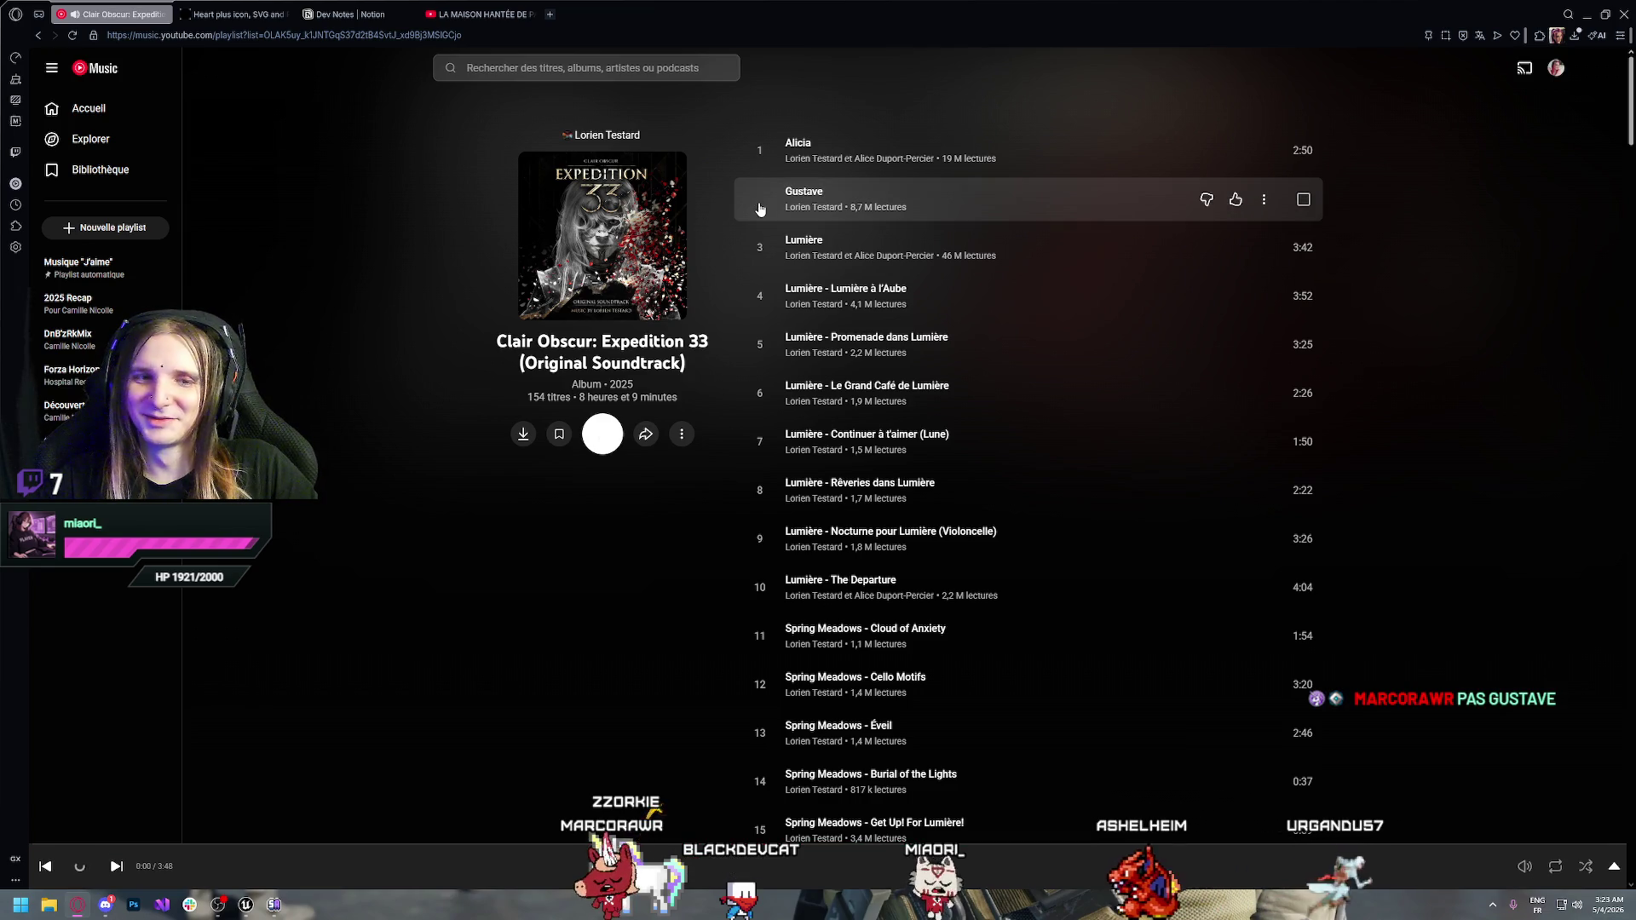
{"action": "left_click", "coordinate": [762, 247]}
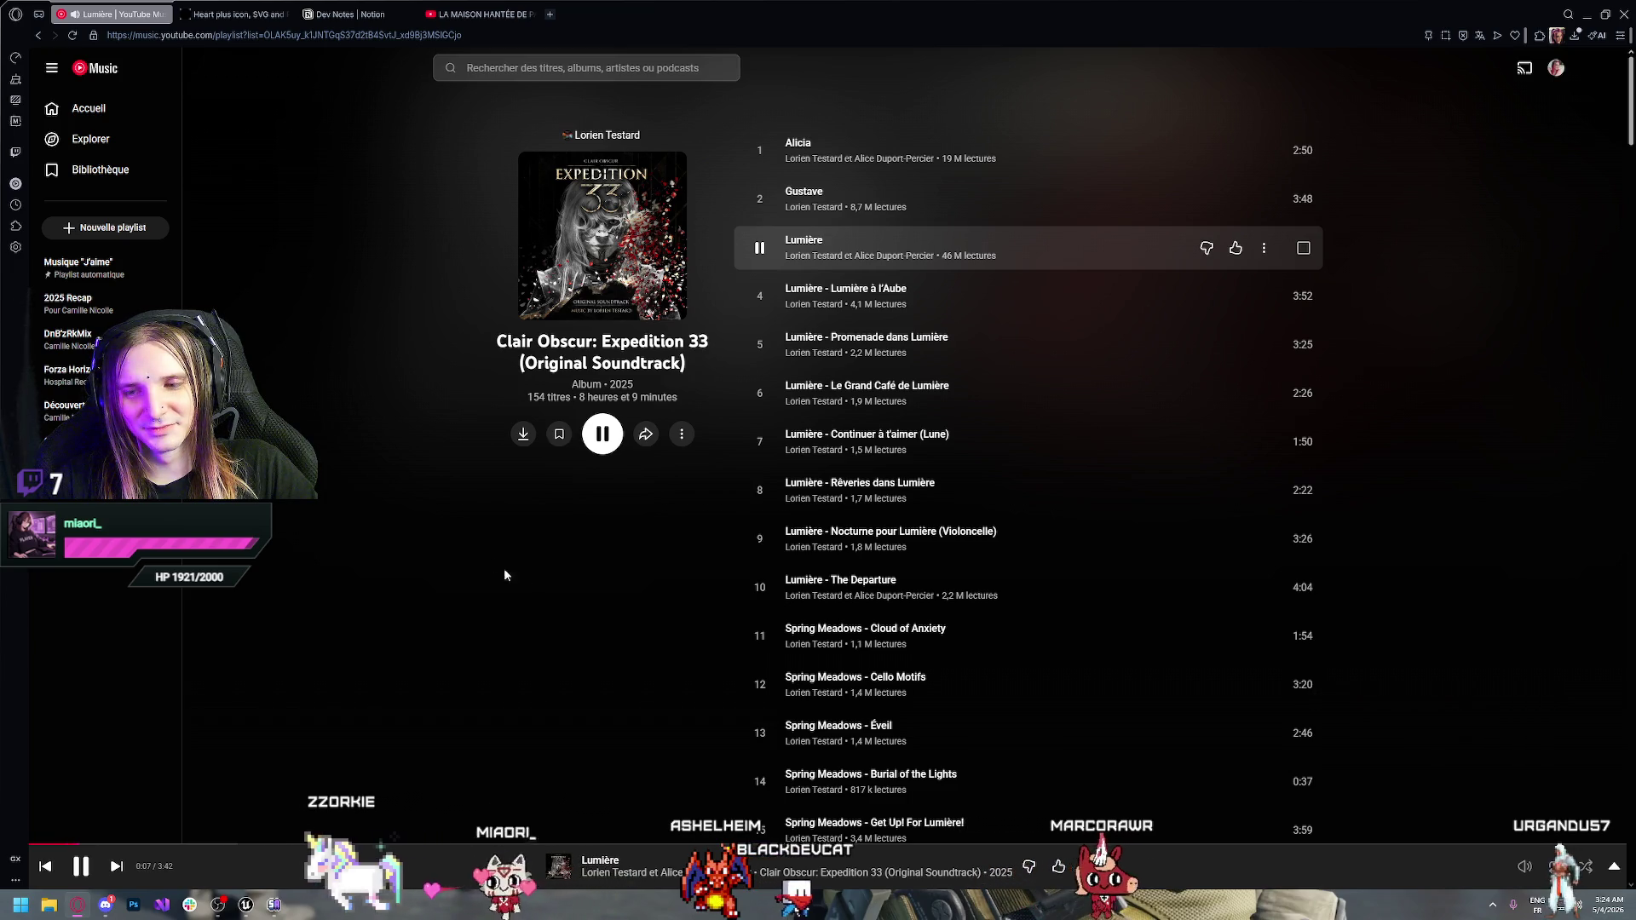
{"action": "mouse_move", "coordinate": [1467, 871]}
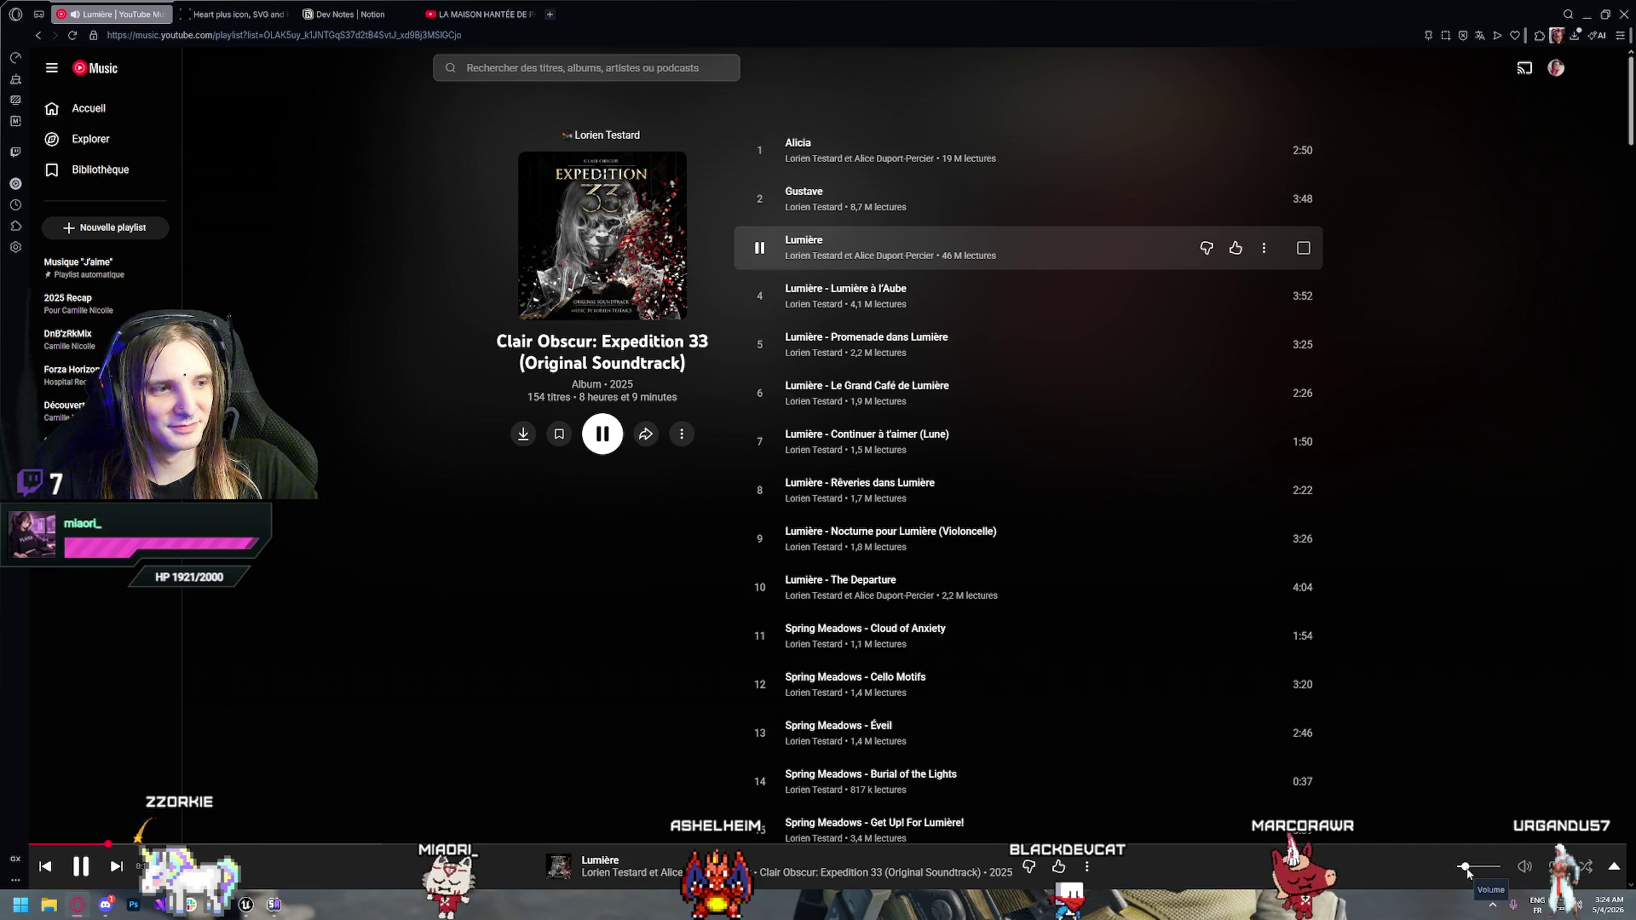
{"action": "left_click_drag", "start_coordinate": [1468, 870], "coordinate": [1477, 867]}
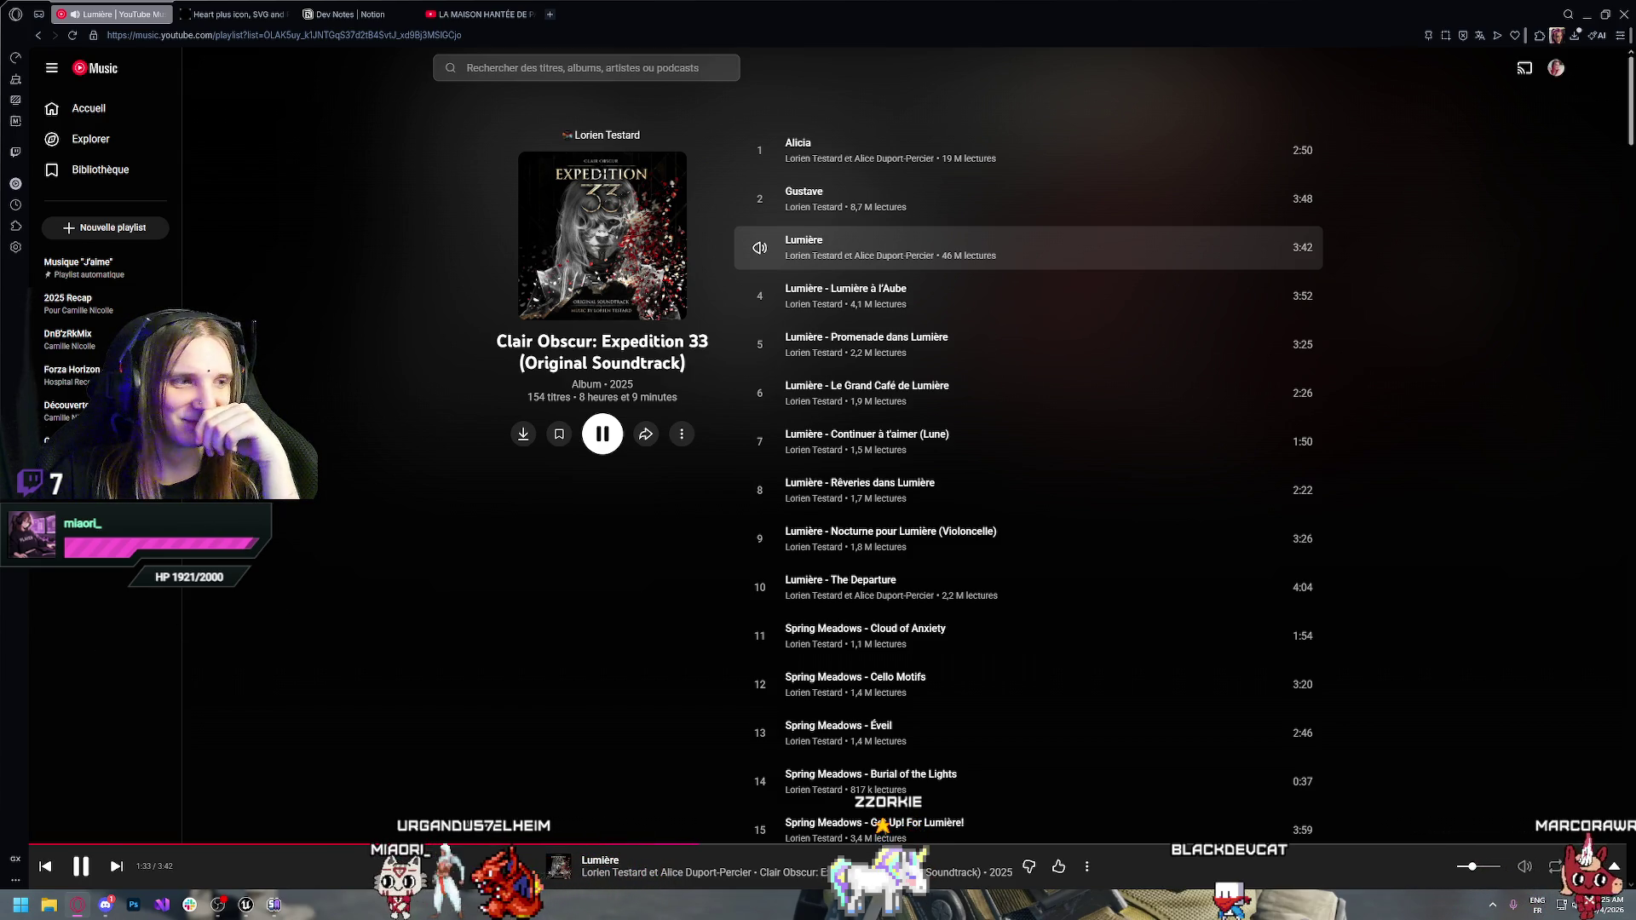
{"action": "mouse_move", "coordinate": [1525, 866]}
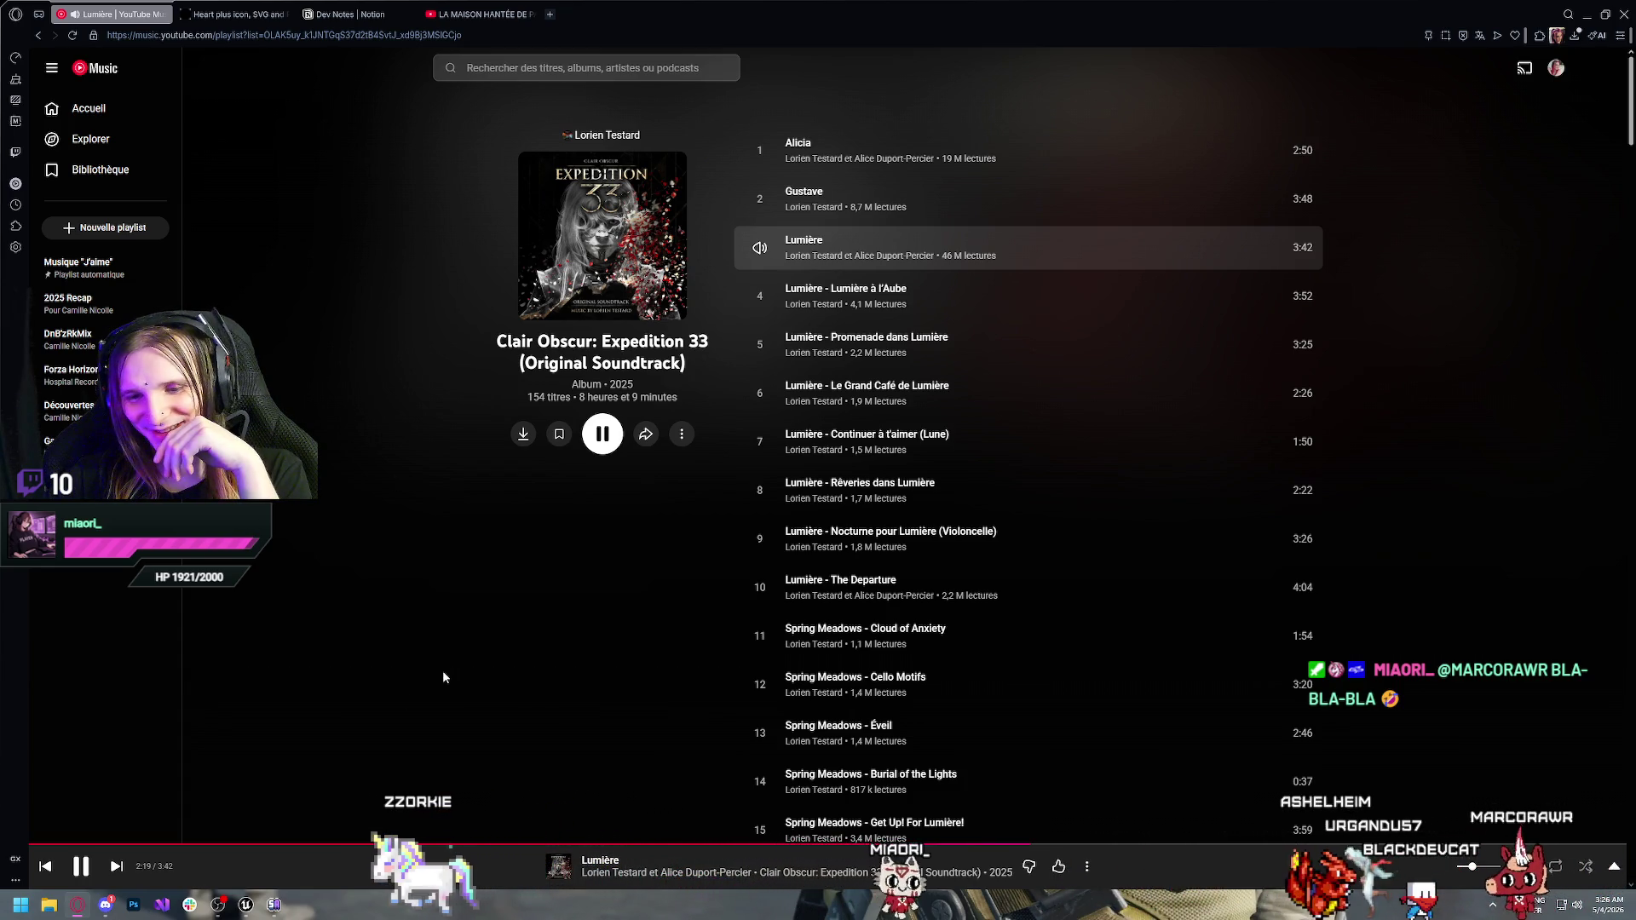
Back in Unreal, view the Fire Once and SpawnActor nodes, then run and close a game preview
{"action": "key", "text": "alt+Tab"}
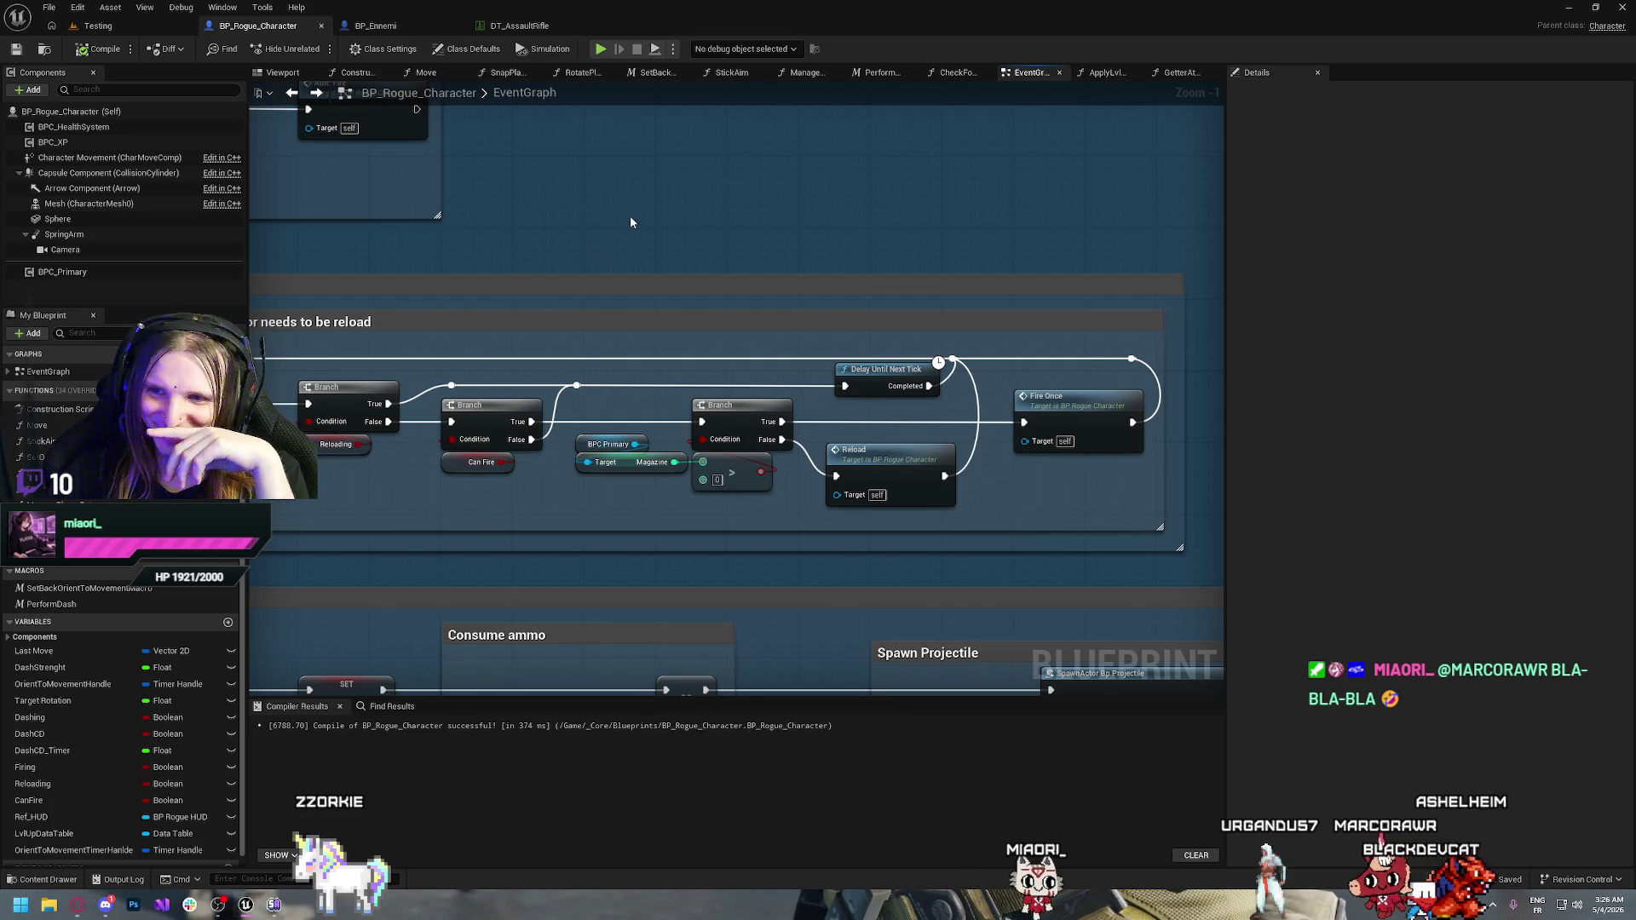
{"action": "mouse_move", "coordinate": [498, 505]}
{"action": "left_mouse_down"}
{"action": "mouse_move", "coordinate": [771, 436]}
{"action": "mouse_move", "coordinate": [528, 432]}
{"action": "left_mouse_up"}
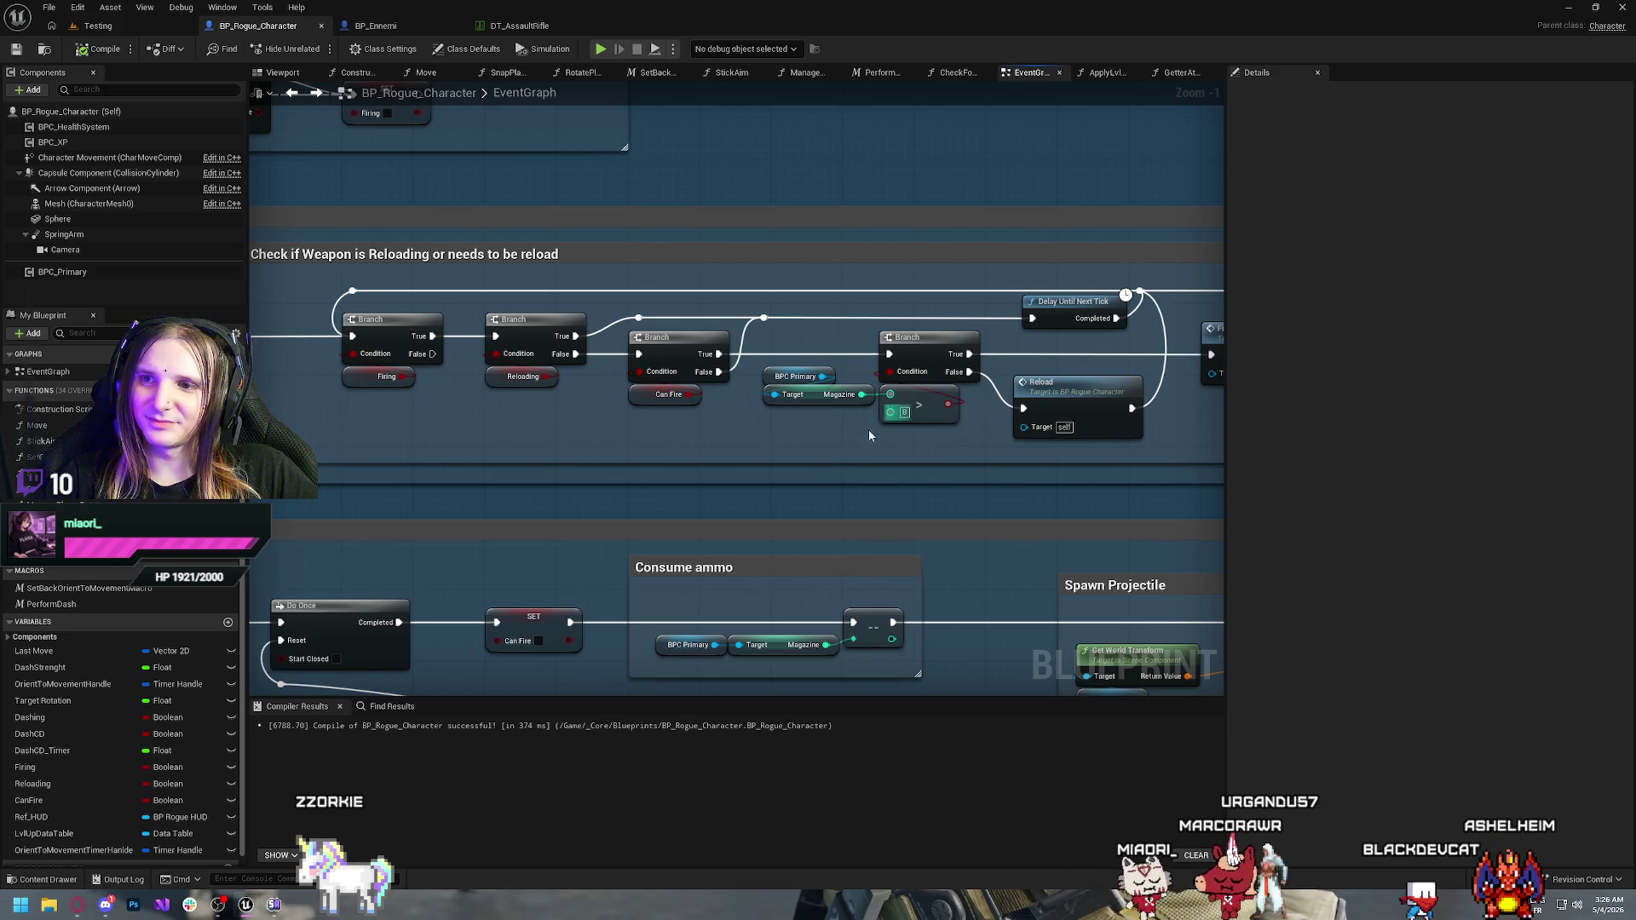
{"action": "left_click_drag", "start_coordinate": [788, 444], "coordinate": [584, 396]}
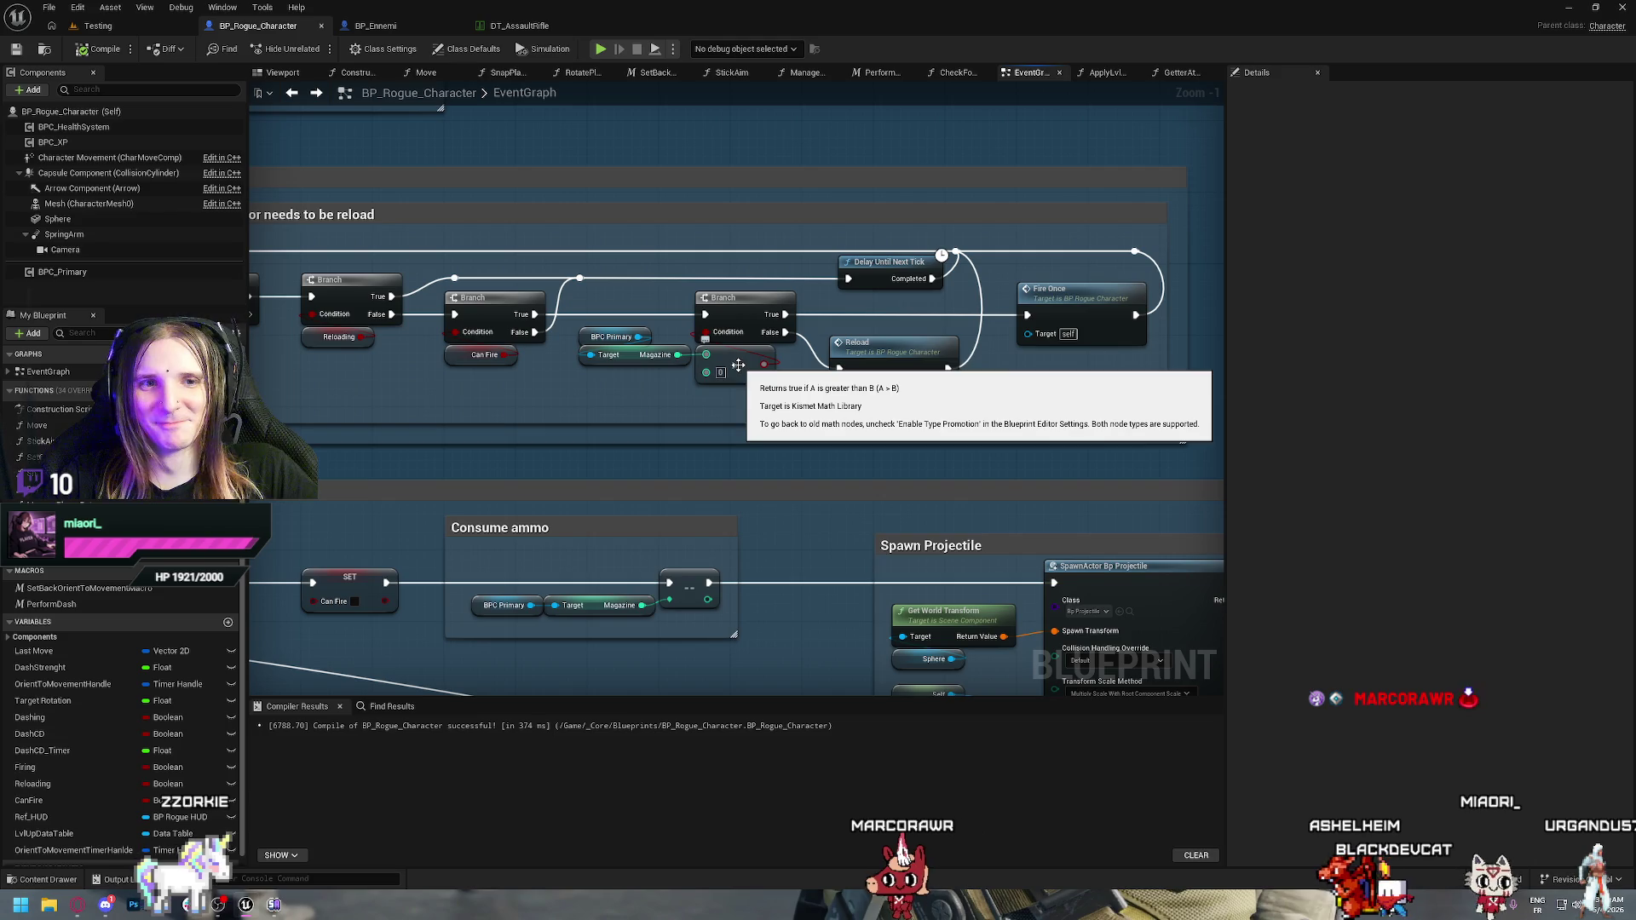
{"action": "left_click", "coordinate": [601, 50]}
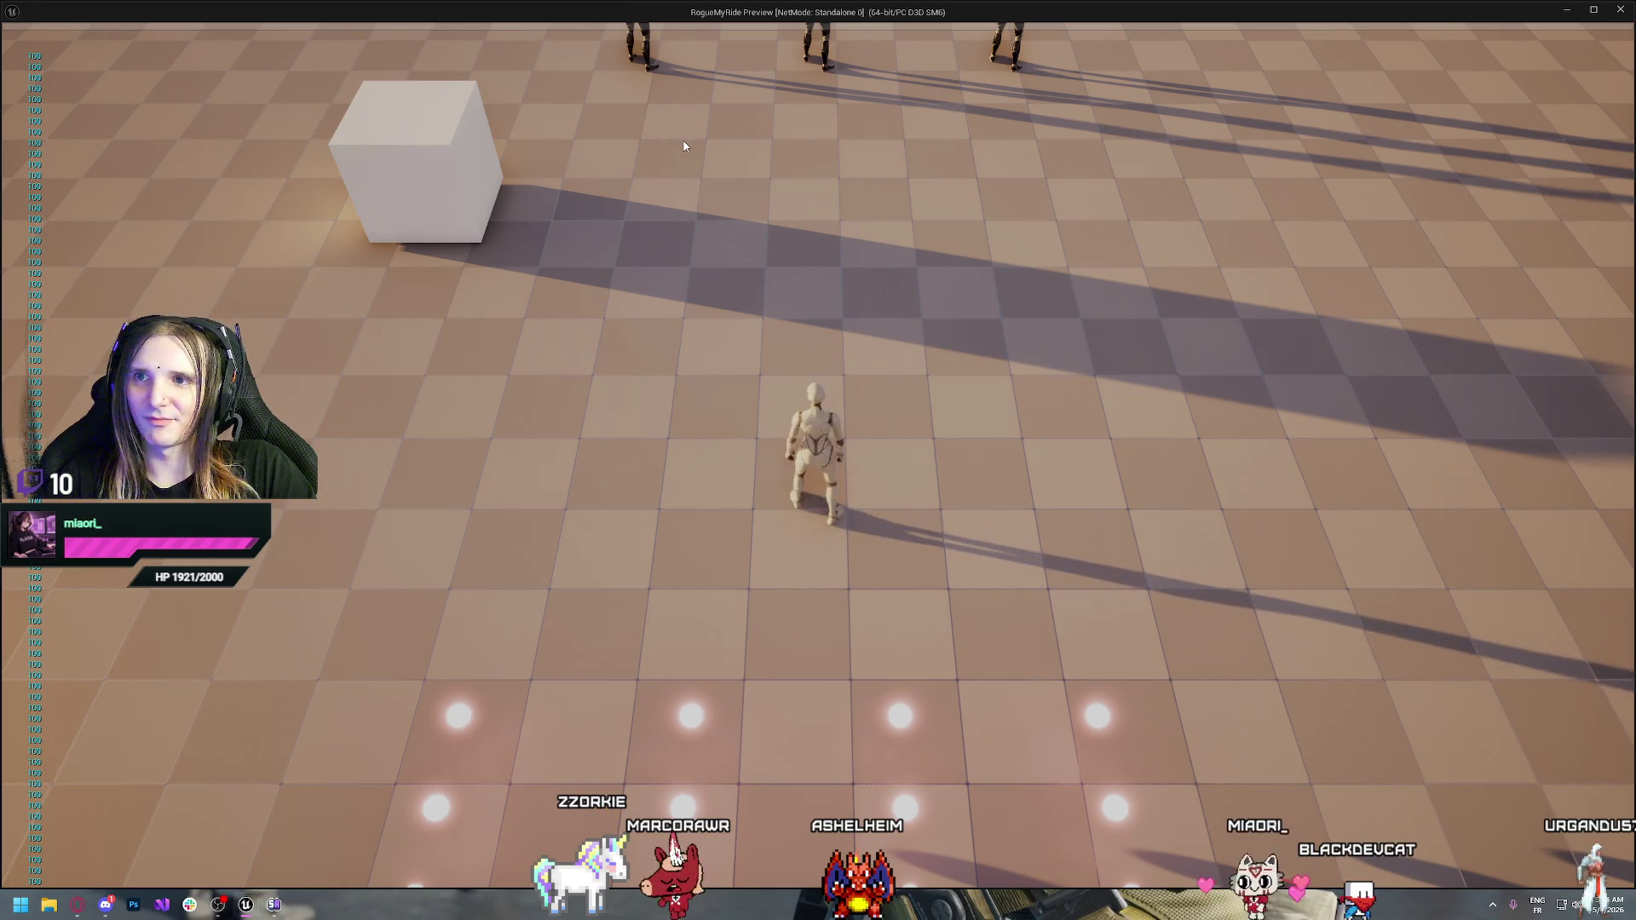
{"action": "key", "text": "Escape"}
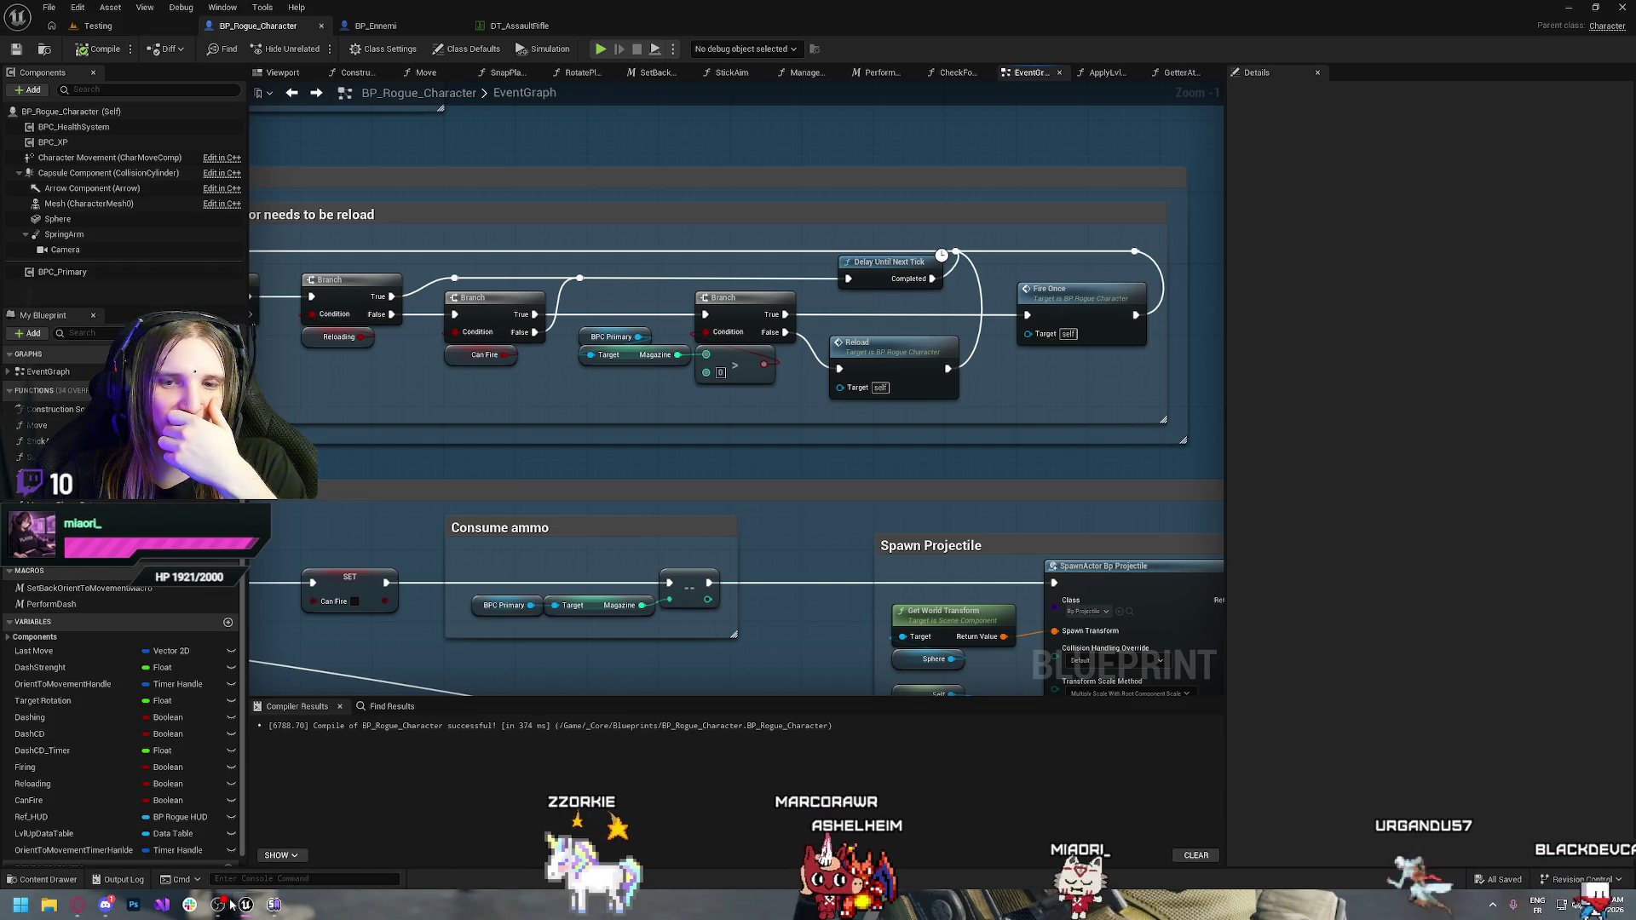
Bring YouTube Music to the front and show its recent searches in the search bar
{"action": "mouse_move", "coordinate": [75, 905]}
{"action": "left_click", "coordinate": [86, 857]}
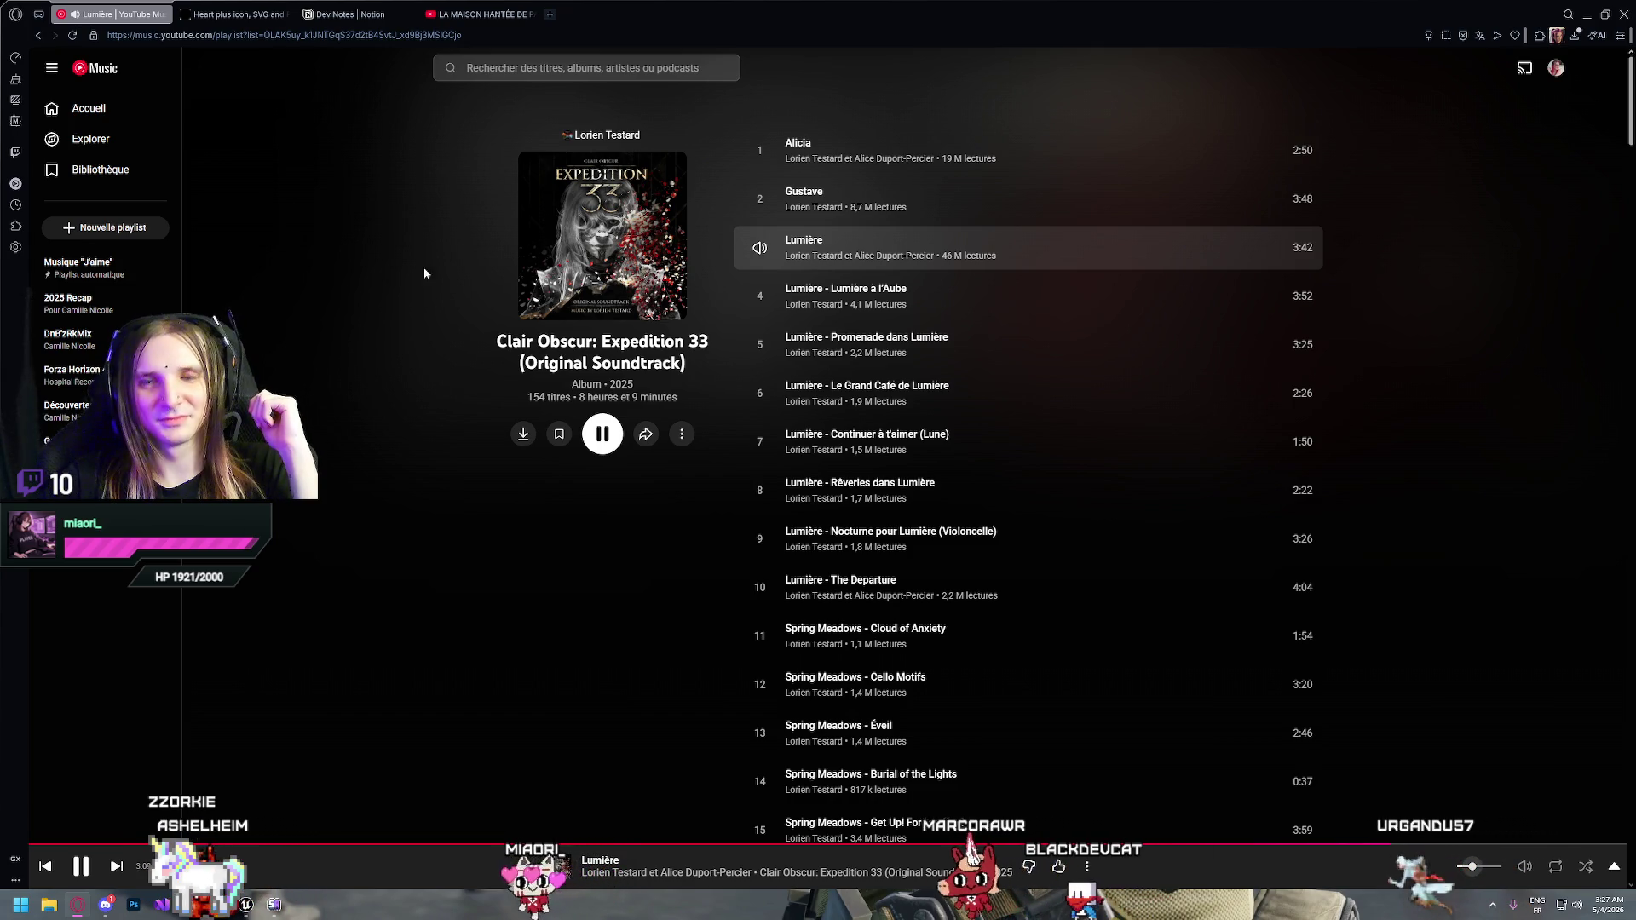
{"action": "left_click", "coordinate": [508, 70]}
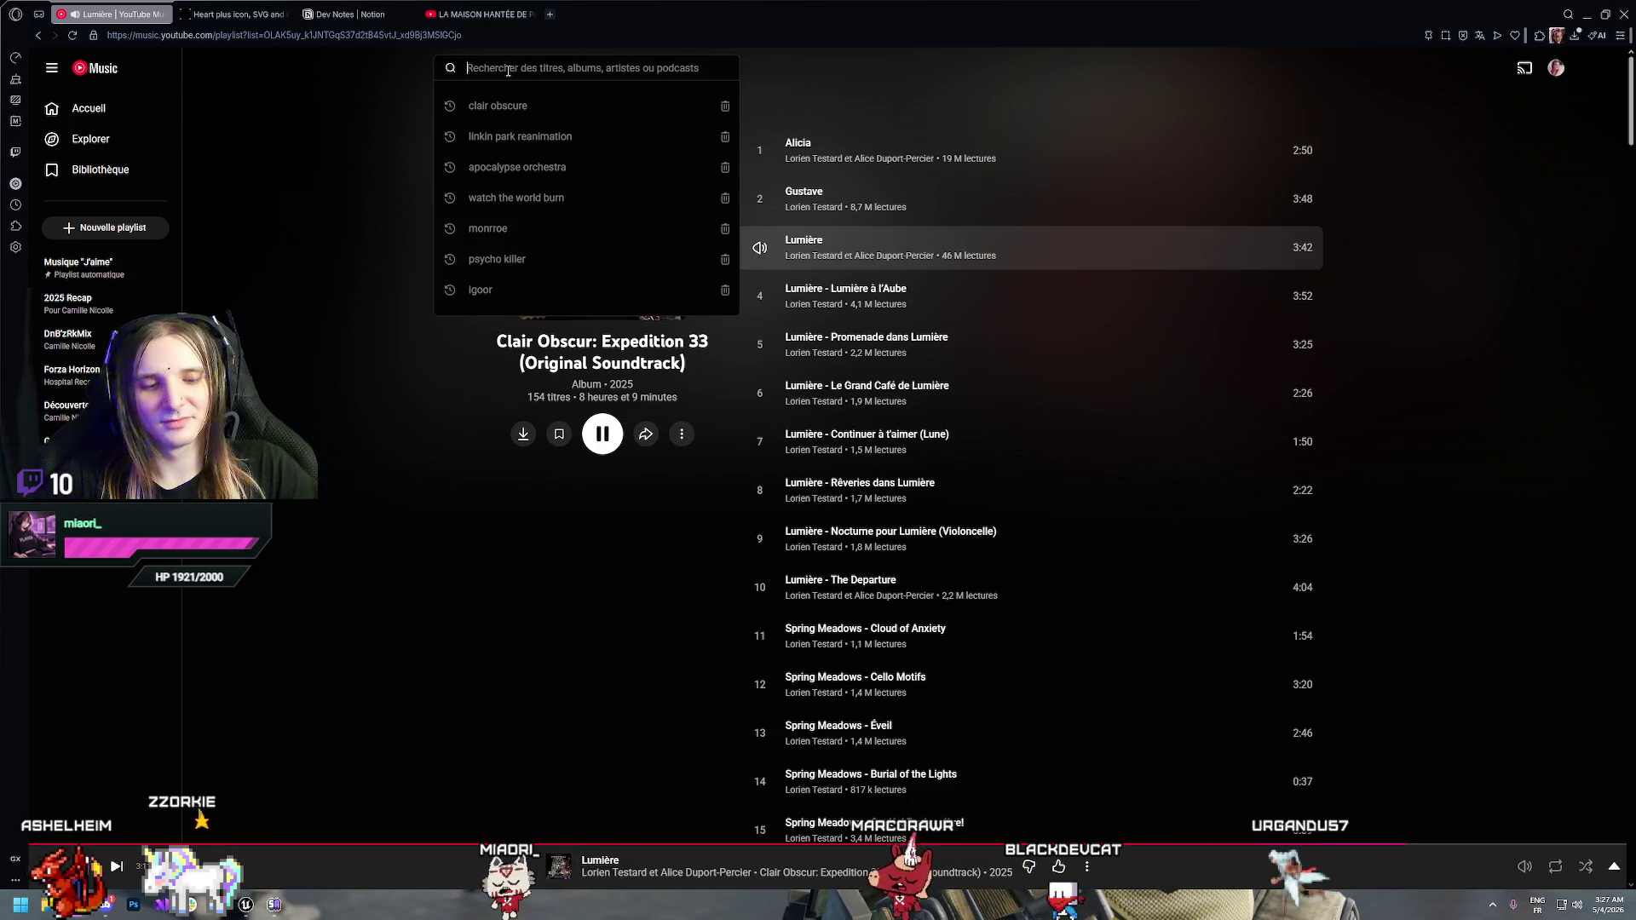
{"action": "type", "text": "hed pe"}
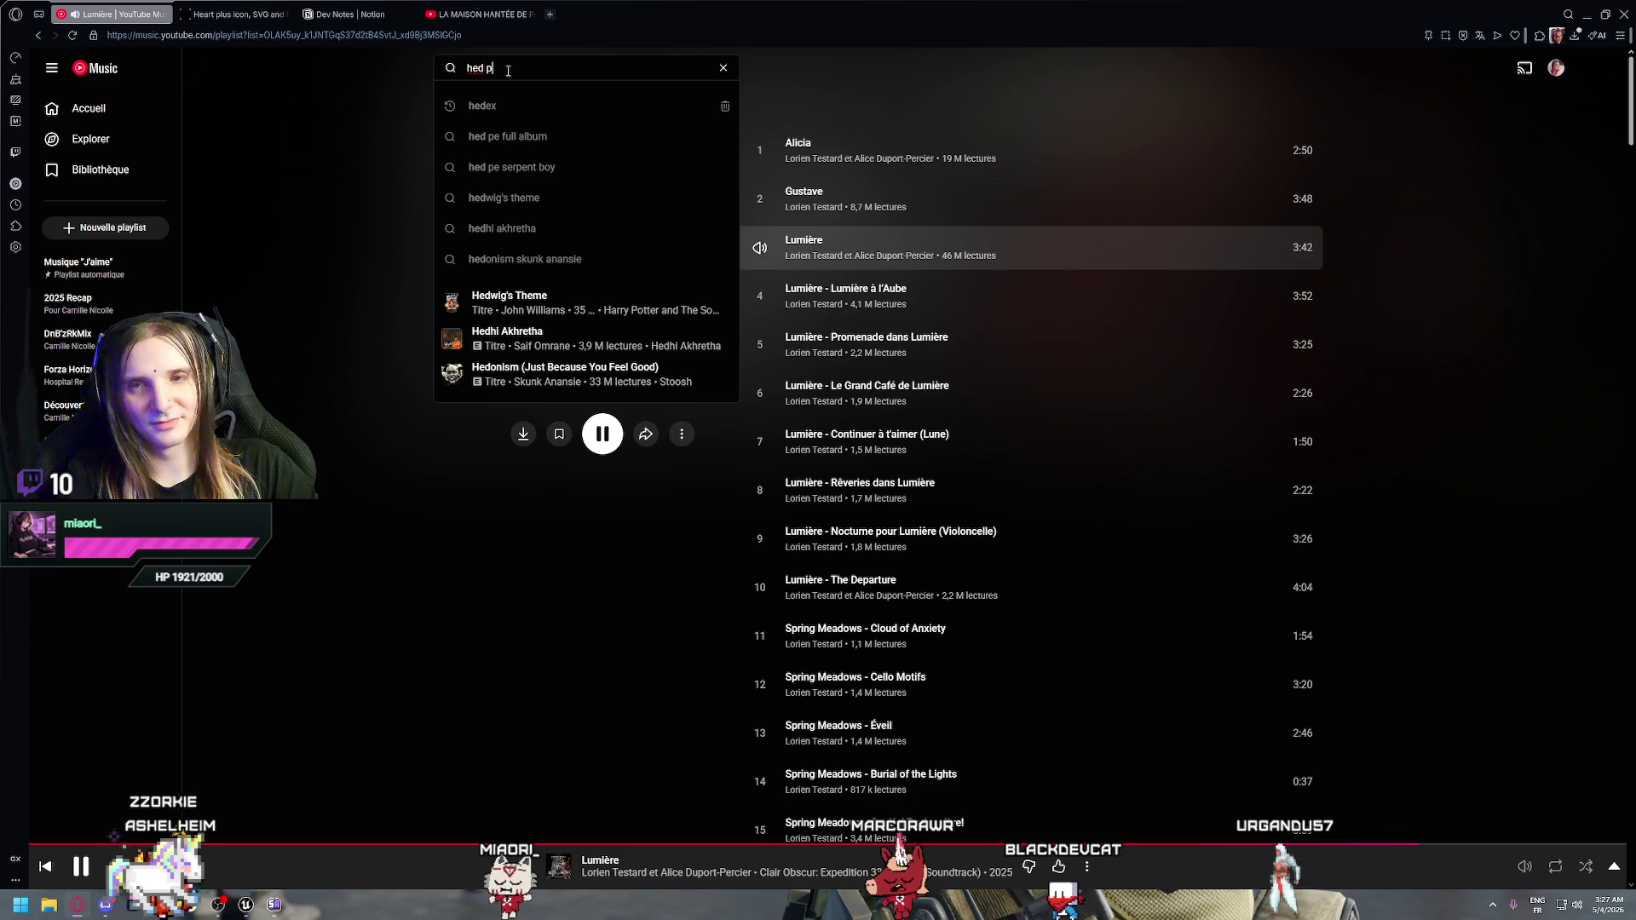
{"action": "key", "text": "Return"}
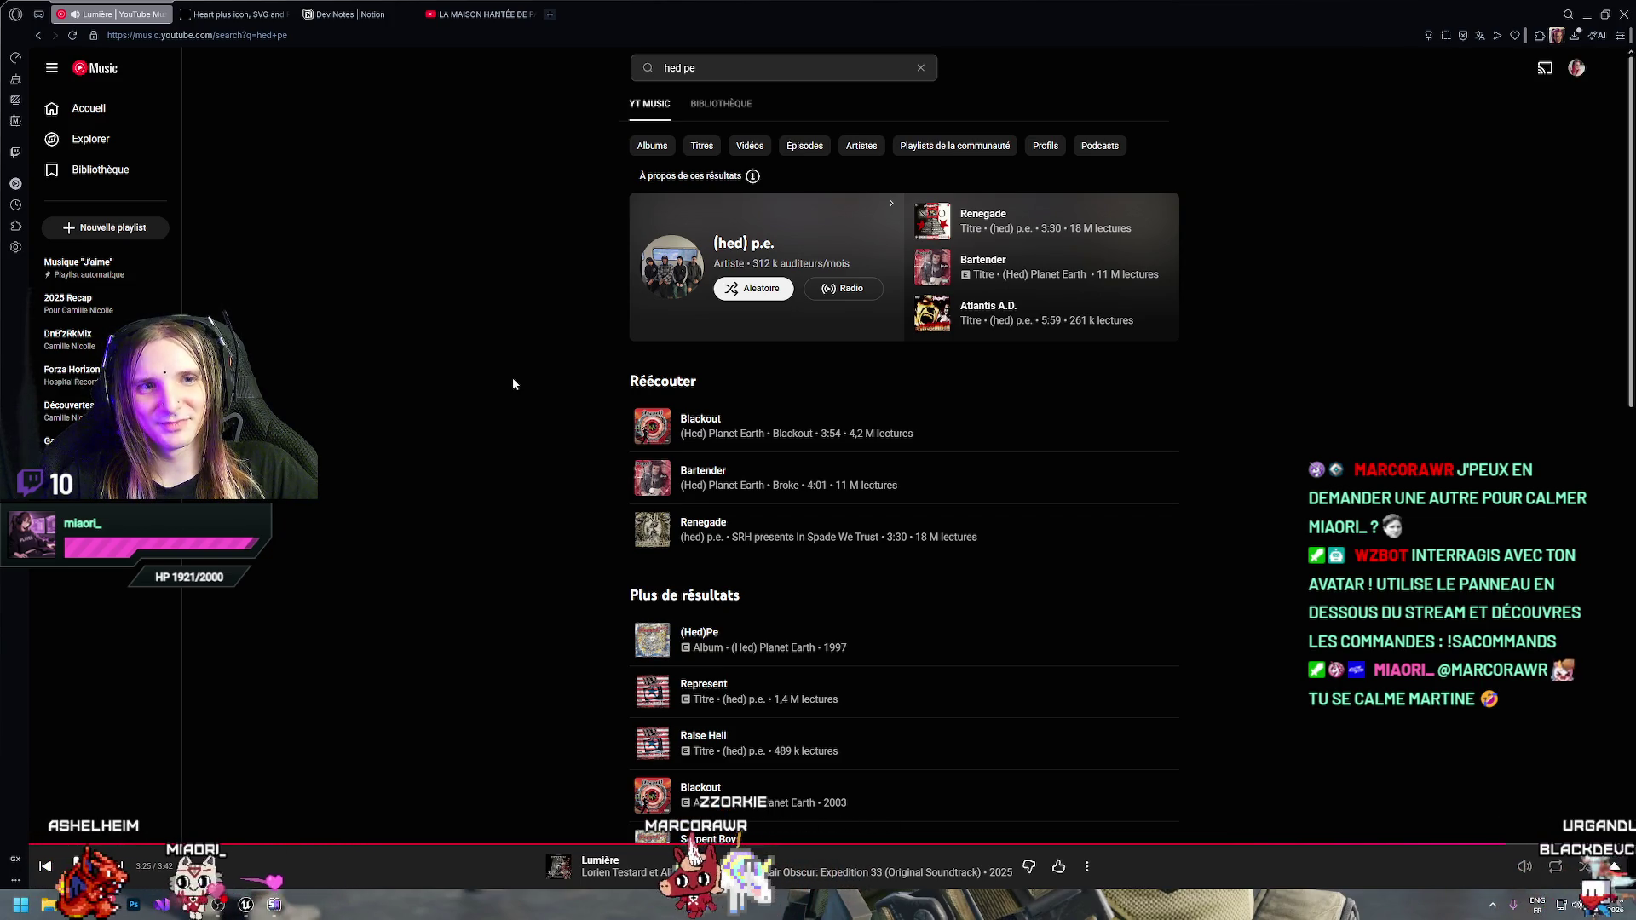
{"action": "key", "text": "alt+Left"}
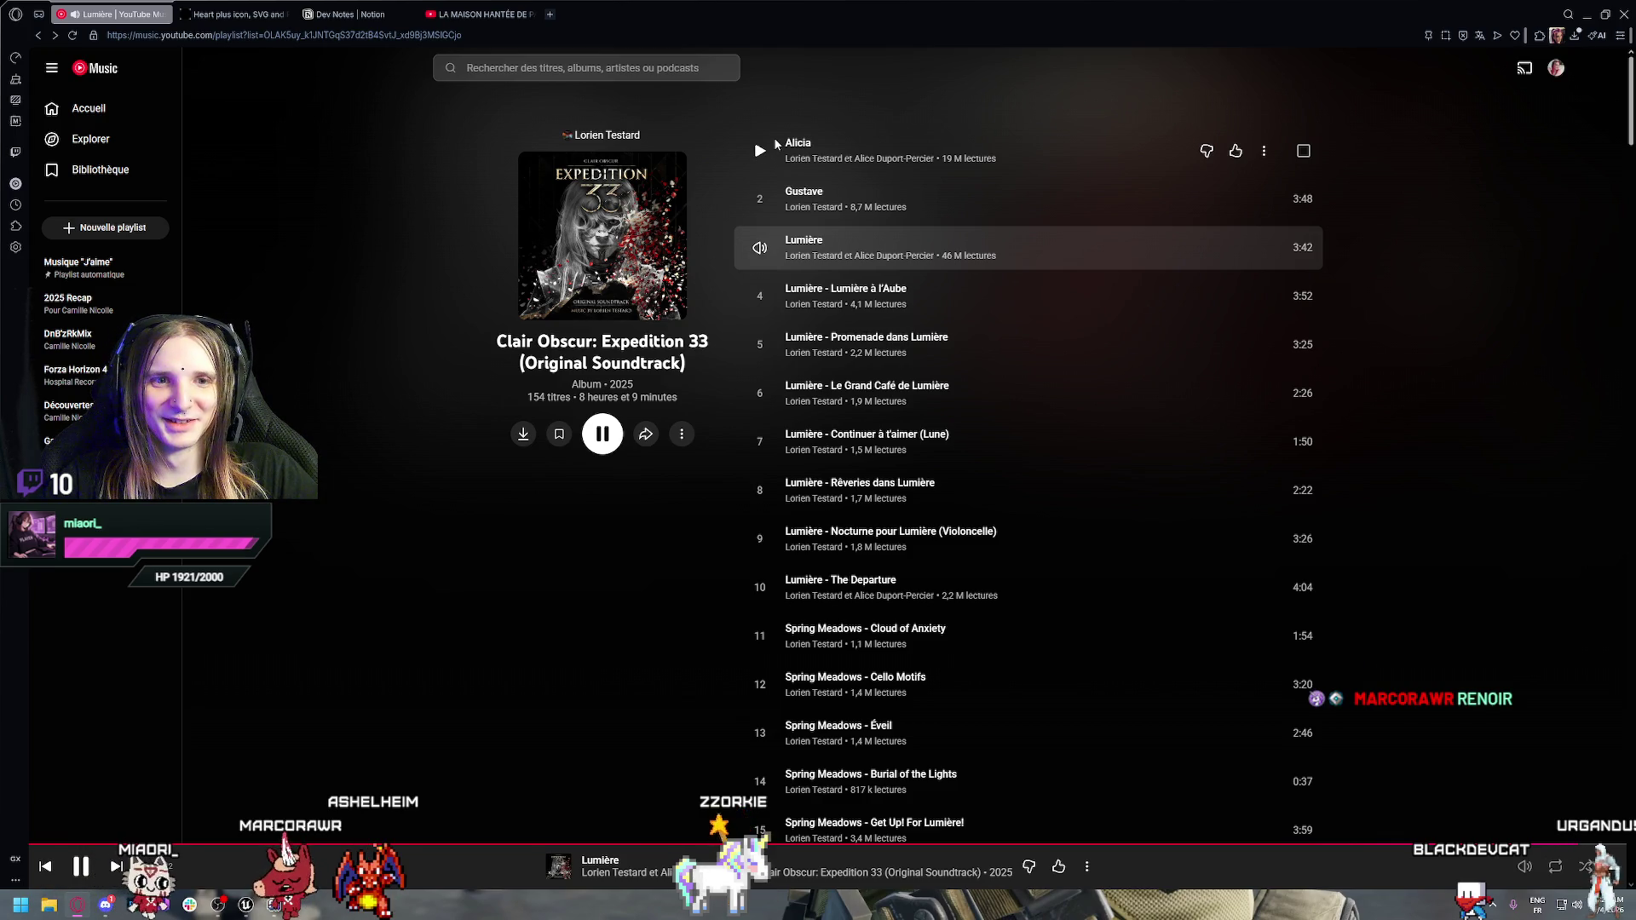
Find Renoir in the album's track list with page search and play it
{"action": "scroll", "coordinate": [932, 463], "scroll_direction": "down", "scroll_amount": 10}
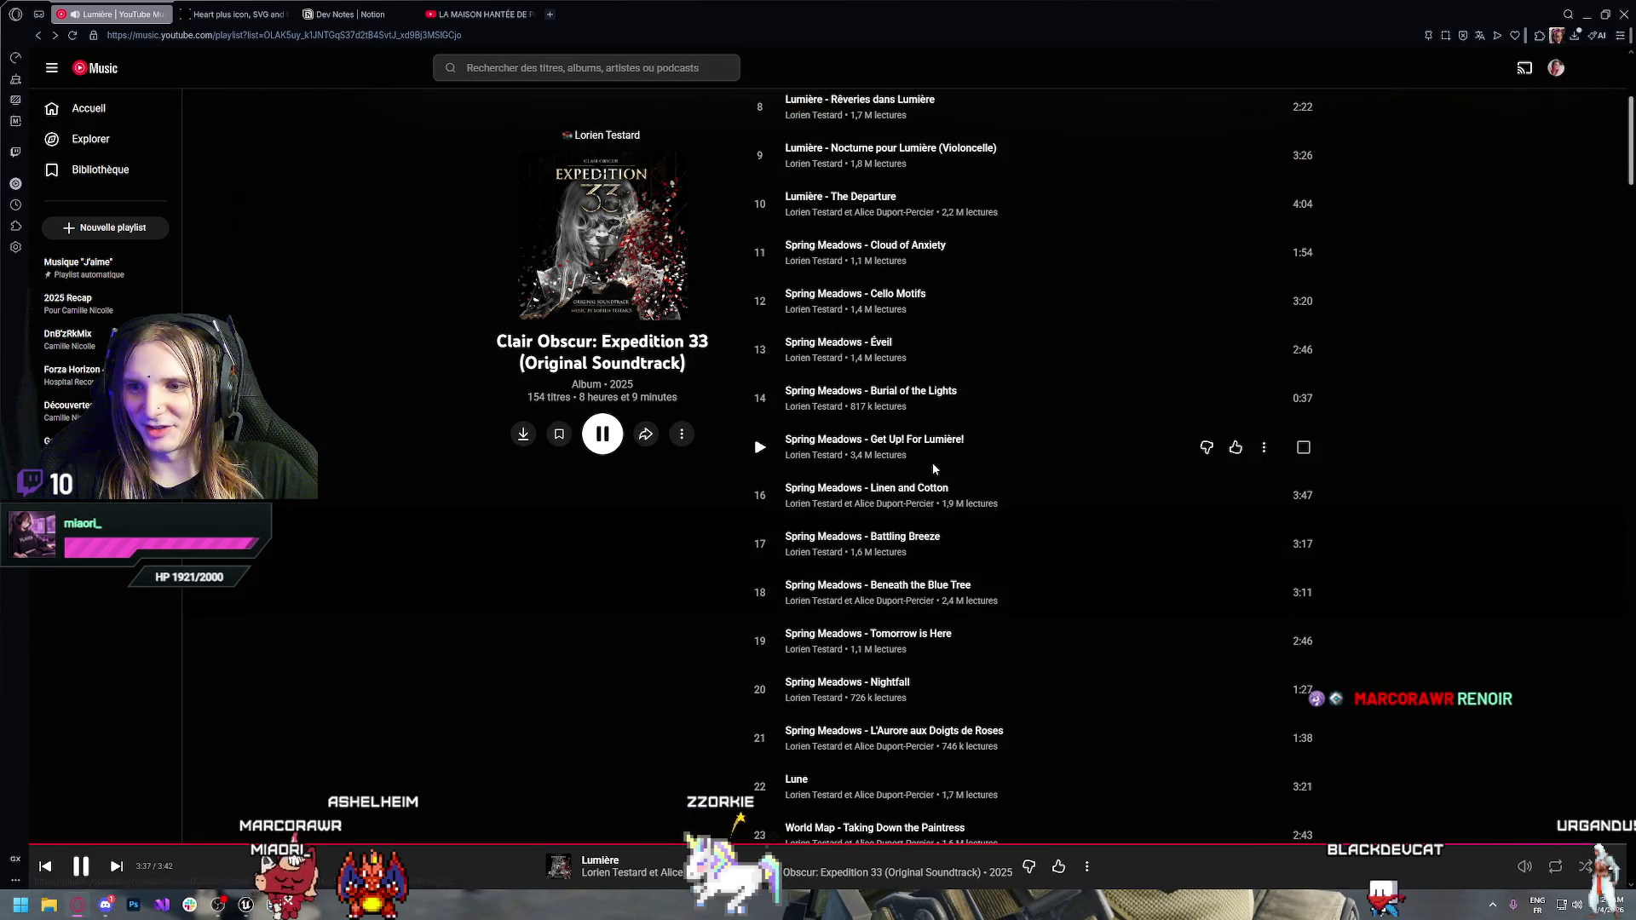
{"action": "scroll", "coordinate": [933, 475], "scroll_direction": "down", "scroll_amount": 5}
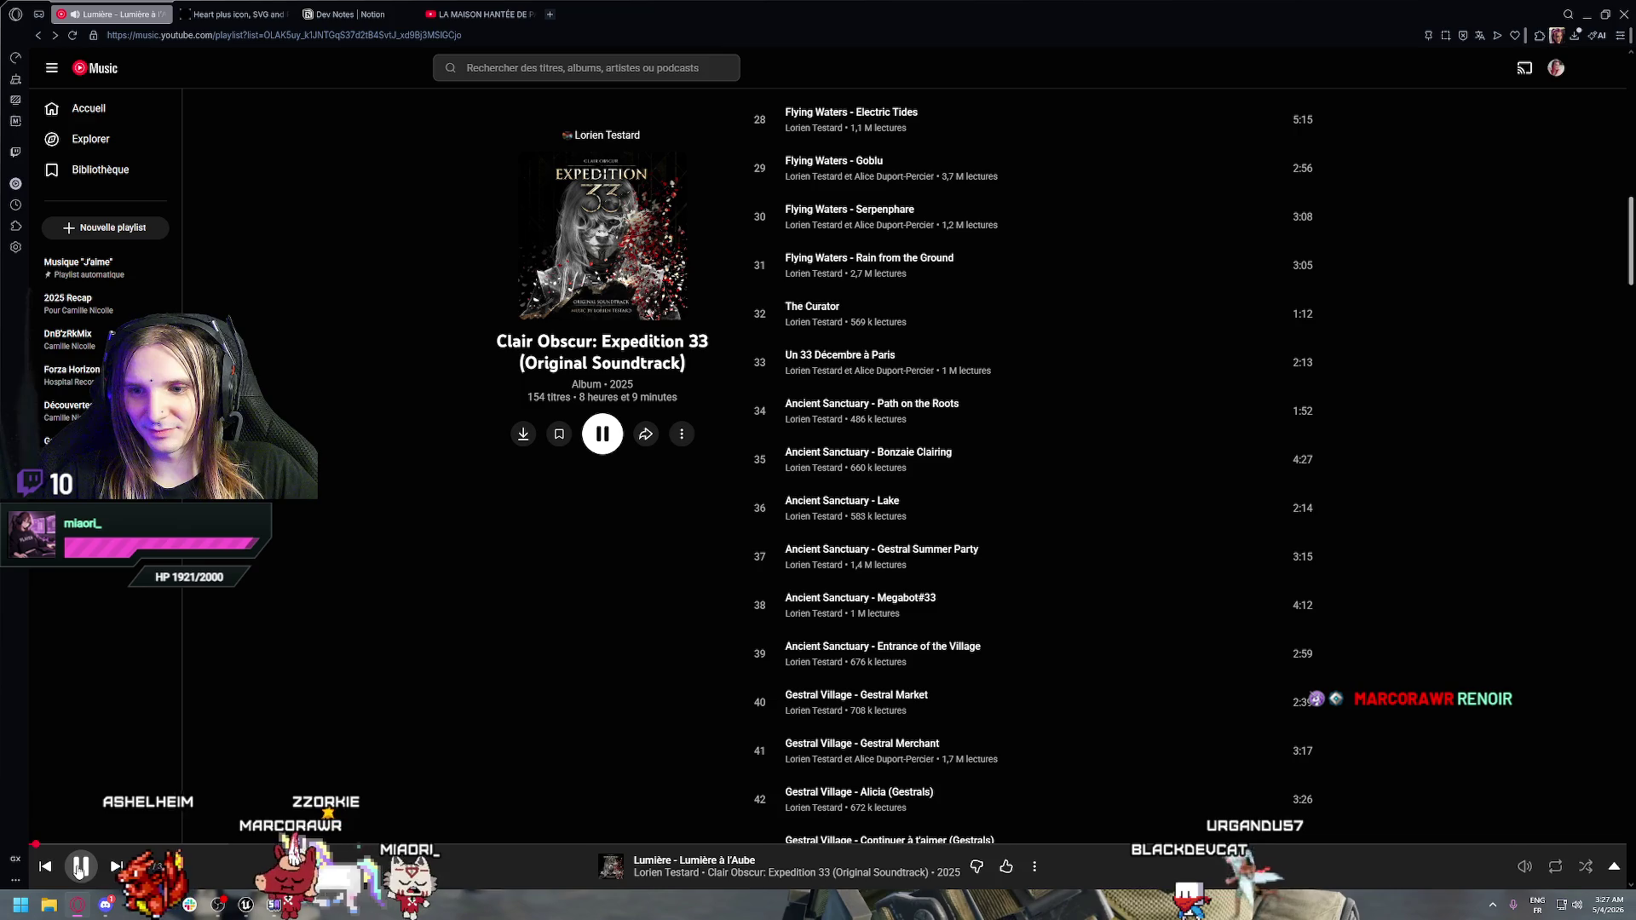
{"action": "scroll", "coordinate": [902, 575], "scroll_direction": "down", "scroll_amount": 5}
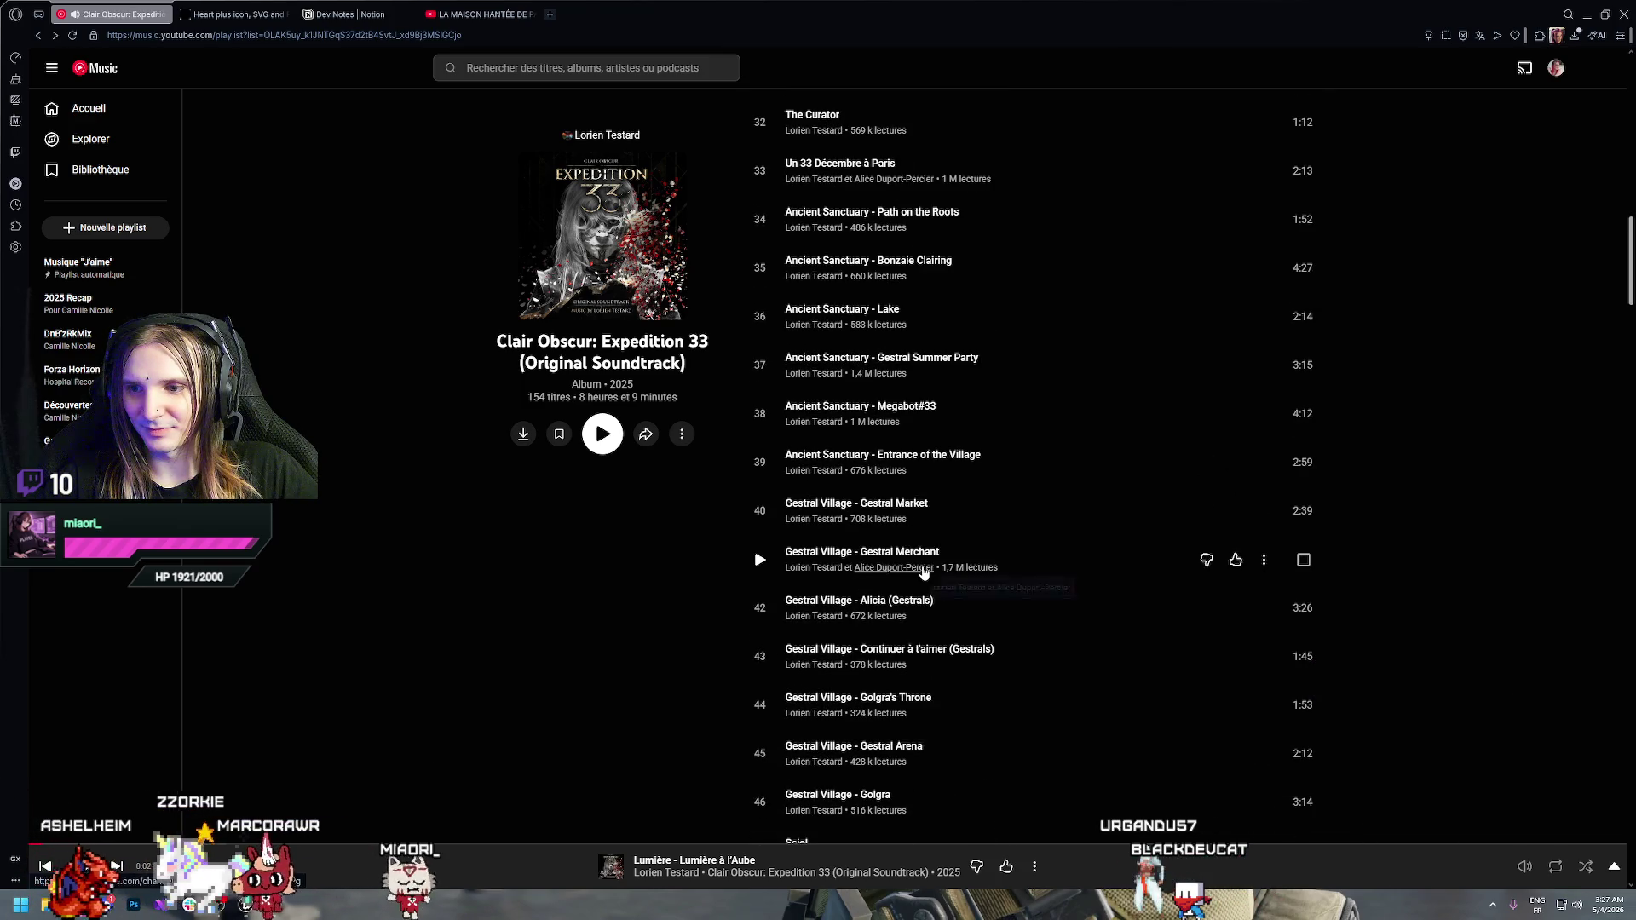
{"action": "scroll", "coordinate": [923, 571], "scroll_direction": "down", "scroll_amount": 9}
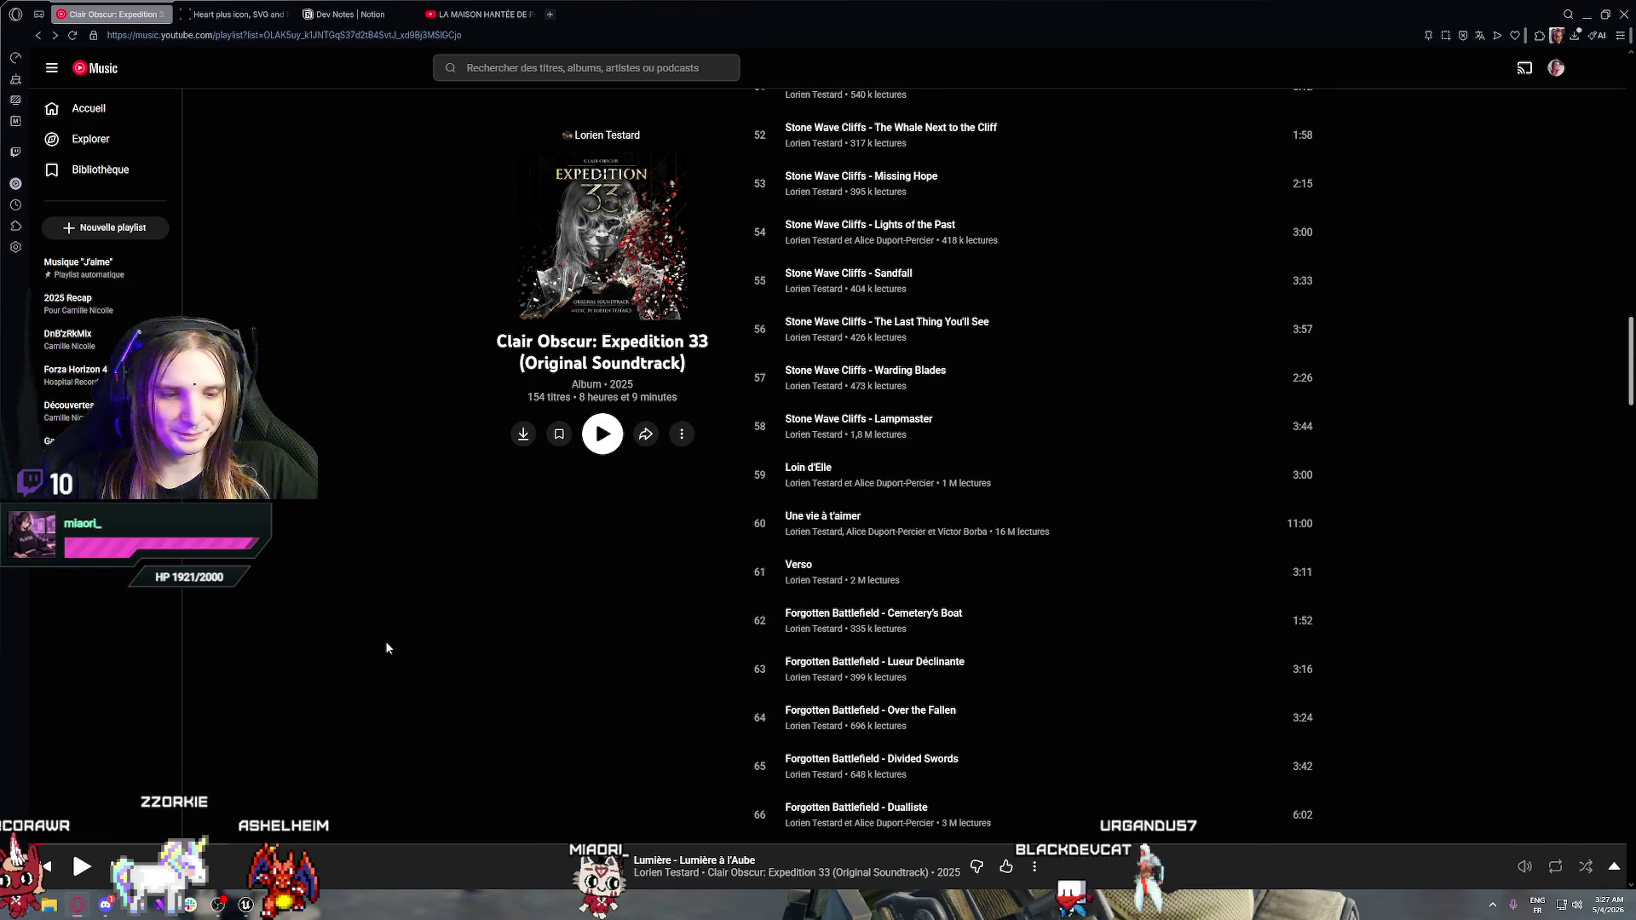
{"action": "key", "text": "ctrl+f"}
{"action": "type", "text": "renoi"}
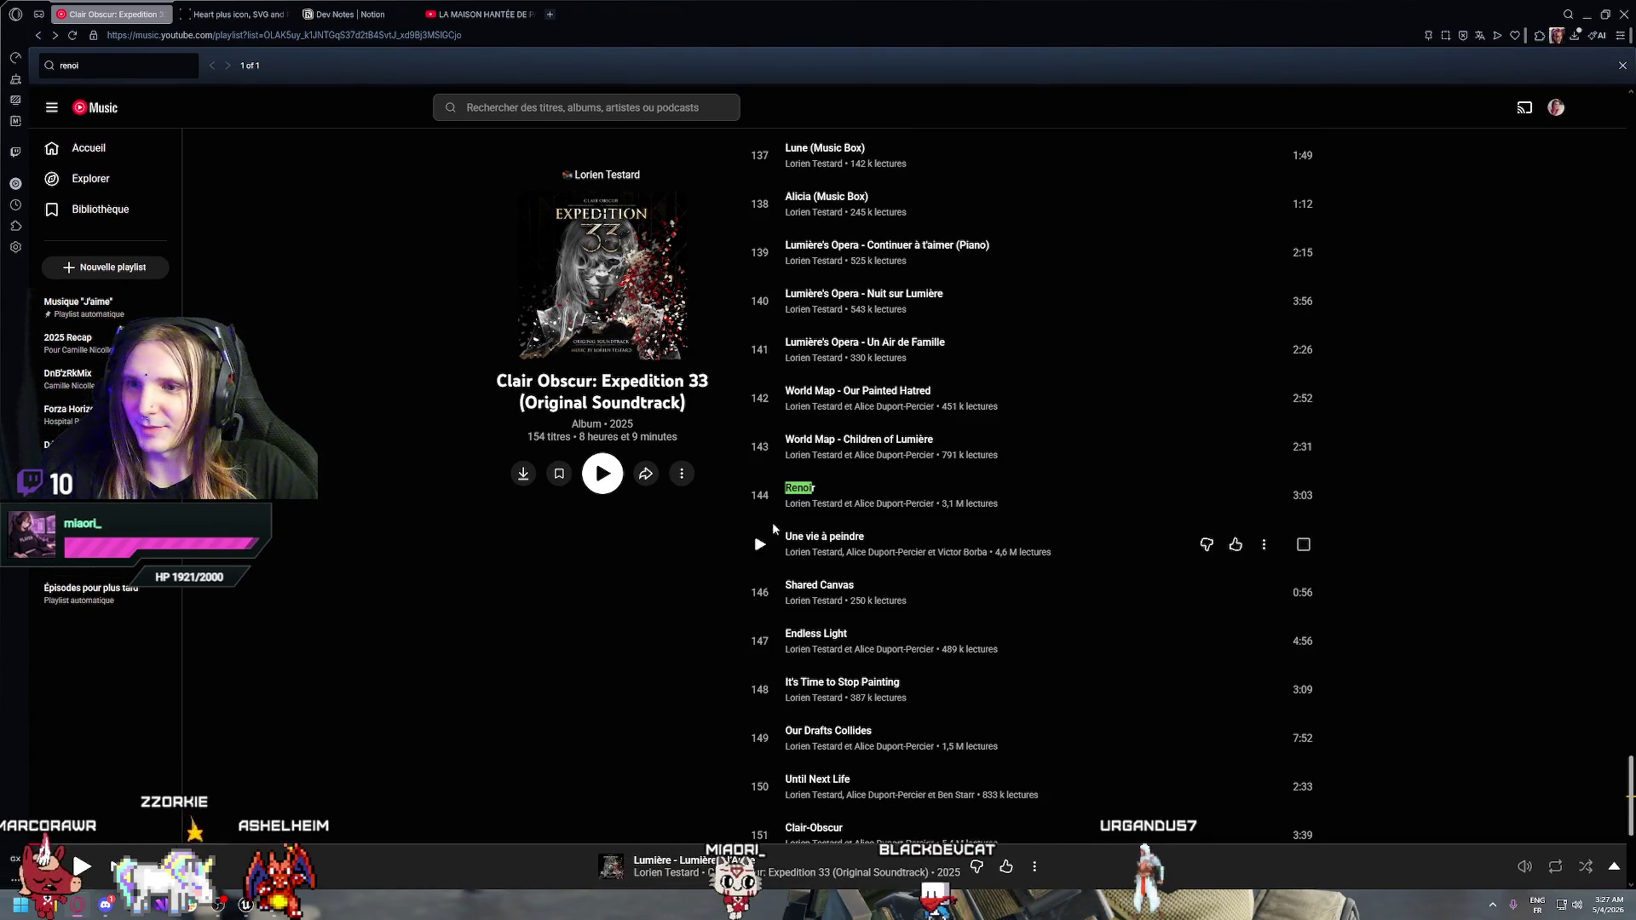
{"action": "left_click", "coordinate": [761, 498]}
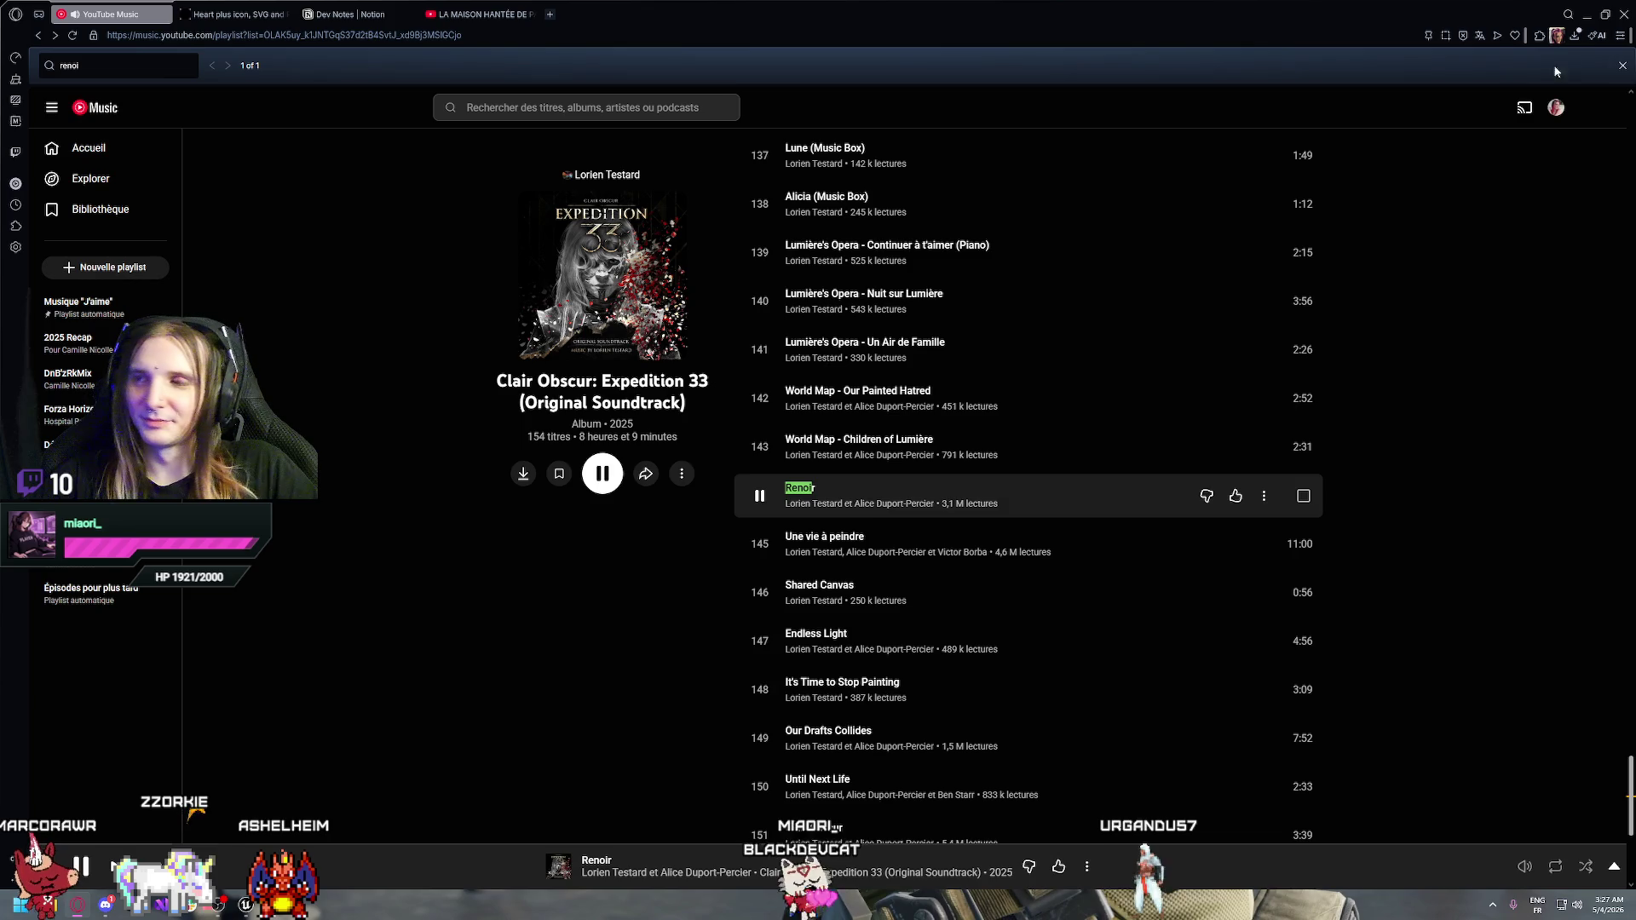
{"action": "left_click", "coordinate": [1622, 66]}
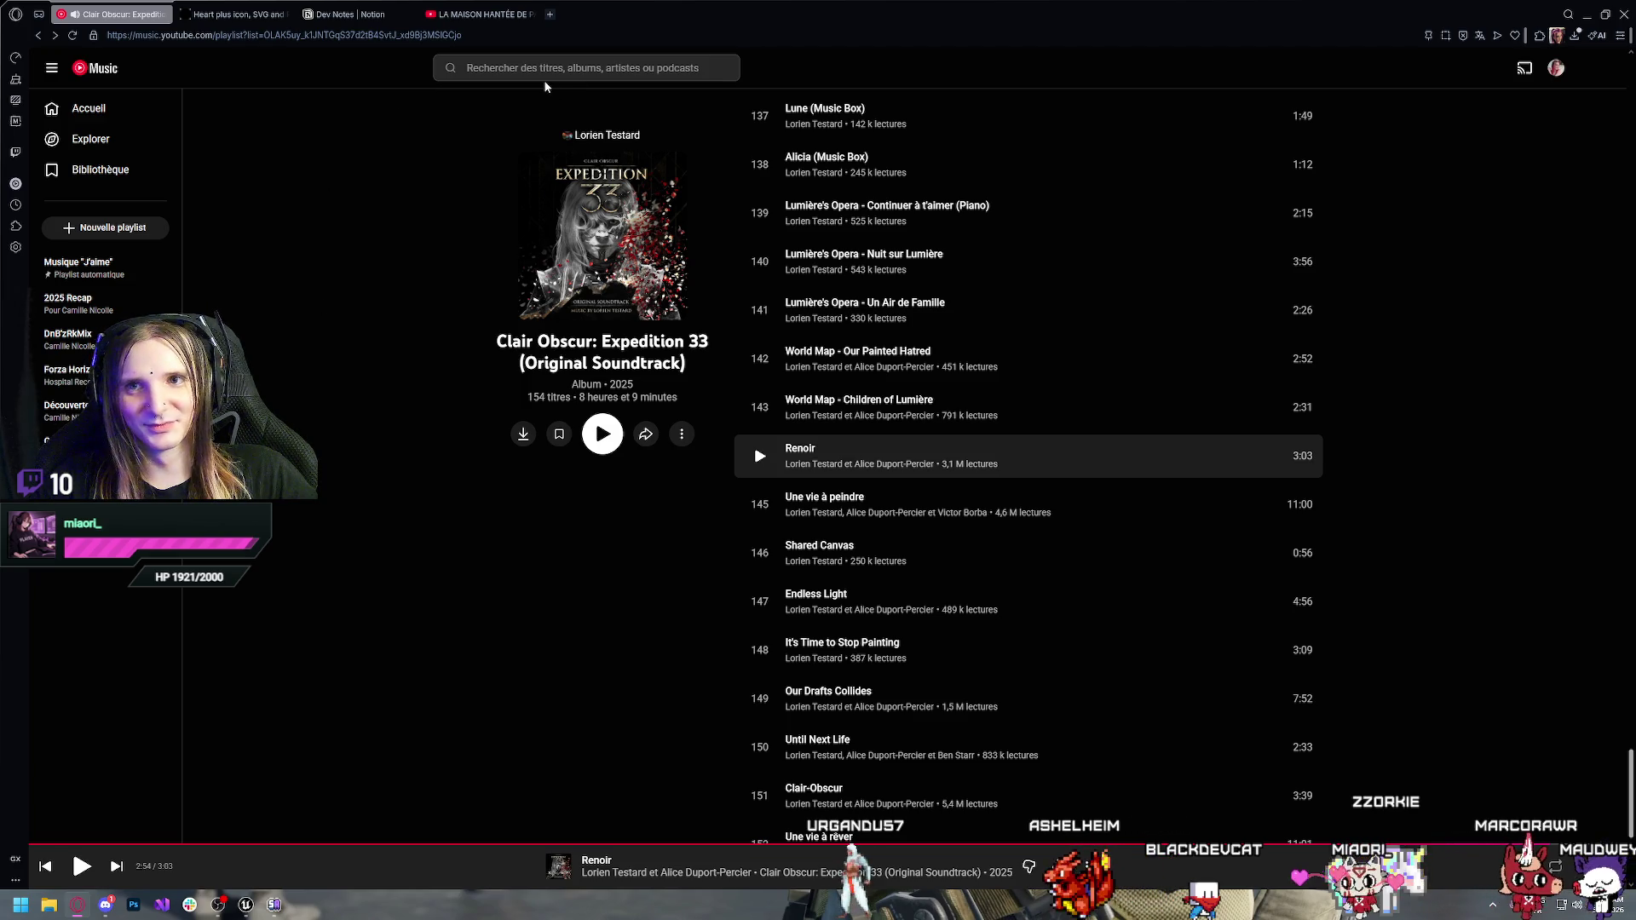
Return to the 'hed pe' results, play Renegade slightly quieter, and switch back to Unreal
{"action": "key", "text": "alt+Left"}
{"action": "key", "text": "alt+Left"}
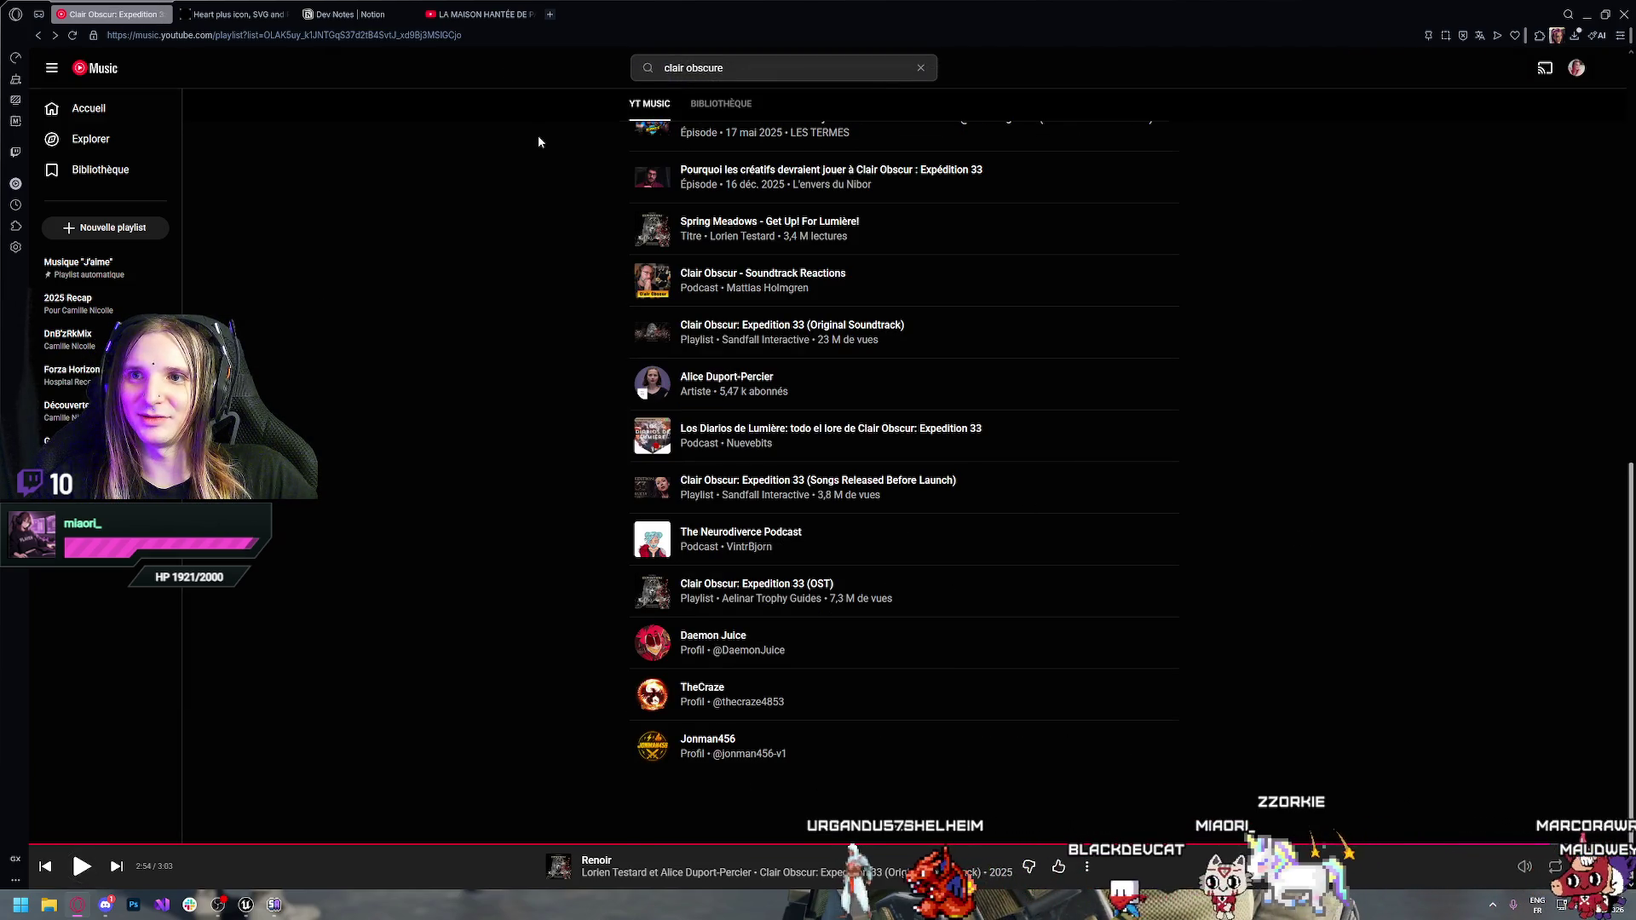
{"action": "key", "text": "alt+Left"}
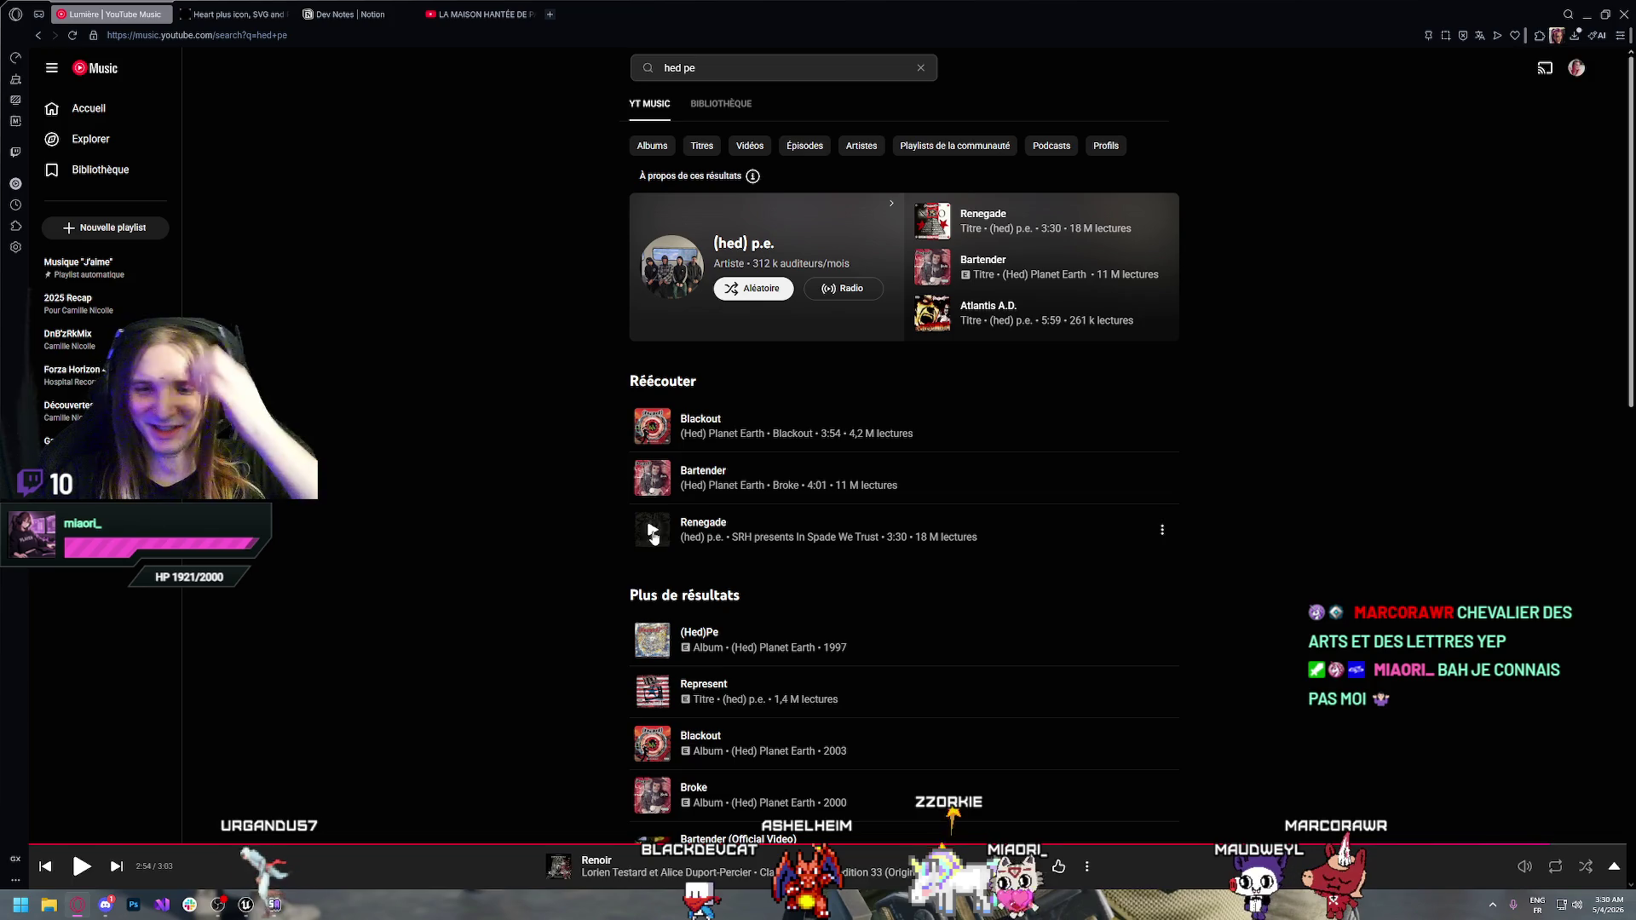
{"action": "left_click", "coordinate": [653, 530]}
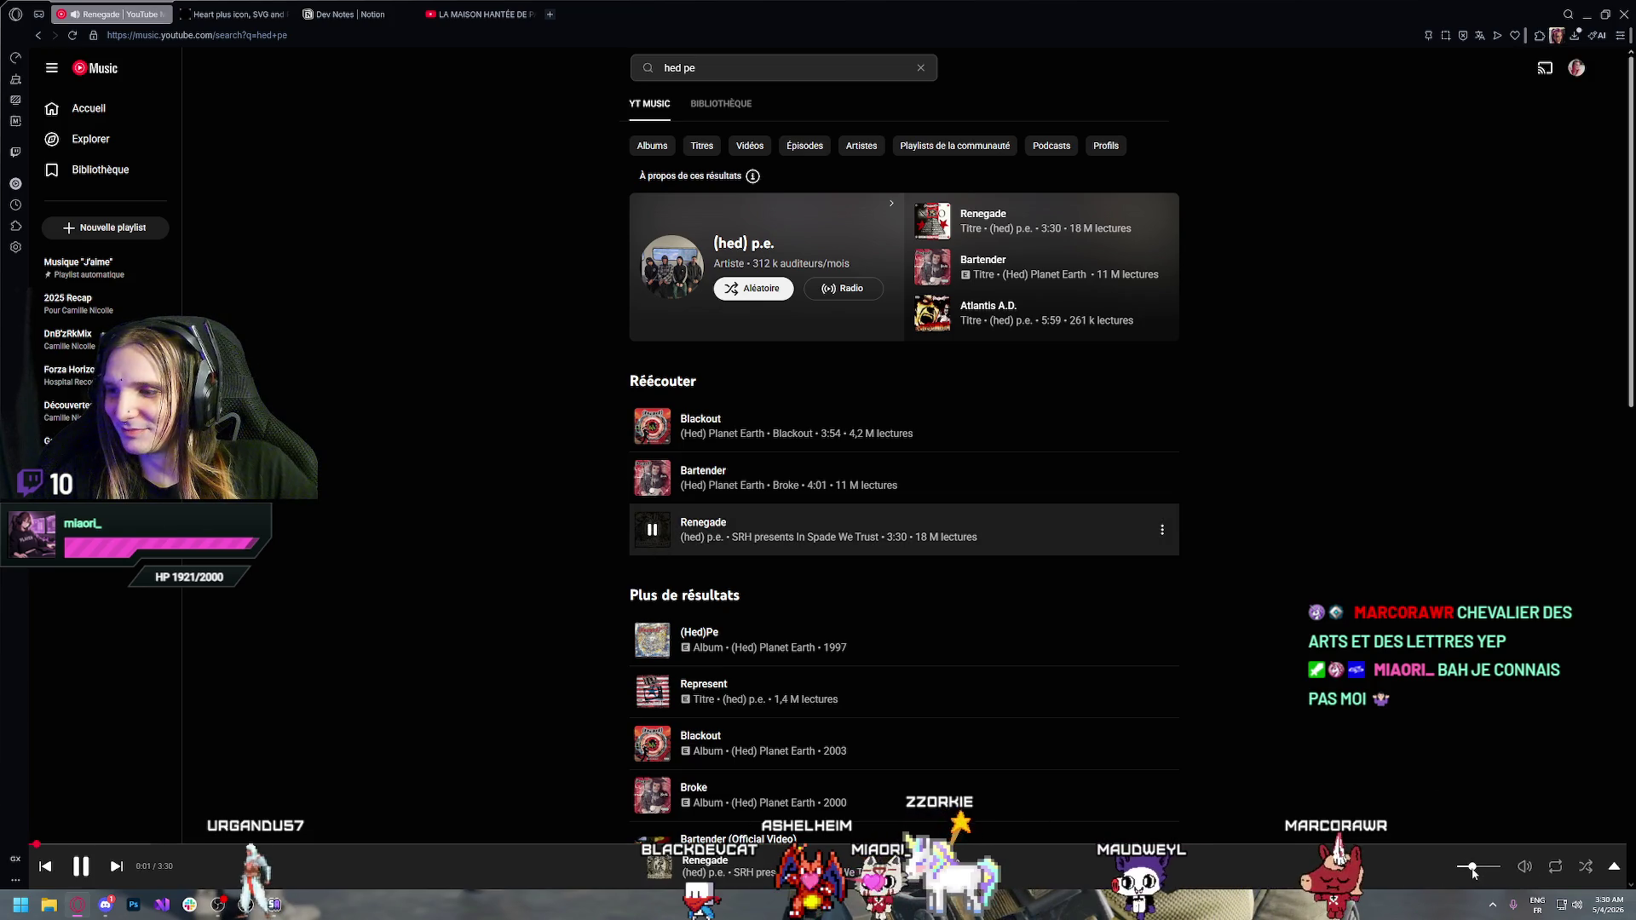
{"action": "left_click_drag", "start_coordinate": [1473, 873], "coordinate": [1466, 869]}
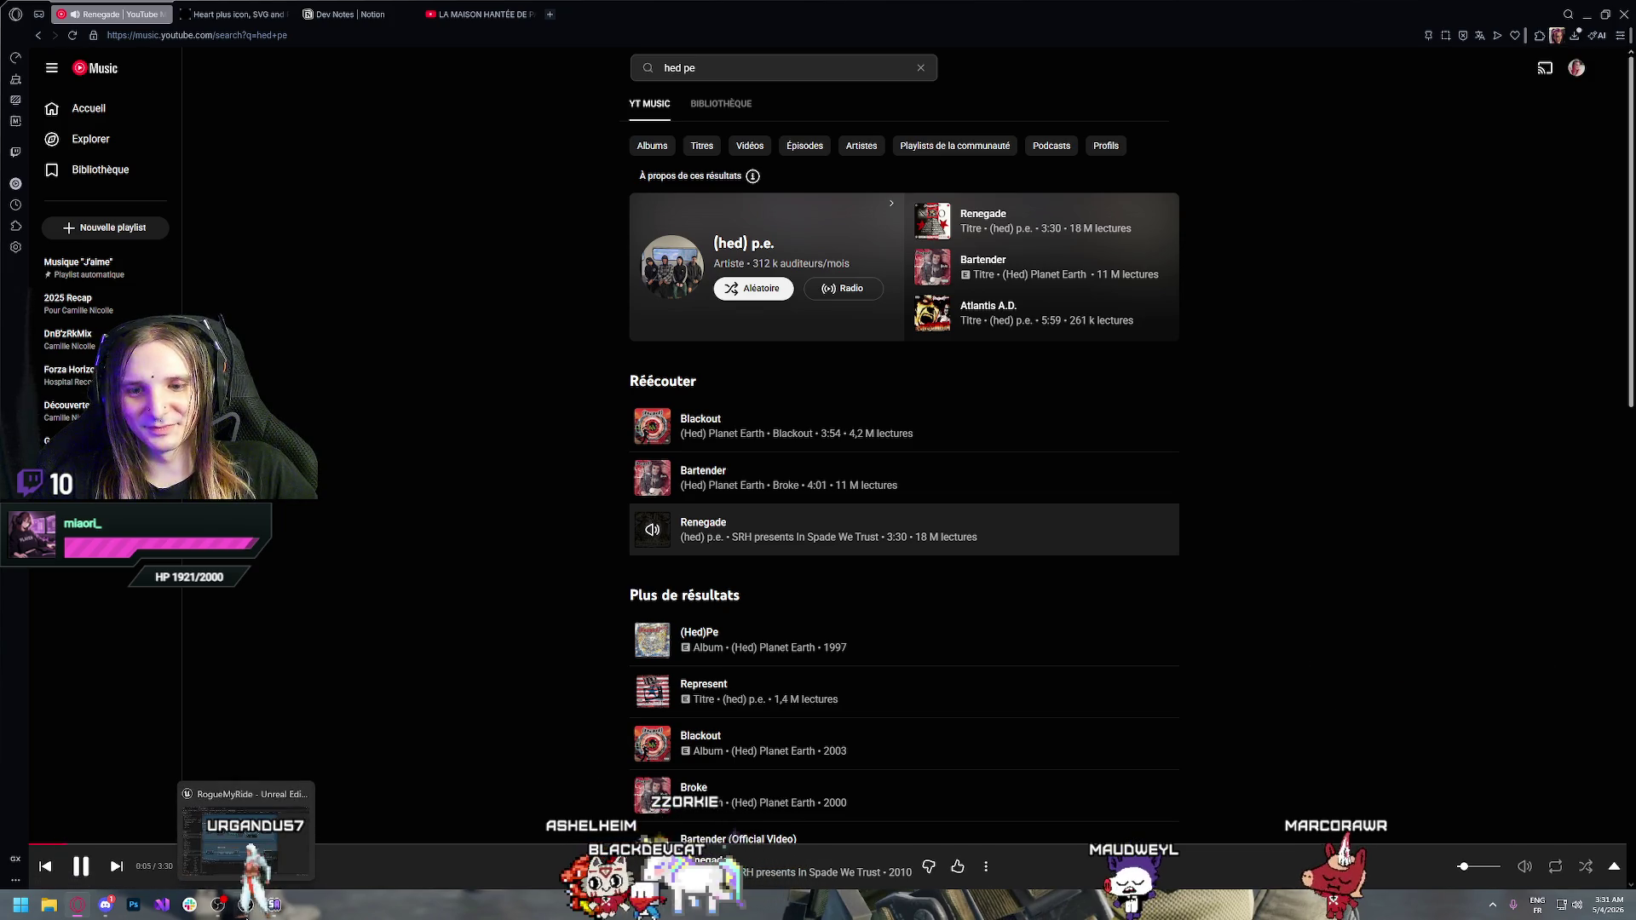
{"action": "left_click", "coordinate": [245, 907]}
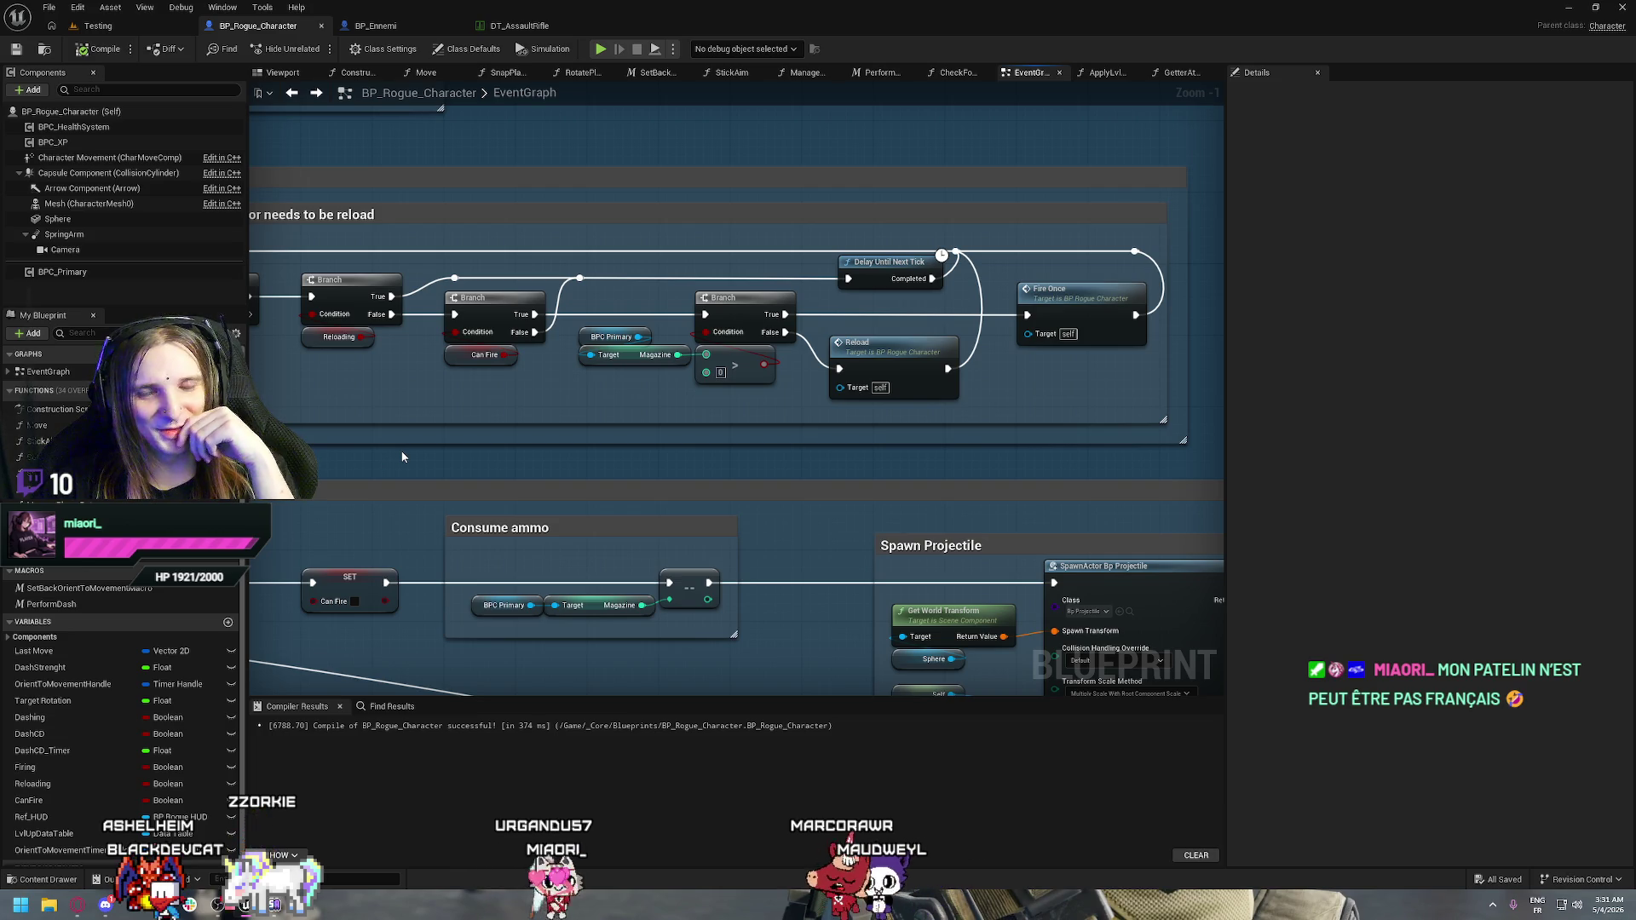
Lower the reroute knot on the delay loop-back wire under SFX + VFX to straighten it
{"action": "scroll", "coordinate": [428, 459], "scroll_direction": "down", "scroll_amount": 4}
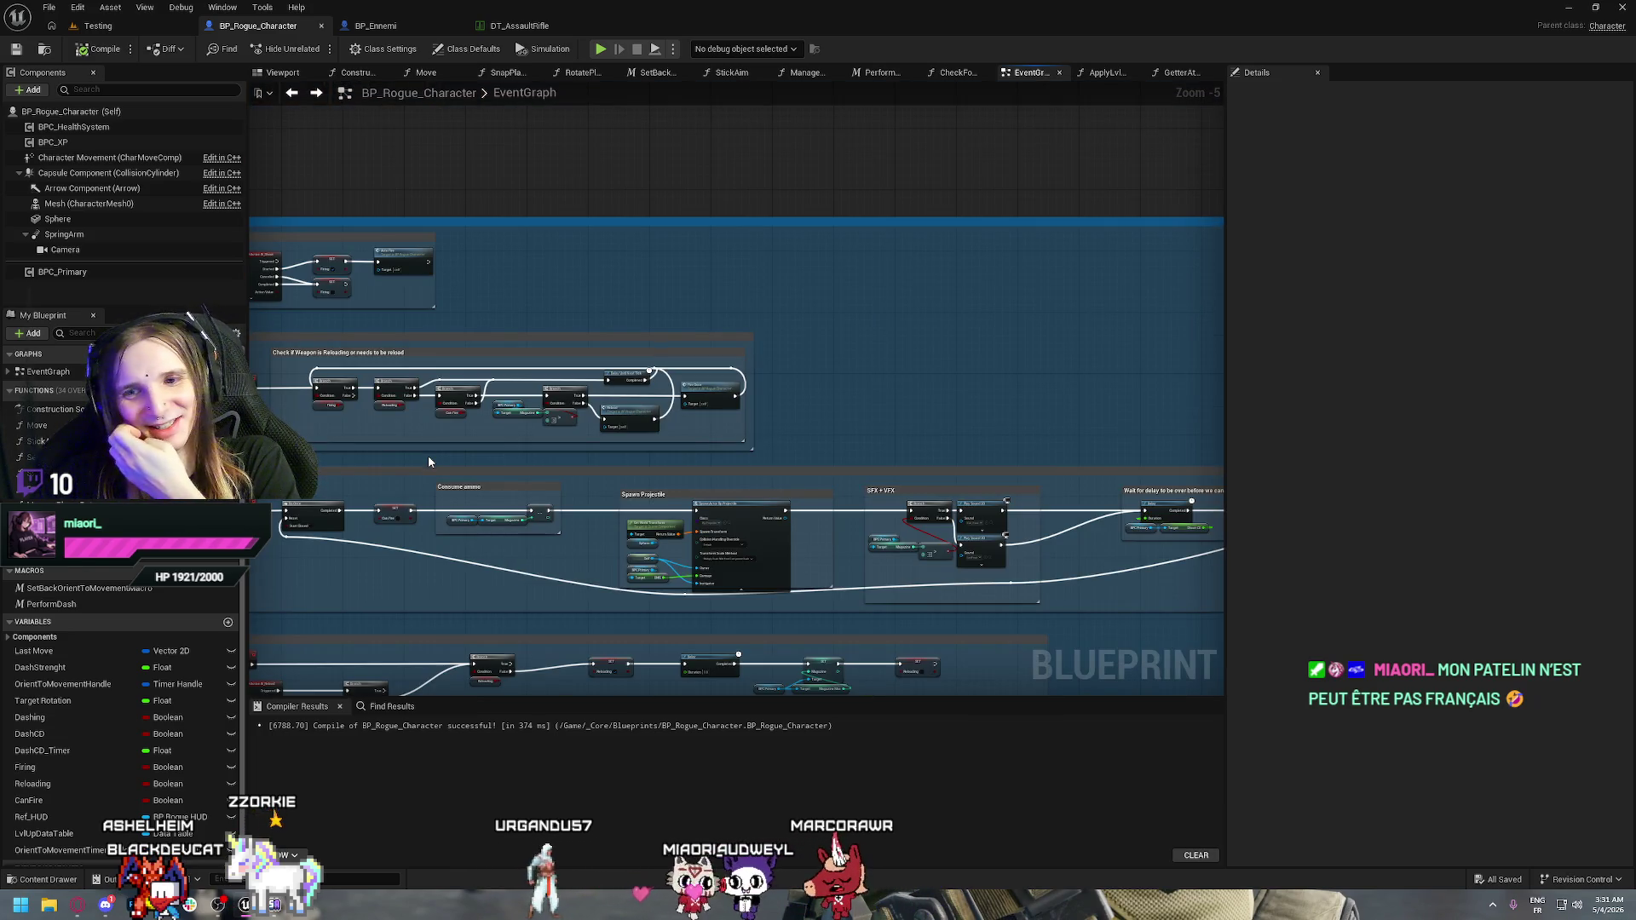
{"action": "scroll", "coordinate": [498, 547], "scroll_direction": "up", "scroll_amount": 1}
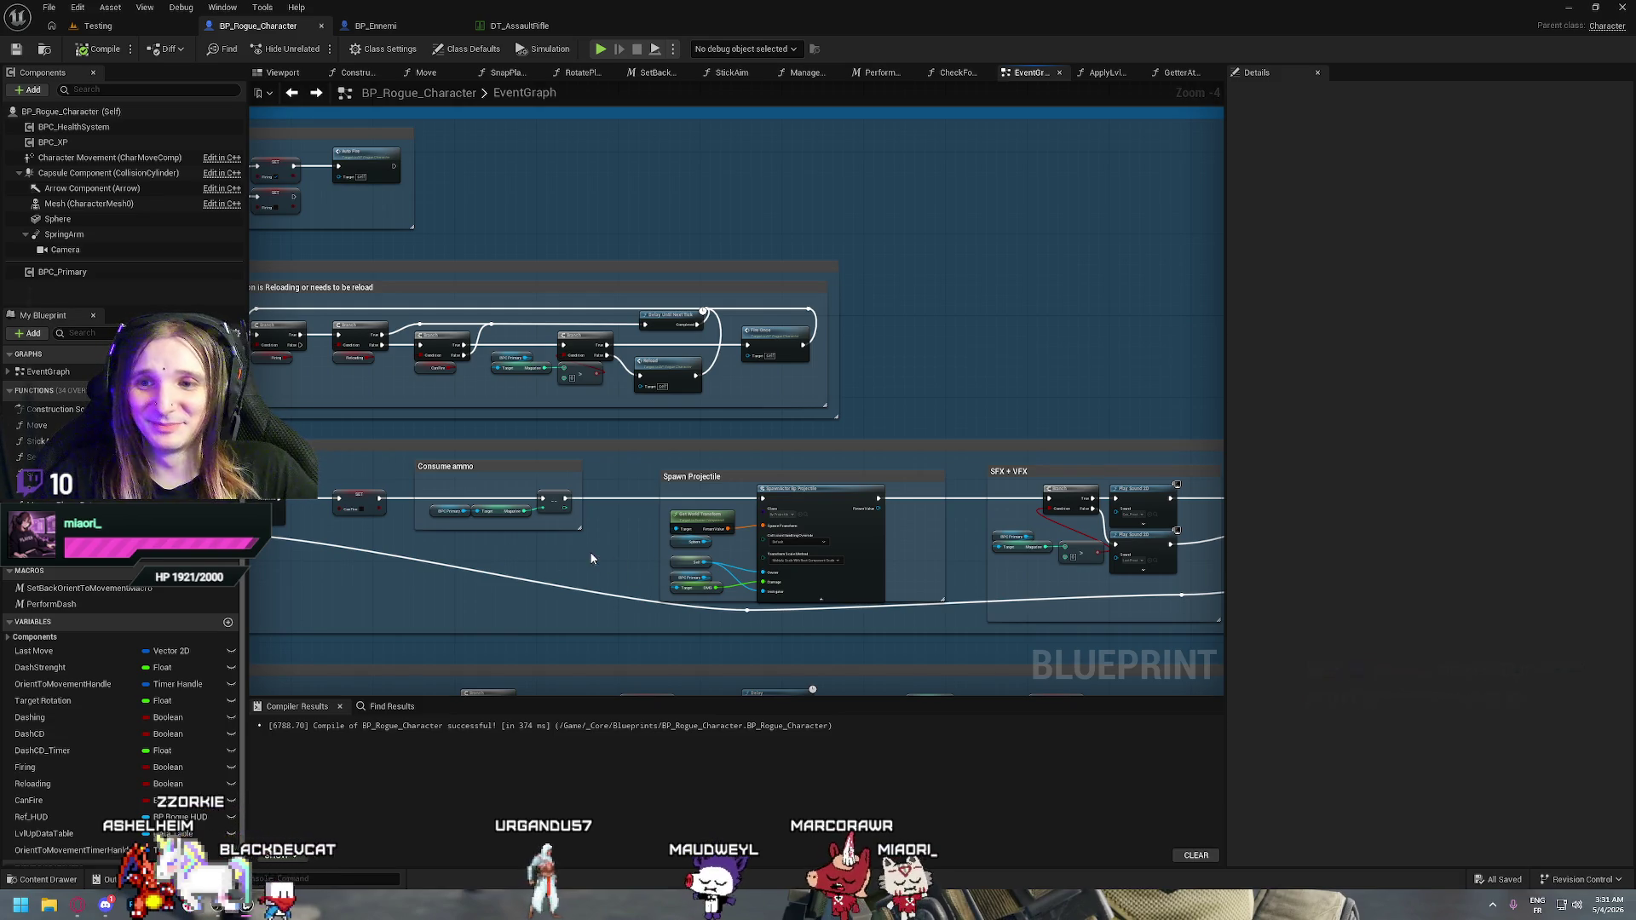
{"action": "scroll", "coordinate": [581, 562], "scroll_direction": "up", "scroll_amount": 2}
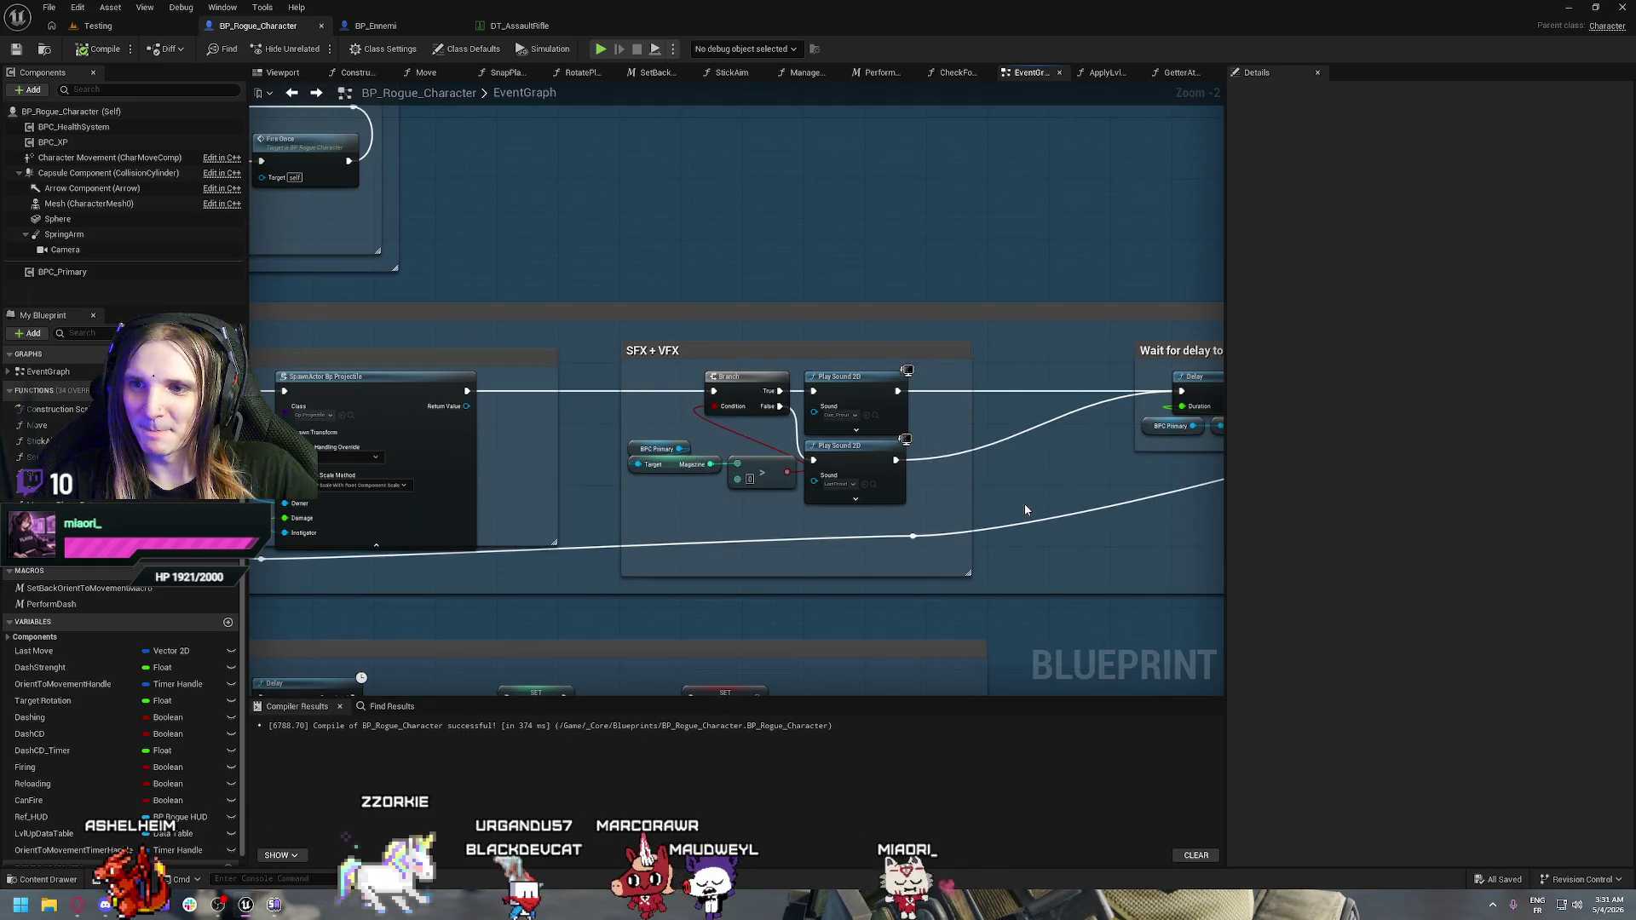
{"action": "left_click_drag", "start_coordinate": [1025, 509], "coordinate": [576, 488]}
{"action": "mouse_move", "coordinate": [412, 533]}
{"action": "left_mouse_down"}
{"action": "mouse_move", "coordinate": [792, 430]}
{"action": "mouse_move", "coordinate": [554, 512]}
{"action": "mouse_move", "coordinate": [882, 477]}
{"action": "left_mouse_up"}
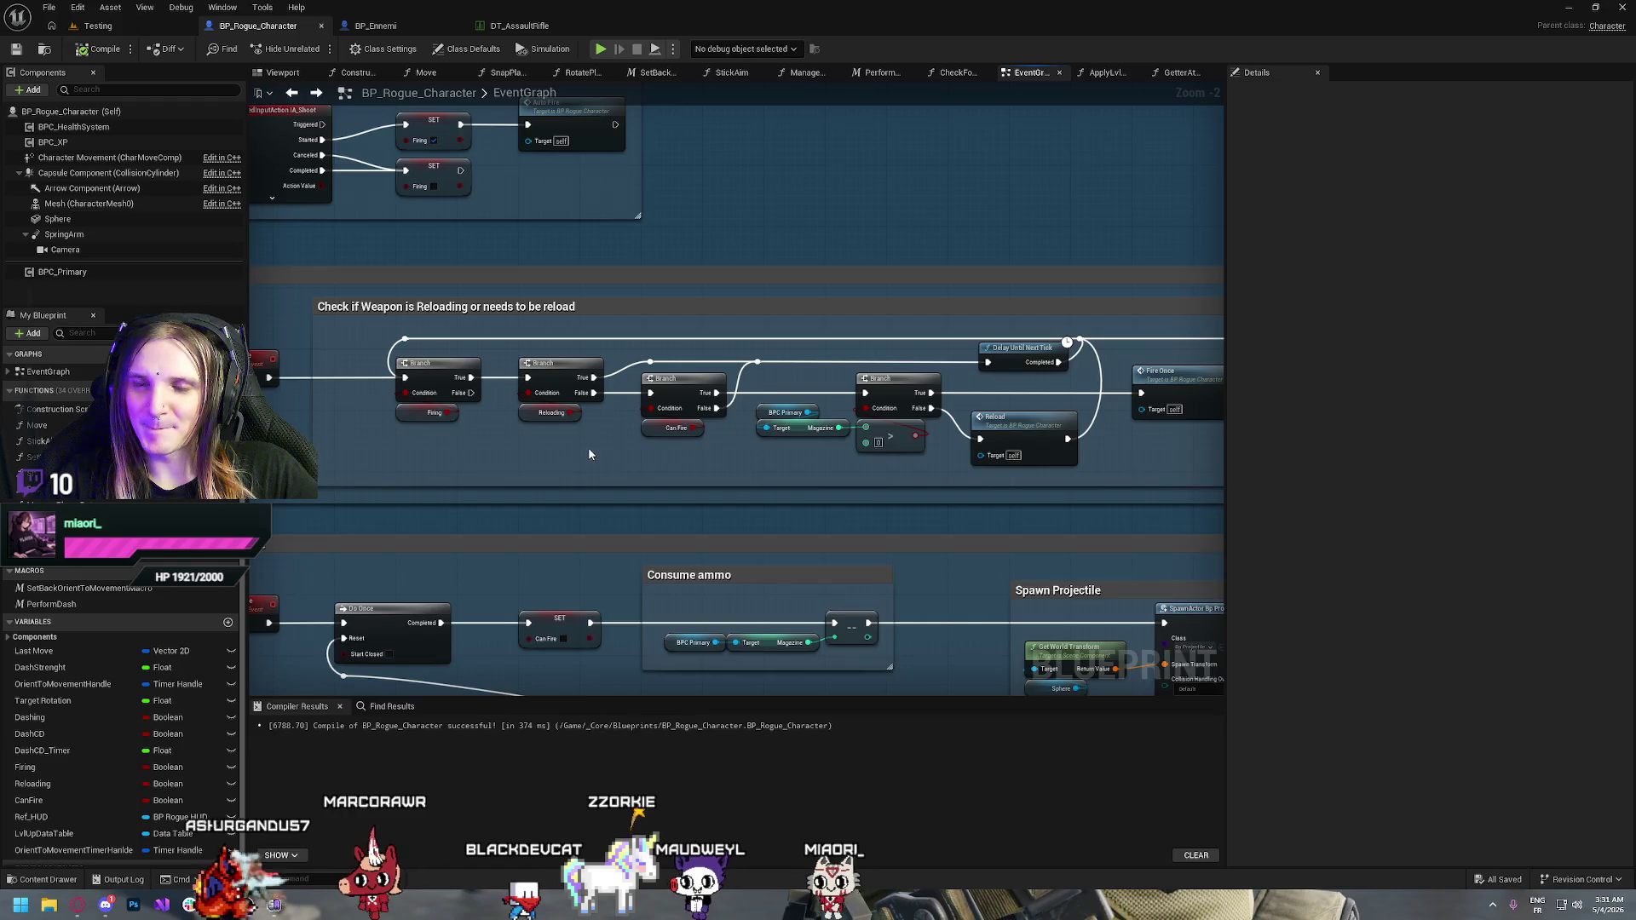
{"action": "mouse_move", "coordinate": [588, 452]}
{"action": "left_mouse_down"}
{"action": "mouse_move", "coordinate": [766, 411]}
{"action": "mouse_move", "coordinate": [599, 432]}
{"action": "left_mouse_up"}
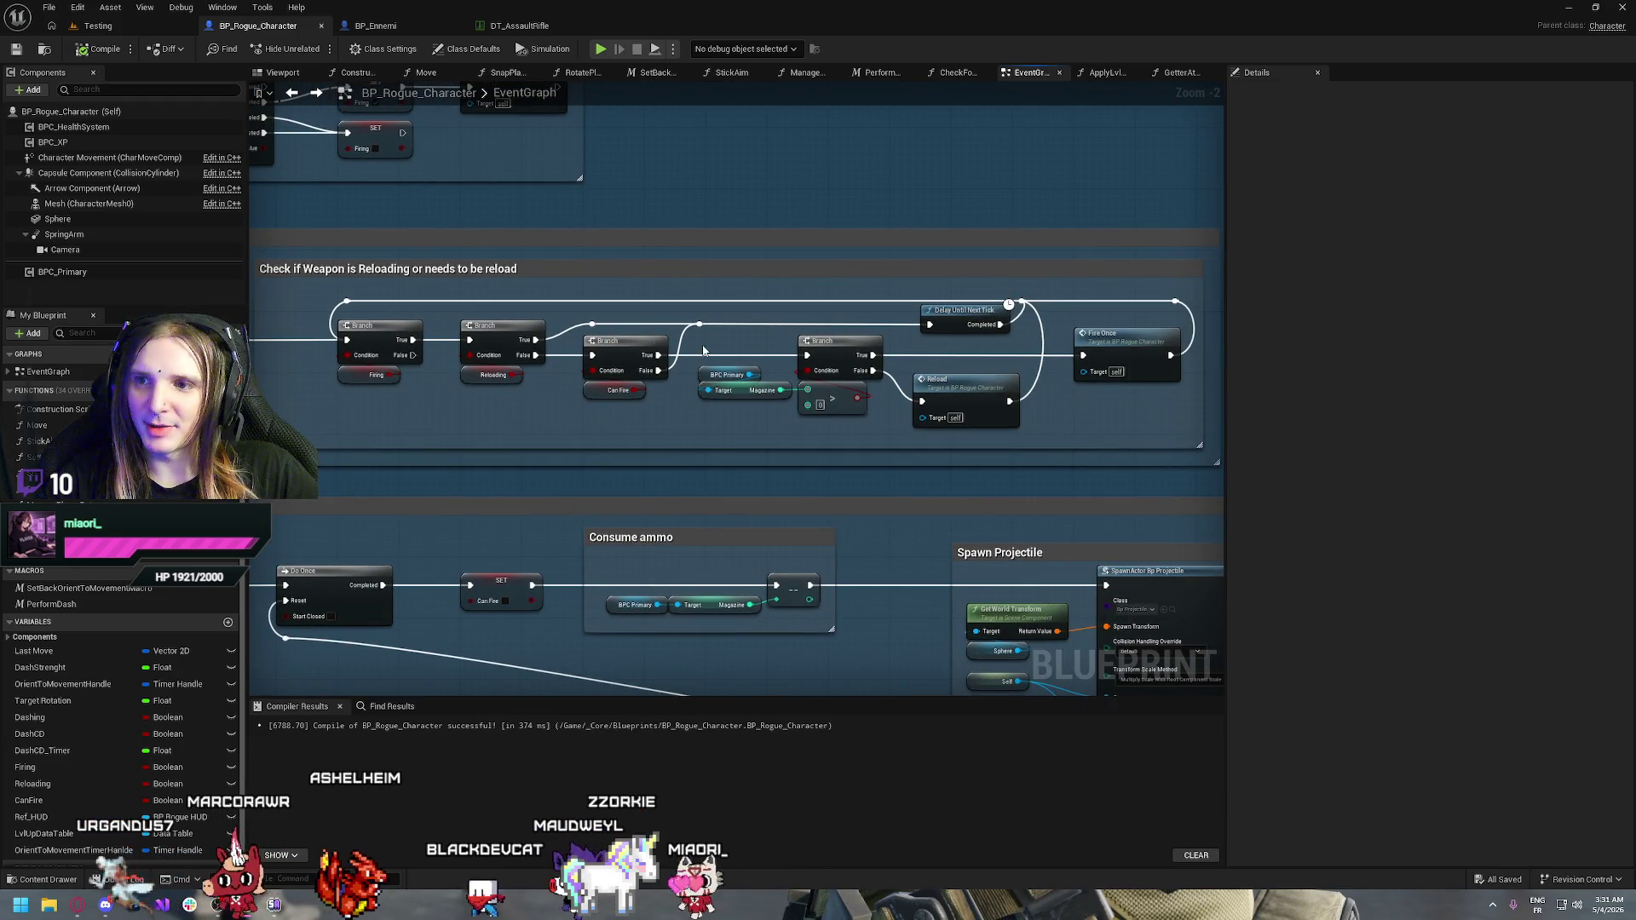
{"action": "left_click_drag", "start_coordinate": [535, 385], "coordinate": [324, 341]}
{"action": "left_click_drag", "start_coordinate": [980, 426], "coordinate": [707, 359]}
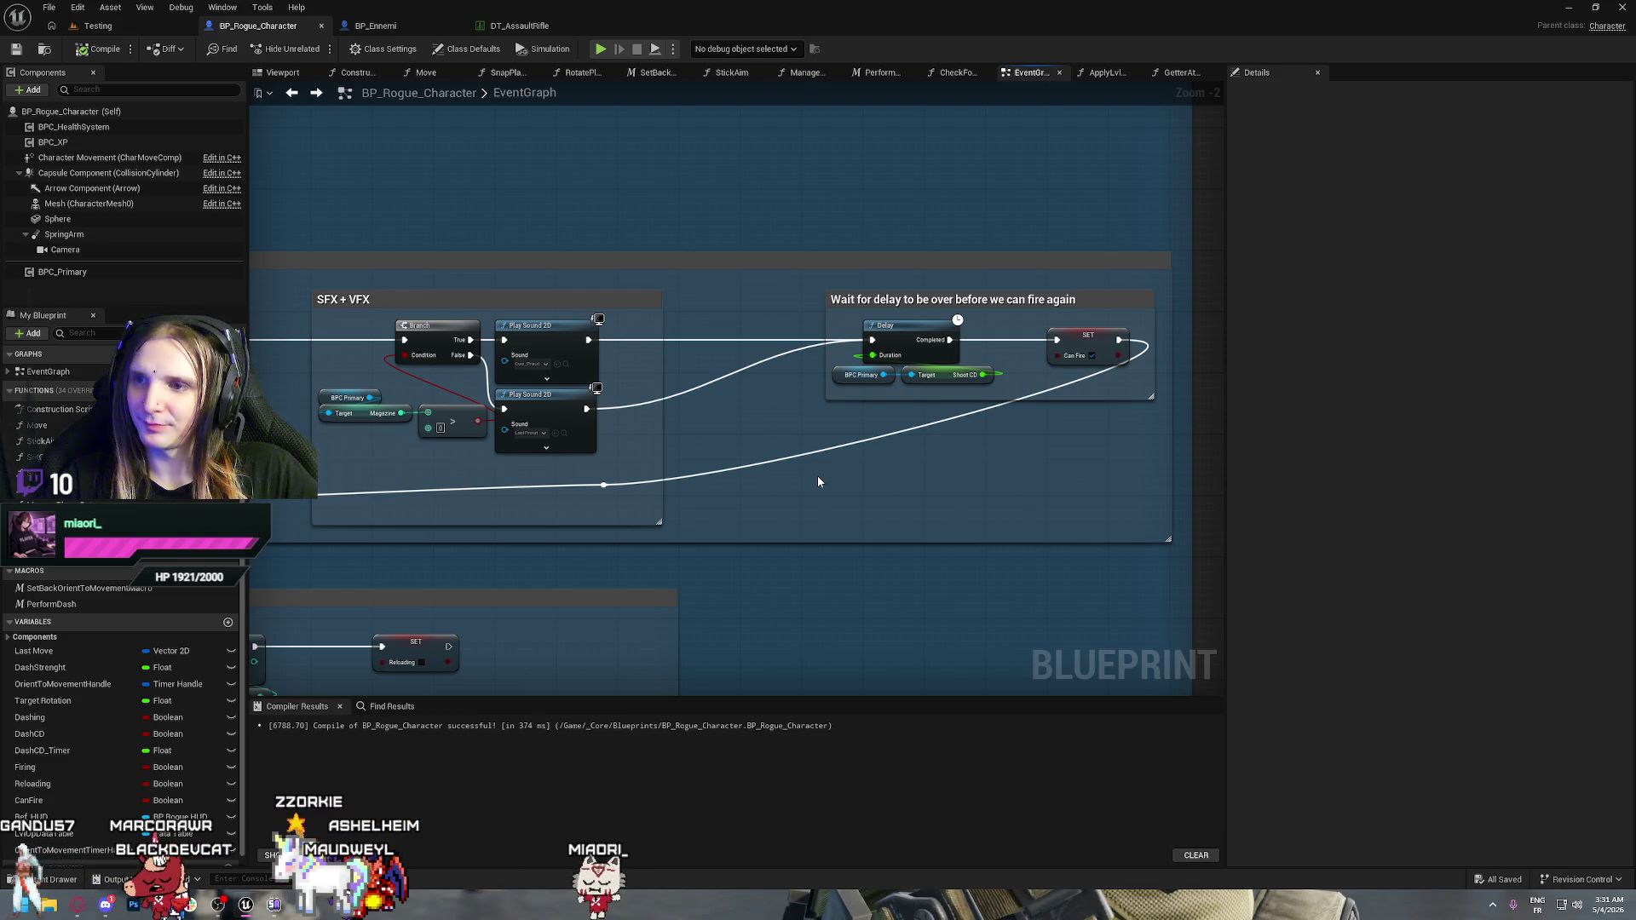
{"action": "mouse_move", "coordinate": [815, 477]}
{"action": "left_mouse_down"}
{"action": "mouse_move", "coordinate": [1188, 478]}
{"action": "mouse_move", "coordinate": [682, 496]}
{"action": "mouse_move", "coordinate": [920, 493]}
{"action": "mouse_move", "coordinate": [517, 432]}
{"action": "left_mouse_up"}
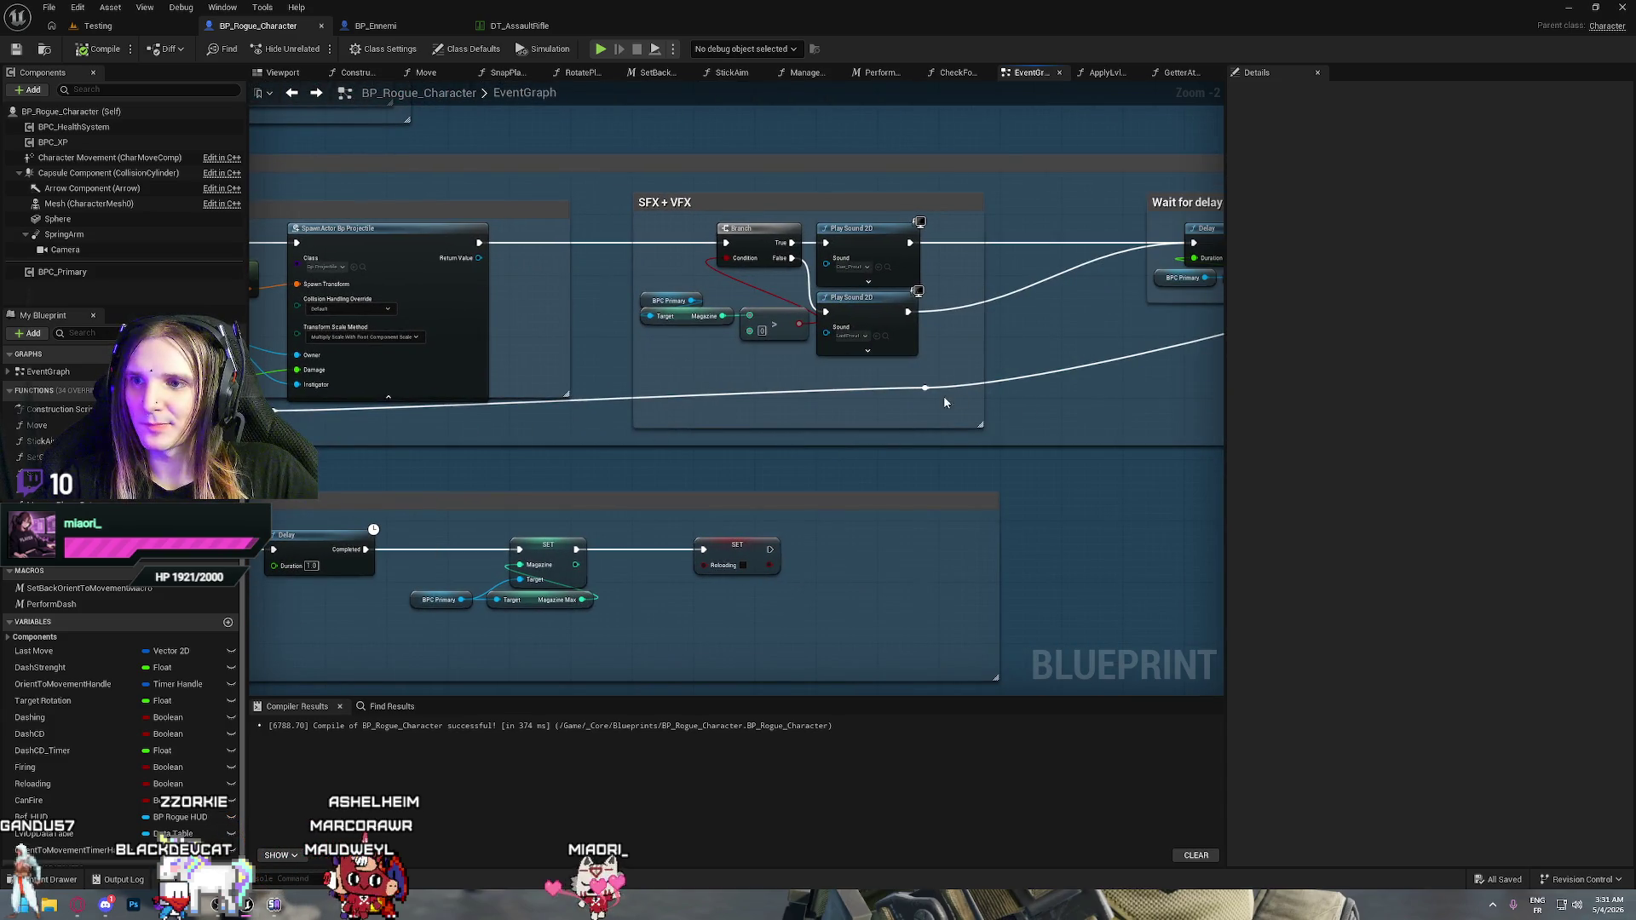
{"action": "left_click_drag", "start_coordinate": [935, 395], "coordinate": [937, 411]}
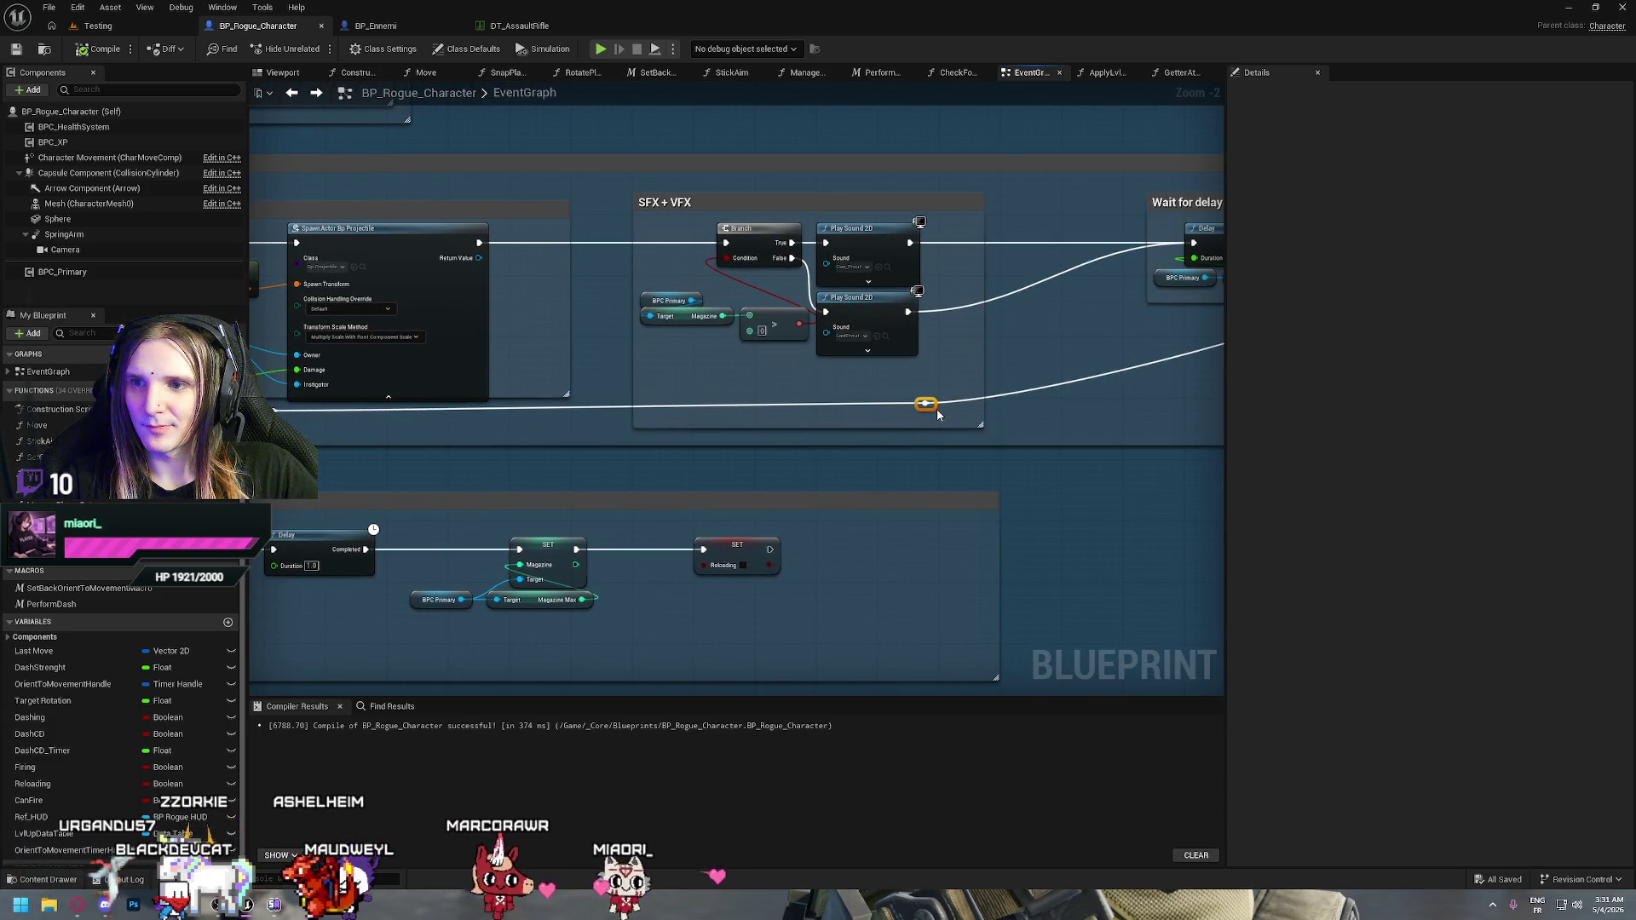
{"action": "mouse_move", "coordinate": [266, 423]}
{"action": "left_mouse_down"}
{"action": "mouse_move", "coordinate": [905, 422]}
{"action": "mouse_move", "coordinate": [326, 405]}
{"action": "mouse_move", "coordinate": [480, 415]}
{"action": "left_mouse_up"}
Route the Do Once Reset wire through the reroute knot in a straight line, then switch to YouTube Music
{"action": "left_click", "coordinate": [896, 417]}
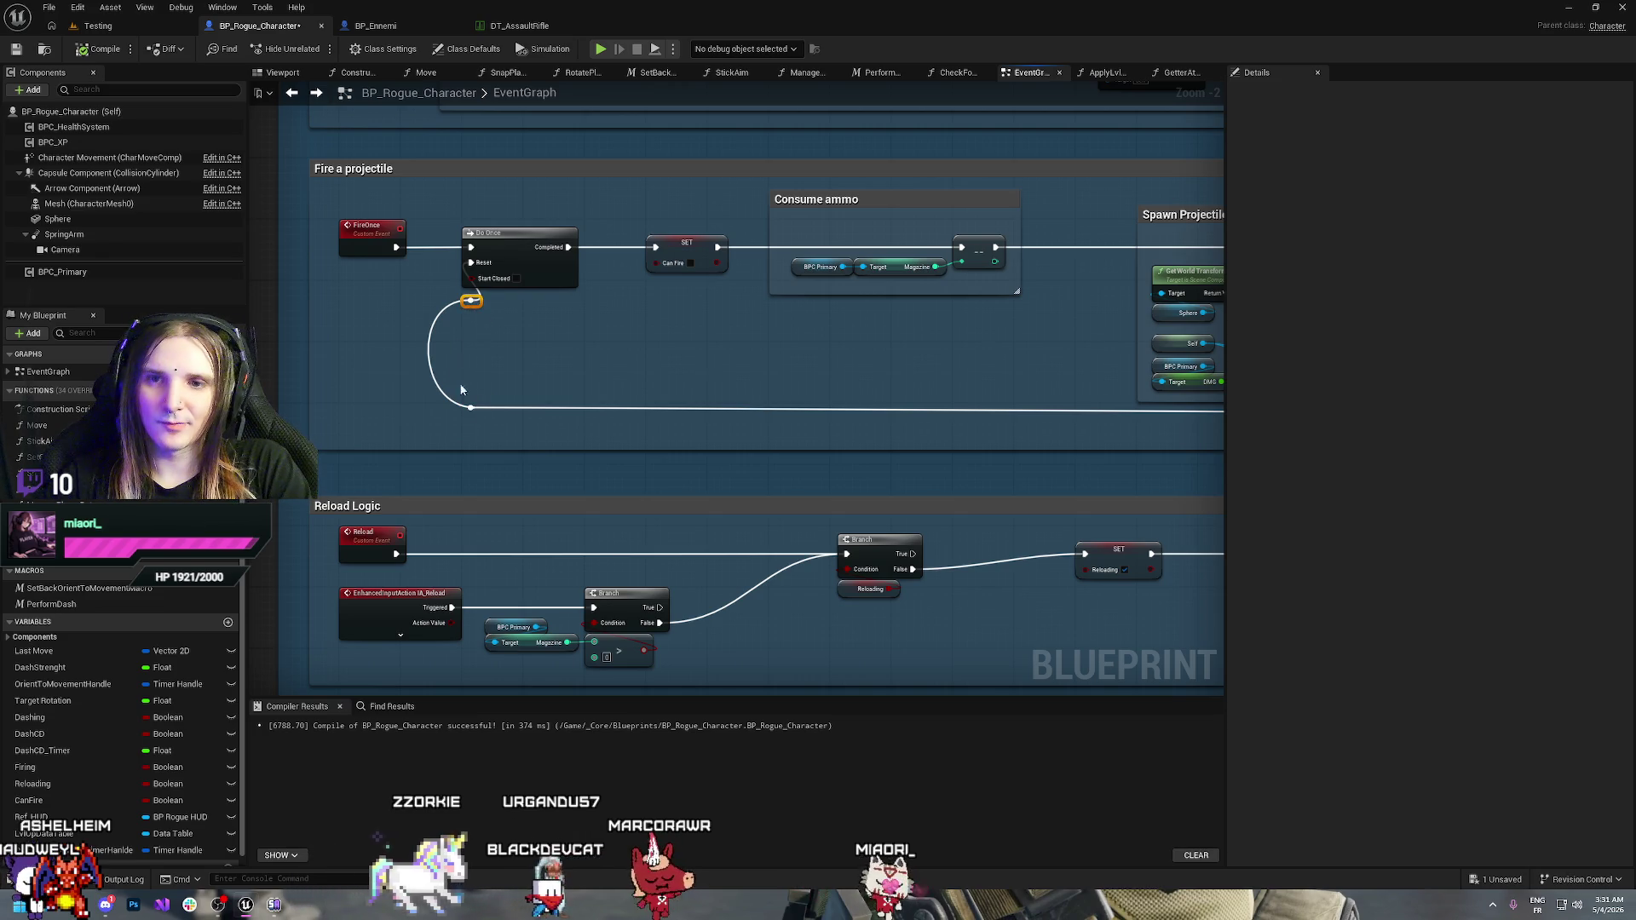
{"action": "left_click_drag", "start_coordinate": [471, 407], "coordinate": [471, 263]}
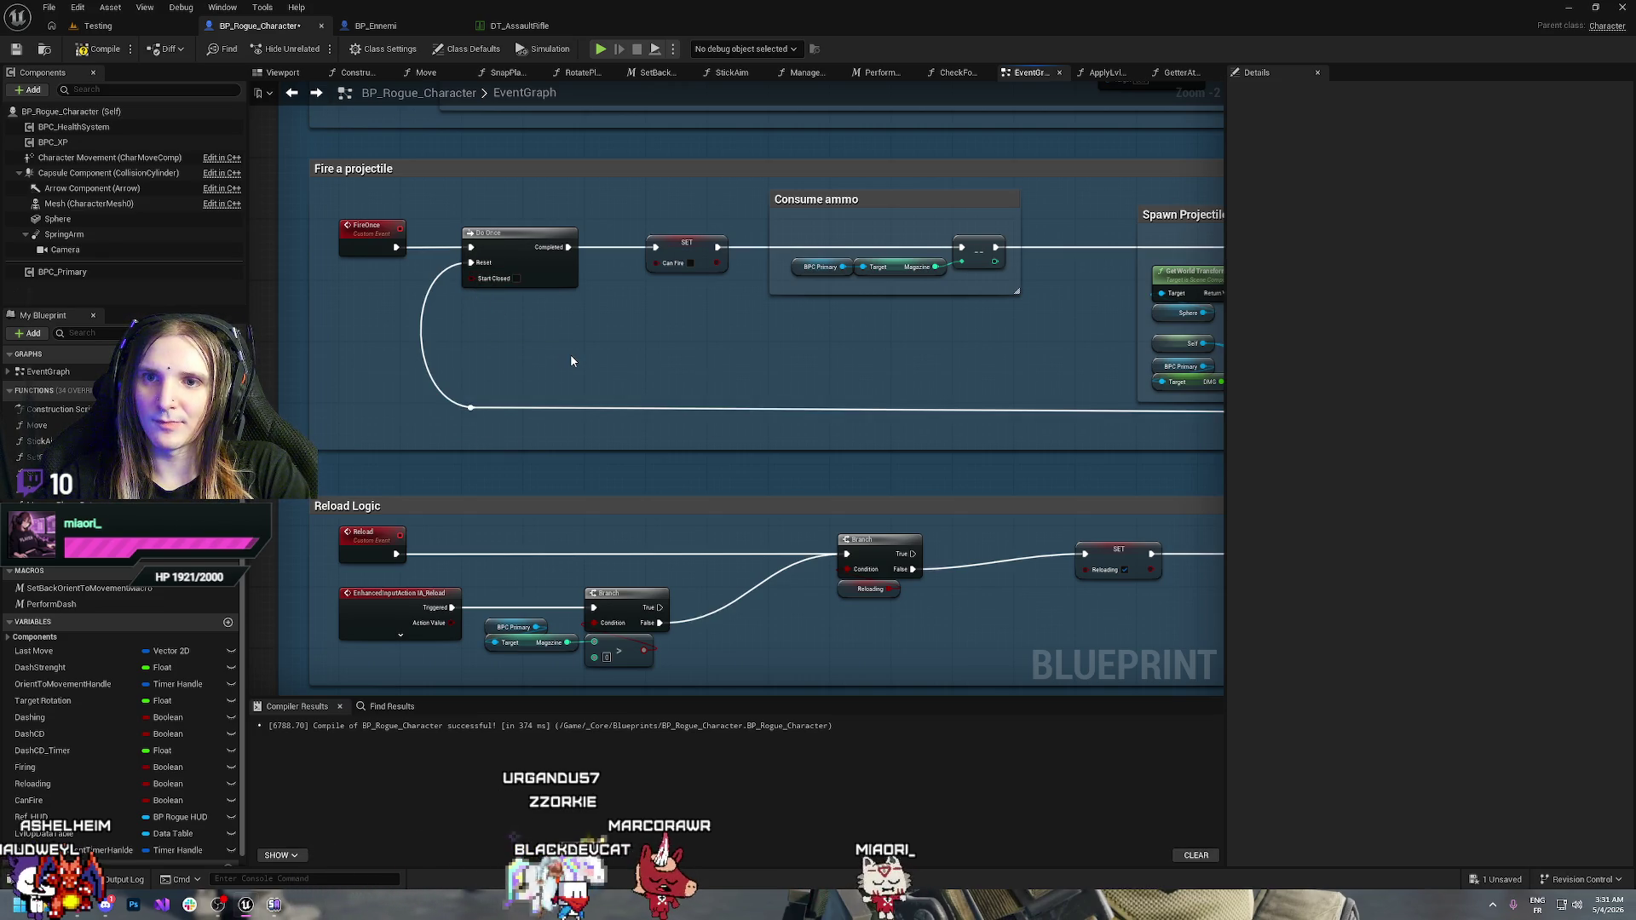
{"action": "mouse_move", "coordinate": [778, 366]}
{"action": "left_mouse_down"}
{"action": "mouse_move", "coordinate": [323, 332]}
{"action": "mouse_move", "coordinate": [661, 354]}
{"action": "left_mouse_up"}
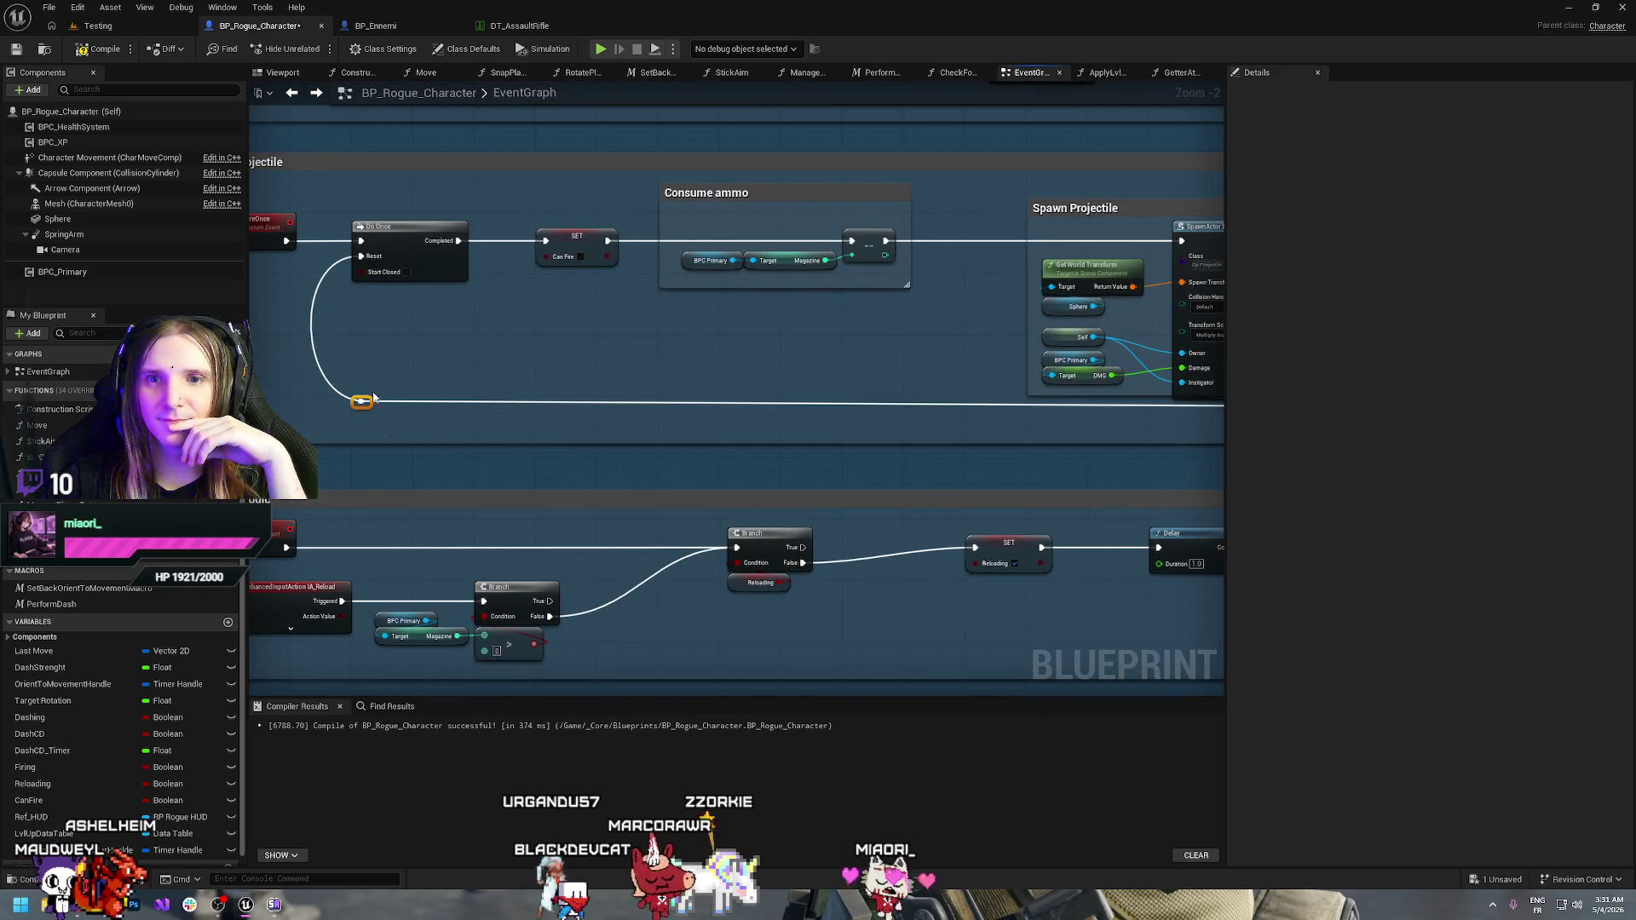
{"action": "left_click_drag", "start_coordinate": [363, 401], "coordinate": [363, 409]}
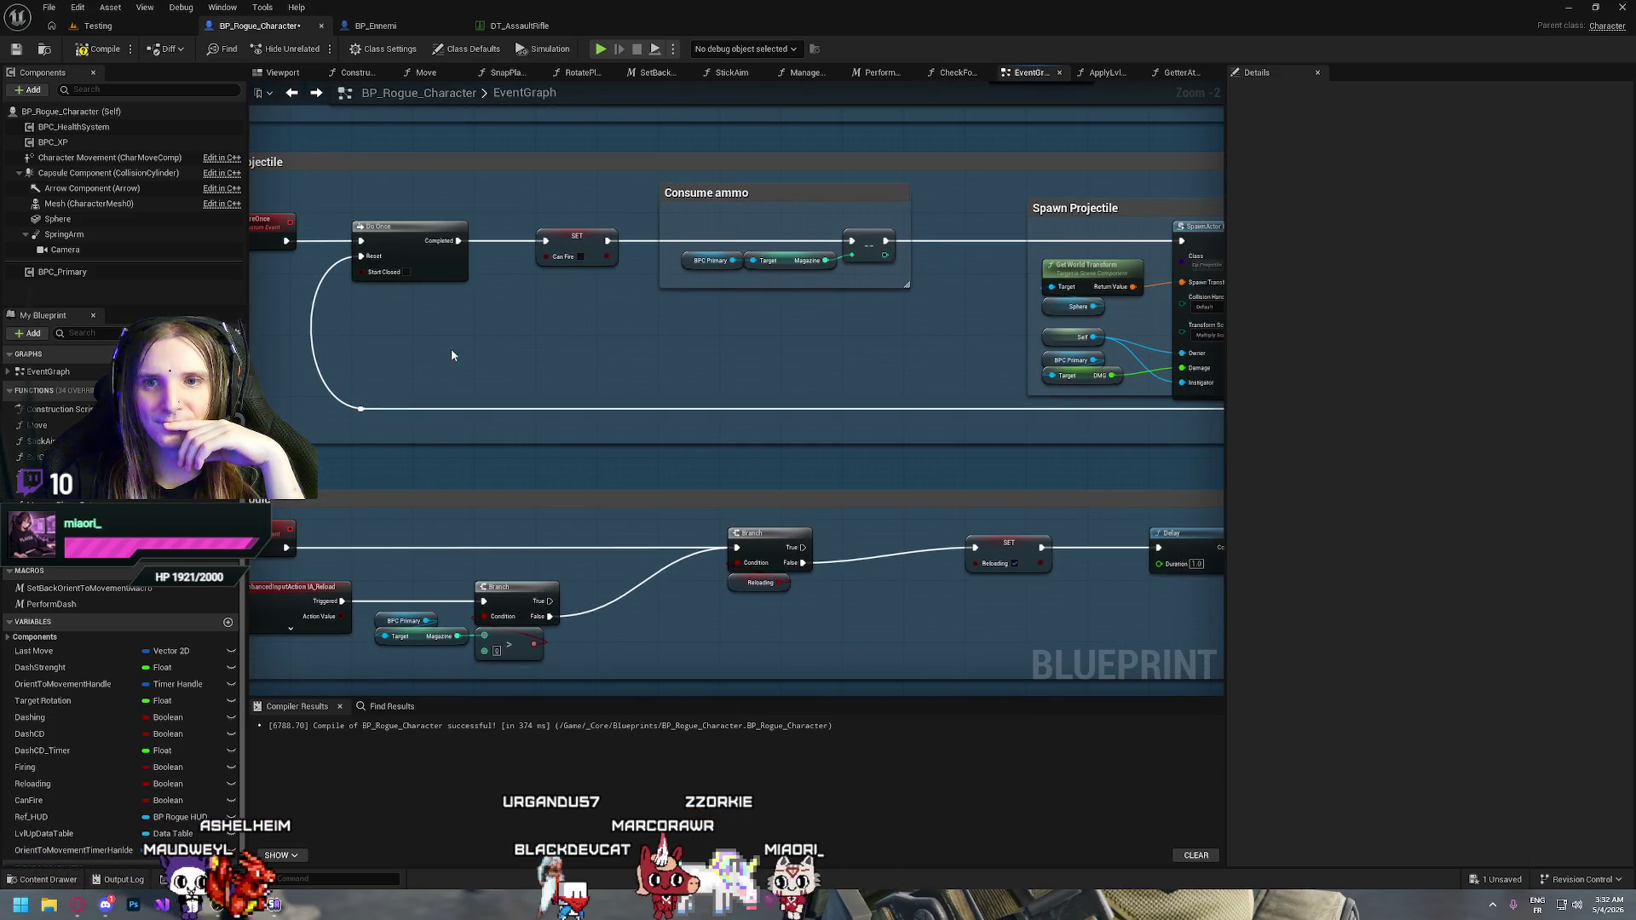
{"action": "mouse_move", "coordinate": [578, 387]}
{"action": "left_mouse_down"}
{"action": "mouse_move", "coordinate": [680, 359]}
{"action": "mouse_move", "coordinate": [612, 331]}
{"action": "left_mouse_up"}
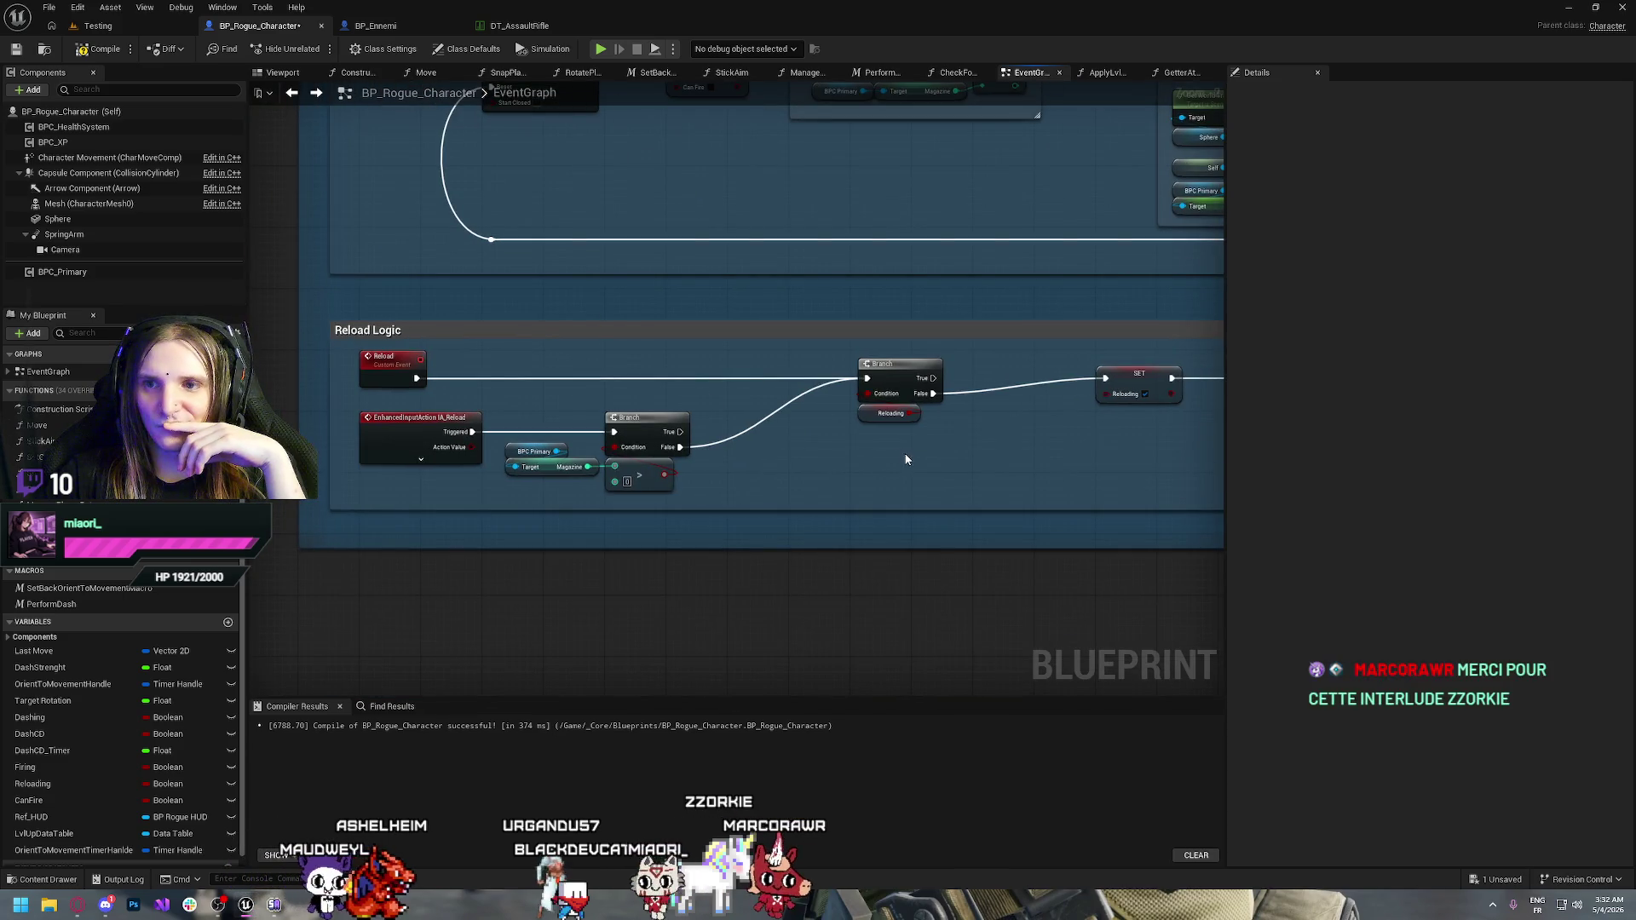
{"action": "left_click_drag", "start_coordinate": [670, 203], "coordinate": [662, 324]}
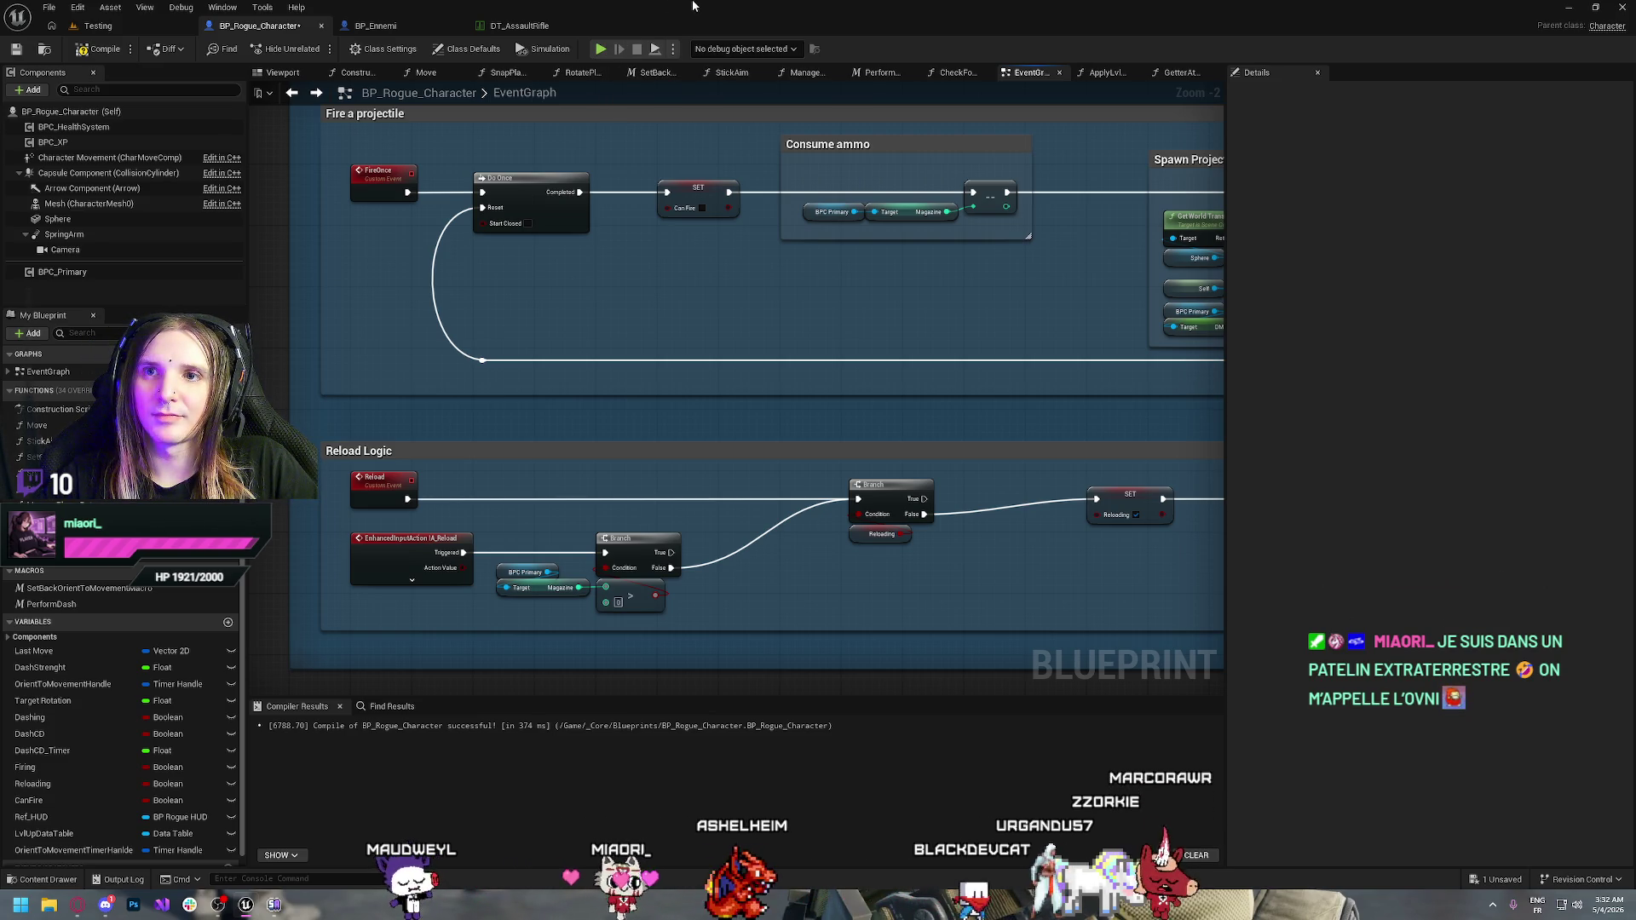
{"action": "key", "text": "alt+Tab"}
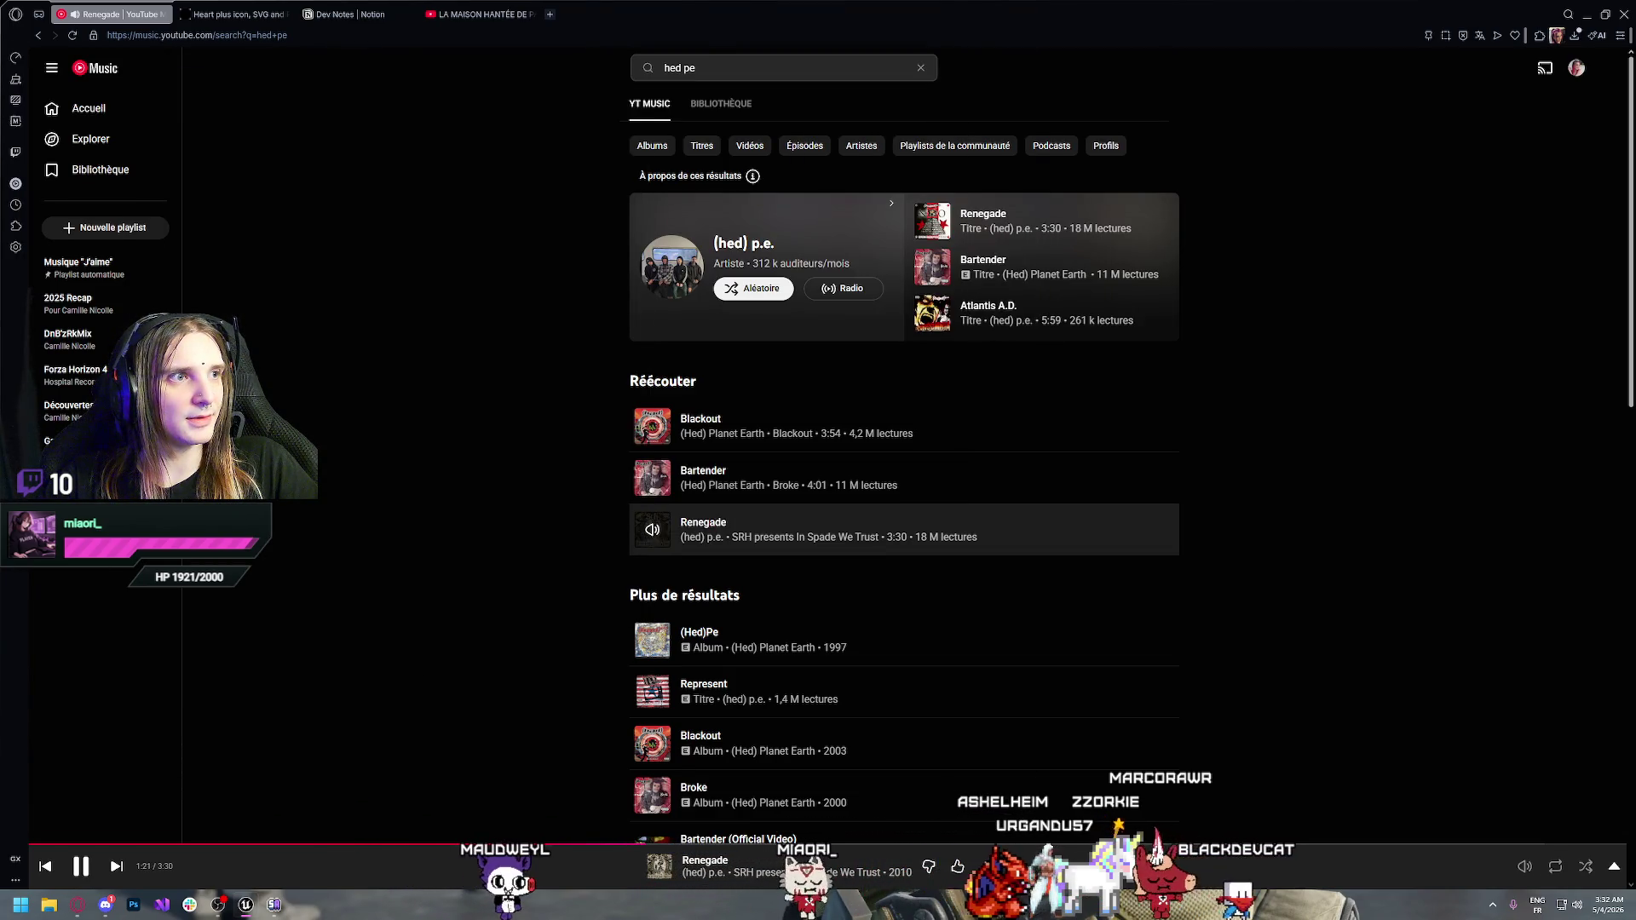
Bring the running RogueMyRide game preview window to the front
{"action": "key", "text": "alt+Tab"}
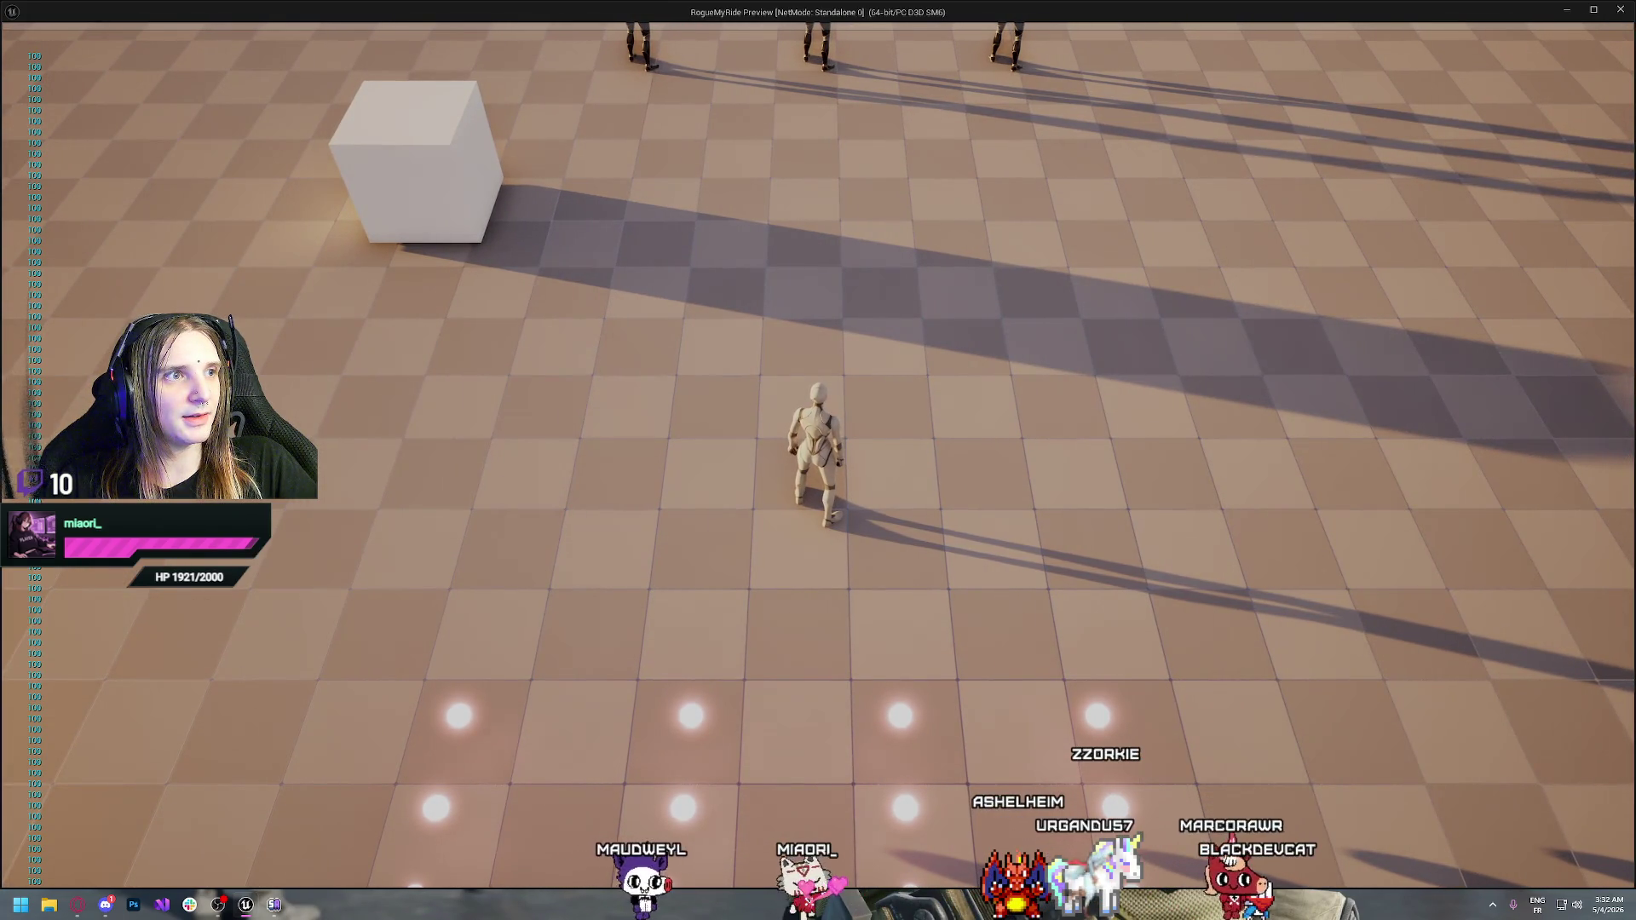
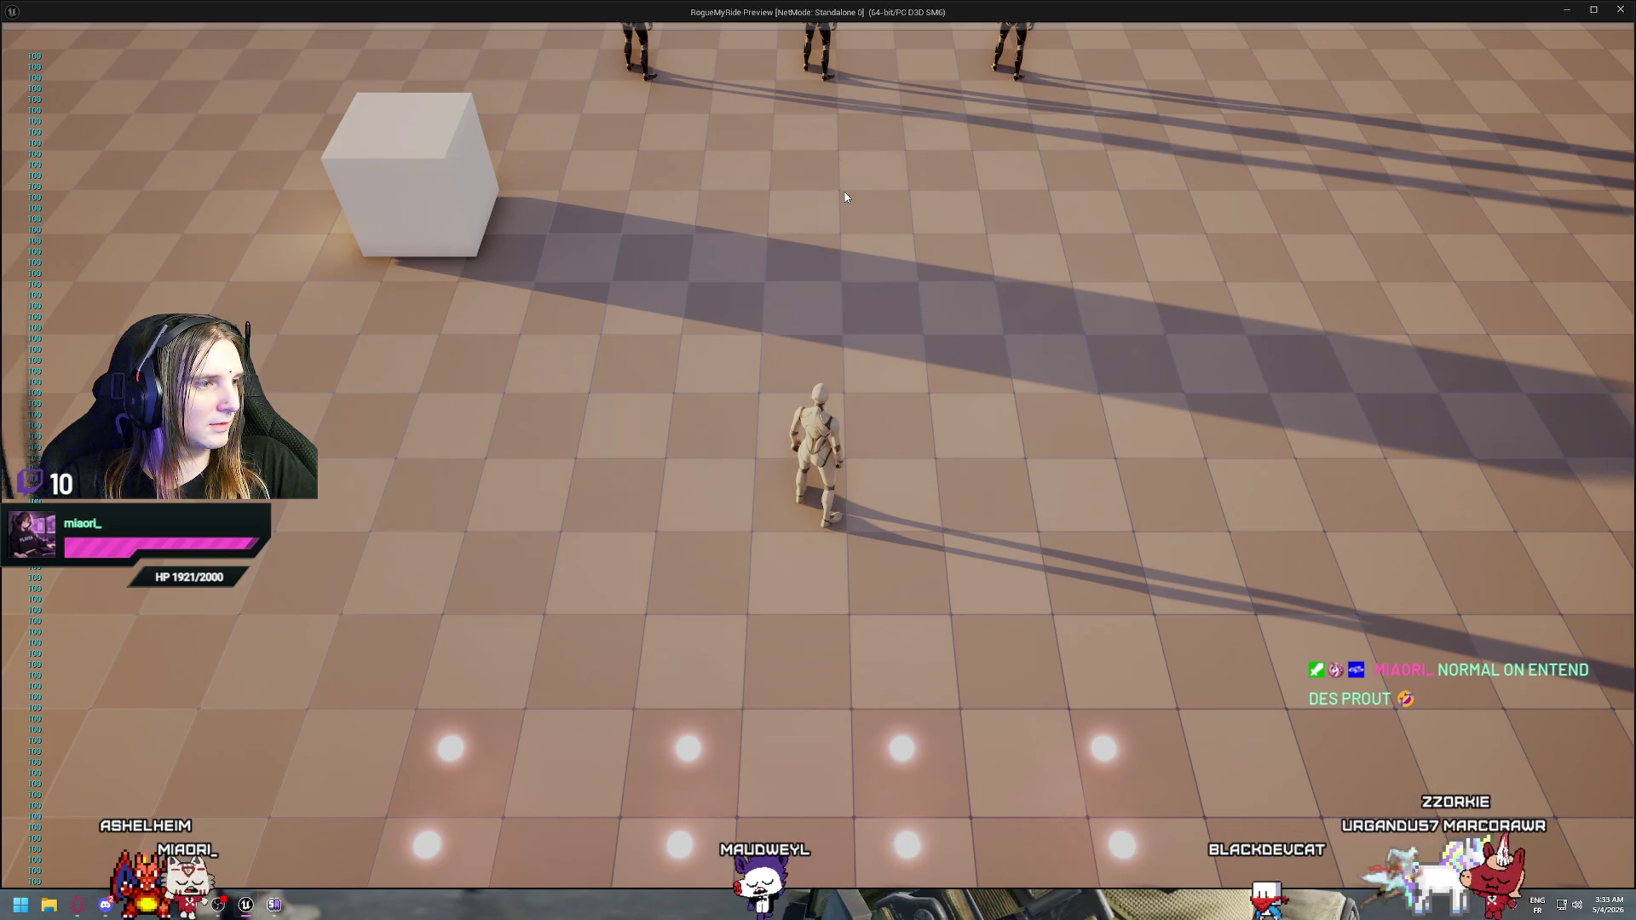
Alt-Tab away from the running game and back to the BP_Rogue_Character blueprint editor
{"action": "key", "text": "alt+Tab"}
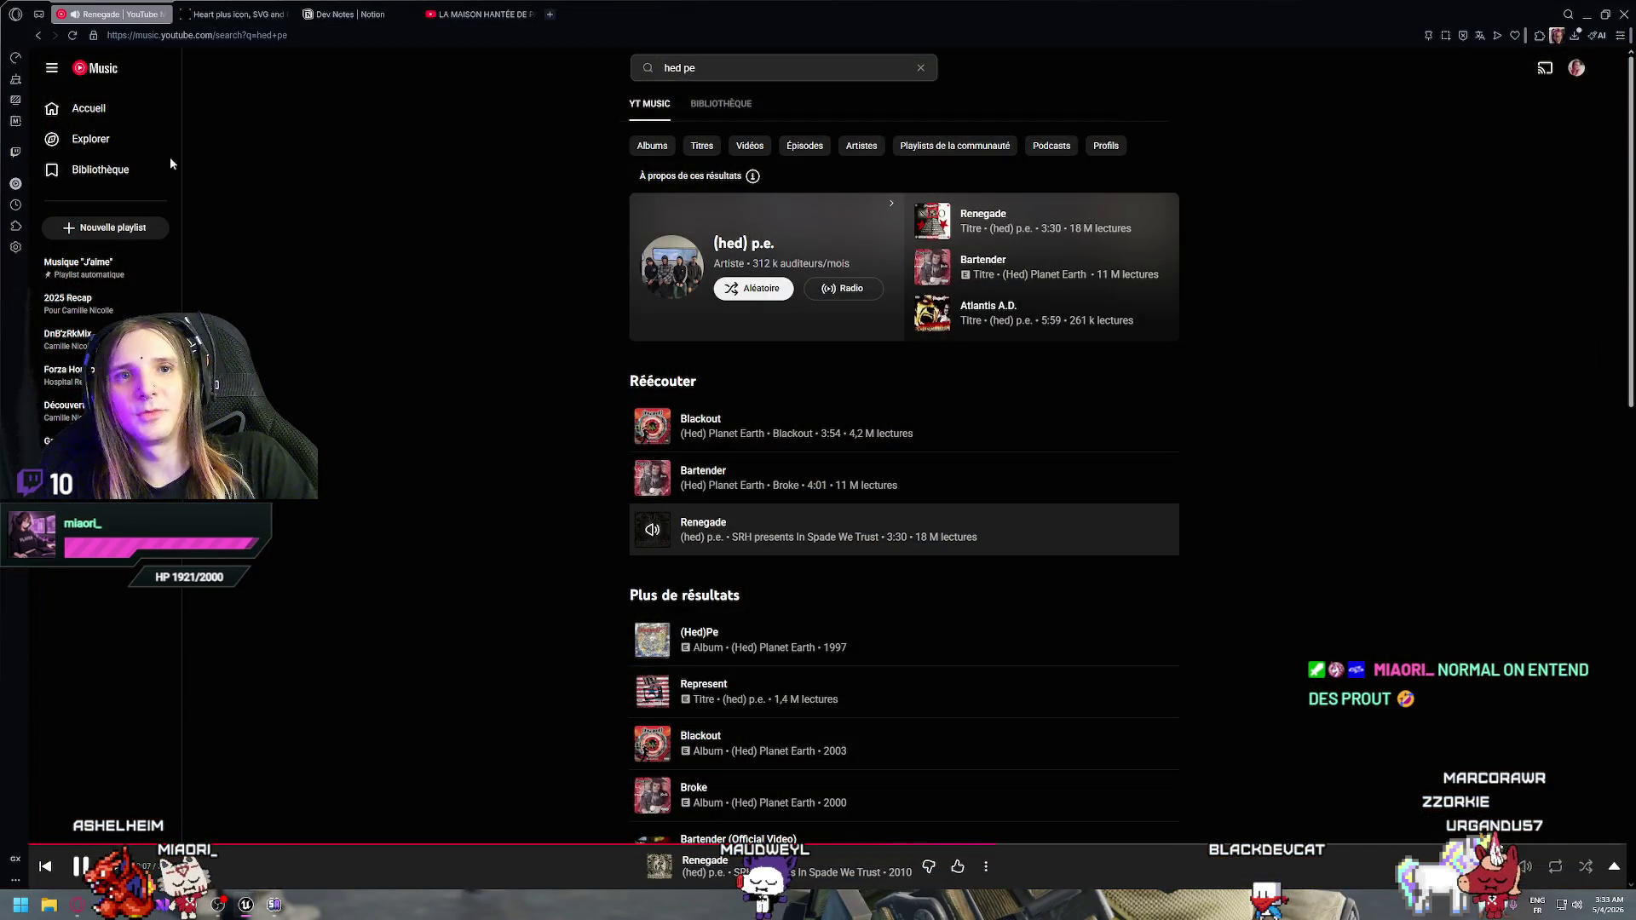
{"action": "key", "text": "alt+Tab"}
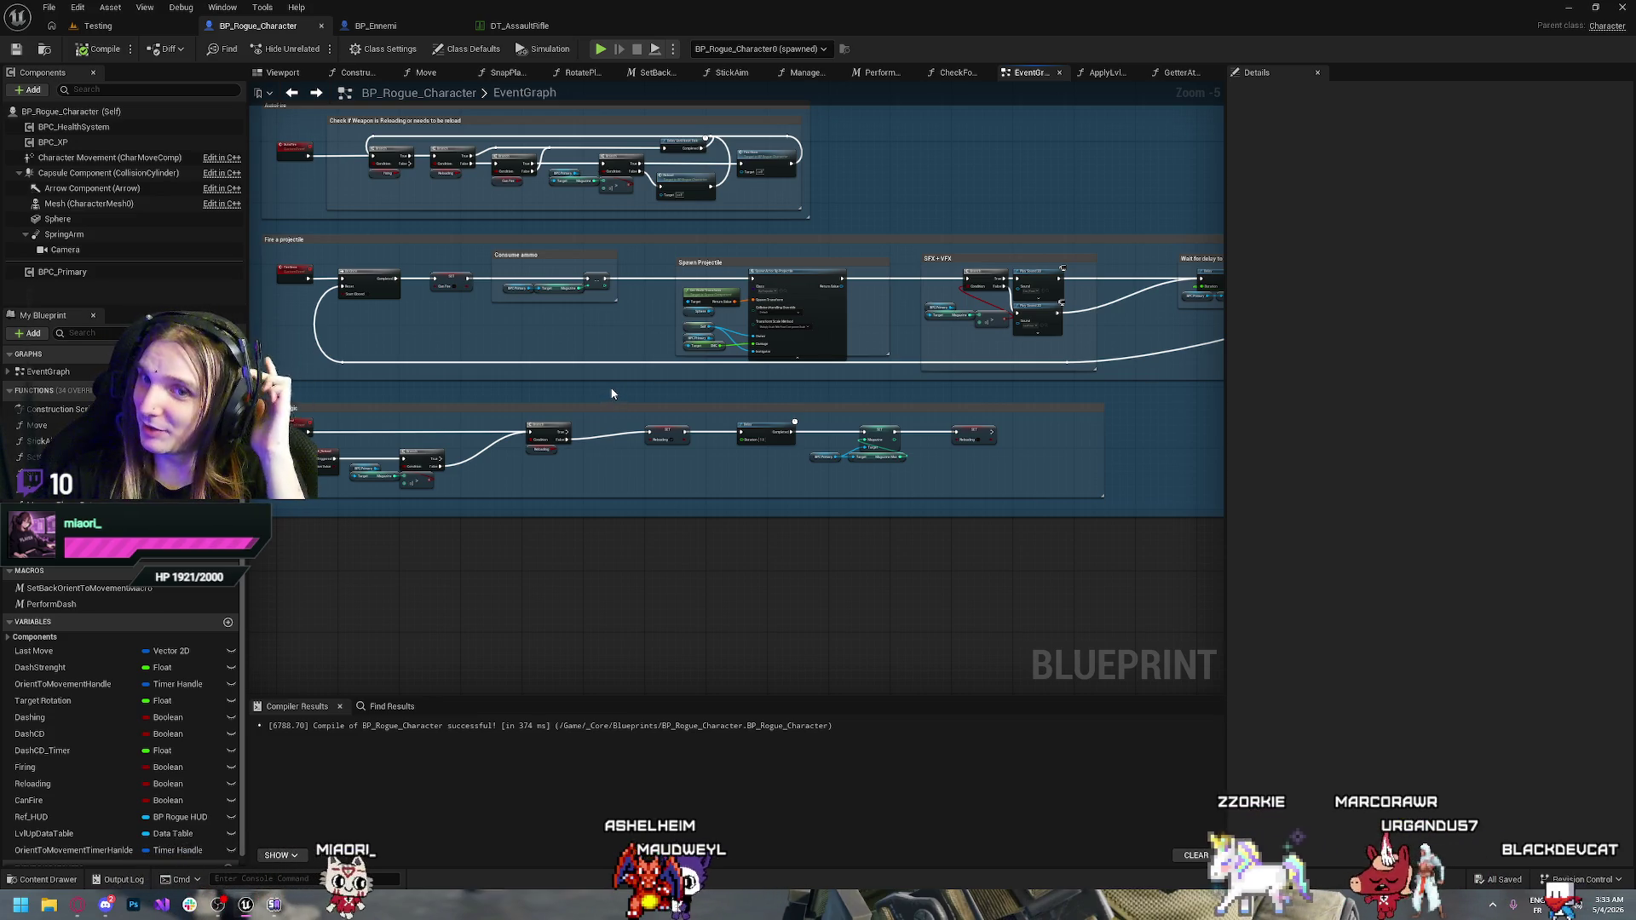
{"action": "scroll", "coordinate": [545, 345], "scroll_direction": "up", "scroll_amount": 3}
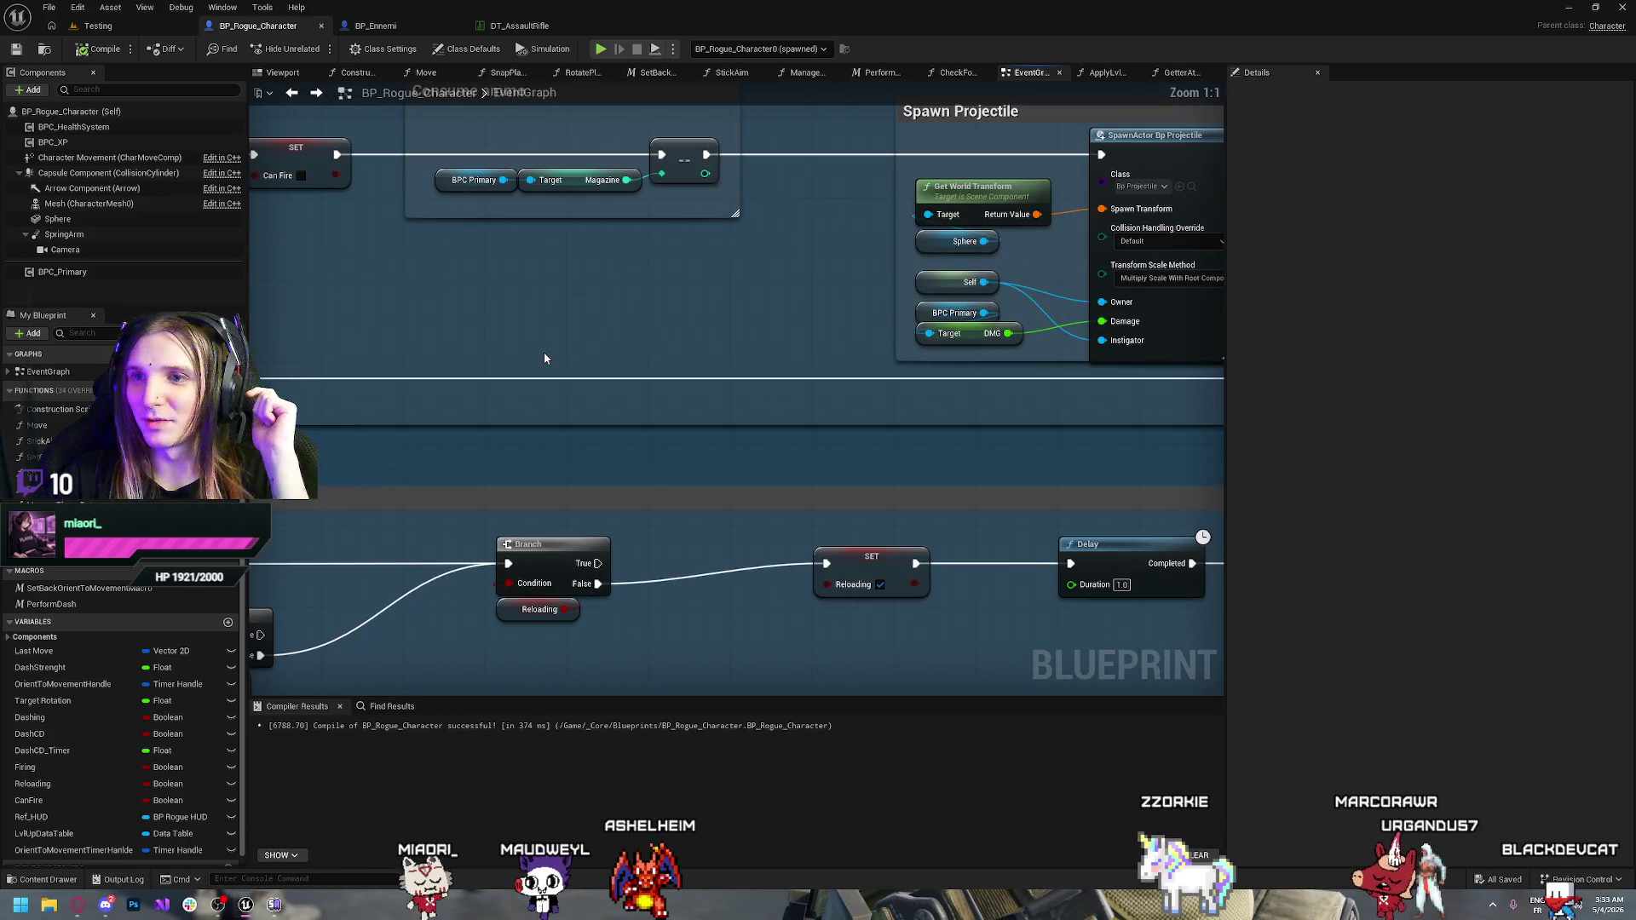
{"action": "scroll", "coordinate": [529, 339], "scroll_direction": "up", "scroll_amount": 1}
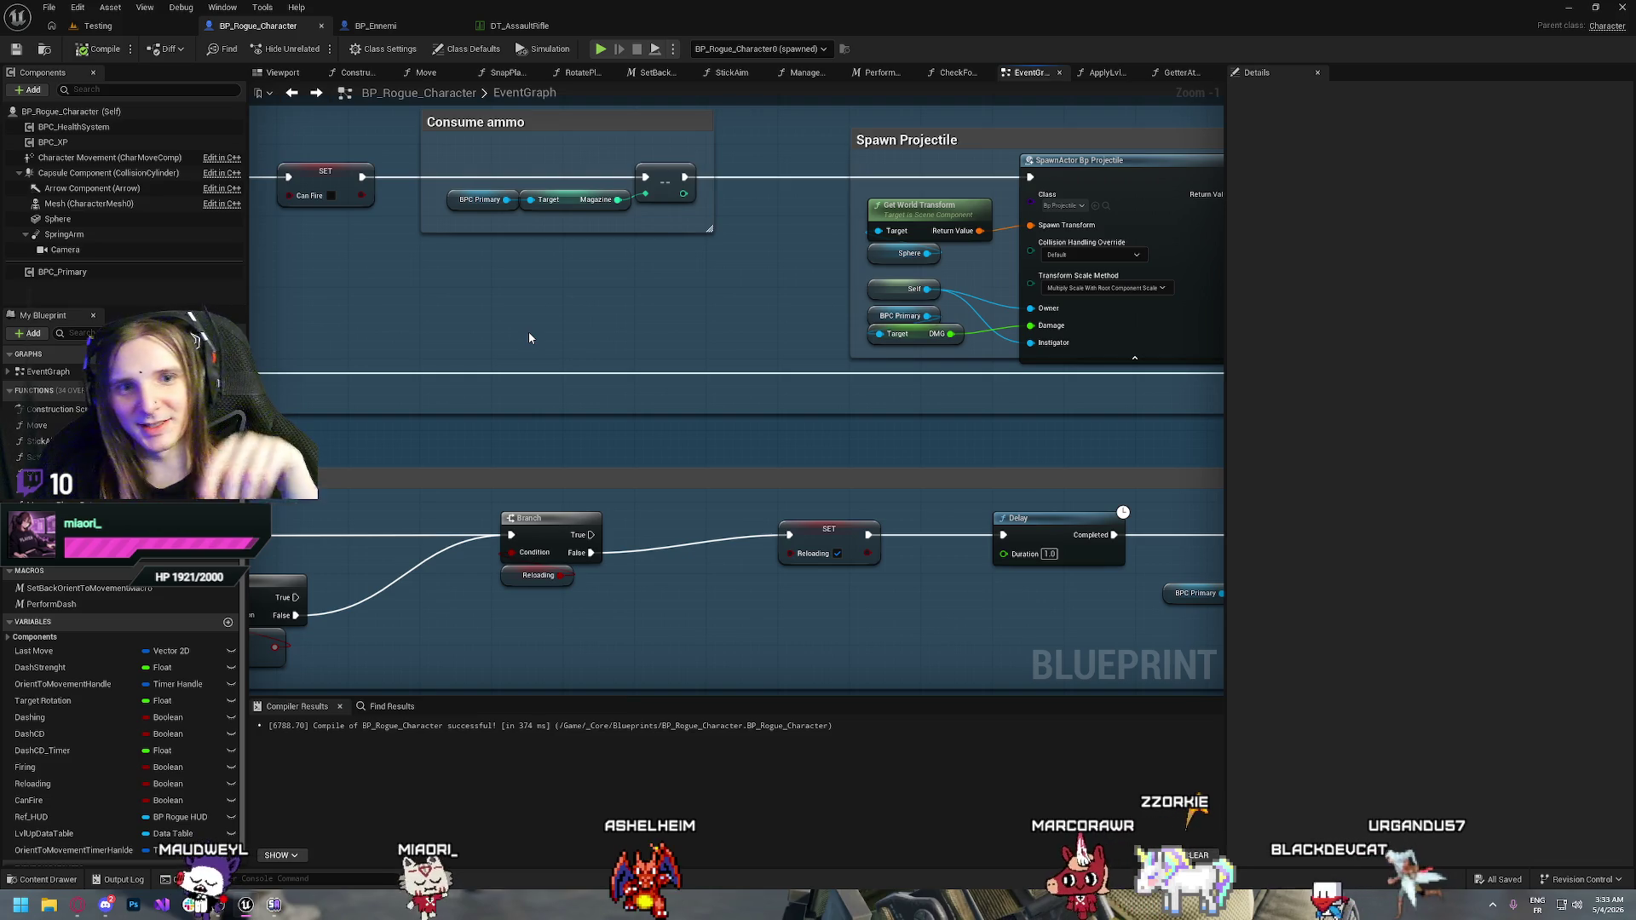
{"action": "mouse_move", "coordinate": [513, 313]}
{"action": "left_mouse_down"}
{"action": "mouse_move", "coordinate": [588, 410]}
{"action": "mouse_move", "coordinate": [790, 483]}
{"action": "left_mouse_up"}
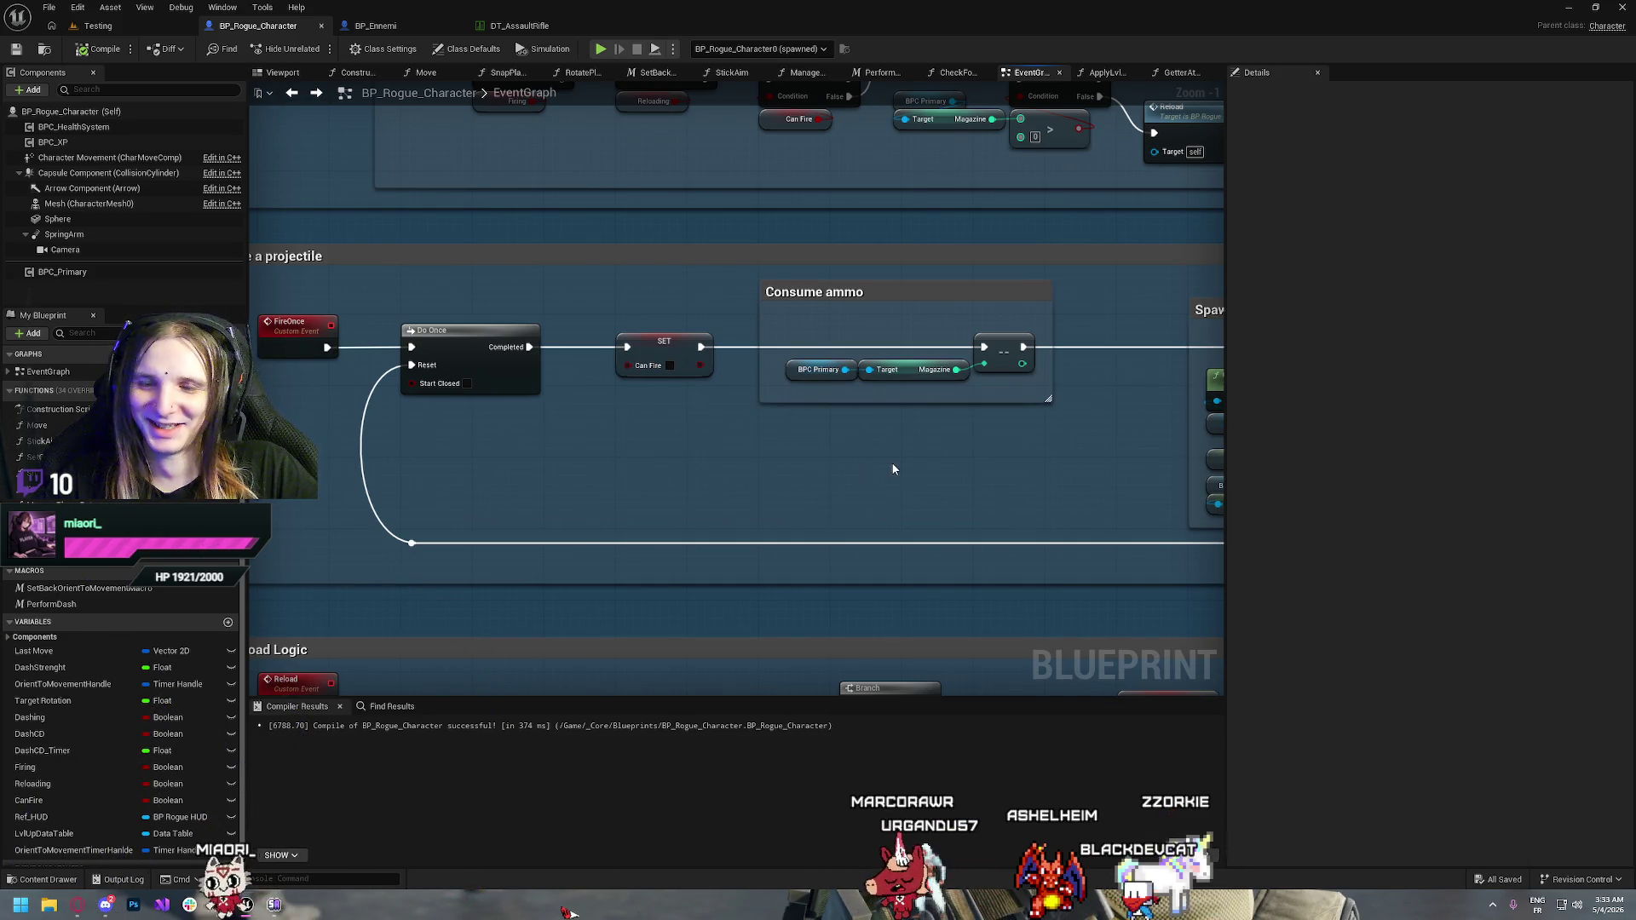
{"action": "key", "text": "1"}
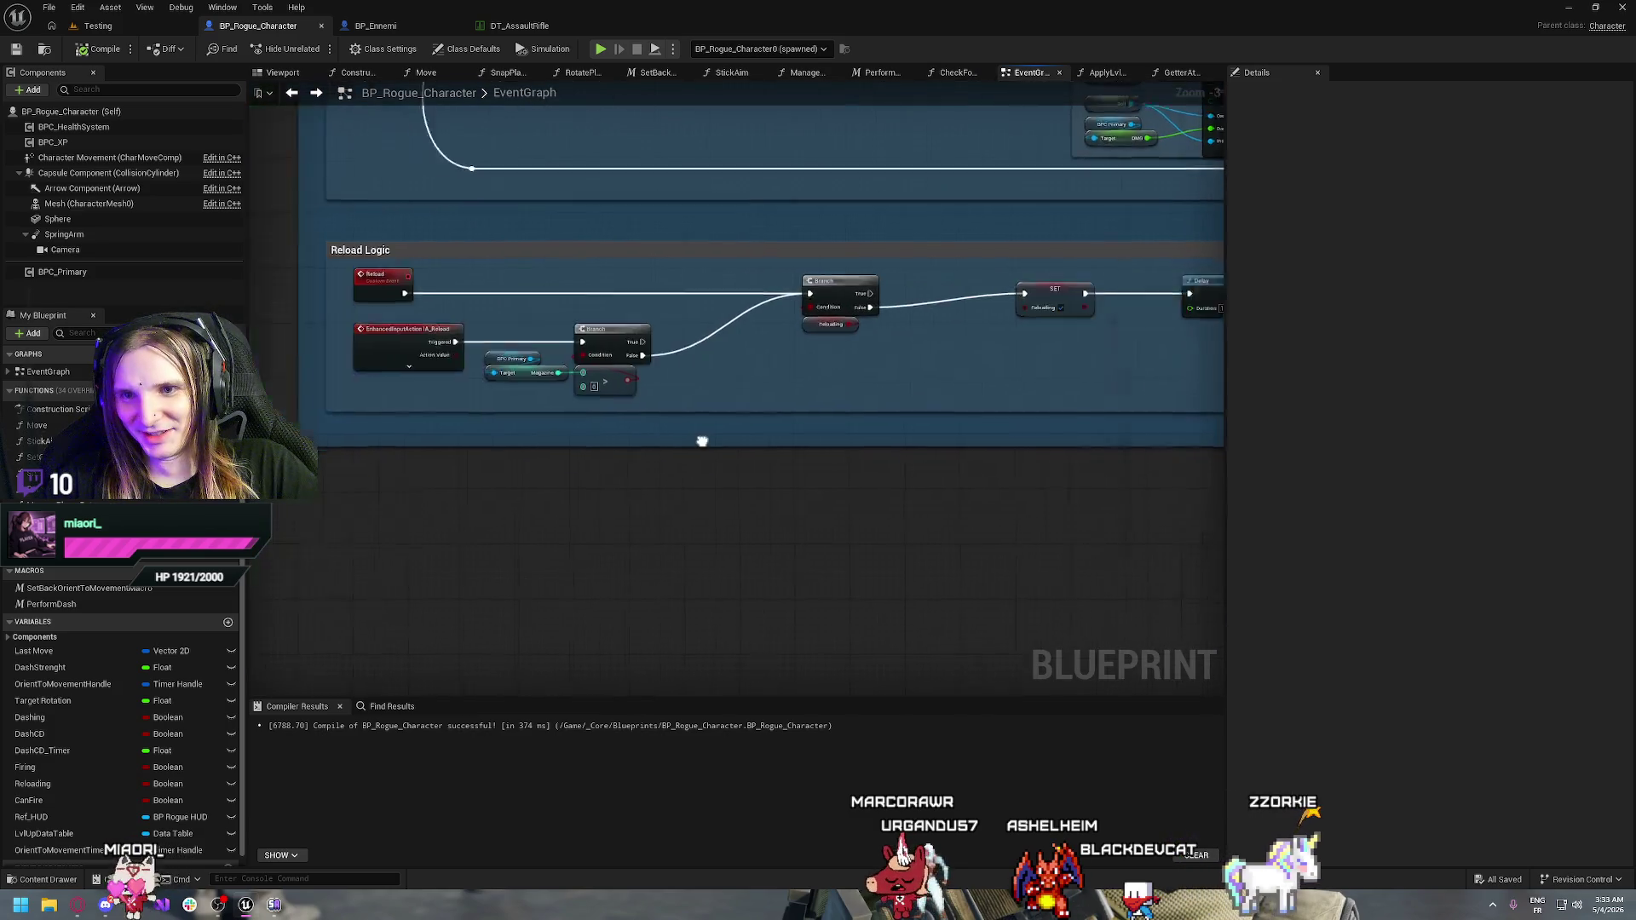
{"action": "left_click_drag", "start_coordinate": [609, 395], "coordinate": [662, 475]}
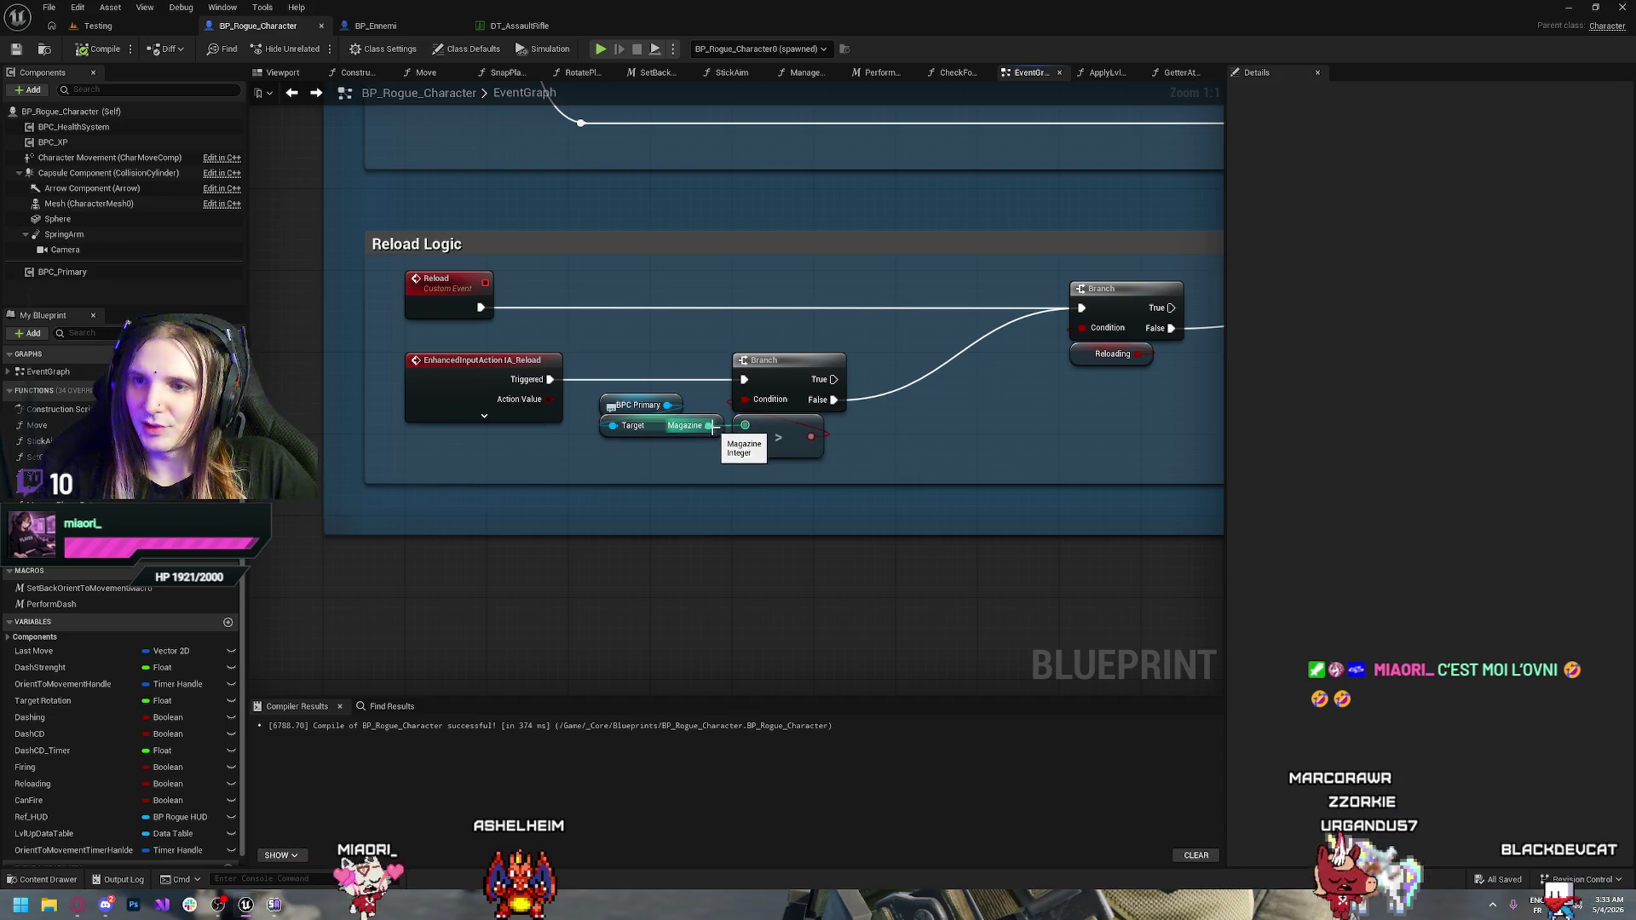
Add a Get Magazine Max node from the BPC Primary reference
{"action": "left_click_drag", "start_coordinate": [667, 404], "coordinate": [607, 445]}
{"action": "type", "text": "mag"}
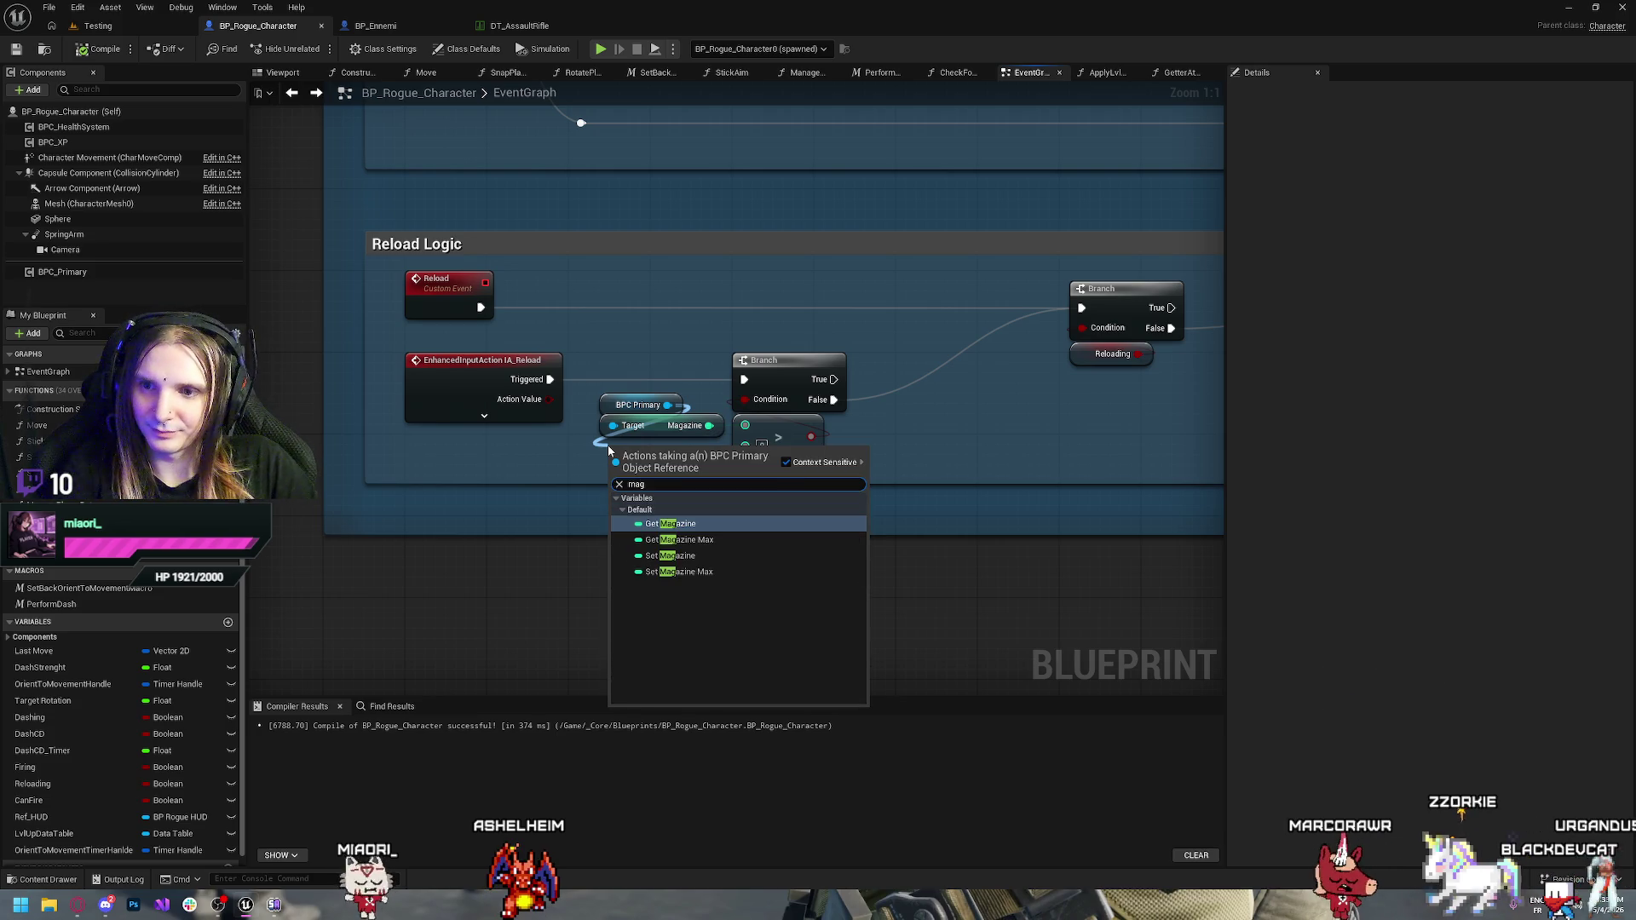
{"action": "left_click", "coordinate": [689, 540]}
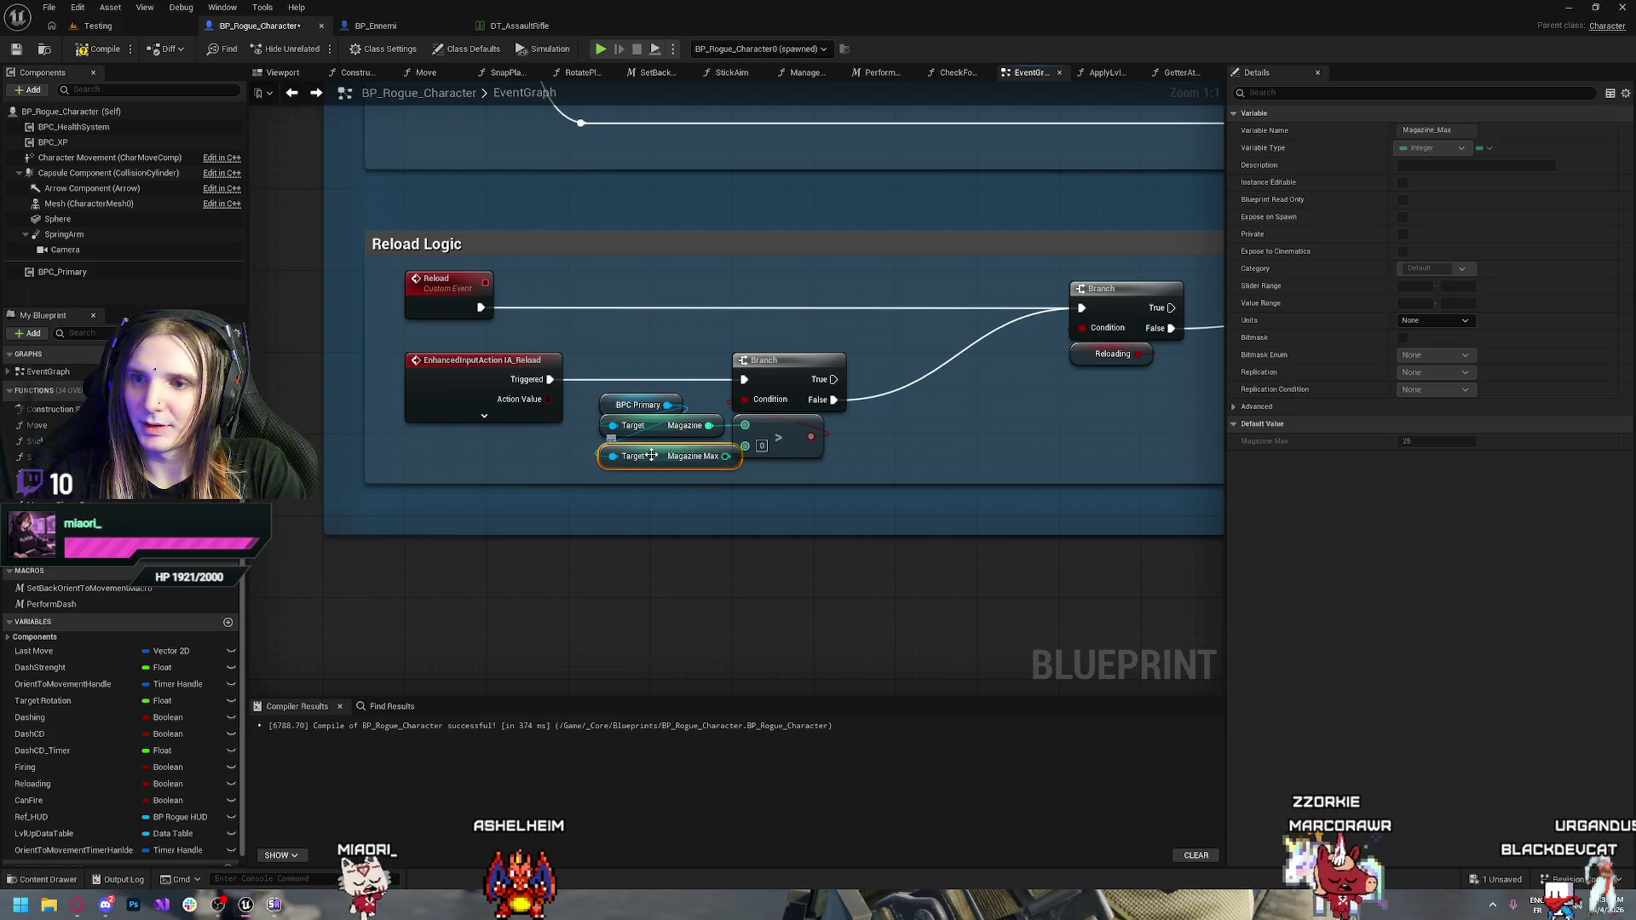
{"action": "mouse_move", "coordinate": [651, 455]}
{"action": "left_mouse_down"}
{"action": "mouse_move", "coordinate": [631, 445]}
{"action": "mouse_move", "coordinate": [745, 436]}
{"action": "left_mouse_up"}
Replace the greater-than check with Magazine < Magazine Max feeding the Branch, then compile
{"action": "left_click", "coordinate": [801, 450]}
{"action": "key", "text": "Delete"}
{"action": "type", "text": "<"}
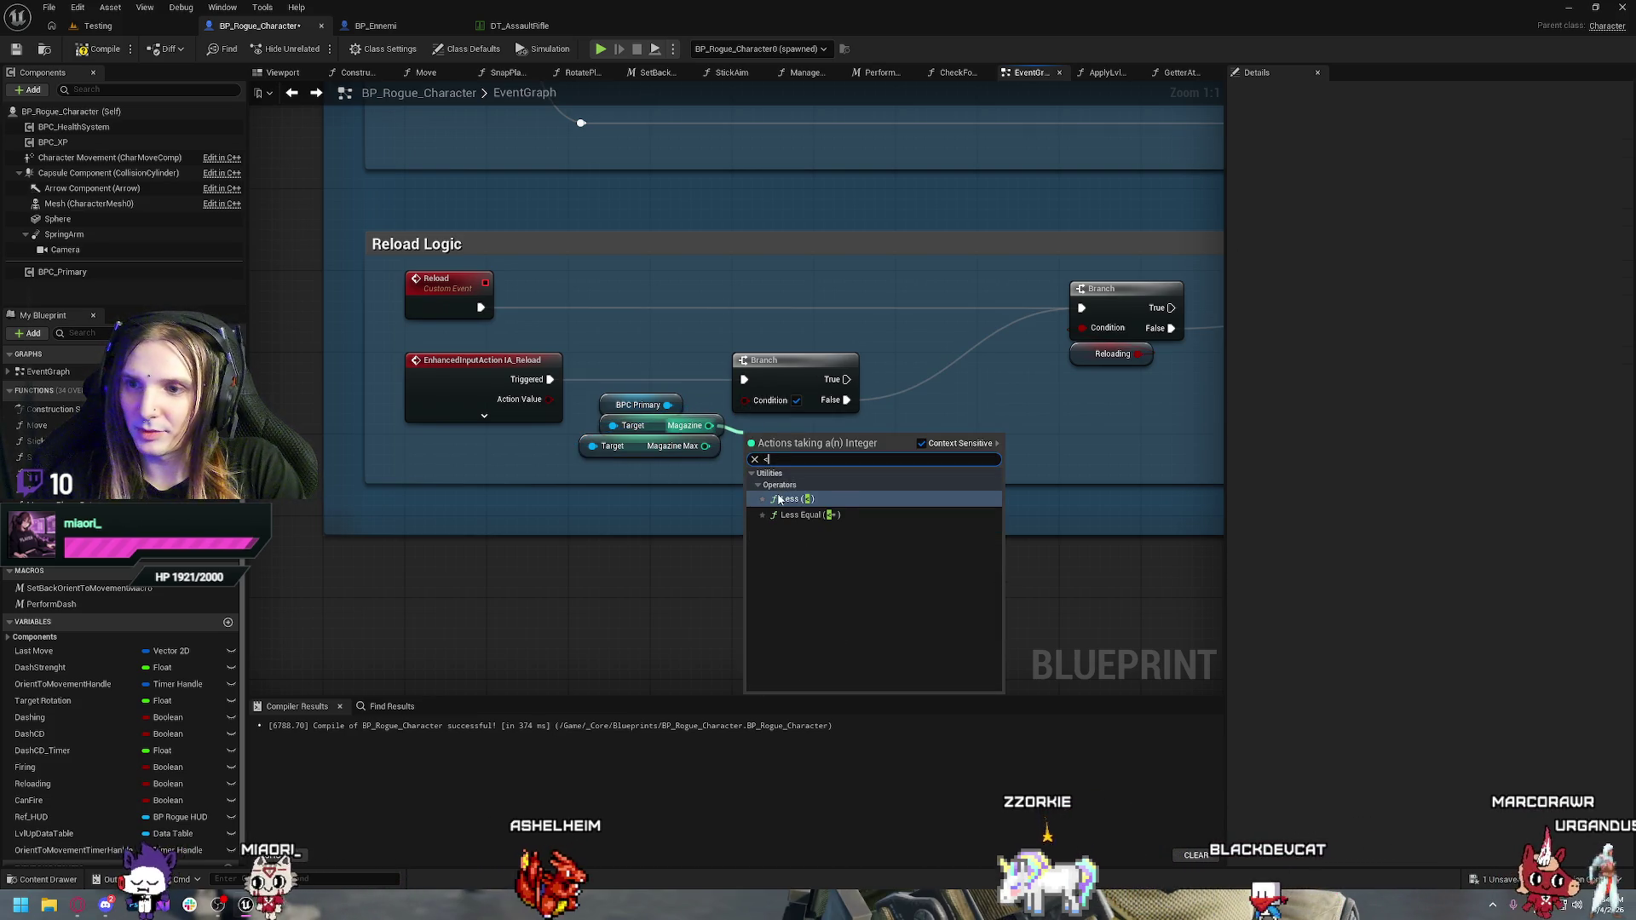
{"action": "left_click", "coordinate": [779, 501]}
{"action": "mouse_move", "coordinate": [704, 446]}
{"action": "left_mouse_down"}
{"action": "mouse_move", "coordinate": [738, 461]}
{"action": "mouse_move", "coordinate": [763, 439]}
{"action": "mouse_move", "coordinate": [775, 421]}
{"action": "mouse_move", "coordinate": [744, 400]}
{"action": "left_mouse_up"}
{"action": "left_click_drag", "start_coordinate": [674, 456], "coordinate": [684, 446]}
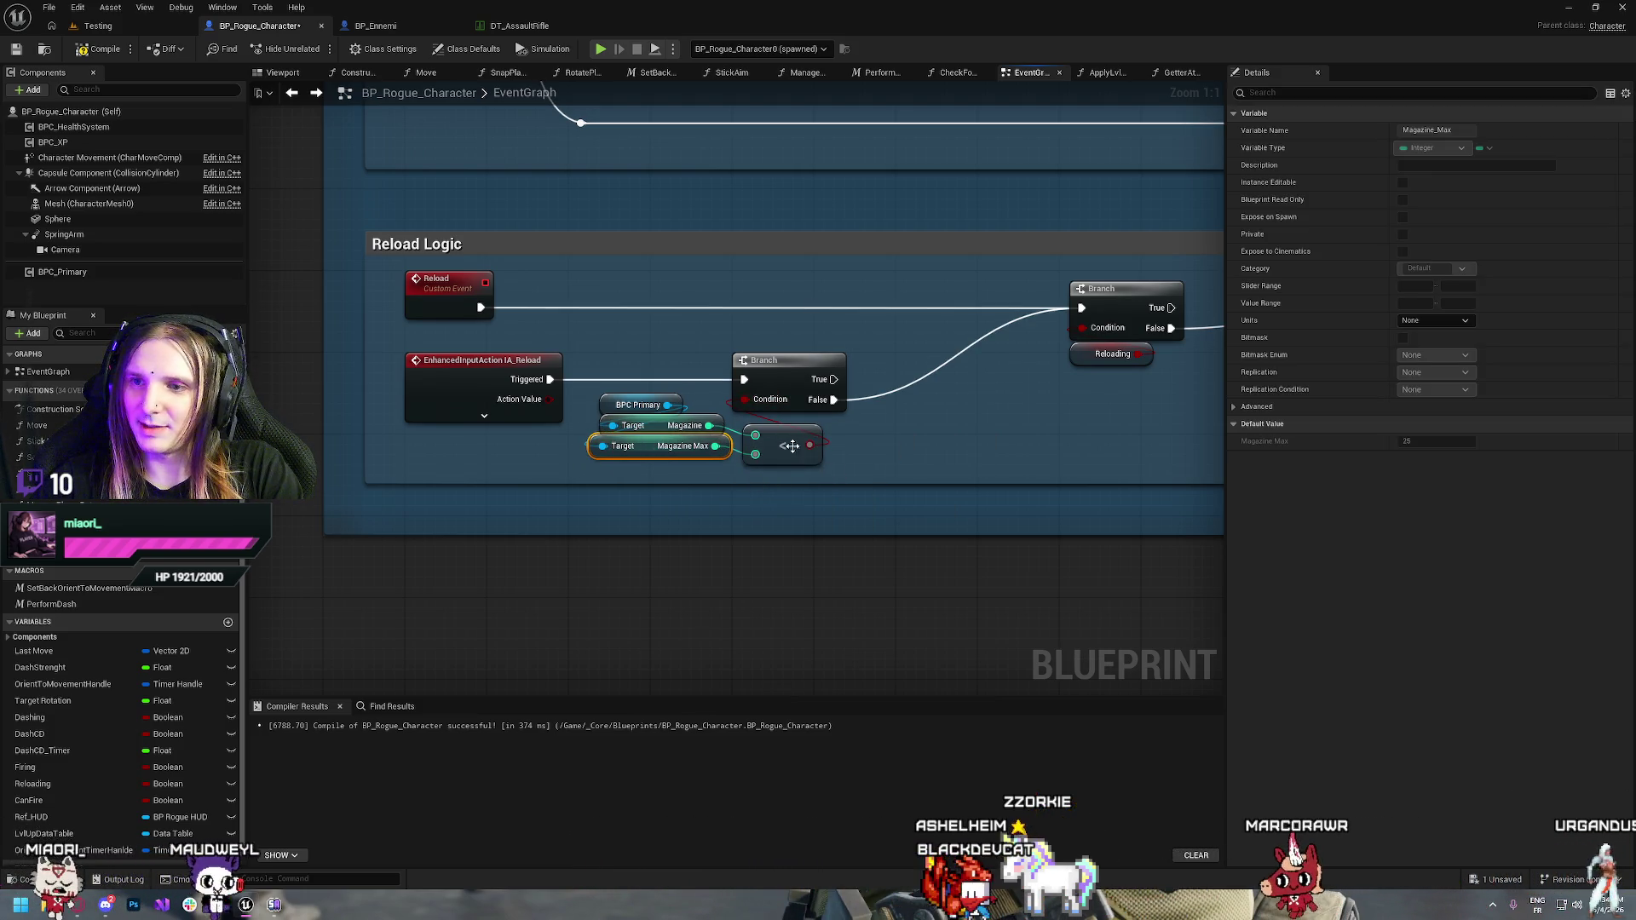
{"action": "left_click_drag", "start_coordinate": [793, 445], "coordinate": [782, 436]}
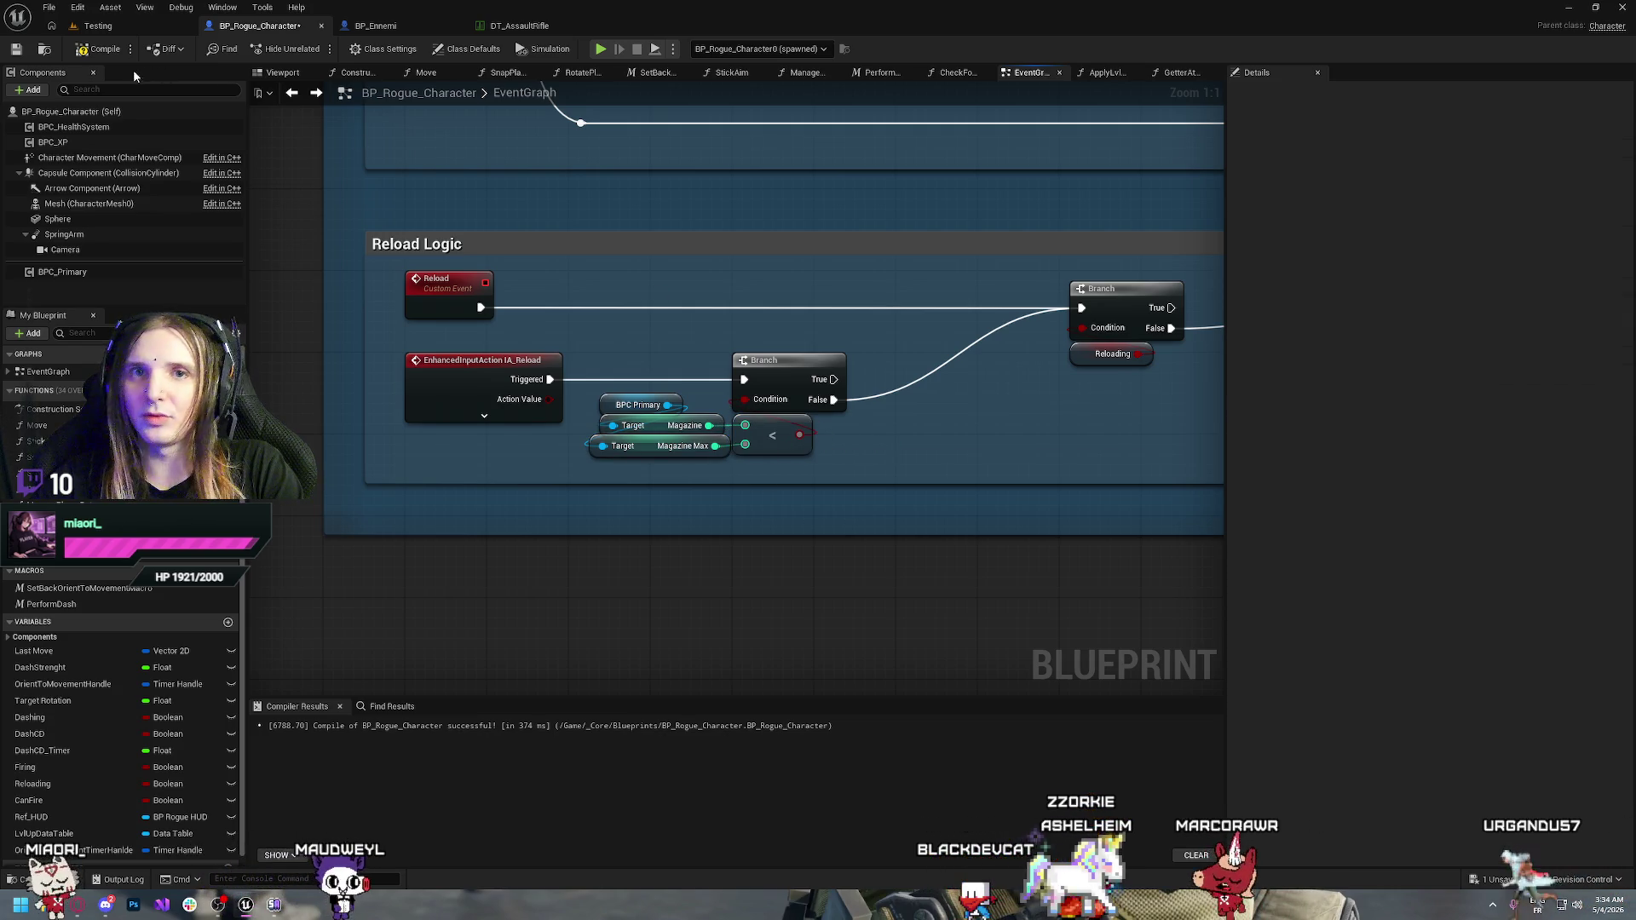
{"action": "left_click", "coordinate": [98, 48]}
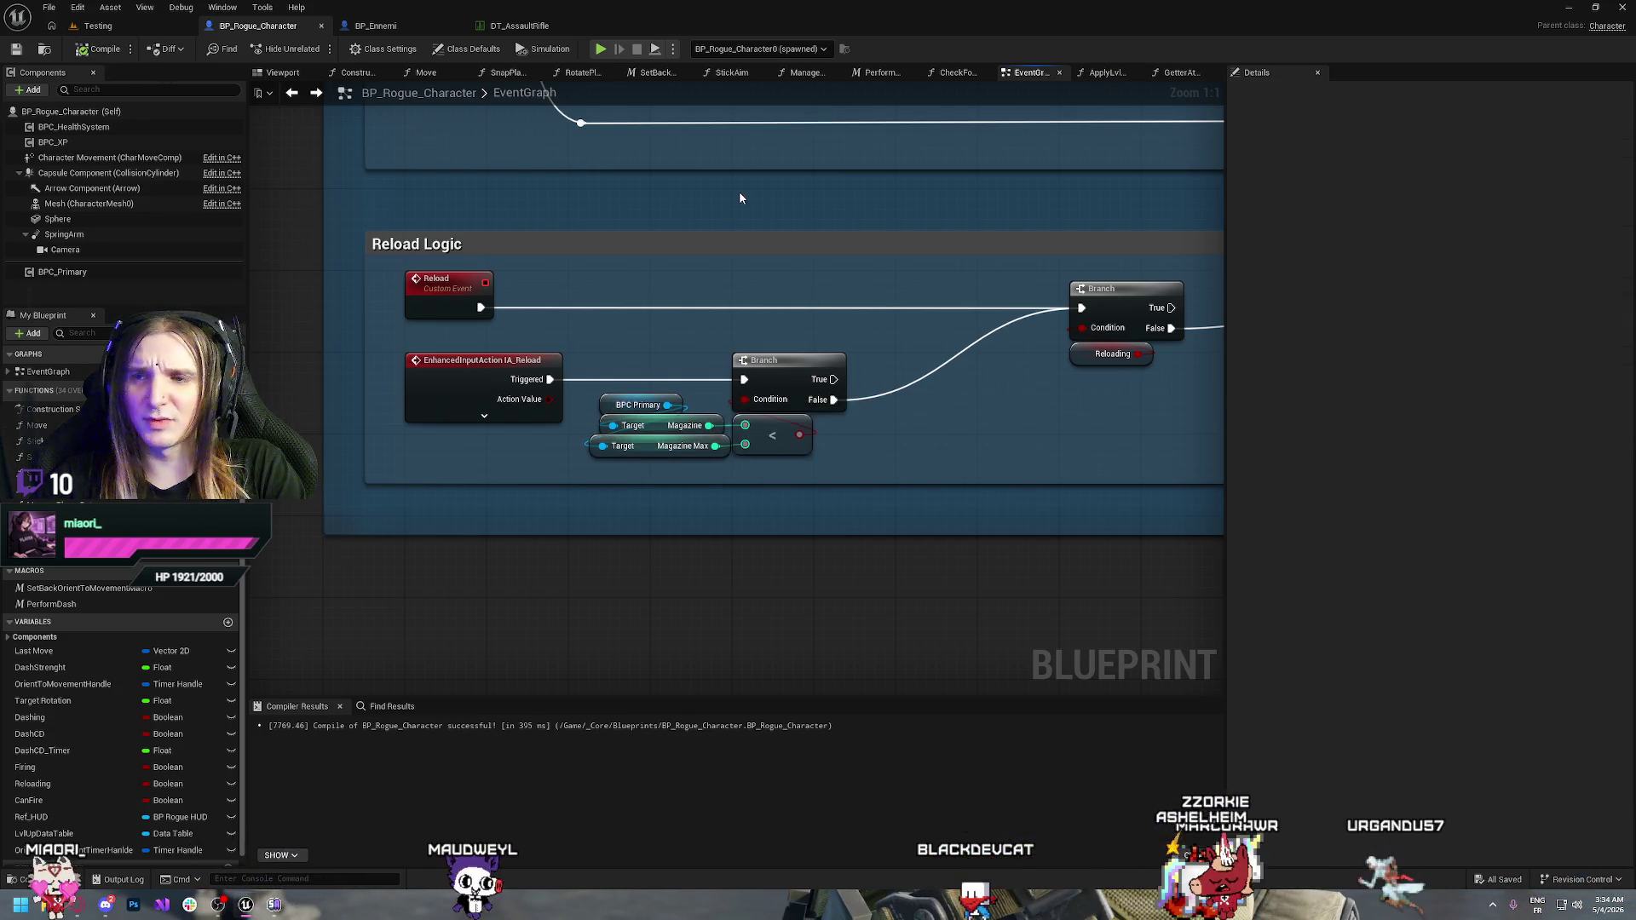
Move the reroute point on the lower reload wire further to the right
{"action": "mouse_move", "coordinate": [813, 235]}
{"action": "left_mouse_down"}
{"action": "mouse_move", "coordinate": [704, 369]}
{"action": "mouse_move", "coordinate": [555, 385]}
{"action": "left_mouse_up"}
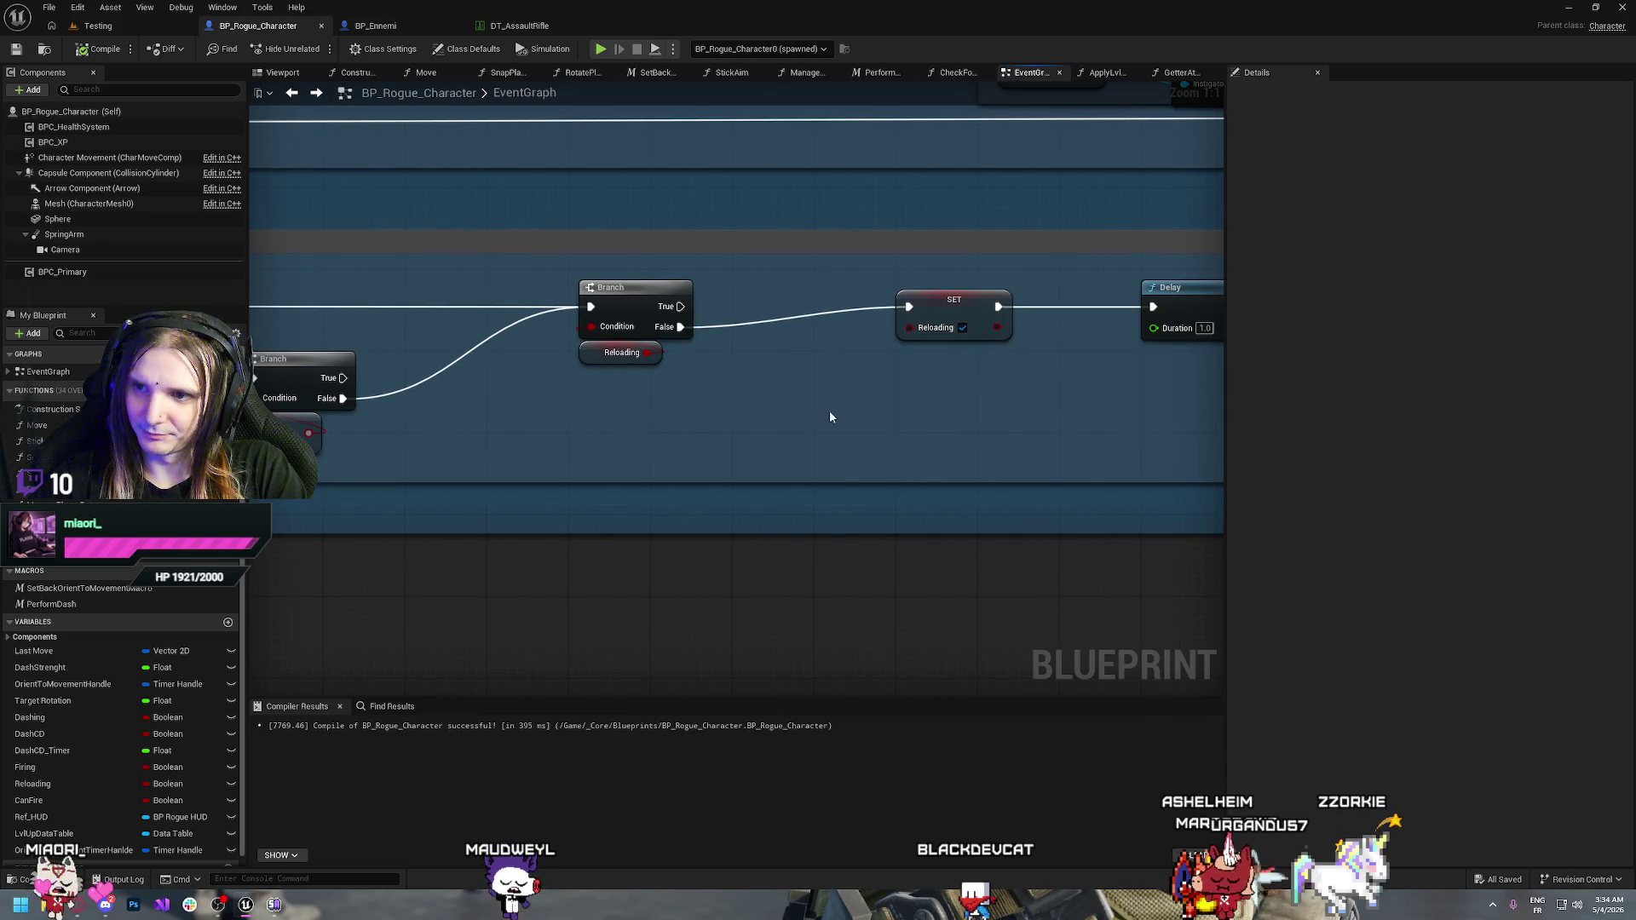
{"action": "left_click_drag", "start_coordinate": [831, 417], "coordinate": [1043, 439]}
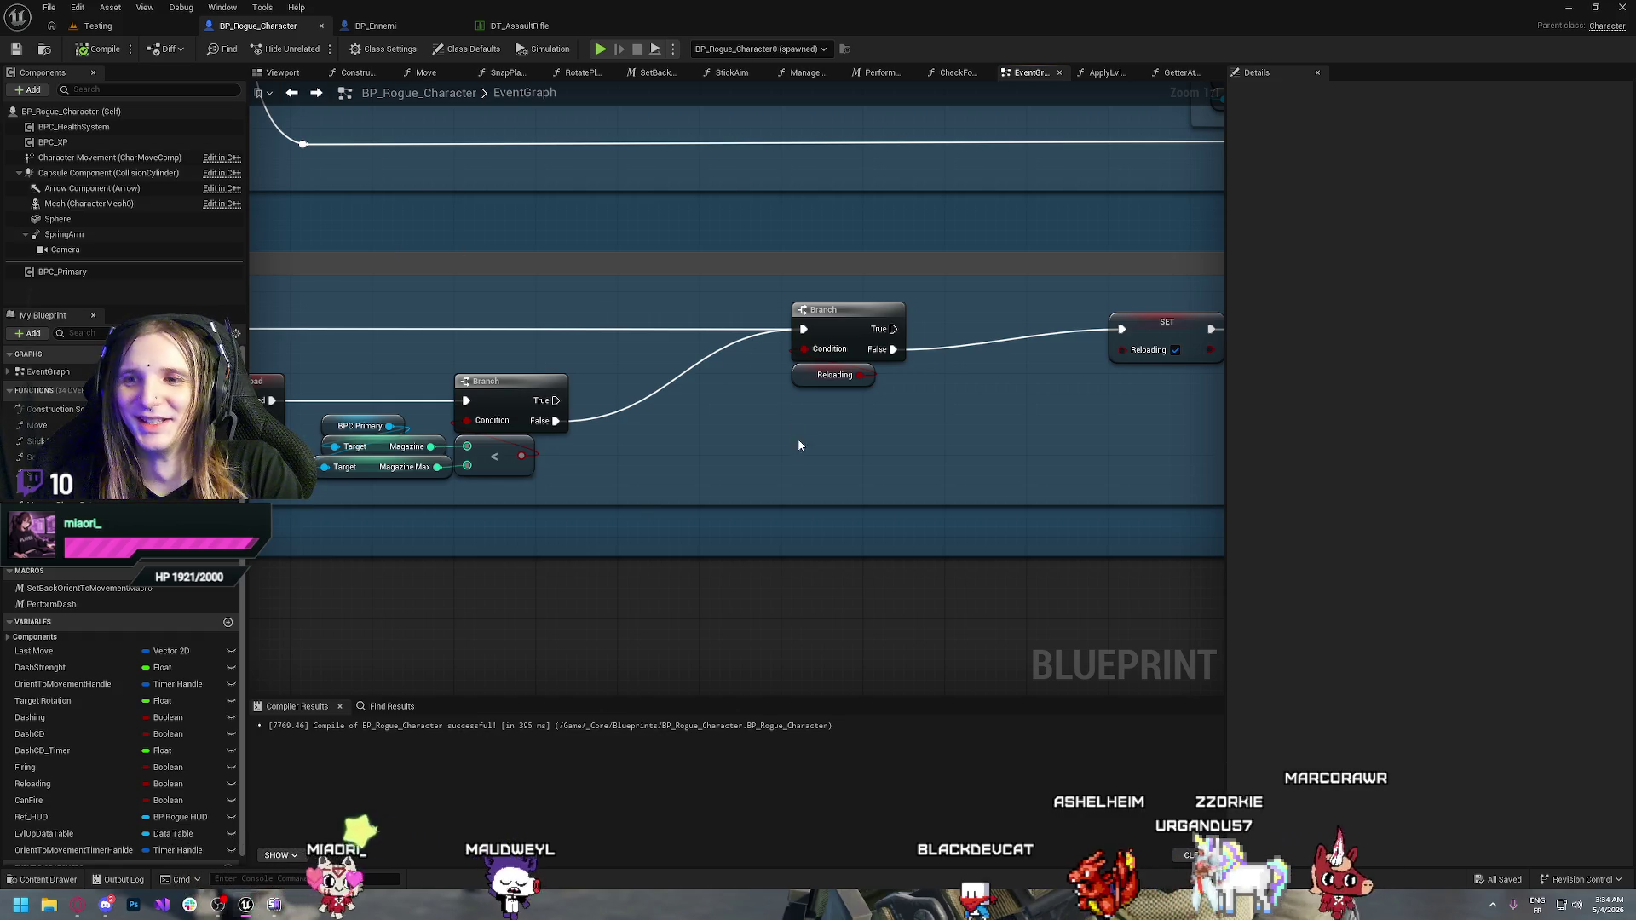
{"action": "mouse_move", "coordinate": [1012, 456]}
{"action": "left_mouse_down"}
{"action": "mouse_move", "coordinate": [975, 467]}
{"action": "mouse_move", "coordinate": [830, 397]}
{"action": "mouse_move", "coordinate": [742, 406]}
{"action": "left_mouse_up"}
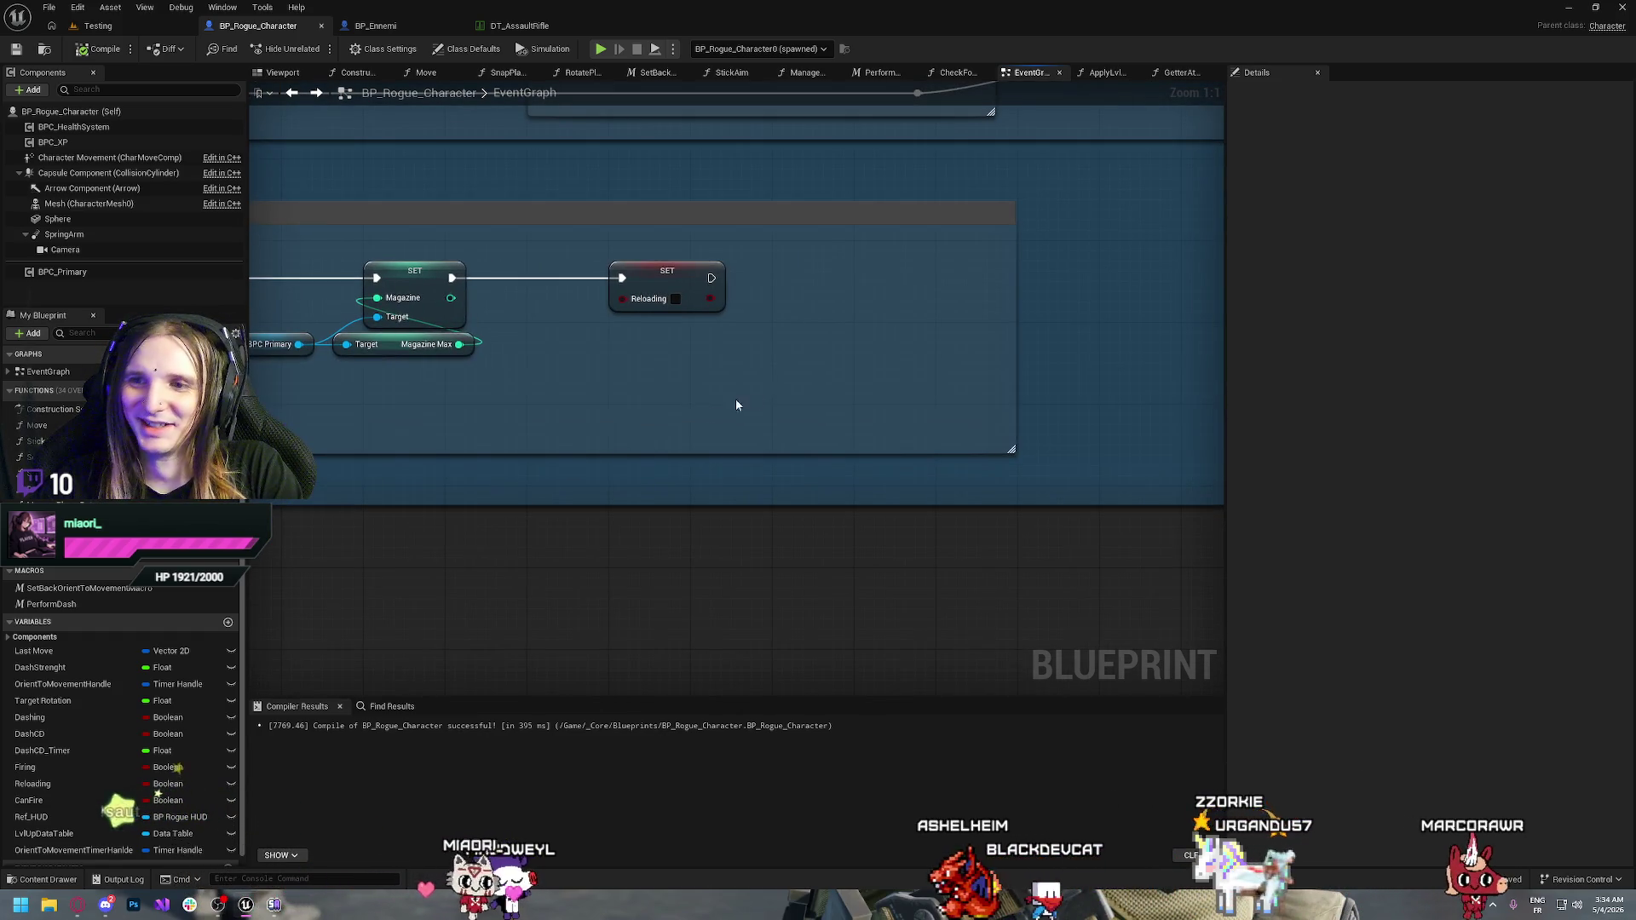
{"action": "left_click_drag", "start_coordinate": [632, 395], "coordinate": [976, 564]}
{"action": "scroll", "coordinate": [774, 571], "scroll_direction": "down", "scroll_amount": 6}
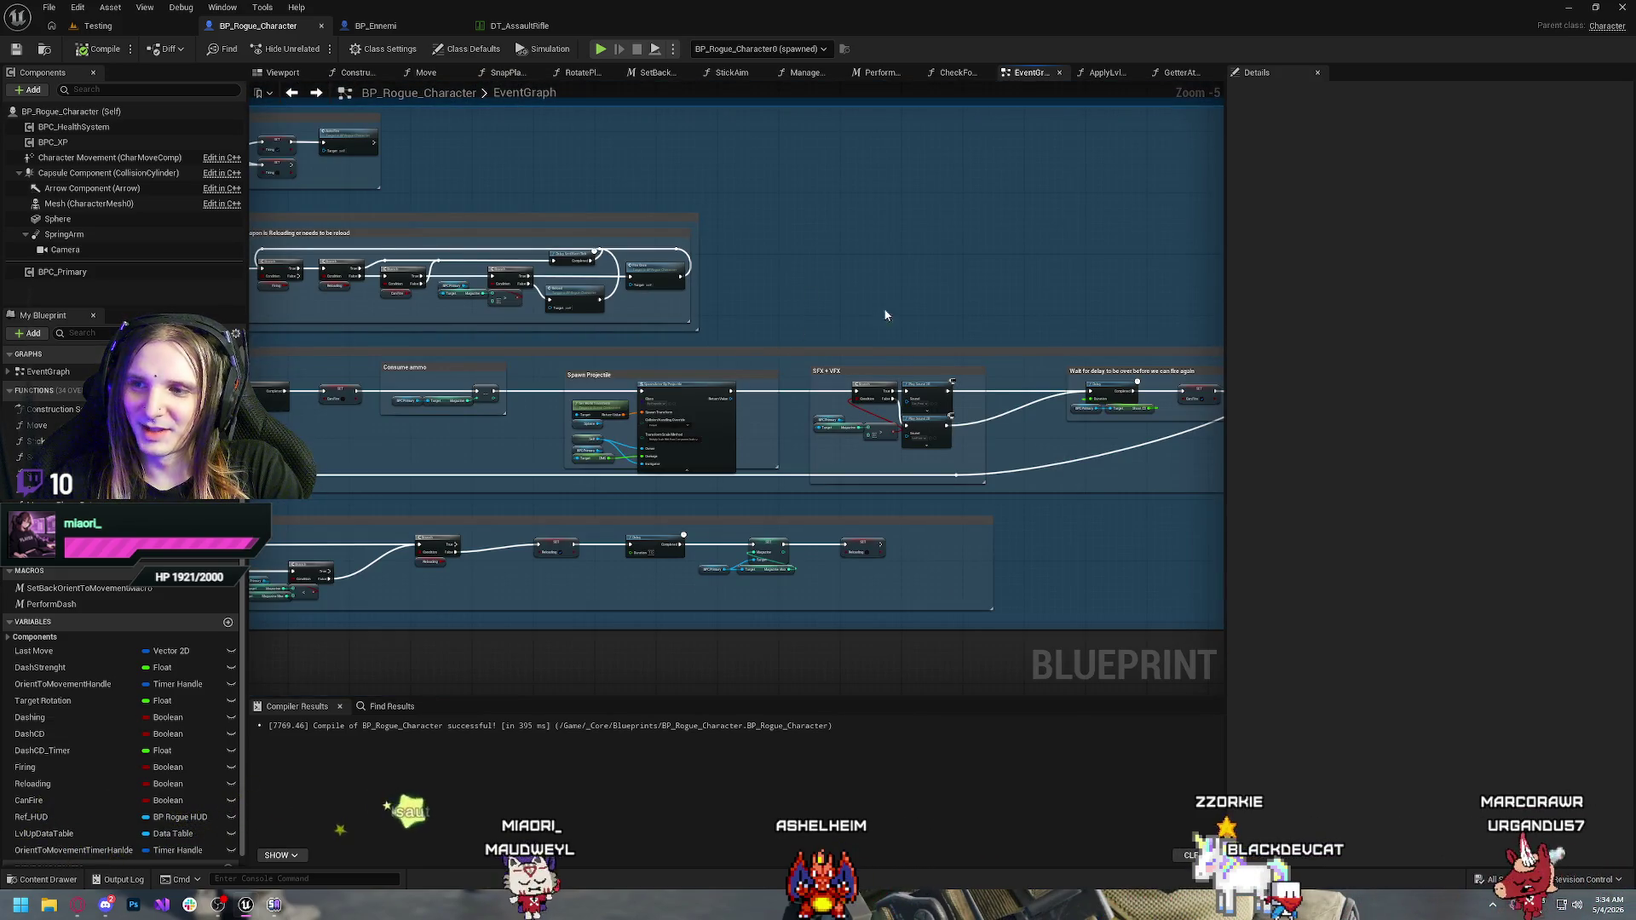
{"action": "left_click_drag", "start_coordinate": [883, 309], "coordinate": [622, 313]}
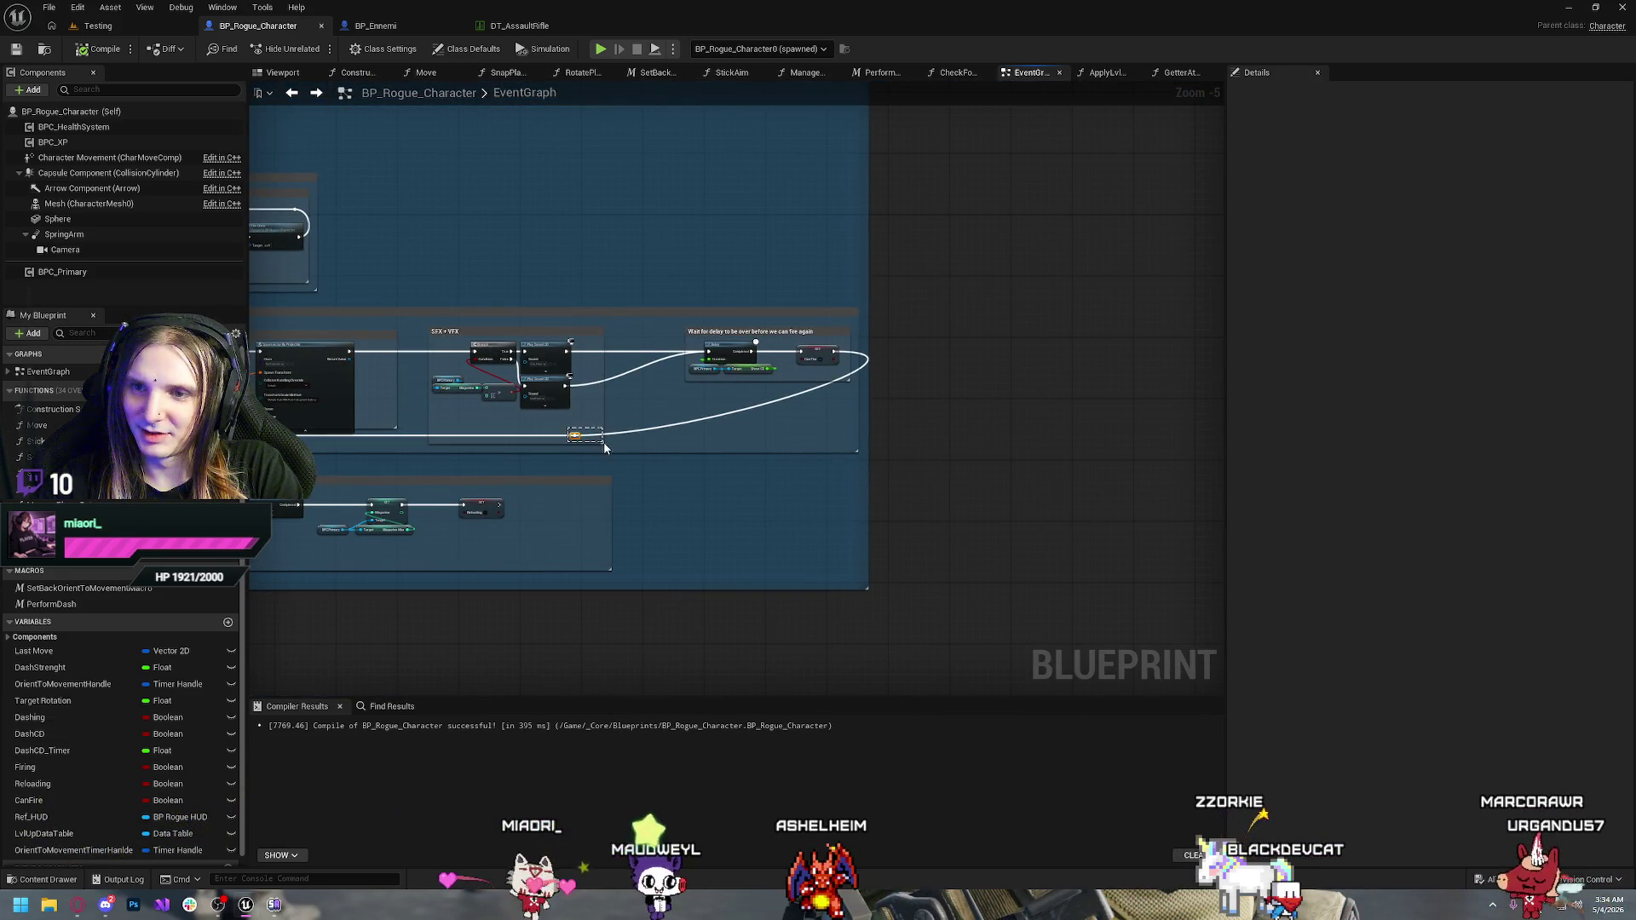
{"action": "left_click_drag", "start_coordinate": [589, 442], "coordinate": [840, 440]}
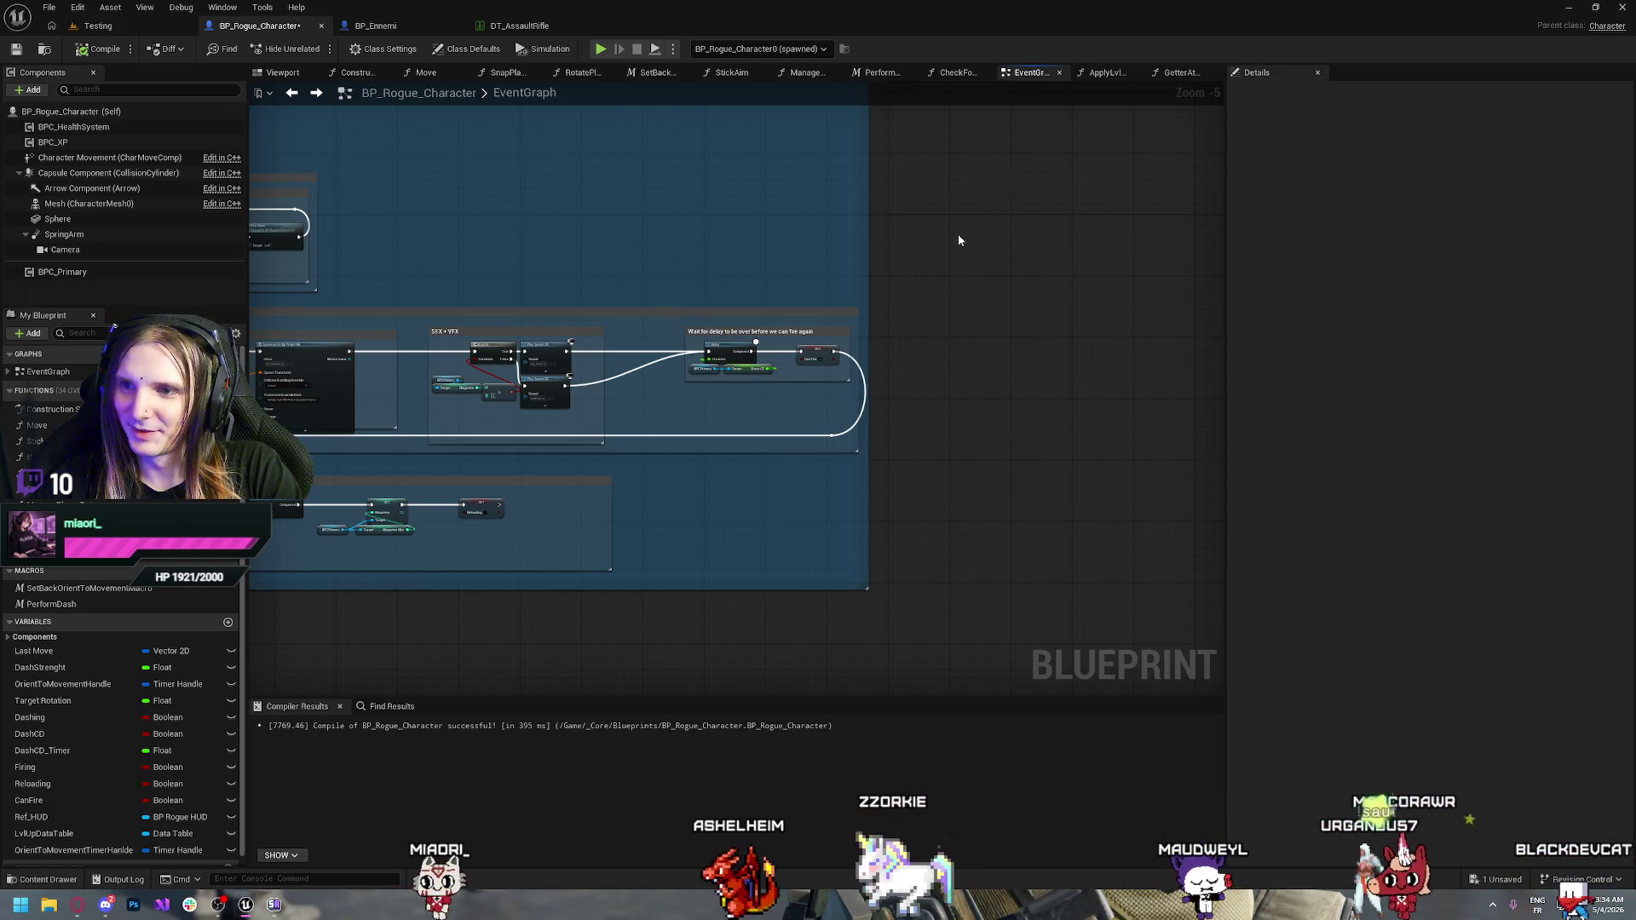
Widen the weapon and delay comment boxes to fit their nodes, then switch to BP_Ennemi
{"action": "left_click_drag", "start_coordinate": [868, 247], "coordinate": [895, 247]}
{"action": "left_click_drag", "start_coordinate": [860, 308], "coordinate": [886, 310]}
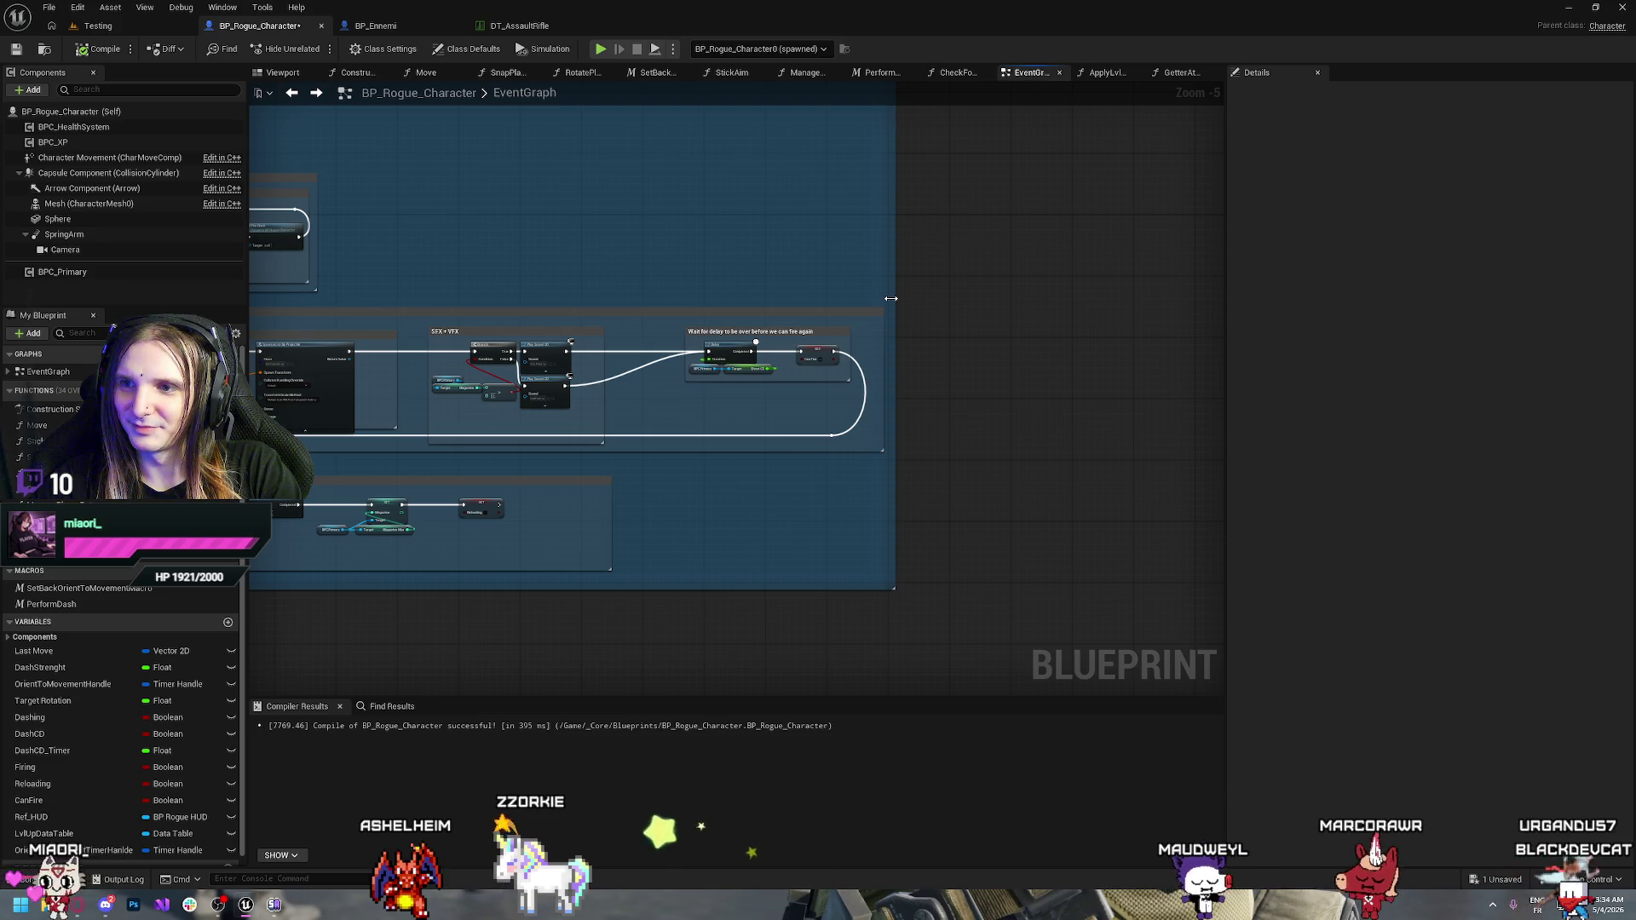
{"action": "left_click_drag", "start_coordinate": [892, 299], "coordinate": [900, 298]}
{"action": "mouse_move", "coordinate": [556, 191]}
{"action": "left_mouse_down"}
{"action": "mouse_move", "coordinate": [844, 388]}
{"action": "mouse_move", "coordinate": [599, 416]}
{"action": "mouse_move", "coordinate": [910, 406]}
{"action": "left_mouse_up"}
{"action": "mouse_move", "coordinate": [738, 471]}
{"action": "left_mouse_down"}
{"action": "mouse_move", "coordinate": [966, 259]}
{"action": "mouse_move", "coordinate": [782, 252]}
{"action": "mouse_move", "coordinate": [831, 249]}
{"action": "mouse_move", "coordinate": [427, 362]}
{"action": "left_mouse_up"}
{"action": "left_click", "coordinate": [421, 29]}
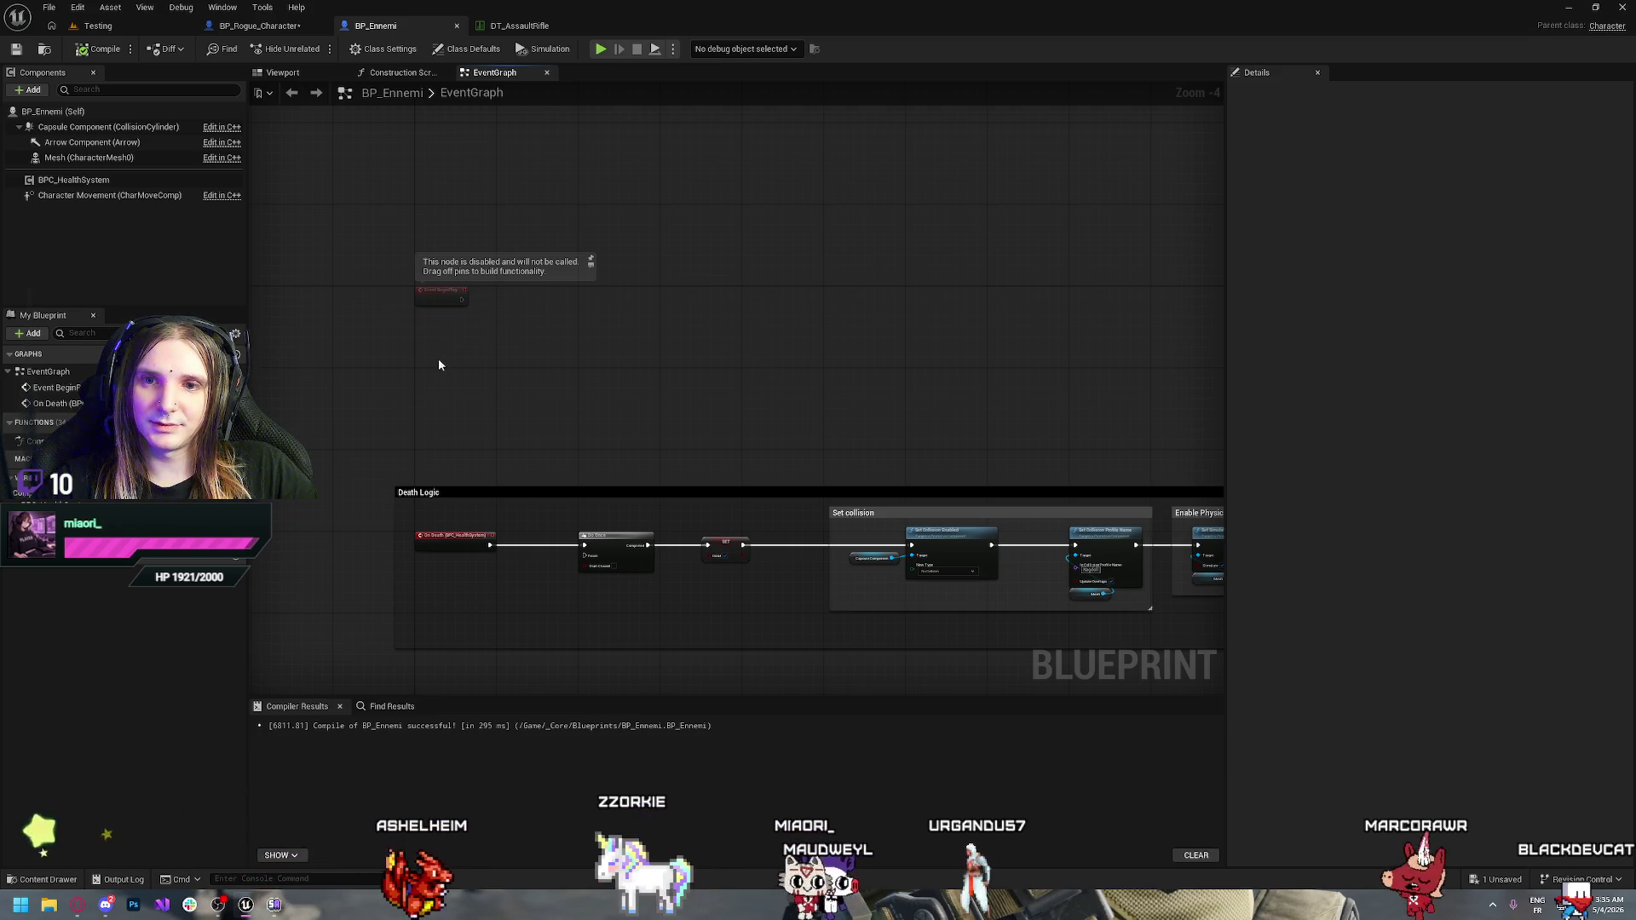
Add a custom event named TrackPlayer to the BP_Ennemi graph
{"action": "right_click", "coordinate": [419, 378]}
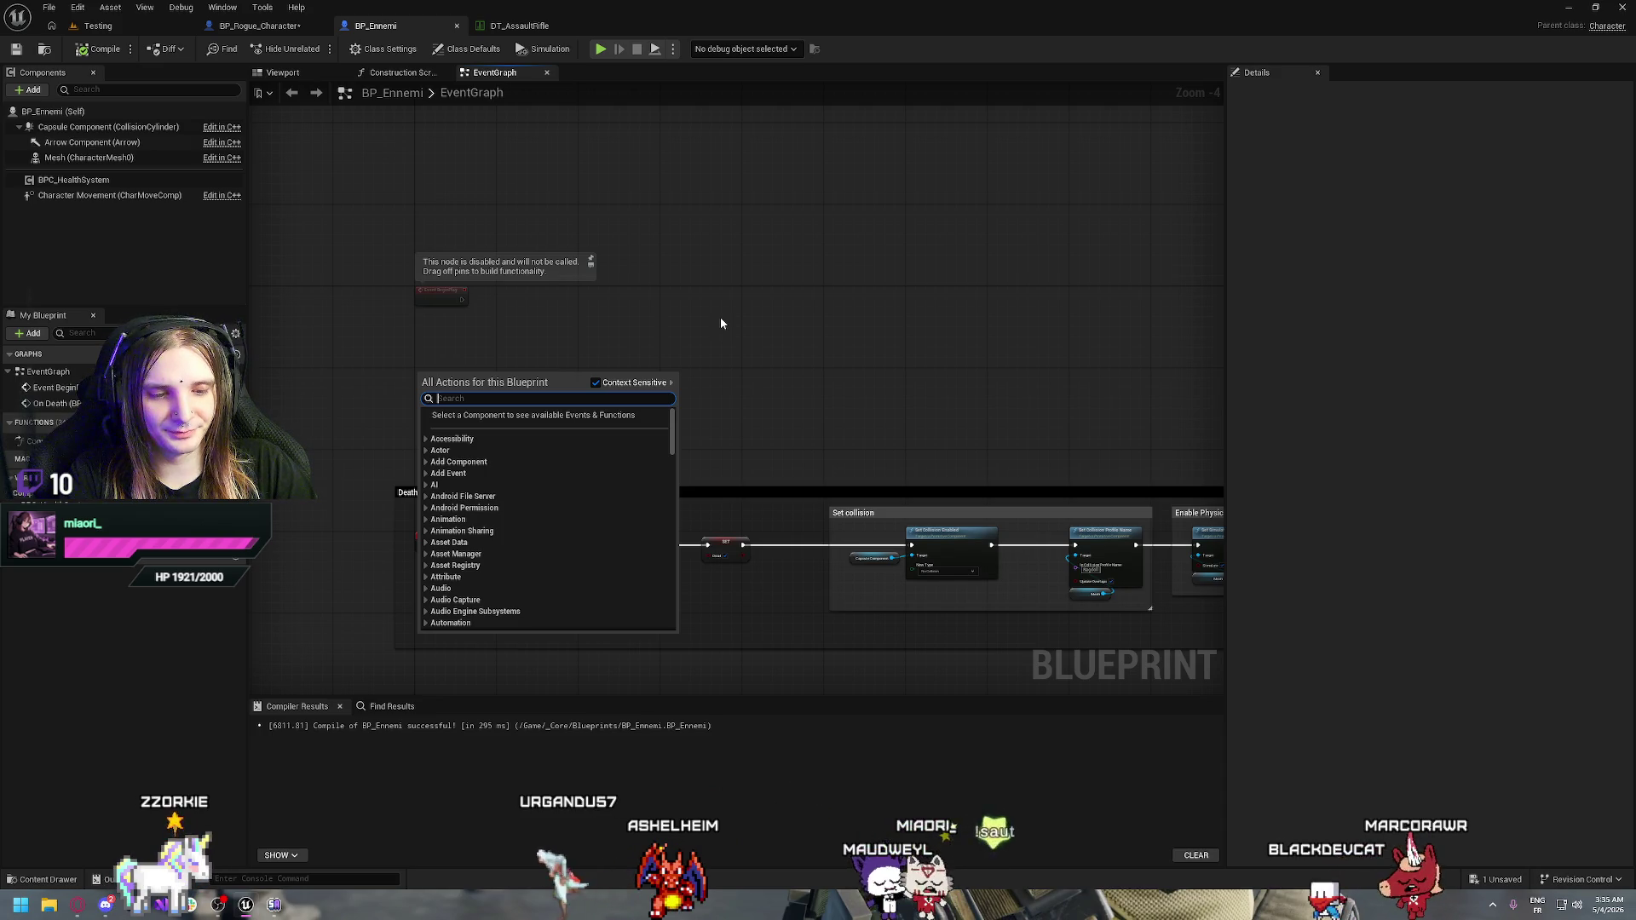
{"action": "type", "text": "custom"}
{"action": "key", "text": "Return"}
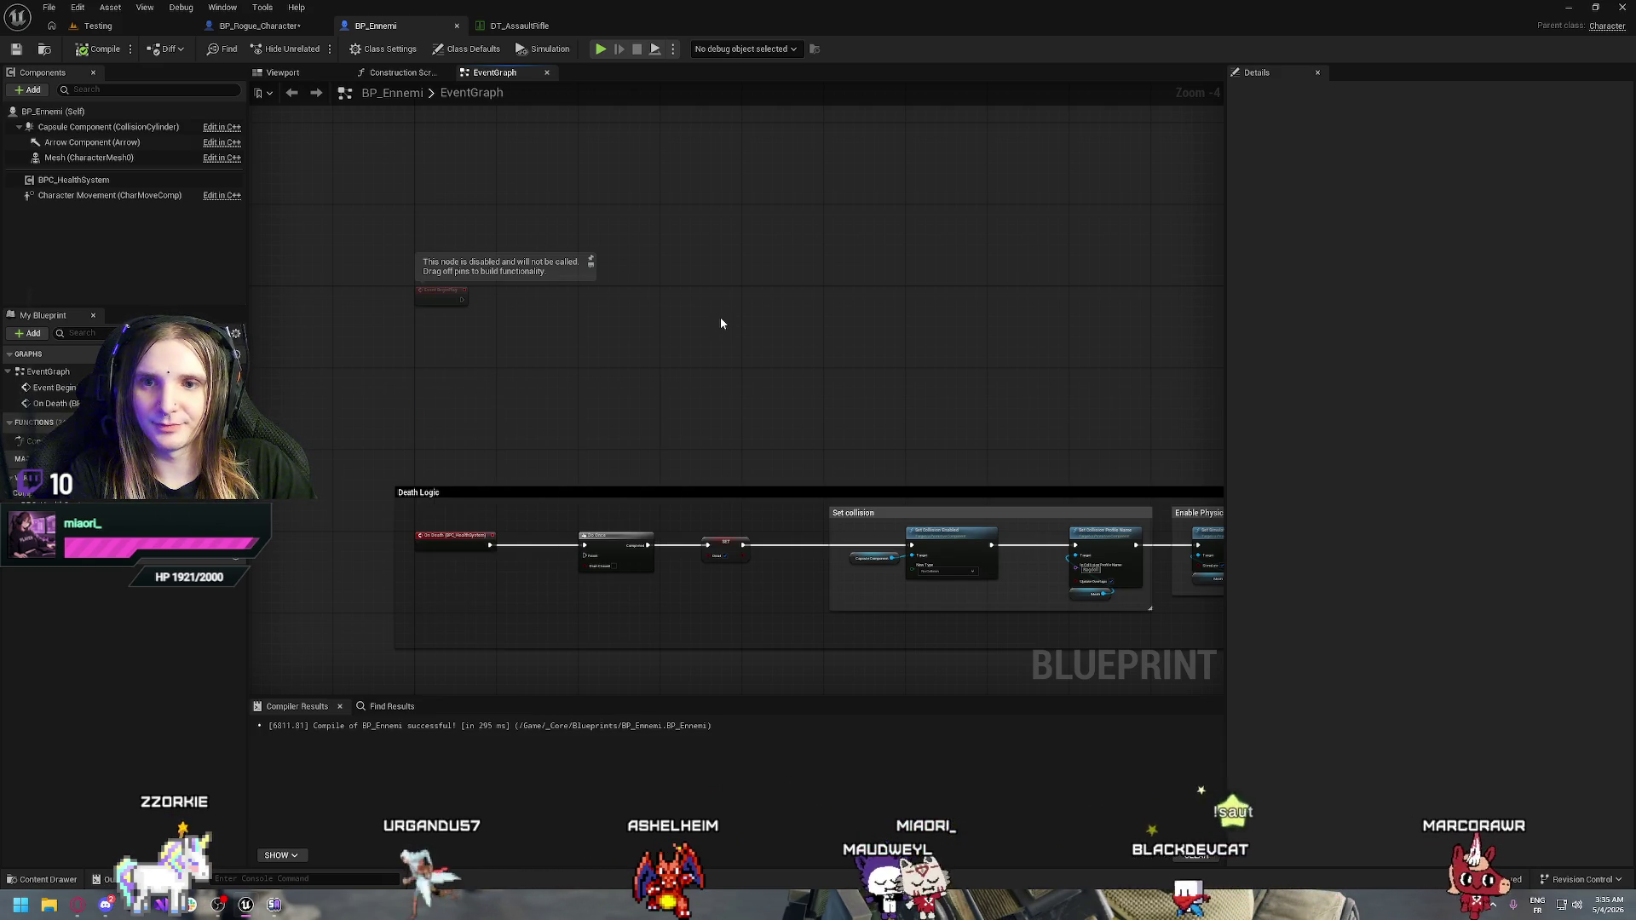
{"action": "type", "text": "D"}
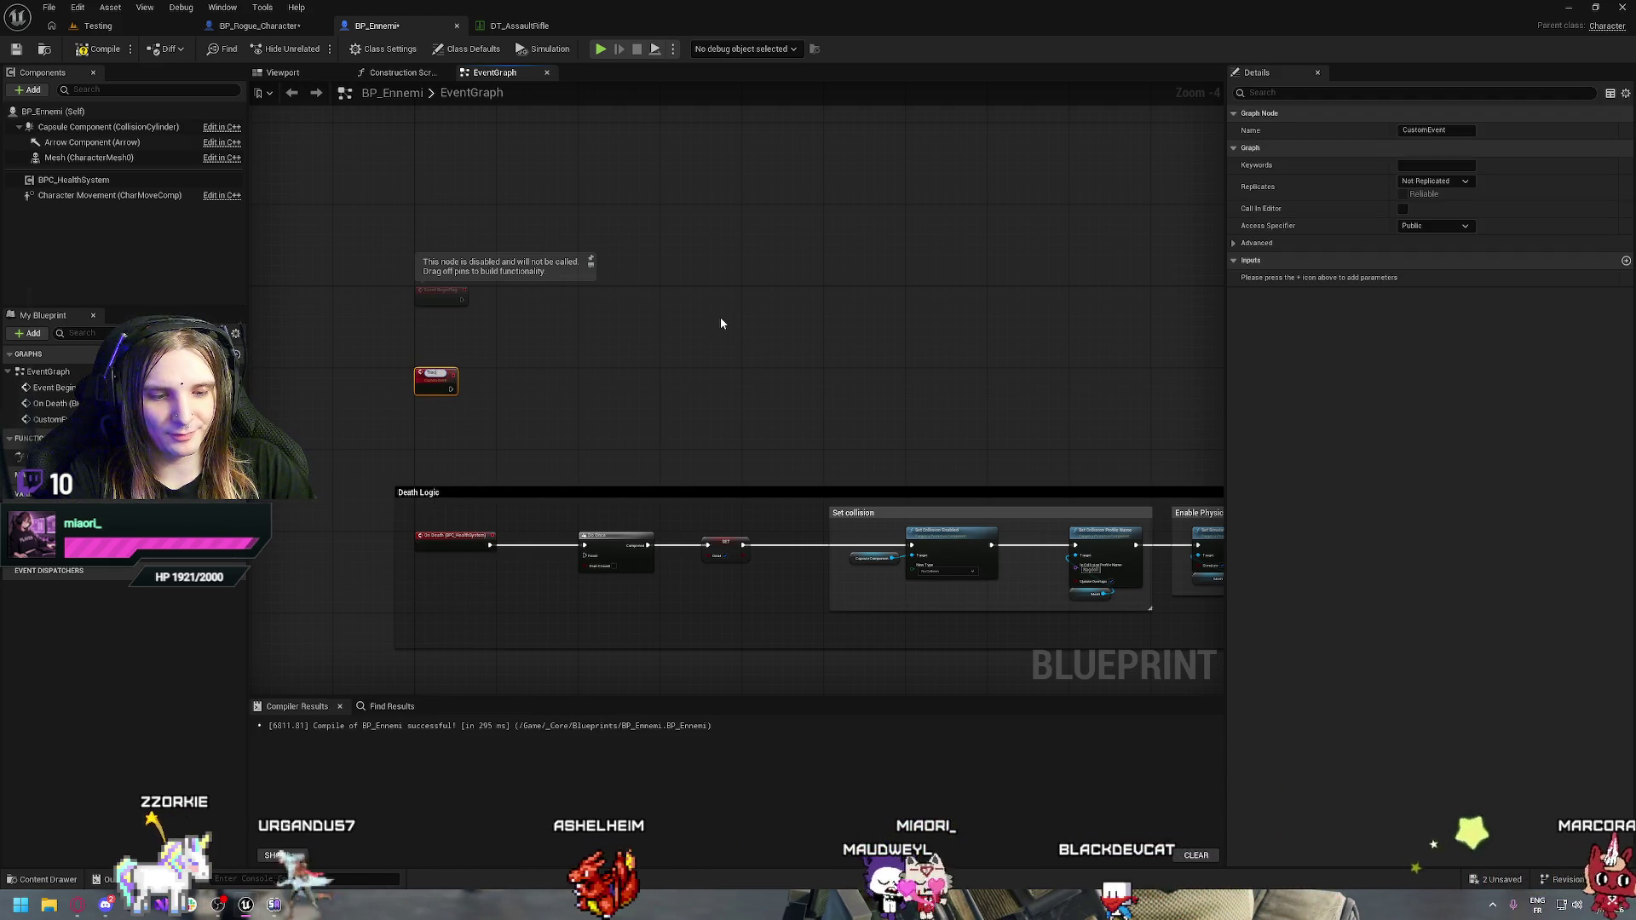
{"action": "key", "text": "Return"}
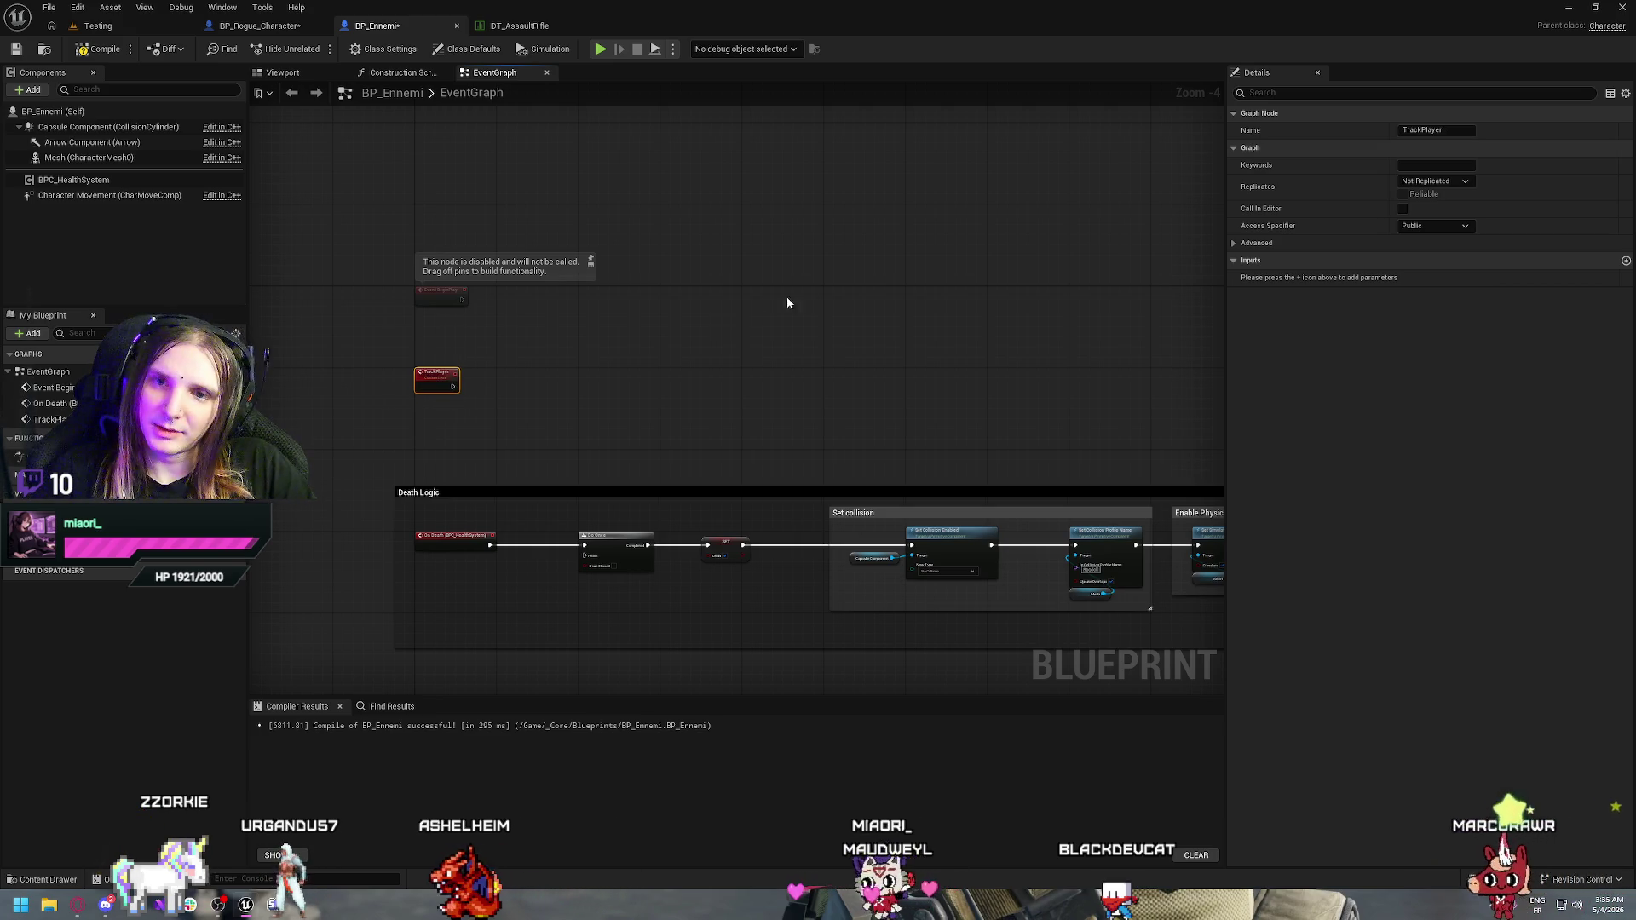
Call Track Player from Event BeginPlay's execution output
{"action": "scroll", "coordinate": [405, 339], "scroll_direction": "up", "scroll_amount": 4}
{"action": "left_click_drag", "start_coordinate": [537, 268], "coordinate": [618, 271]}
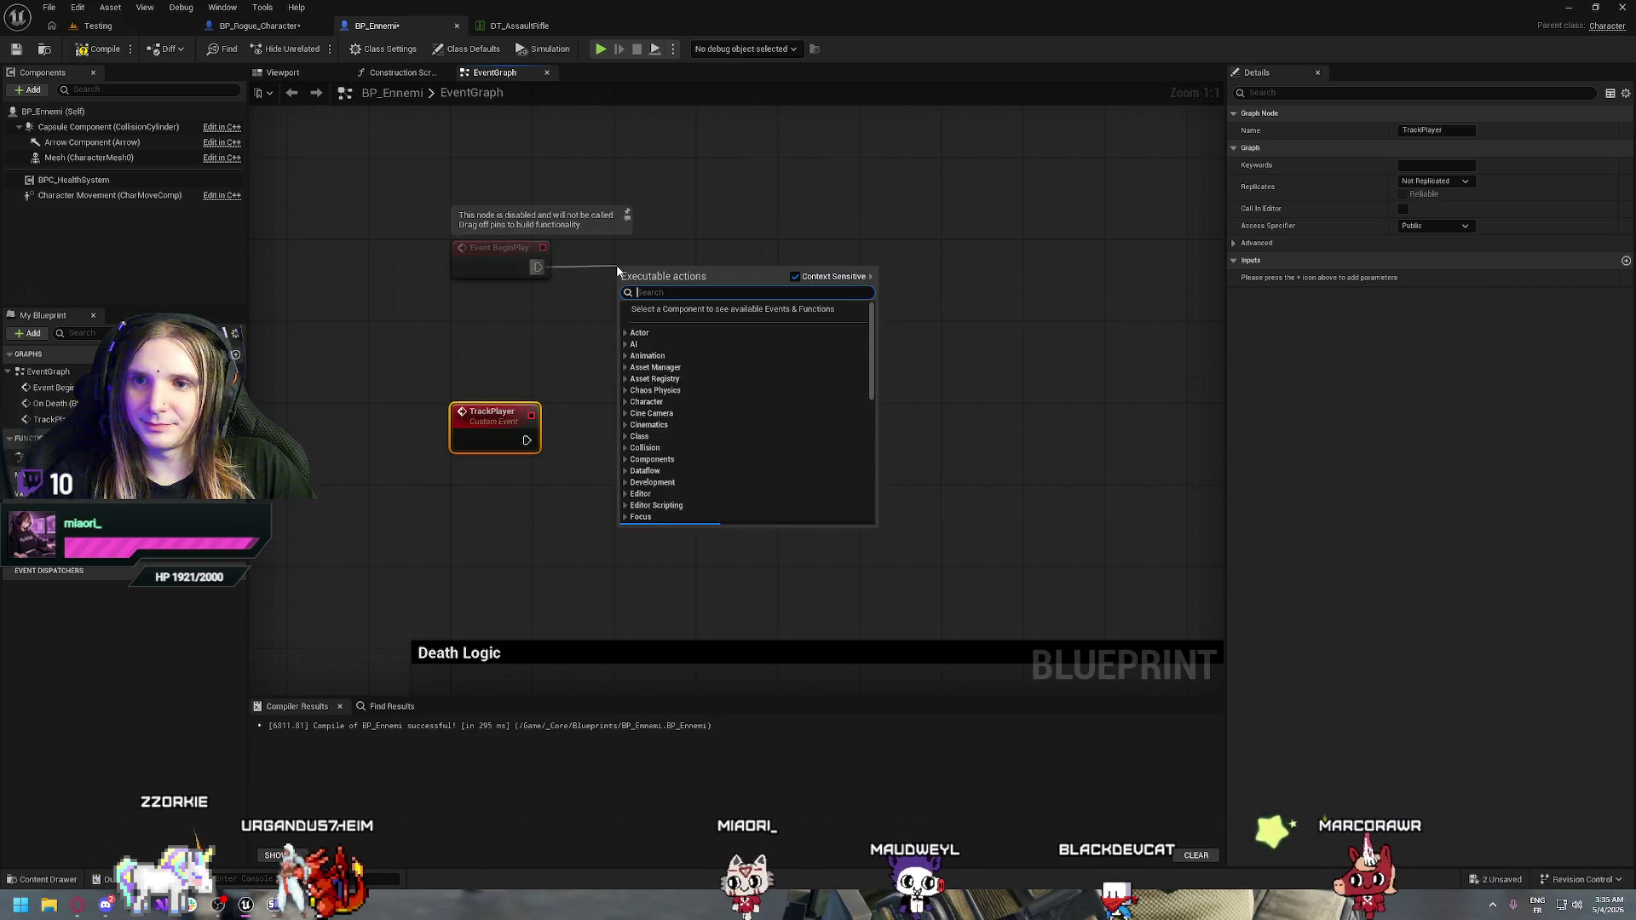
{"action": "type", "text": "track"}
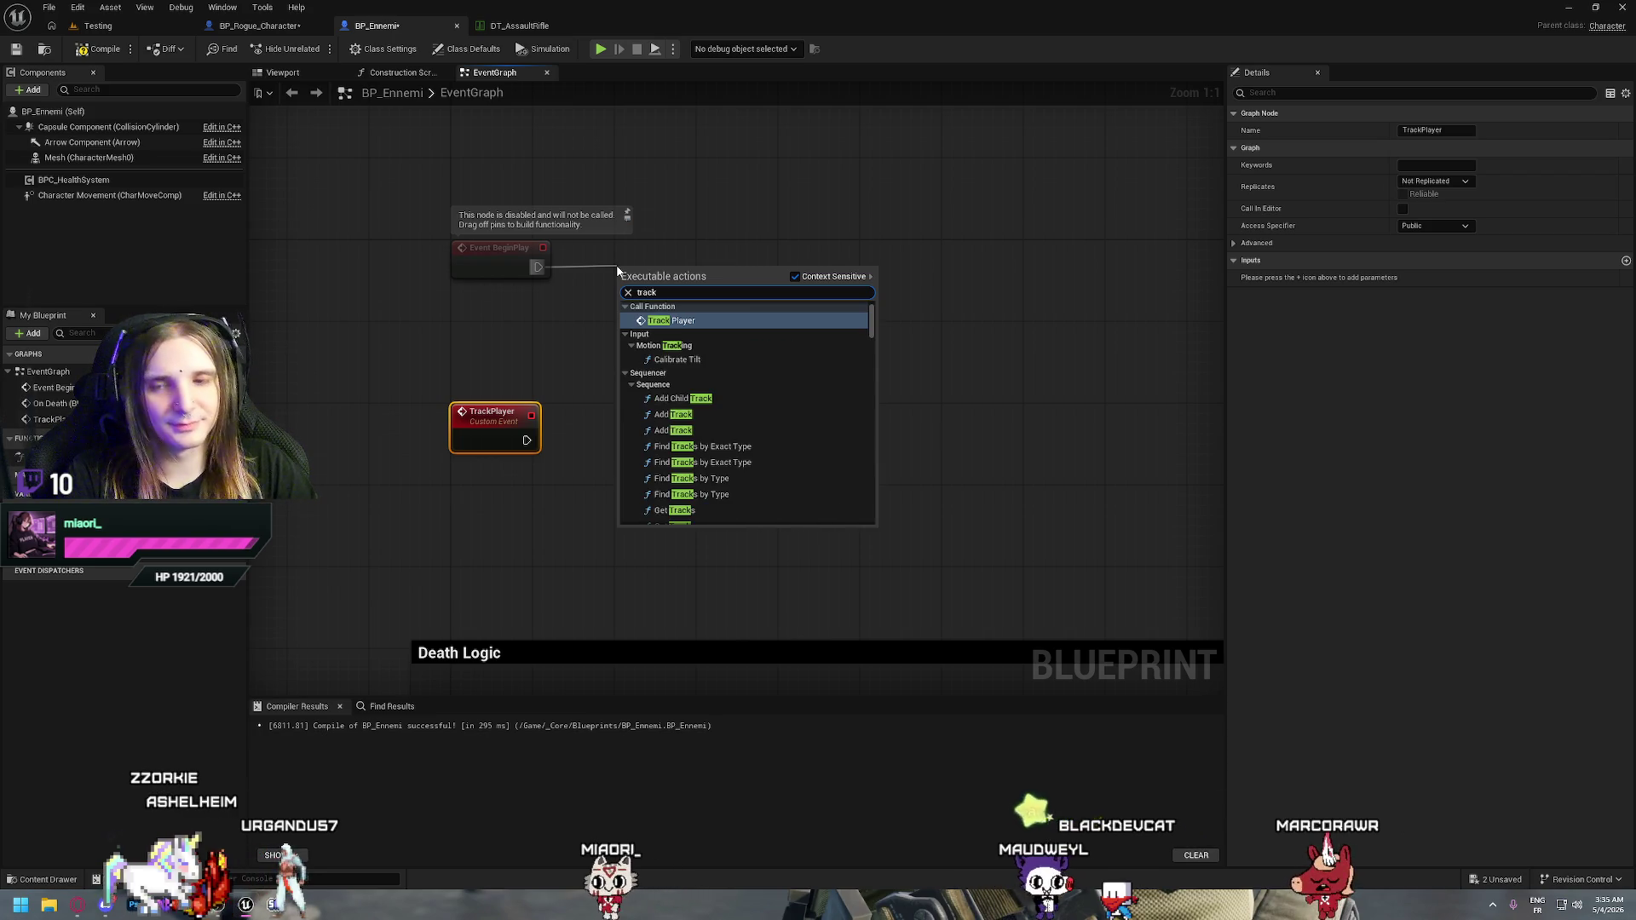
{"action": "key", "text": "Return"}
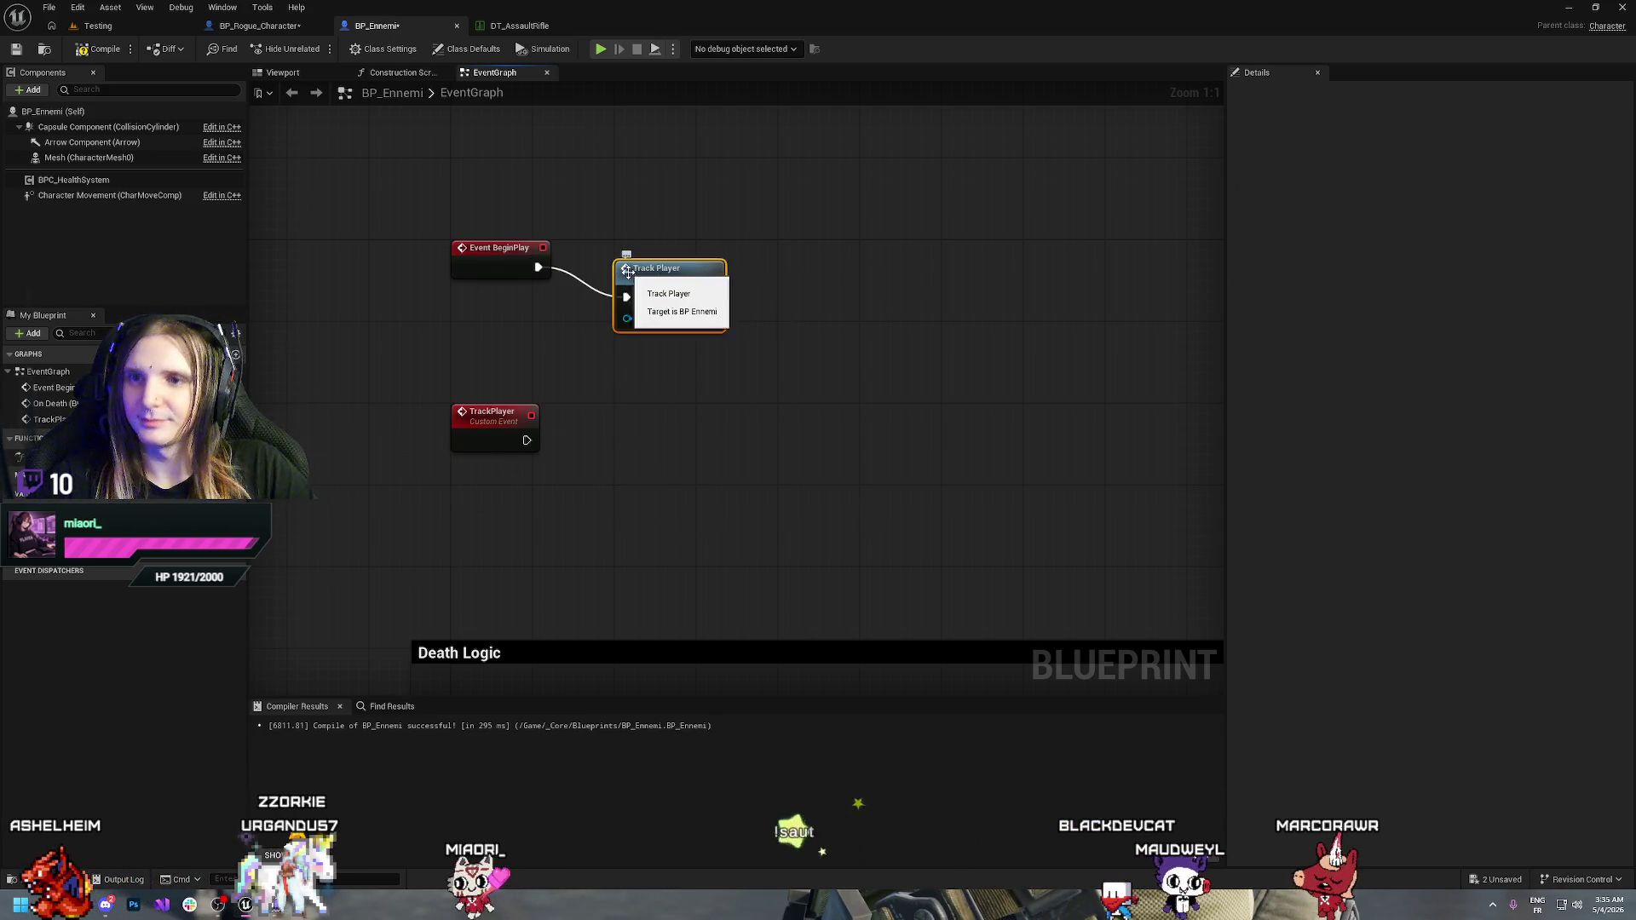
{"action": "left_click_drag", "start_coordinate": [618, 267], "coordinate": [617, 237]}
{"action": "left_click", "coordinate": [681, 370]}
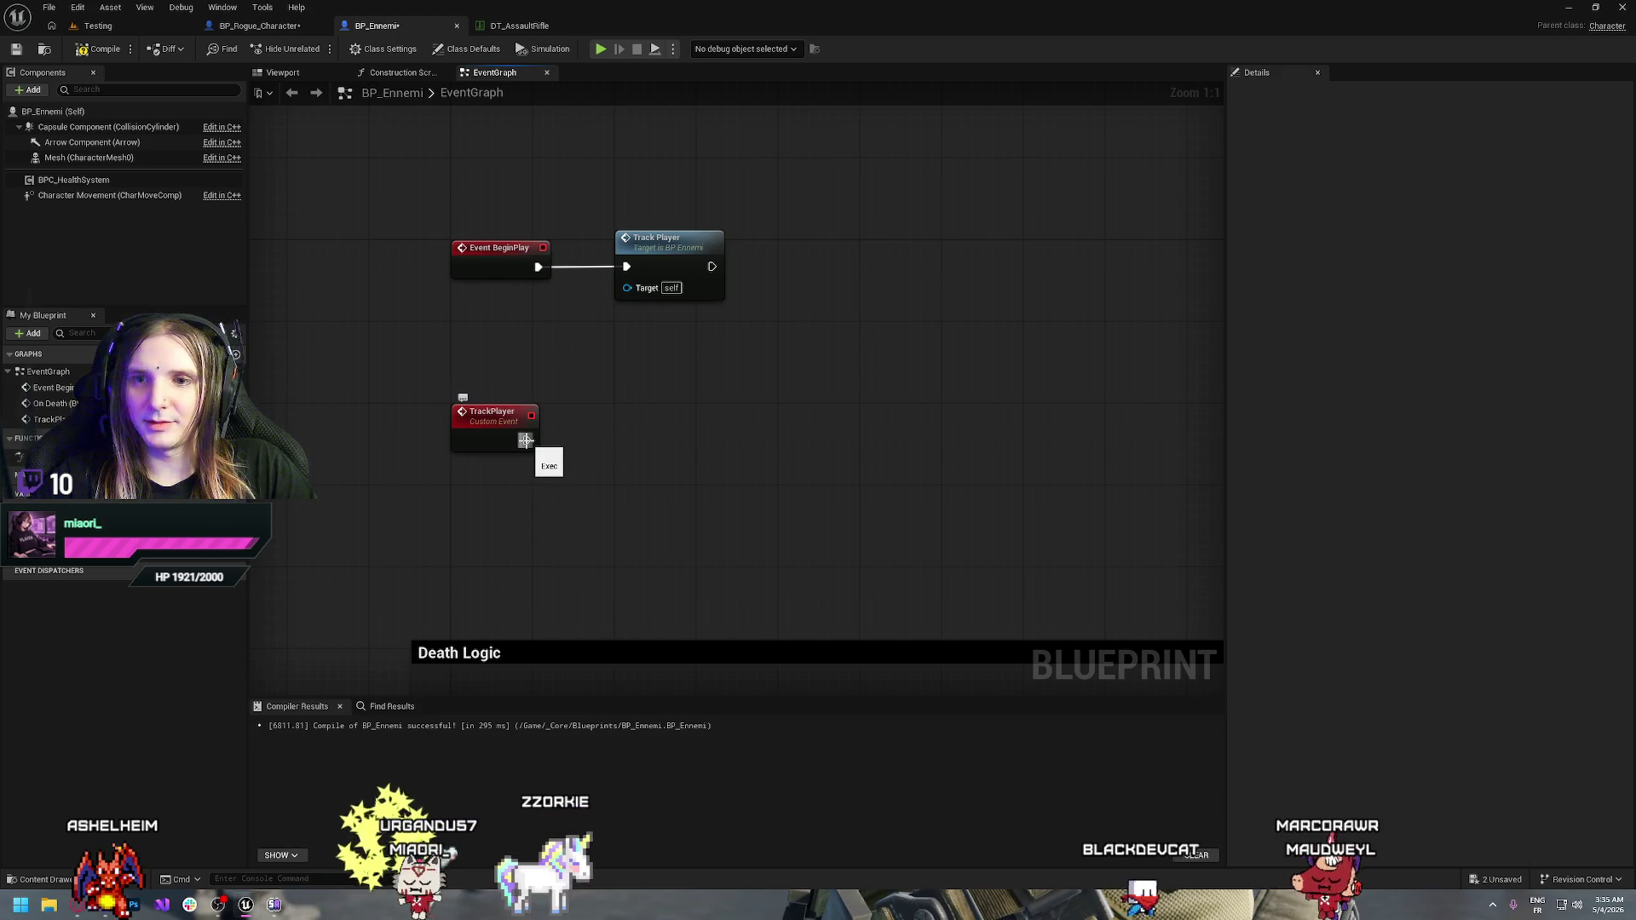
Add an AI MoveTo node after the TrackPlayer event
{"action": "left_click_drag", "start_coordinate": [526, 440], "coordinate": [631, 434]}
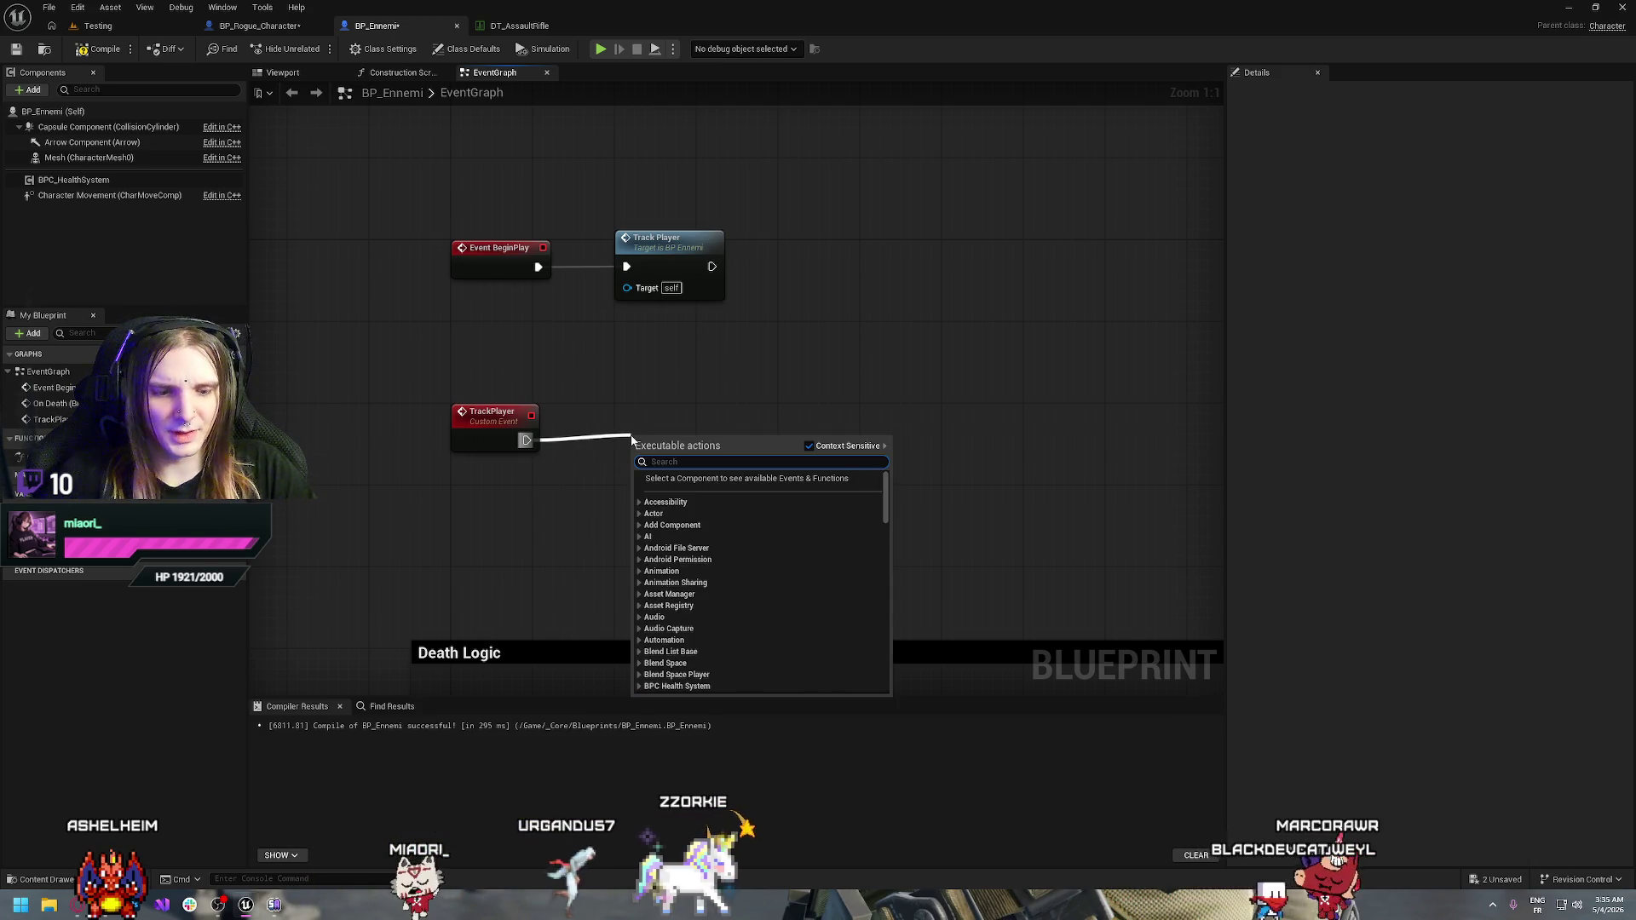
{"action": "type", "text": "go to"}
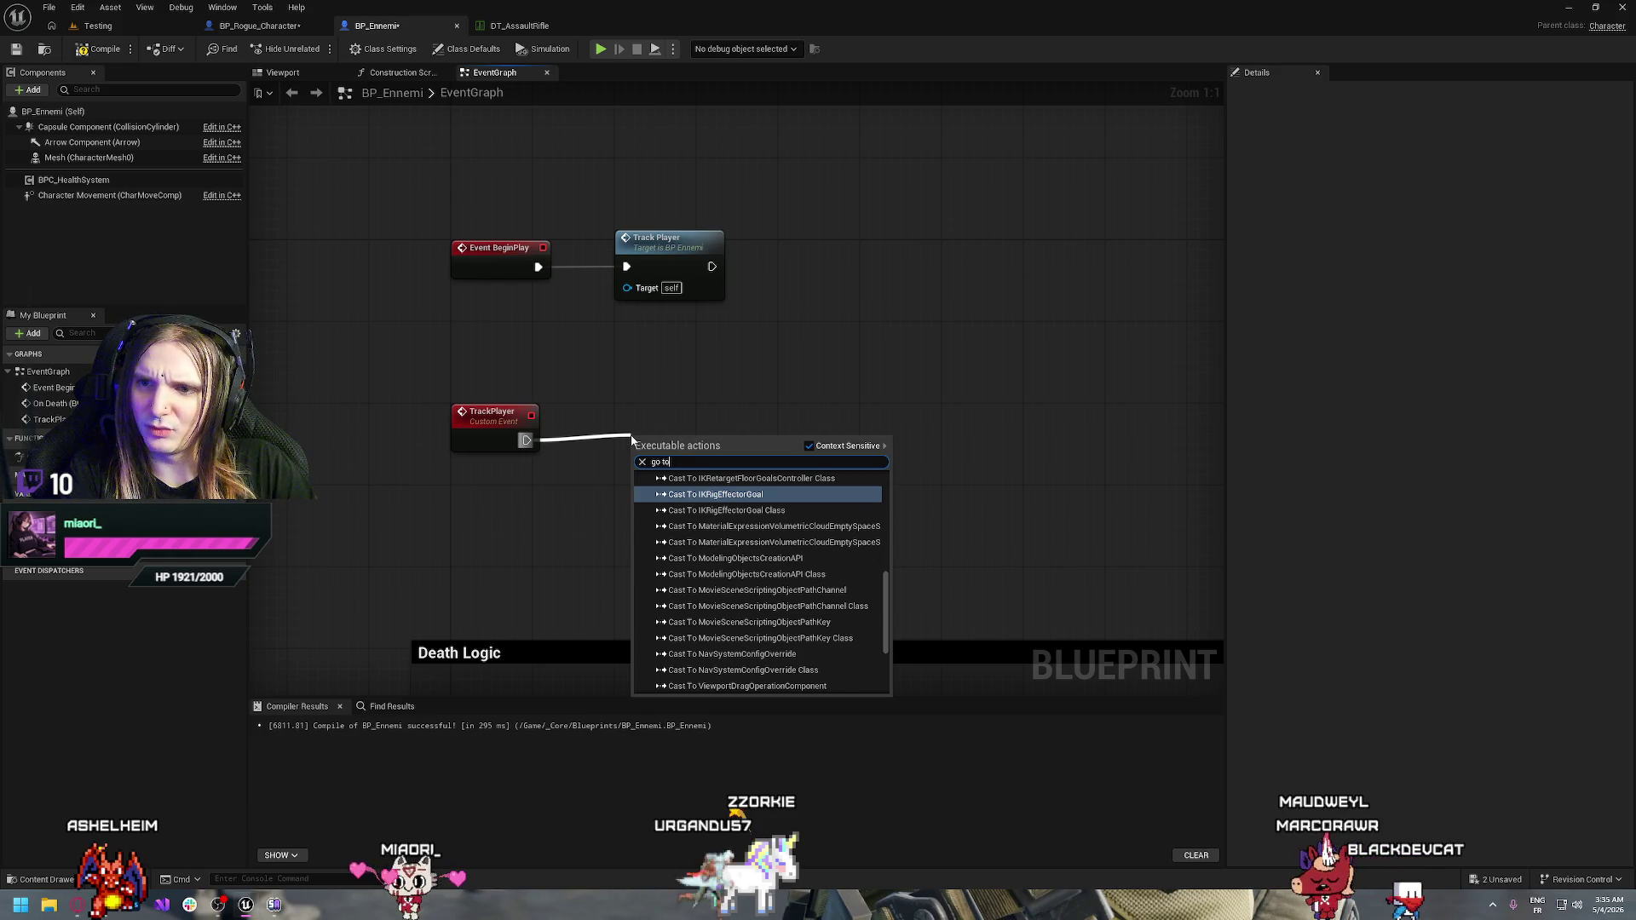
{"action": "key", "text": "BackSpace"}
{"action": "key", "text": "BackSpace"}
{"action": "key", "text": "BackSpace"}
{"action": "type", "text": "mo"}
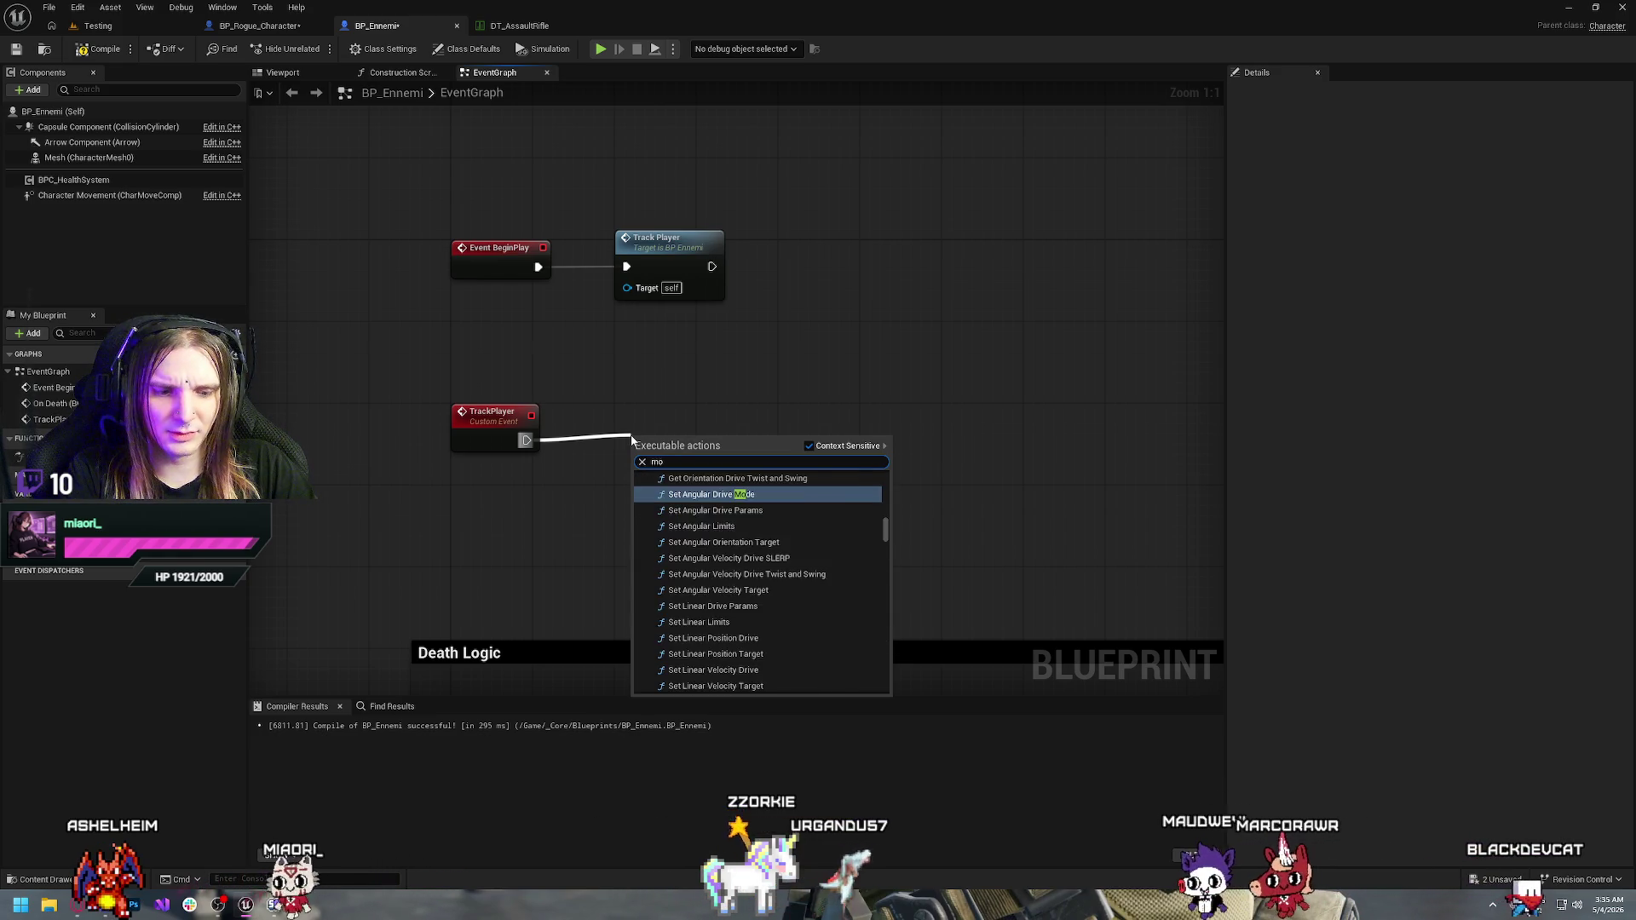
{"action": "type", "text": "ve to"}
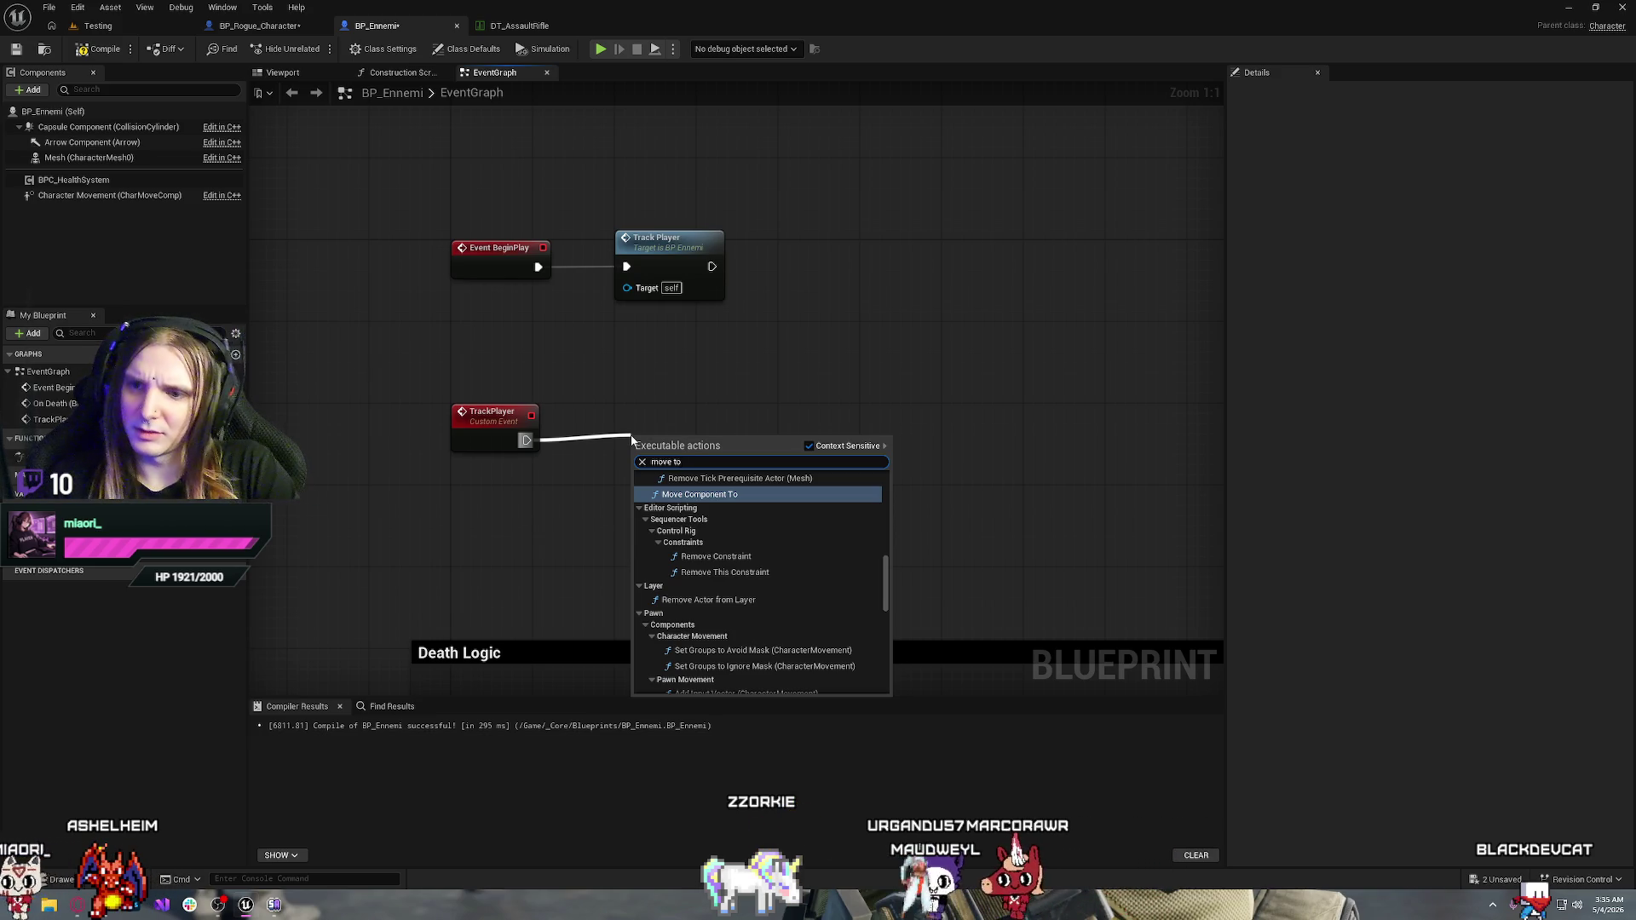
{"action": "scroll", "coordinate": [739, 559], "scroll_direction": "up", "scroll_amount": 5}
{"action": "key", "text": "Escape"}
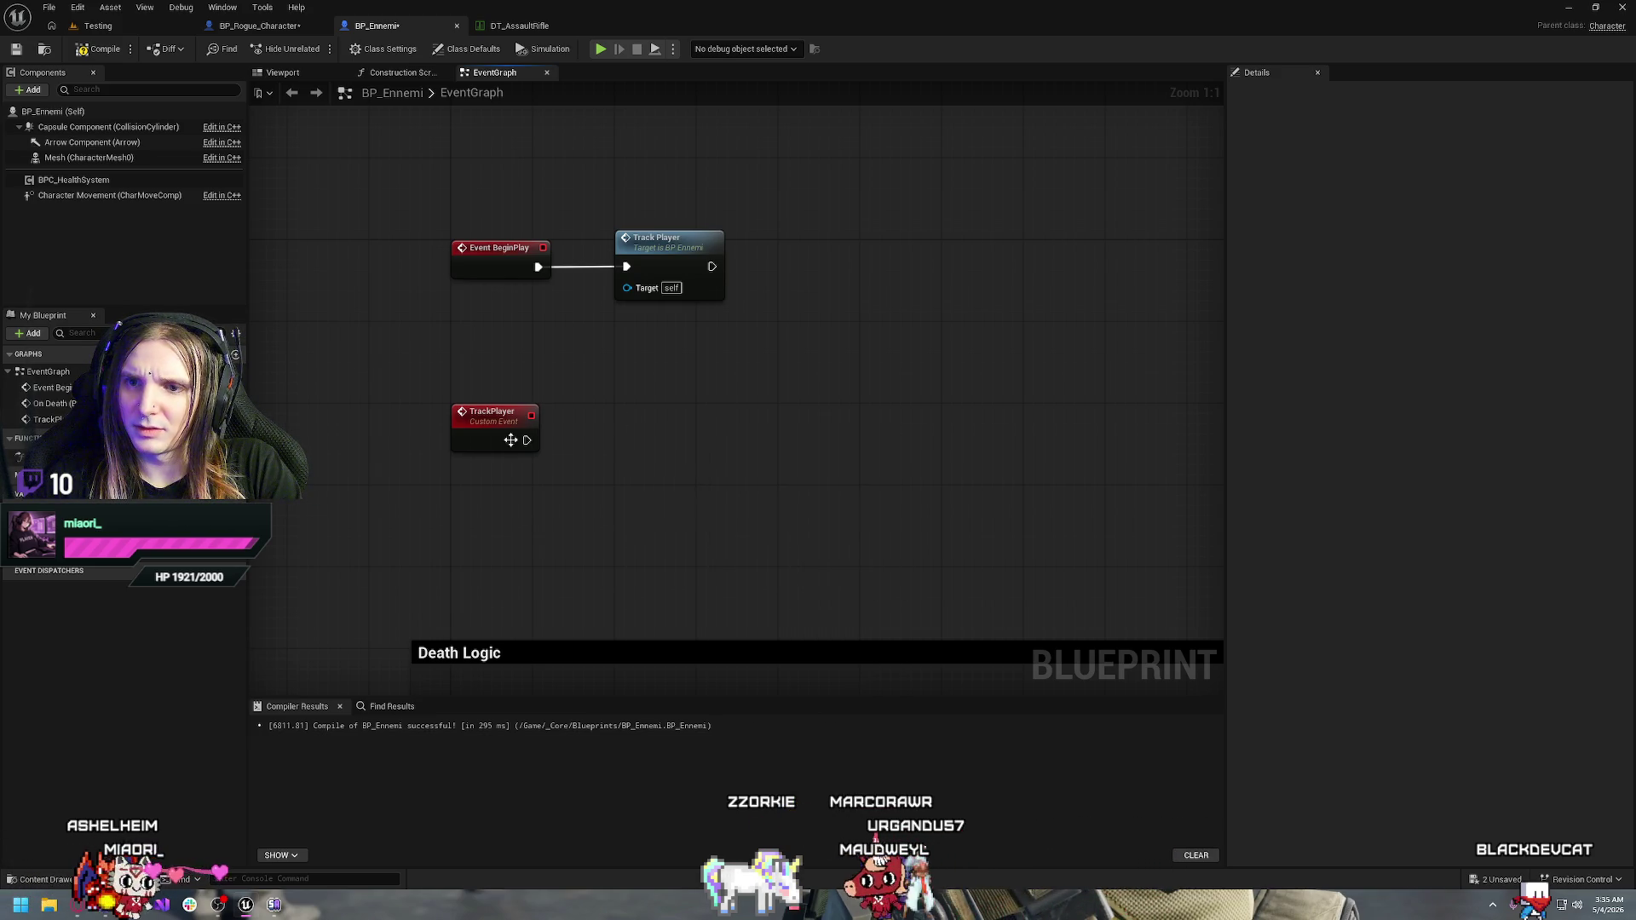
{"action": "left_click_drag", "start_coordinate": [526, 440], "coordinate": [631, 439]}
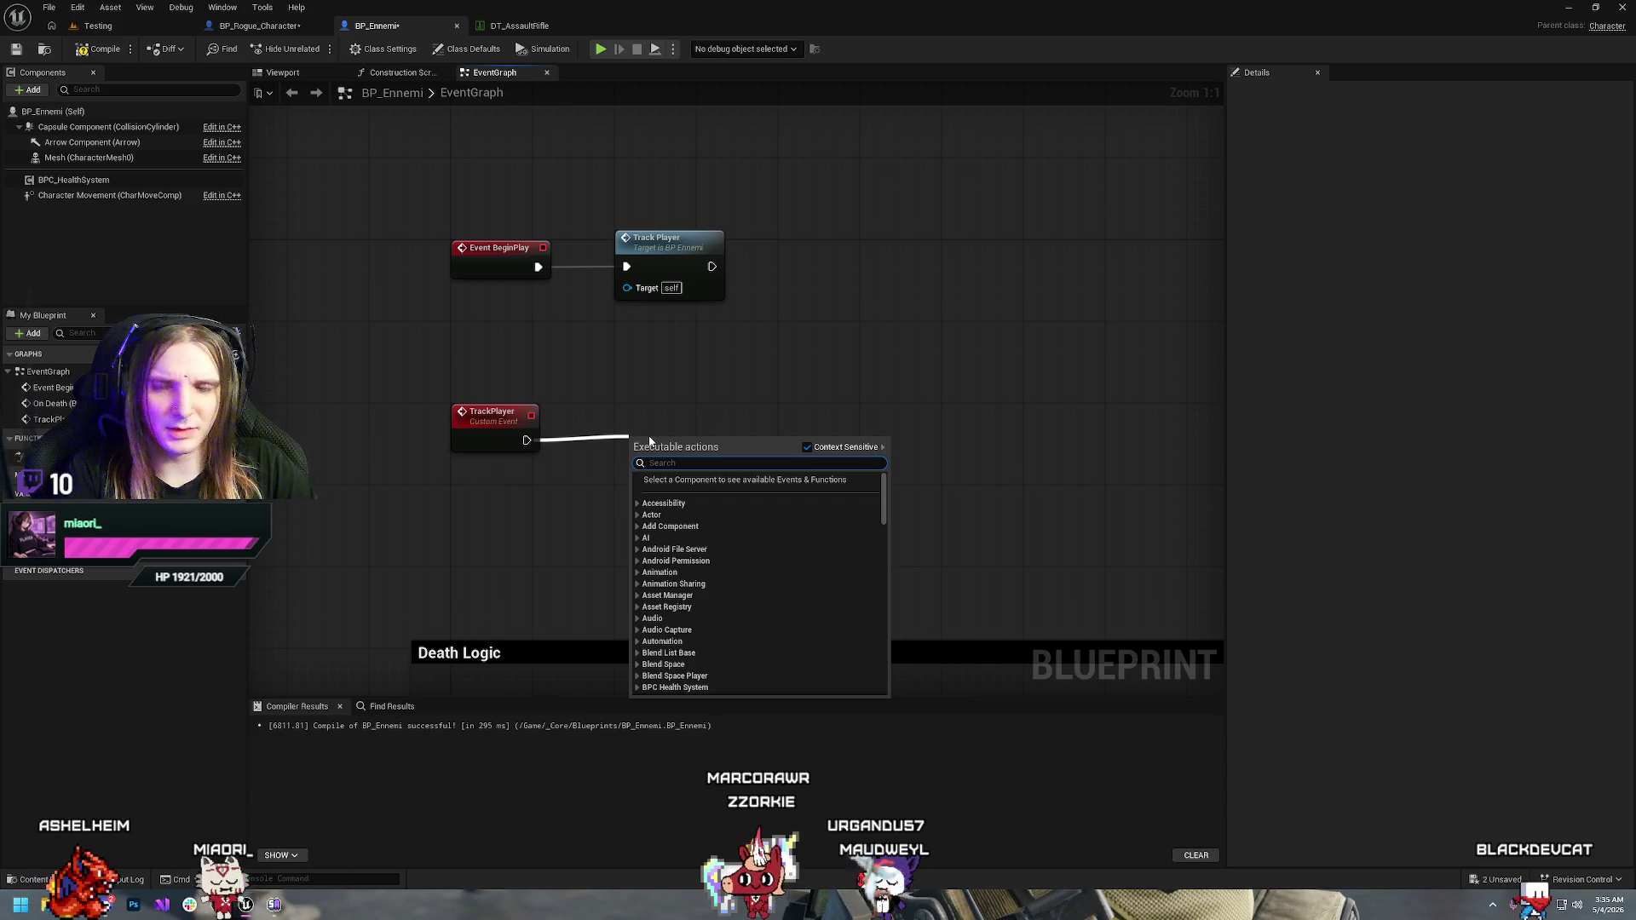
{"action": "type", "text": "ai mo"}
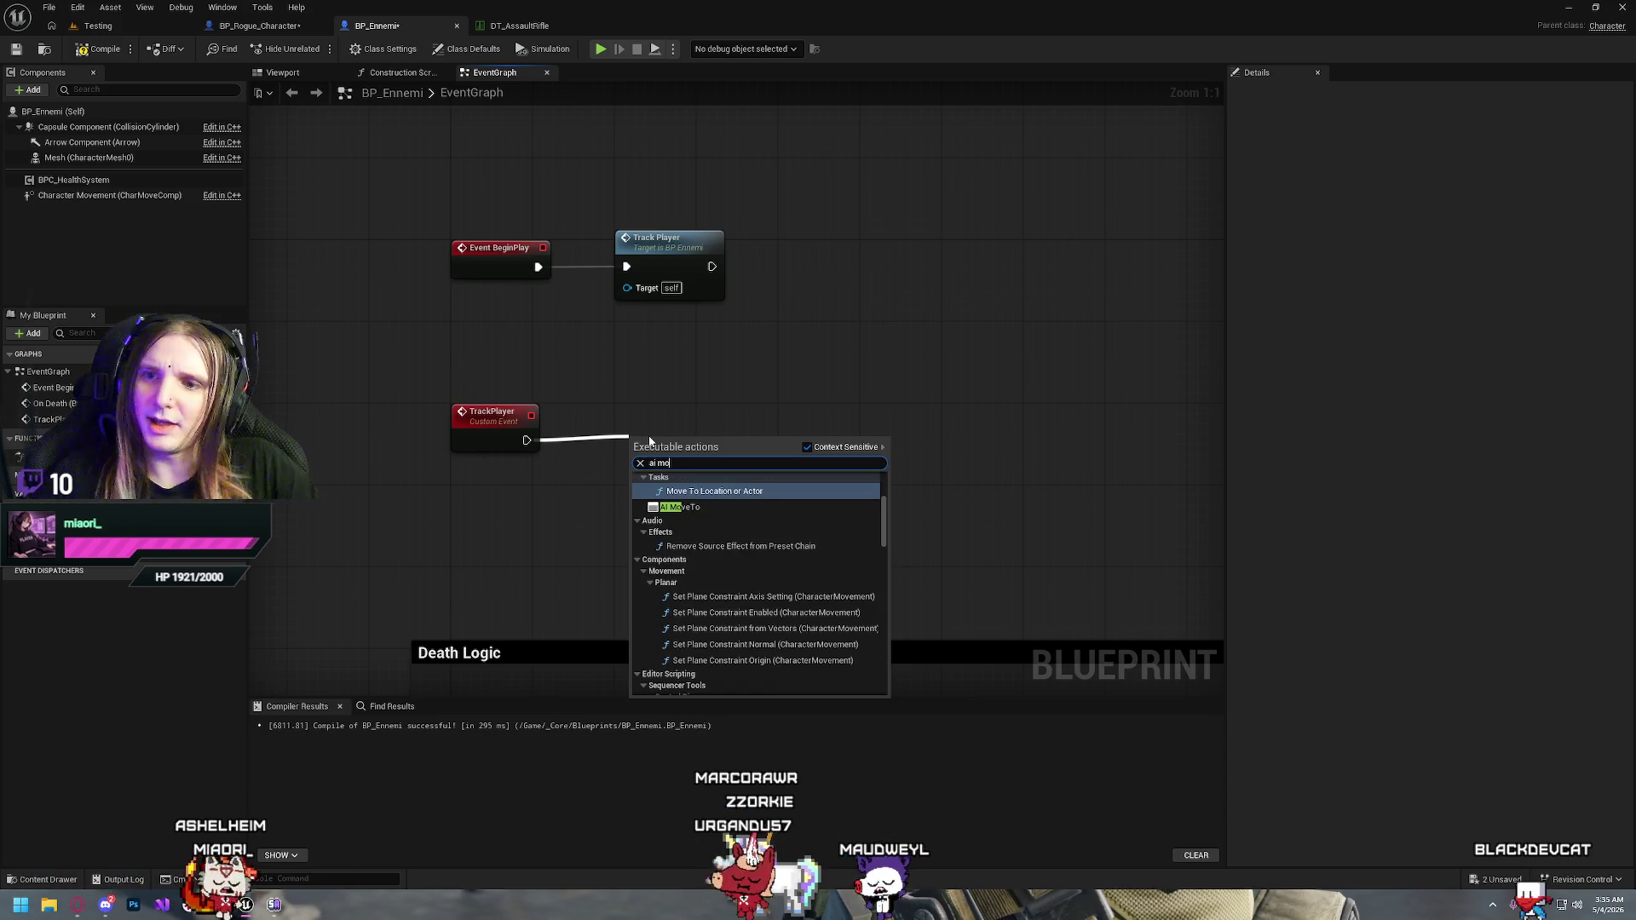
{"action": "left_click", "coordinate": [680, 507]}
{"action": "mouse_move", "coordinate": [670, 444]}
{"action": "left_mouse_down"}
{"action": "mouse_move", "coordinate": [689, 421]}
{"action": "mouse_move", "coordinate": [671, 432]}
{"action": "mouse_move", "coordinate": [829, 425]}
{"action": "left_mouse_up"}
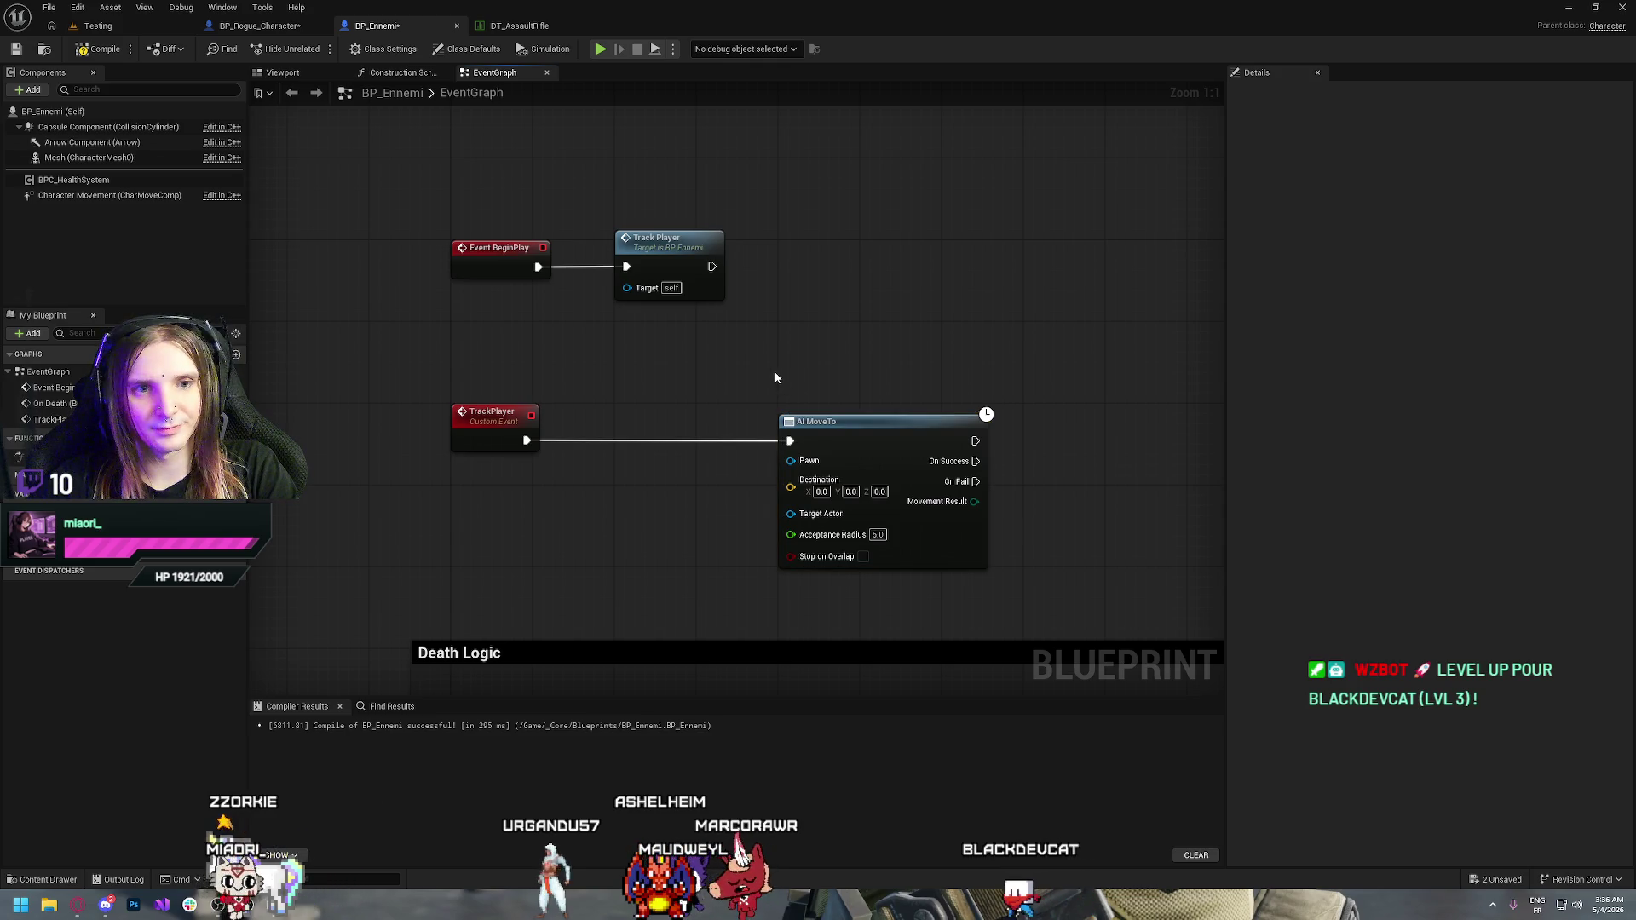
Add Get Player Pawn and connect its Return Value to AI MoveTo's Target Actor
{"action": "right_click", "coordinate": [575, 493]}
{"action": "type", "text": "get player"}
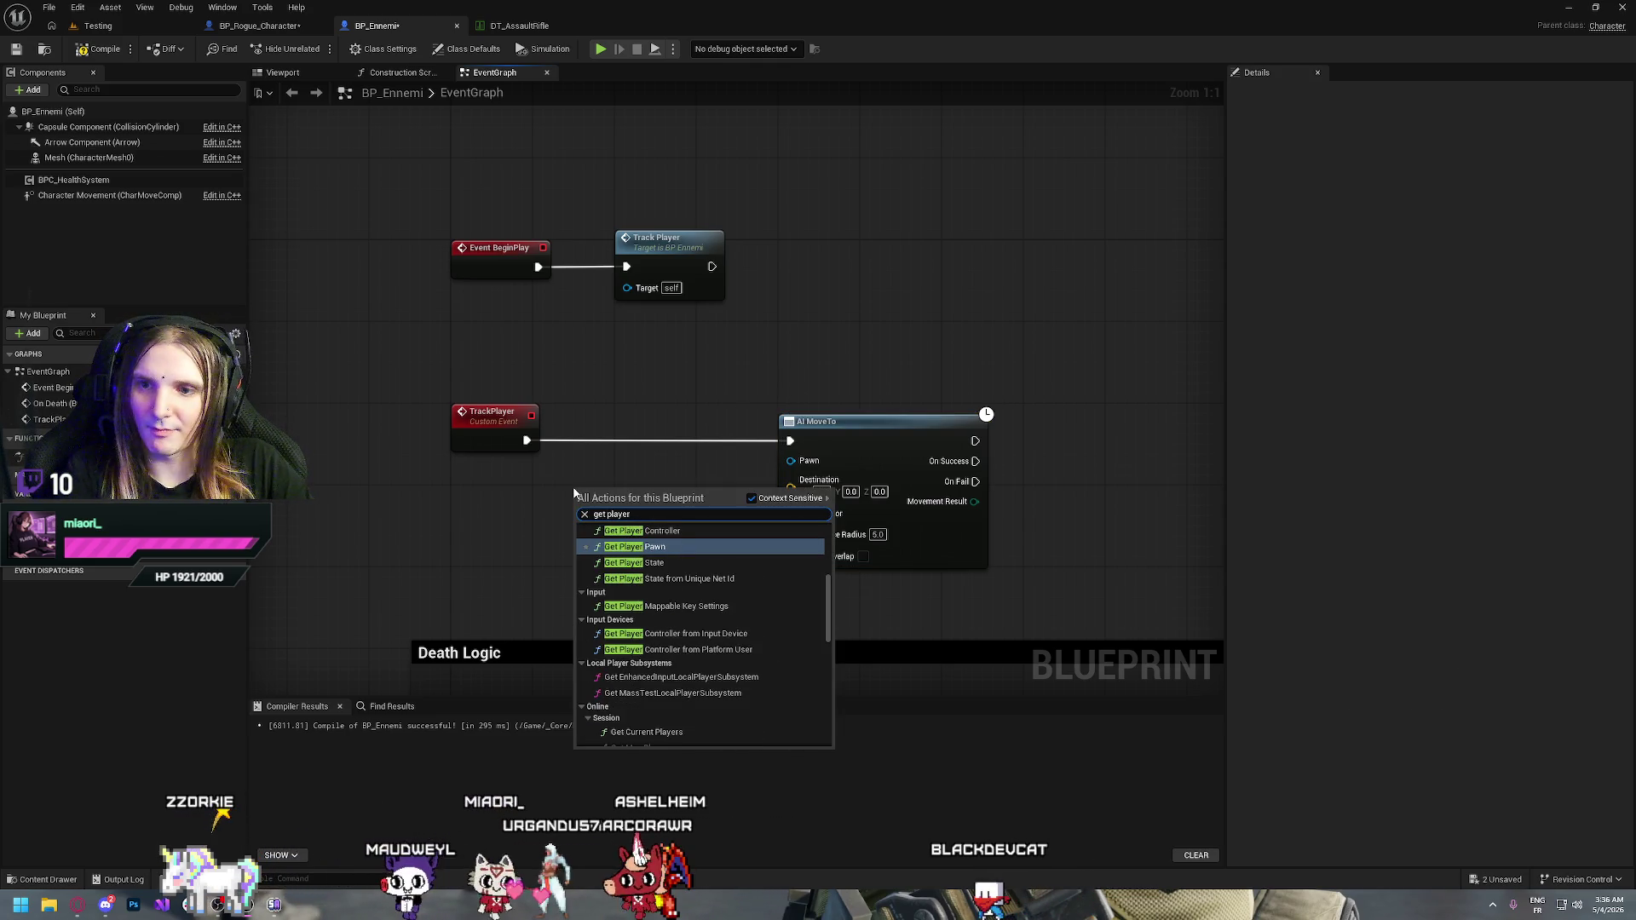
{"action": "key", "text": "Return"}
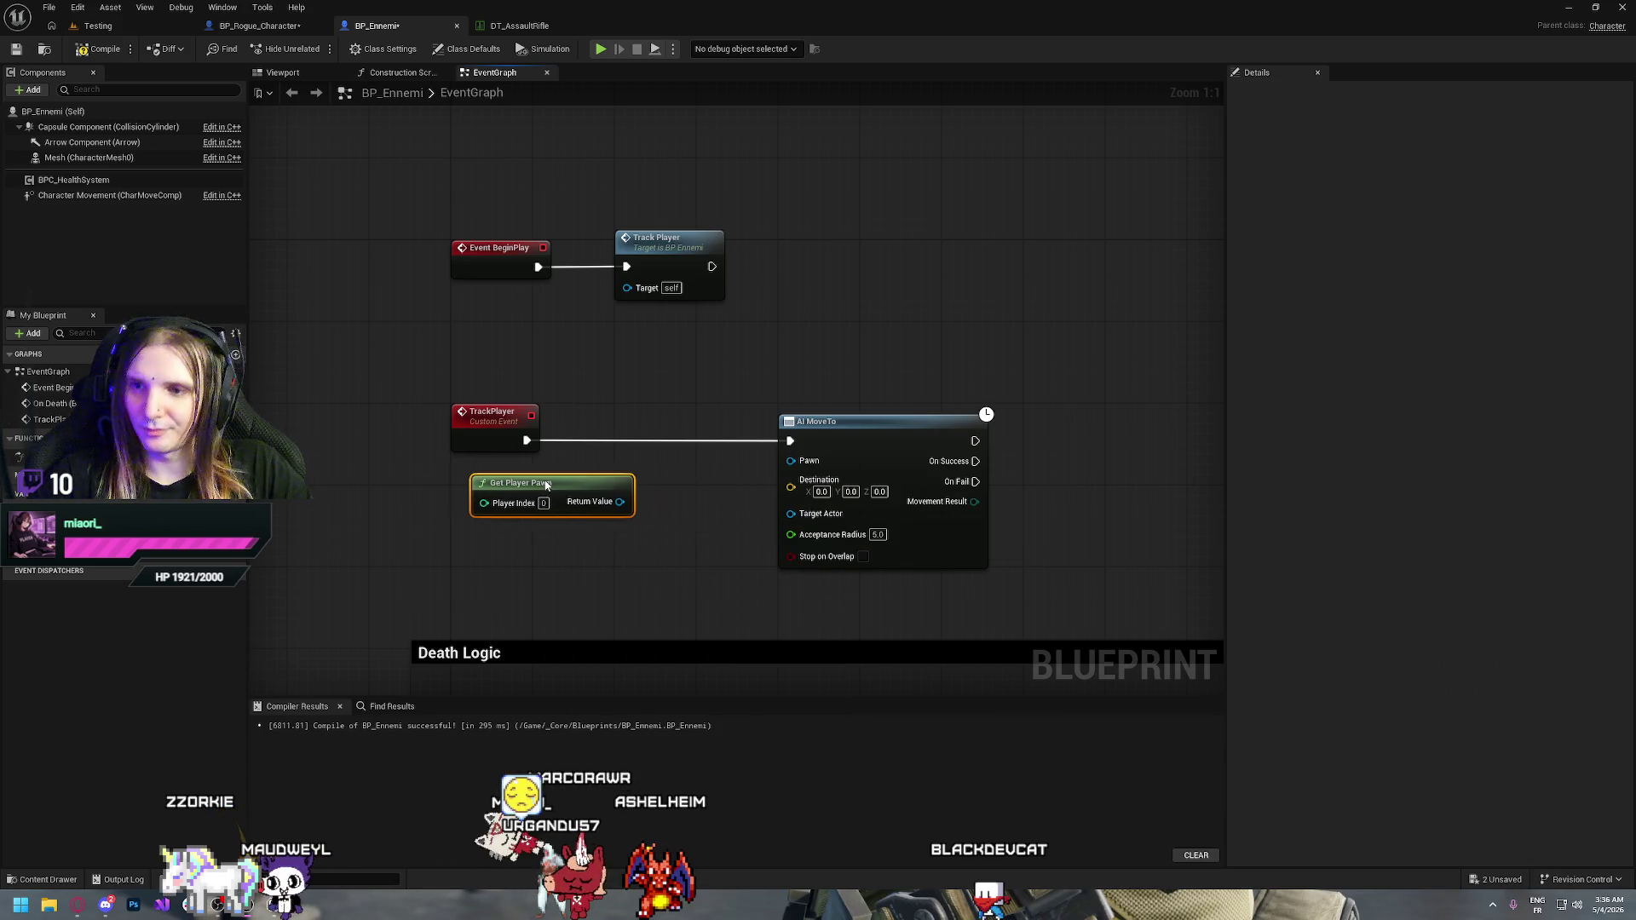
{"action": "mouse_move", "coordinate": [547, 485]}
{"action": "left_mouse_down"}
{"action": "mouse_move", "coordinate": [465, 483]}
{"action": "mouse_move", "coordinate": [580, 508]}
{"action": "left_mouse_up"}
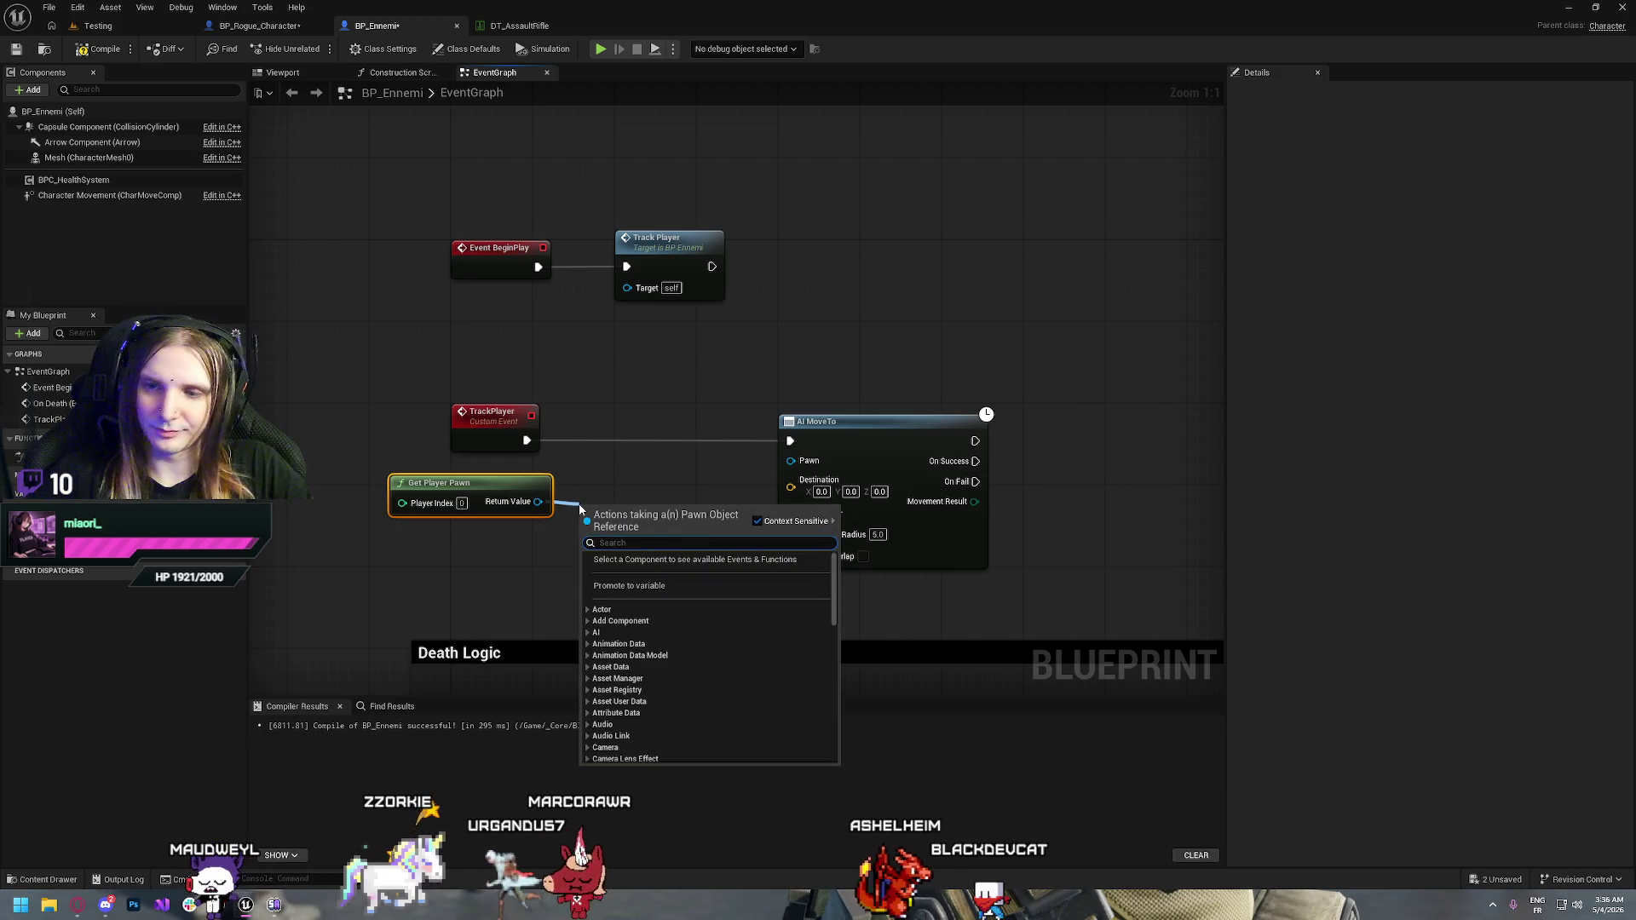
{"action": "type", "text": "get location"}
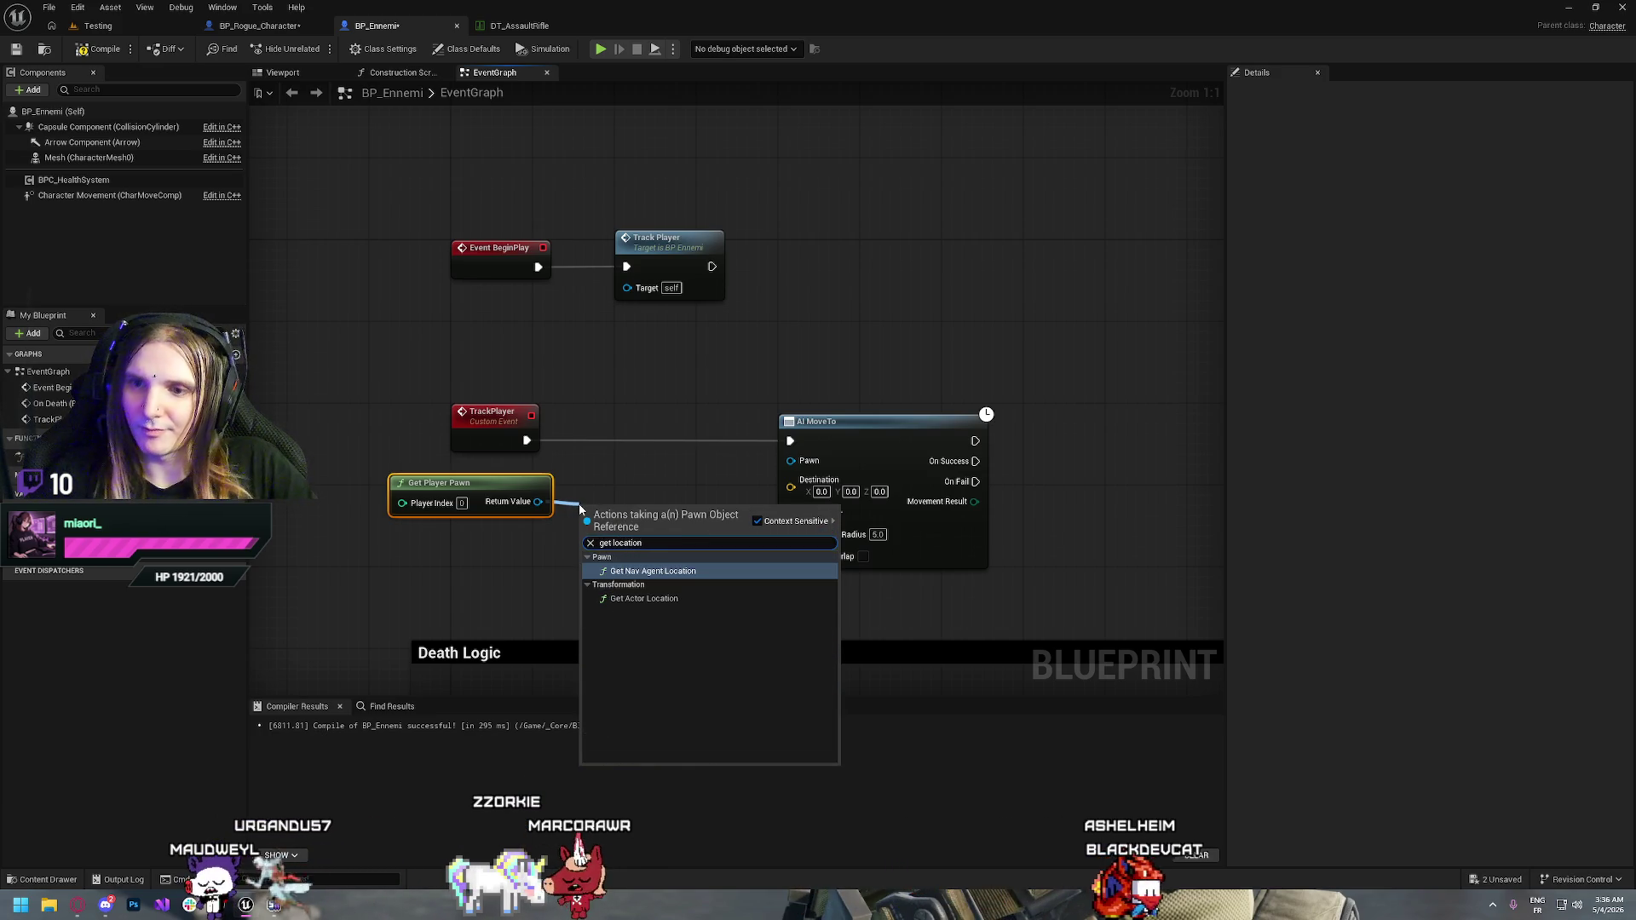
{"action": "left_click", "coordinate": [675, 484]}
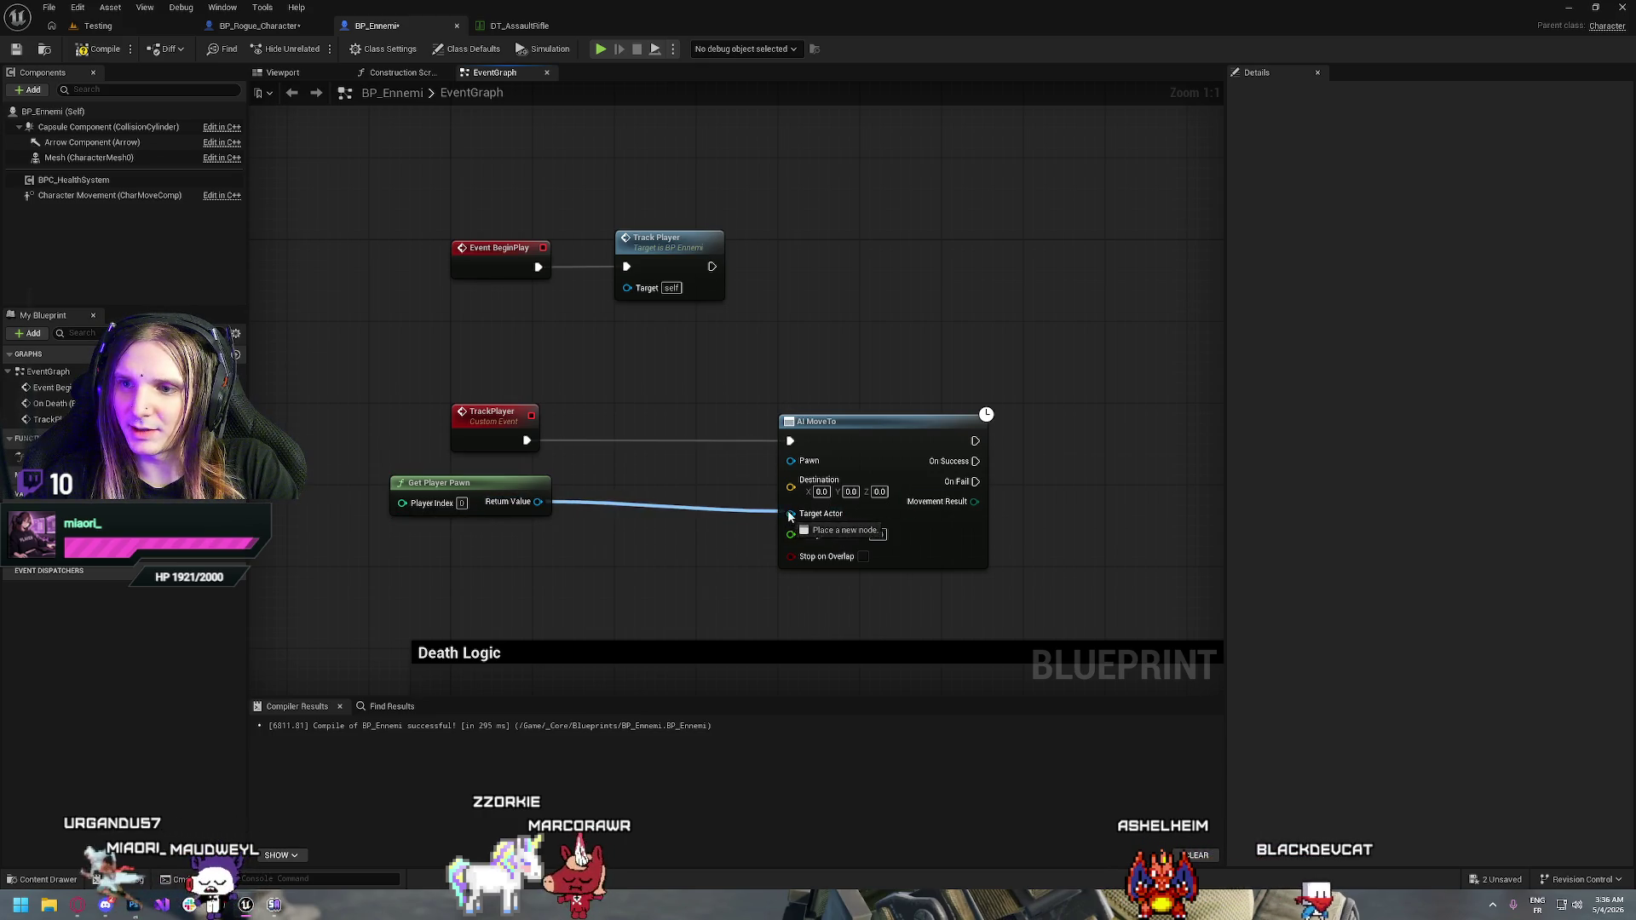
{"action": "left_click_drag", "start_coordinate": [789, 515], "coordinate": [783, 515]}
{"action": "left_click_drag", "start_coordinate": [495, 492], "coordinate": [700, 502]}
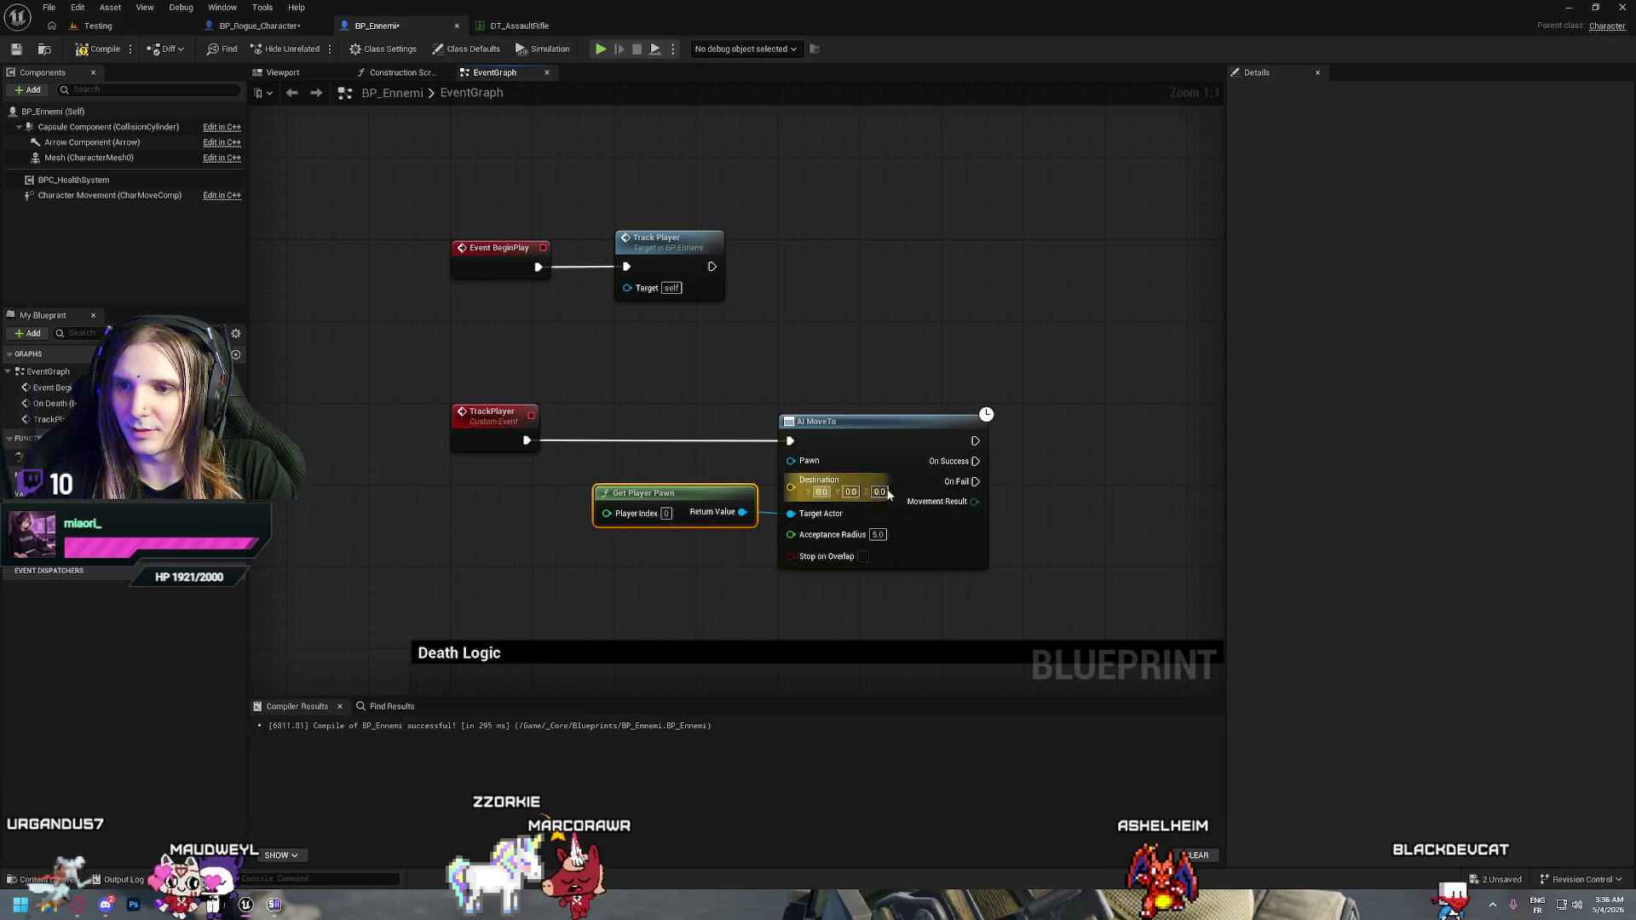
{"action": "left_click", "coordinate": [1103, 523]}
{"action": "left_click_drag", "start_coordinate": [1102, 524], "coordinate": [870, 480]}
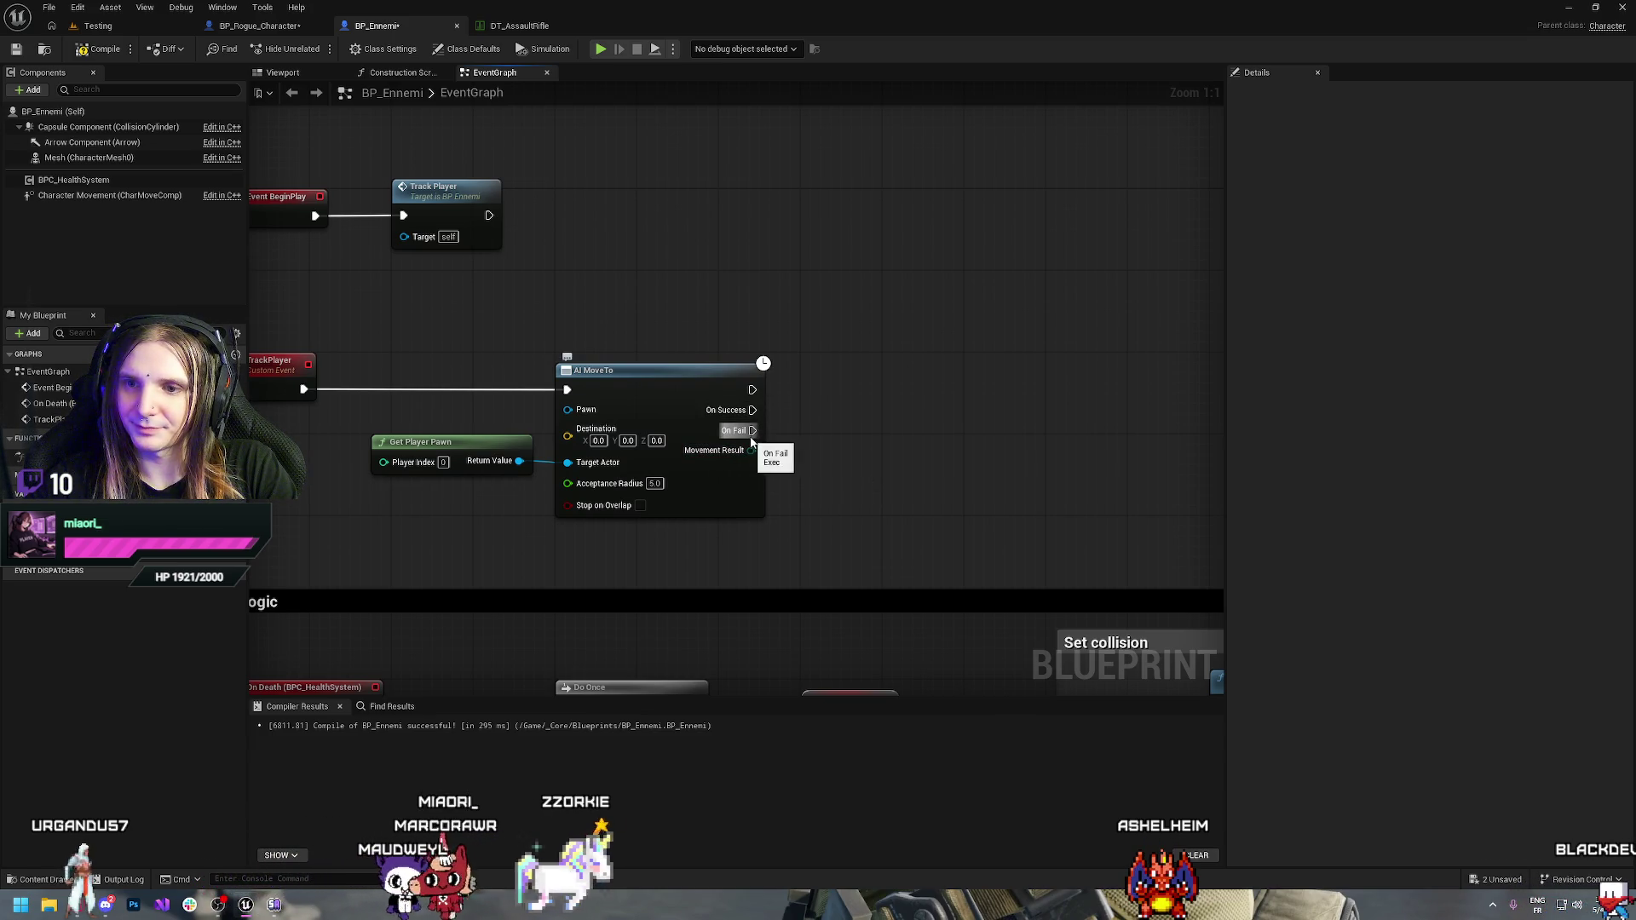
Run Delay Until Next Tick from AI MoveTo's On Fail and loop it back into AI MoveTo
{"action": "left_click_drag", "start_coordinate": [751, 430], "coordinate": [904, 426]}
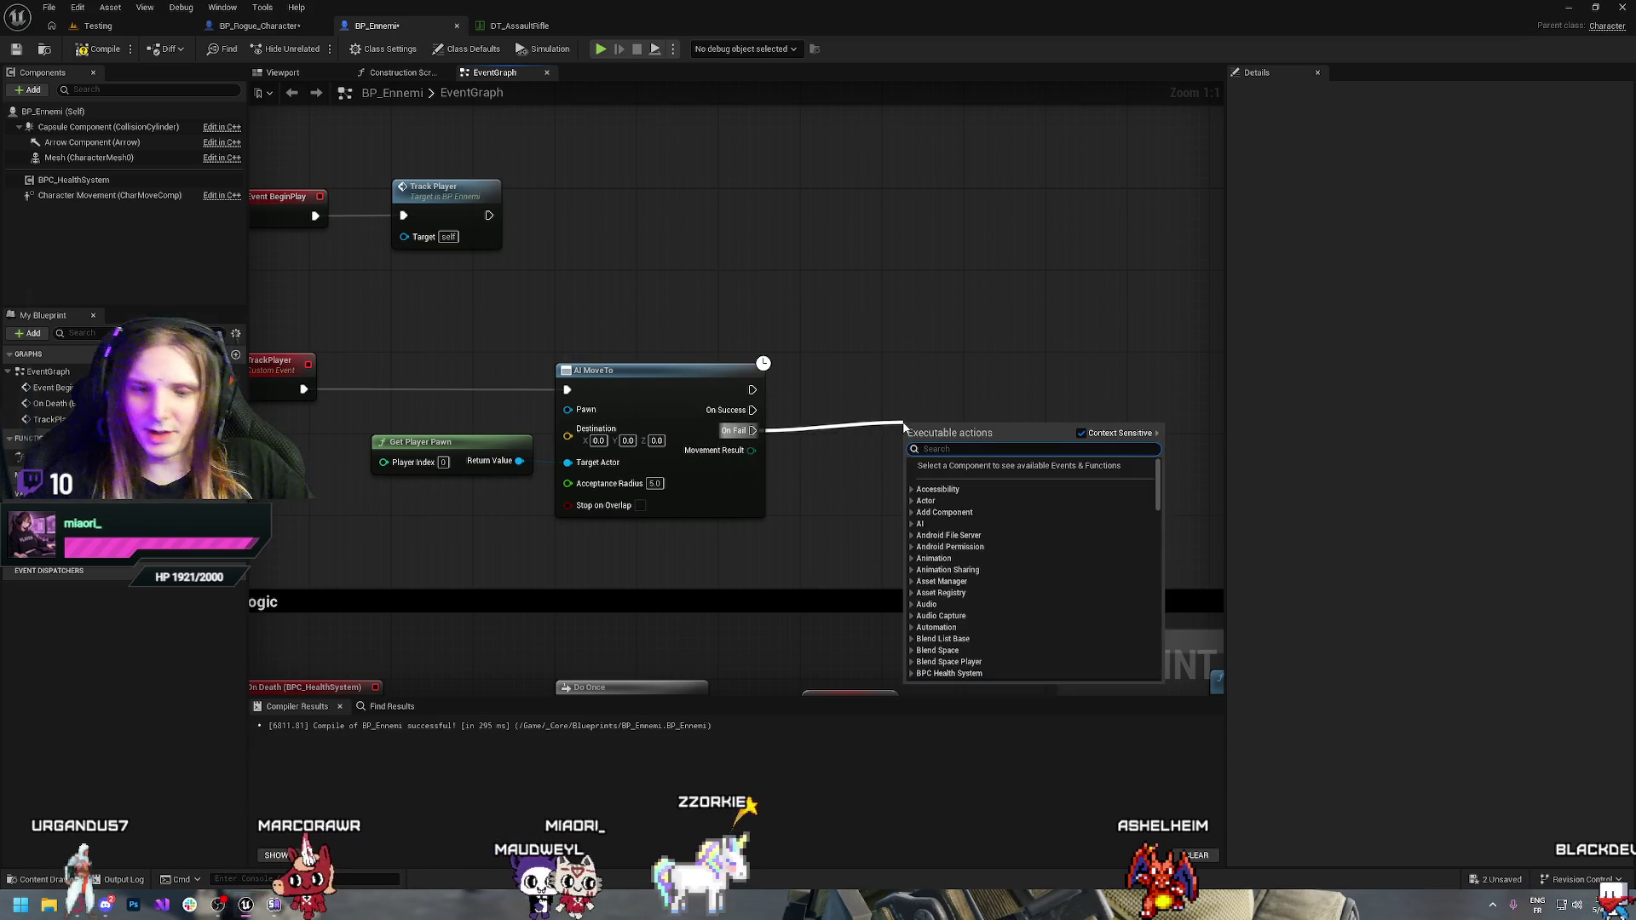
{"action": "scroll", "coordinate": [904, 428], "scroll_direction": "down", "scroll_amount": 15}
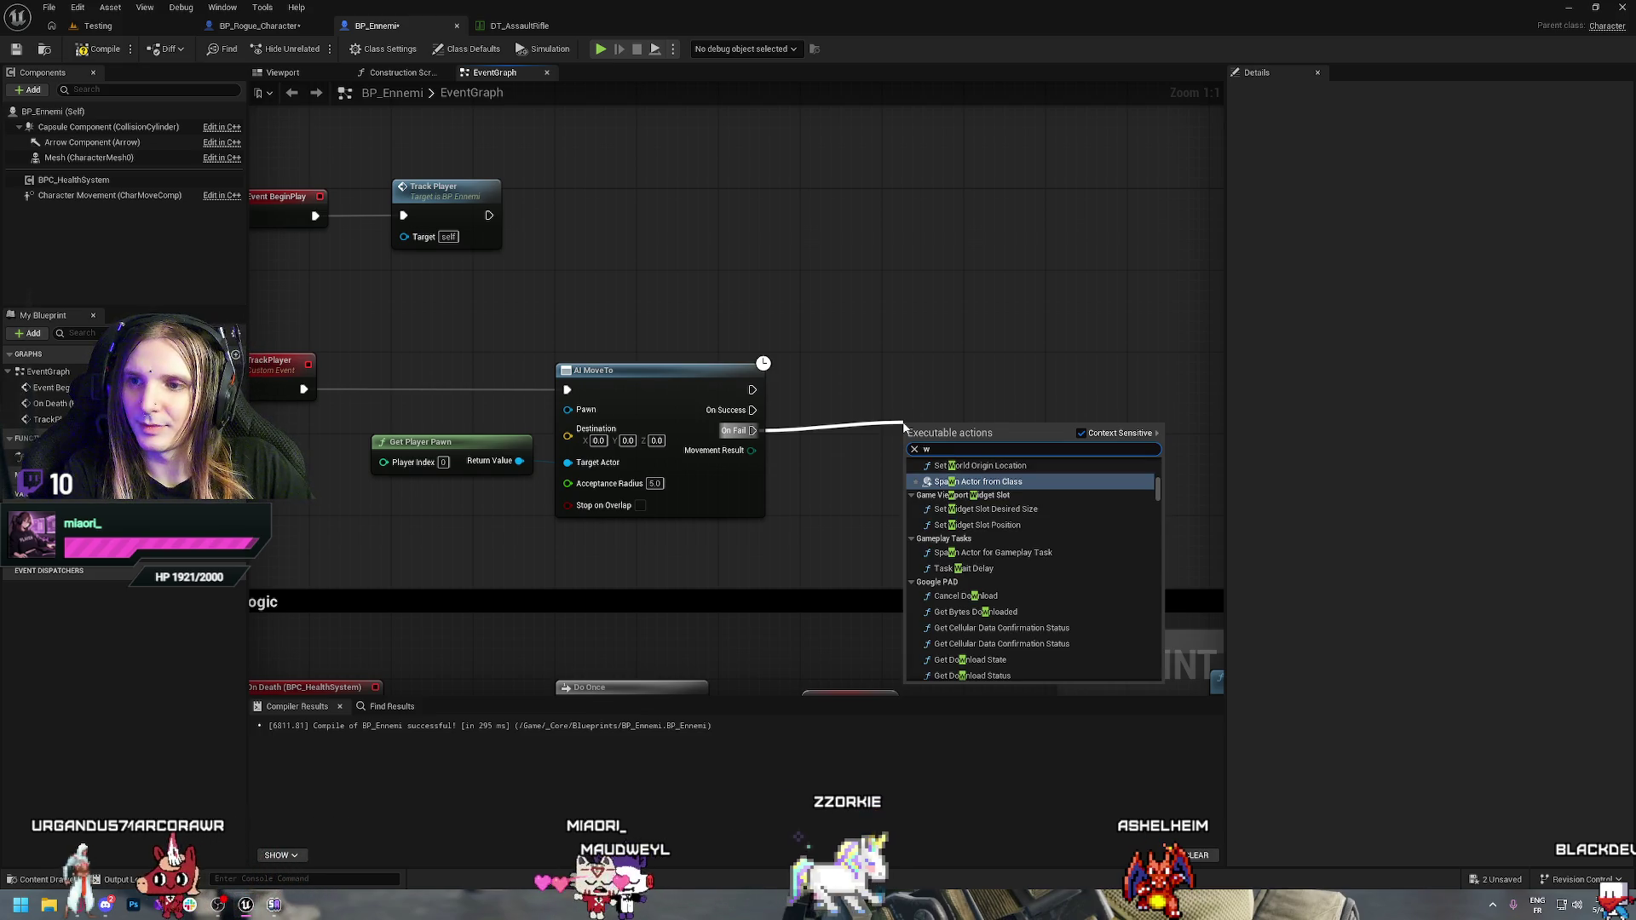
{"action": "type", "text": "delay"}
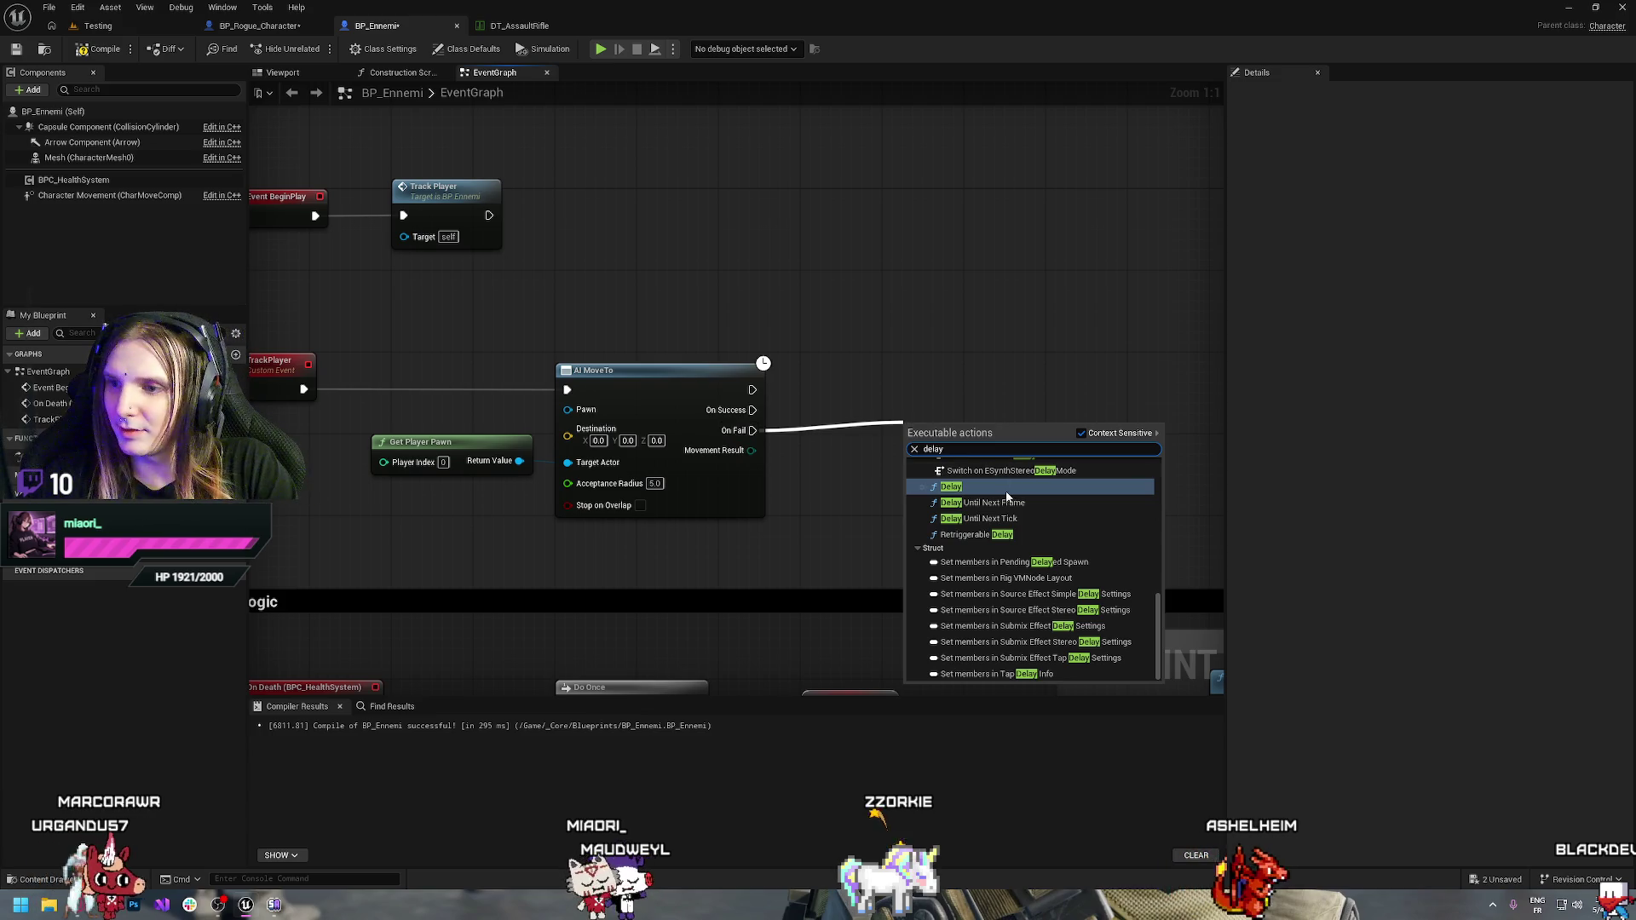
{"action": "left_click", "coordinate": [999, 520]}
{"action": "mouse_move", "coordinate": [914, 441]}
{"action": "left_mouse_down"}
{"action": "mouse_move", "coordinate": [733, 312]}
{"action": "mouse_move", "coordinate": [752, 410]}
{"action": "mouse_move", "coordinate": [998, 329]}
{"action": "mouse_move", "coordinate": [750, 358]}
{"action": "mouse_move", "coordinate": [568, 329]}
{"action": "left_mouse_up"}
Add two reroute points to shape the retry loop wire and tidy the delay node
{"action": "double_click", "coordinate": [817, 424]}
{"action": "double_click", "coordinate": [938, 329]}
{"action": "left_click_drag", "start_coordinate": [964, 423], "coordinate": [944, 413]}
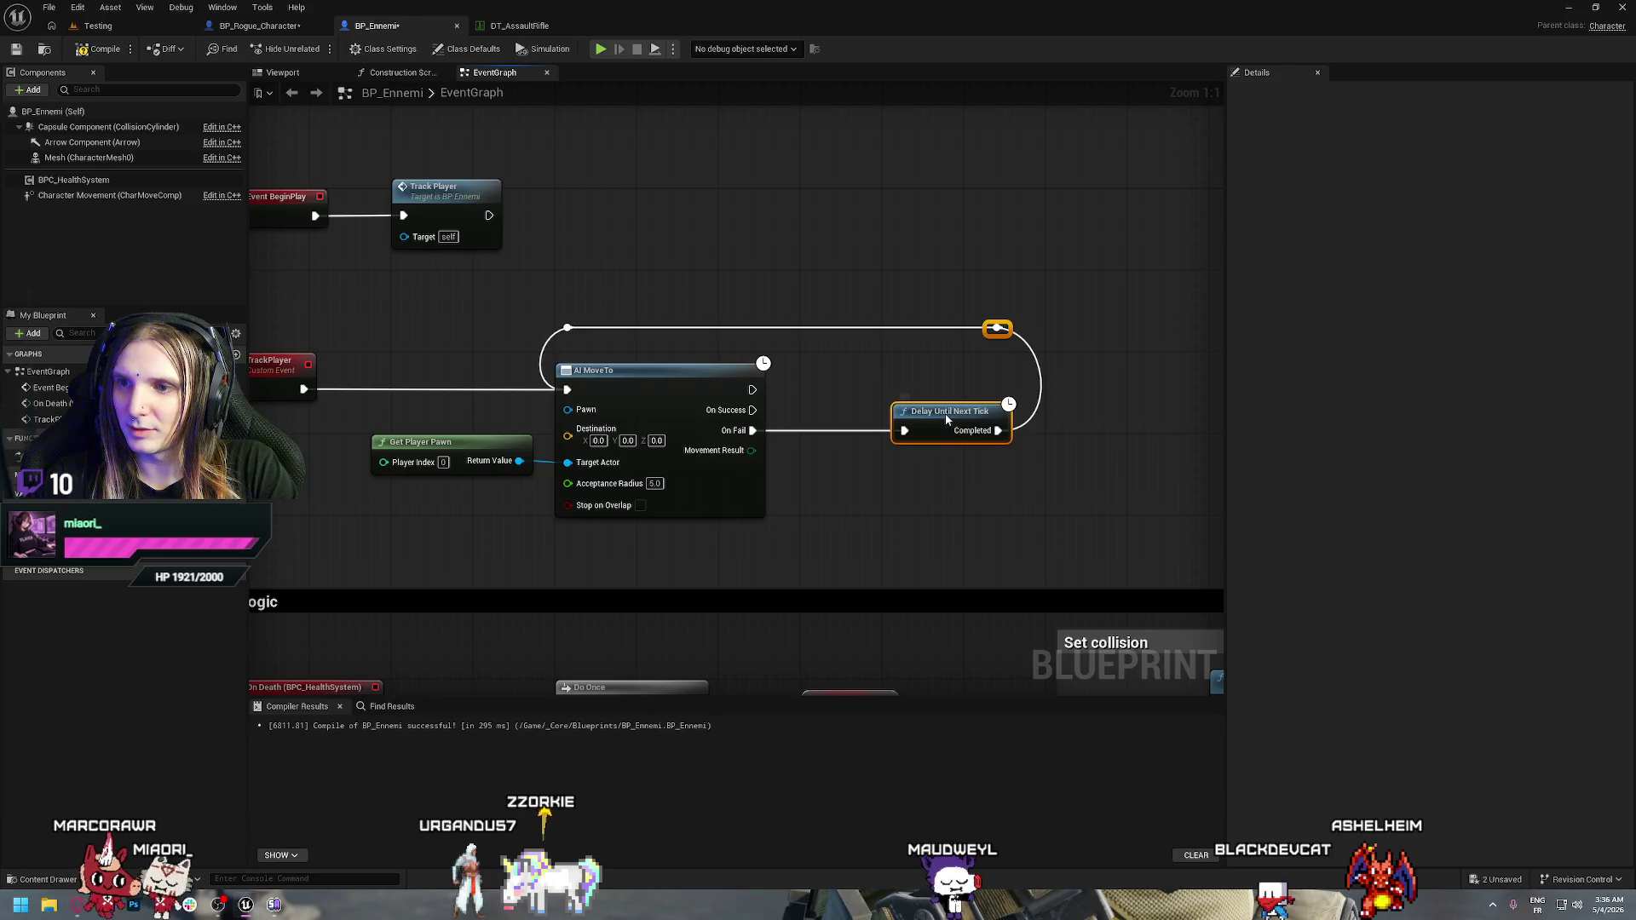
{"action": "left_click", "coordinate": [912, 372]}
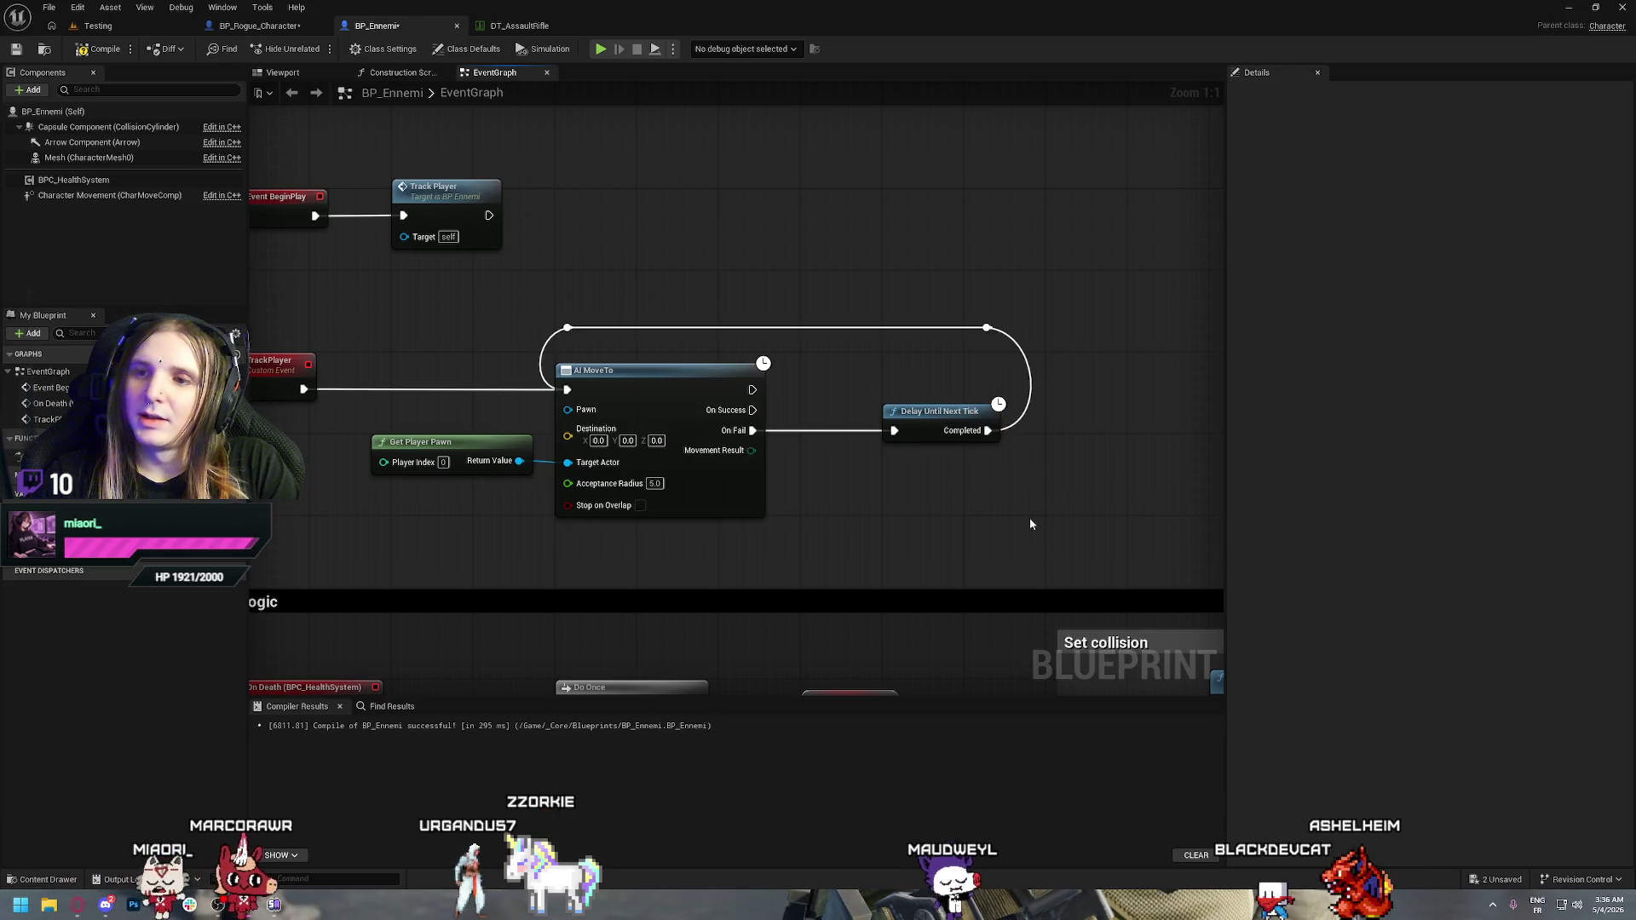
{"action": "left_click_drag", "start_coordinate": [1027, 521], "coordinate": [902, 457]}
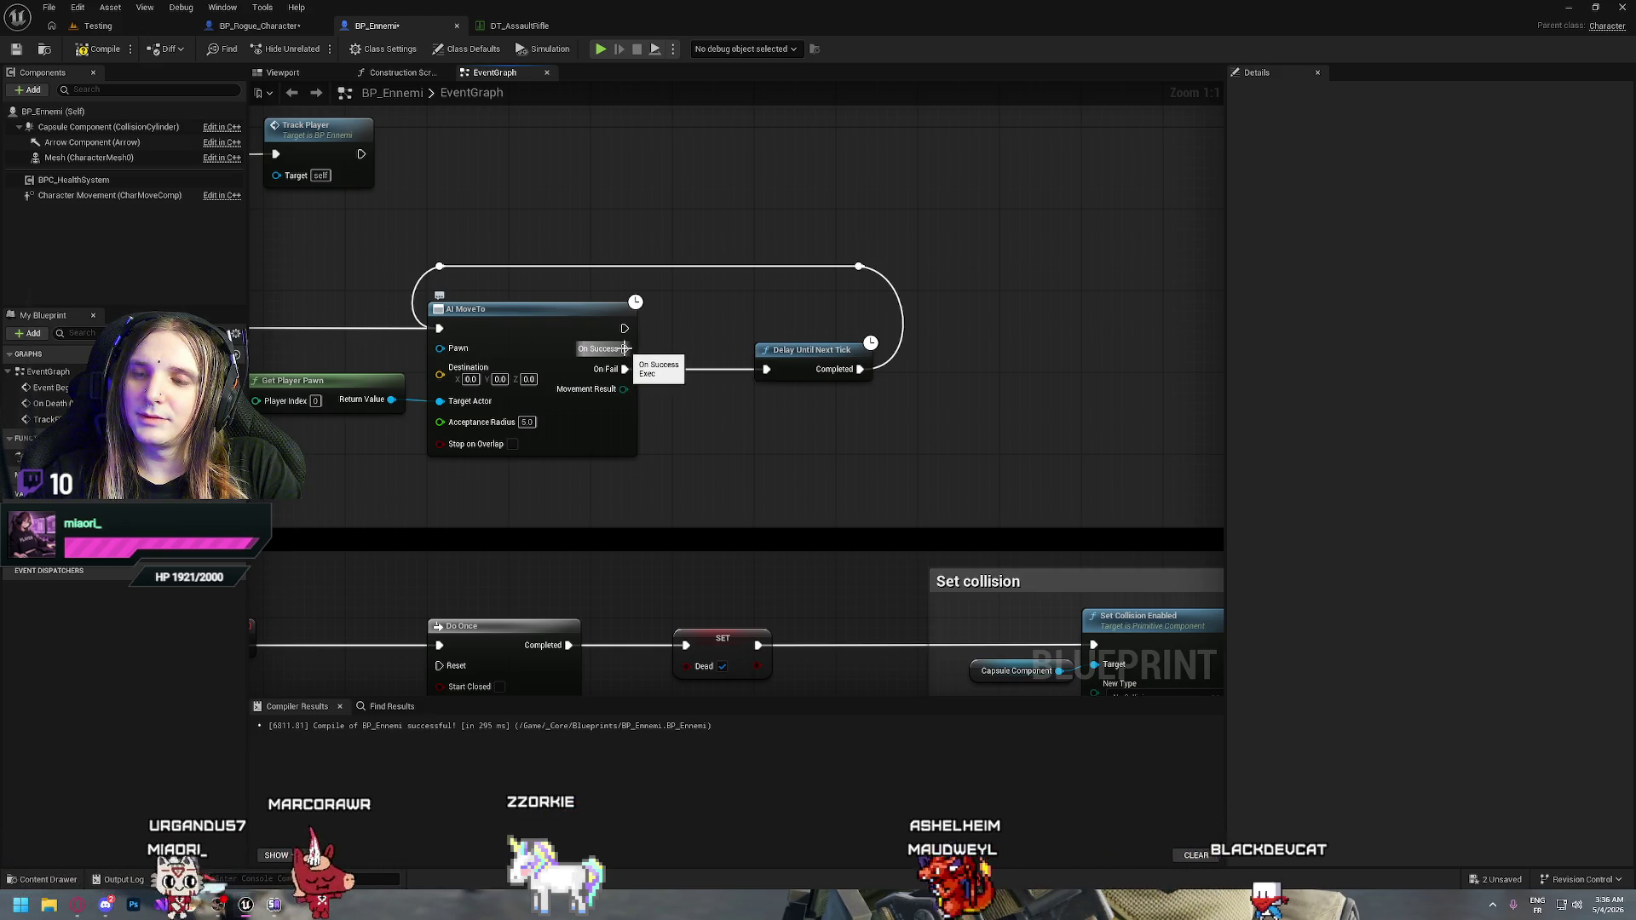
{"action": "left_click_drag", "start_coordinate": [252, 461], "coordinate": [607, 433]}
{"action": "scroll", "coordinate": [607, 433], "scroll_direction": "down", "scroll_amount": 3}
{"action": "left_click_drag", "start_coordinate": [1051, 233], "coordinate": [748, 334]}
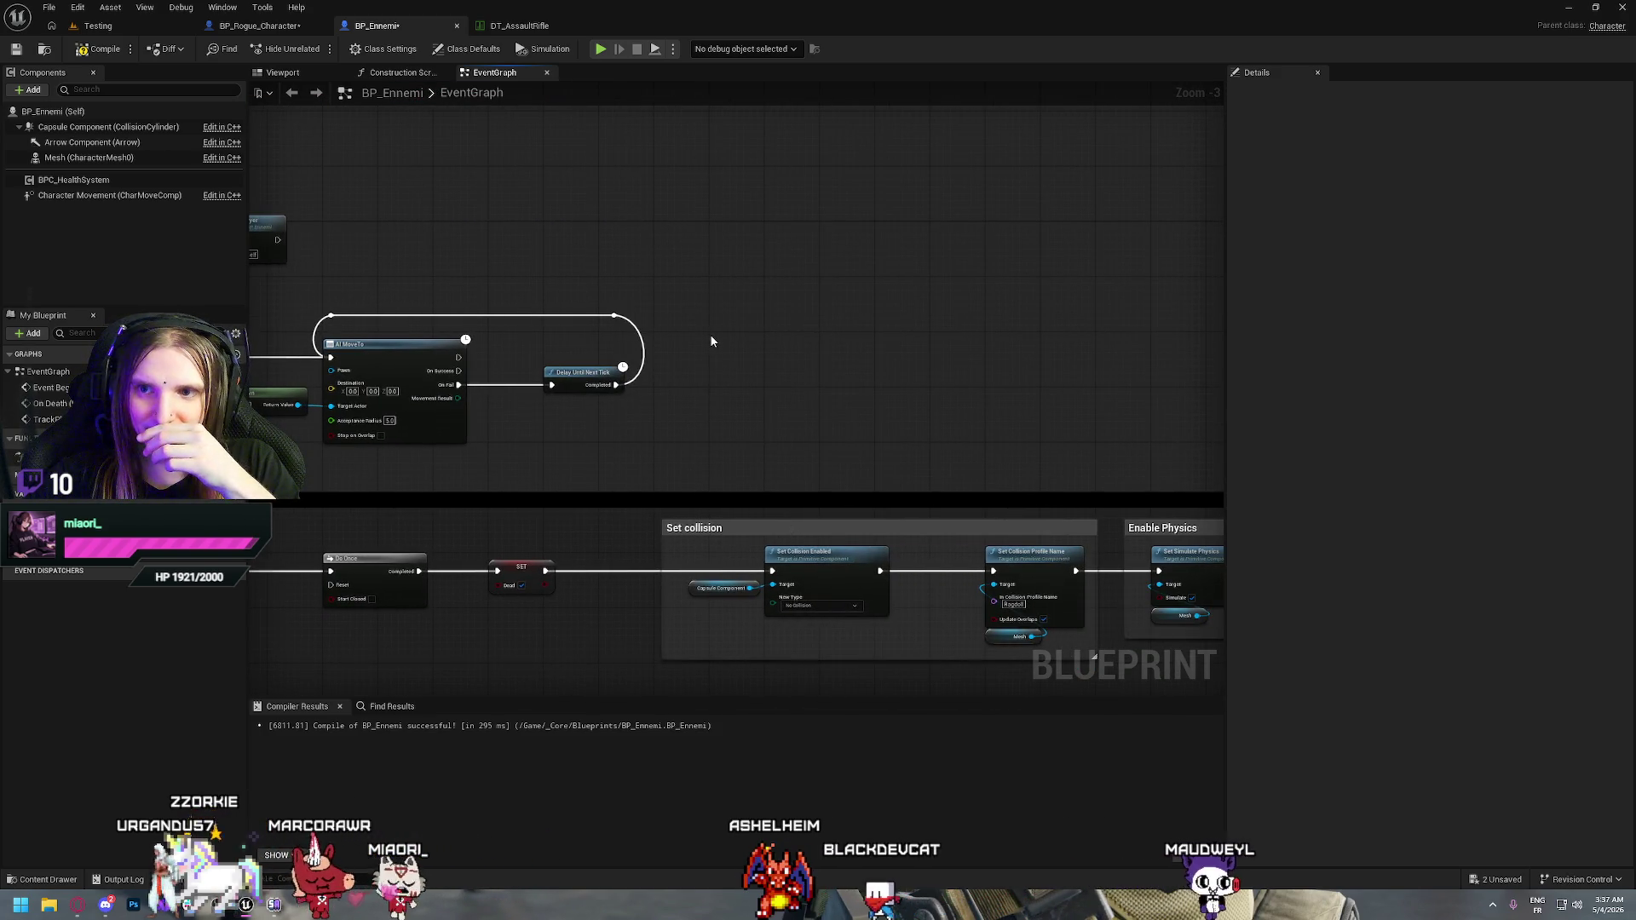
{"action": "right_click", "coordinate": [712, 340]}
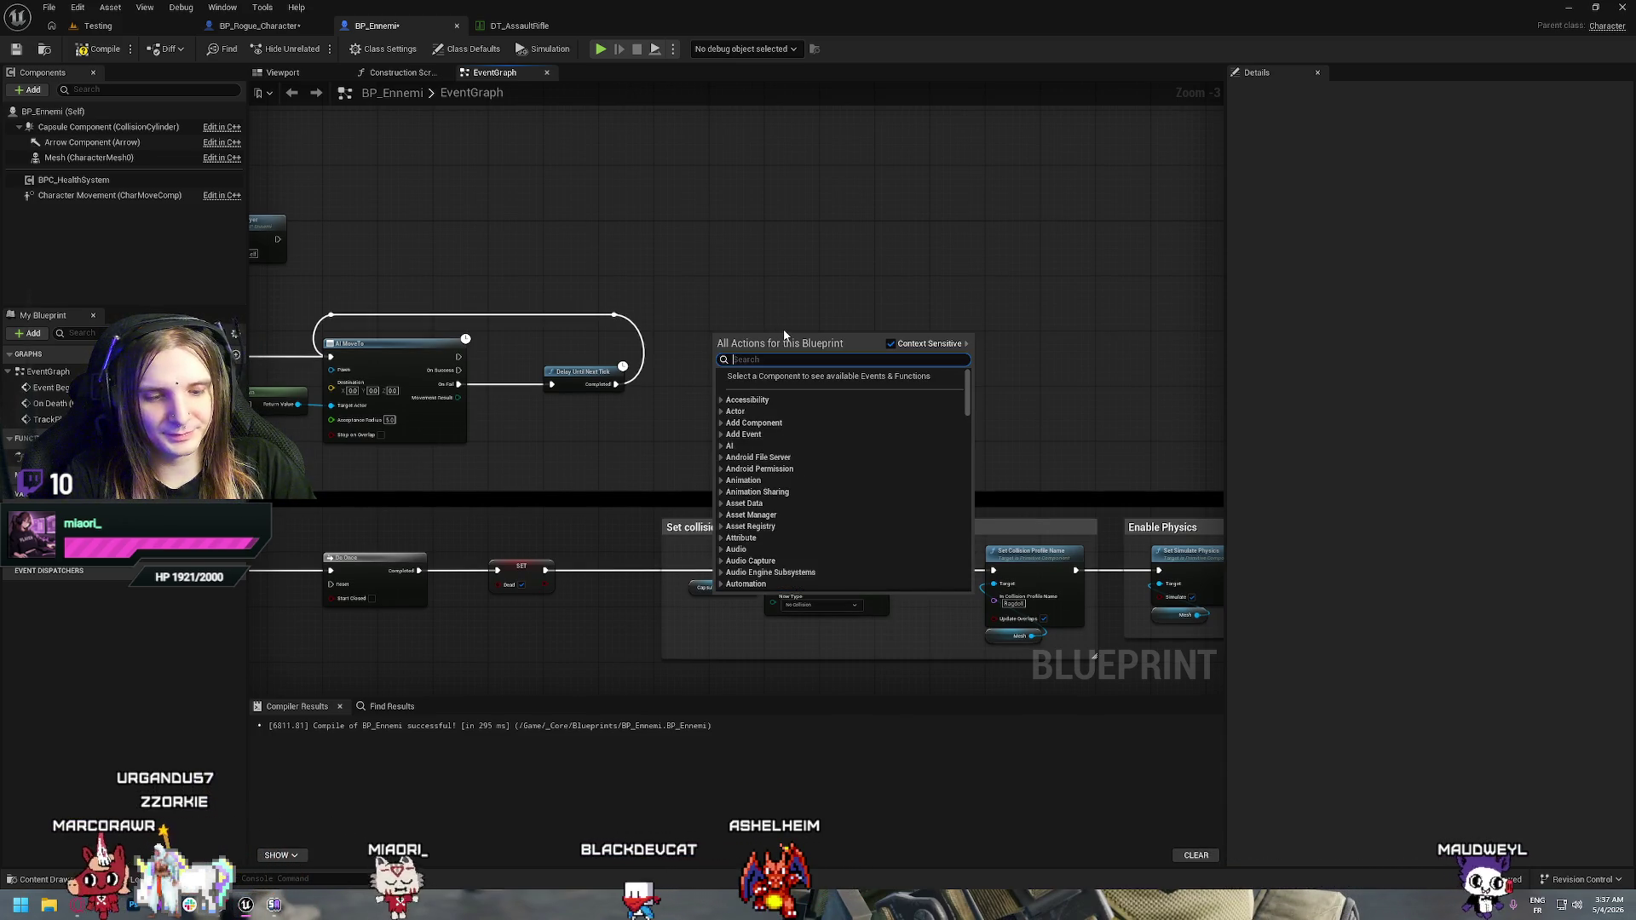
{"action": "type", "text": "custom"}
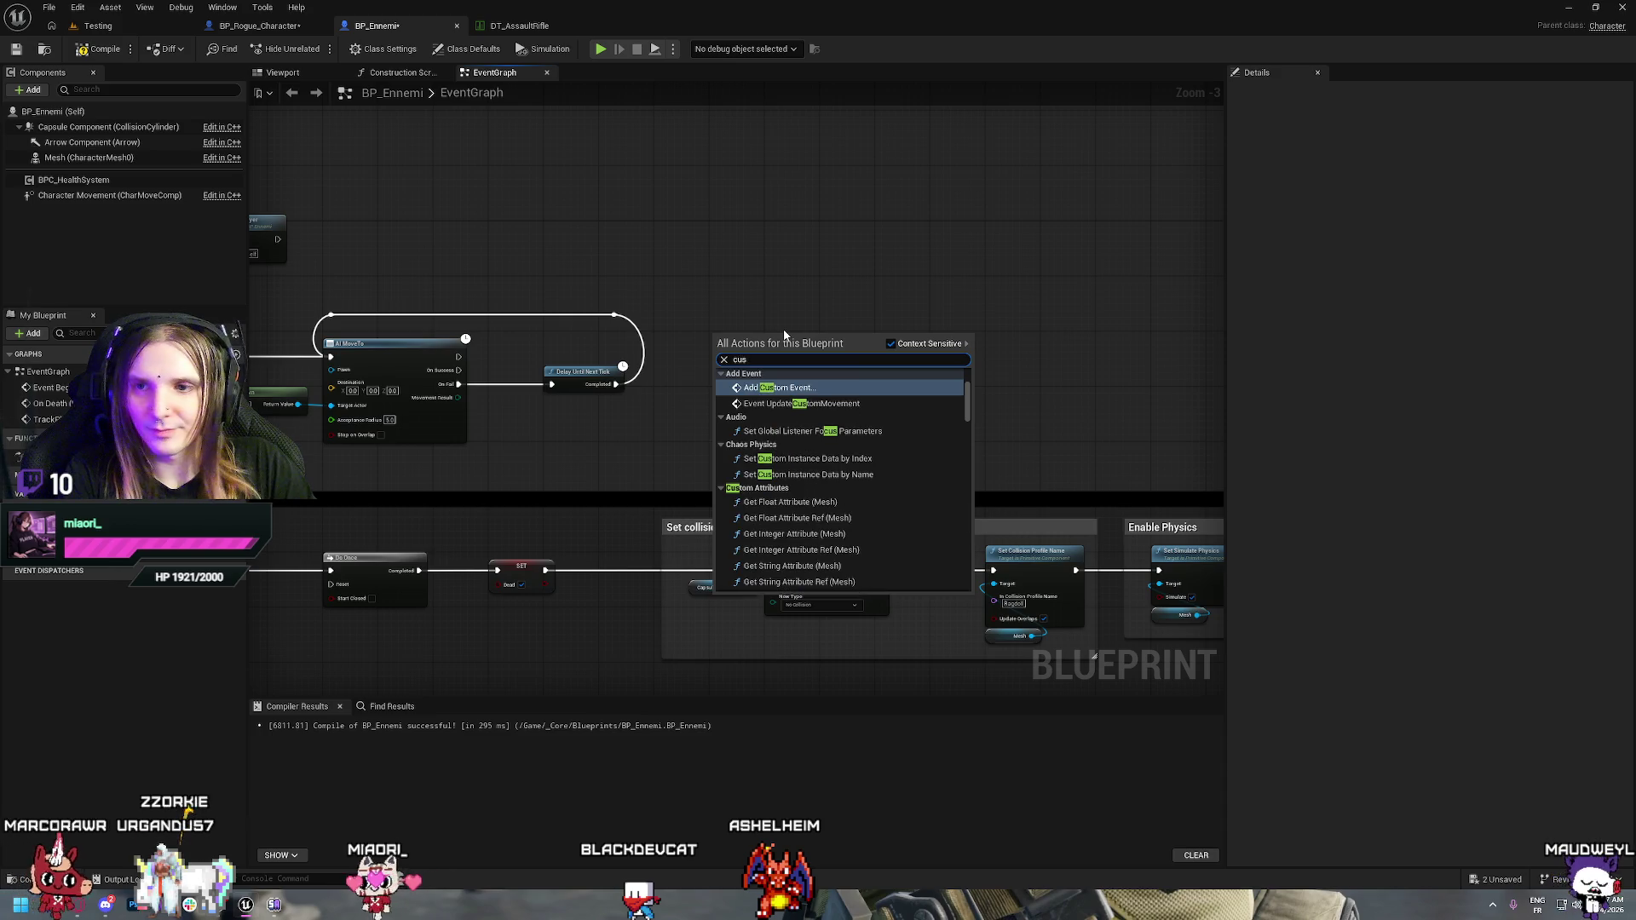
{"action": "key", "text": "Return"}
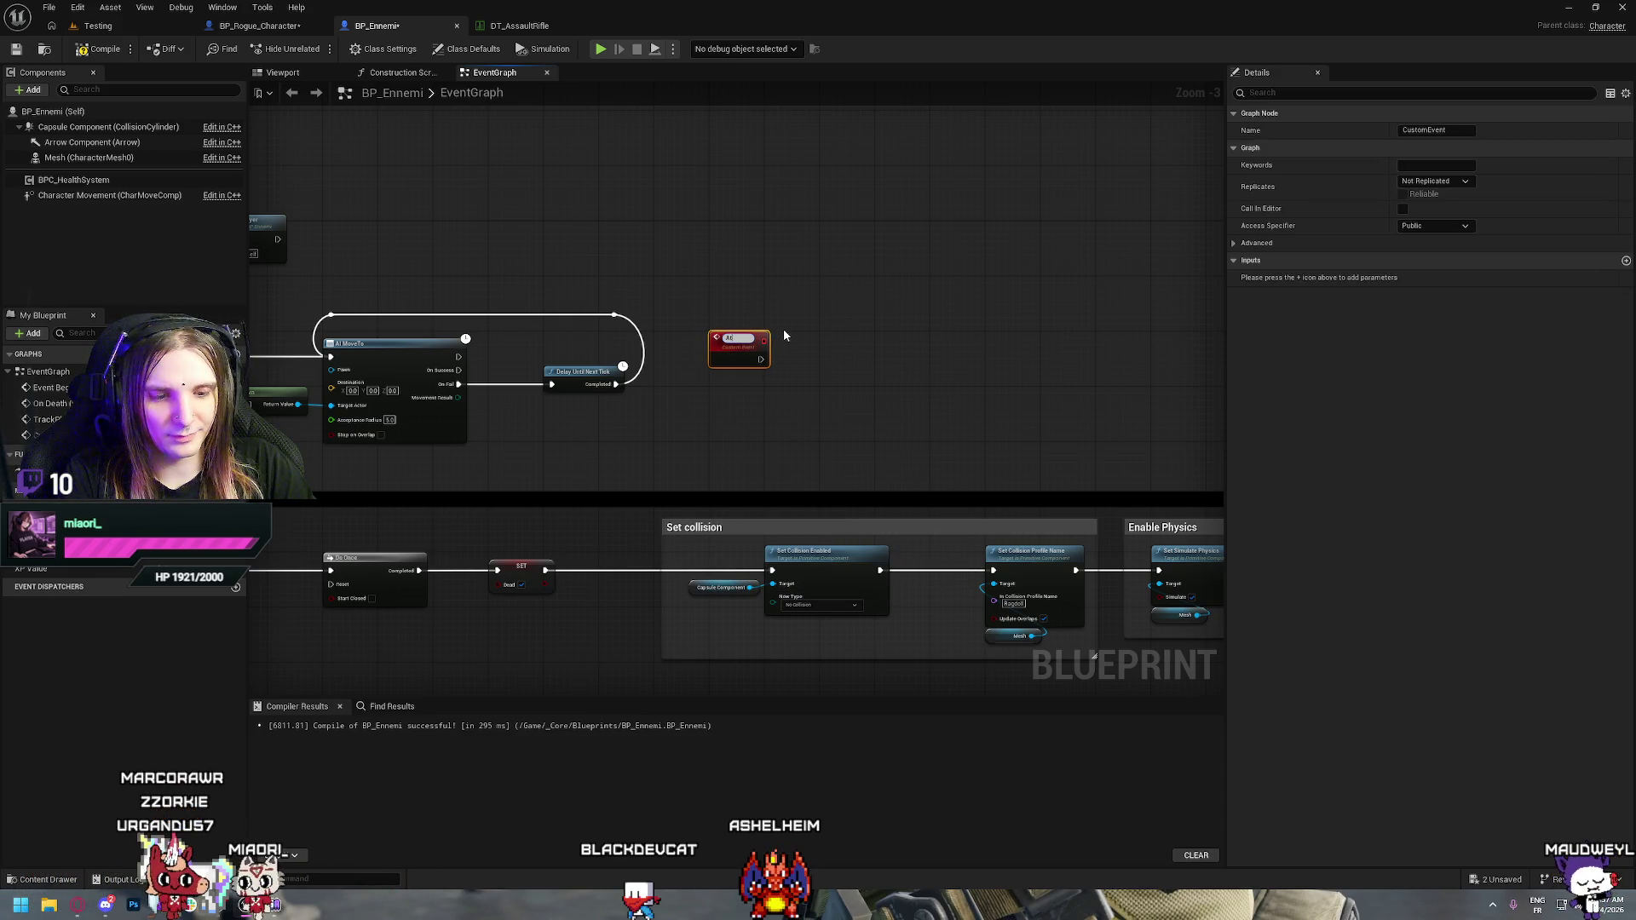
{"action": "type", "text": "tack"}
{"action": "key", "text": "Return"}
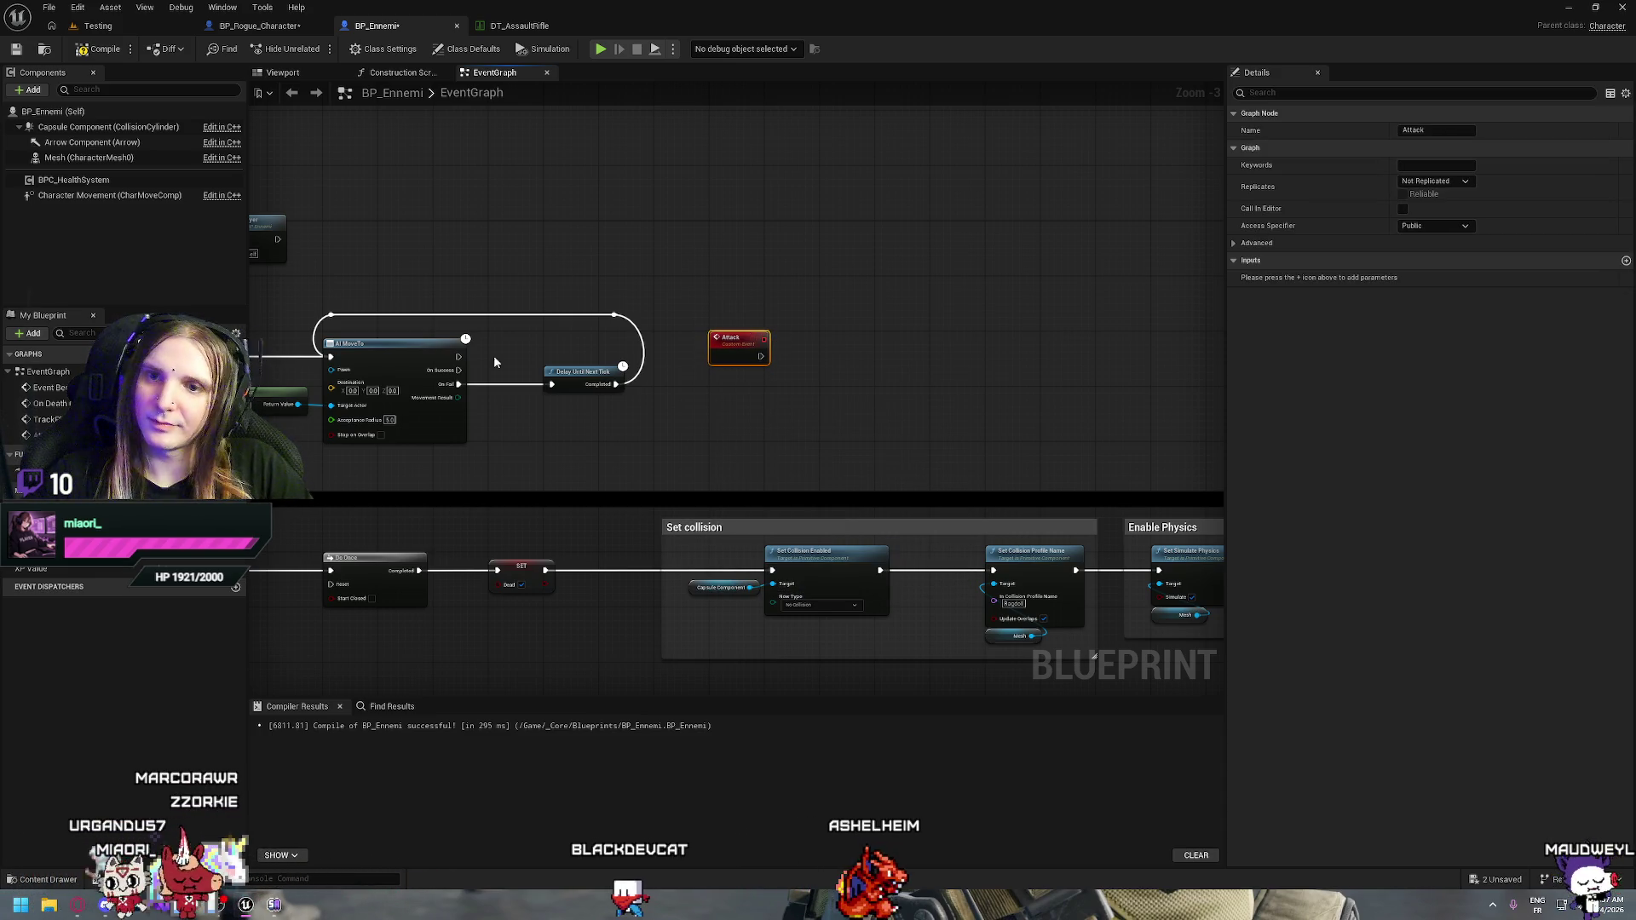
{"action": "mouse_move", "coordinate": [459, 370]}
{"action": "left_mouse_down"}
{"action": "mouse_move", "coordinate": [618, 342]}
{"action": "mouse_move", "coordinate": [509, 349]}
{"action": "mouse_move", "coordinate": [590, 424]}
{"action": "left_mouse_up"}
{"action": "type", "text": "attack"}
{"action": "key", "text": "Return"}
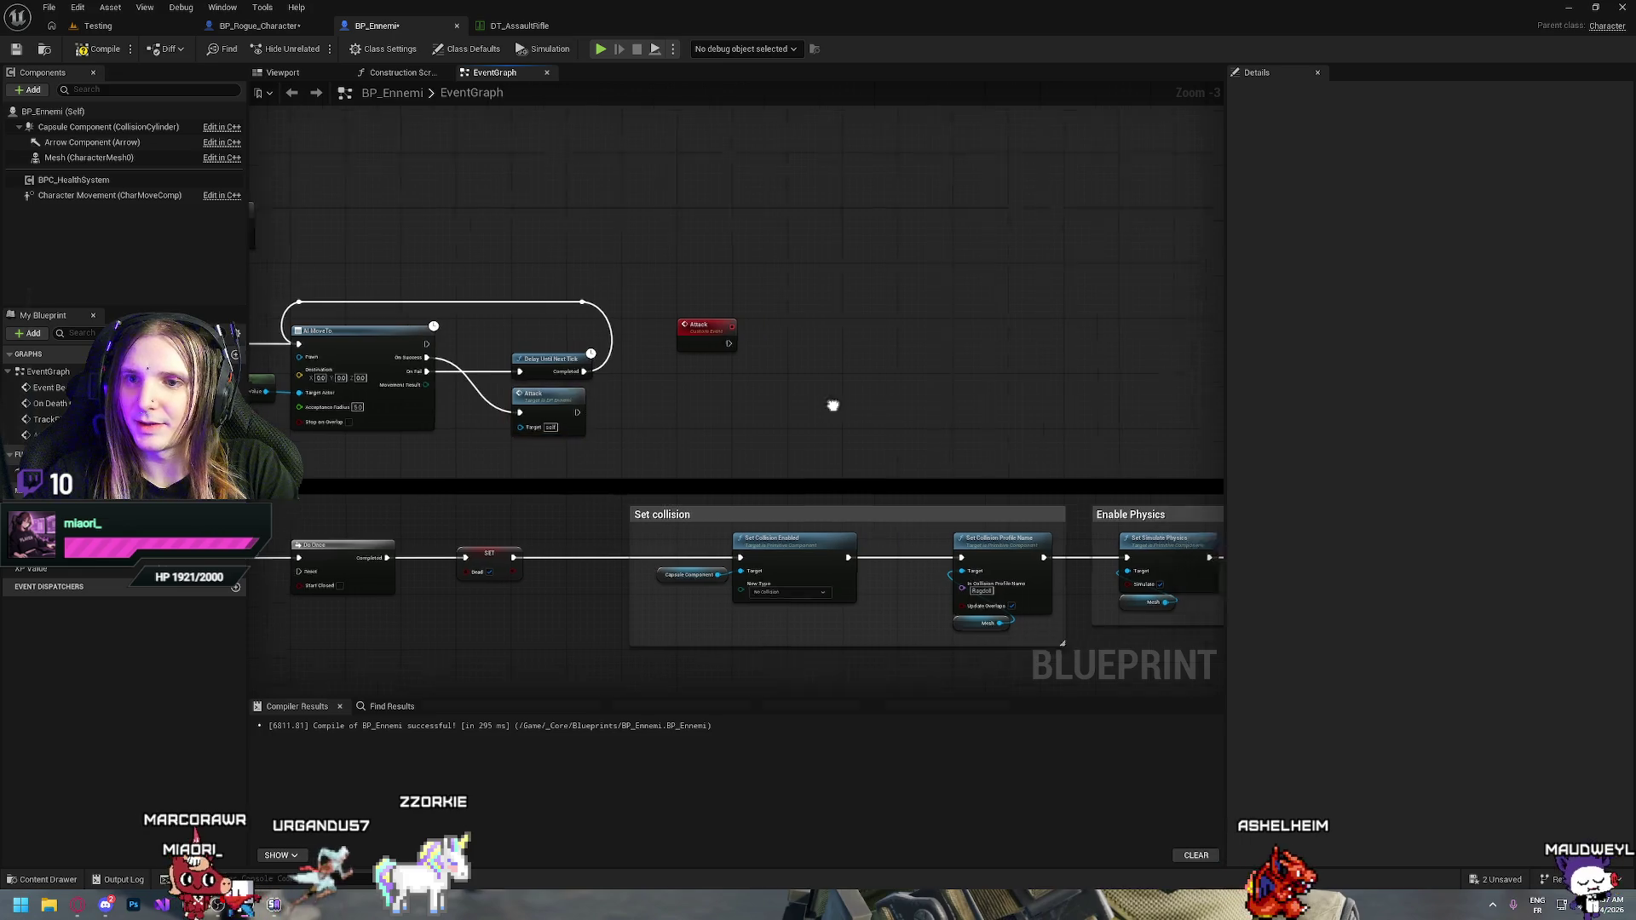
{"action": "left_click", "coordinate": [728, 442]}
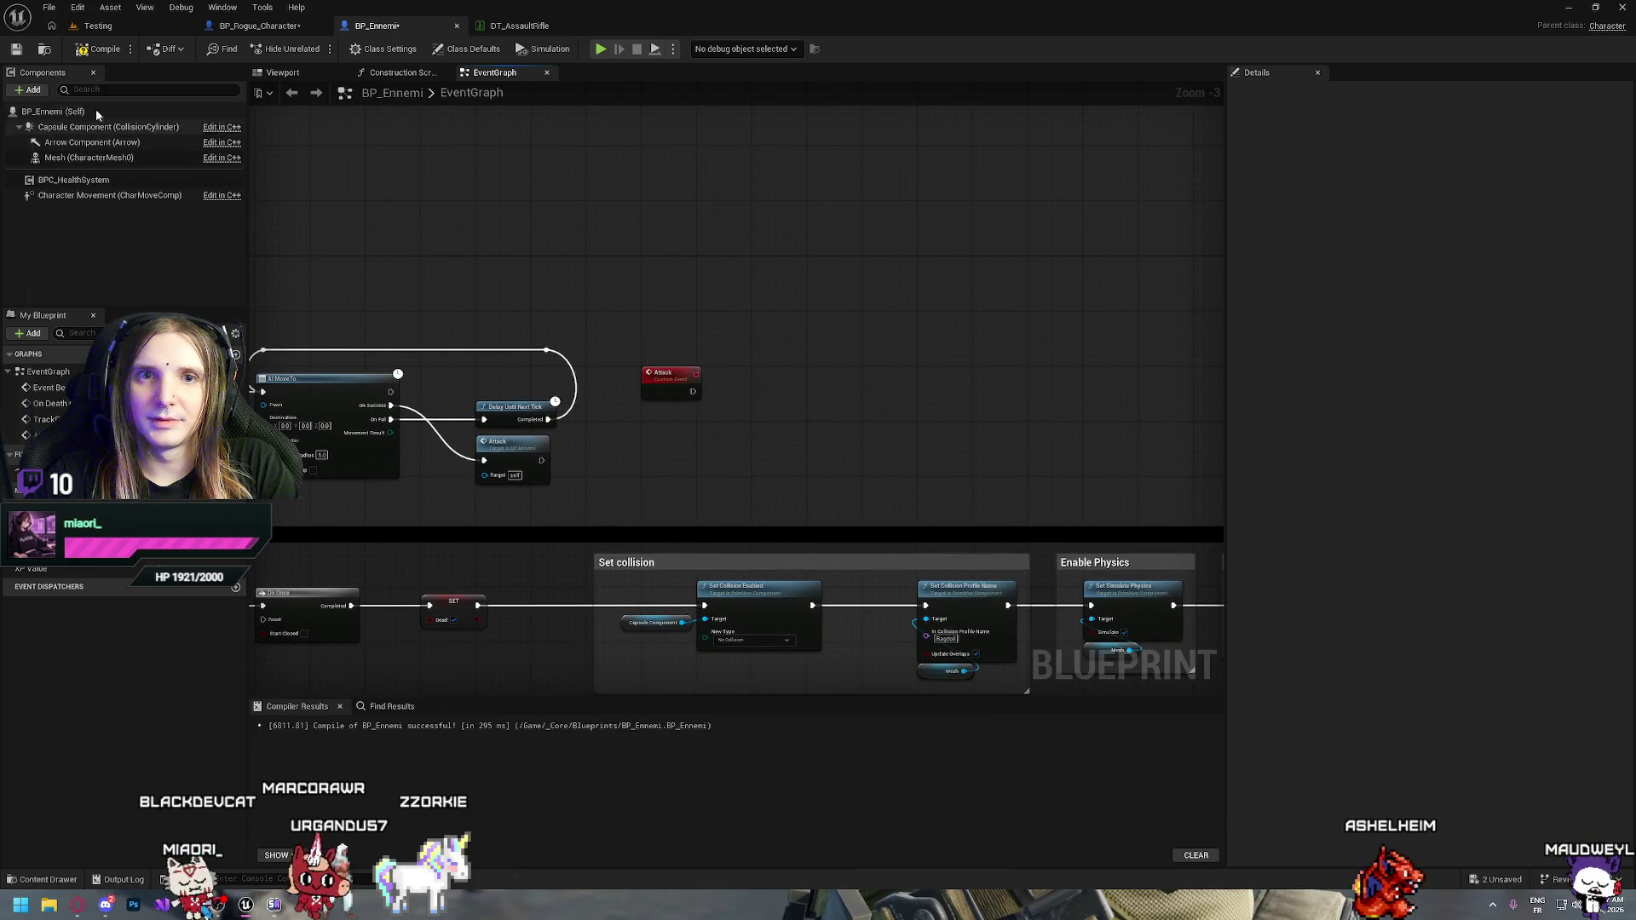
{"action": "left_click", "coordinate": [100, 50]}
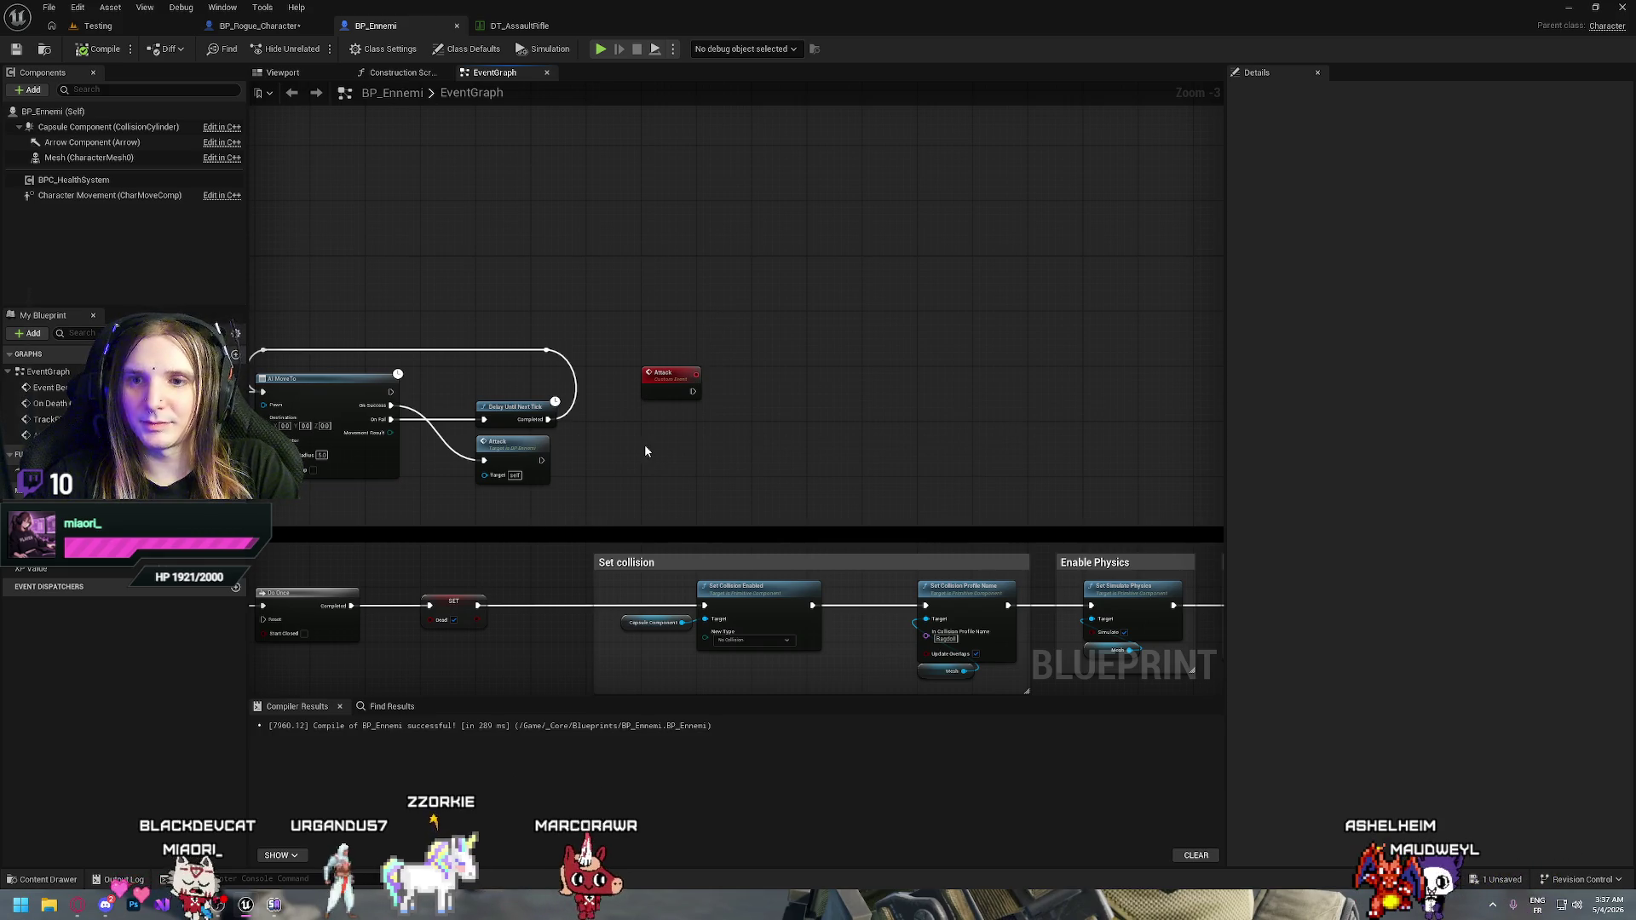
{"action": "left_click_drag", "start_coordinate": [692, 396], "coordinate": [776, 371]}
{"action": "mouse_move", "coordinate": [465, 164]}
{"action": "left_mouse_down"}
{"action": "mouse_move", "coordinate": [790, 230]}
{"action": "mouse_move", "coordinate": [734, 256]}
{"action": "mouse_move", "coordinate": [837, 330]}
{"action": "left_mouse_up"}
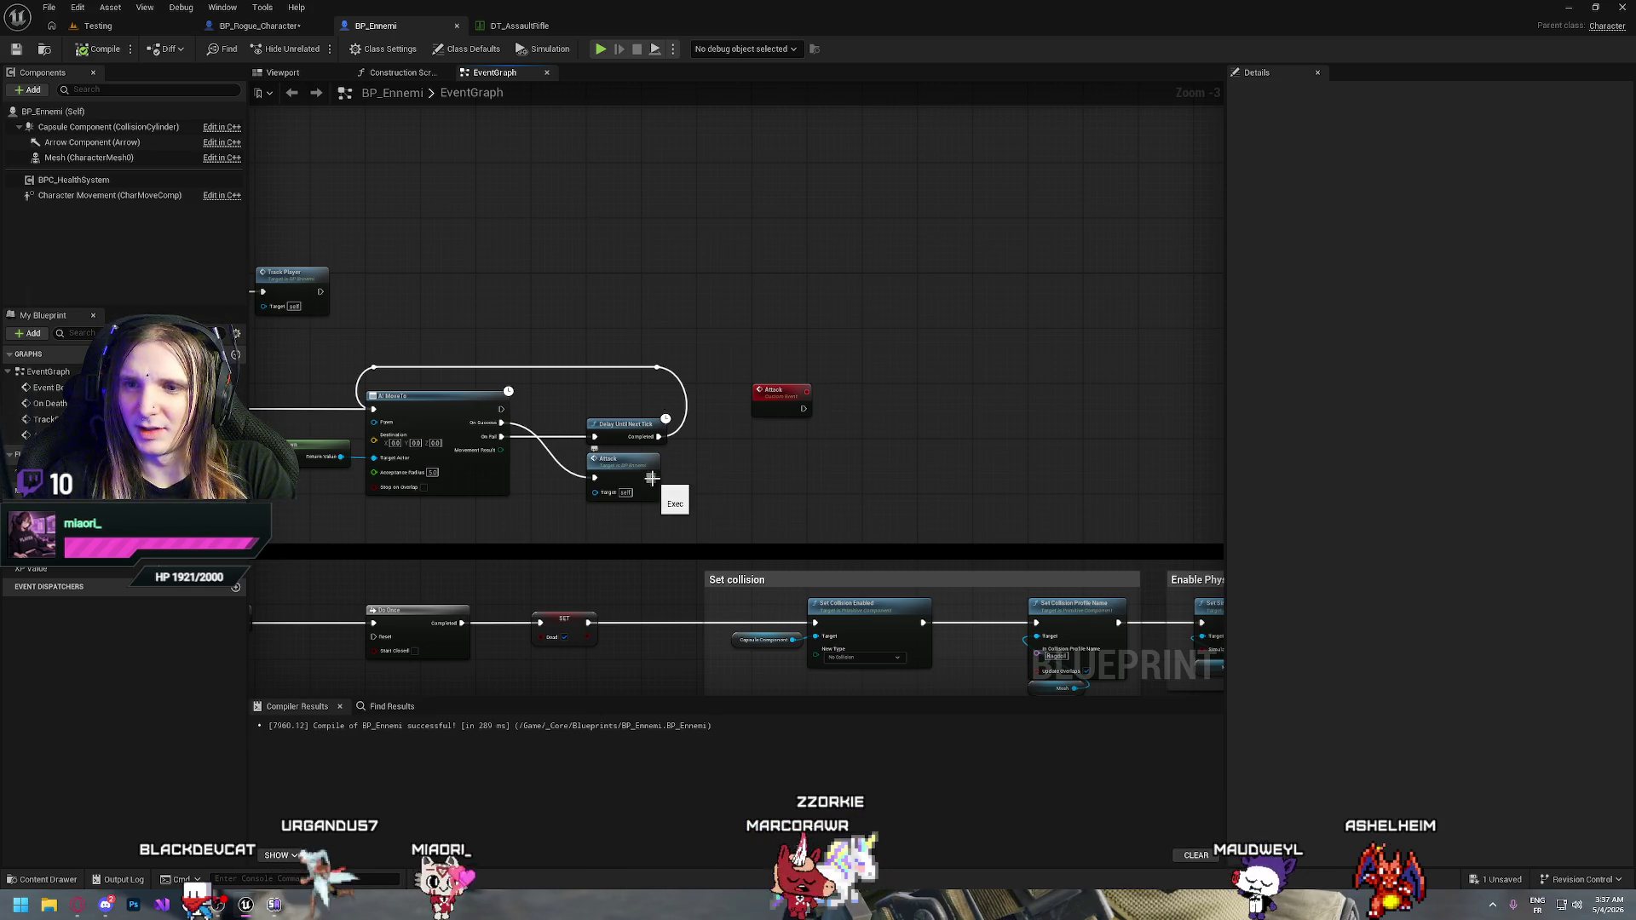
Add a Box Collision component named Box to BP_Ennemi
{"action": "left_click", "coordinate": [31, 90]}
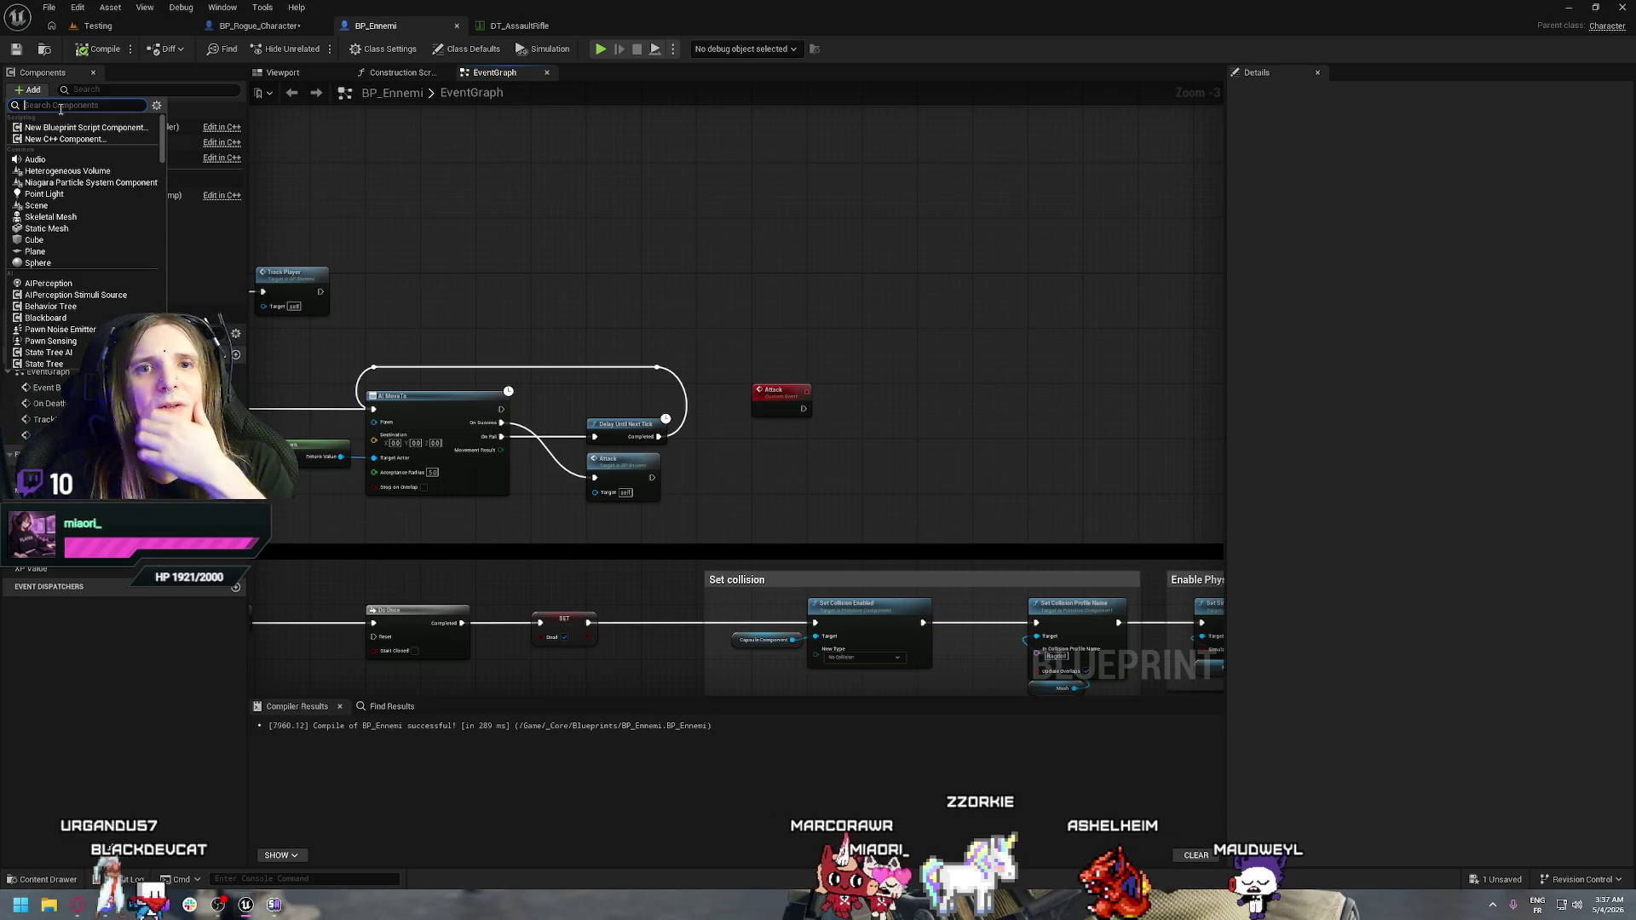
{"action": "type", "text": "box"}
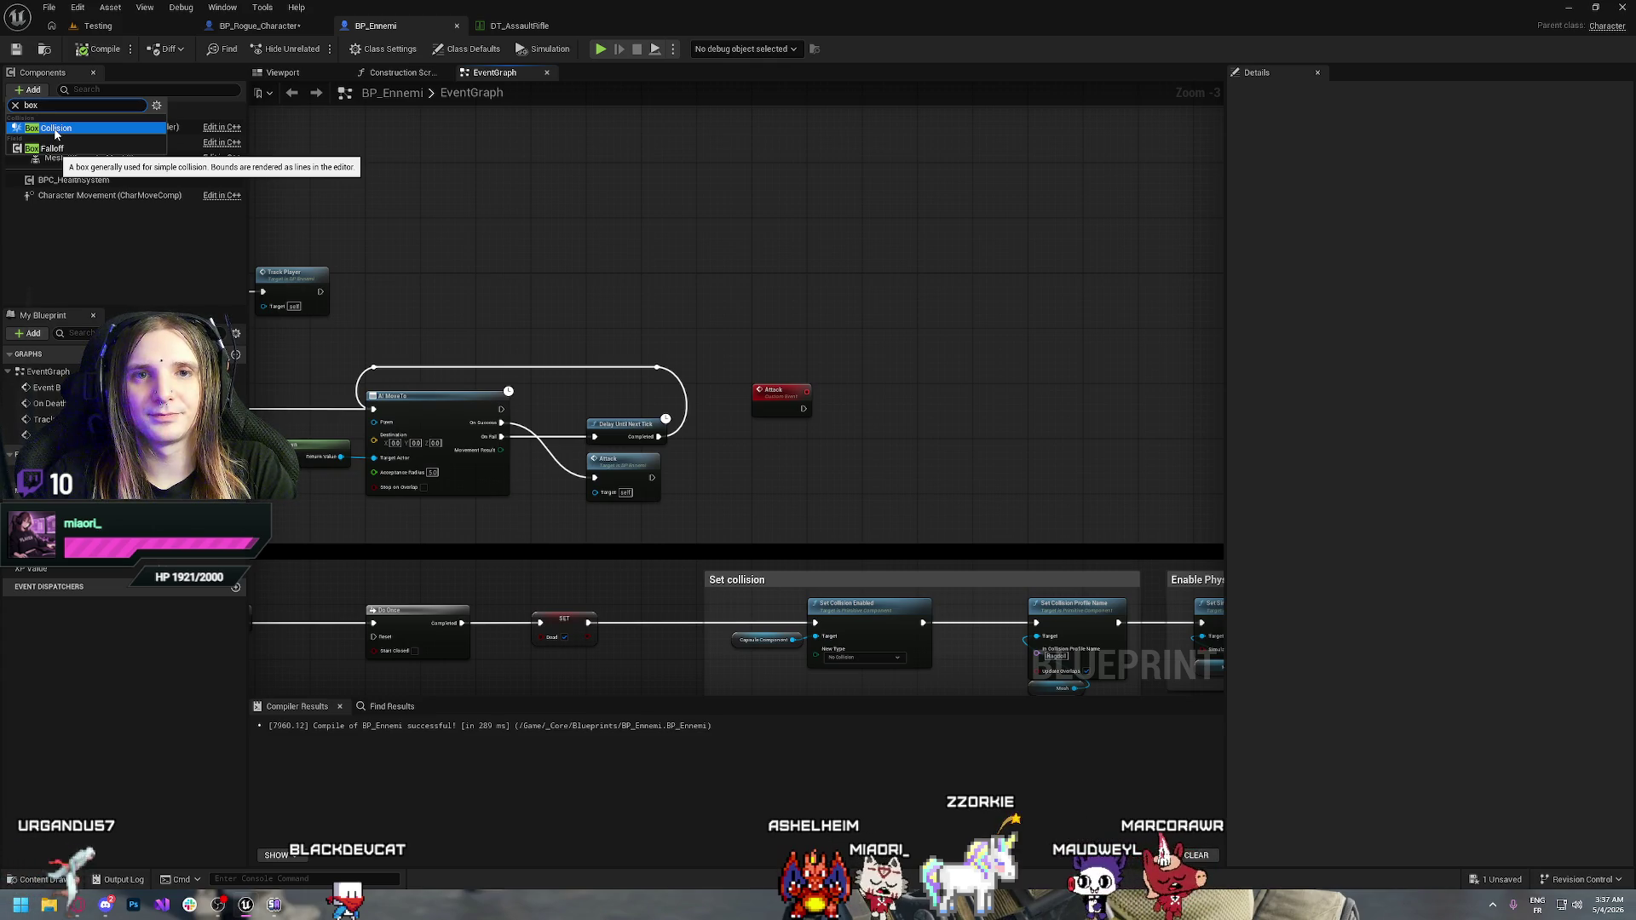
{"action": "left_click", "coordinate": [55, 129]}
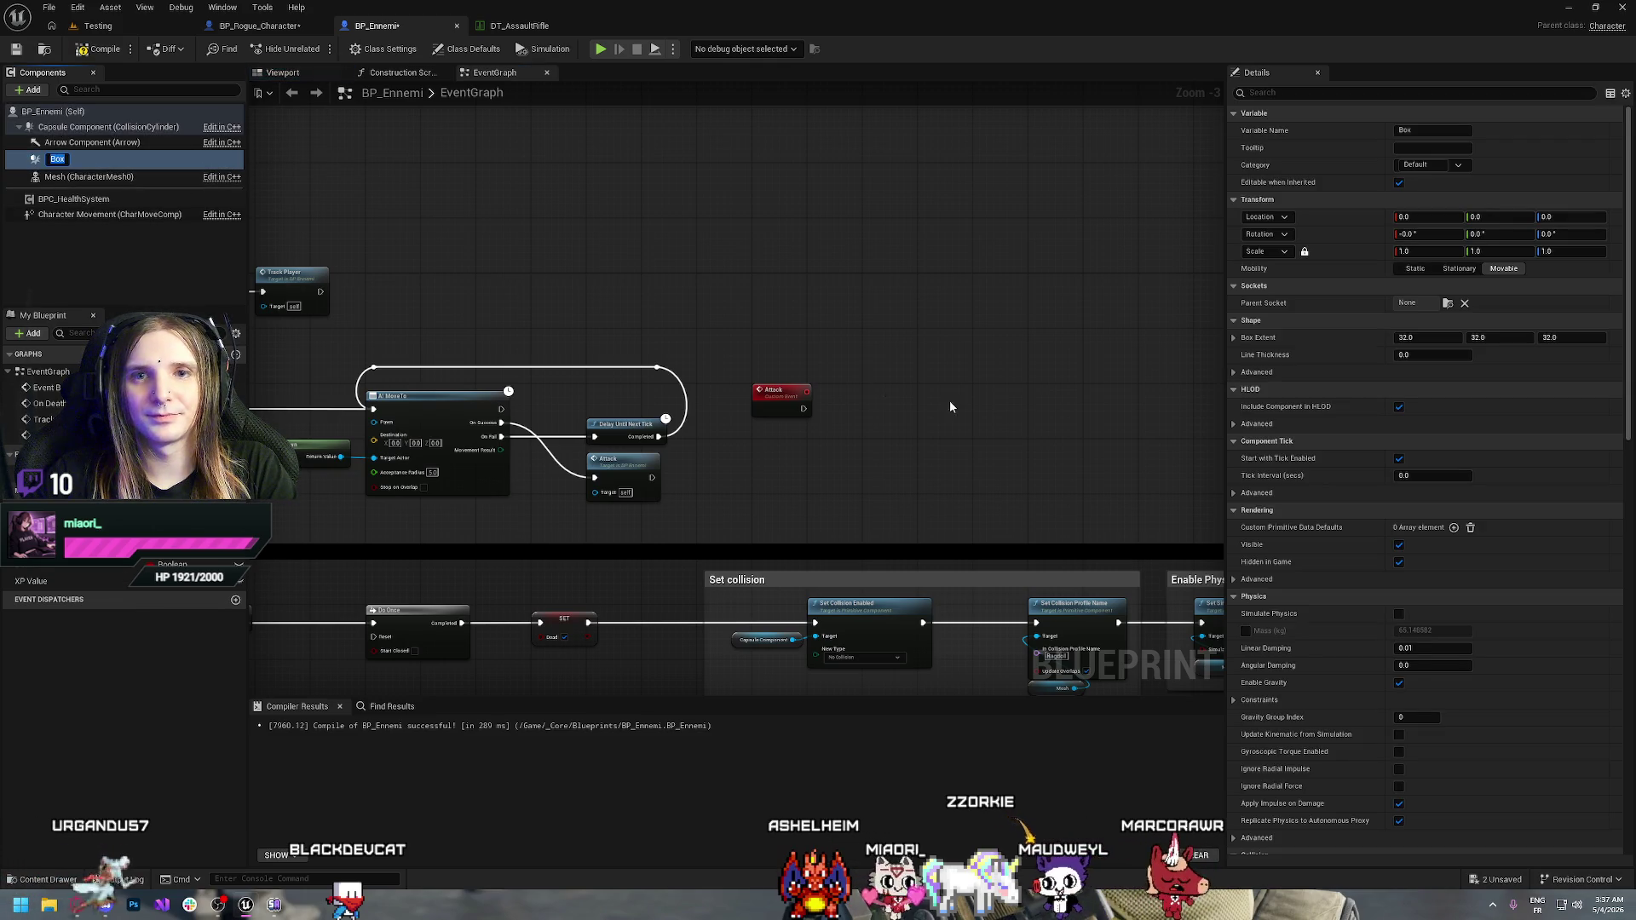
{"action": "left_click", "coordinate": [116, 251]}
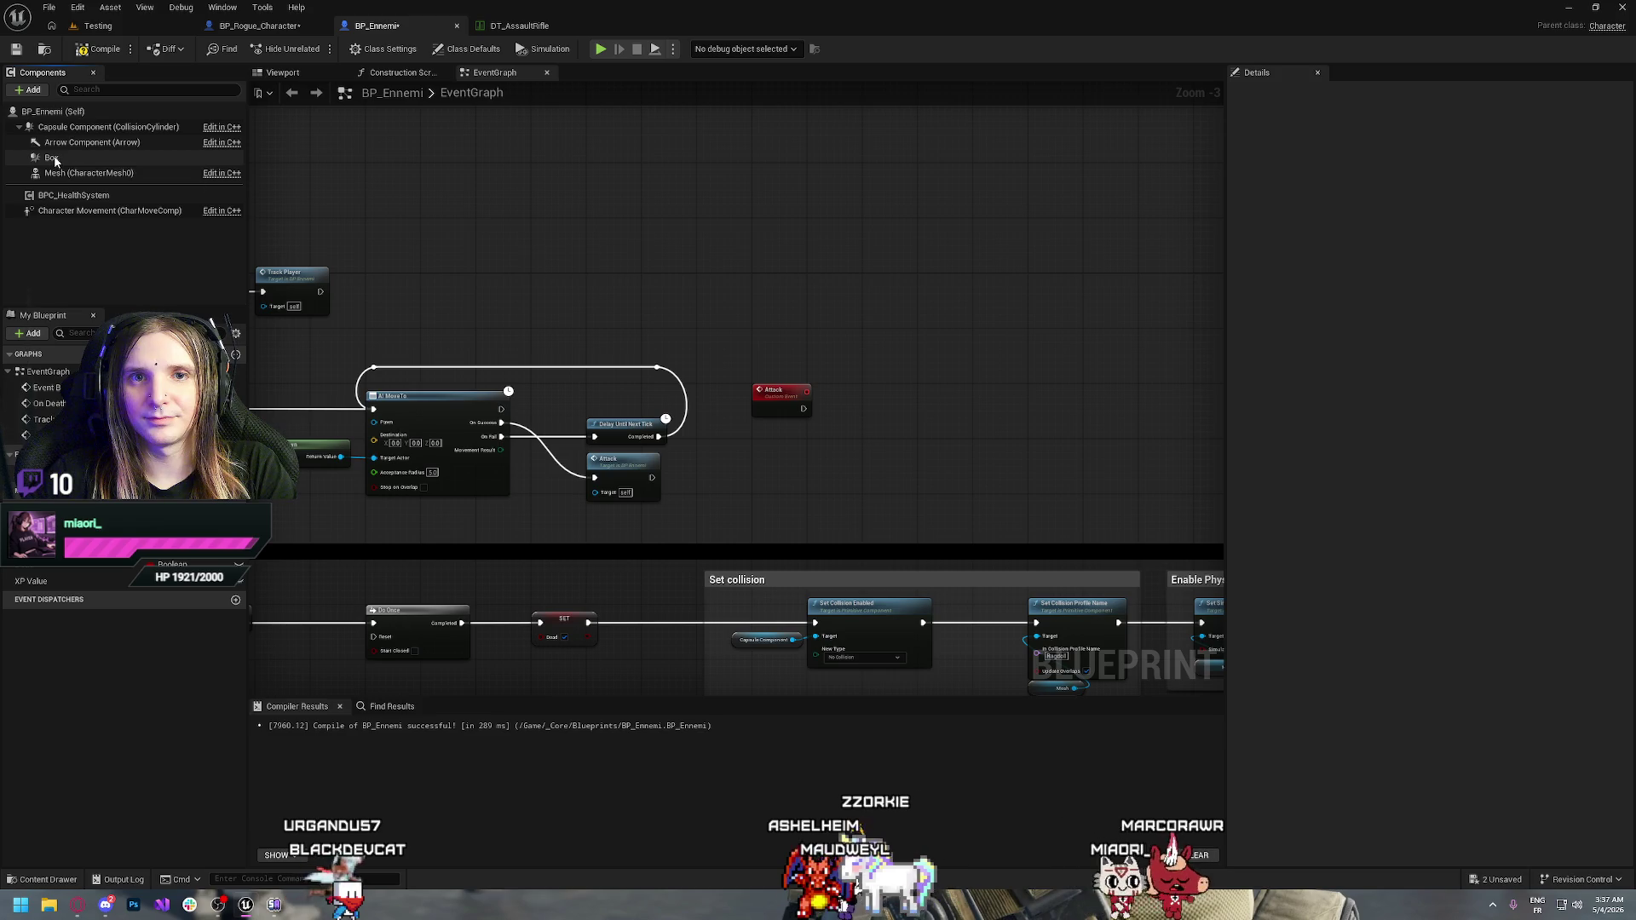
Place a Box reference node in the BP_Ennemi event graph
{"action": "left_click_drag", "start_coordinate": [54, 159], "coordinate": [883, 382]}
{"action": "left_click_drag", "start_coordinate": [831, 442], "coordinate": [935, 447]}
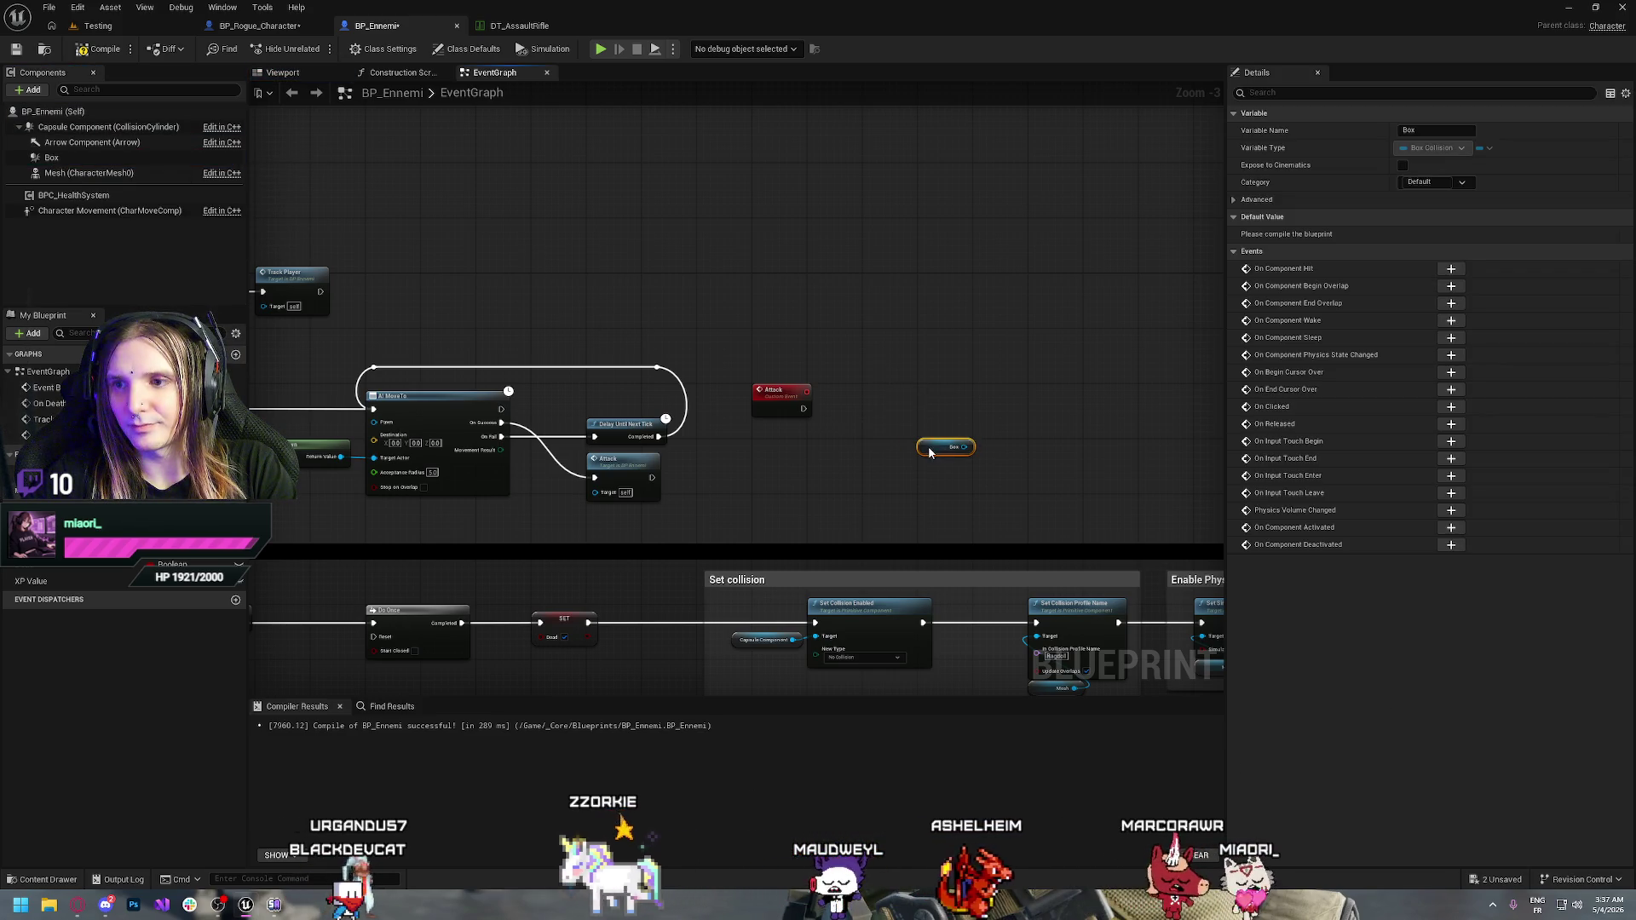
{"action": "left_click", "coordinate": [918, 416]}
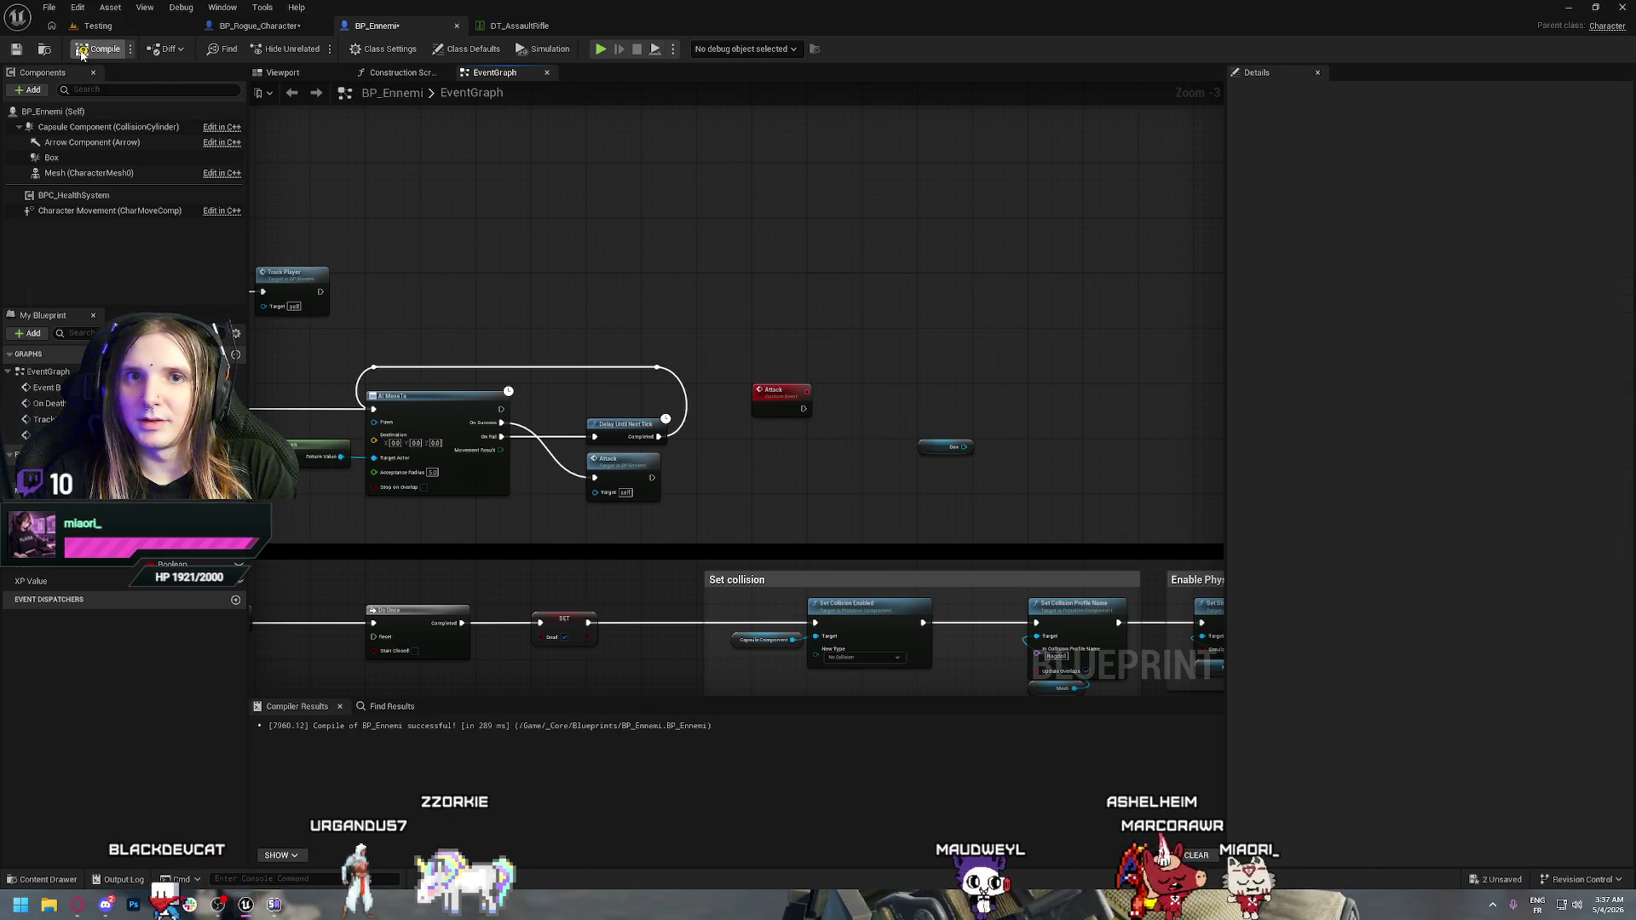
{"action": "key", "text": "ctrl+space"}
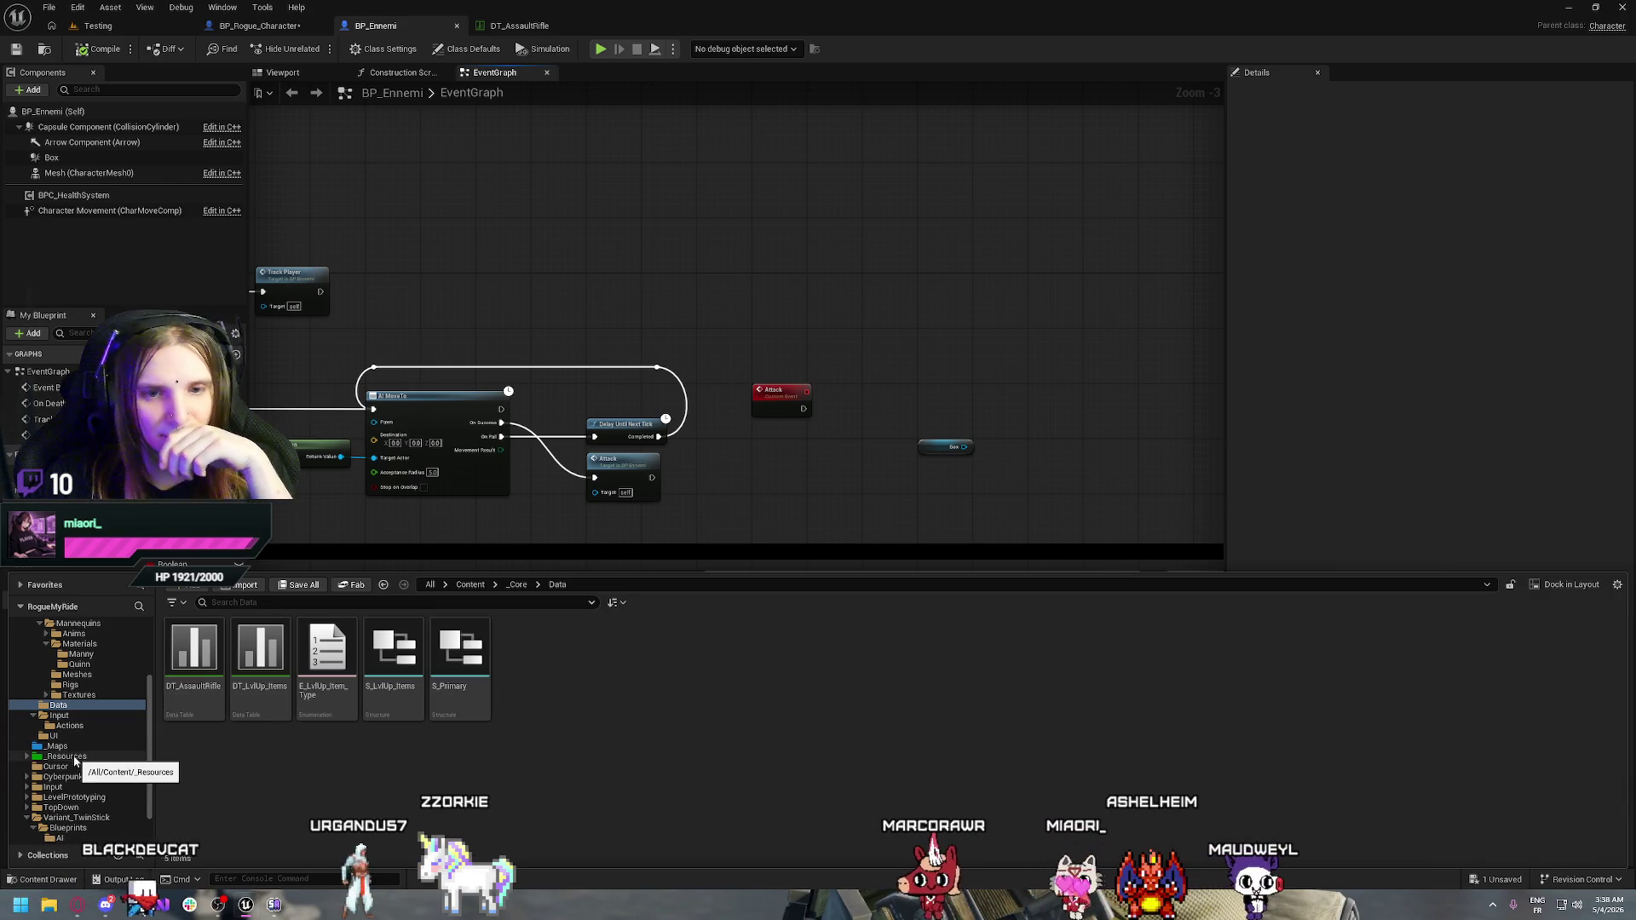
Preview MM_Attack_01 from Anims > Unarmed > Attack, then switch to the SKM_Quinn_Simple mesh editor
{"action": "scroll", "coordinate": [94, 682], "scroll_direction": "up", "scroll_amount": 1}
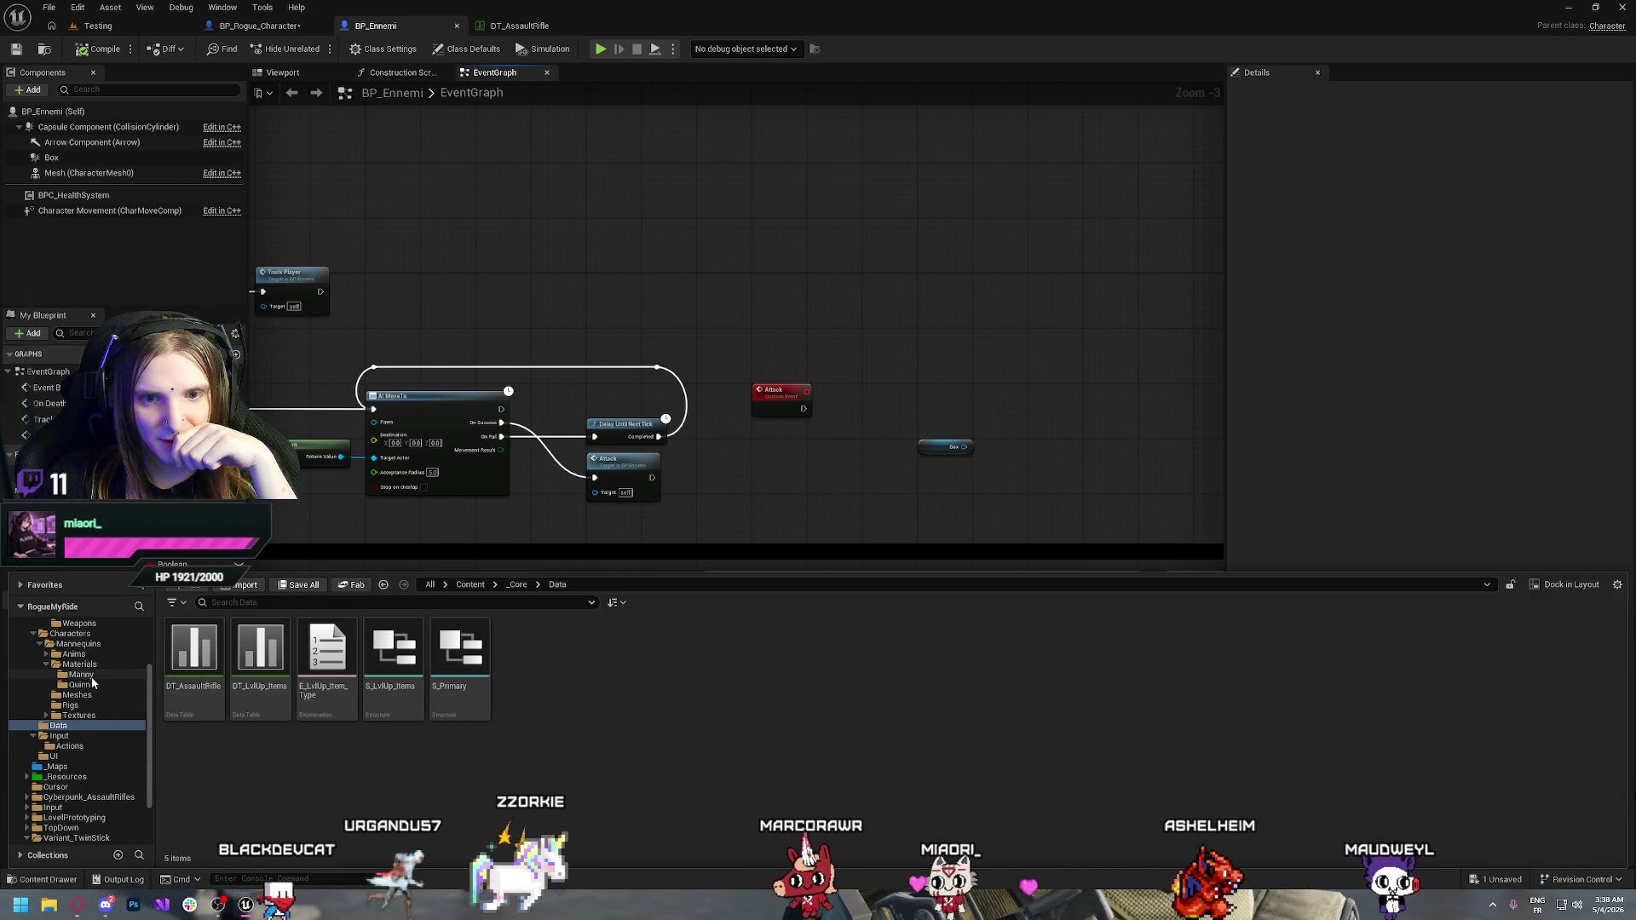
{"action": "left_click", "coordinate": [73, 654]}
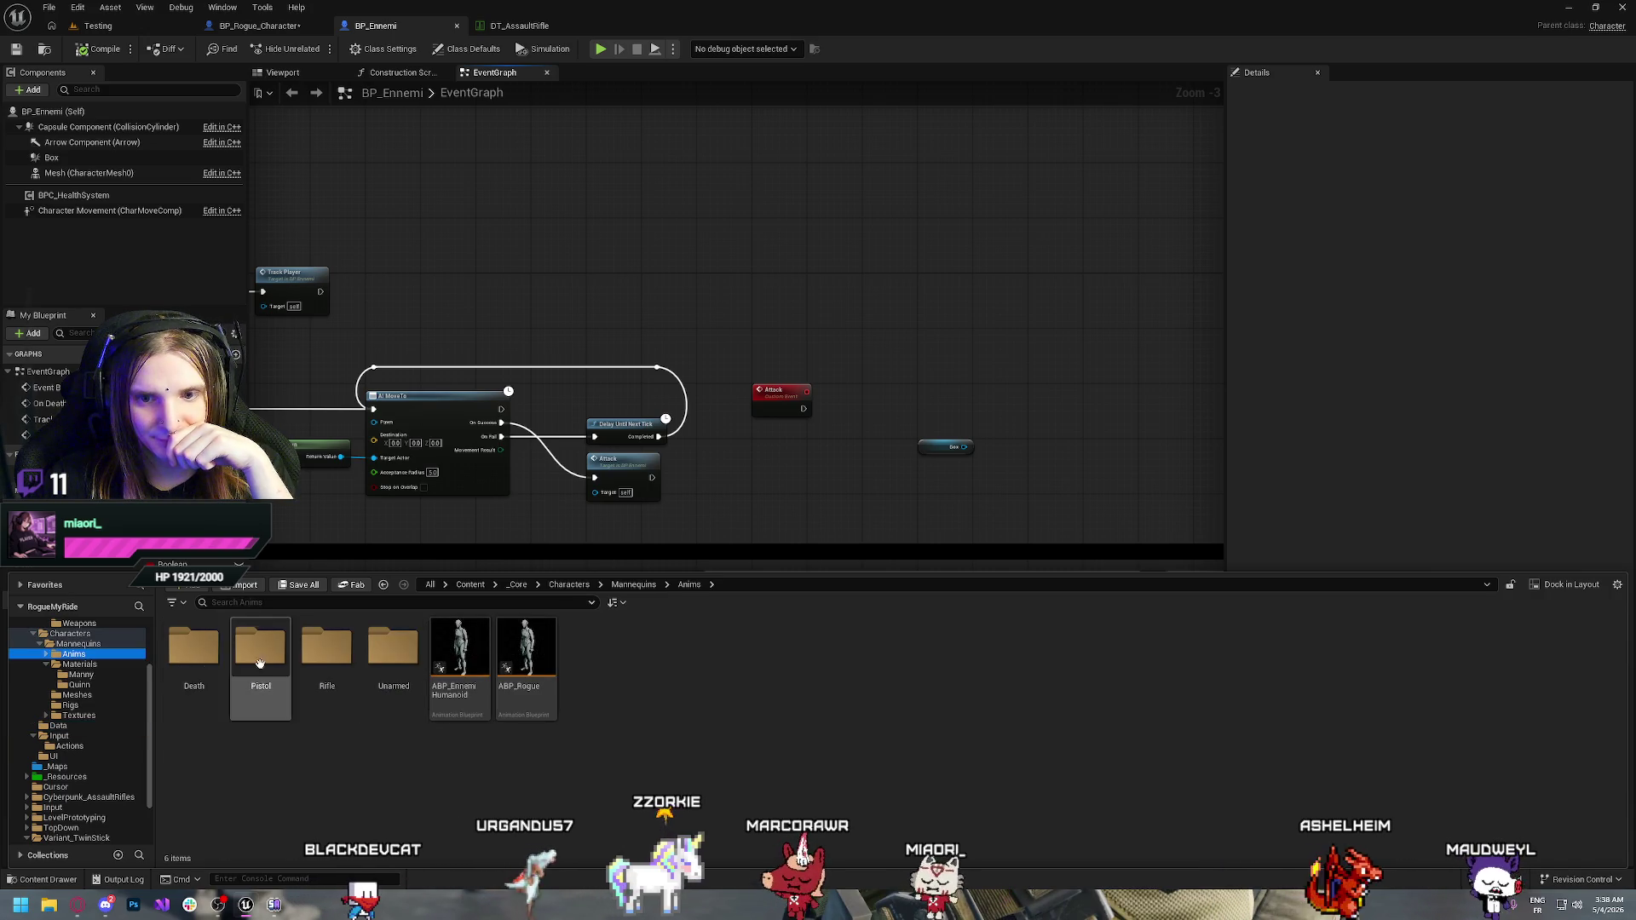
{"action": "double_click", "coordinate": [393, 648]}
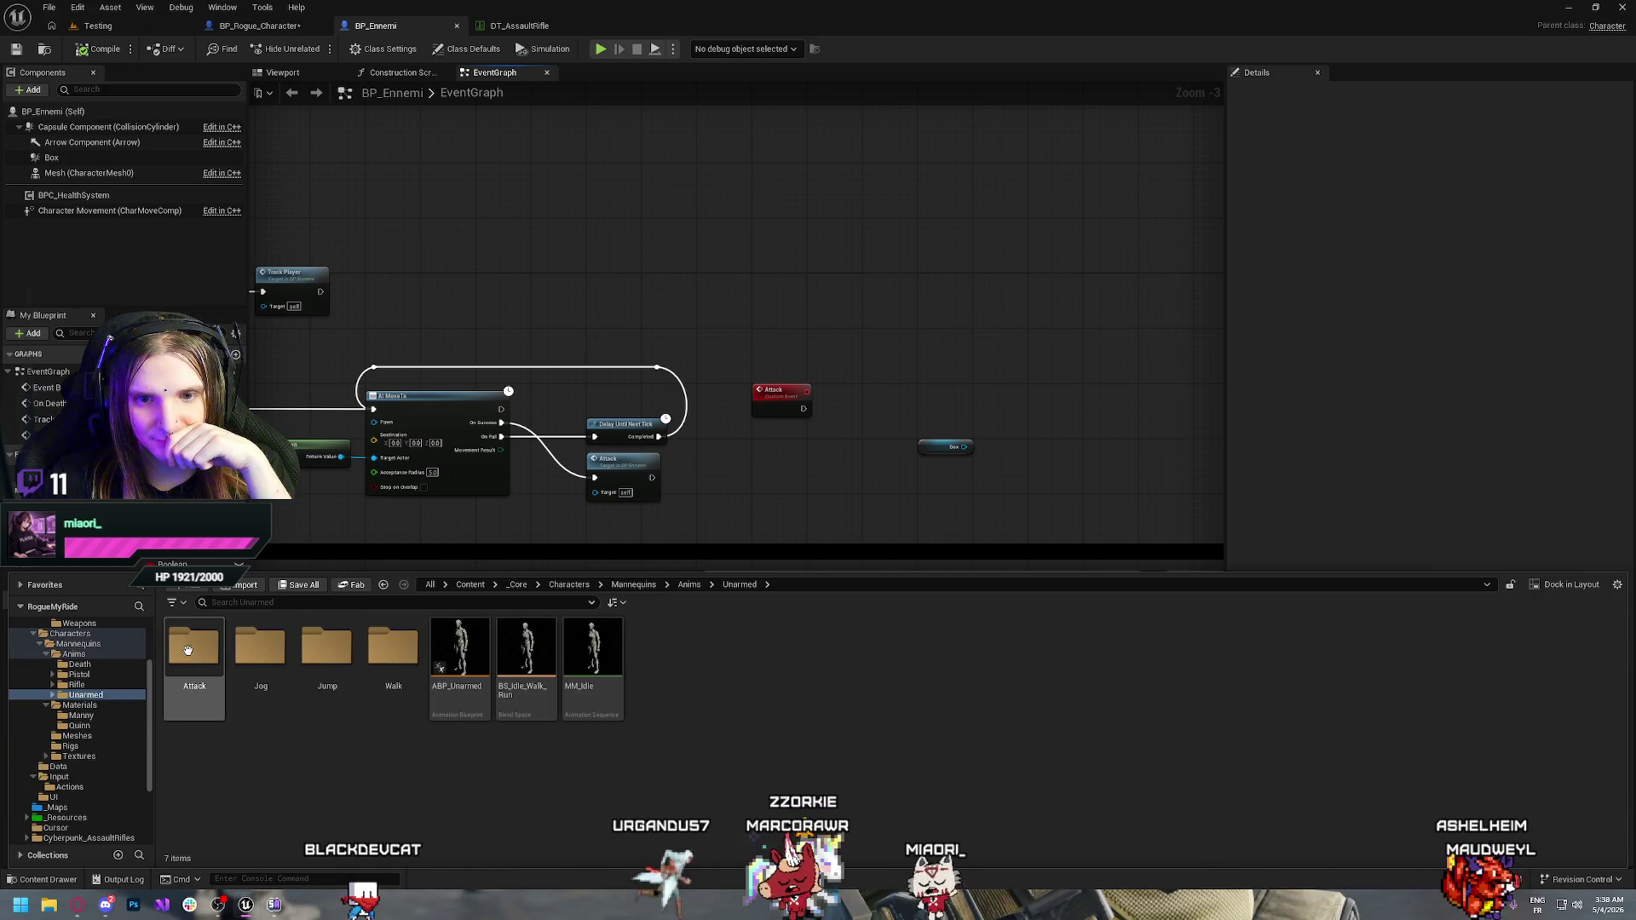
{"action": "double_click", "coordinate": [188, 651]}
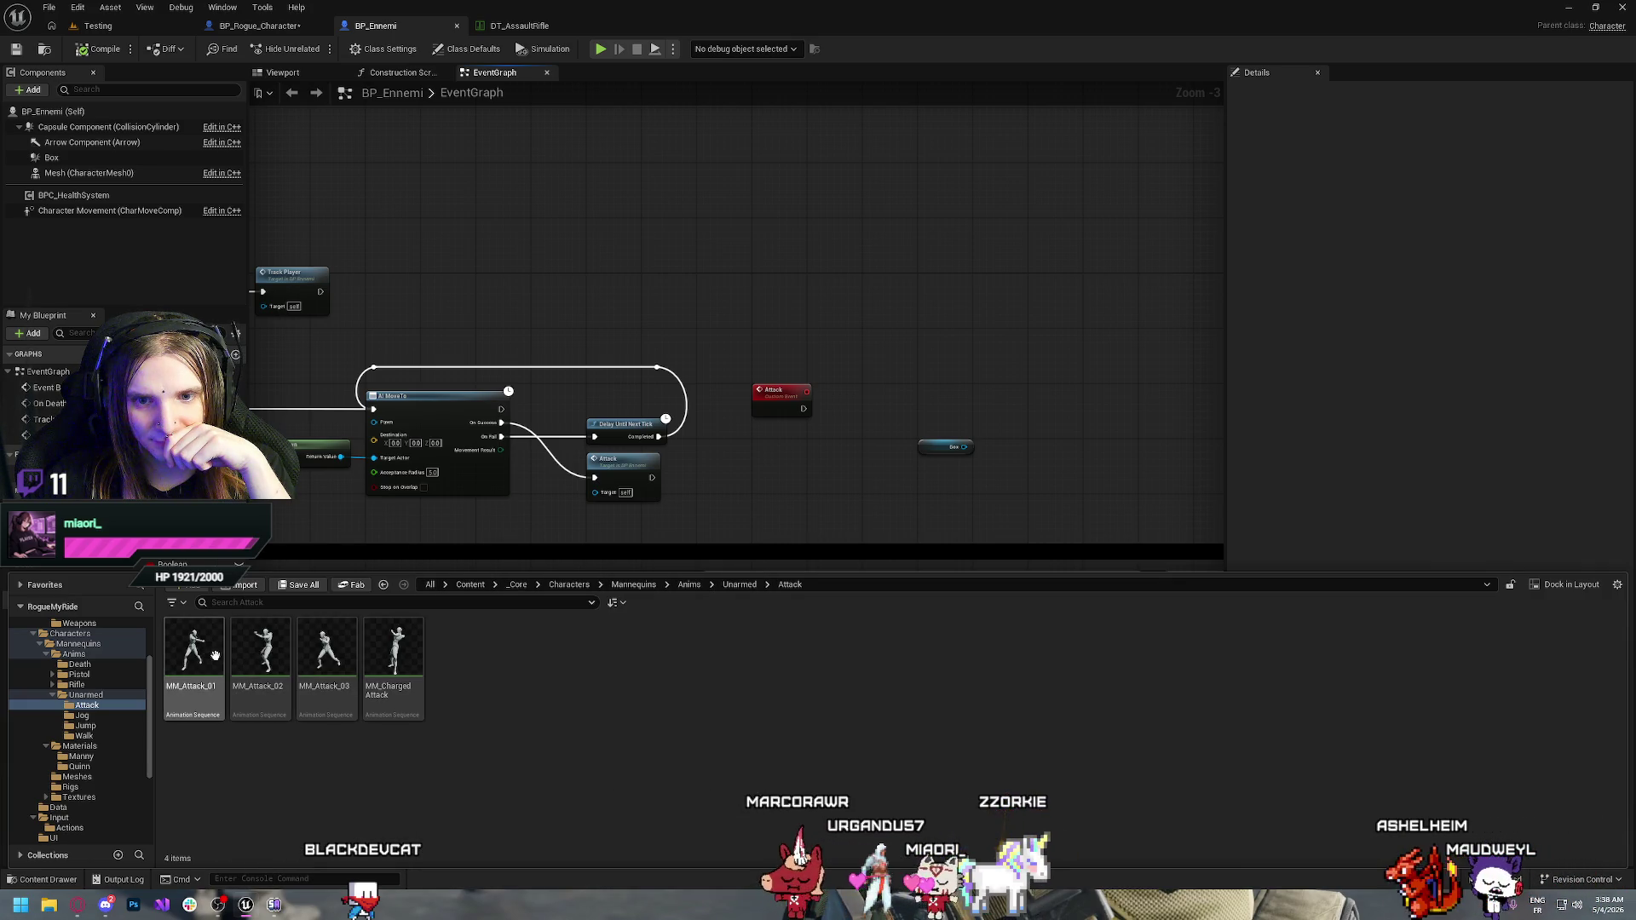
{"action": "double_click", "coordinate": [208, 662]}
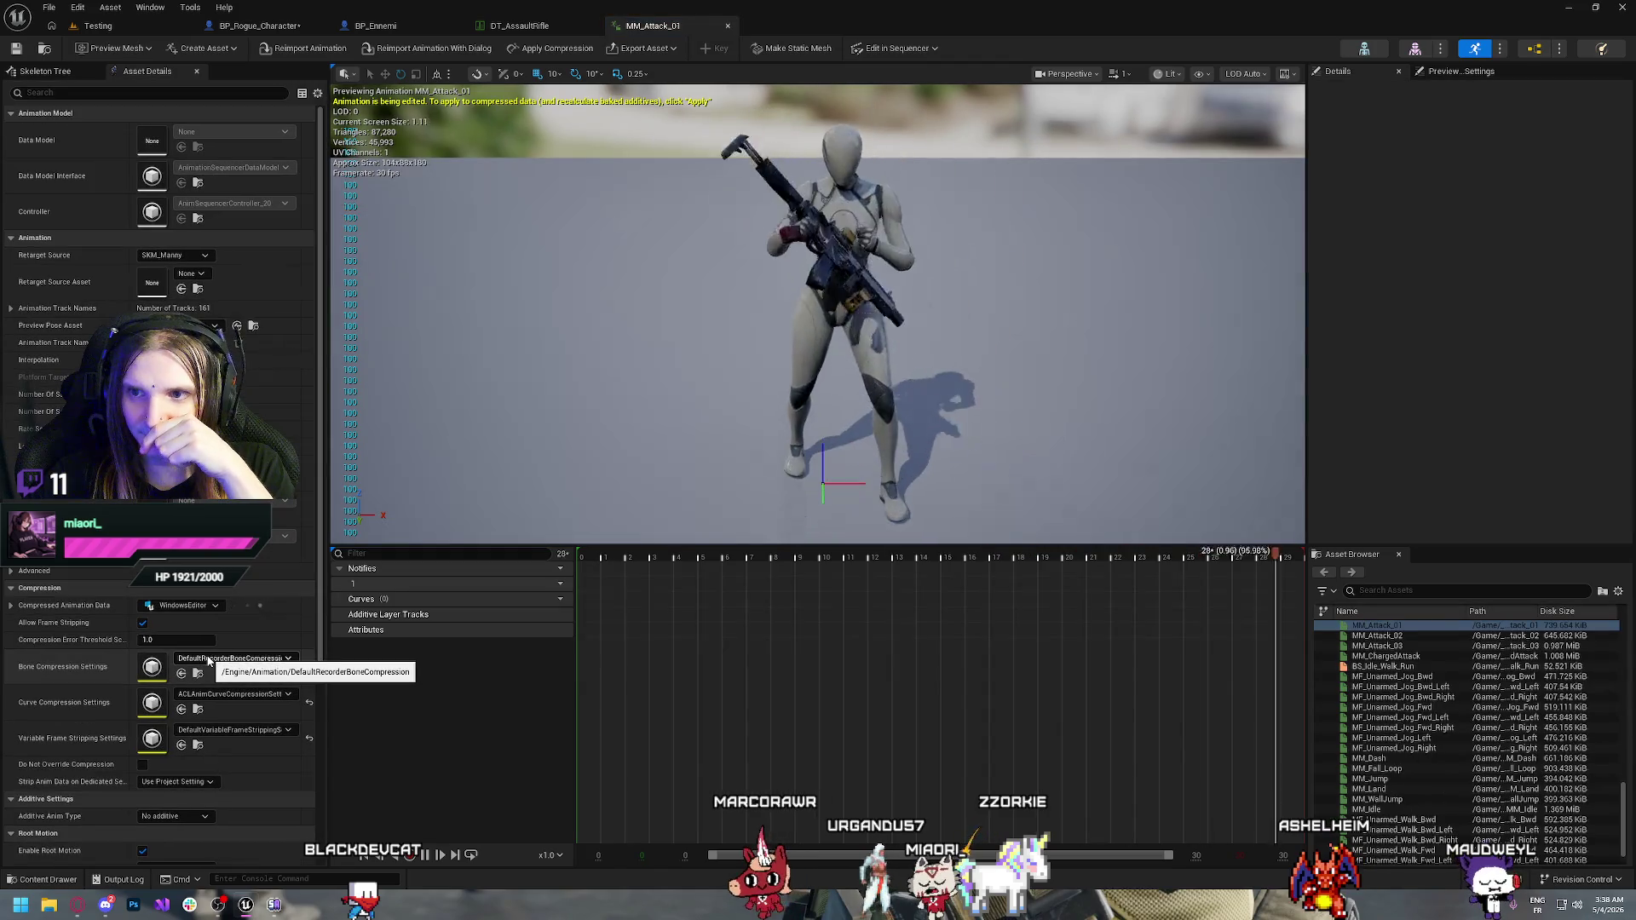
{"action": "scroll", "coordinate": [937, 511], "scroll_direction": "up", "scroll_amount": 3}
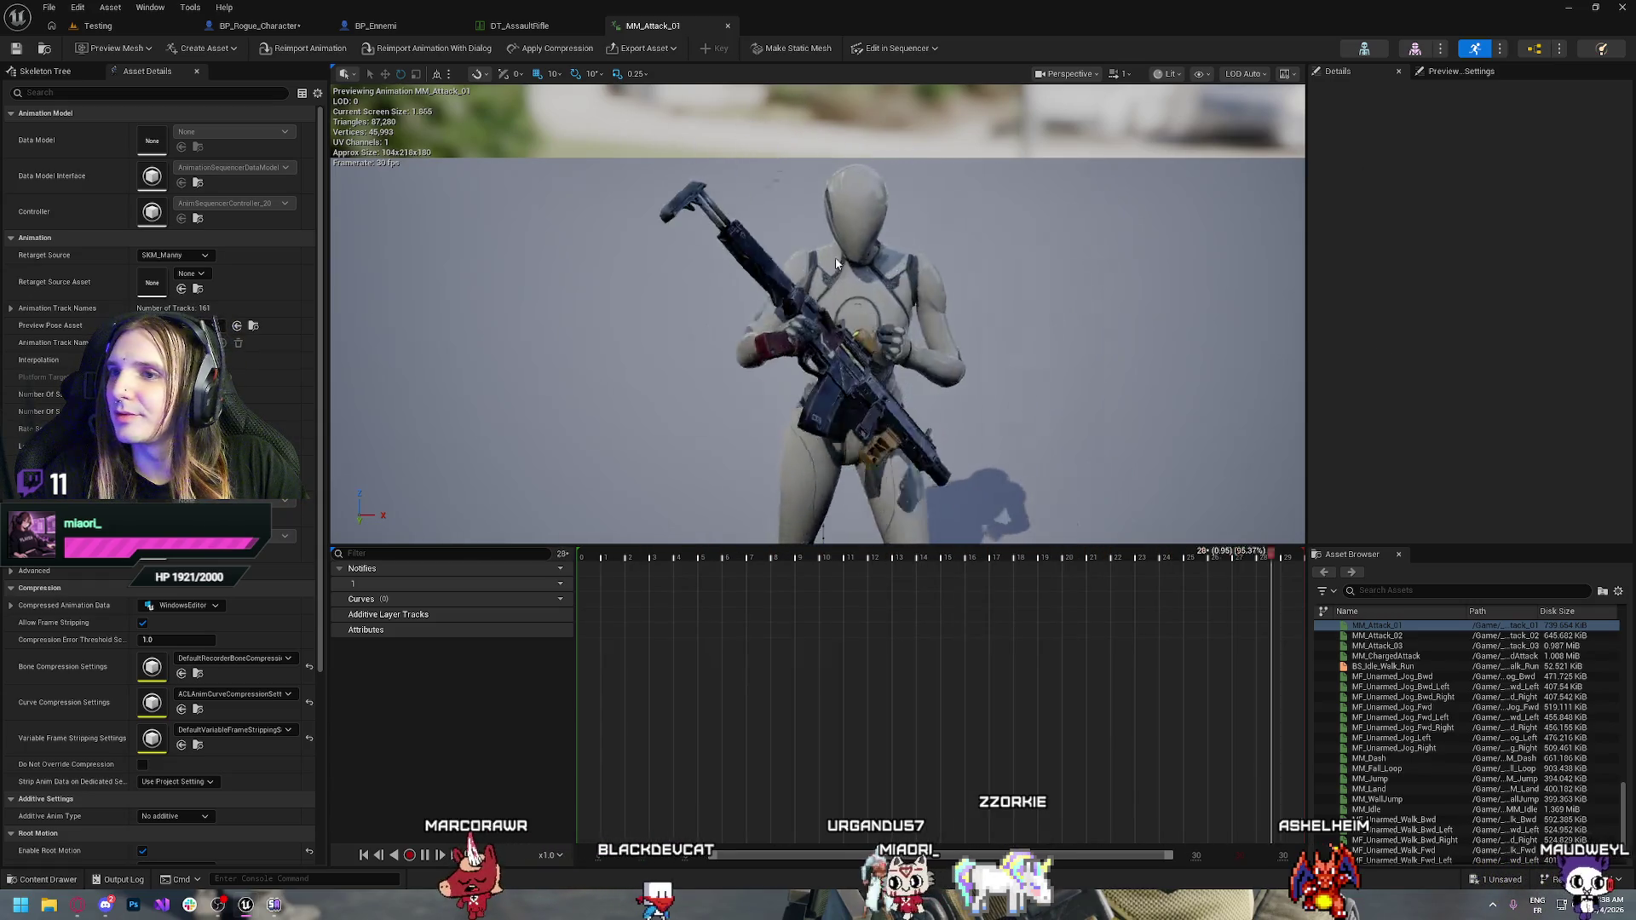
{"action": "left_click", "coordinate": [1426, 53]}
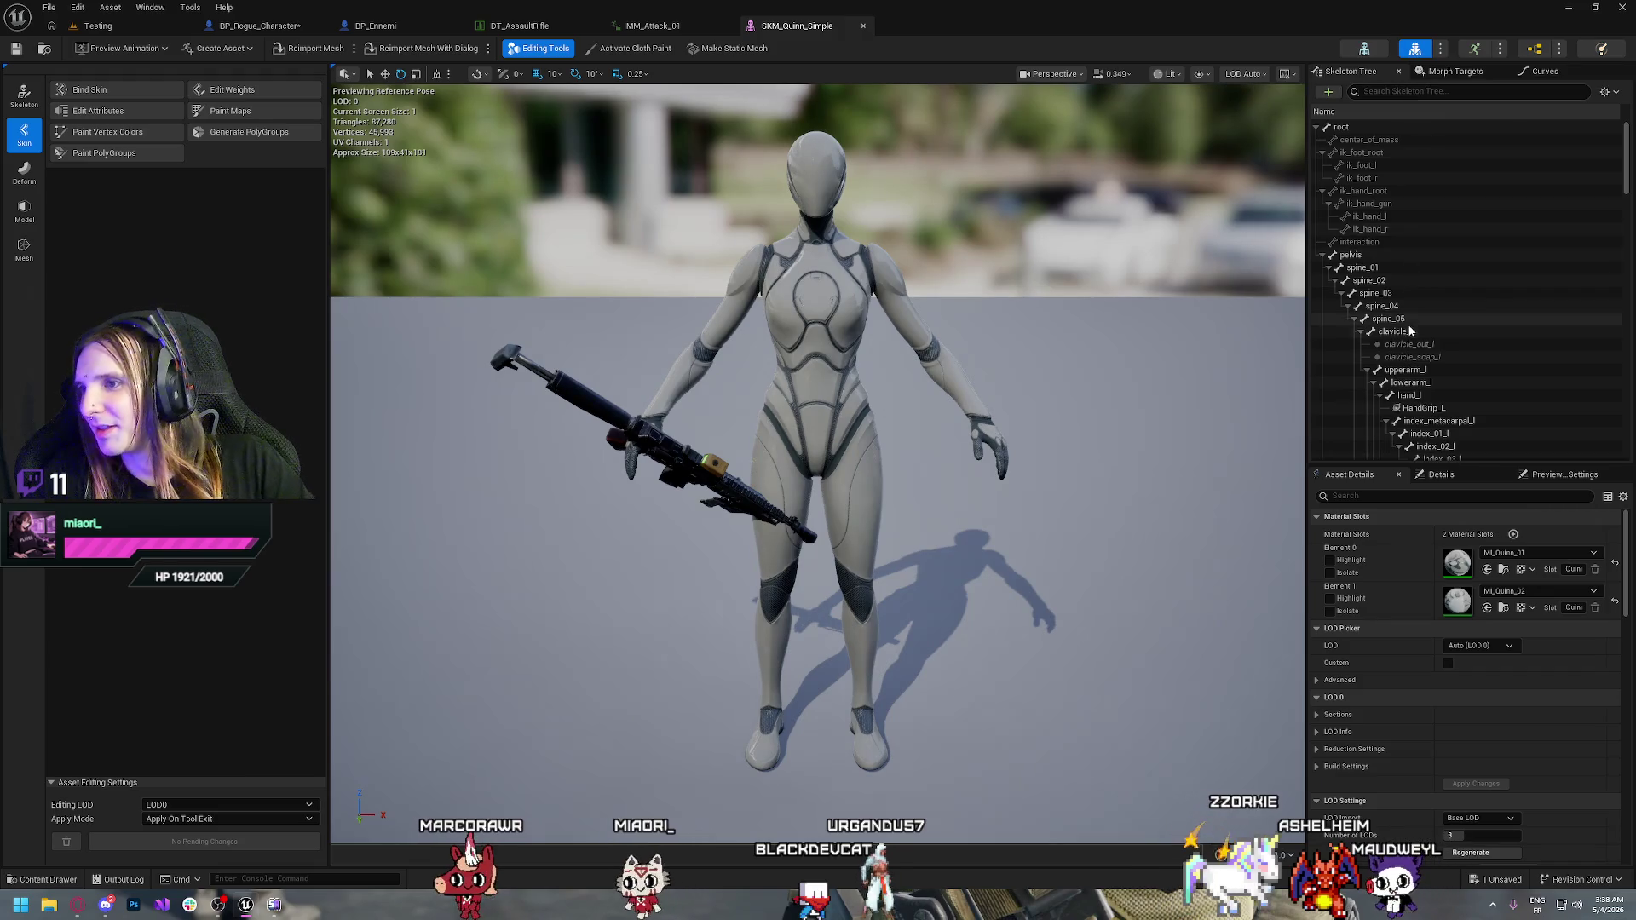
Remove all attached assets from the HandGrip_R socket to drop the rifle preview
{"action": "scroll", "coordinate": [1410, 333], "scroll_direction": "down", "scroll_amount": 15}
{"action": "scroll", "coordinate": [1410, 333], "scroll_direction": "down", "scroll_amount": 10}
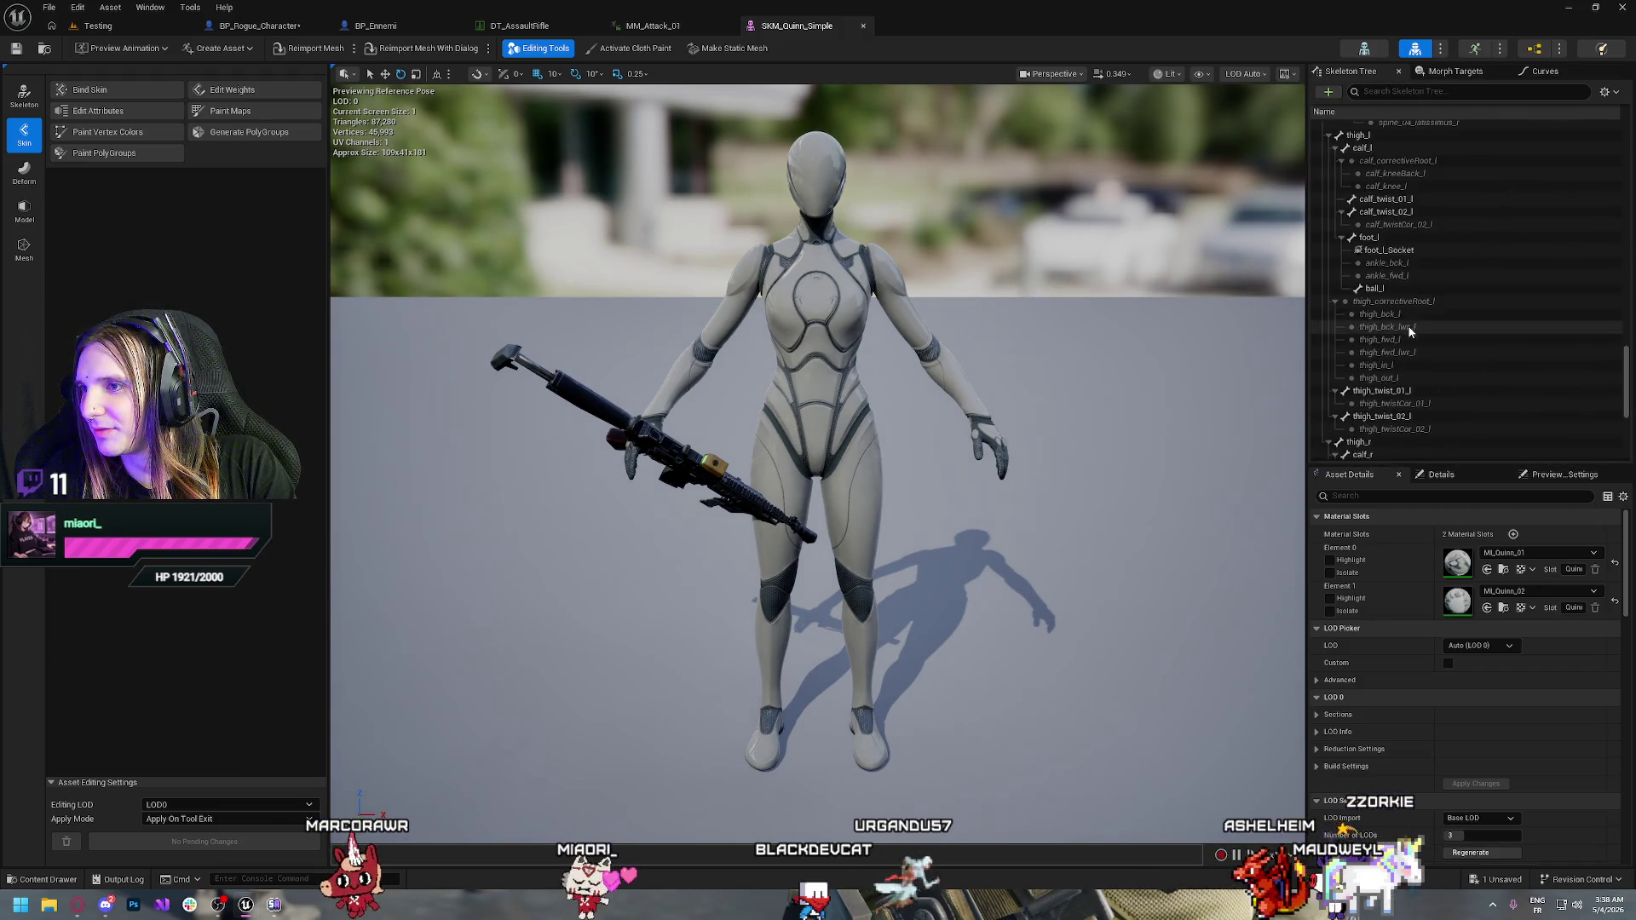
{"action": "scroll", "coordinate": [1404, 337], "scroll_direction": "up", "scroll_amount": 10}
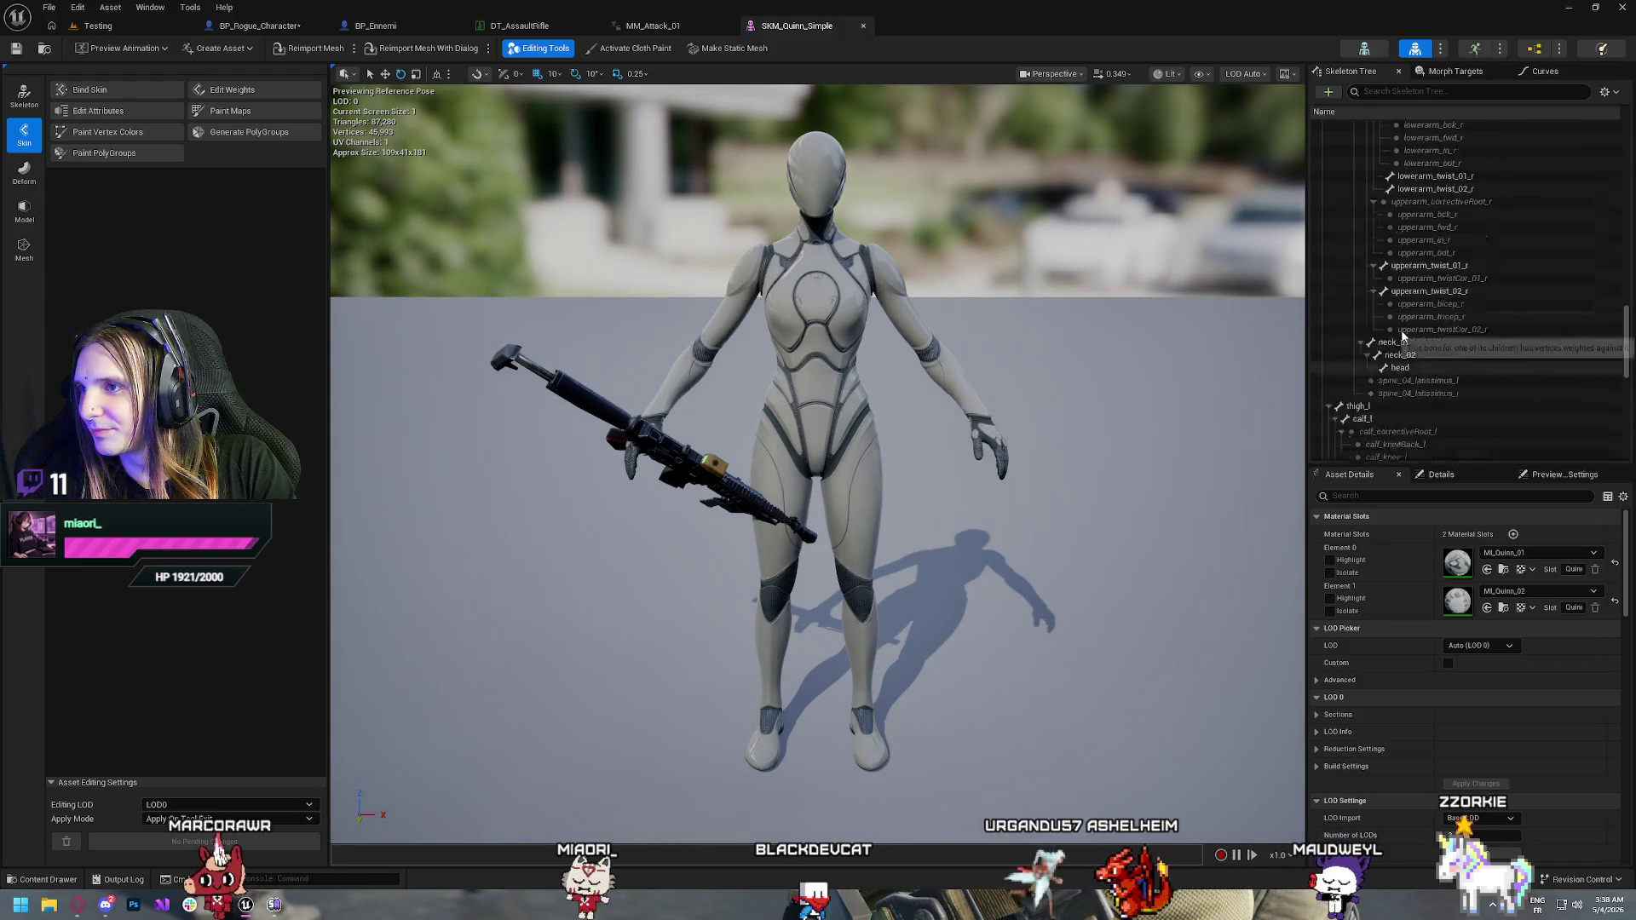
{"action": "scroll", "coordinate": [1398, 339], "scroll_direction": "down", "scroll_amount": 3}
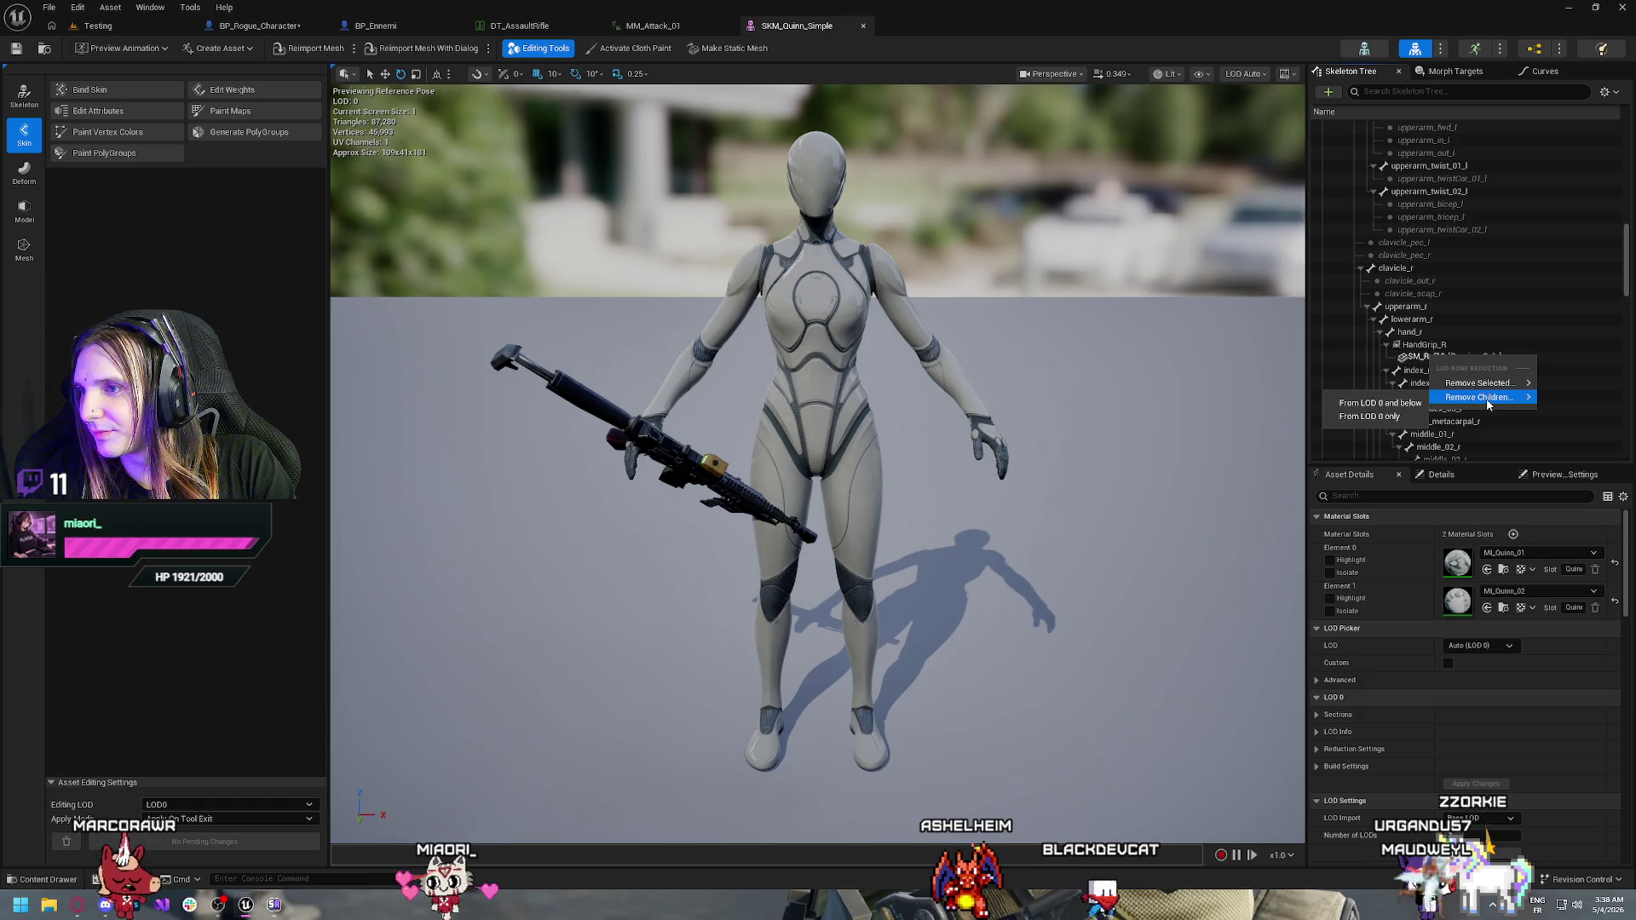
{"action": "right_click", "coordinate": [1426, 349]}
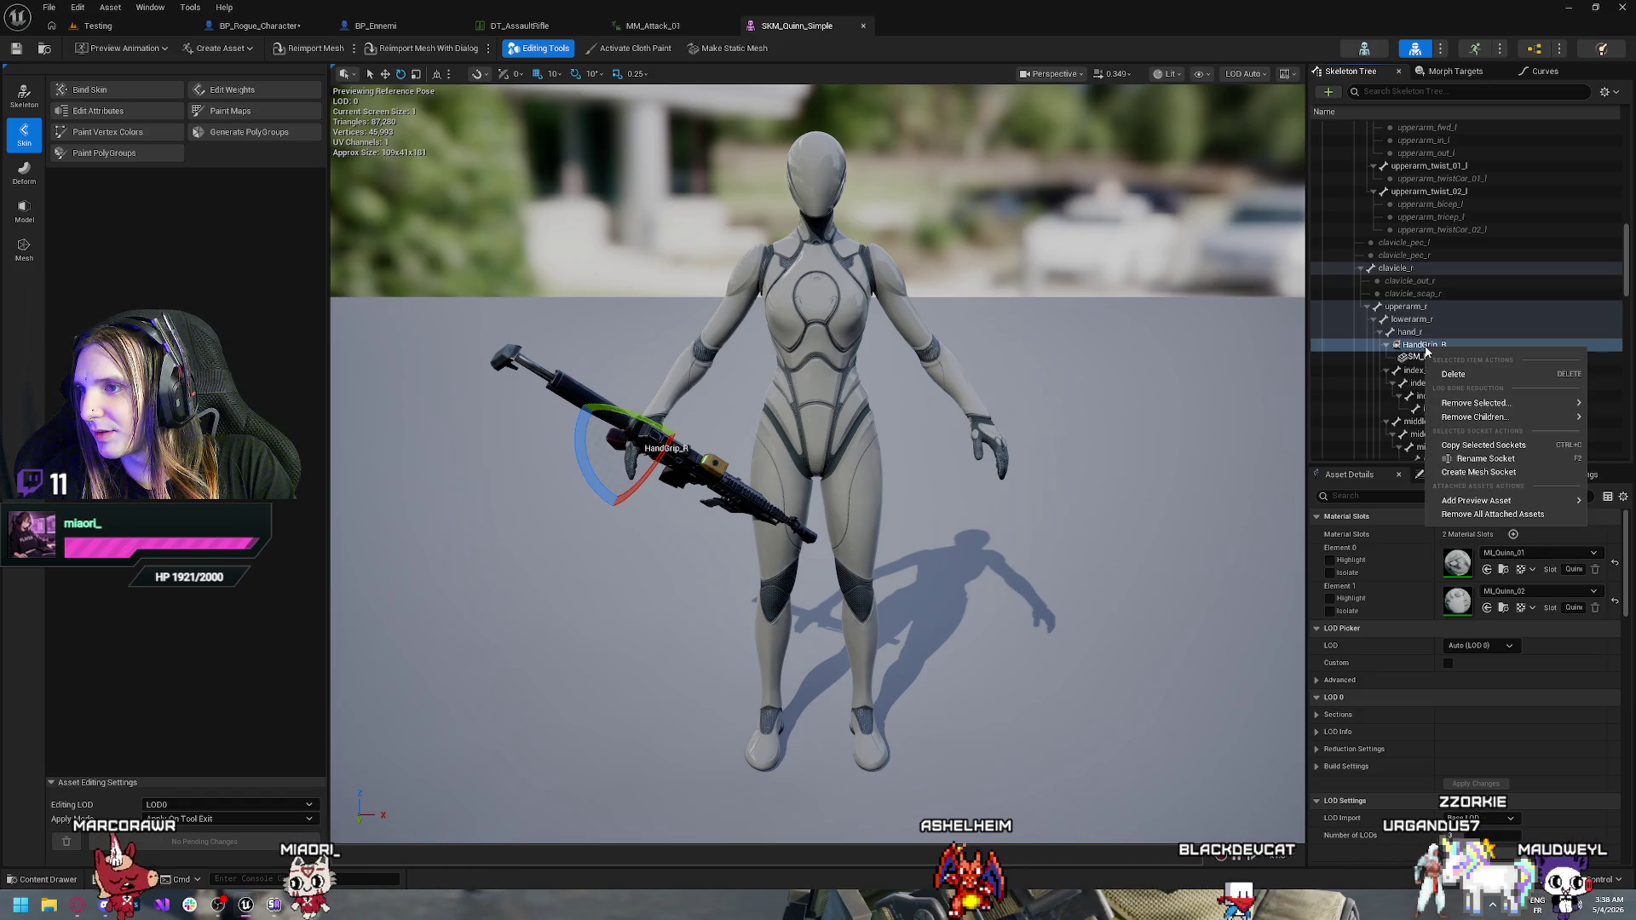
{"action": "mouse_move", "coordinate": [1491, 408]}
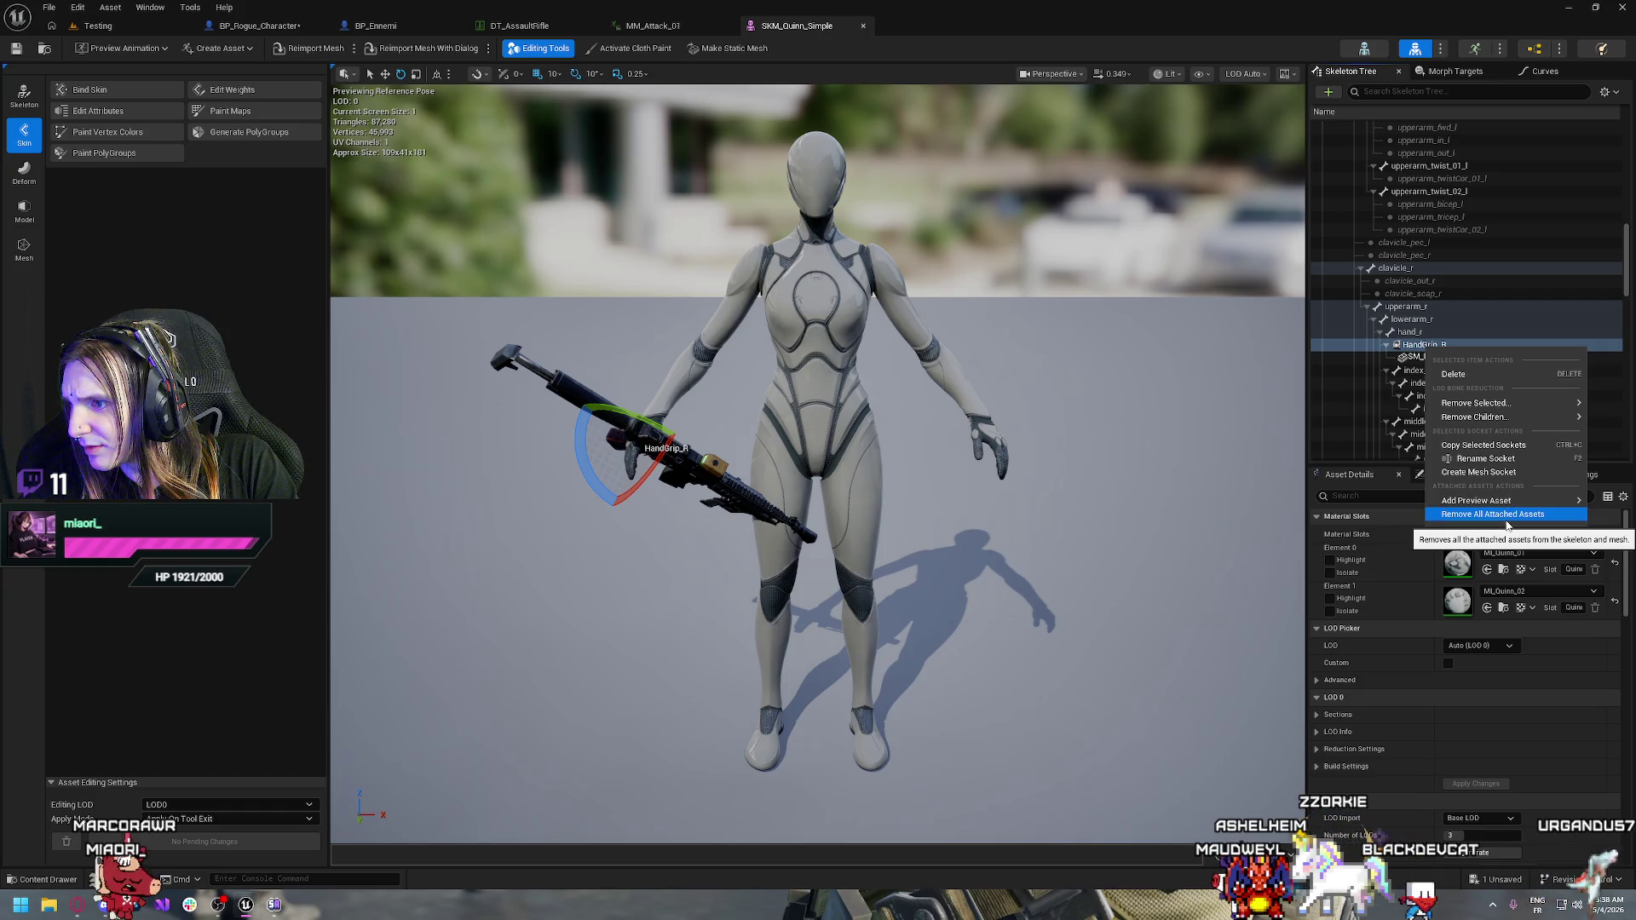
{"action": "left_click", "coordinate": [1502, 515]}
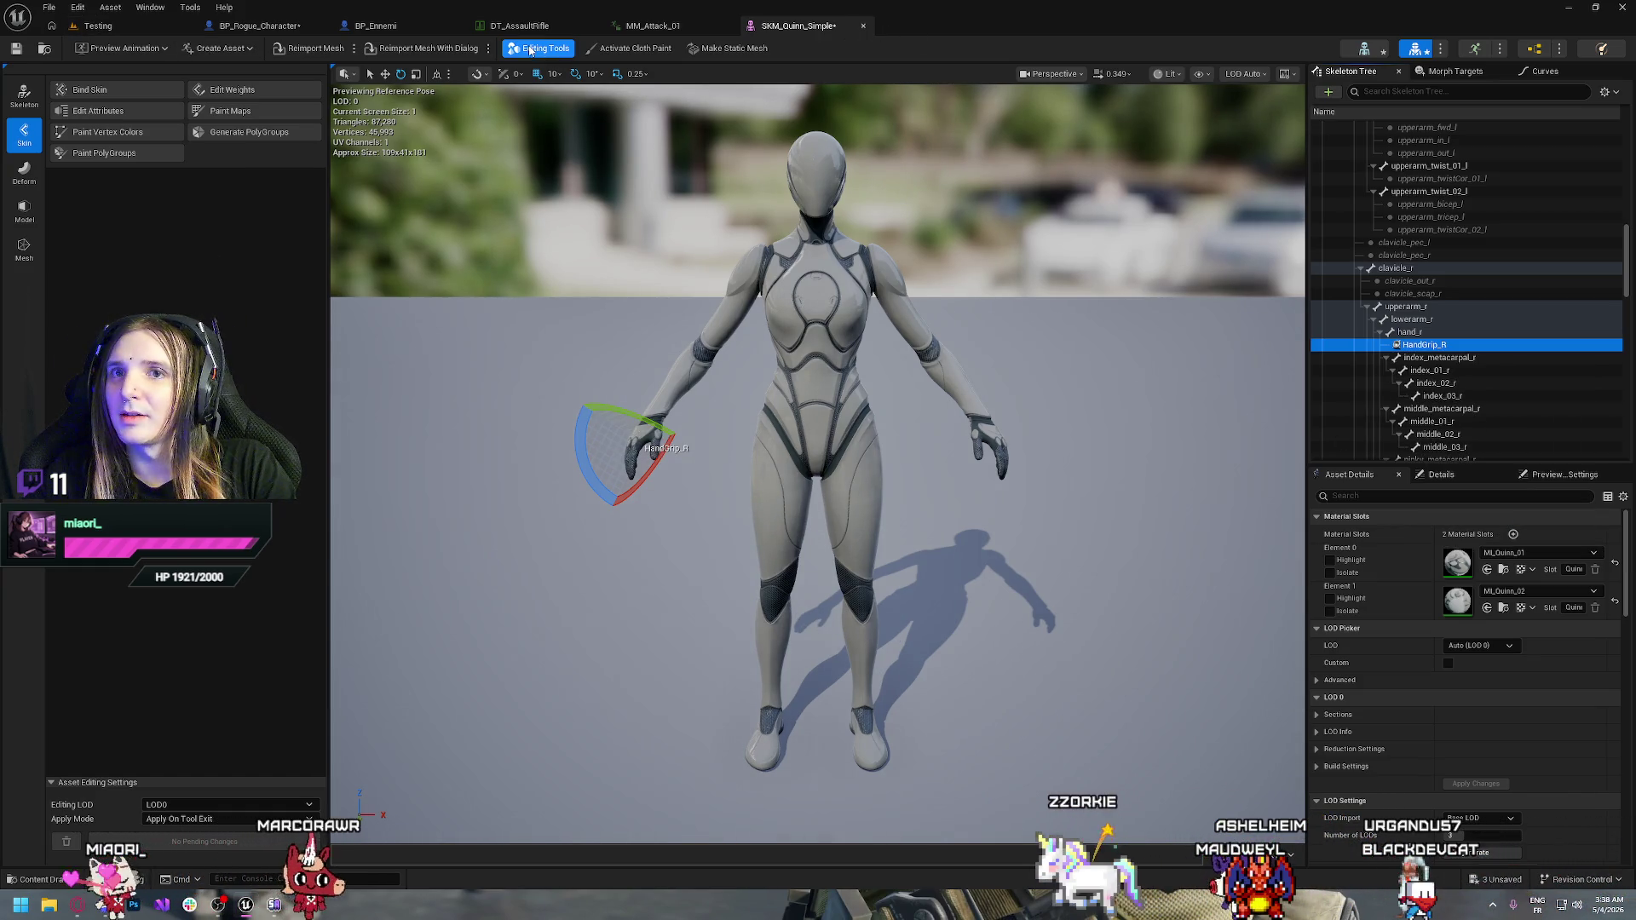
Save the skeletal mesh and close the SKM_Quinn_Simple and MM_Attack_01 tabs
{"action": "left_click", "coordinate": [15, 49]}
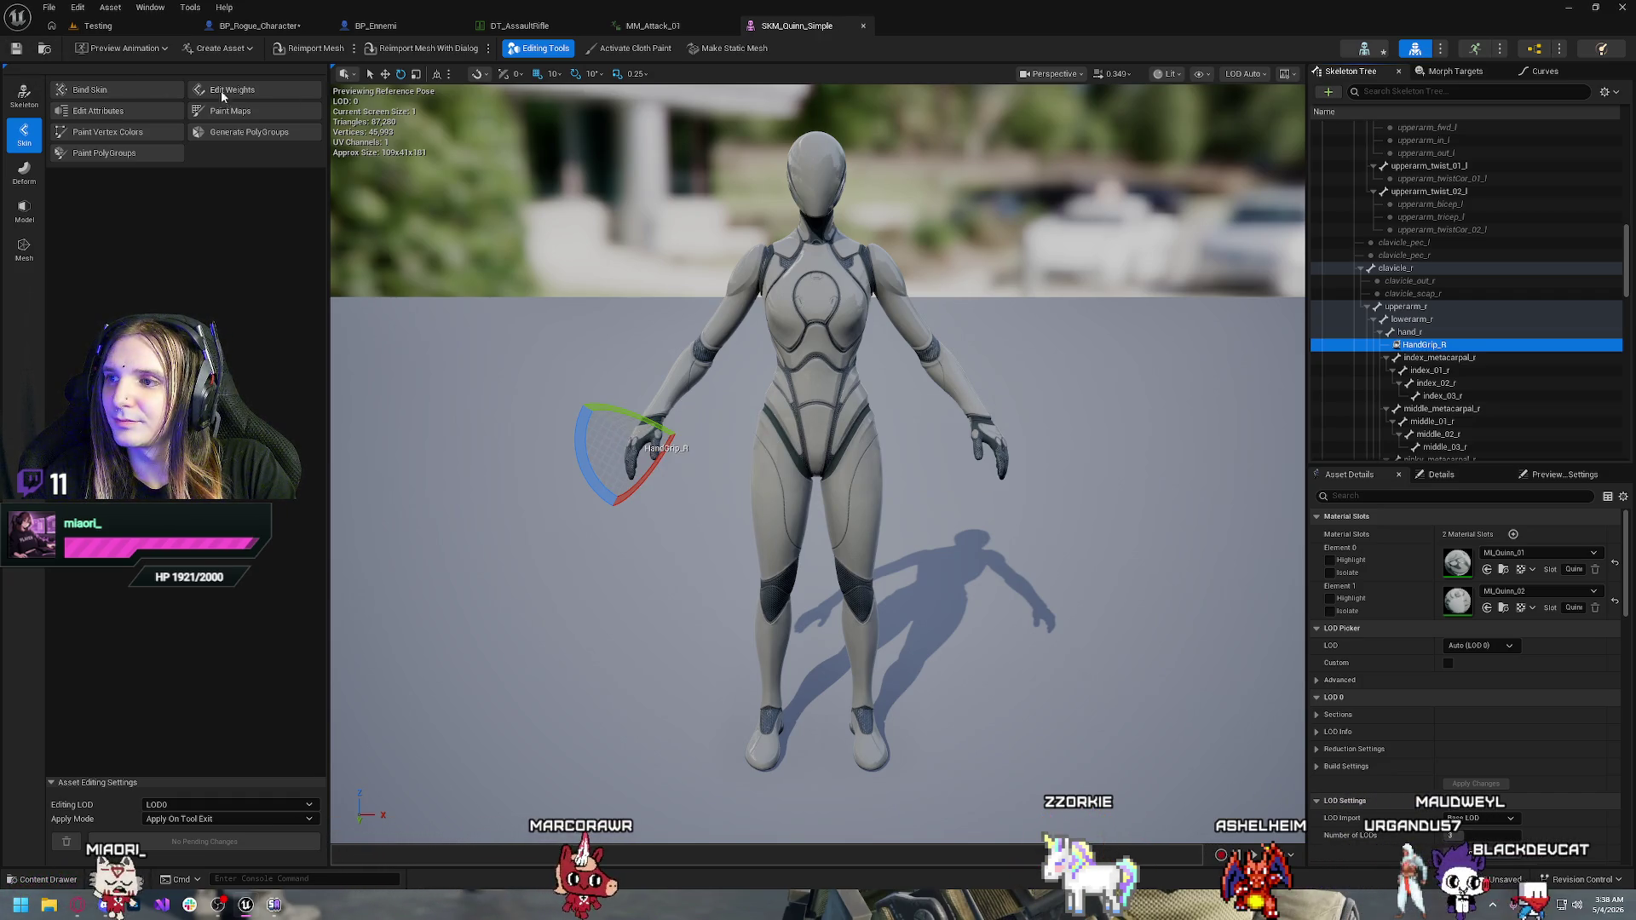
{"action": "left_click", "coordinate": [863, 27]}
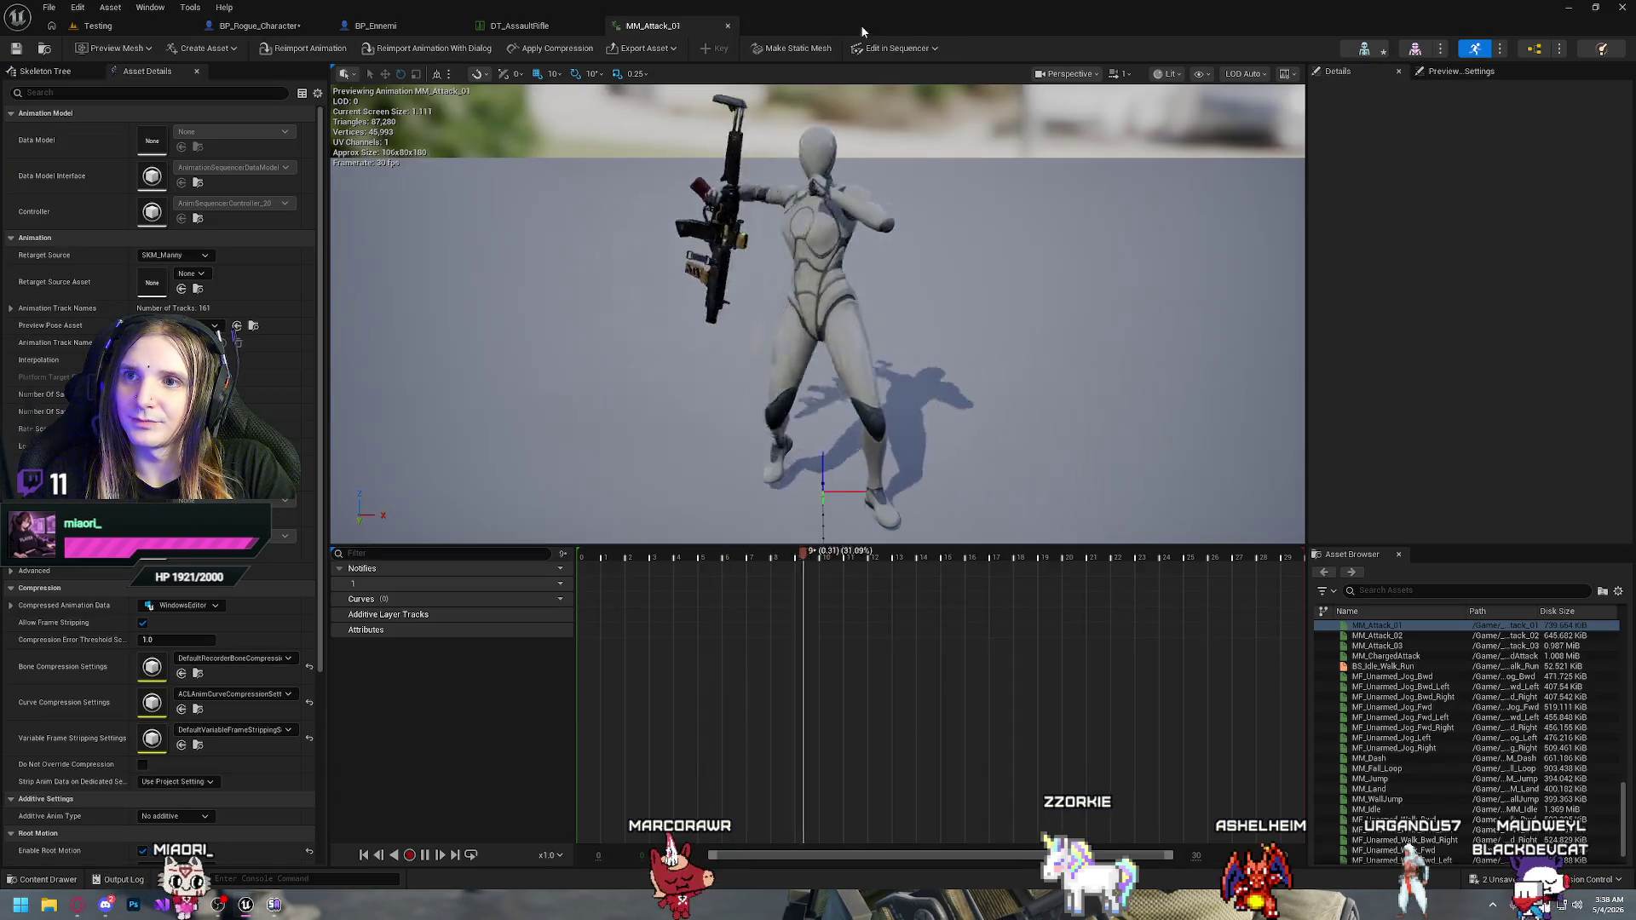
{"action": "left_click", "coordinate": [729, 28]}
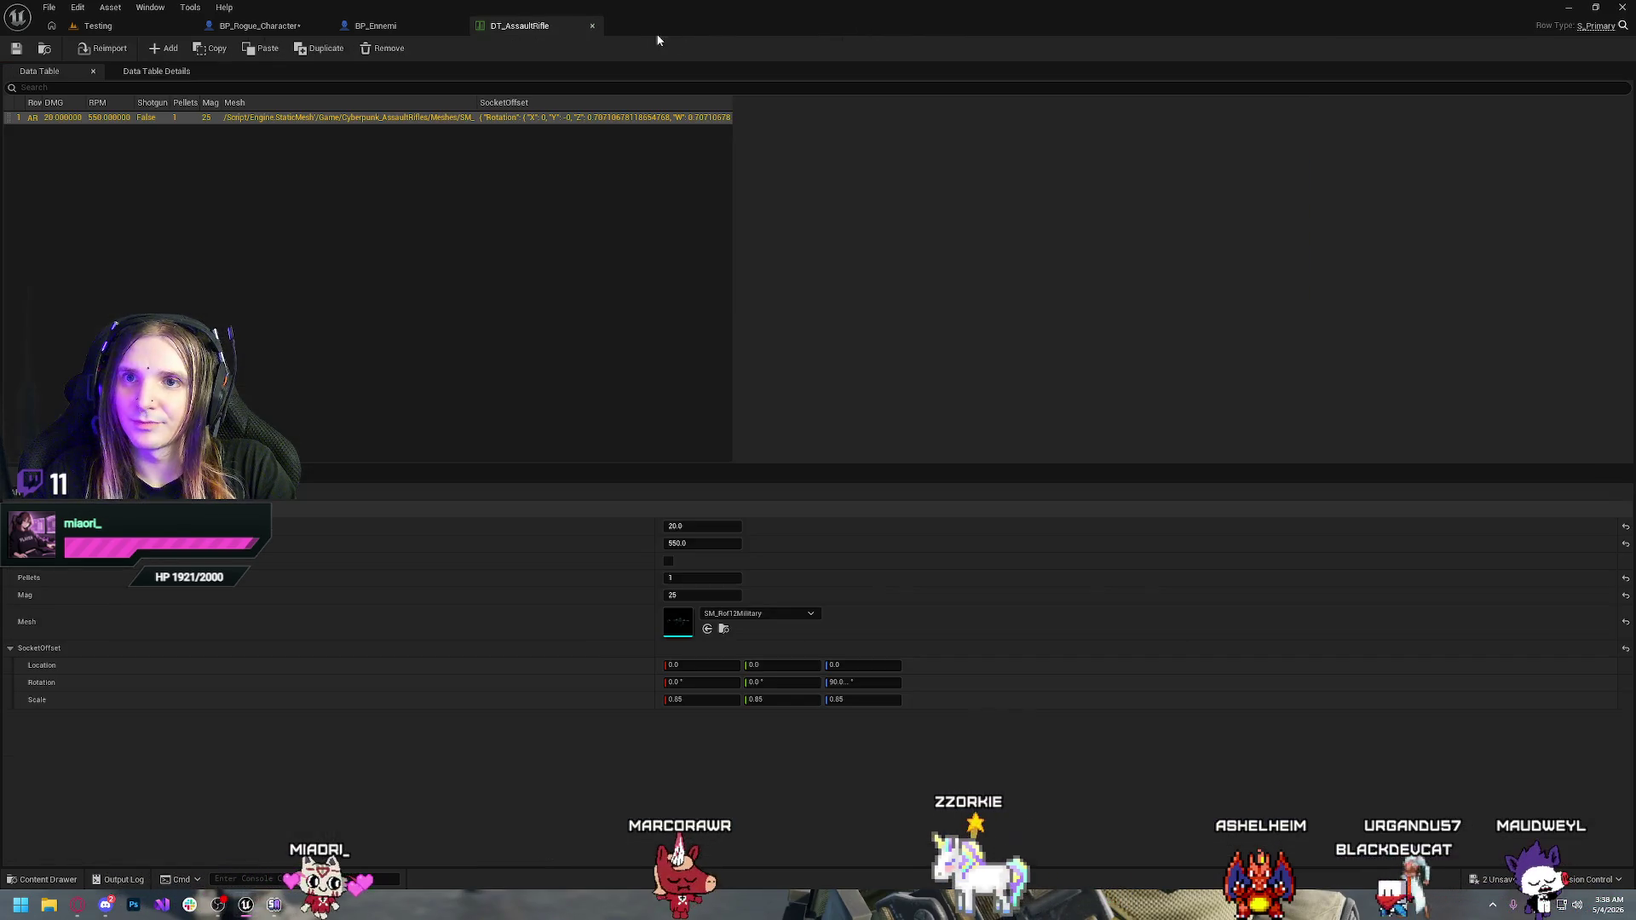
Close DT_AssaultRifle and create MM_Attack_01_Montage from the MM_Attack_01 animation
{"action": "left_click", "coordinate": [592, 26]}
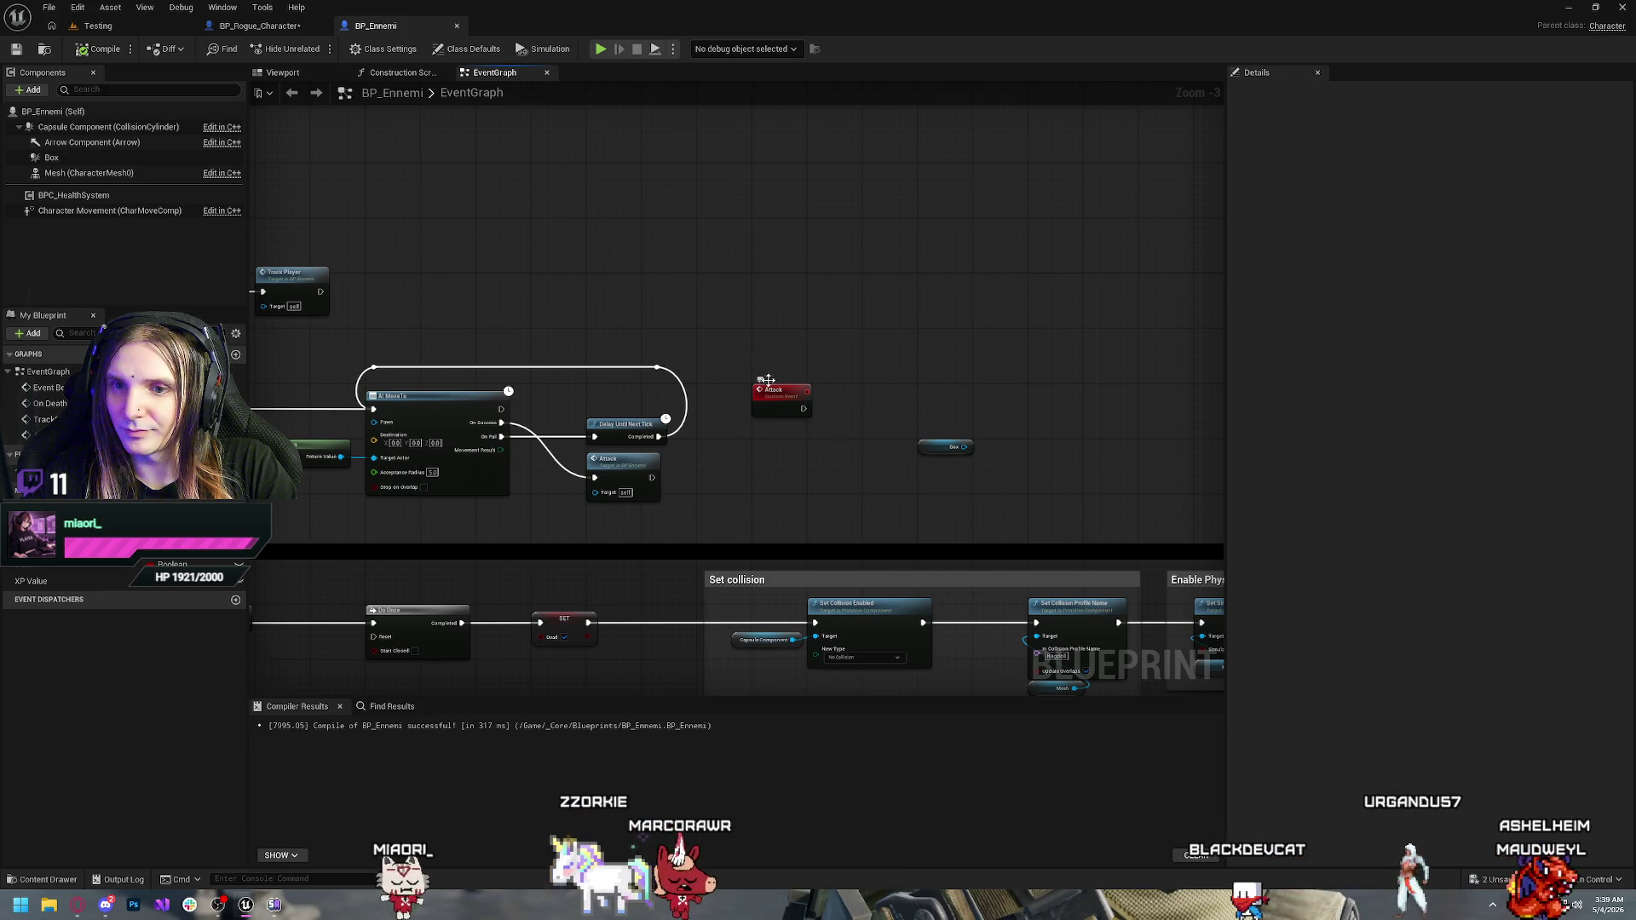
{"action": "key", "text": "ctrl+space"}
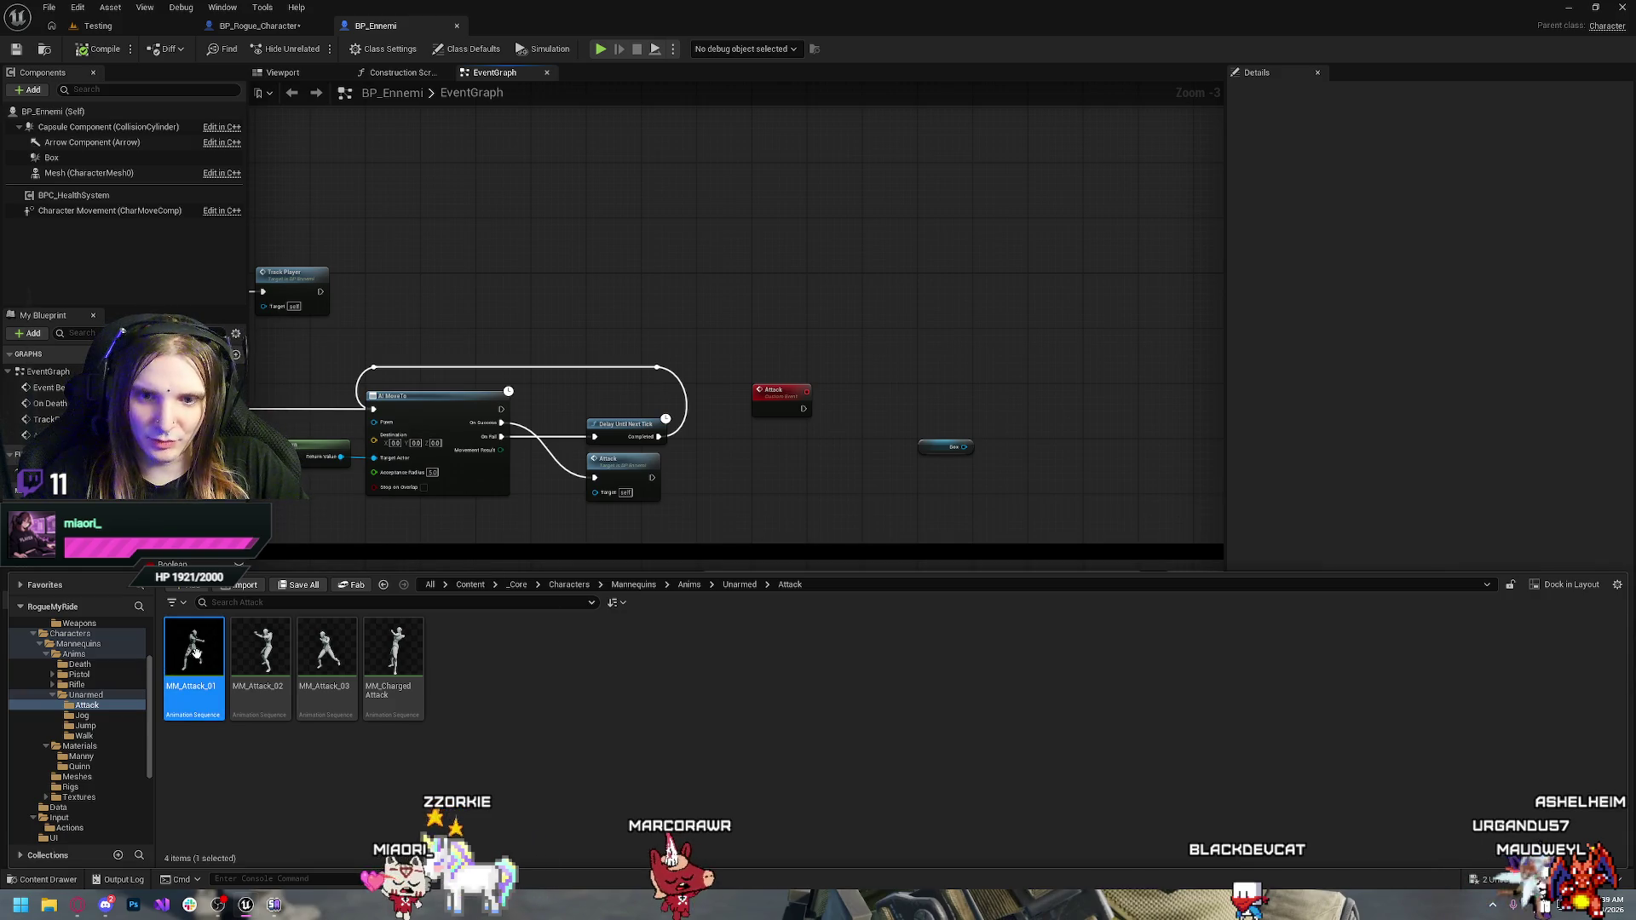
{"action": "right_click", "coordinate": [195, 652]}
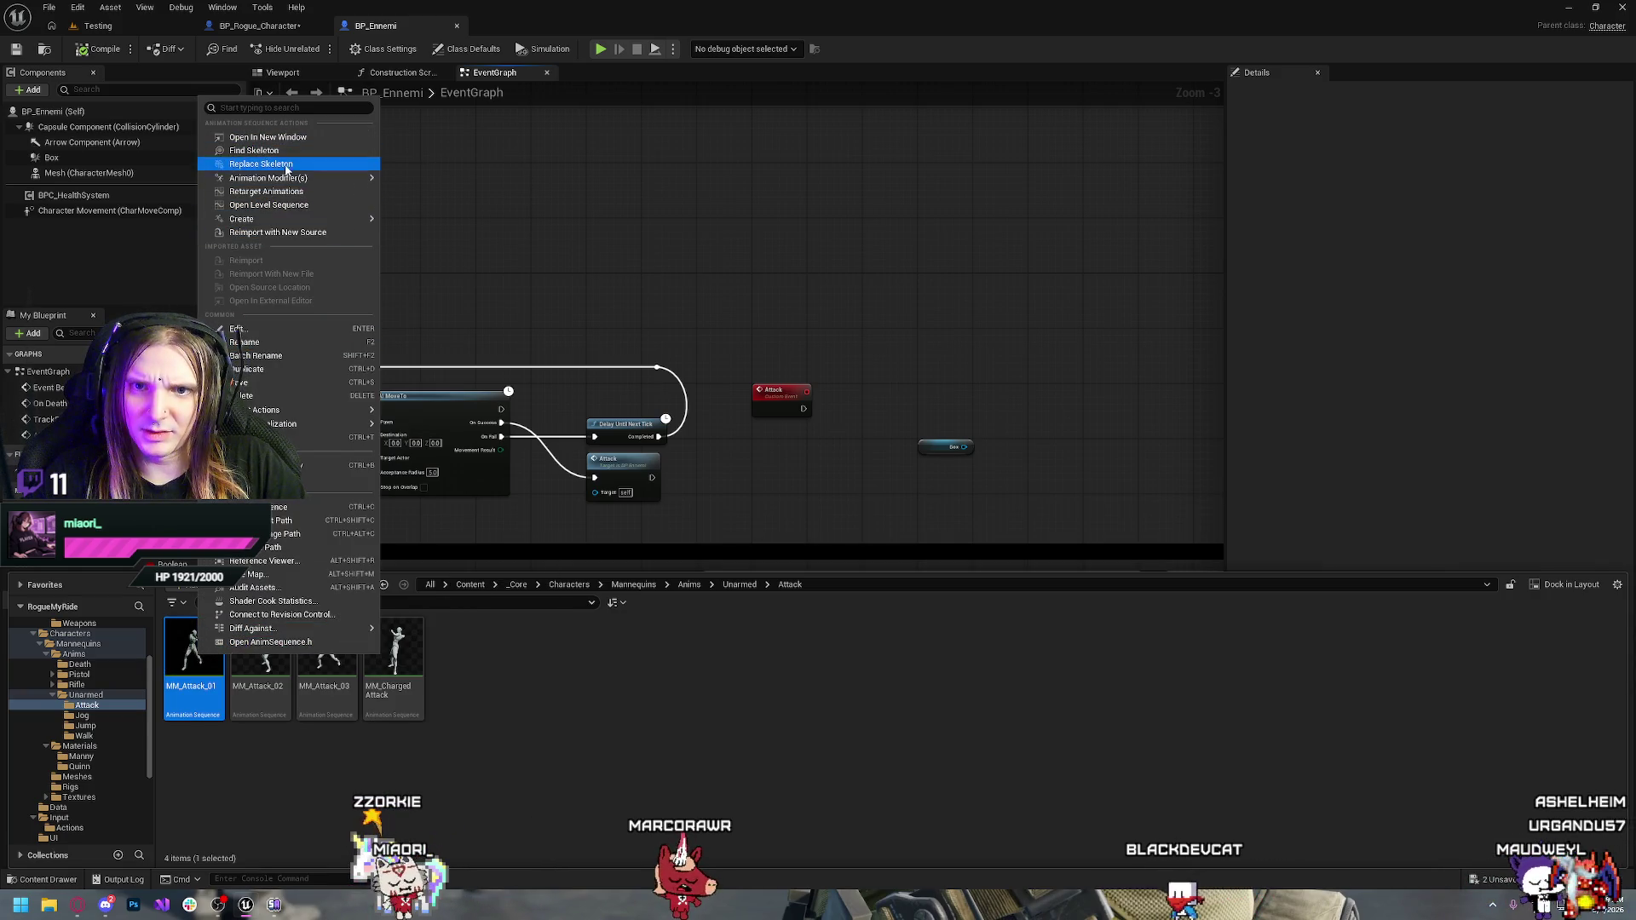
{"action": "mouse_move", "coordinate": [282, 221]}
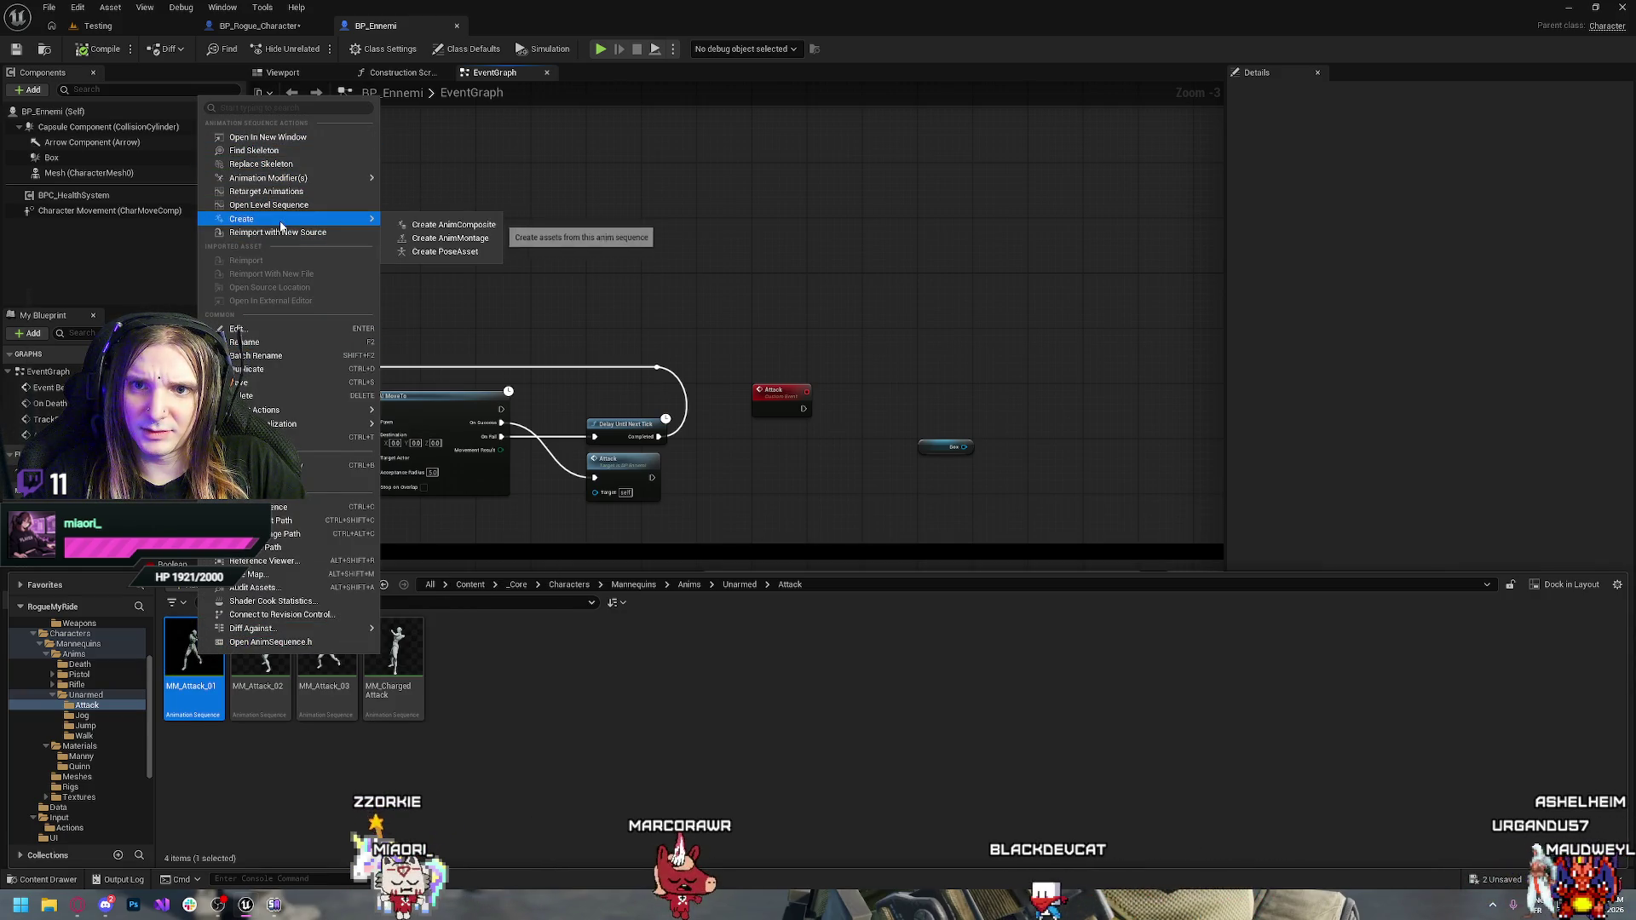
{"action": "left_click", "coordinate": [471, 240]}
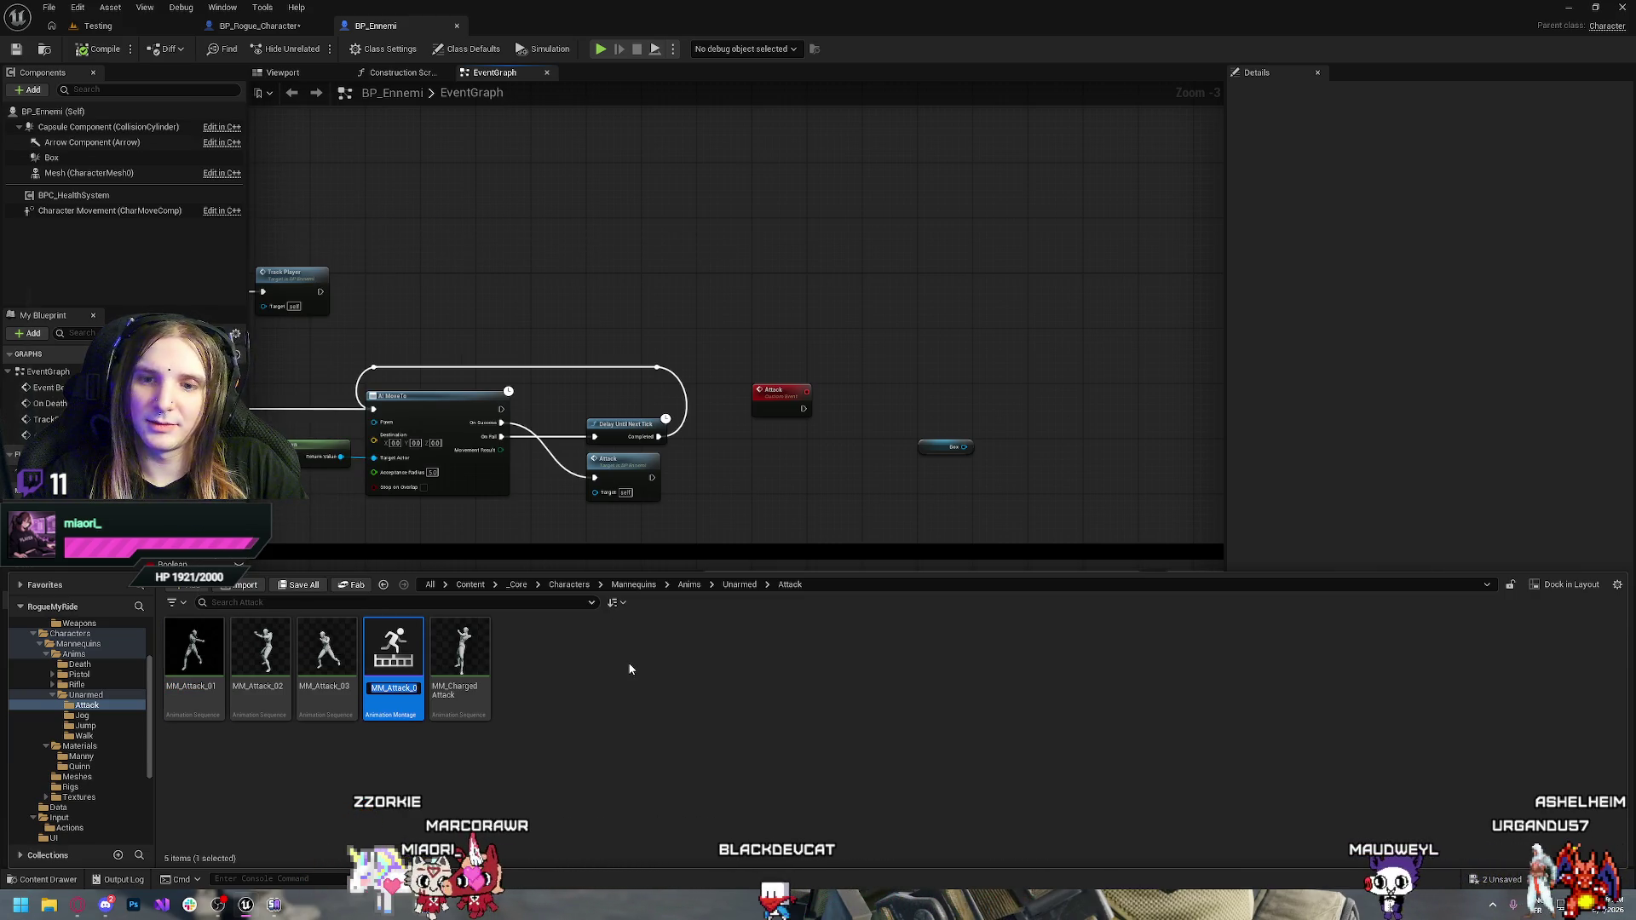
{"action": "key", "text": "Return"}
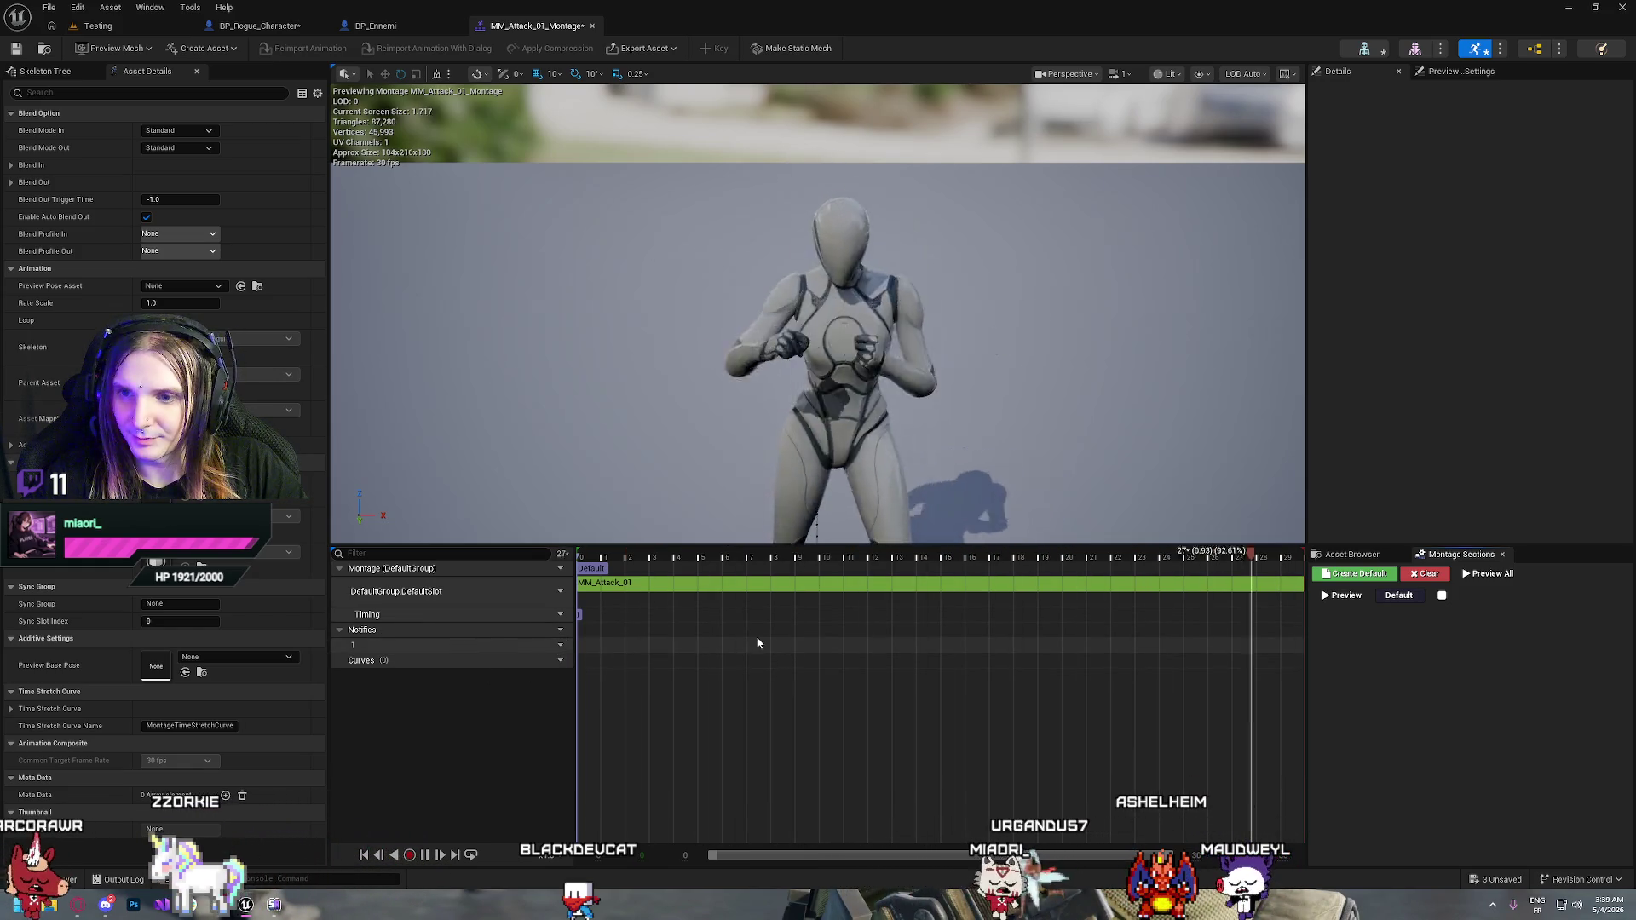
Add a new custom notify named 'Hit' on the MM_Attack_01_Montage Notifies track
{"action": "right_click", "coordinate": [849, 650]}
{"action": "mouse_move", "coordinate": [886, 673]}
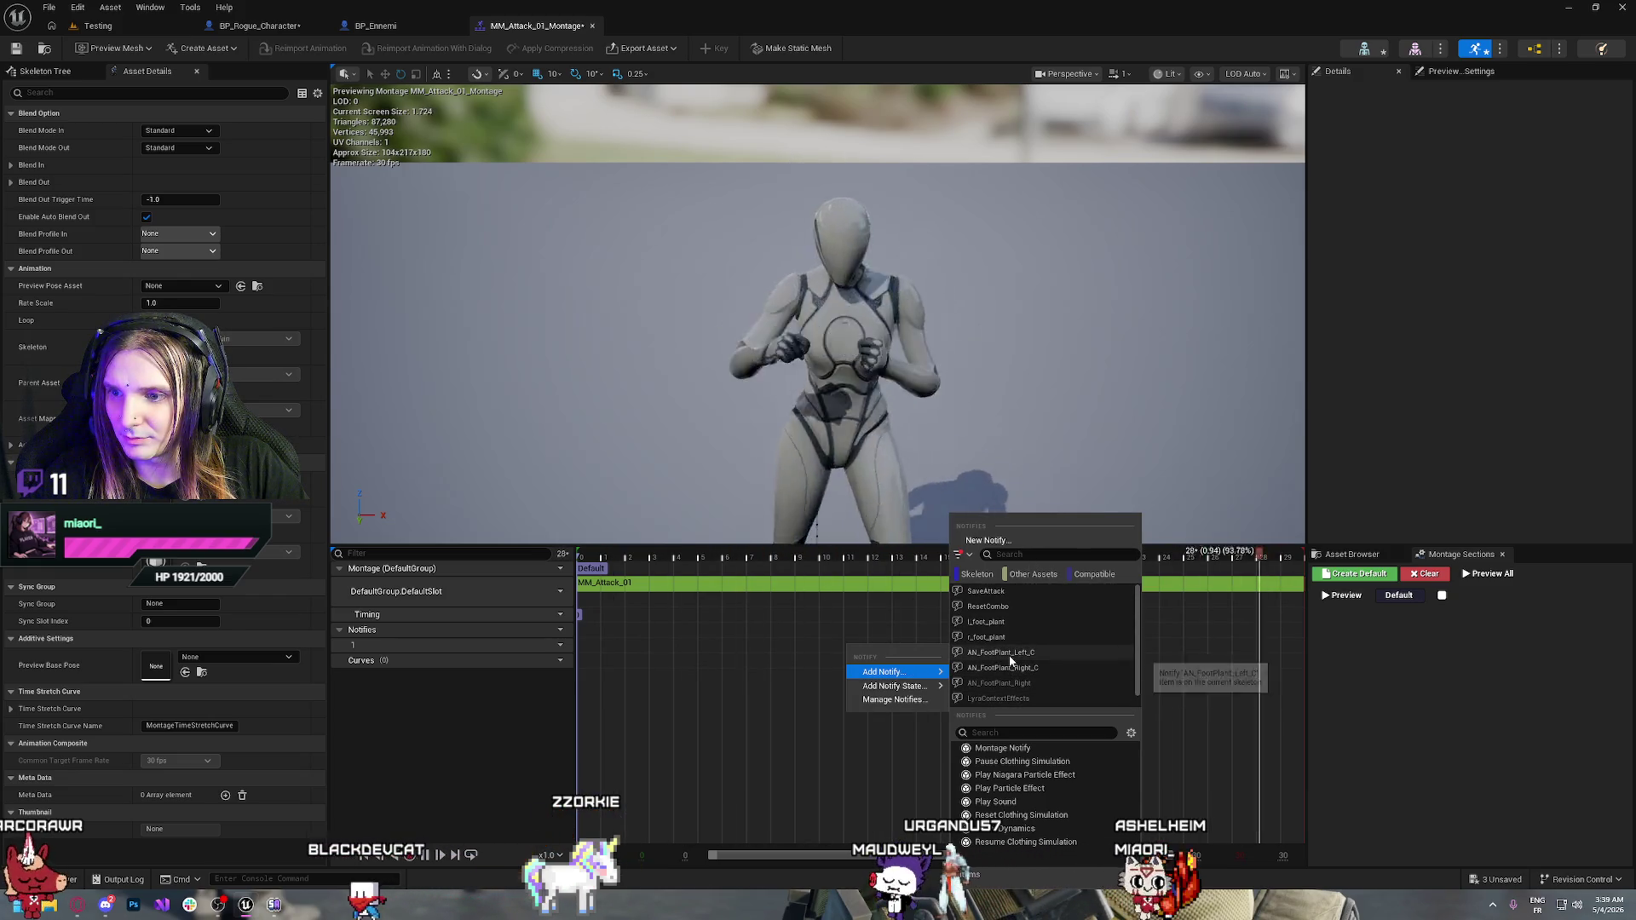
{"action": "left_click", "coordinate": [680, 677]}
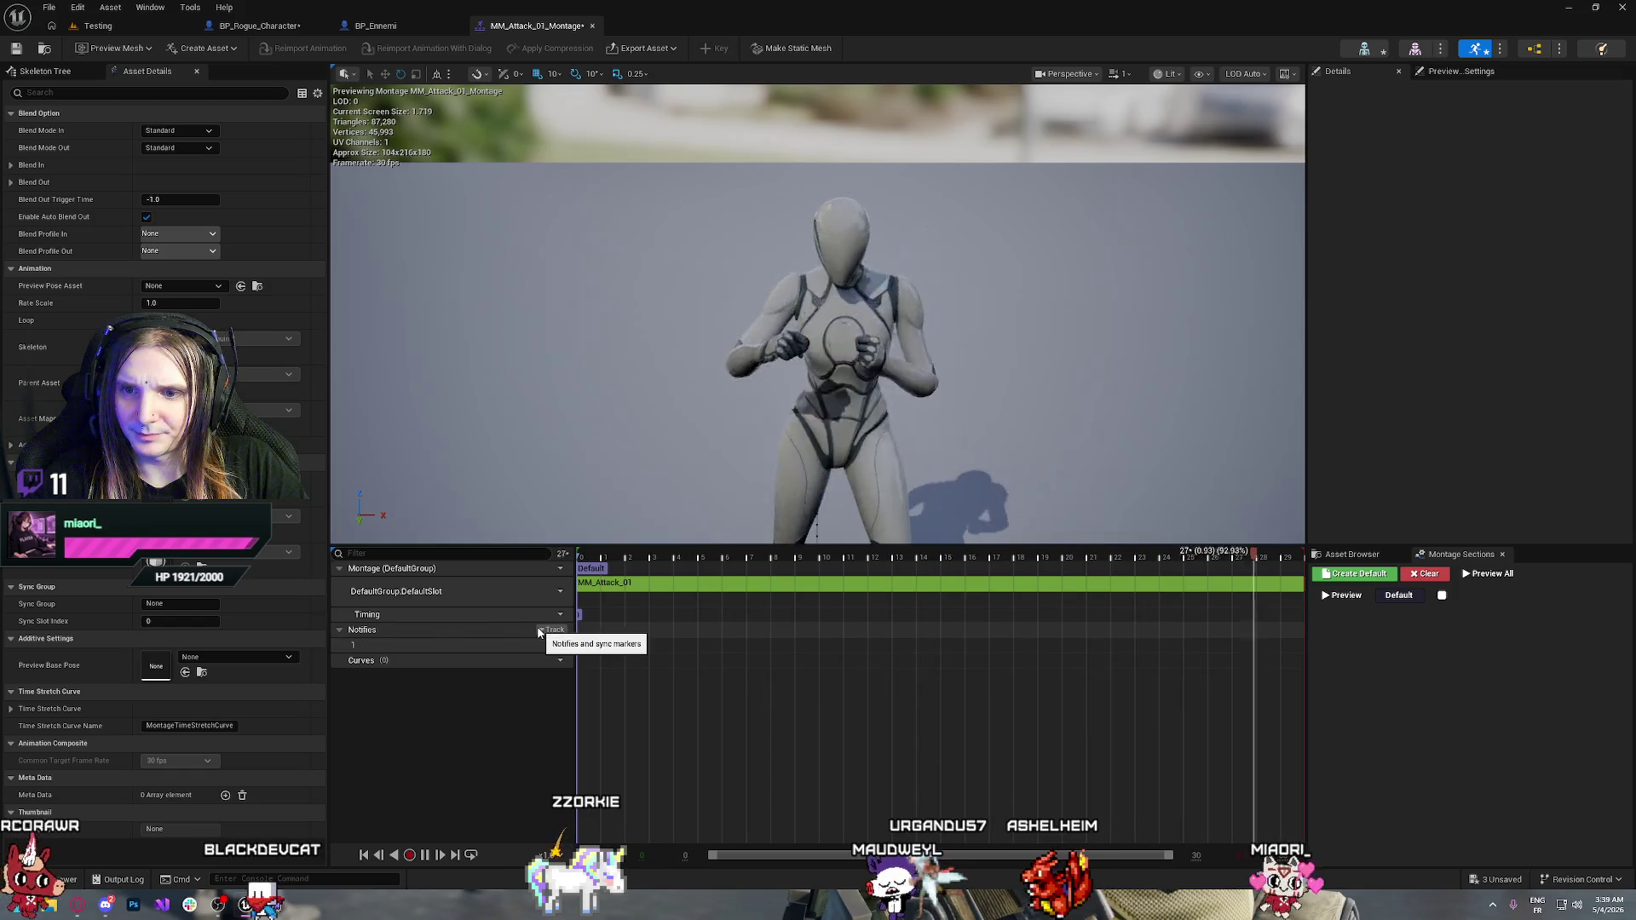
{"action": "left_click", "coordinate": [340, 629]}
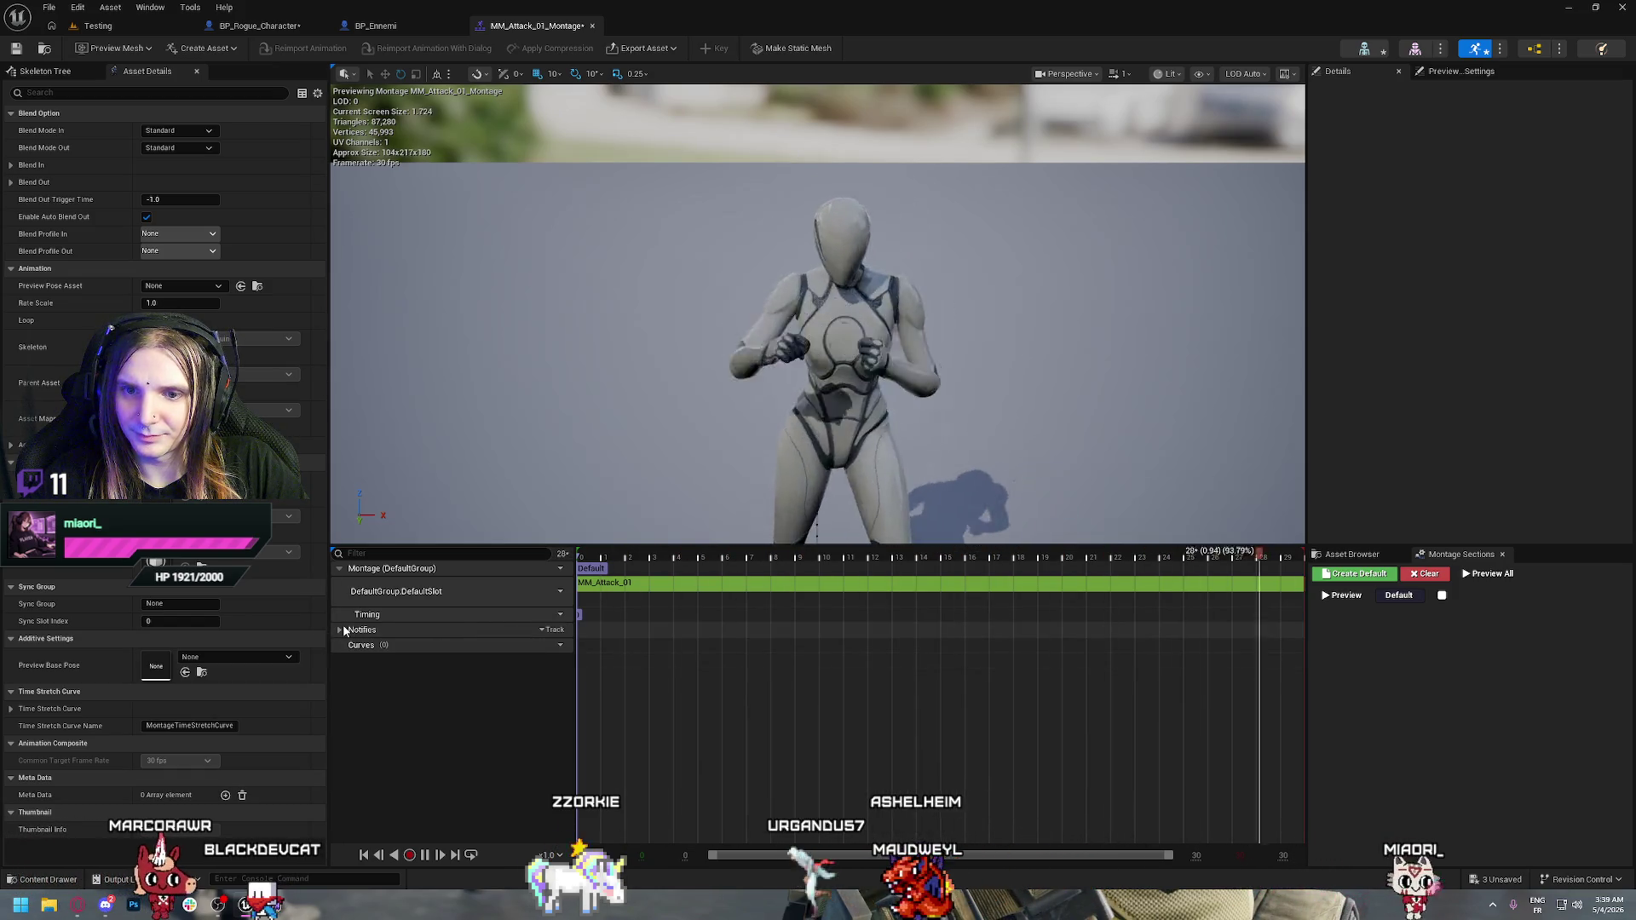
{"action": "left_click", "coordinate": [340, 630]}
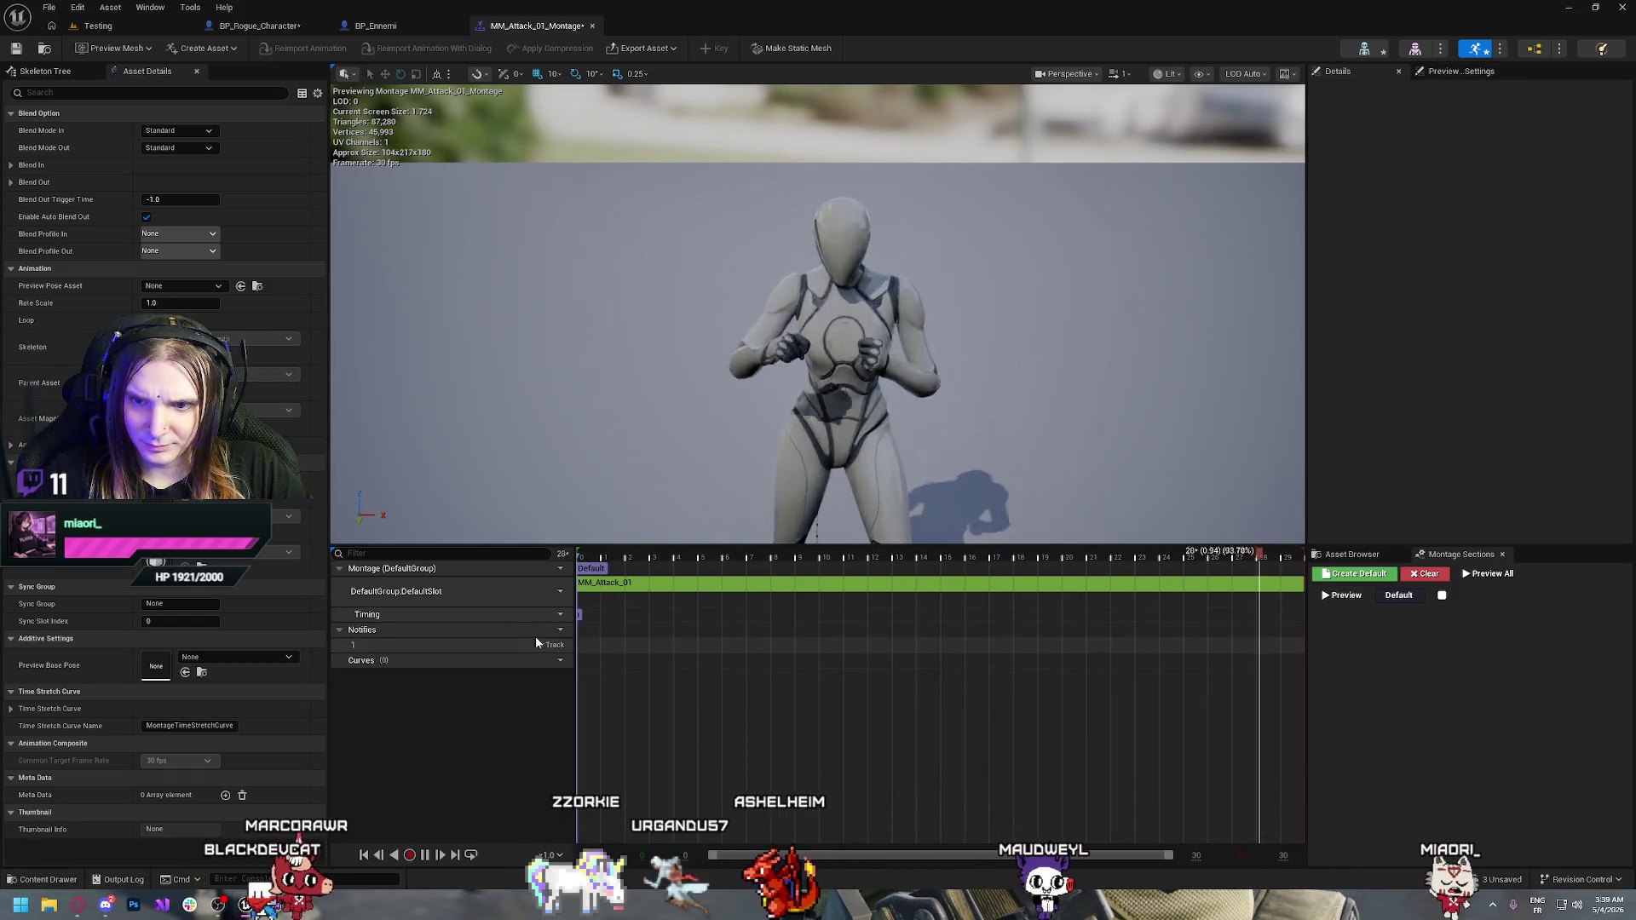
{"action": "right_click", "coordinate": [610, 650]}
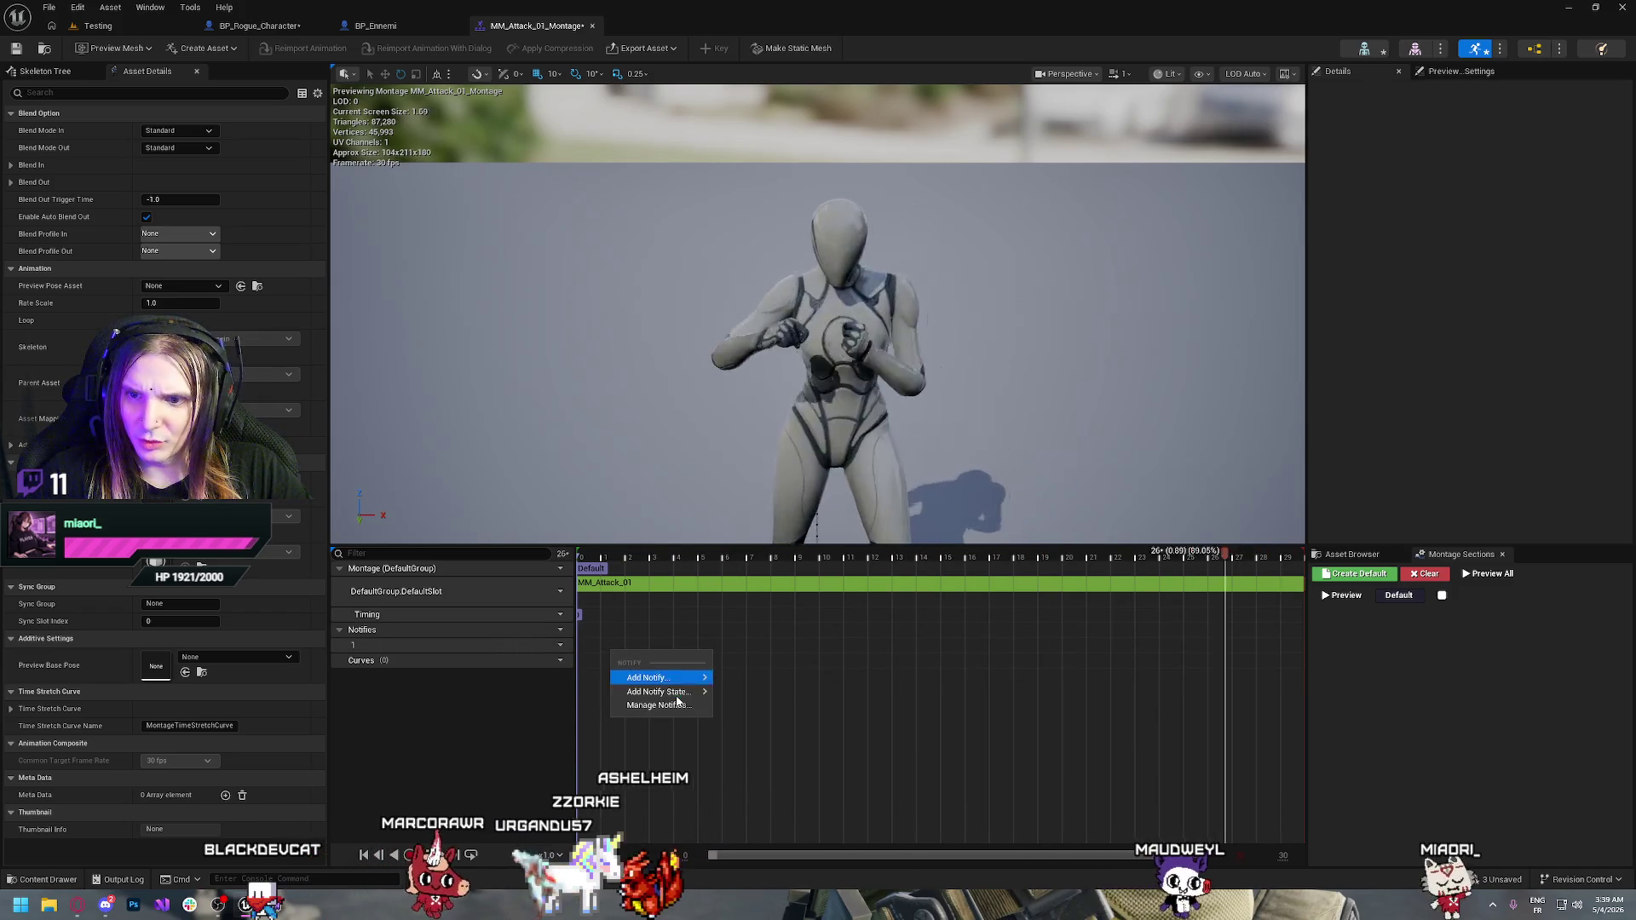
{"action": "mouse_move", "coordinate": [673, 678]}
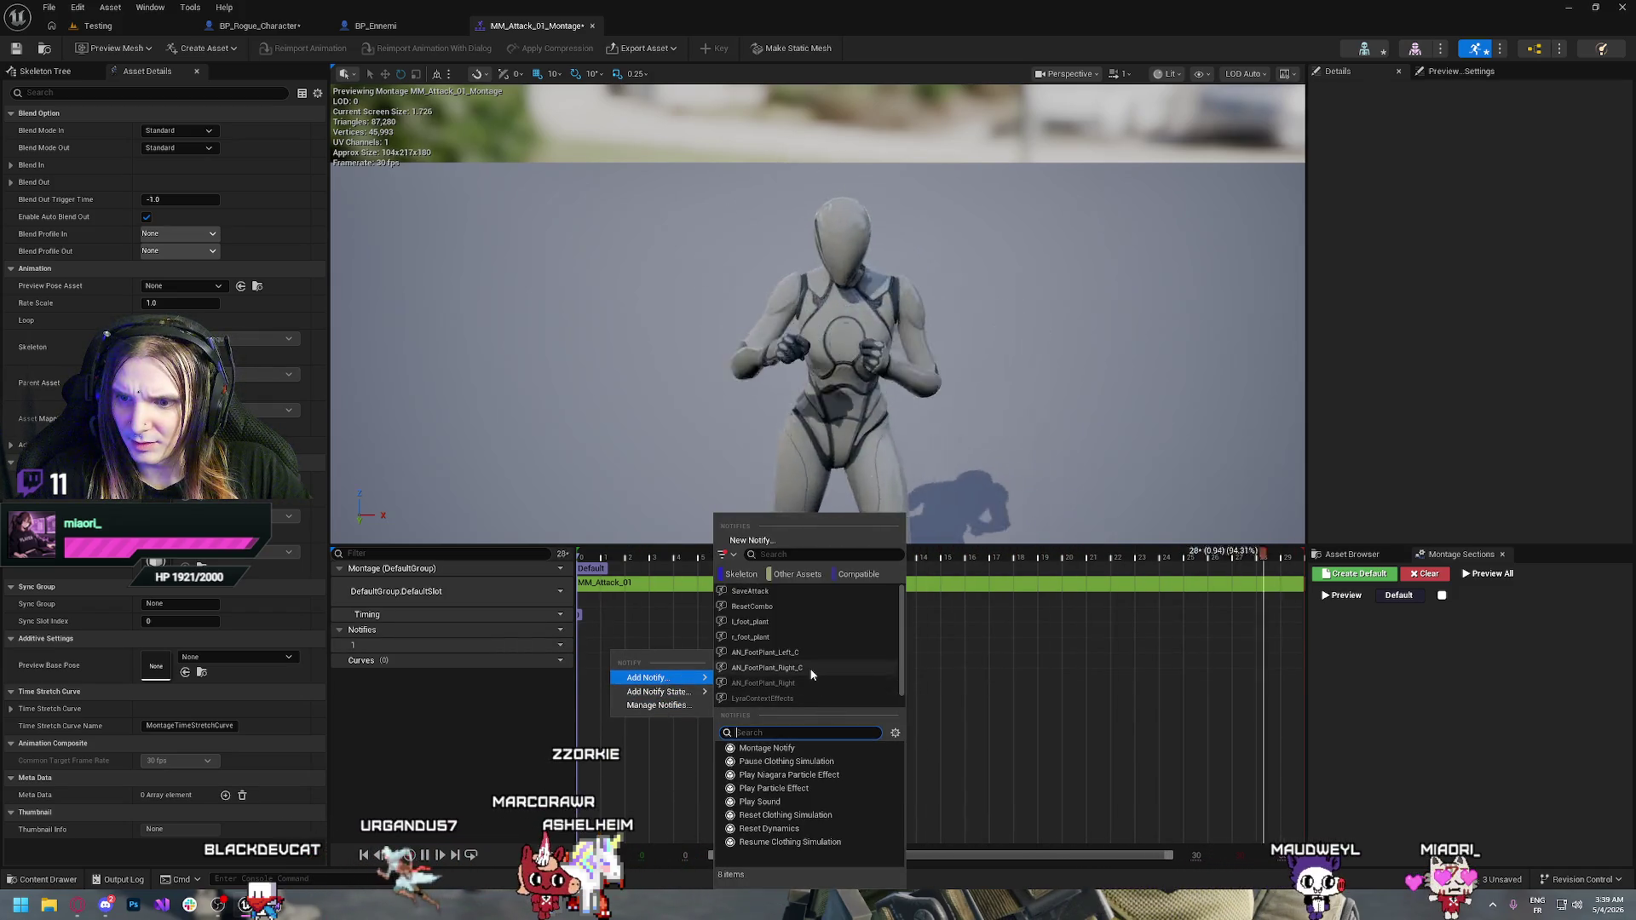
{"action": "left_click", "coordinate": [766, 541]}
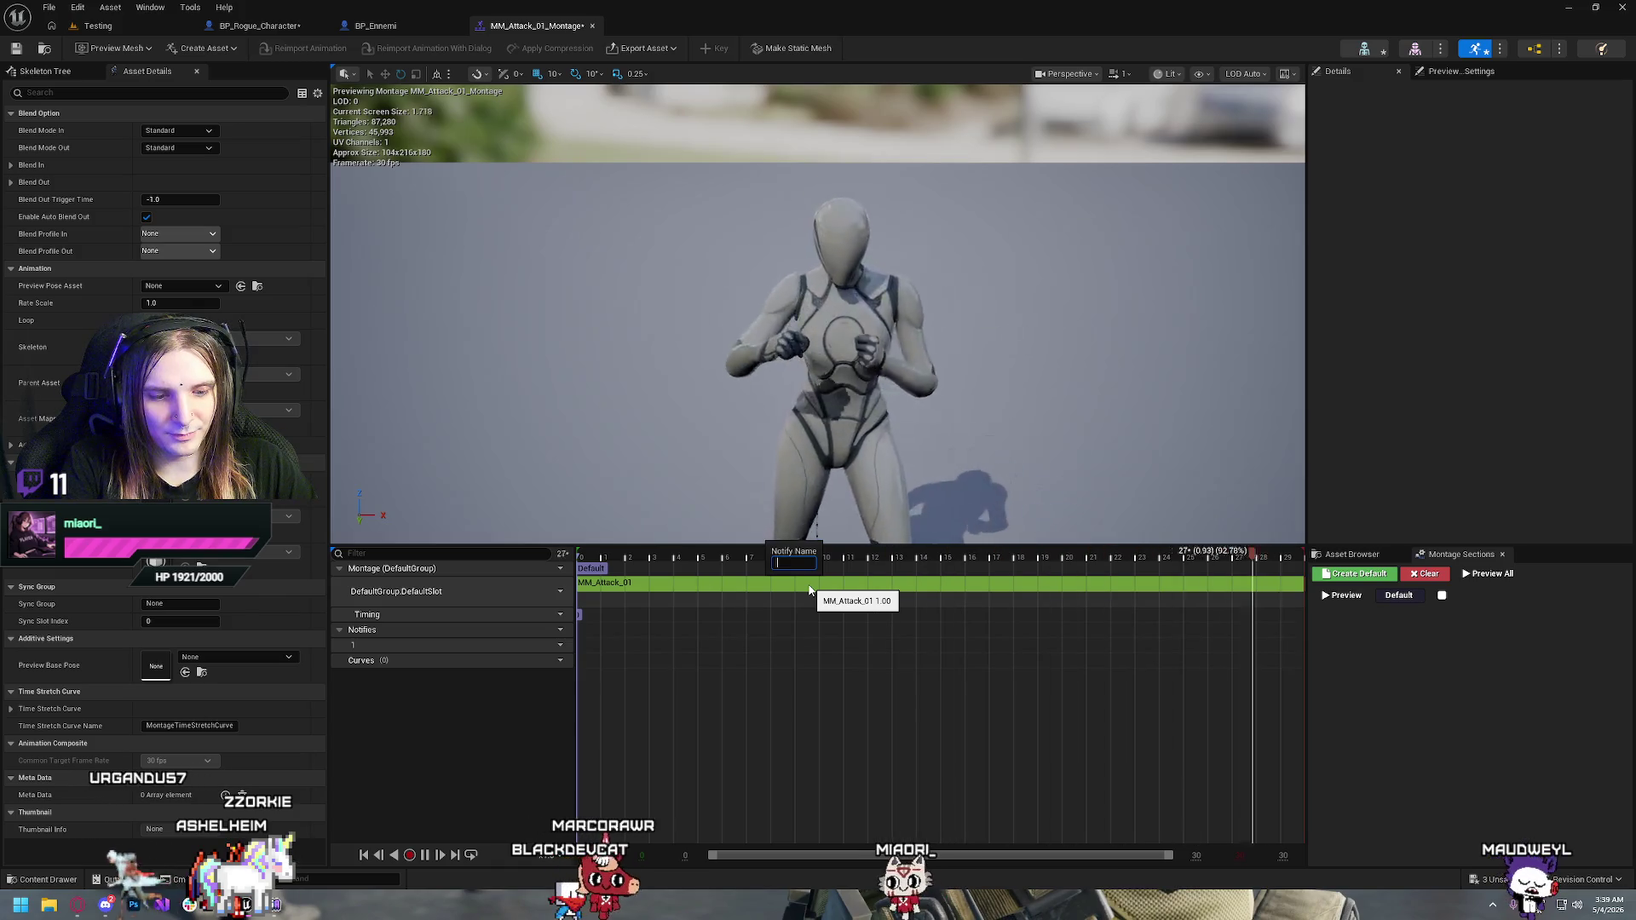
{"action": "key", "text": "Escape"}
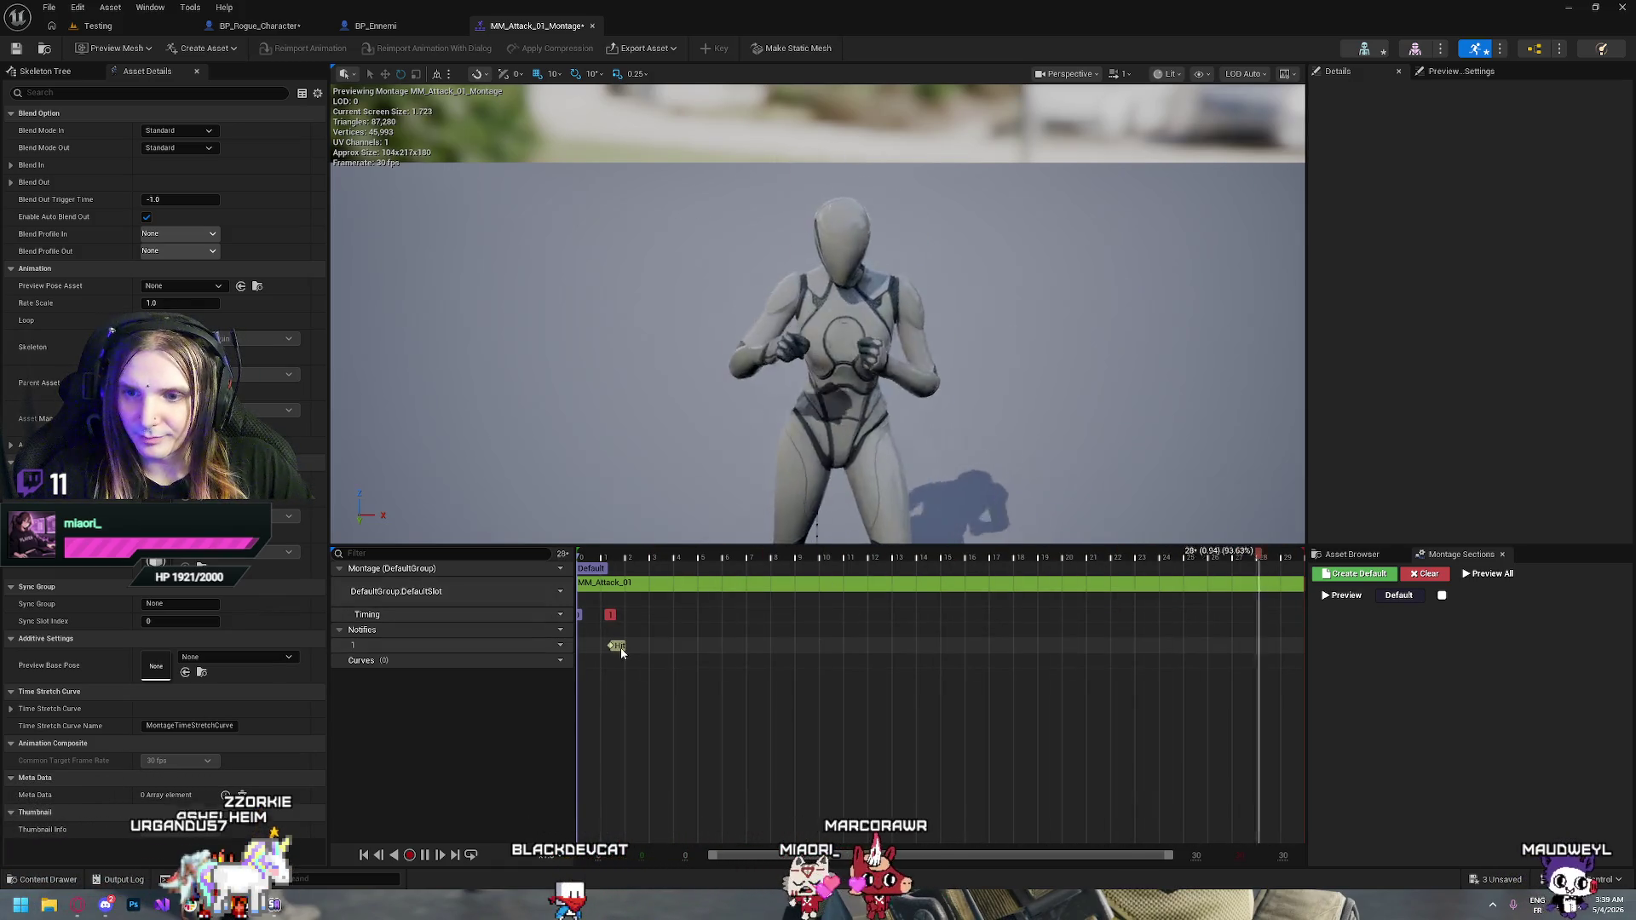
Move the Hit notify to frame 12 (about 0.41 s), check the punch pose, and save the montage
{"action": "left_click_drag", "start_coordinate": [620, 647], "coordinate": [793, 652]}
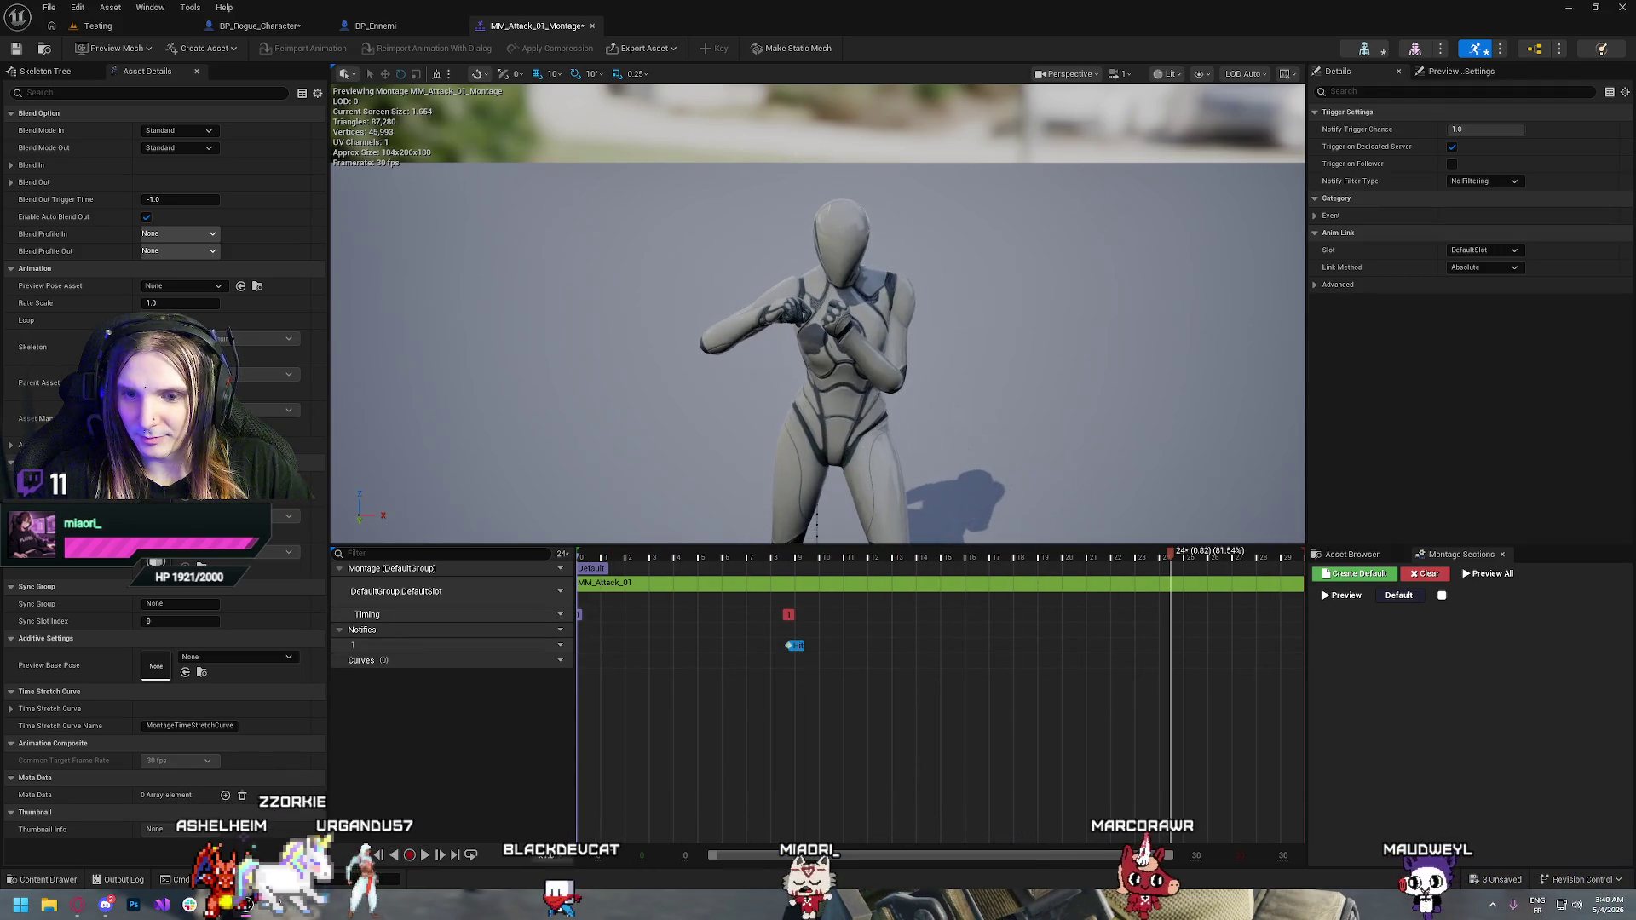
{"action": "mouse_move", "coordinate": [1172, 556]}
{"action": "left_mouse_down"}
{"action": "mouse_move", "coordinate": [767, 561]}
{"action": "mouse_move", "coordinate": [876, 567]}
{"action": "left_mouse_up"}
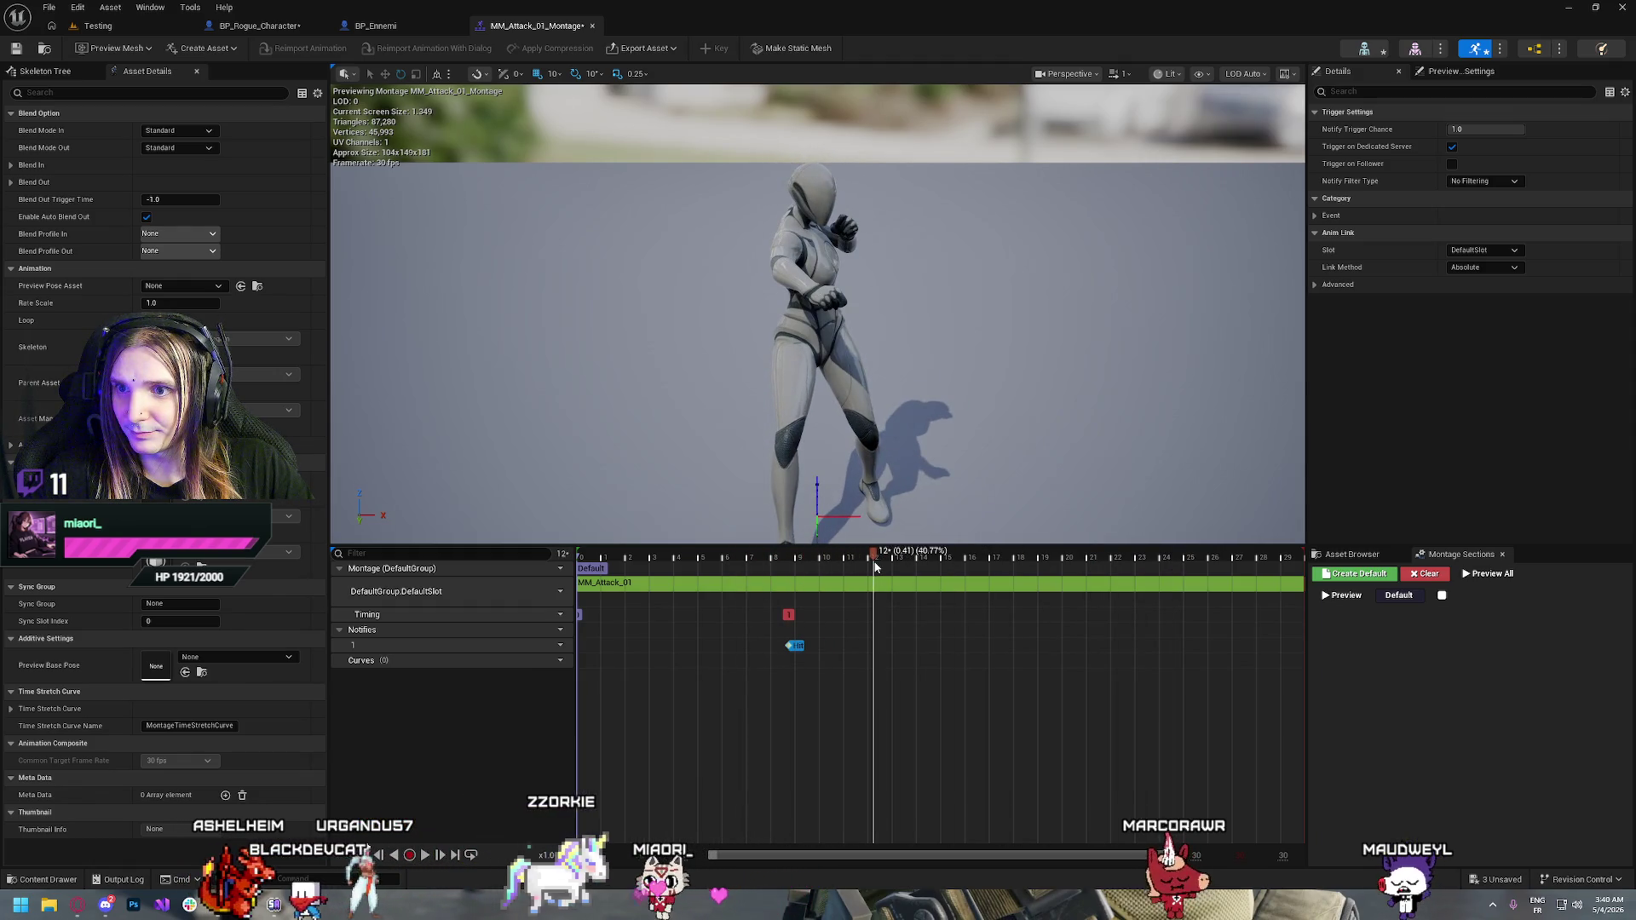
{"action": "left_click_drag", "start_coordinate": [795, 646], "coordinate": [886, 654]}
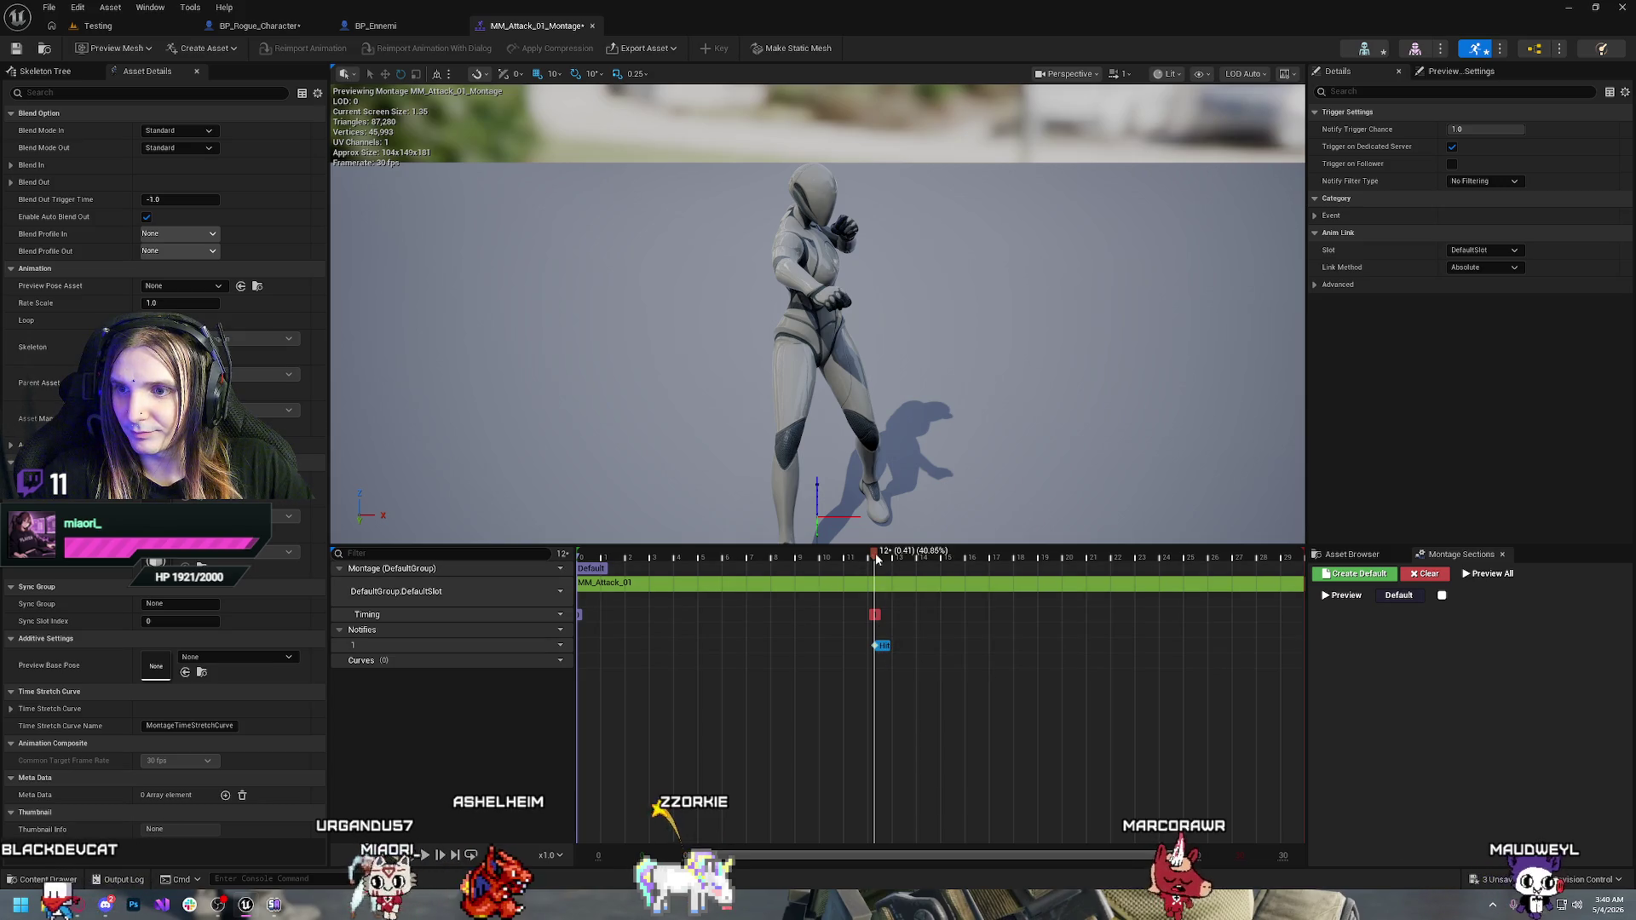
{"action": "left_click_drag", "start_coordinate": [877, 559], "coordinate": [1002, 566]}
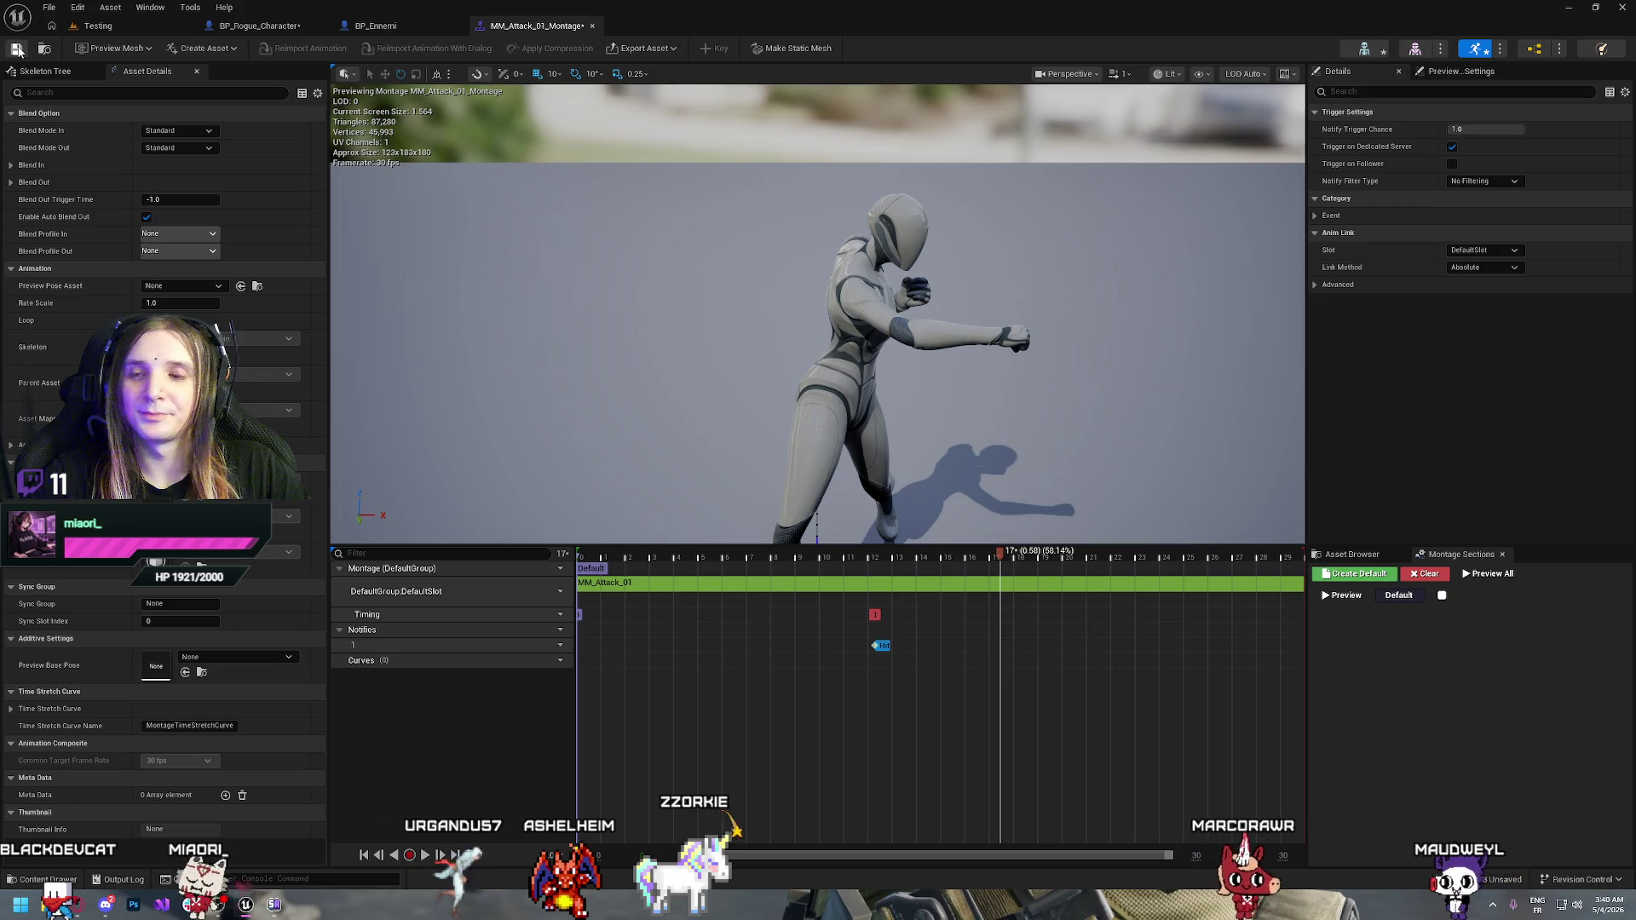
{"action": "left_click", "coordinate": [17, 49]}
{"action": "left_click", "coordinate": [375, 25]}
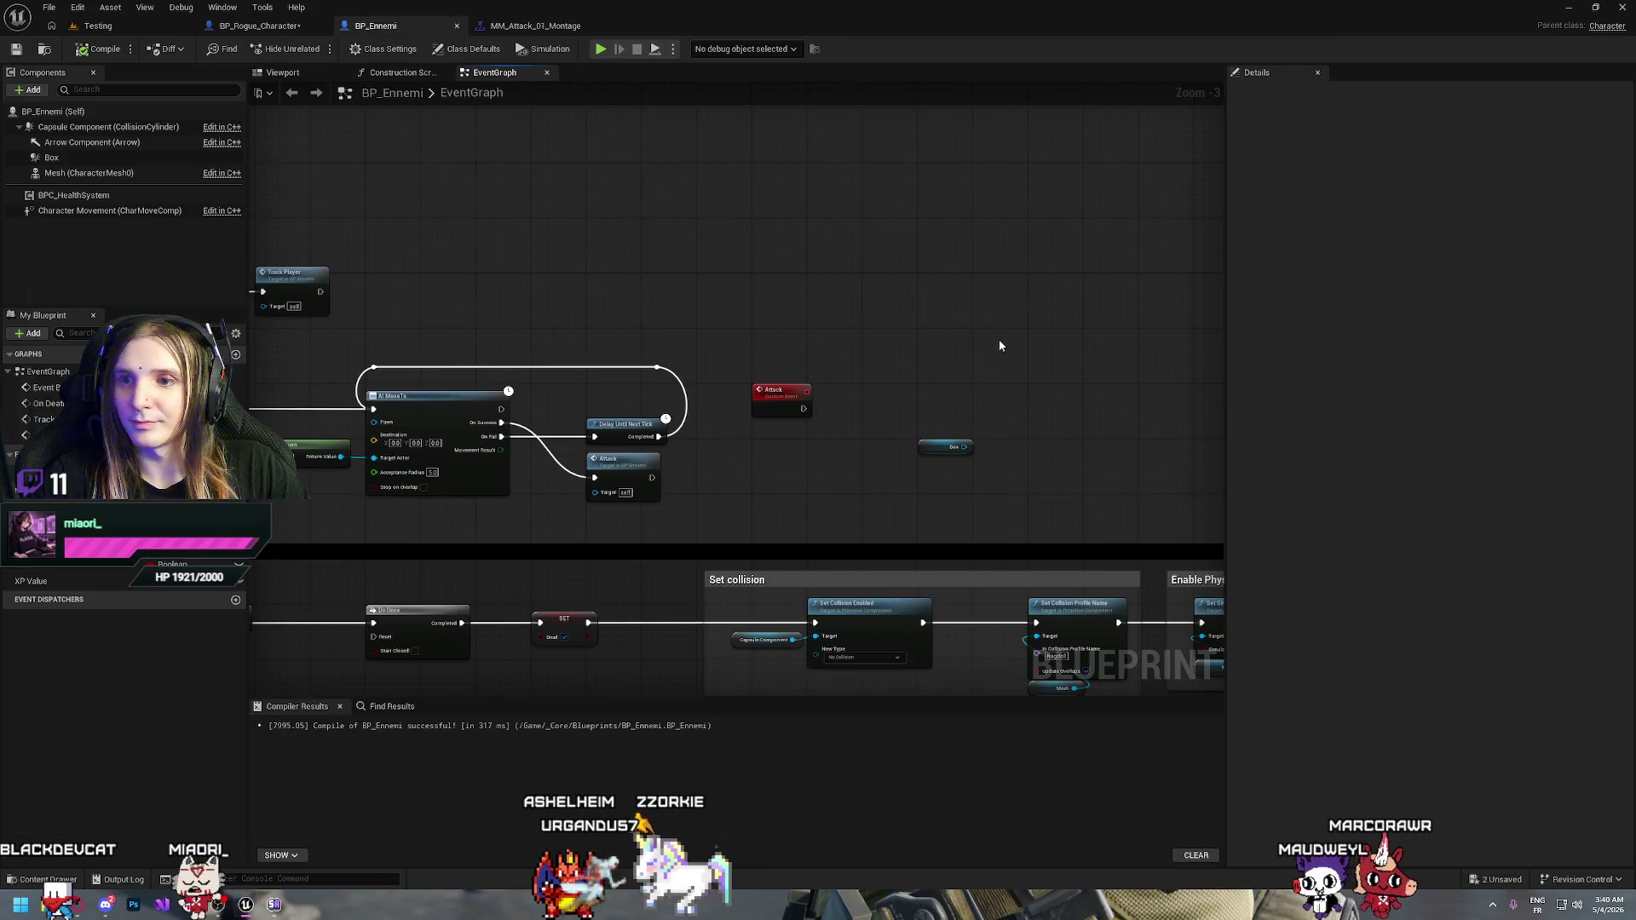
Add a Play Montage node after the Attack event and line it up with Attack
{"action": "left_click_drag", "start_coordinate": [1000, 345], "coordinate": [784, 285]}
{"action": "left_click_drag", "start_coordinate": [586, 347], "coordinate": [687, 353]}
{"action": "type", "text": "play"}
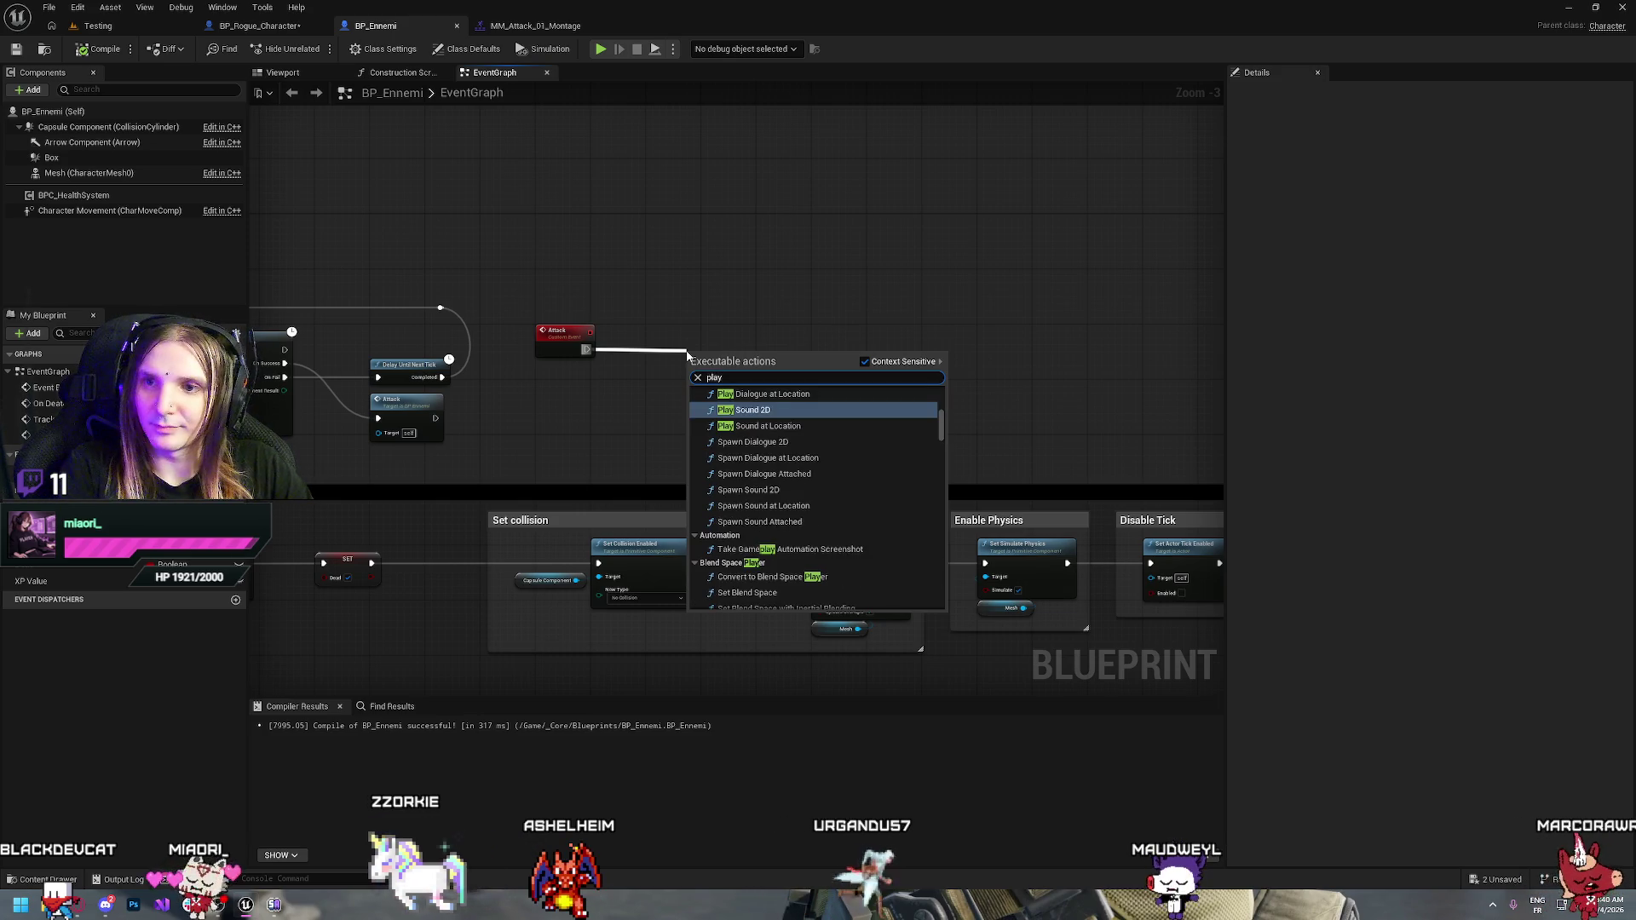
{"action": "type", "text": " mont"}
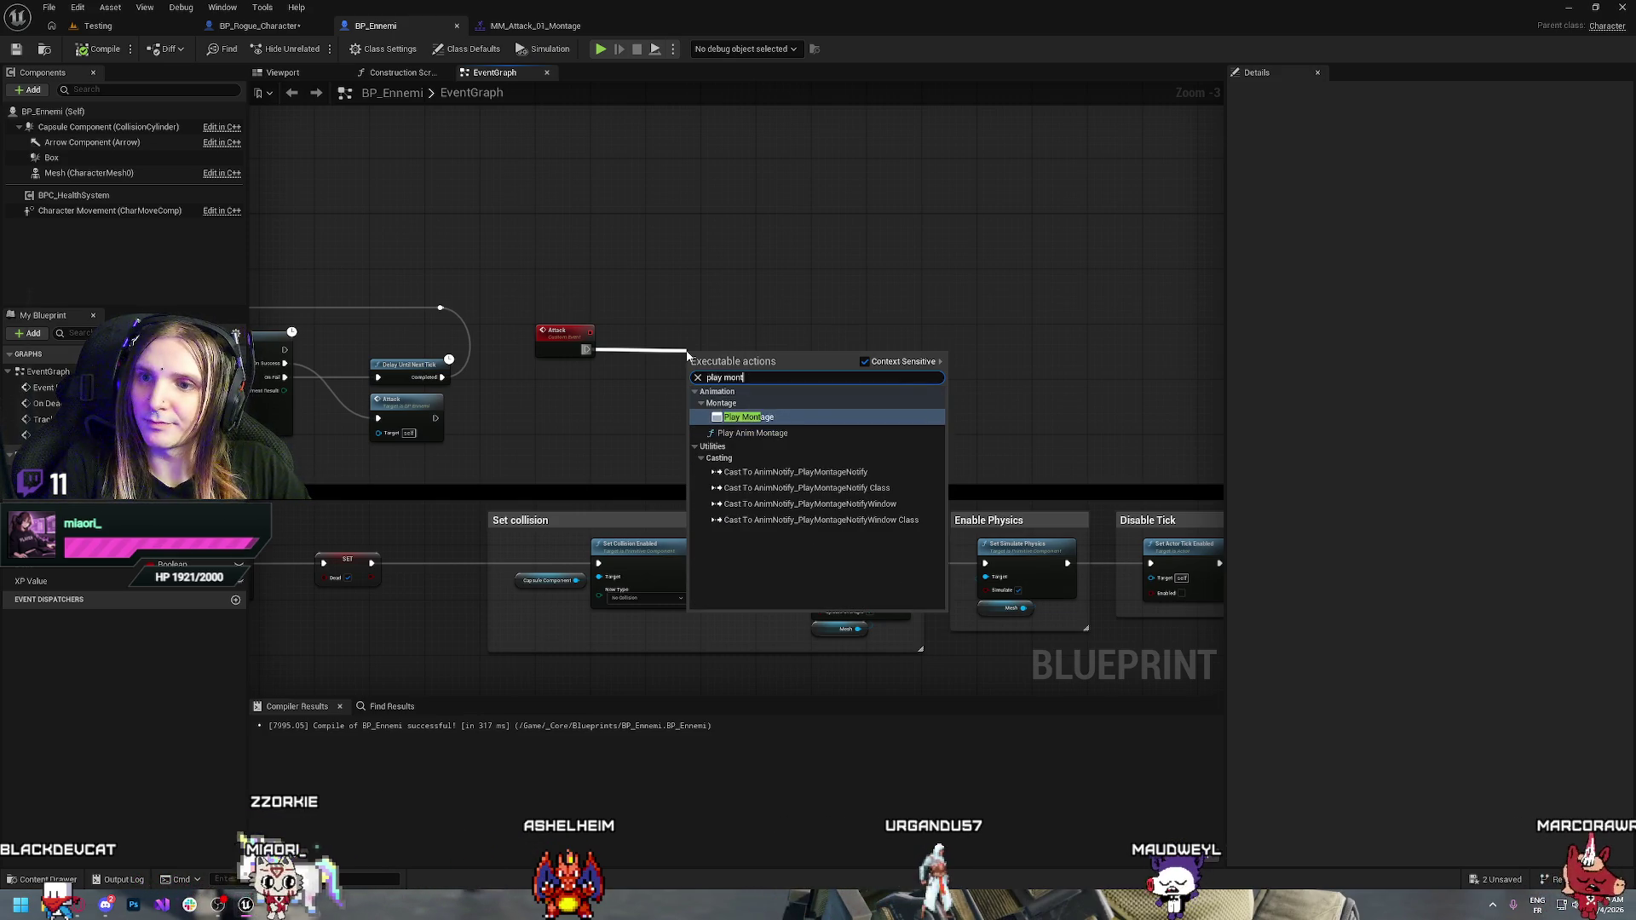
{"action": "key", "text": "Return"}
{"action": "left_click_drag", "start_coordinate": [740, 358], "coordinate": [711, 213]}
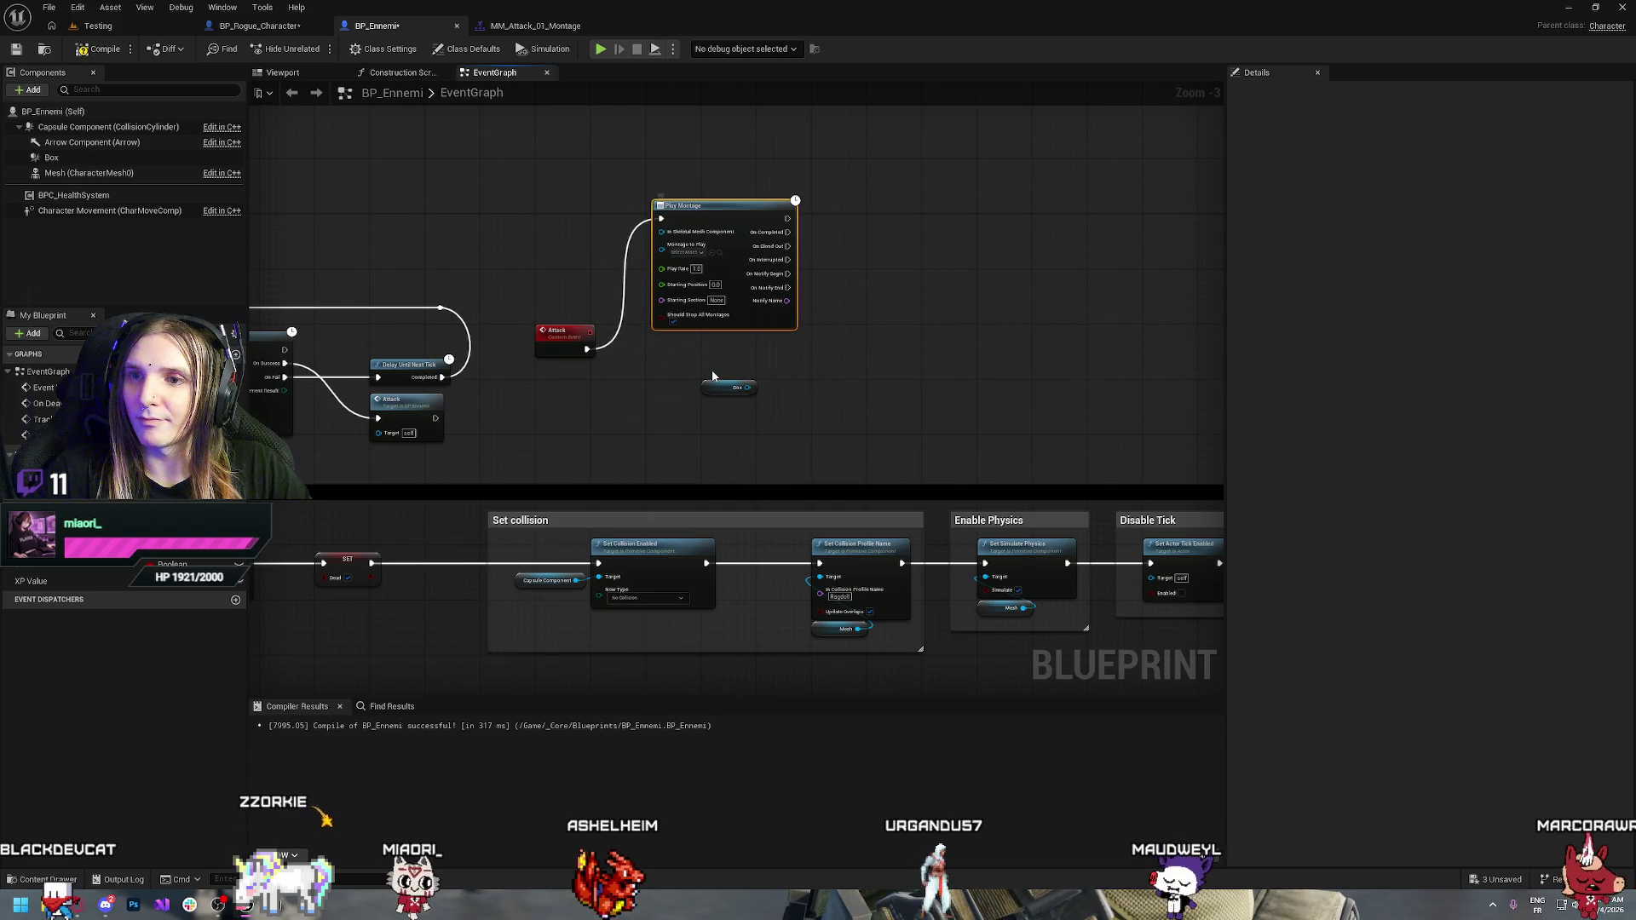
{"action": "left_click_drag", "start_coordinate": [724, 390], "coordinate": [943, 258]}
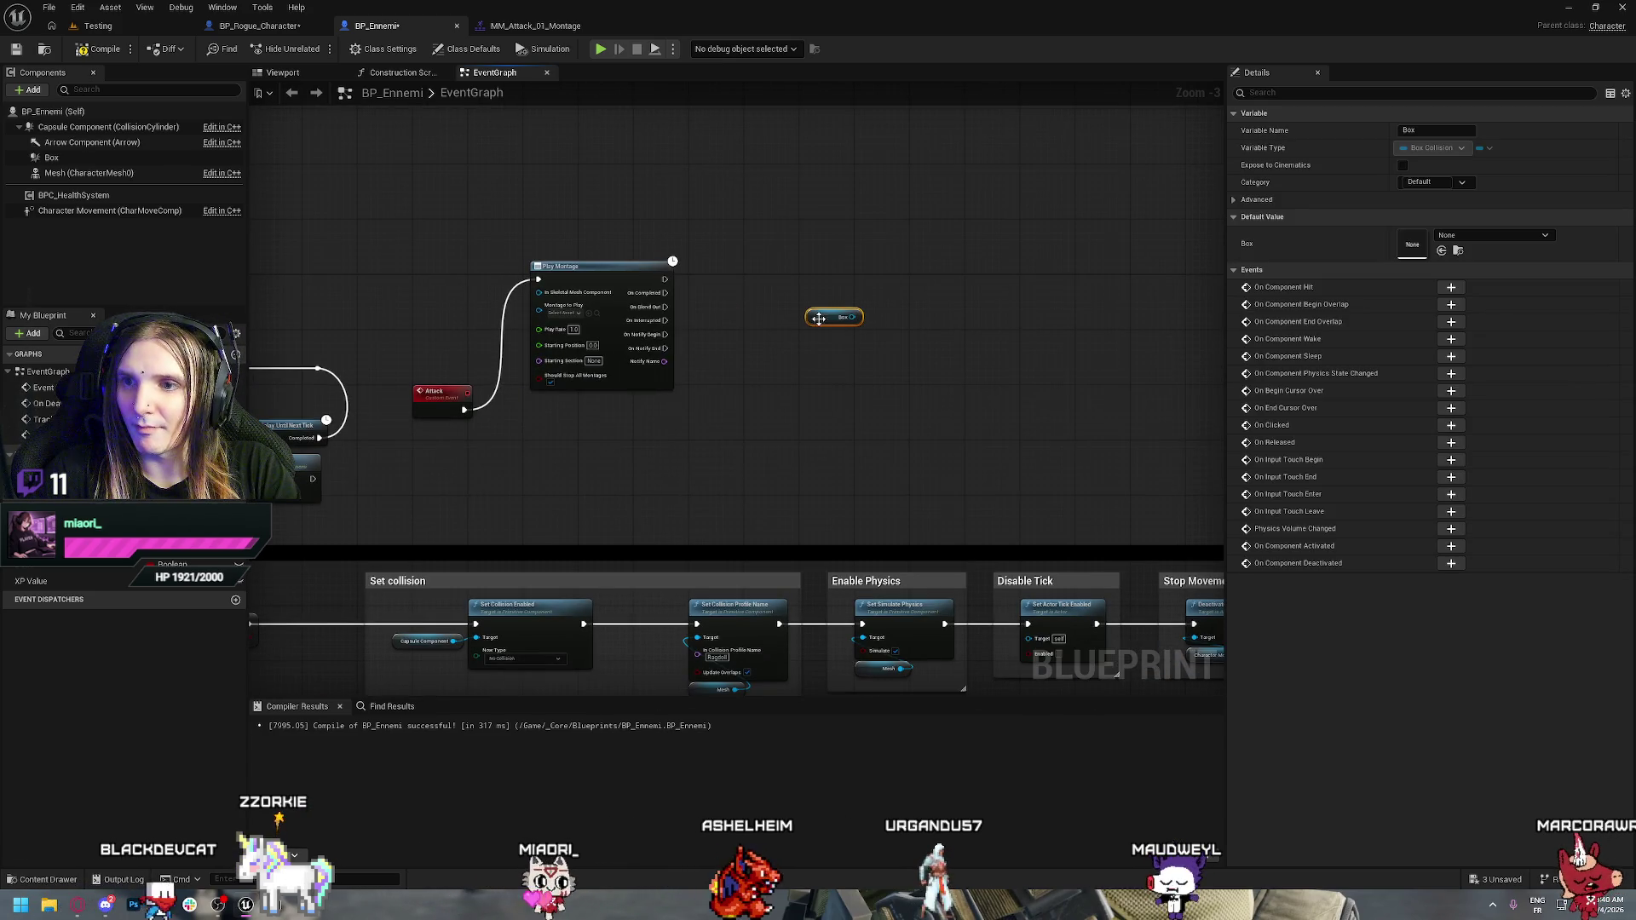
{"action": "left_click_drag", "start_coordinate": [599, 269], "coordinate": [591, 398]}
Zoom in and move the Box node to the right beside Play Montage
{"action": "scroll", "coordinate": [777, 428], "scroll_direction": "up", "scroll_amount": 1}
{"action": "scroll", "coordinate": [778, 428], "scroll_direction": "up", "scroll_amount": 1}
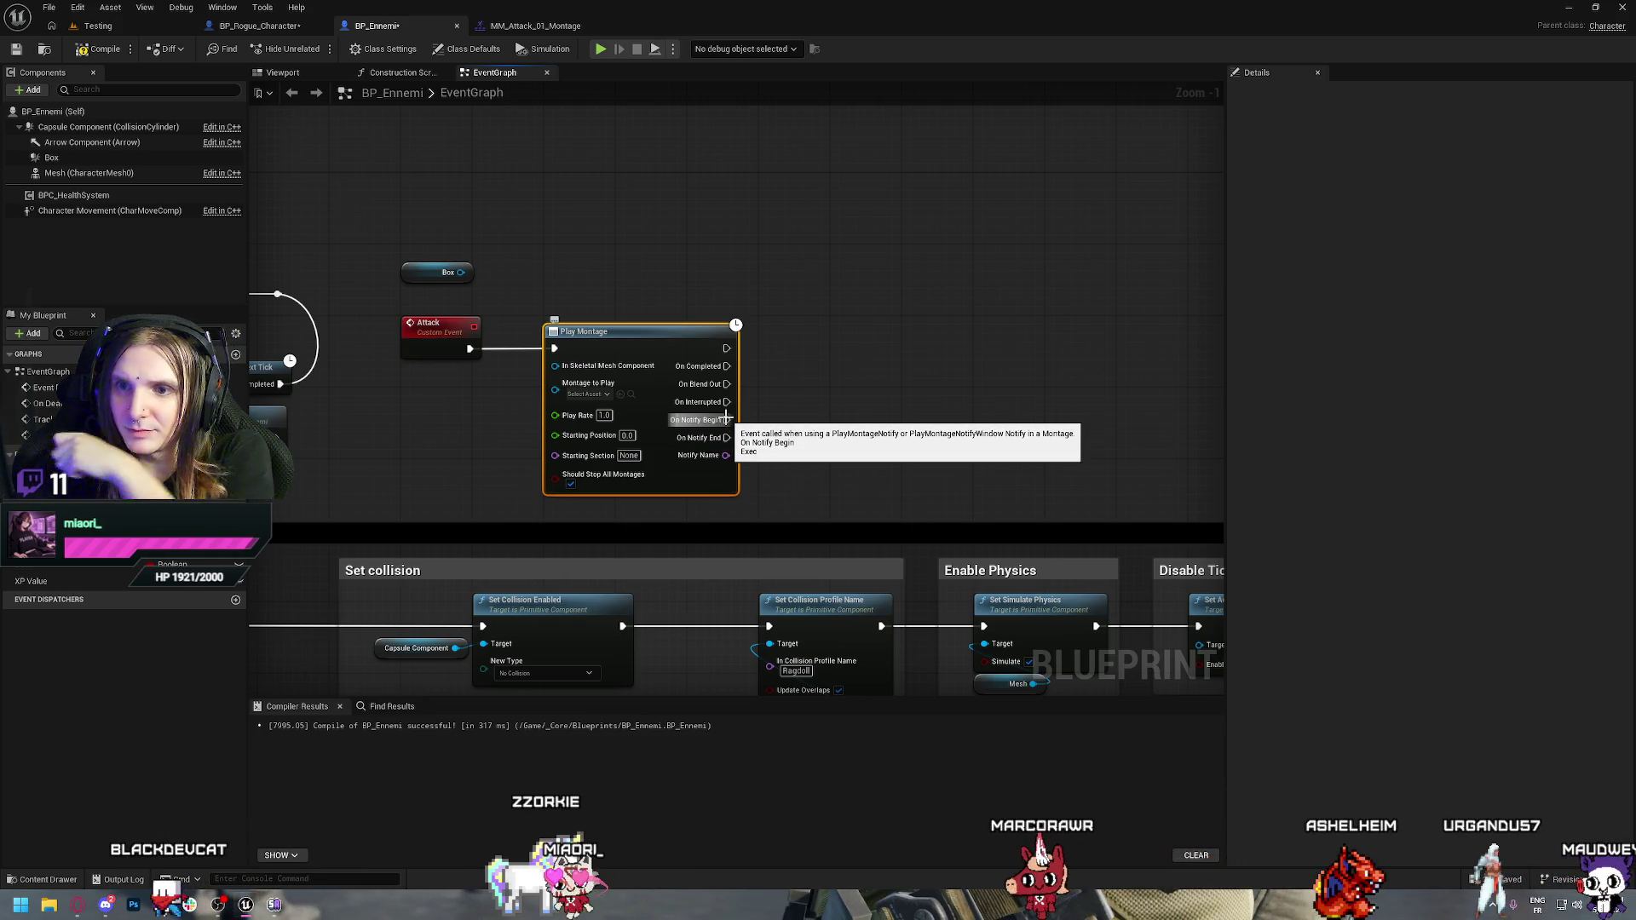
{"action": "left_click_drag", "start_coordinate": [726, 420], "coordinate": [855, 377]}
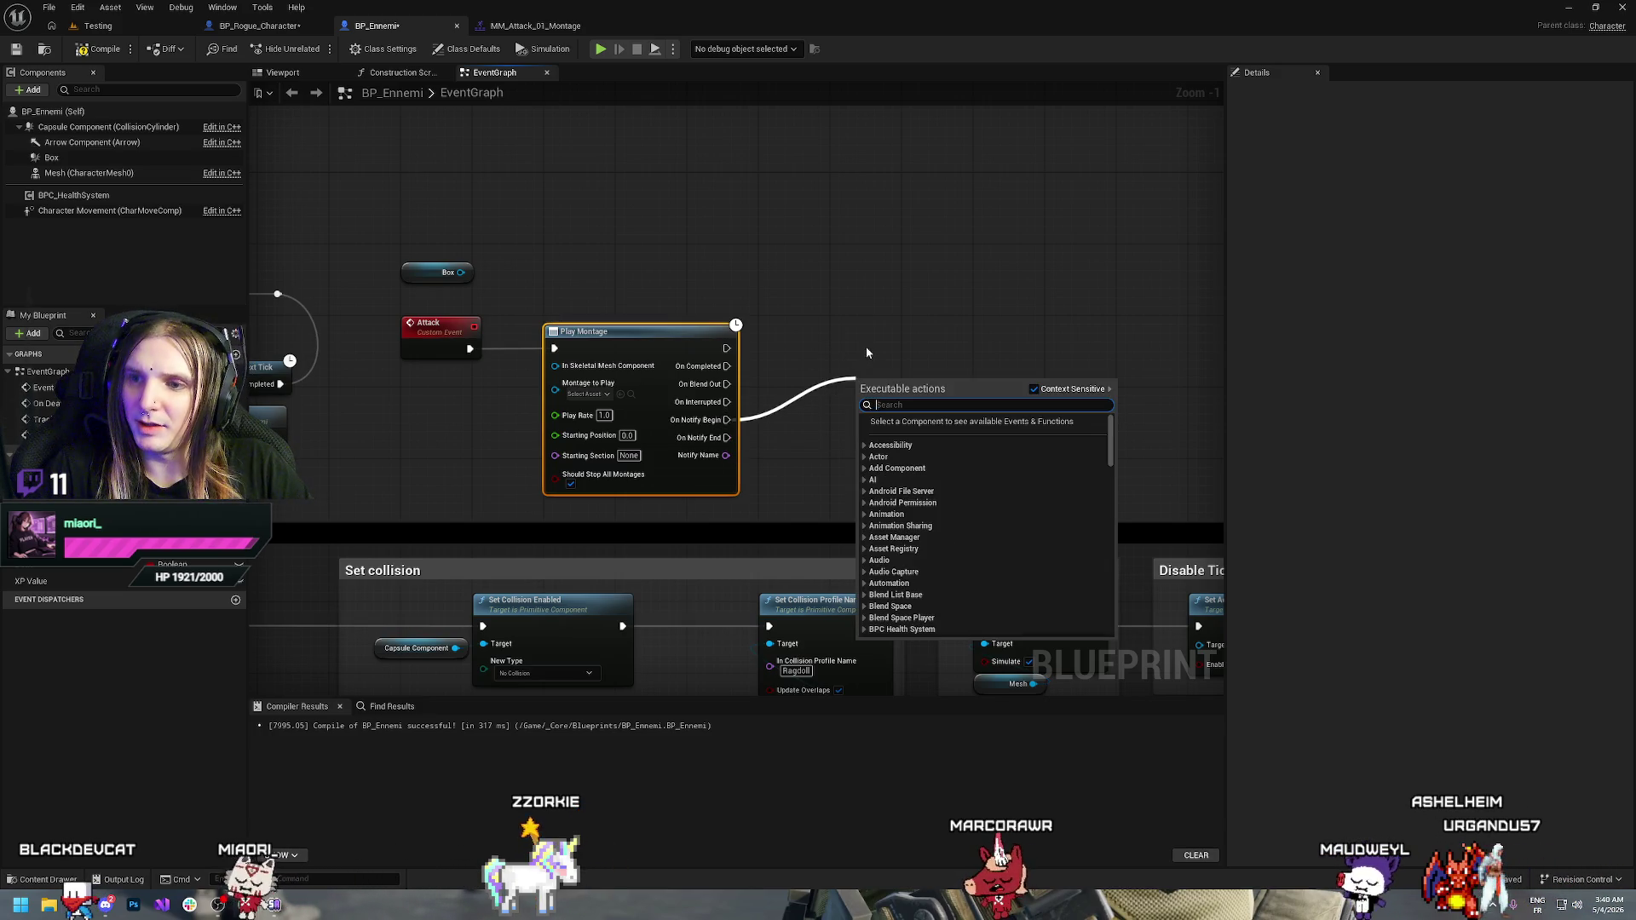
{"action": "left_click", "coordinate": [863, 336]}
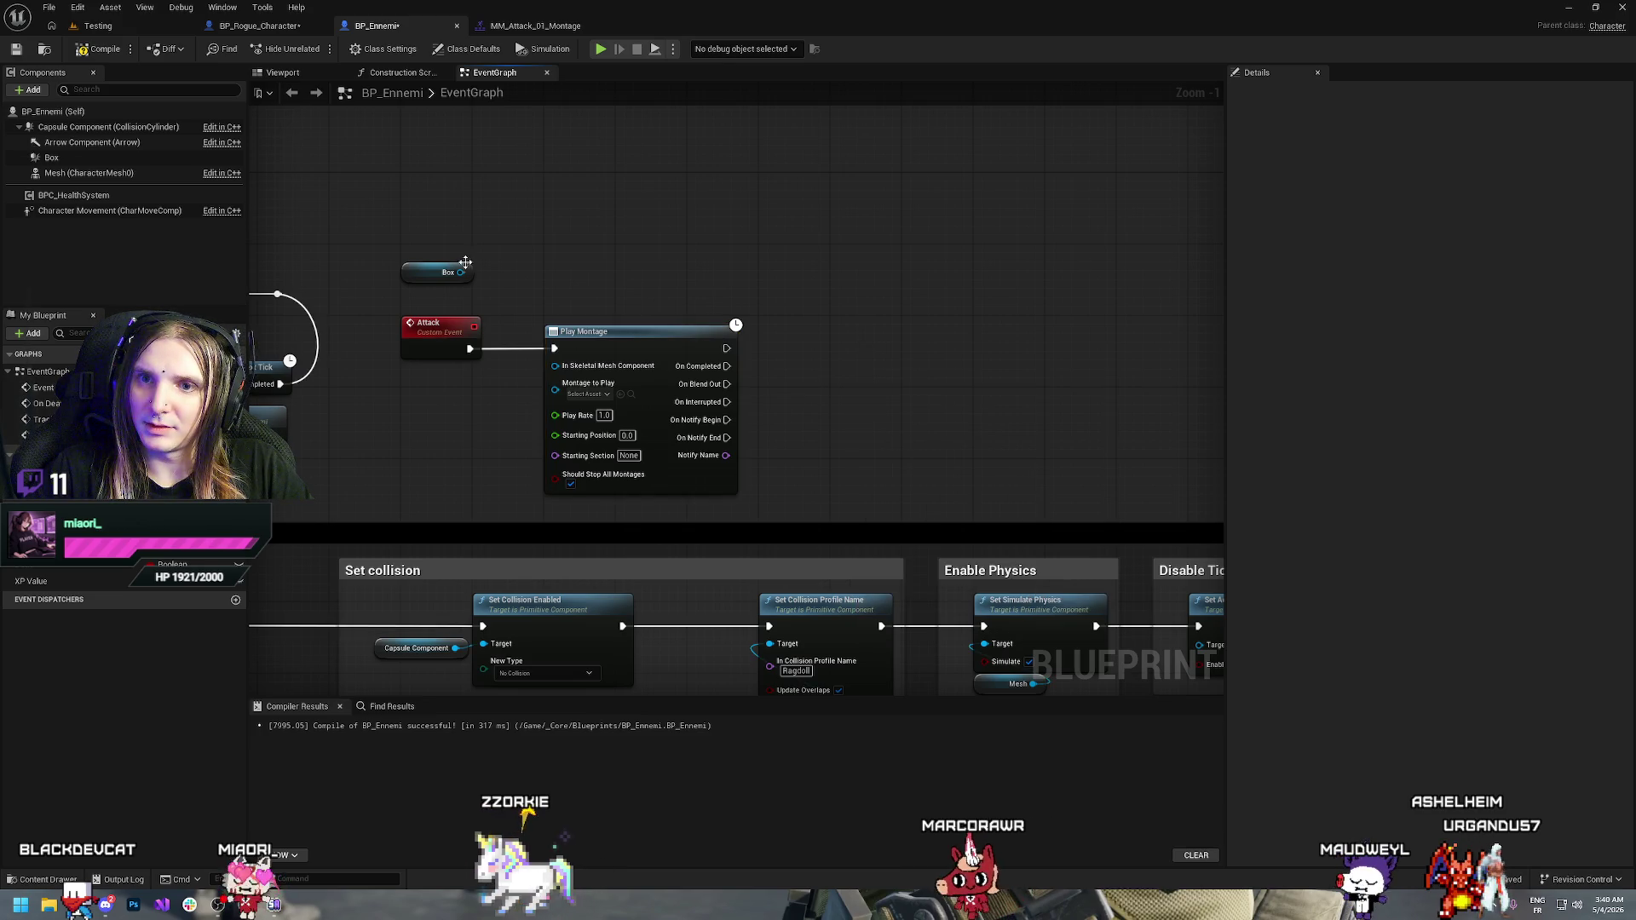
{"action": "mouse_move", "coordinate": [447, 272]}
{"action": "left_mouse_down"}
{"action": "mouse_move", "coordinate": [814, 424]}
{"action": "mouse_move", "coordinate": [861, 430]}
{"action": "mouse_move", "coordinate": [932, 395]}
{"action": "left_mouse_up"}
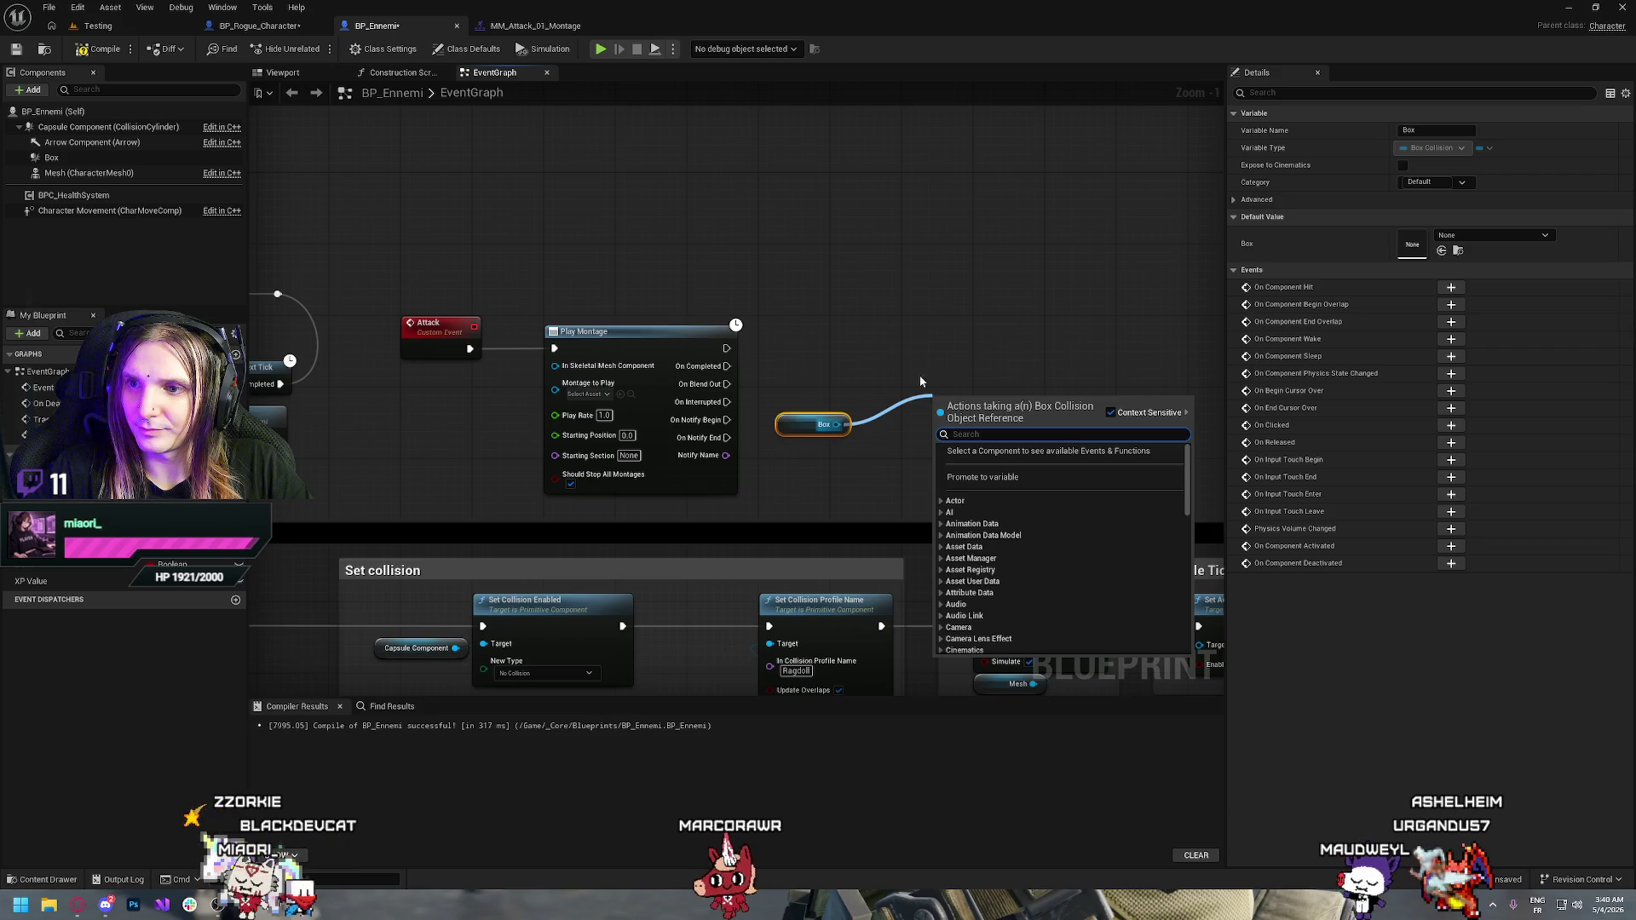
{"action": "left_click", "coordinate": [868, 323]}
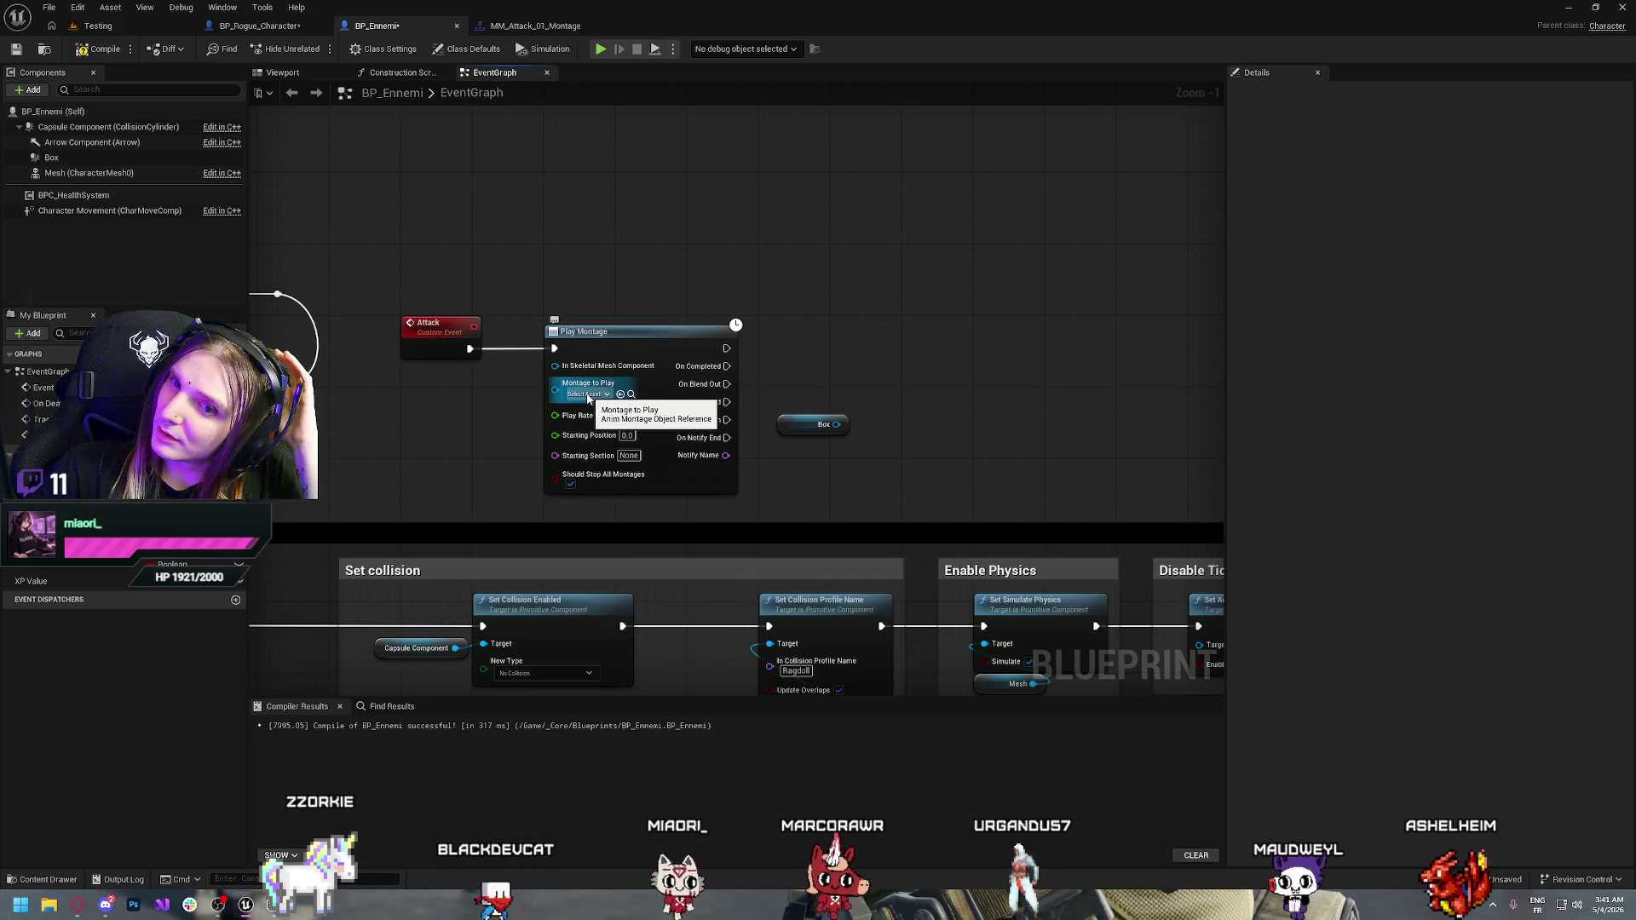
Set Play Montage to MM_Attack_01_Montage, feed it the character Mesh, and tidy the nodes
{"action": "left_click", "coordinate": [588, 395]}
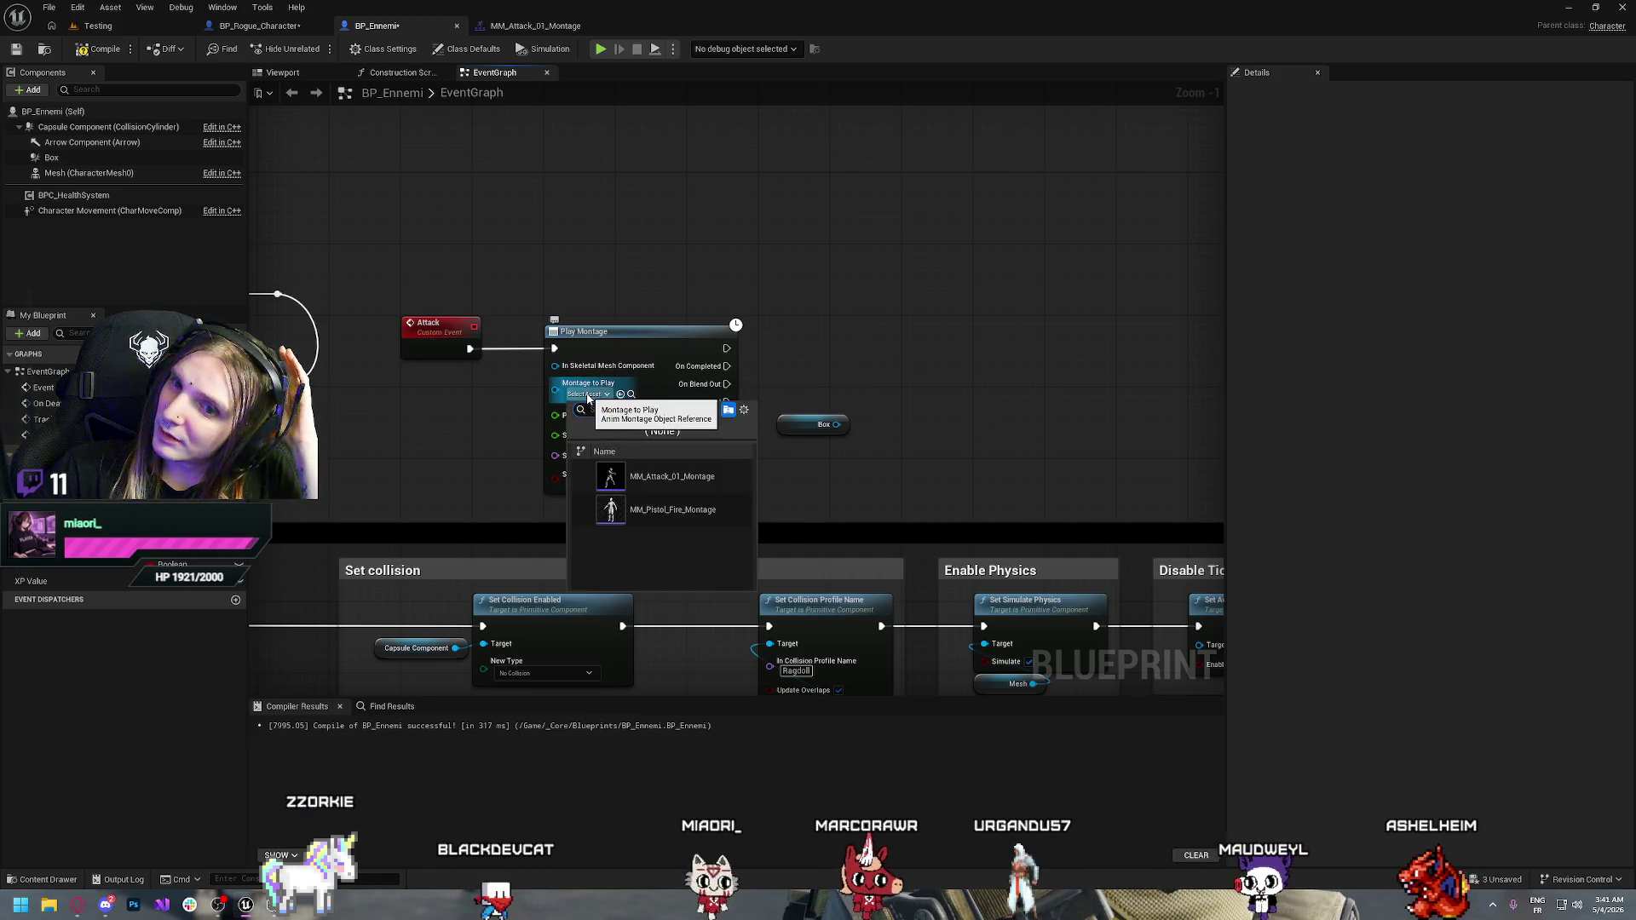
{"action": "left_click", "coordinate": [690, 482]}
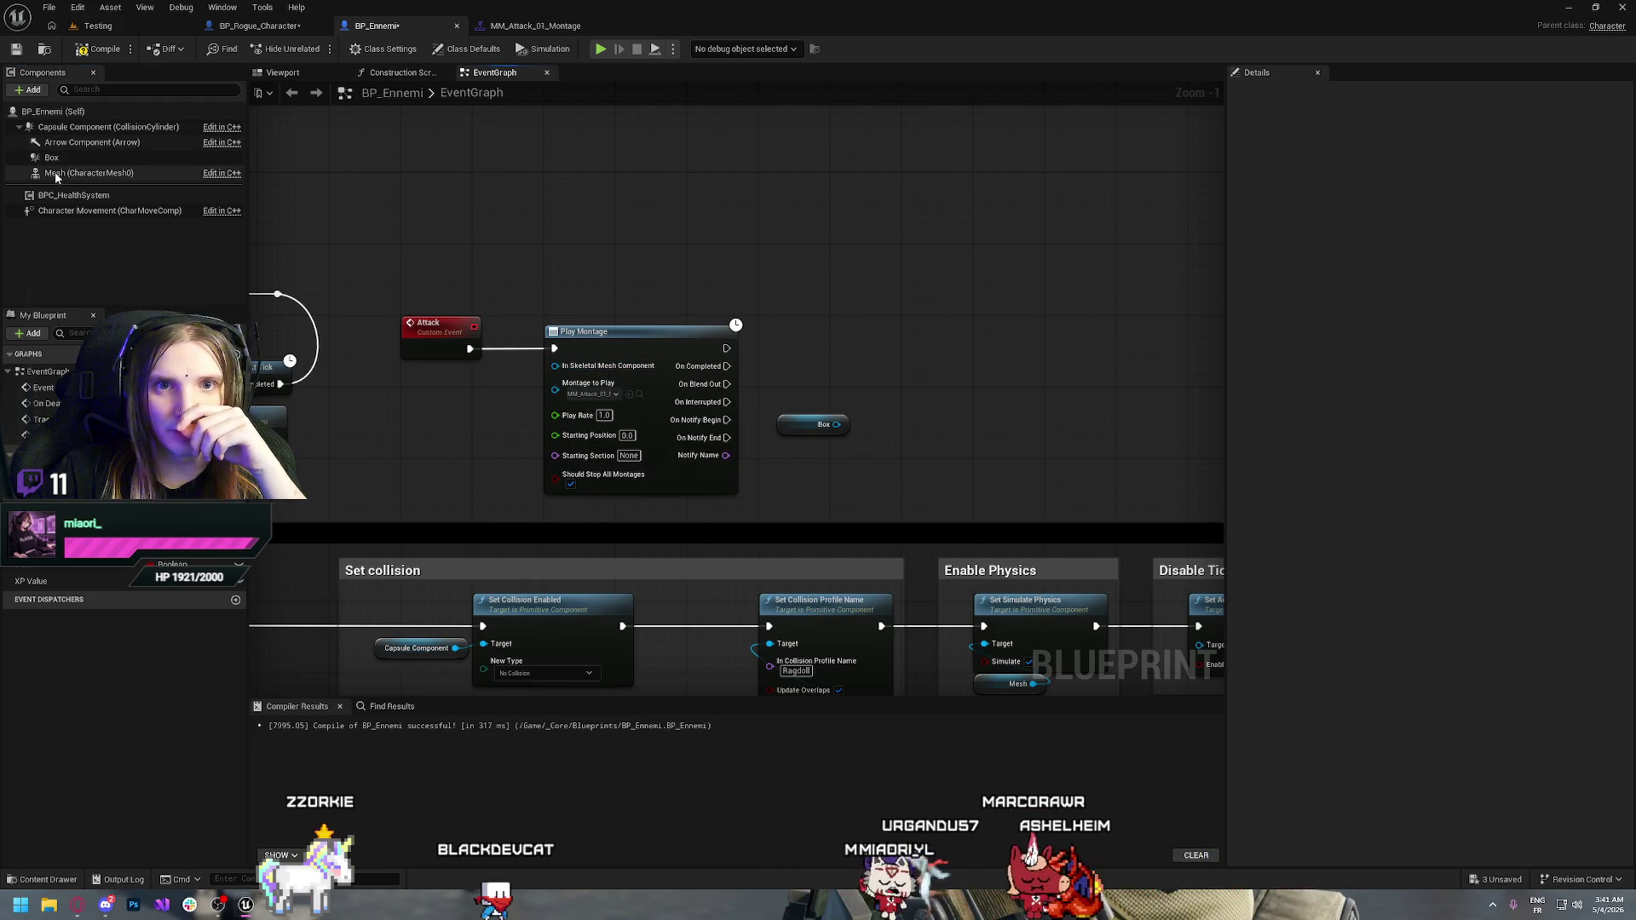
{"action": "left_click_drag", "start_coordinate": [55, 176], "coordinate": [555, 367]}
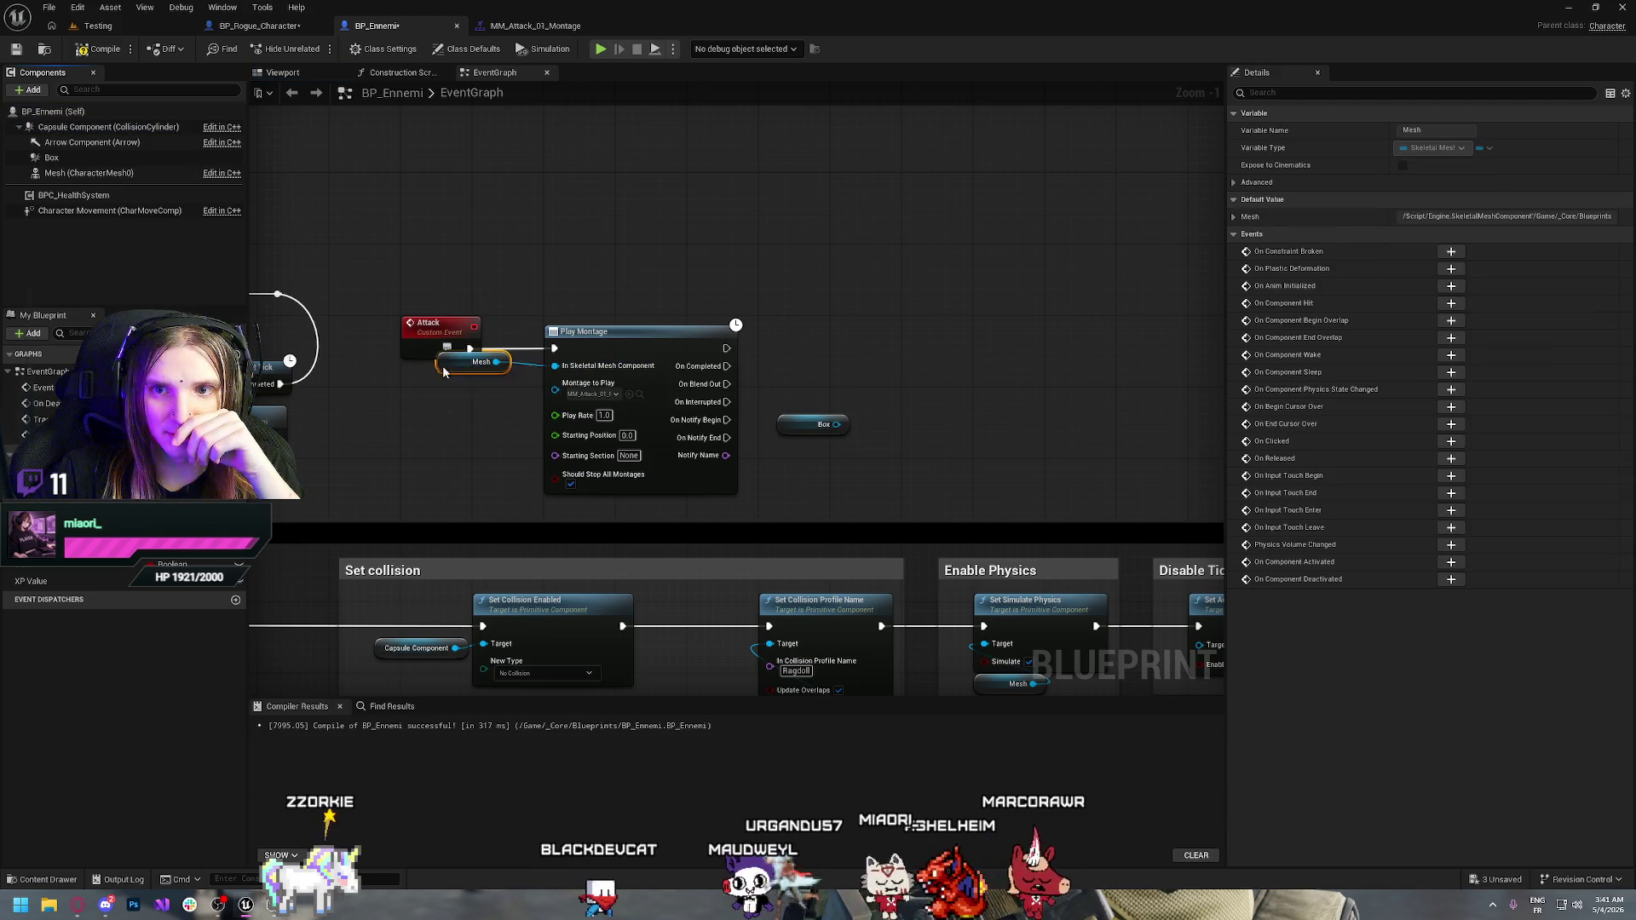
{"action": "left_click_drag", "start_coordinate": [520, 285], "coordinate": [862, 469]}
{"action": "left_click_drag", "start_coordinate": [516, 380], "coordinate": [588, 379]}
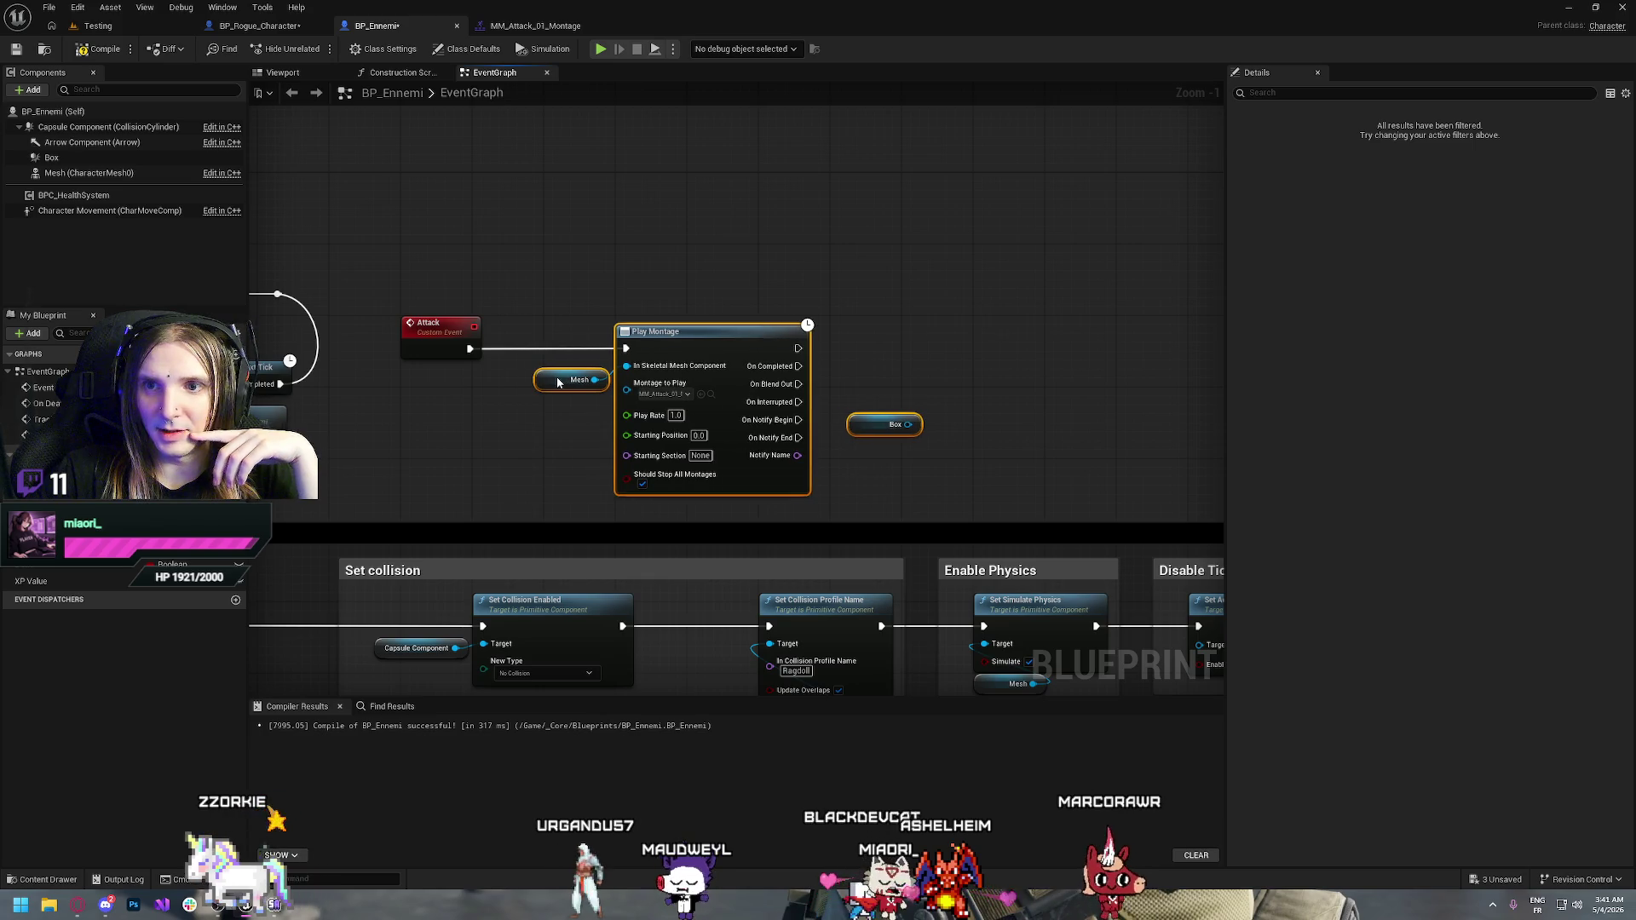
{"action": "left_click", "coordinate": [794, 324]}
{"action": "left_click_drag", "start_coordinate": [943, 373], "coordinate": [799, 362]}
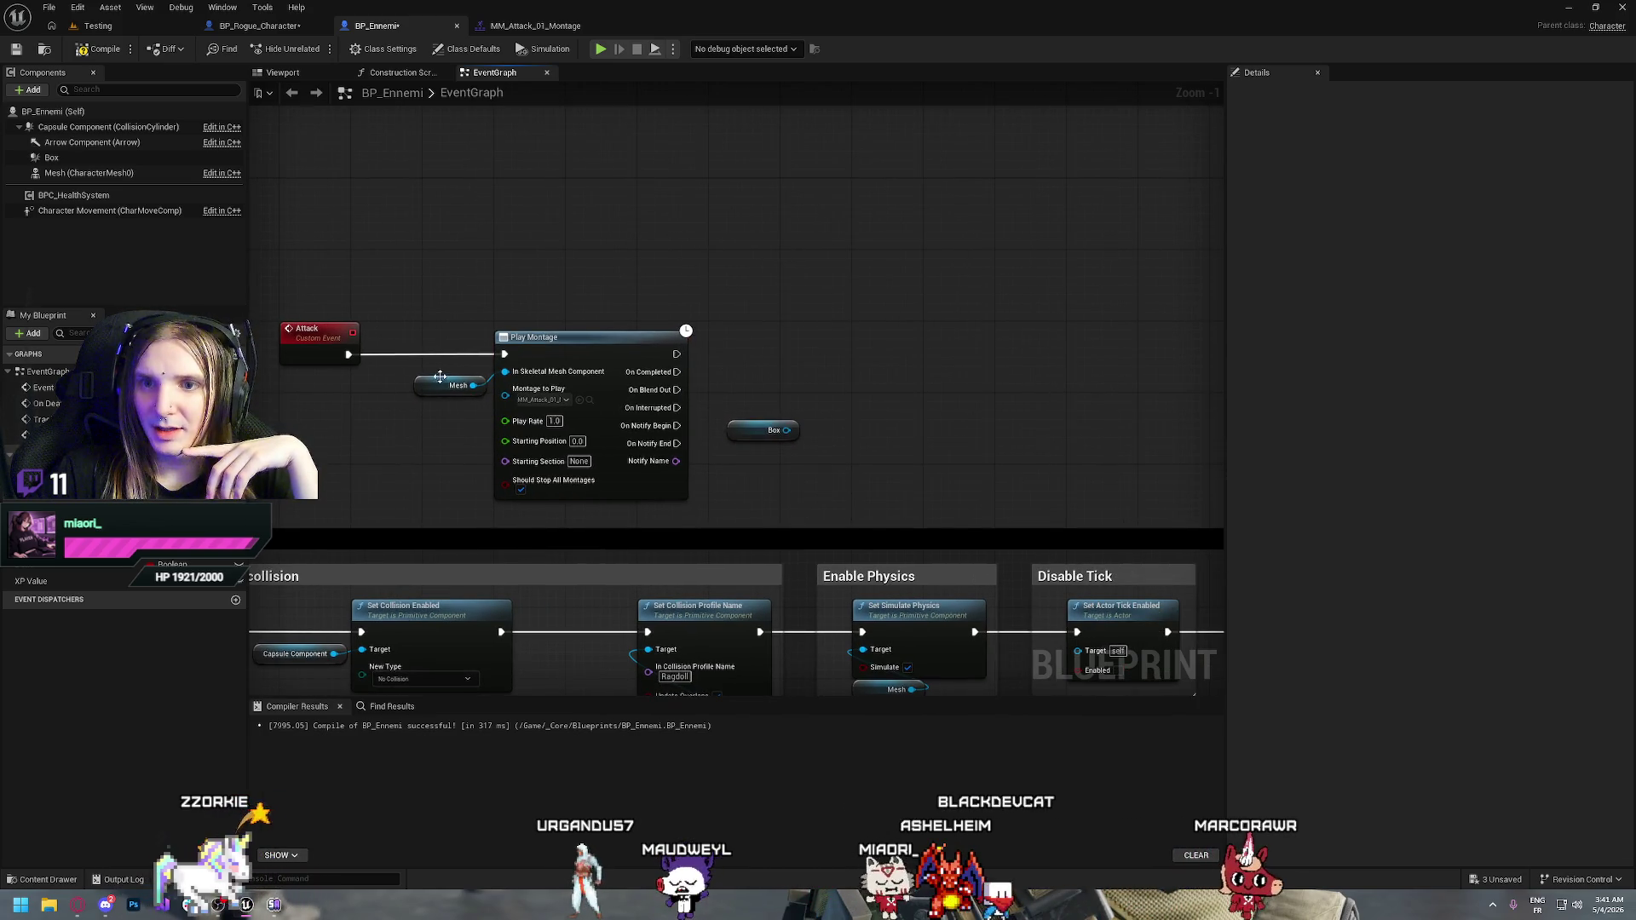
{"action": "left_click_drag", "start_coordinate": [439, 376], "coordinate": [438, 368]}
{"action": "left_click", "coordinate": [518, 253]}
{"action": "left_click_drag", "start_coordinate": [895, 355], "coordinate": [682, 323]}
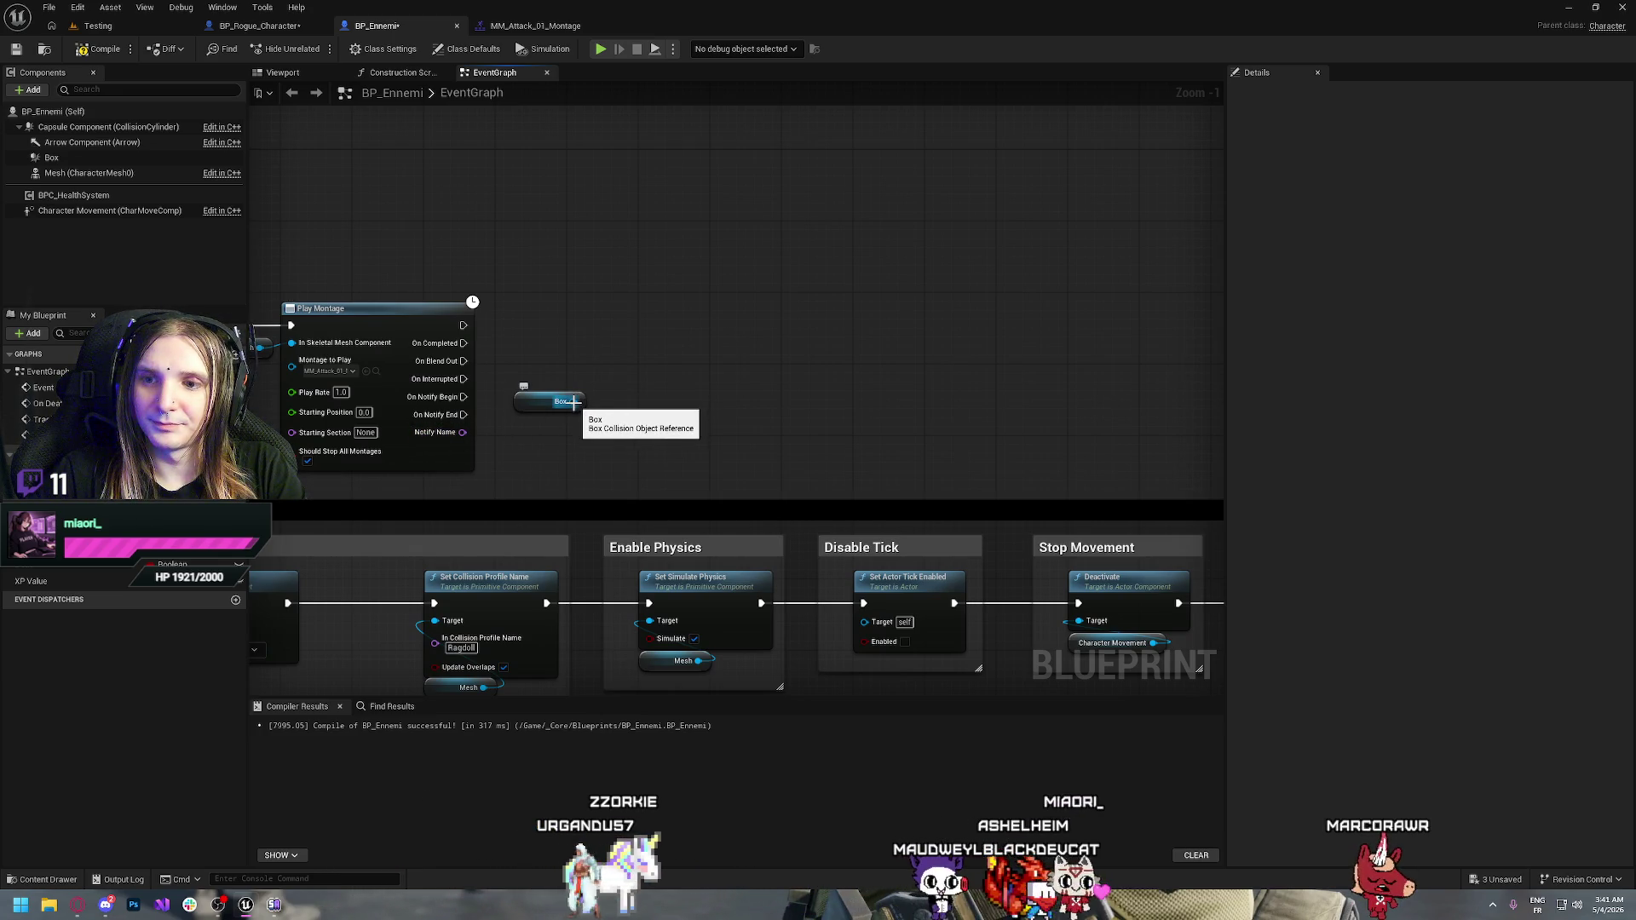
Try an Is Component Being Destroyed check on Box, then delete it and its Branch
{"action": "left_click_drag", "start_coordinate": [591, 401], "coordinate": [647, 365]}
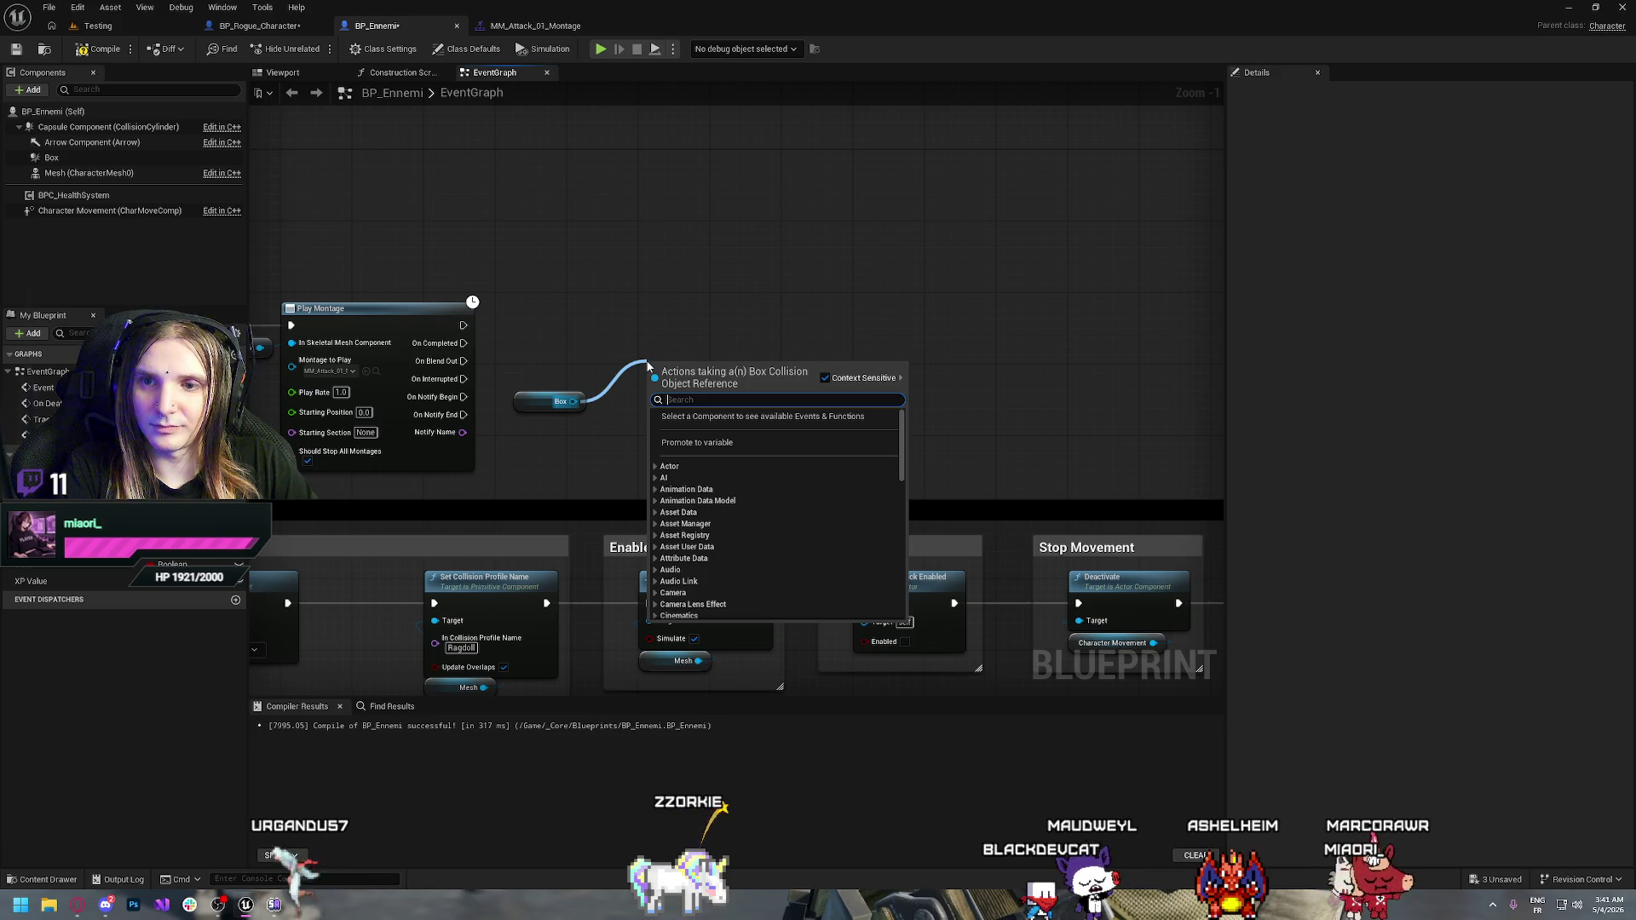
{"action": "left_click", "coordinate": [585, 316]}
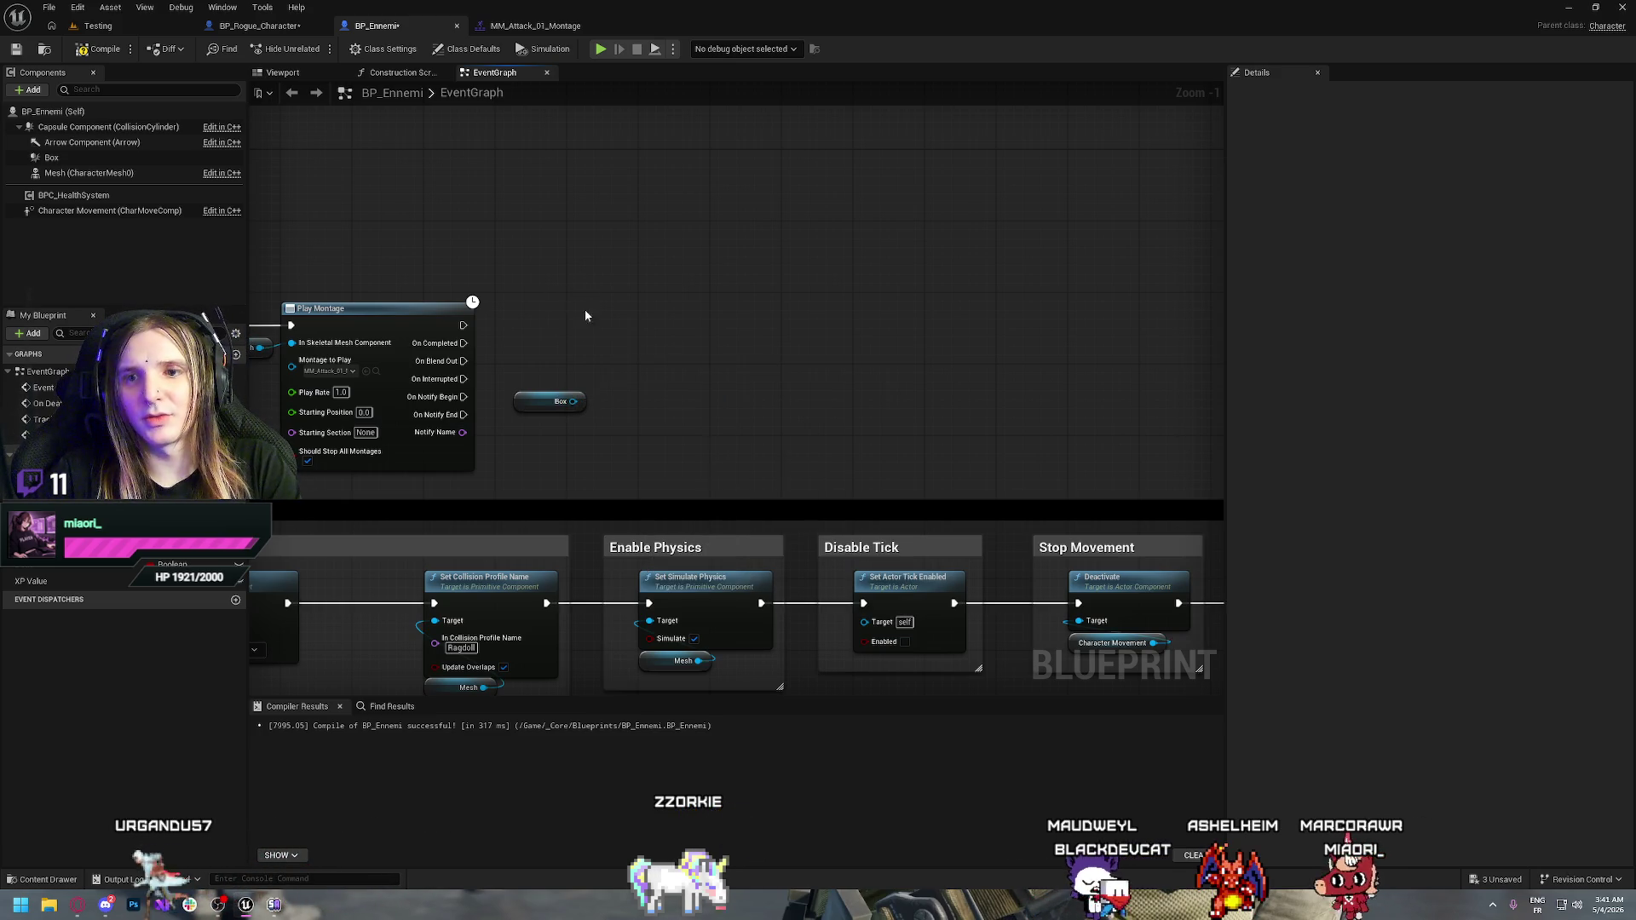
{"action": "left_click_drag", "start_coordinate": [537, 444], "coordinate": [658, 335]}
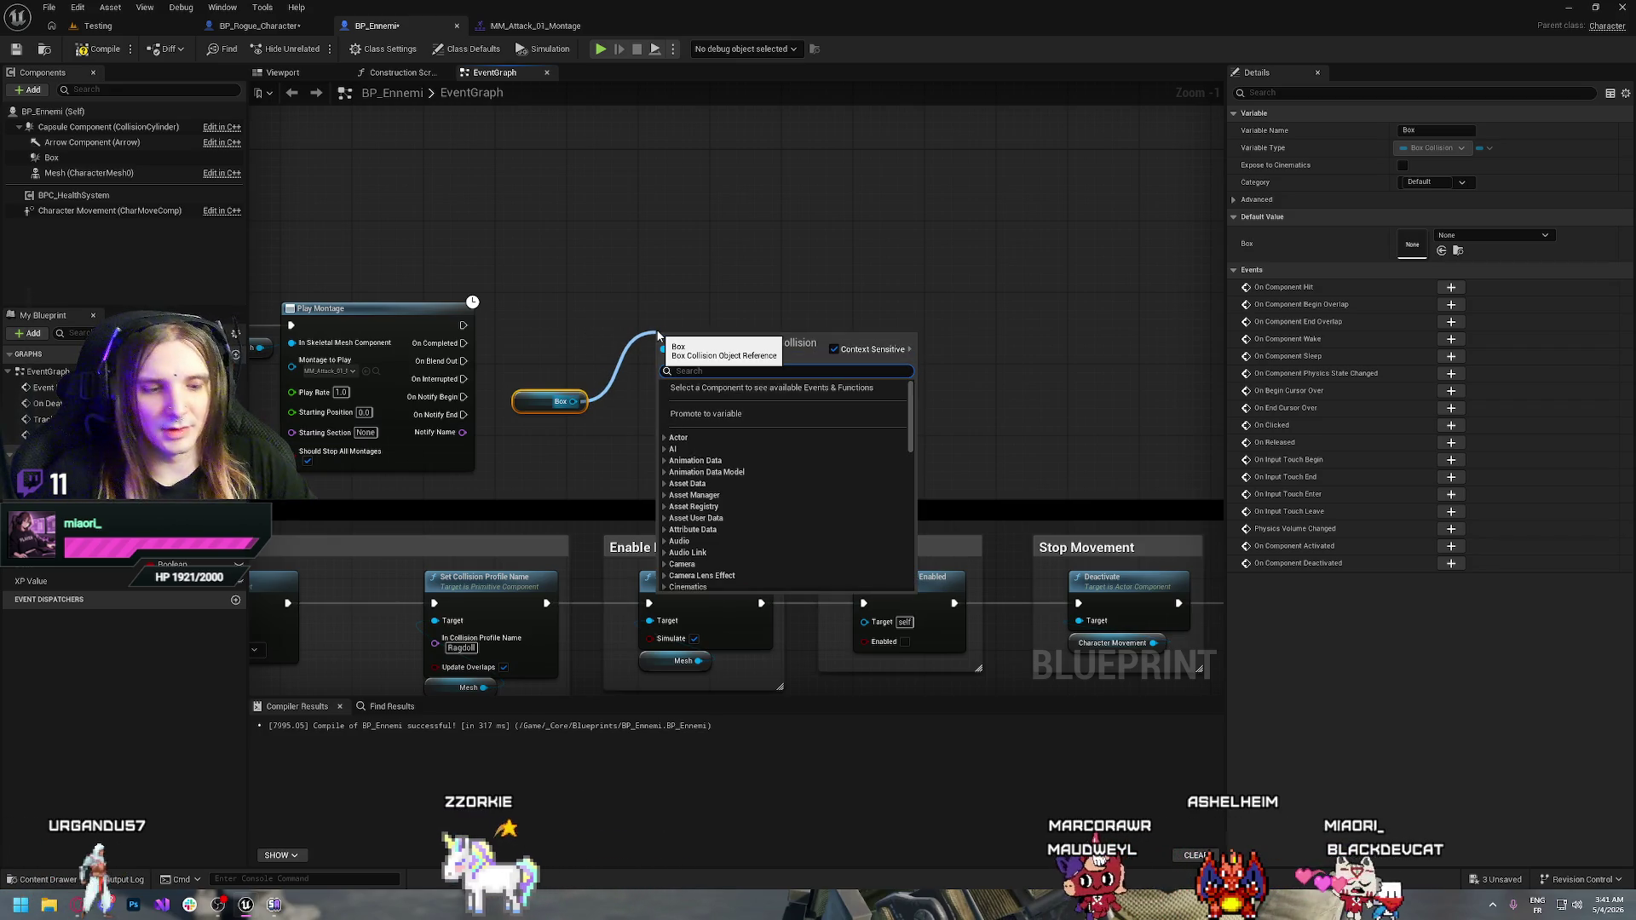
{"action": "type", "text": "actor"}
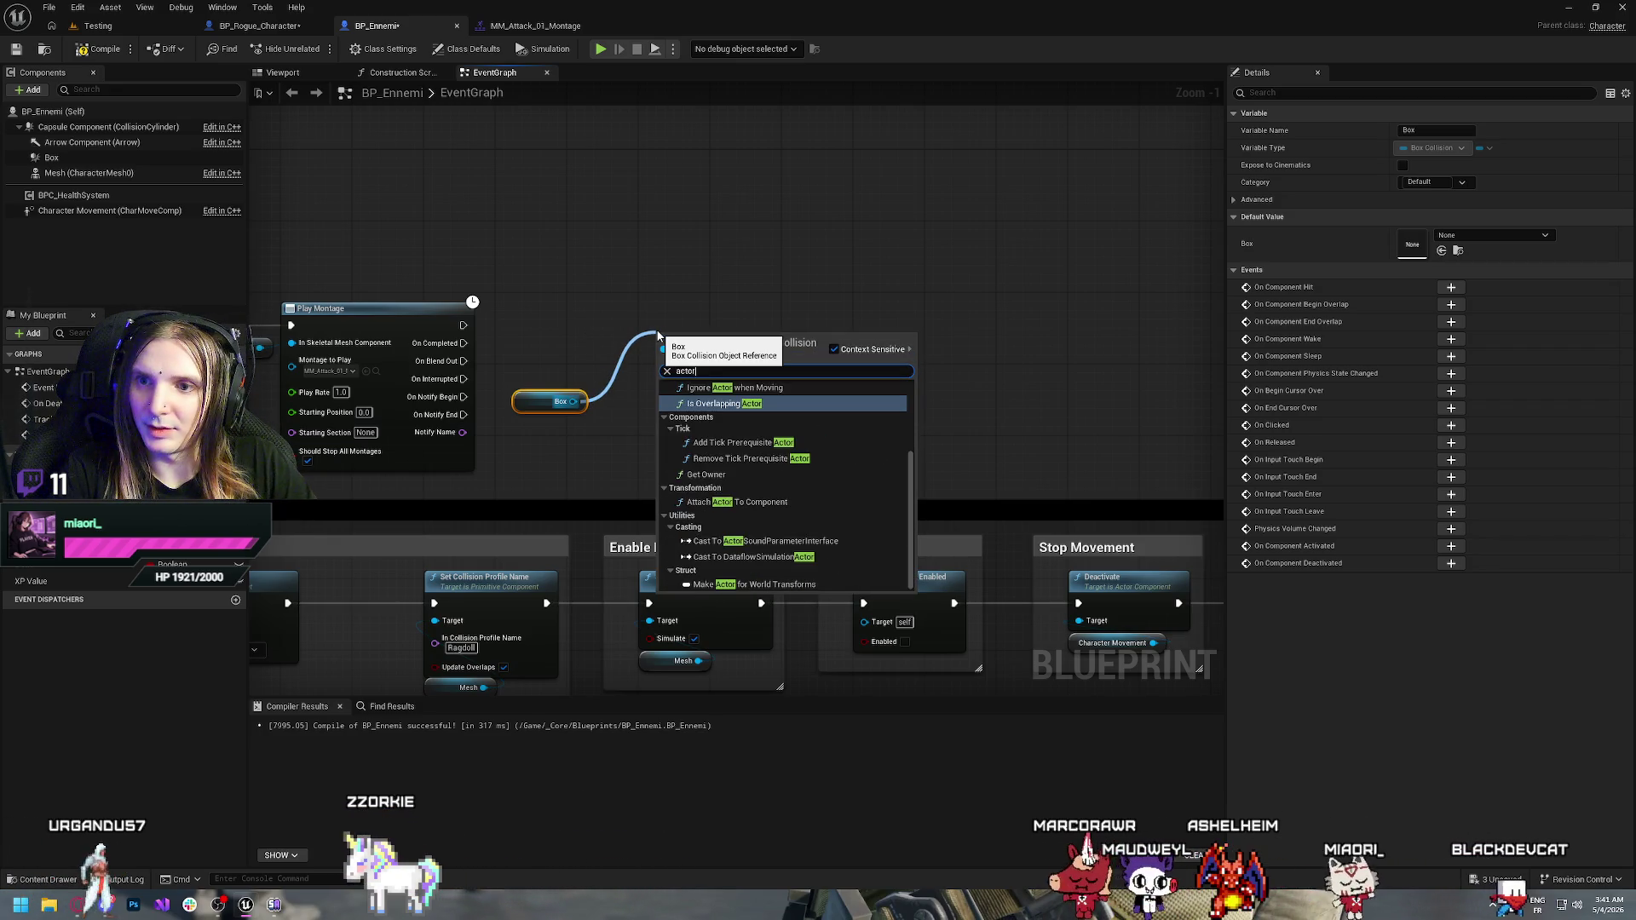
{"action": "key", "text": "BackSpace"}
{"action": "key", "text": "BackSpace"}
{"action": "key", "text": "BackSpace"}
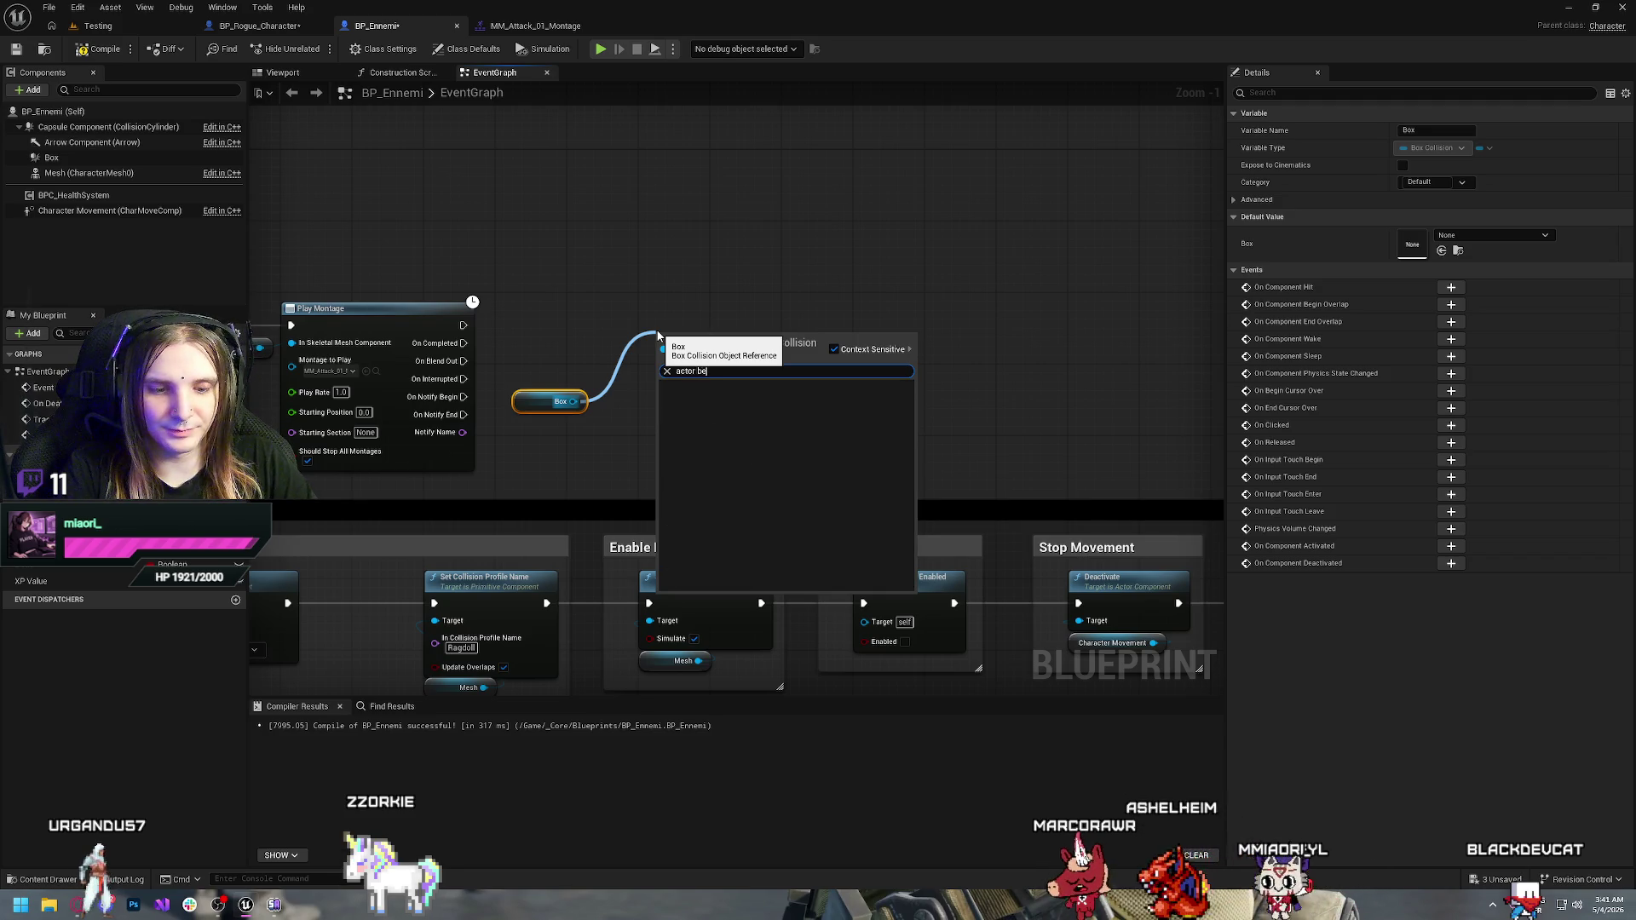
{"action": "type", "text": "a"}
{"action": "key", "text": "BackSpace"}
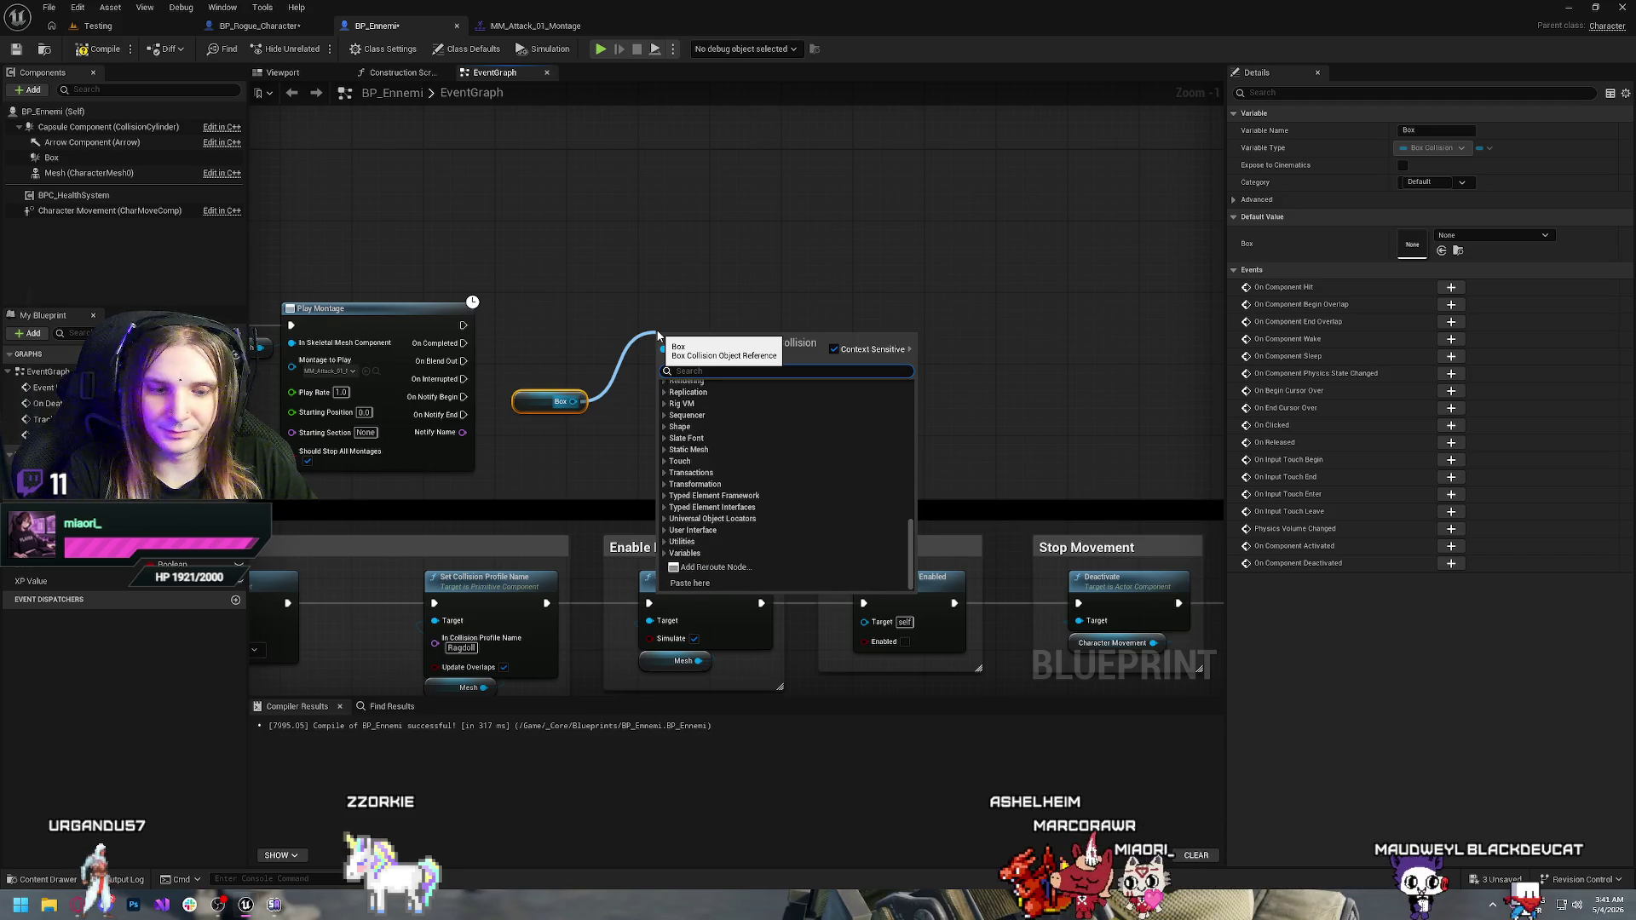
{"action": "type", "text": "being"}
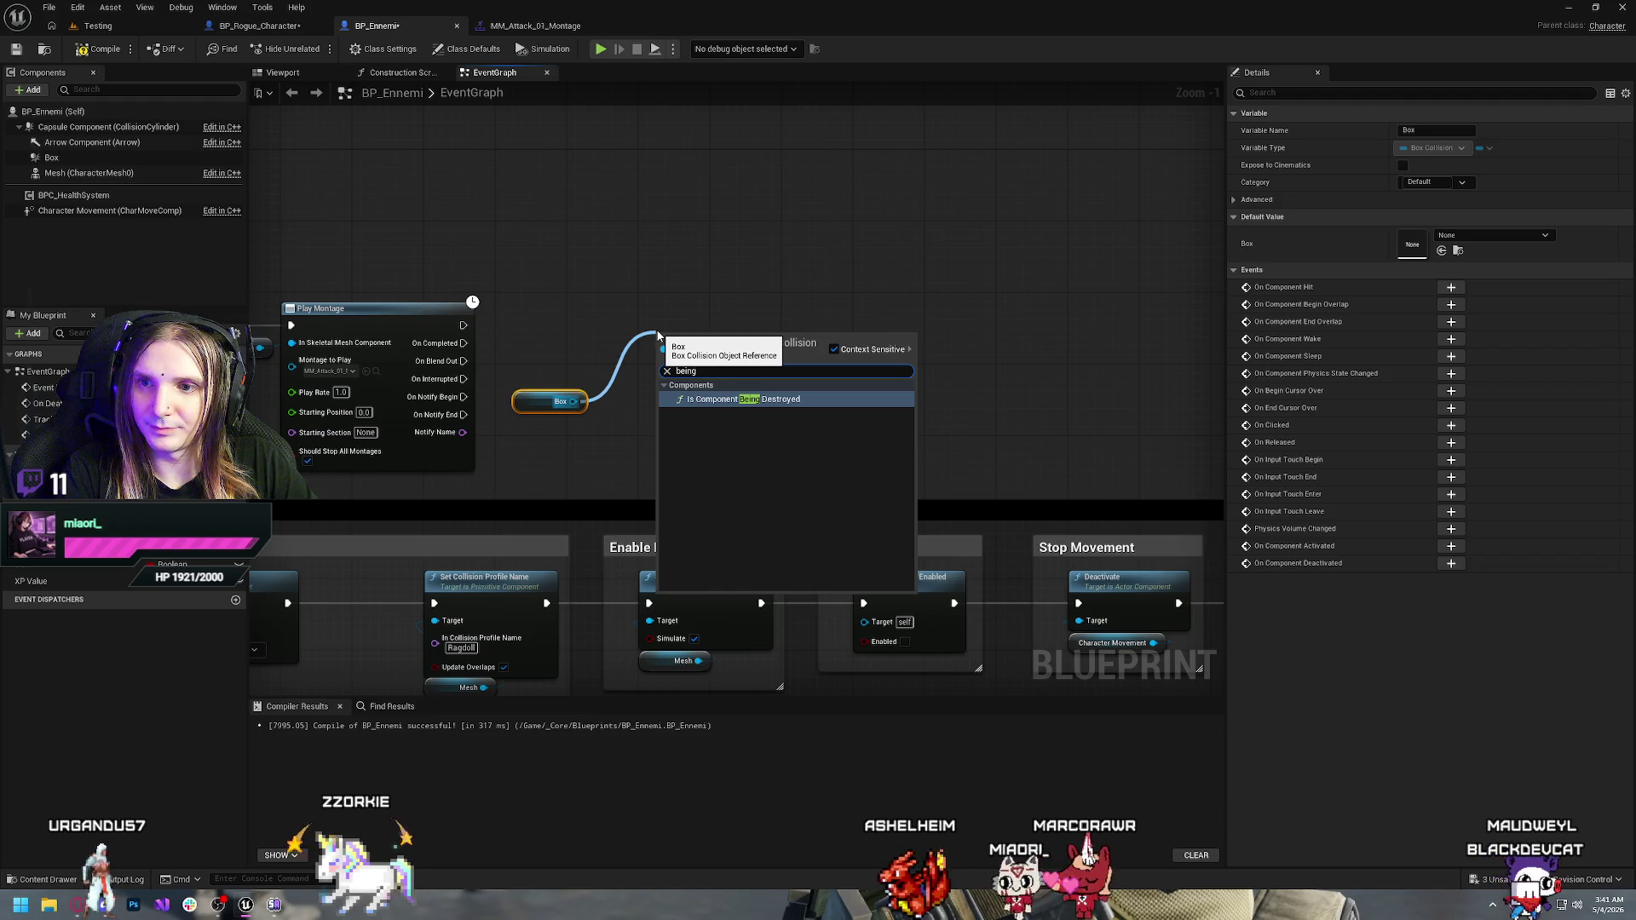
{"action": "key", "text": "Return"}
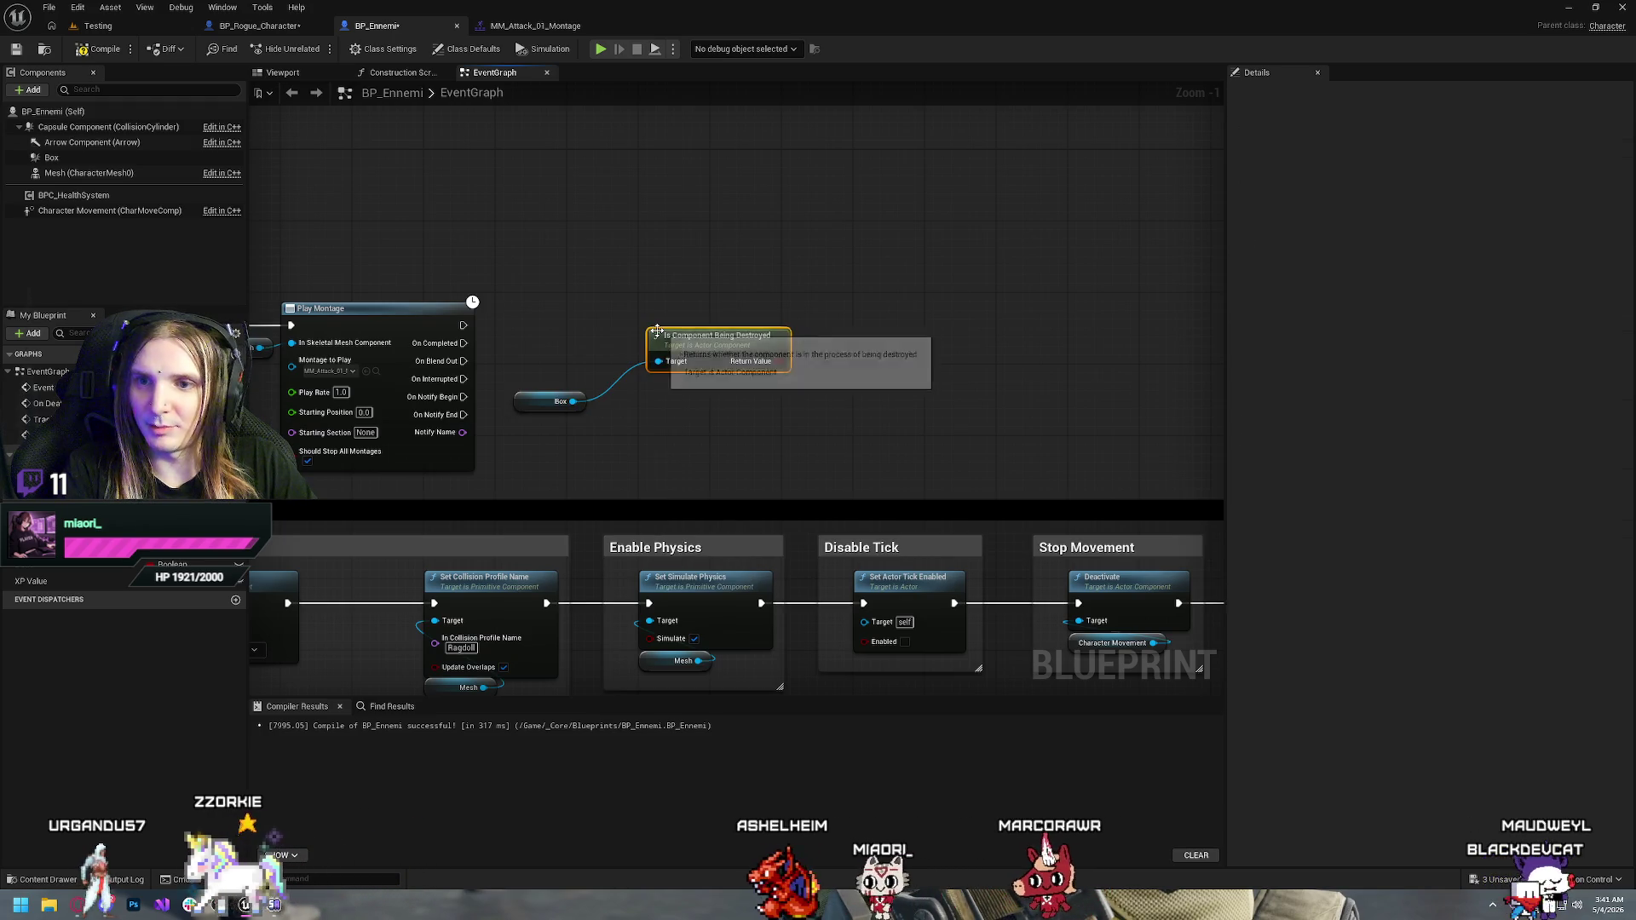
{"action": "left_click_drag", "start_coordinate": [670, 336], "coordinate": [634, 381]}
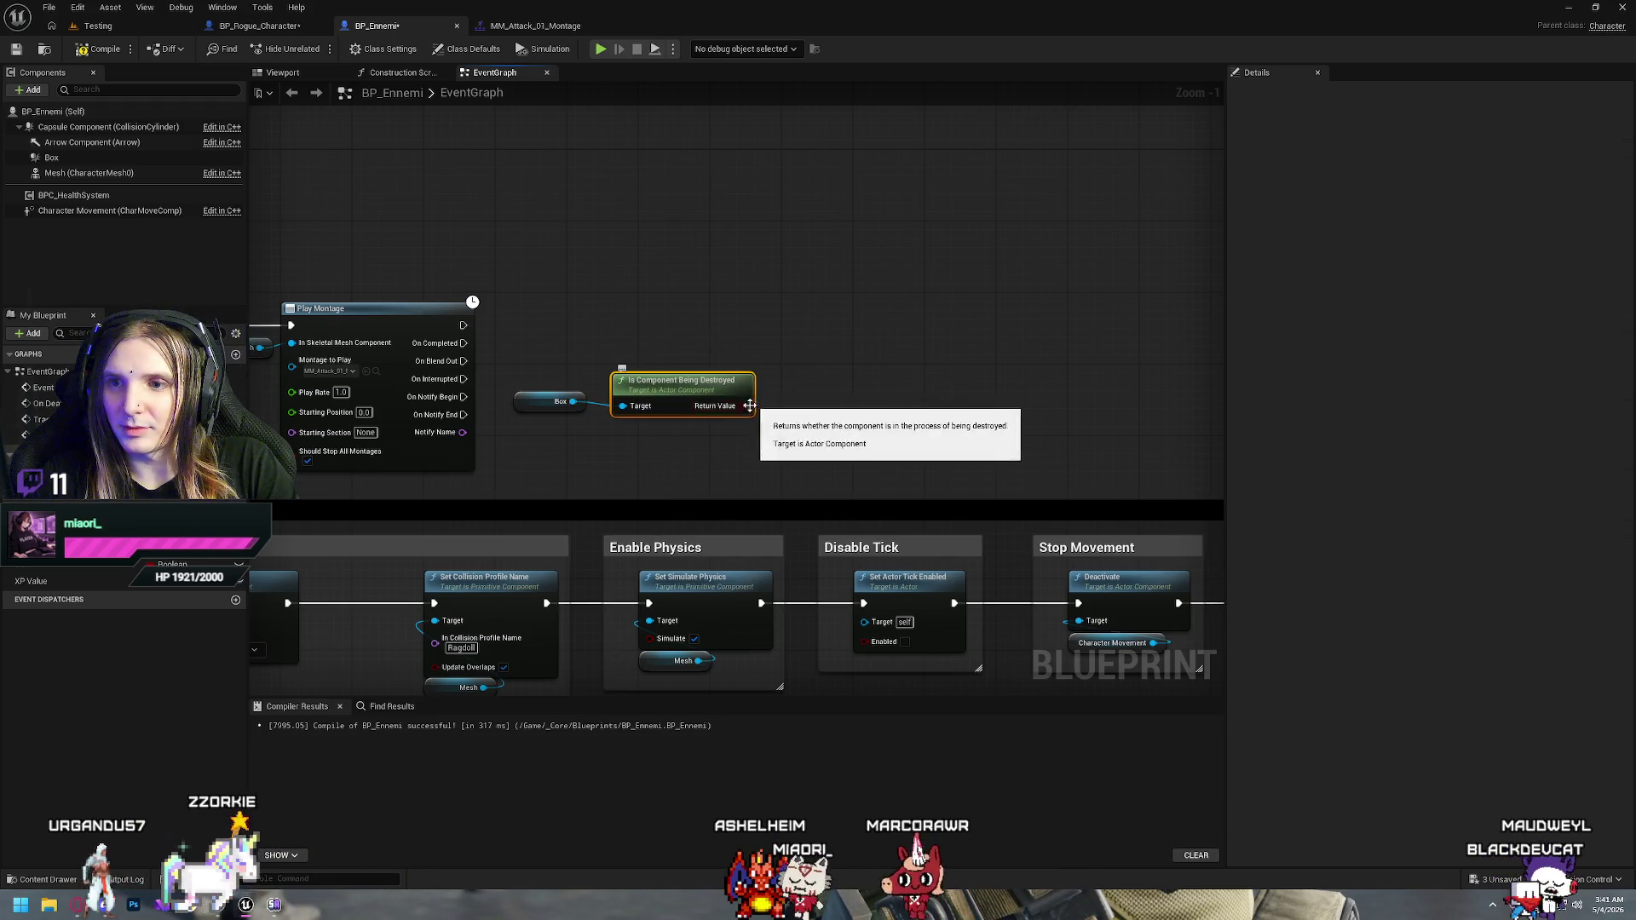
{"action": "mouse_move", "coordinate": [740, 406]}
{"action": "left_mouse_down"}
{"action": "mouse_move", "coordinate": [720, 350]}
{"action": "mouse_move", "coordinate": [663, 339]}
{"action": "left_mouse_up"}
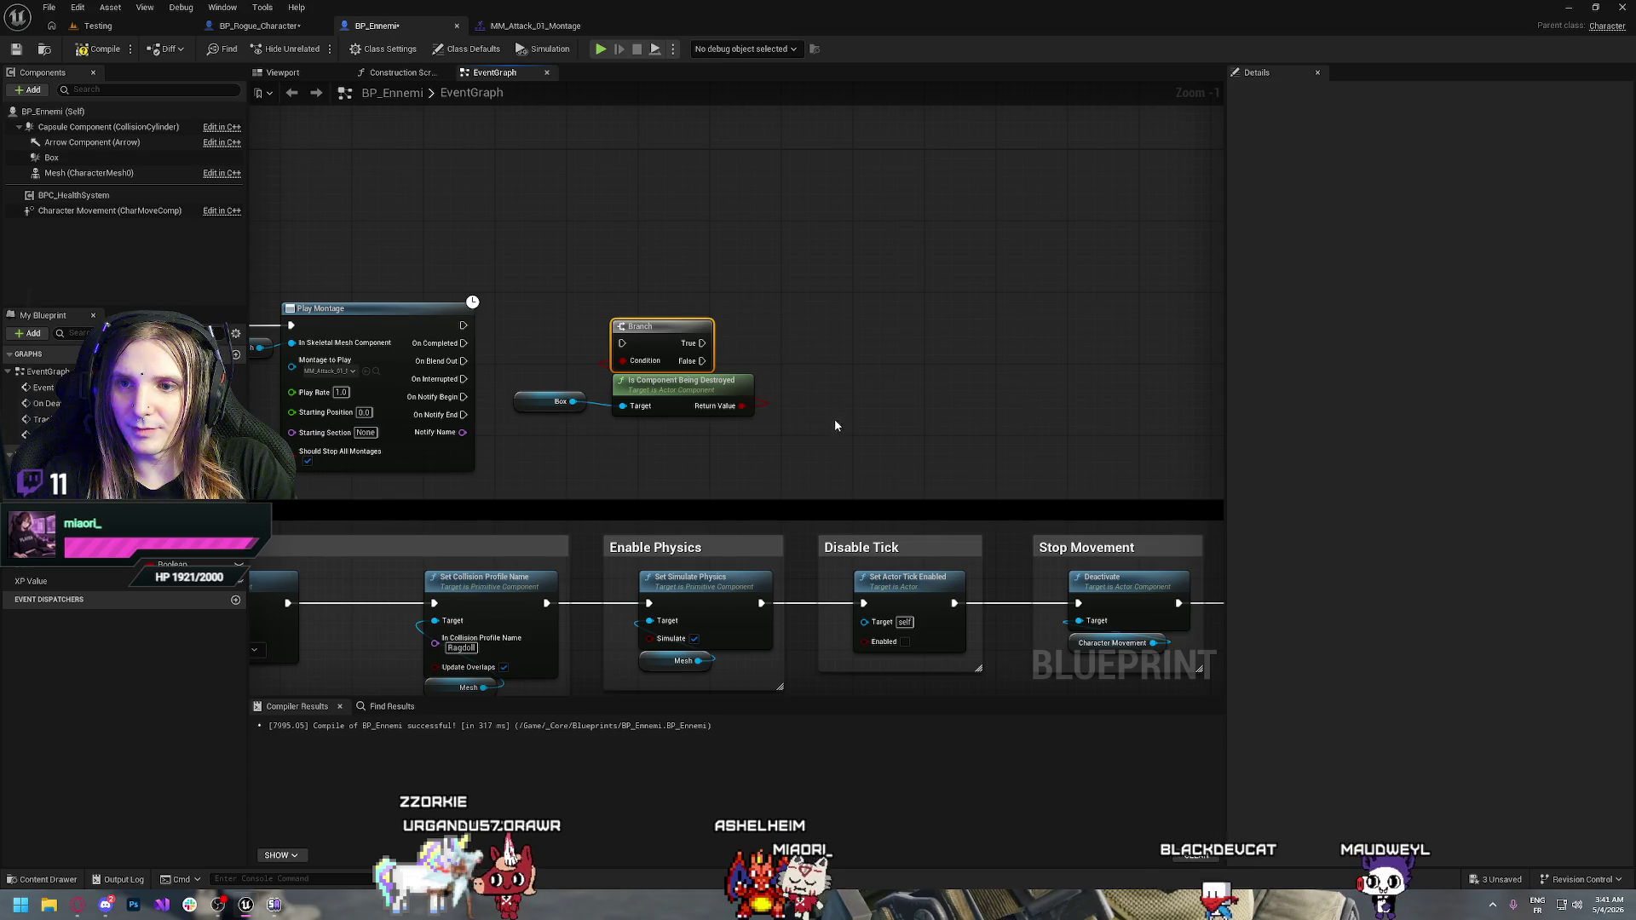
{"action": "key", "text": "Delete"}
Add a Get Overlapping Actors node targeting the Box component
{"action": "left_click_drag", "start_coordinate": [573, 402], "coordinate": [657, 379]}
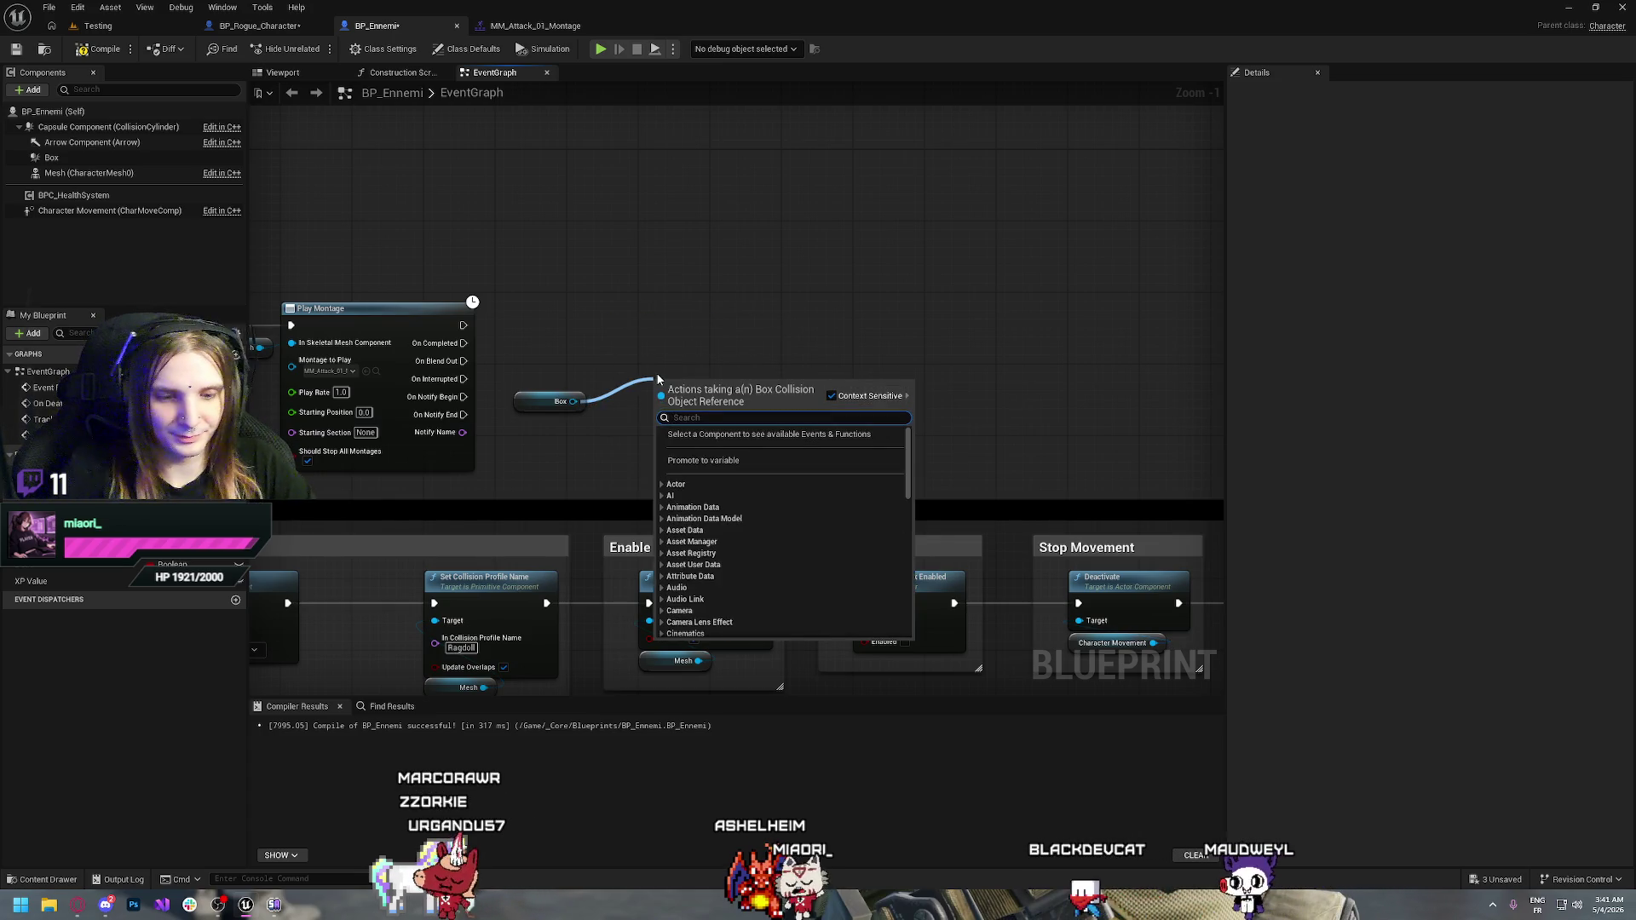
{"action": "type", "text": "overlap"}
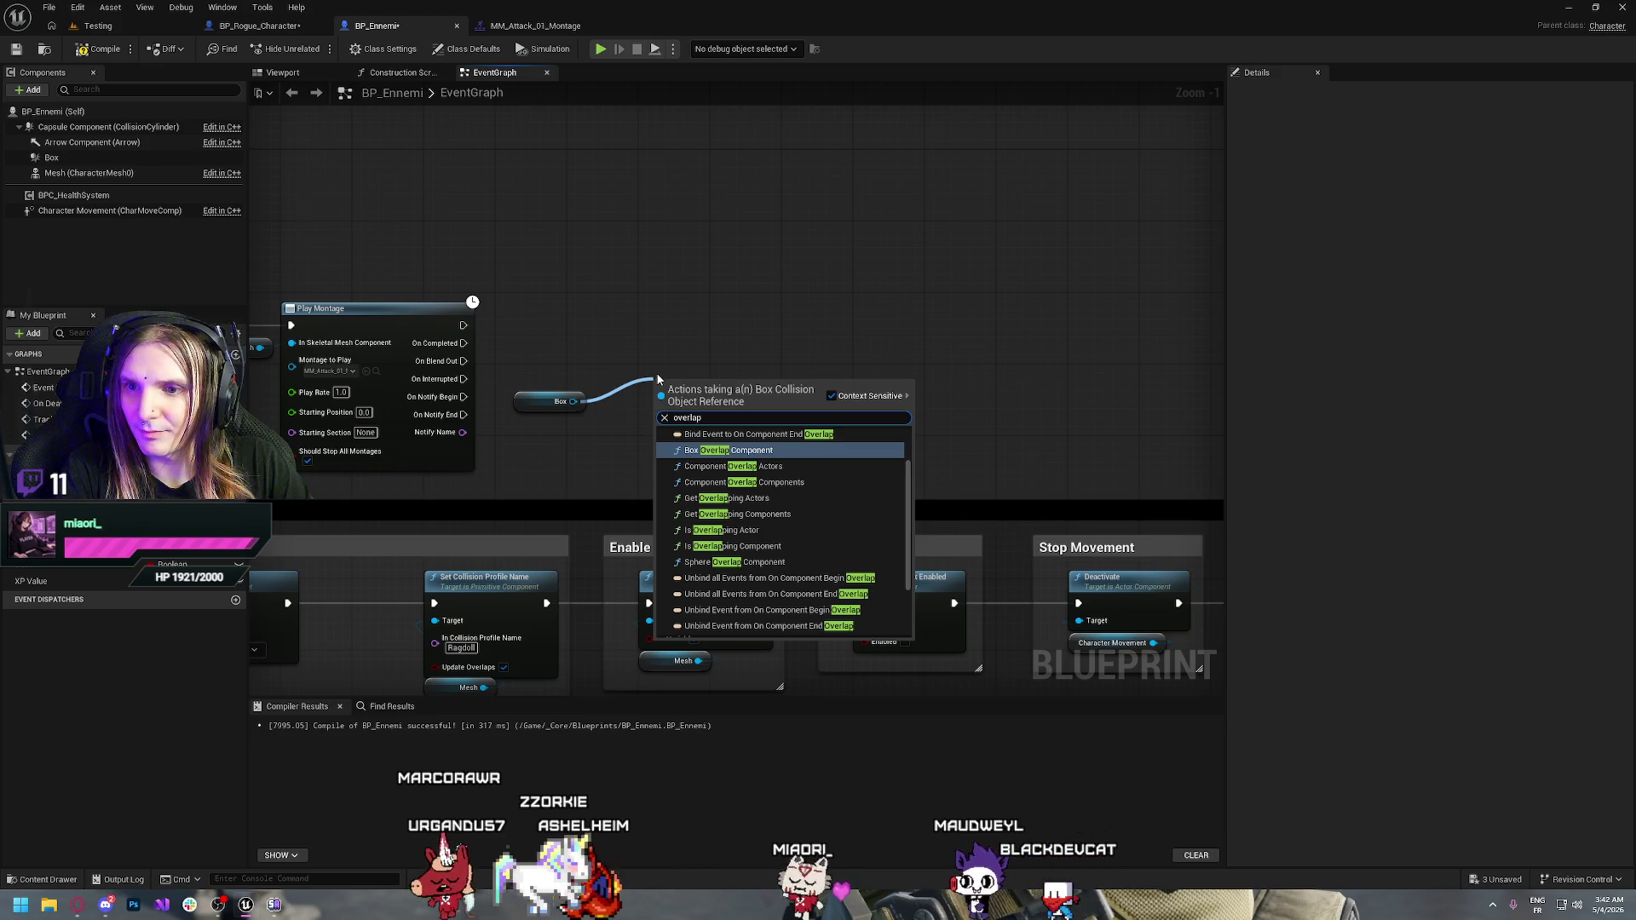
{"action": "key", "text": "Down"}
{"action": "key", "text": "Down"}
{"action": "key", "text": "Down"}
{"action": "key", "text": "Up"}
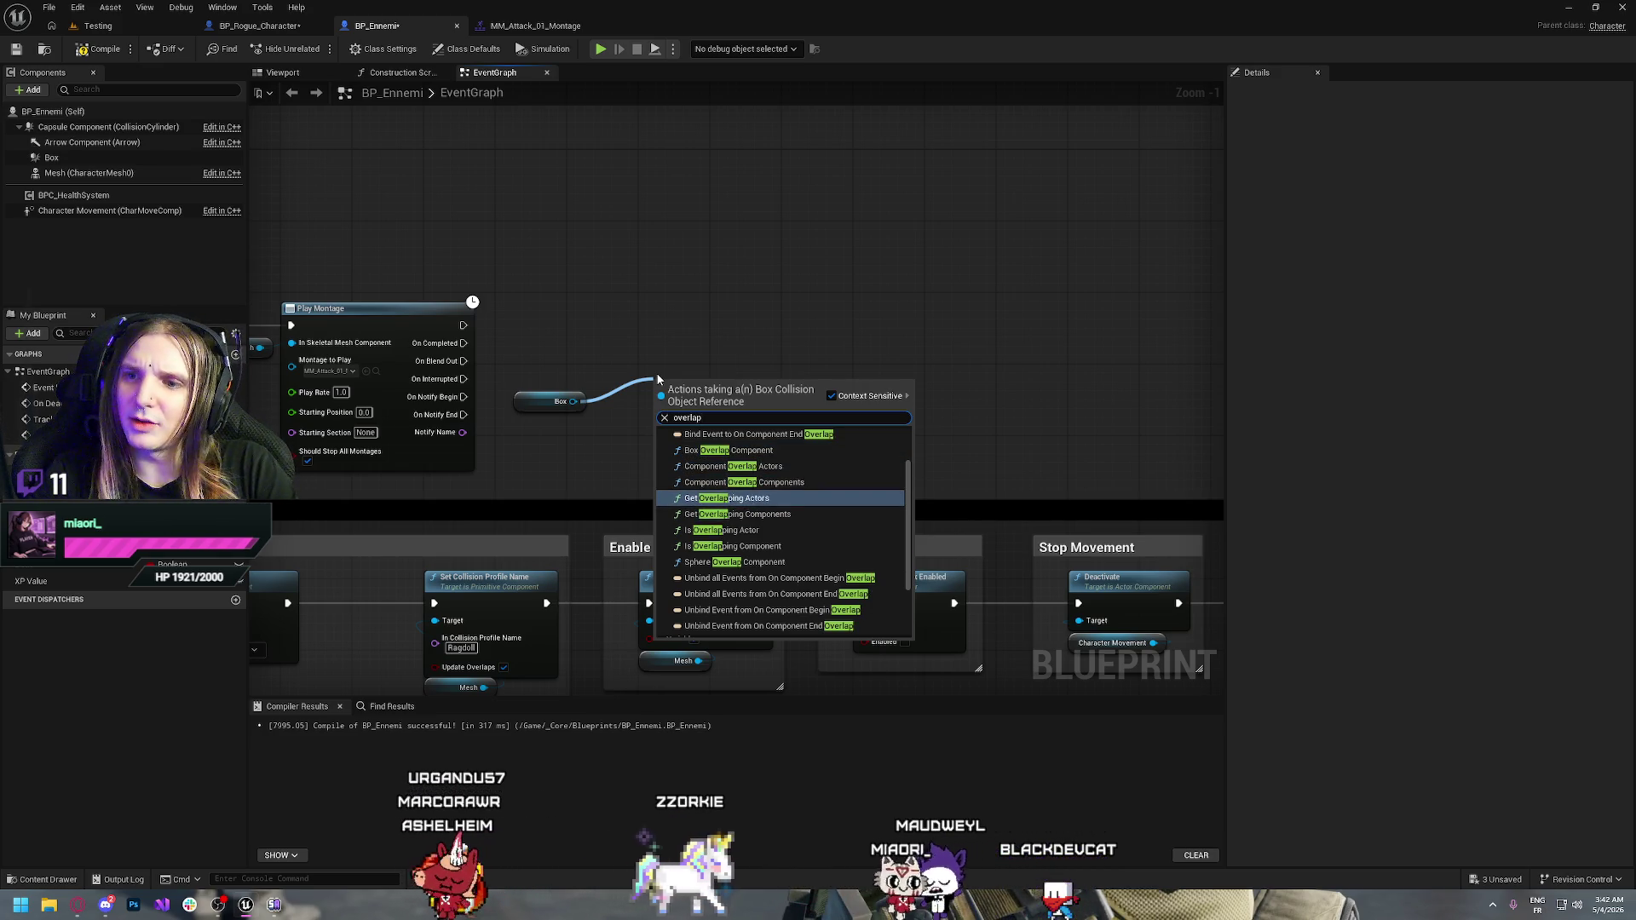
{"action": "key", "text": "Return"}
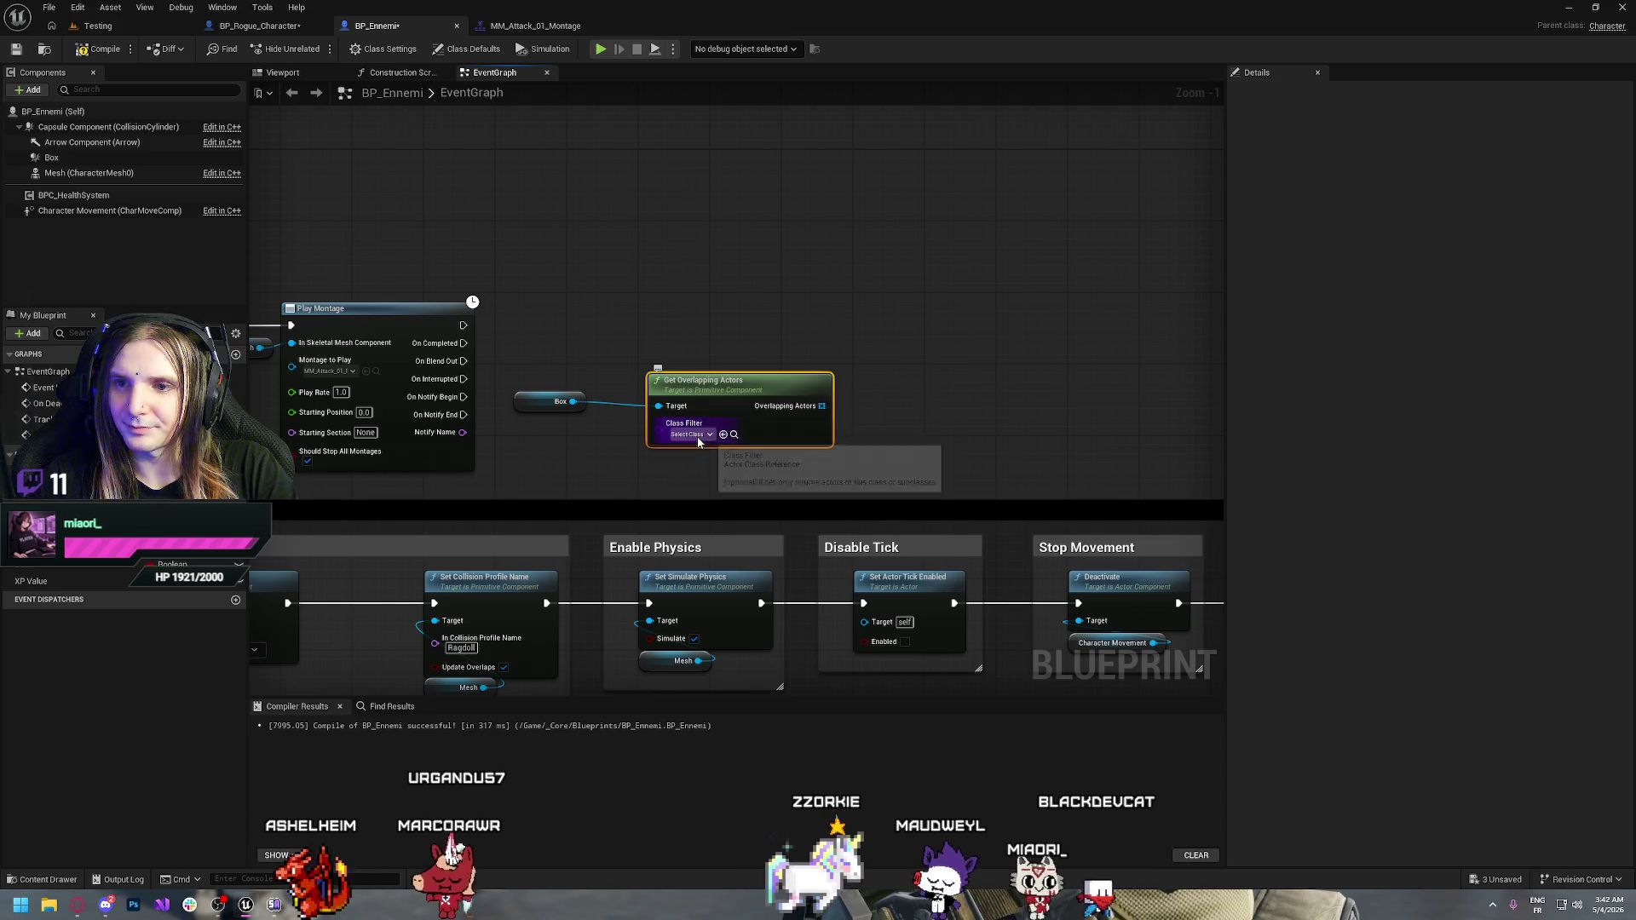
Set Get Overlapping Actors' class filter to BP_Rogue_Character
{"action": "left_click", "coordinate": [691, 434]}
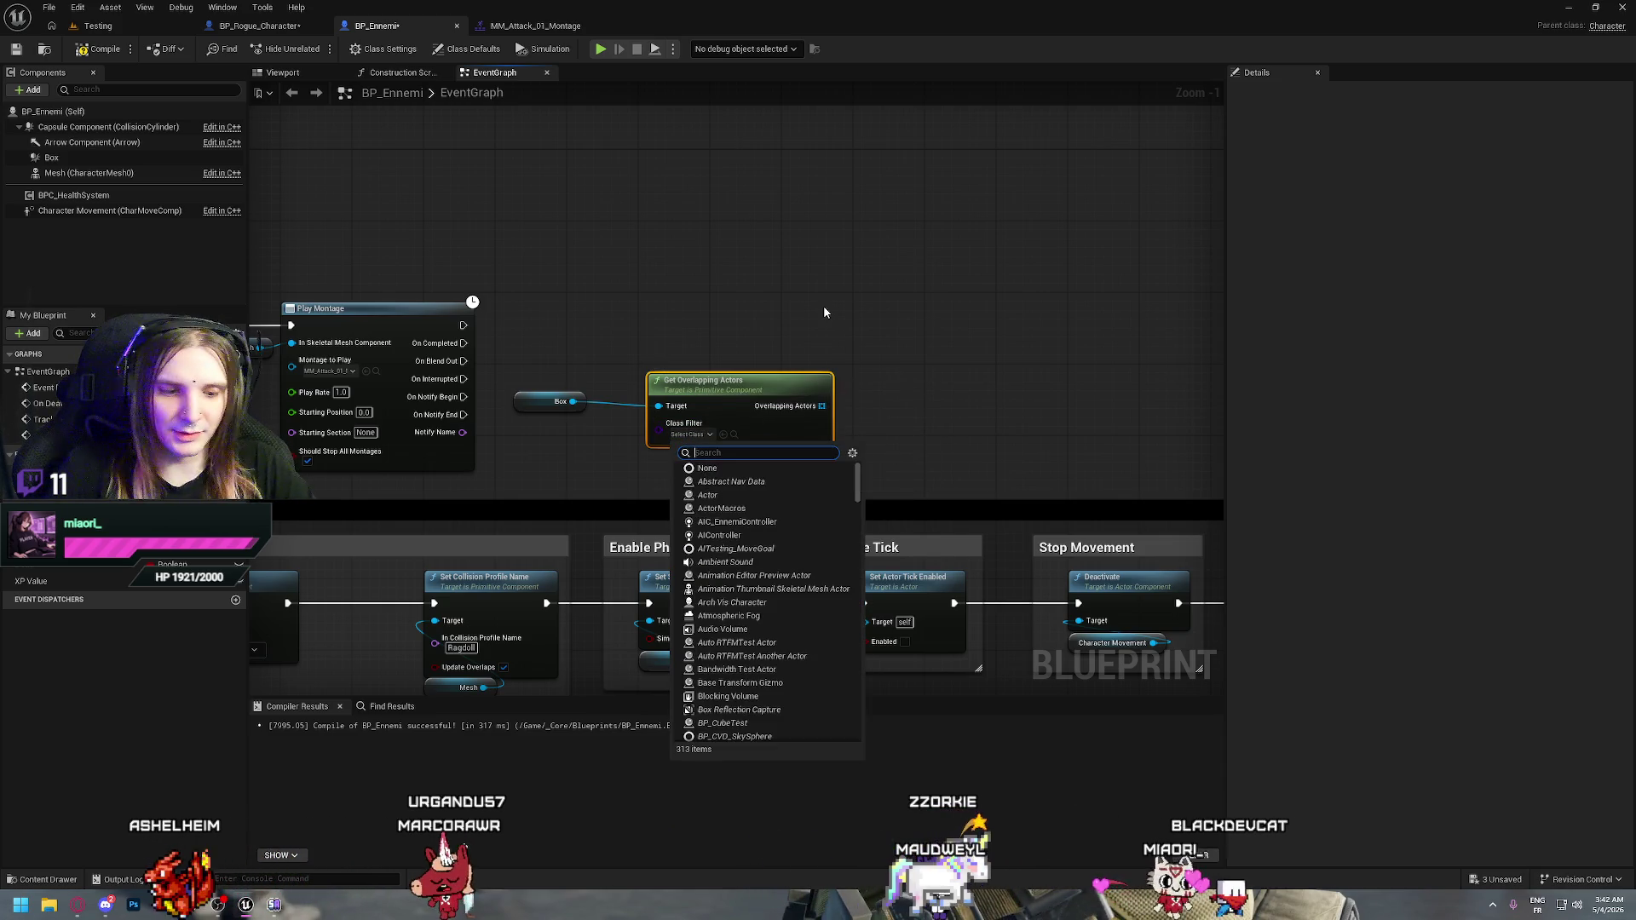
{"action": "type", "text": "bp"}
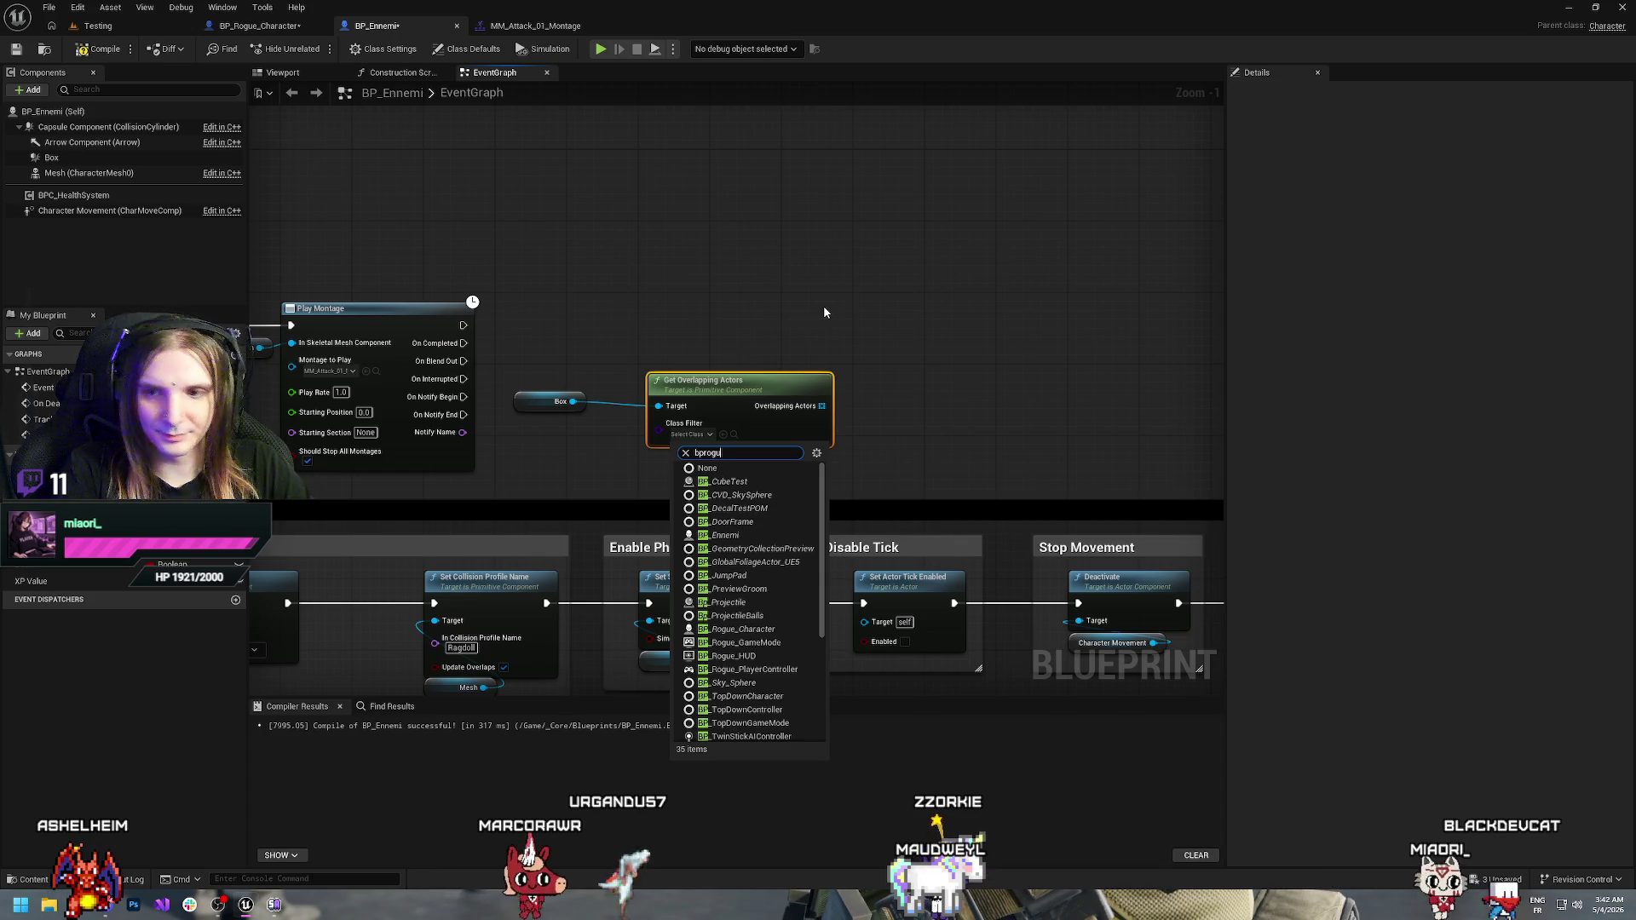
{"action": "type", "text": "rogu"}
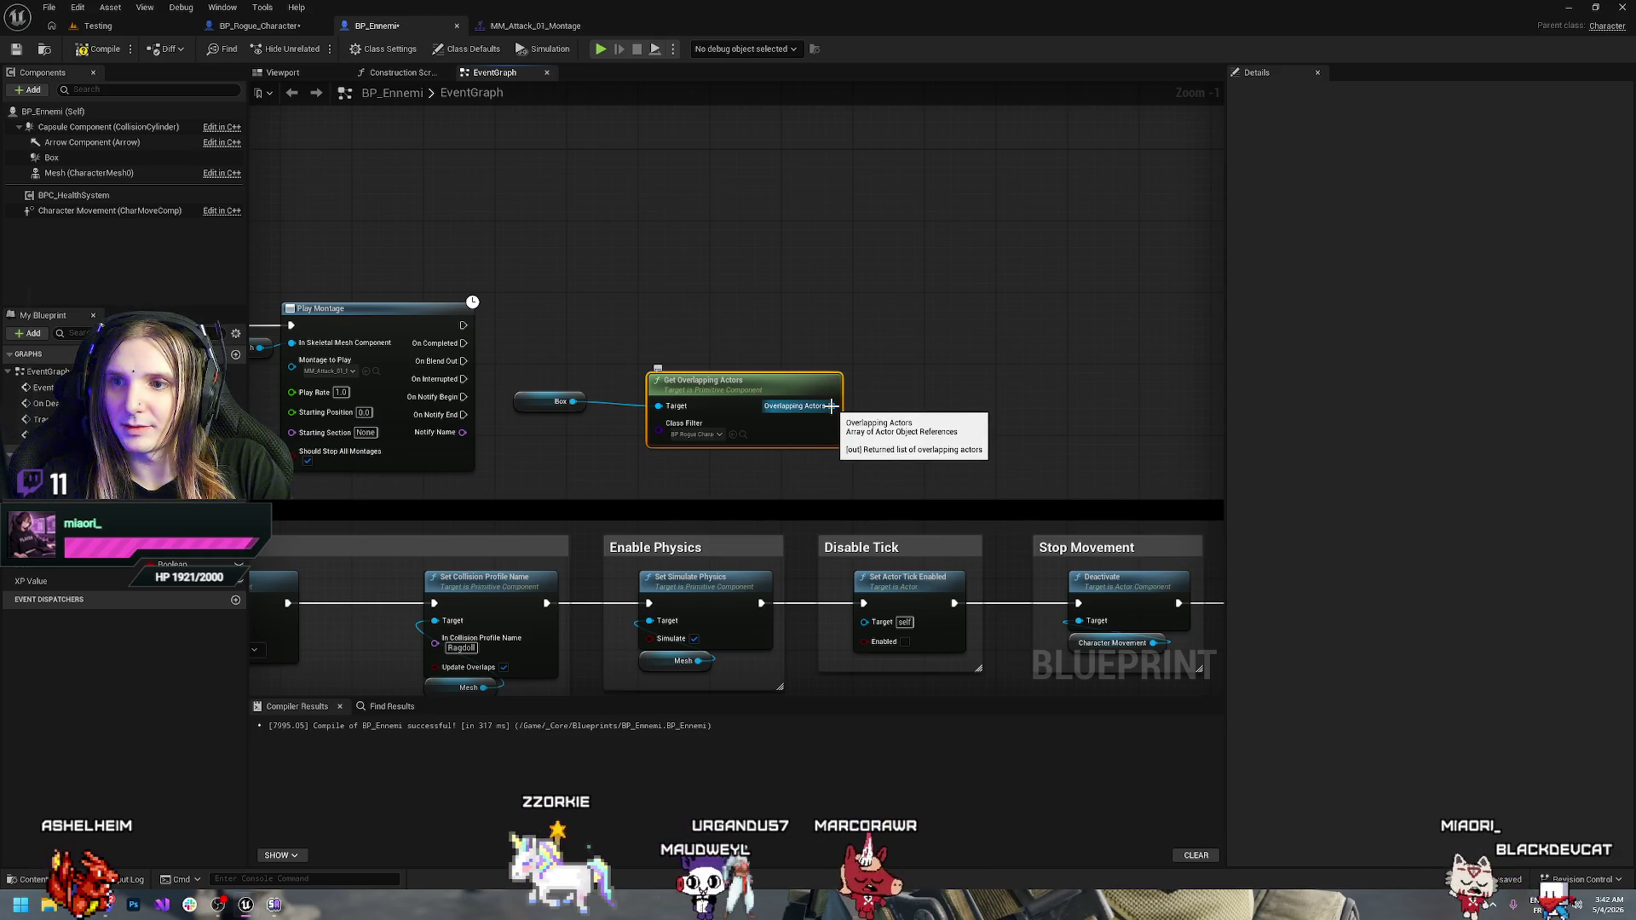
{"action": "left_click_drag", "start_coordinate": [831, 406], "coordinate": [919, 392]}
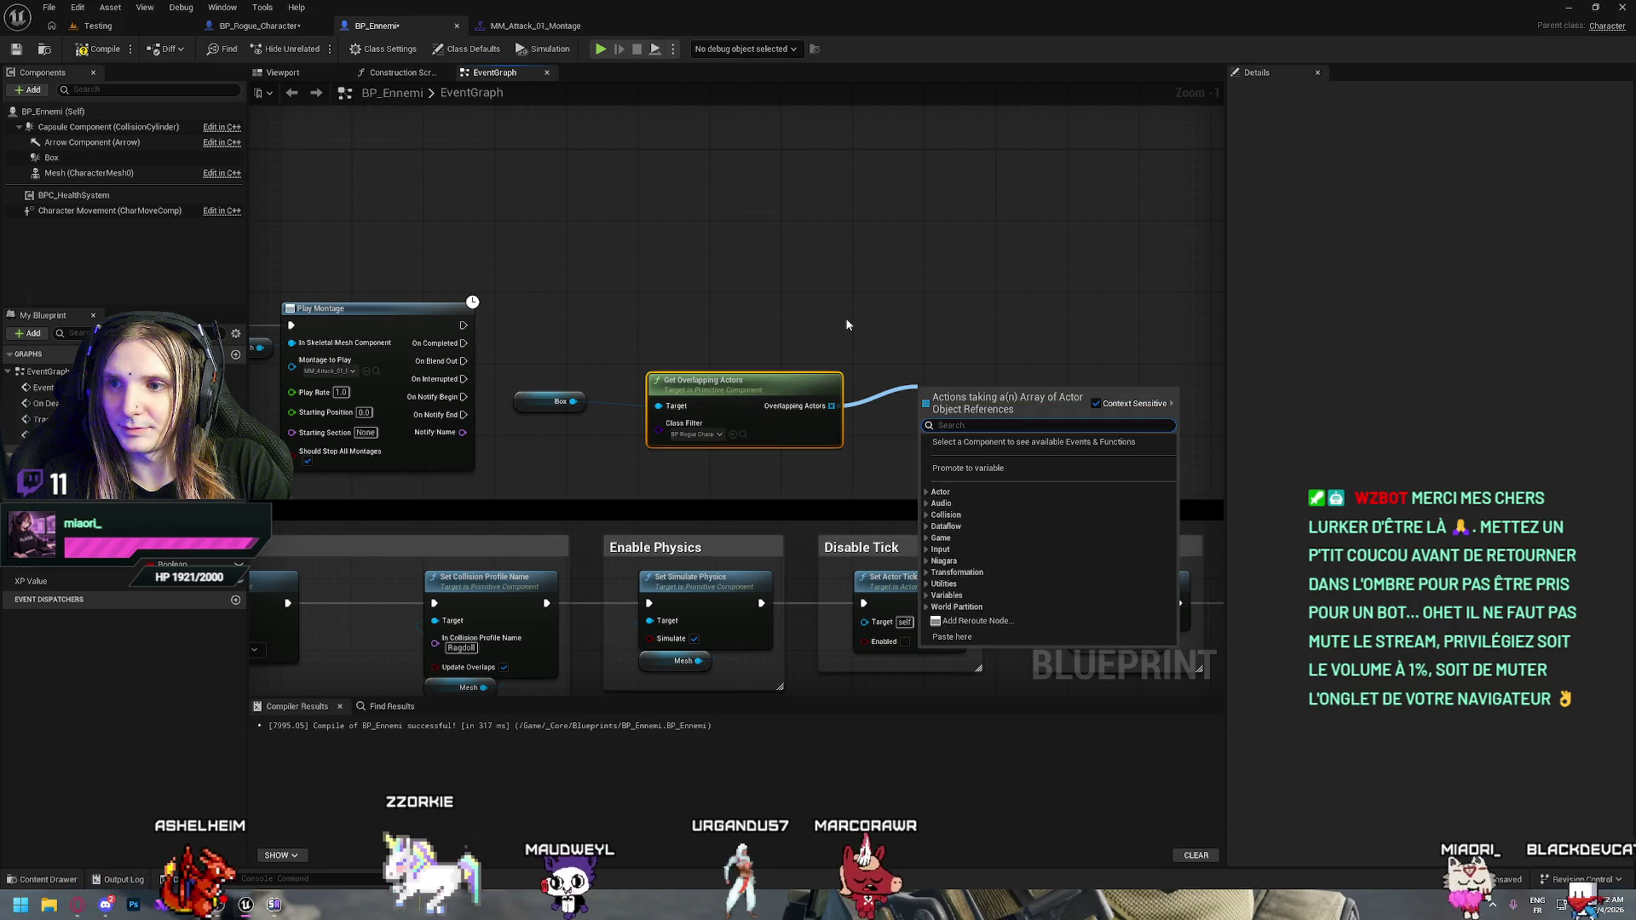
{"action": "left_click", "coordinate": [847, 327]}
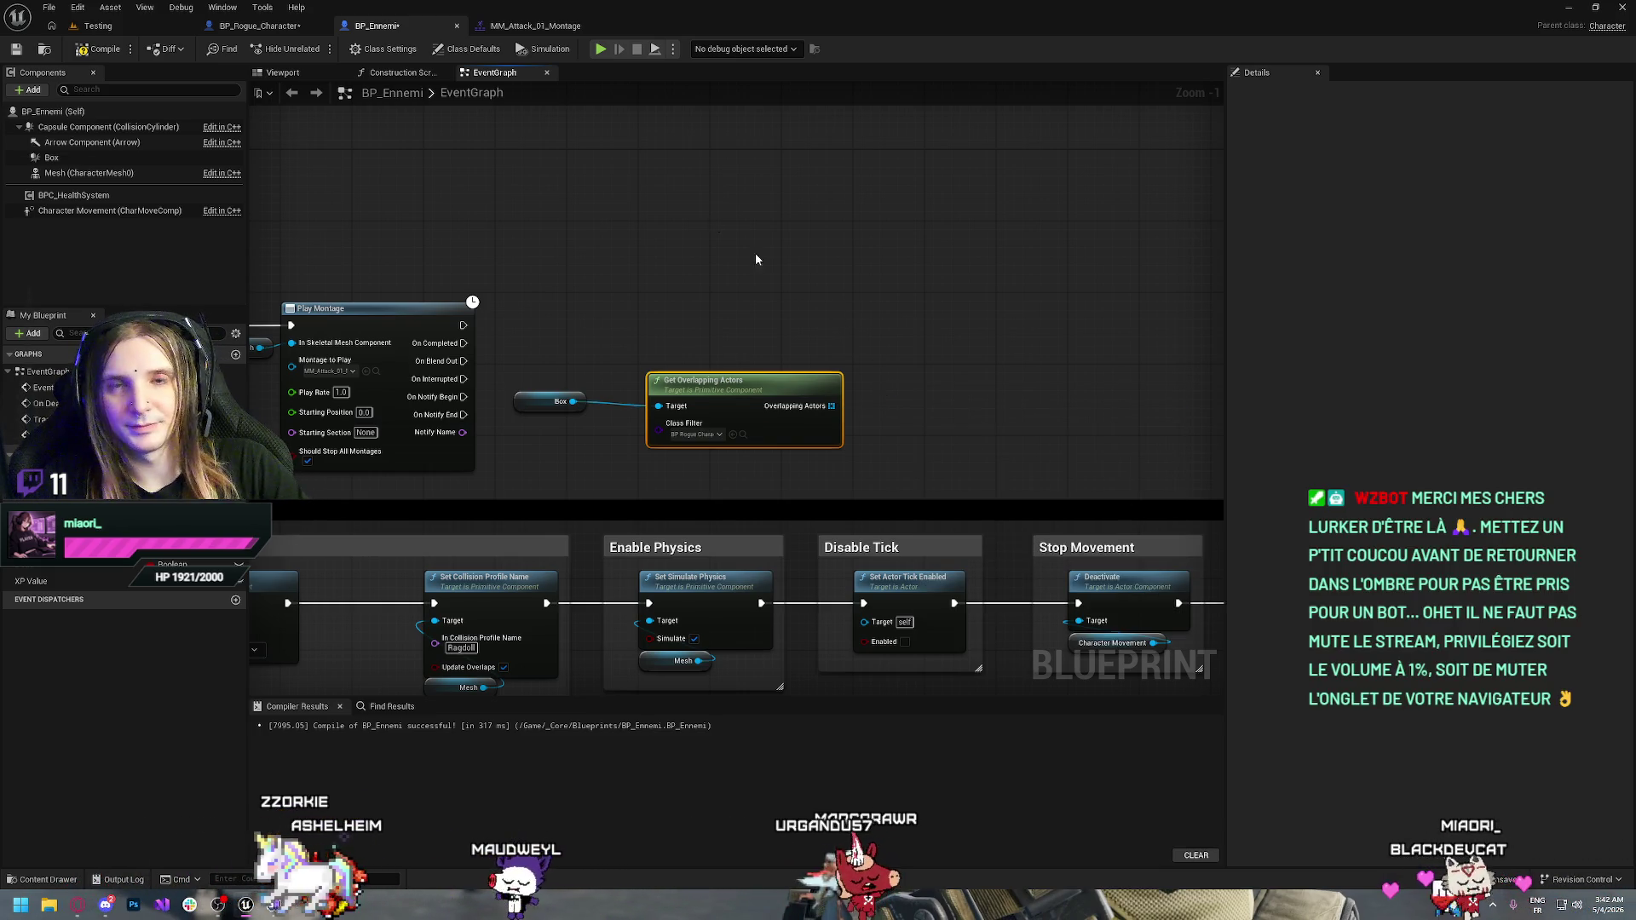
Inspect BP_Rogue_Character's BPC_HealthSystem component, then return to BP_Ennemi
{"action": "left_click", "coordinate": [247, 27]}
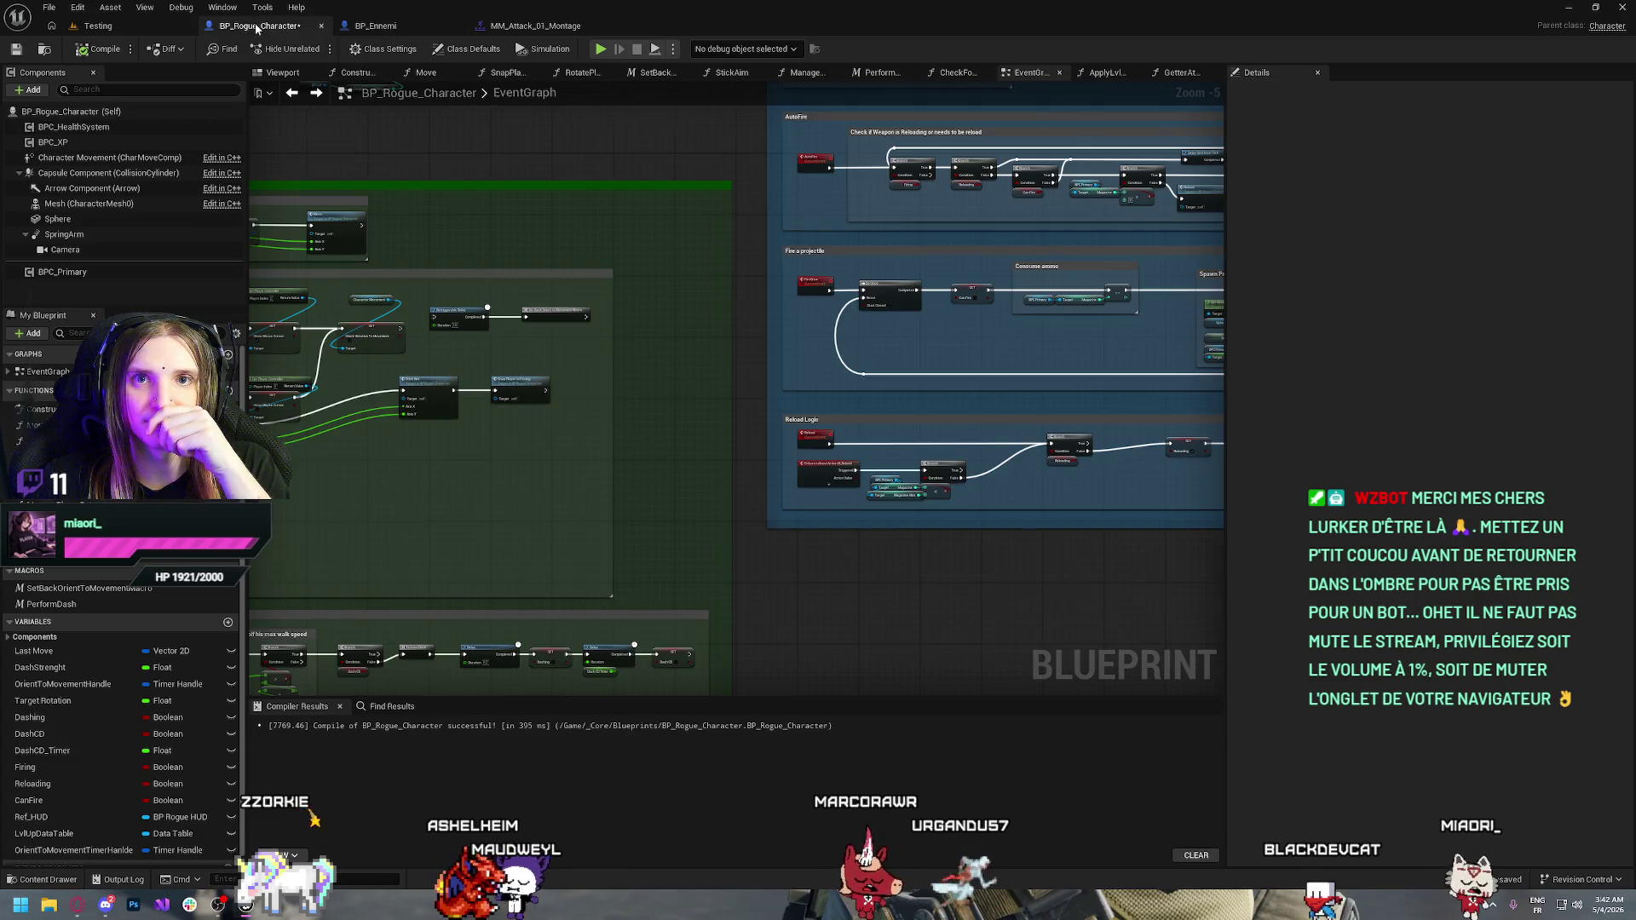
{"action": "left_click", "coordinate": [73, 127]}
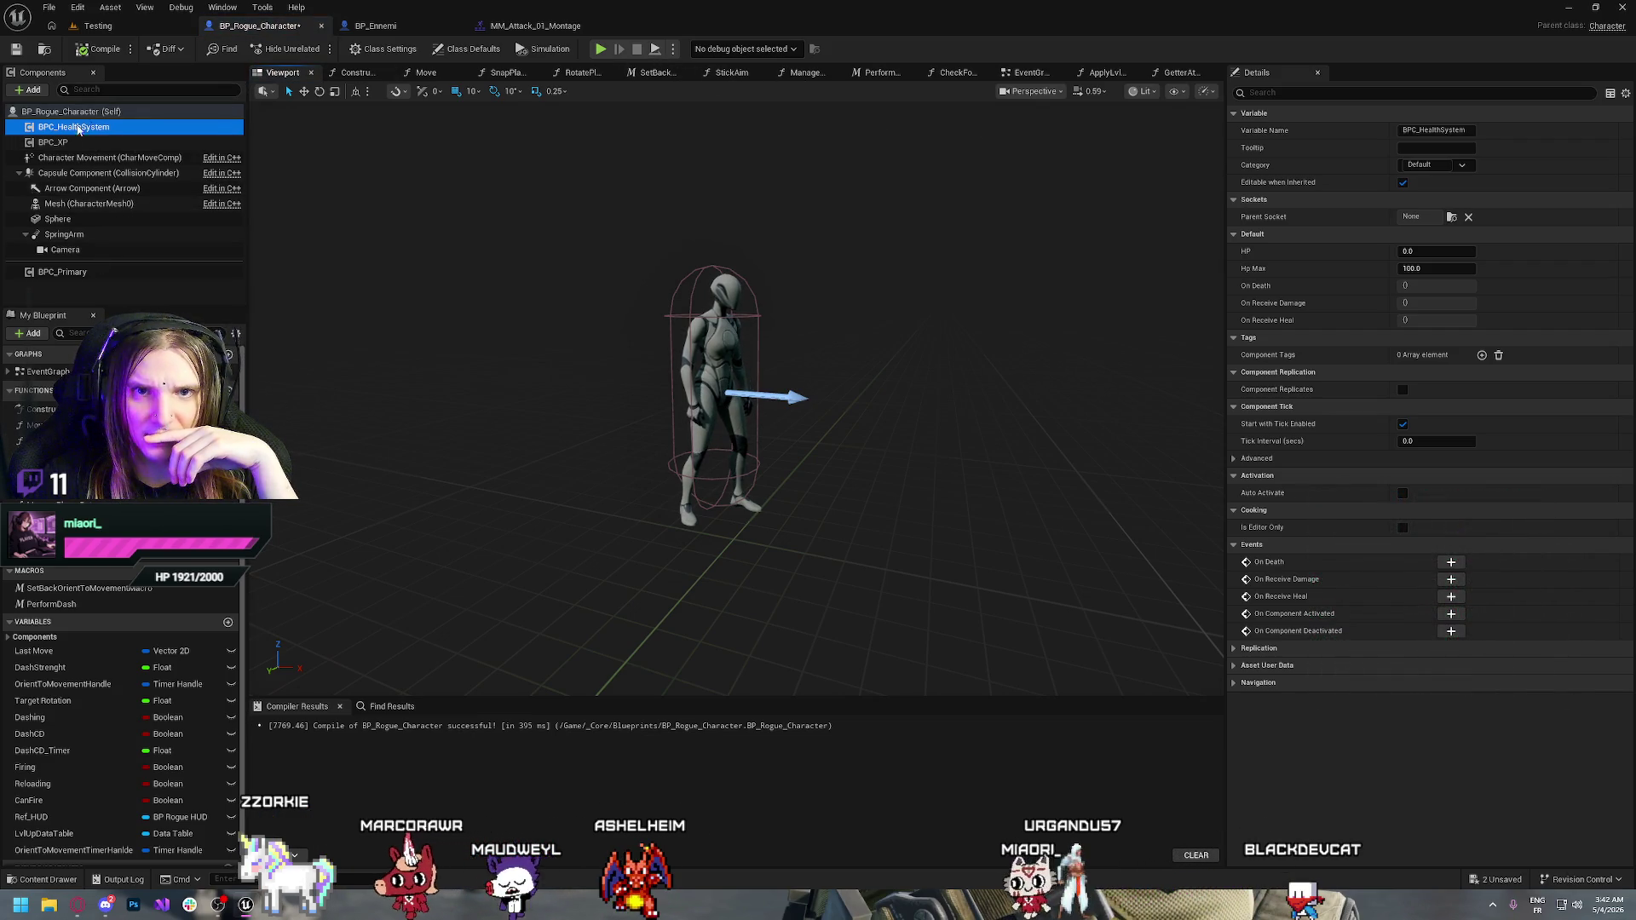
{"action": "key", "text": "ctrl+space"}
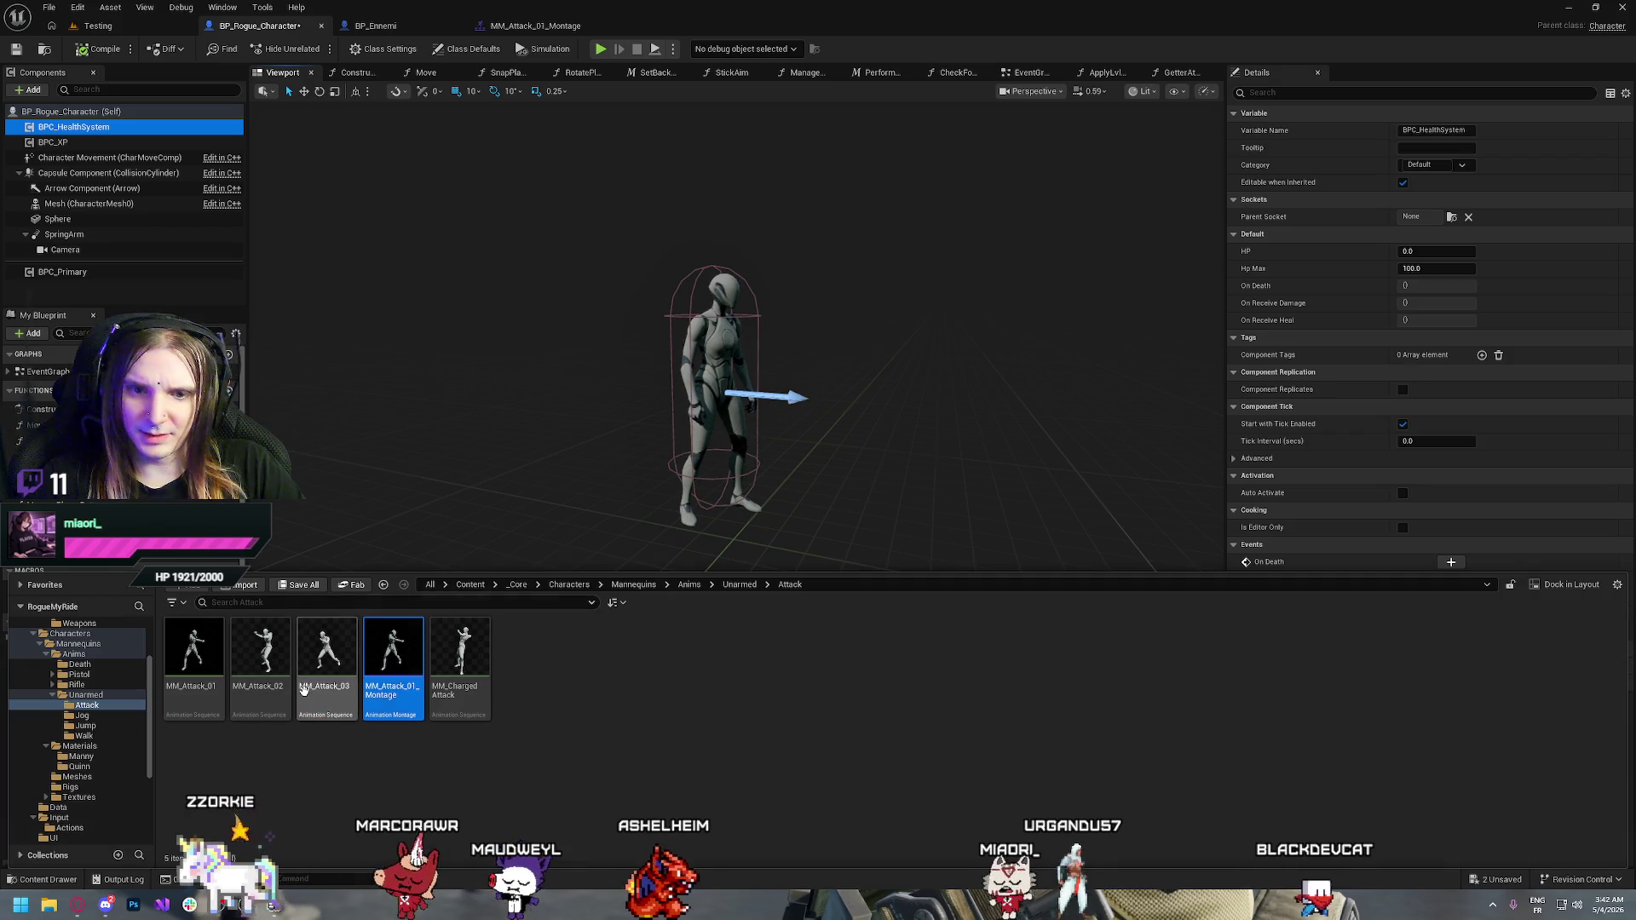
{"action": "left_click", "coordinate": [631, 412]}
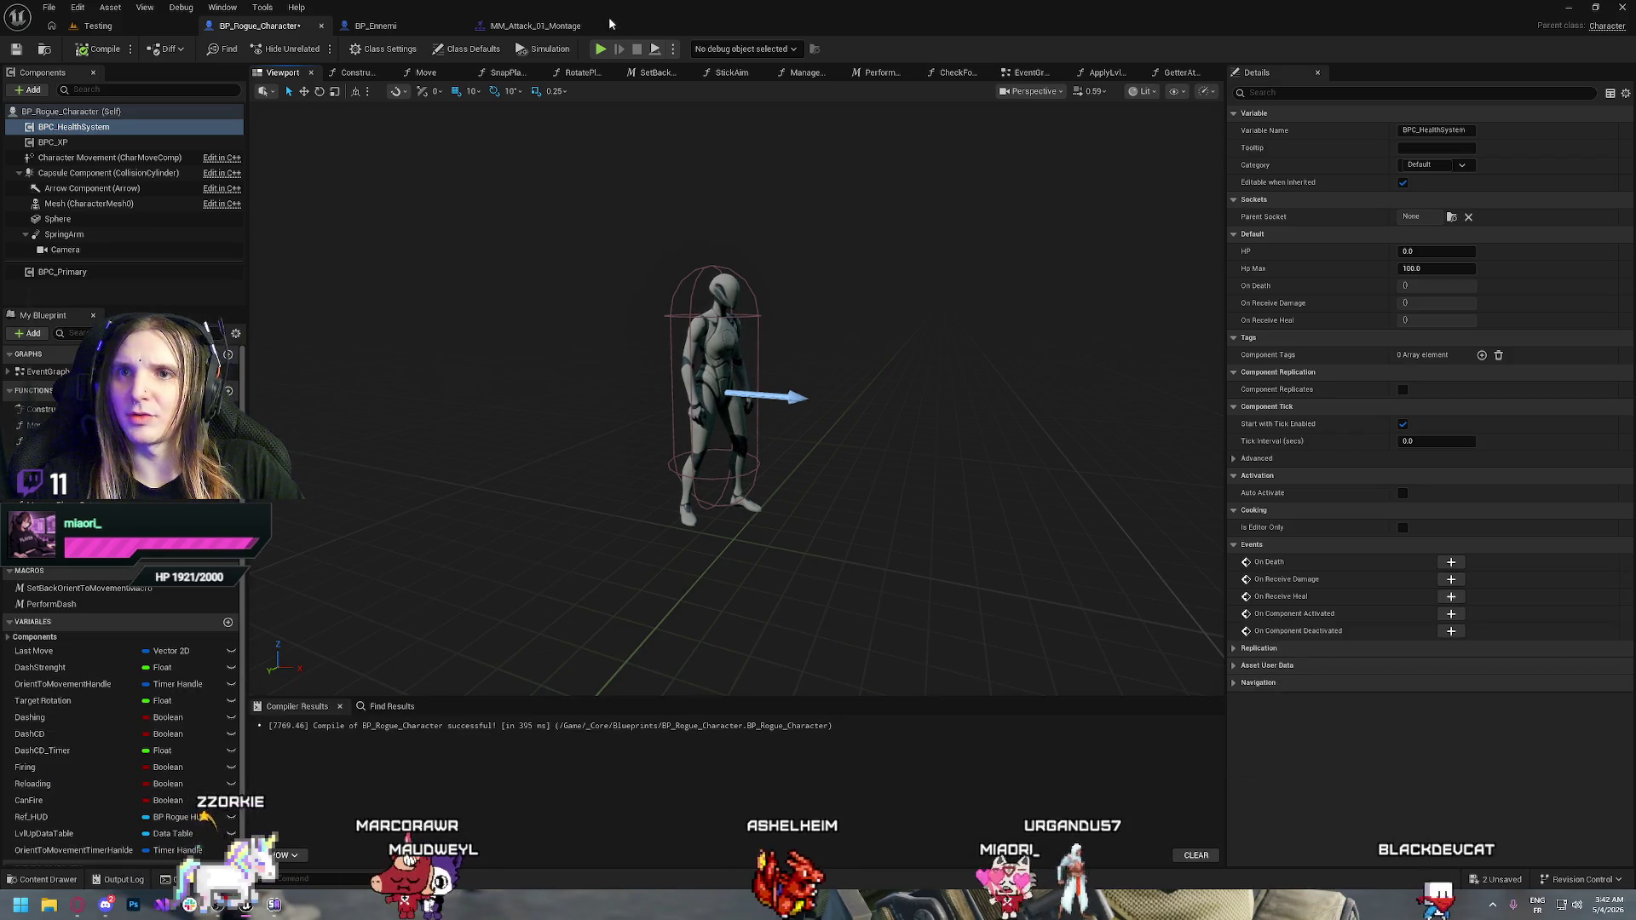
{"action": "left_click", "coordinate": [370, 26]}
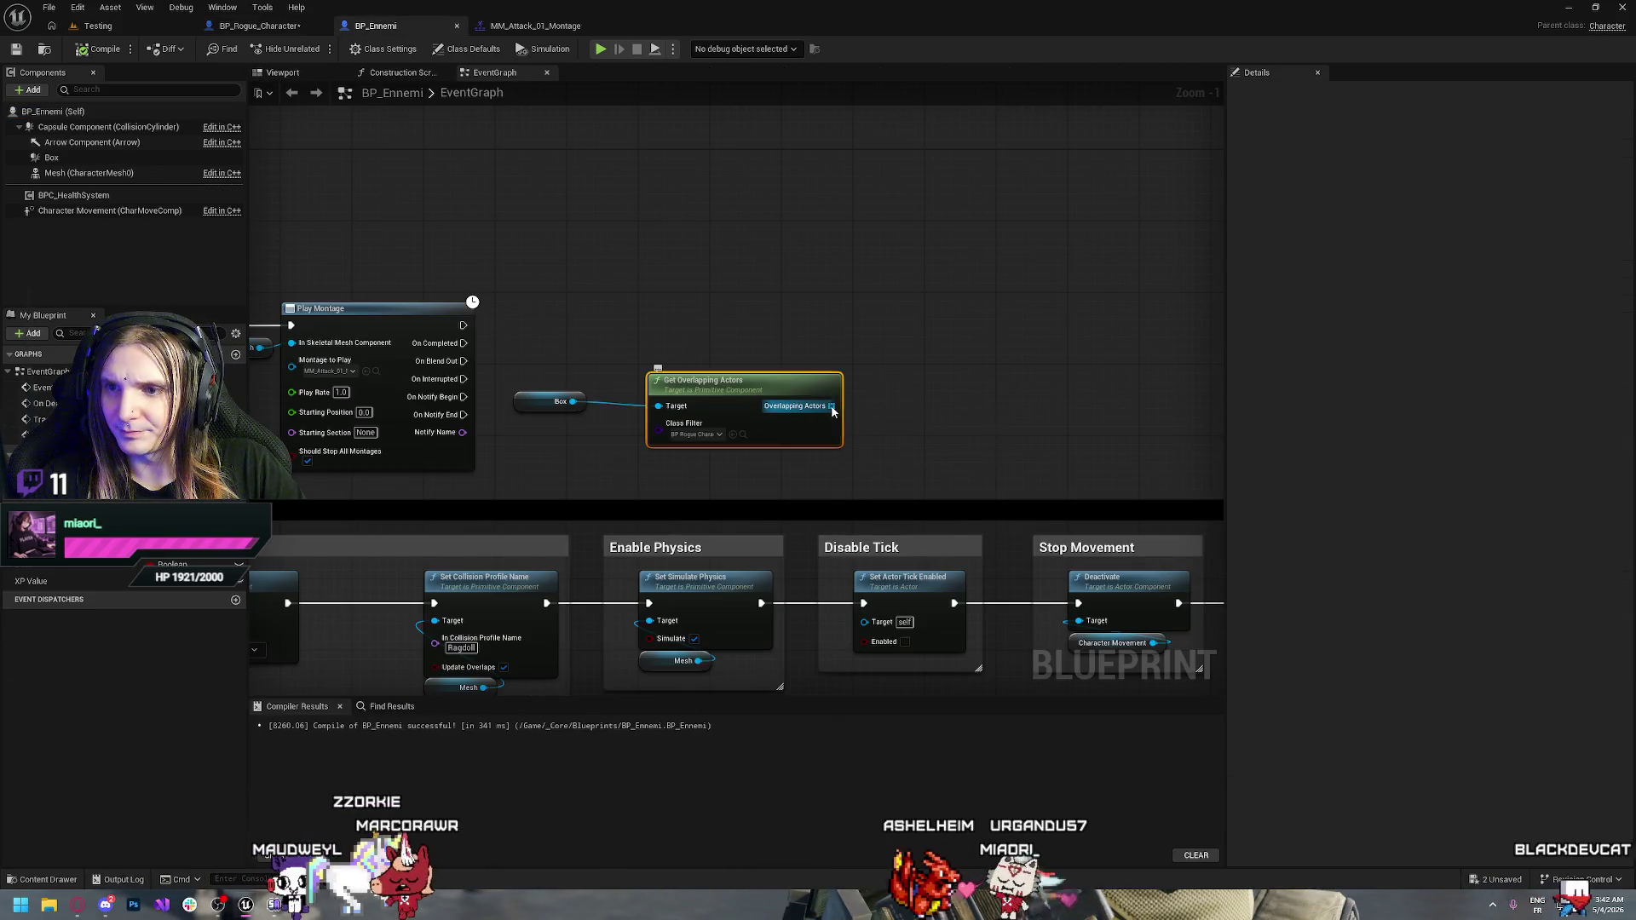
Add a For Each Loop over the overlapping actors, driven by On Notify Begin
{"action": "left_click_drag", "start_coordinate": [831, 406], "coordinate": [889, 387]}
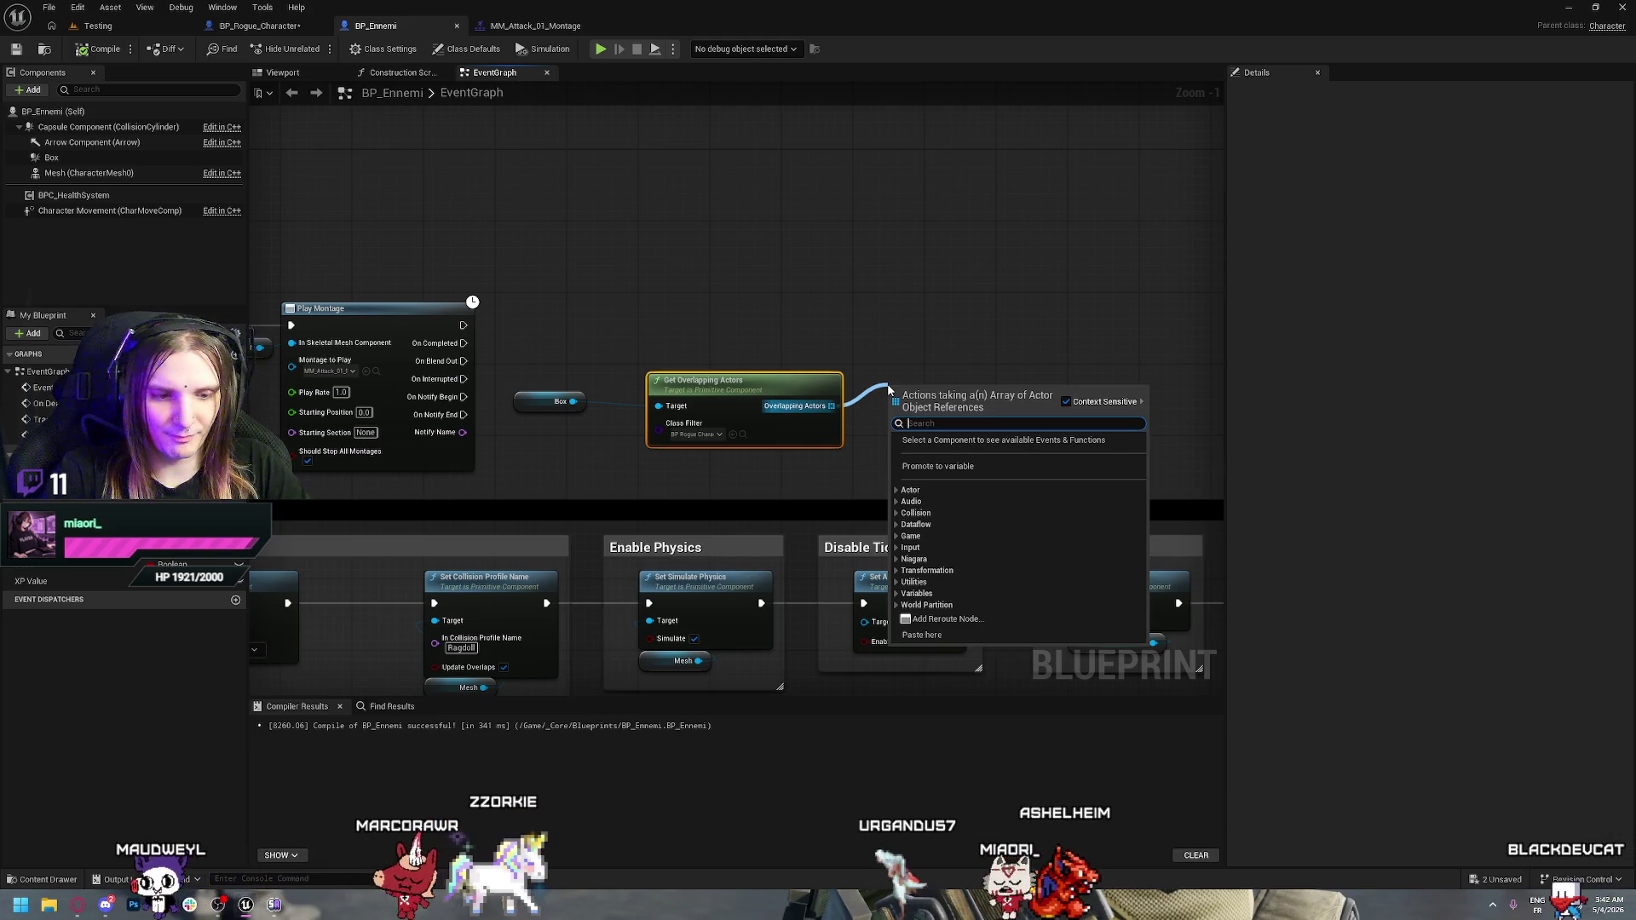
{"action": "type", "text": "for e"}
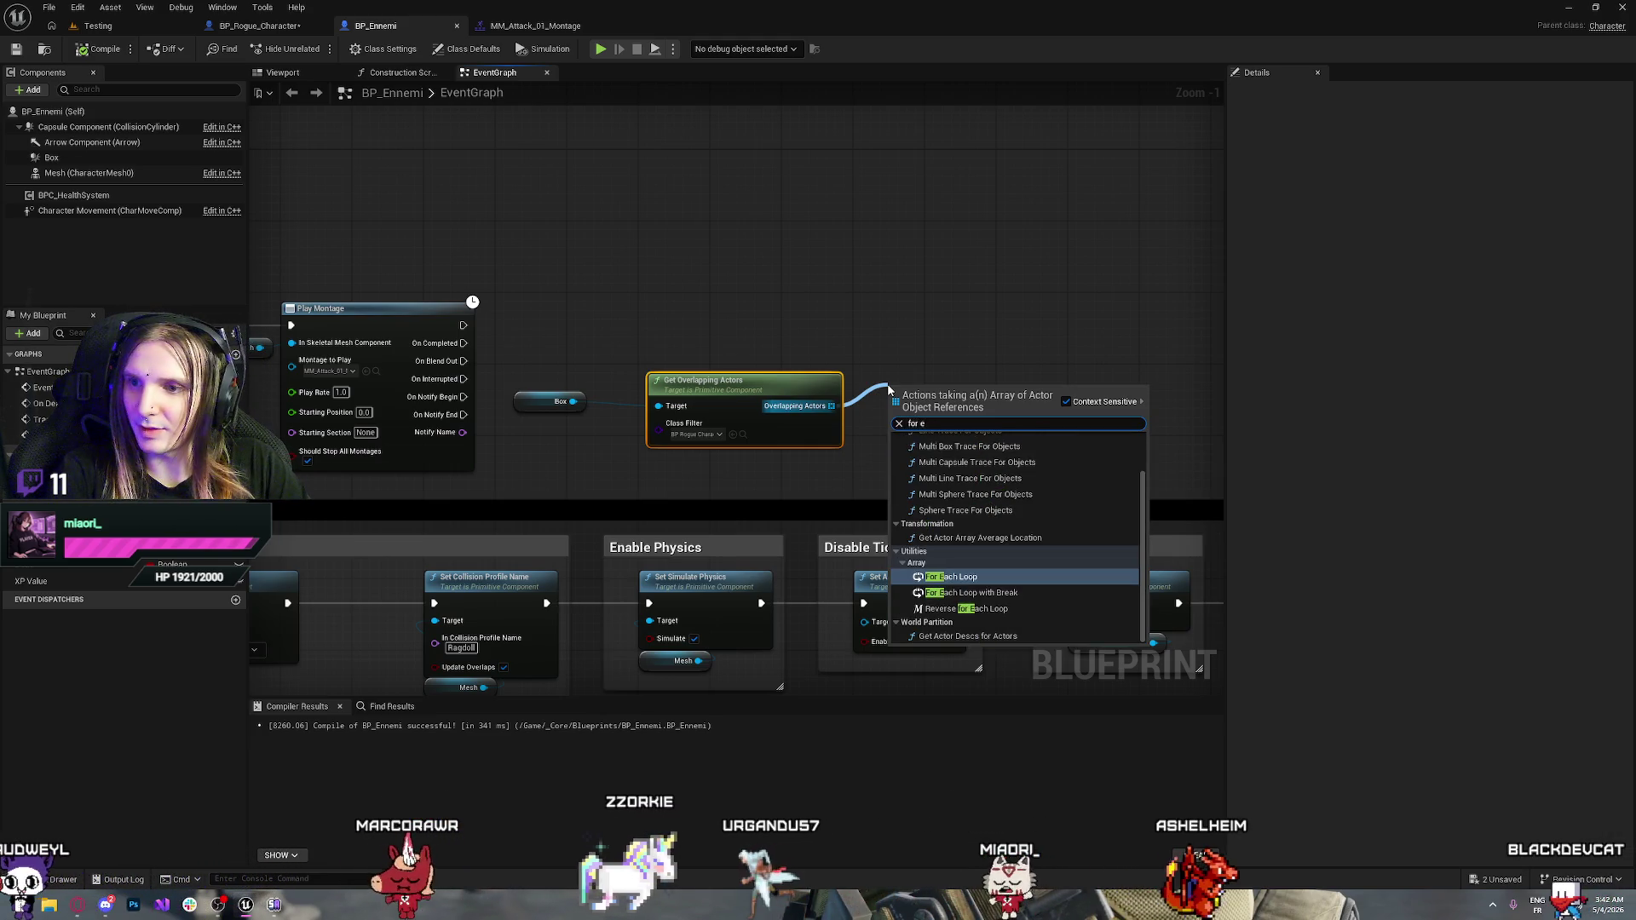
{"action": "key", "text": "Return"}
{"action": "left_click_drag", "start_coordinate": [917, 368], "coordinate": [904, 327]}
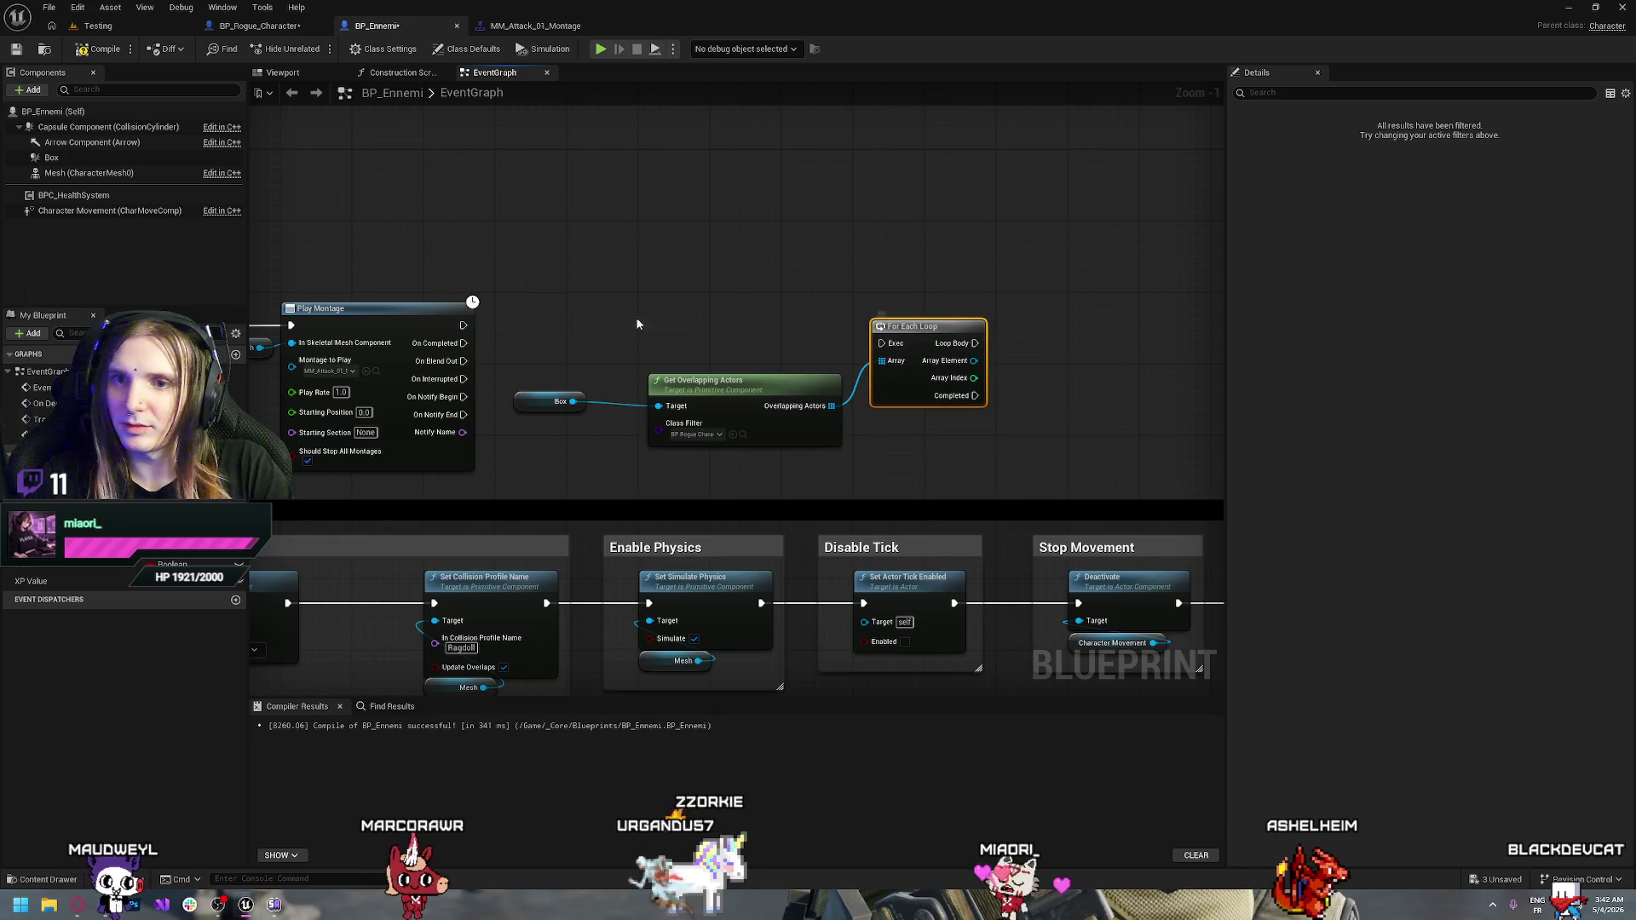
{"action": "left_click_drag", "start_coordinate": [465, 397], "coordinate": [695, 372]}
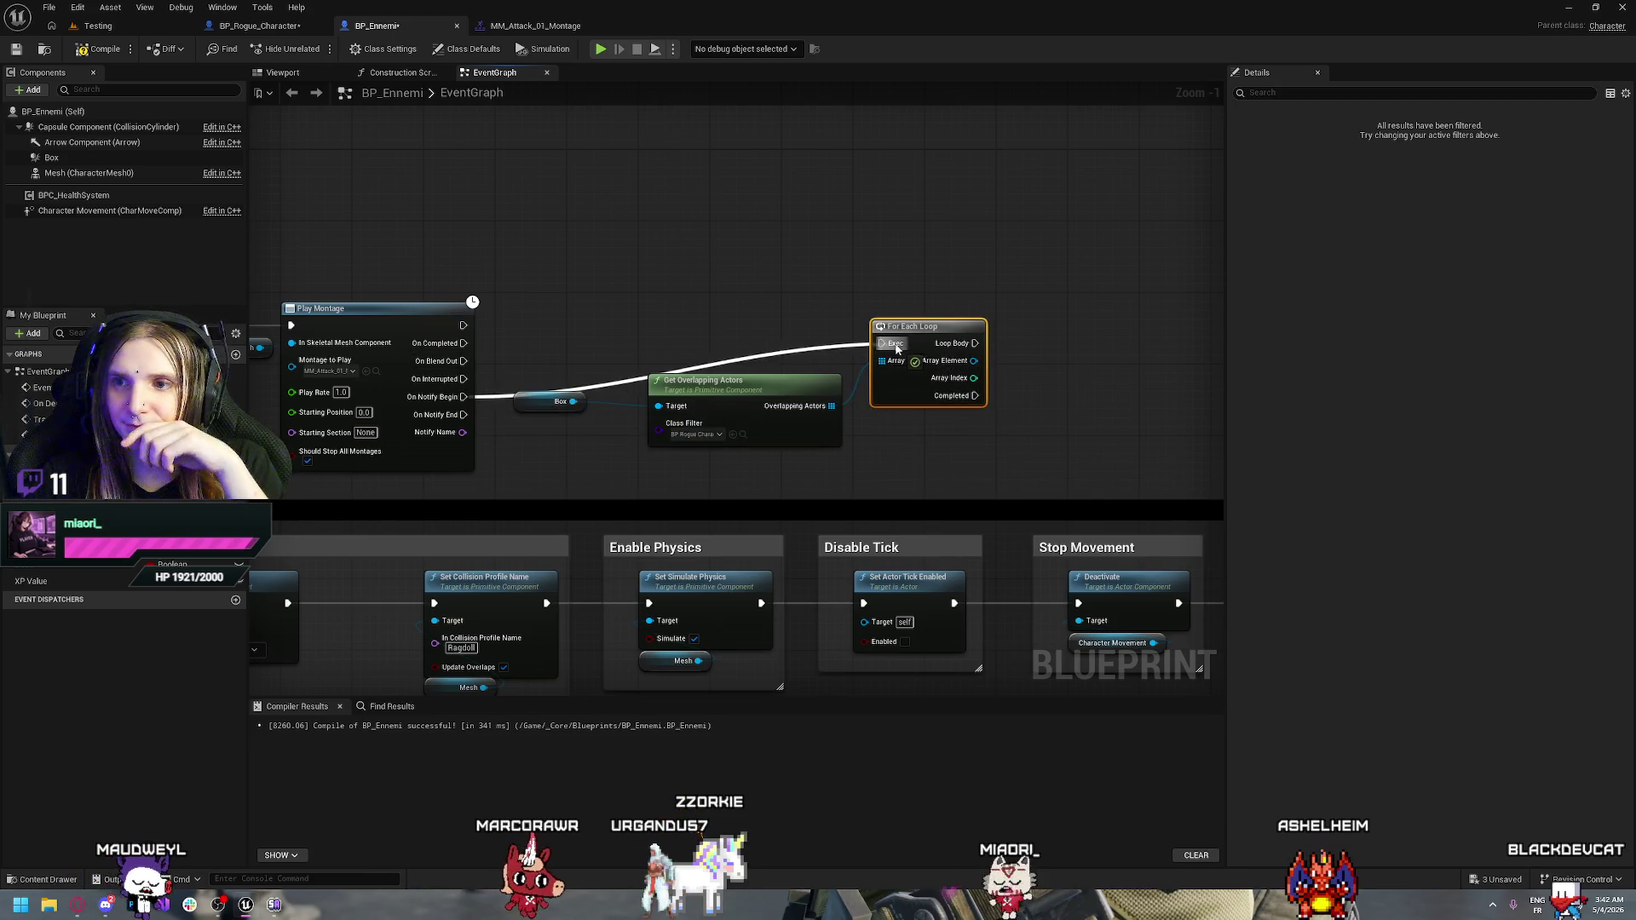
{"action": "left_click", "coordinate": [1072, 414]}
{"action": "left_click_drag", "start_coordinate": [1067, 409], "coordinate": [878, 444]}
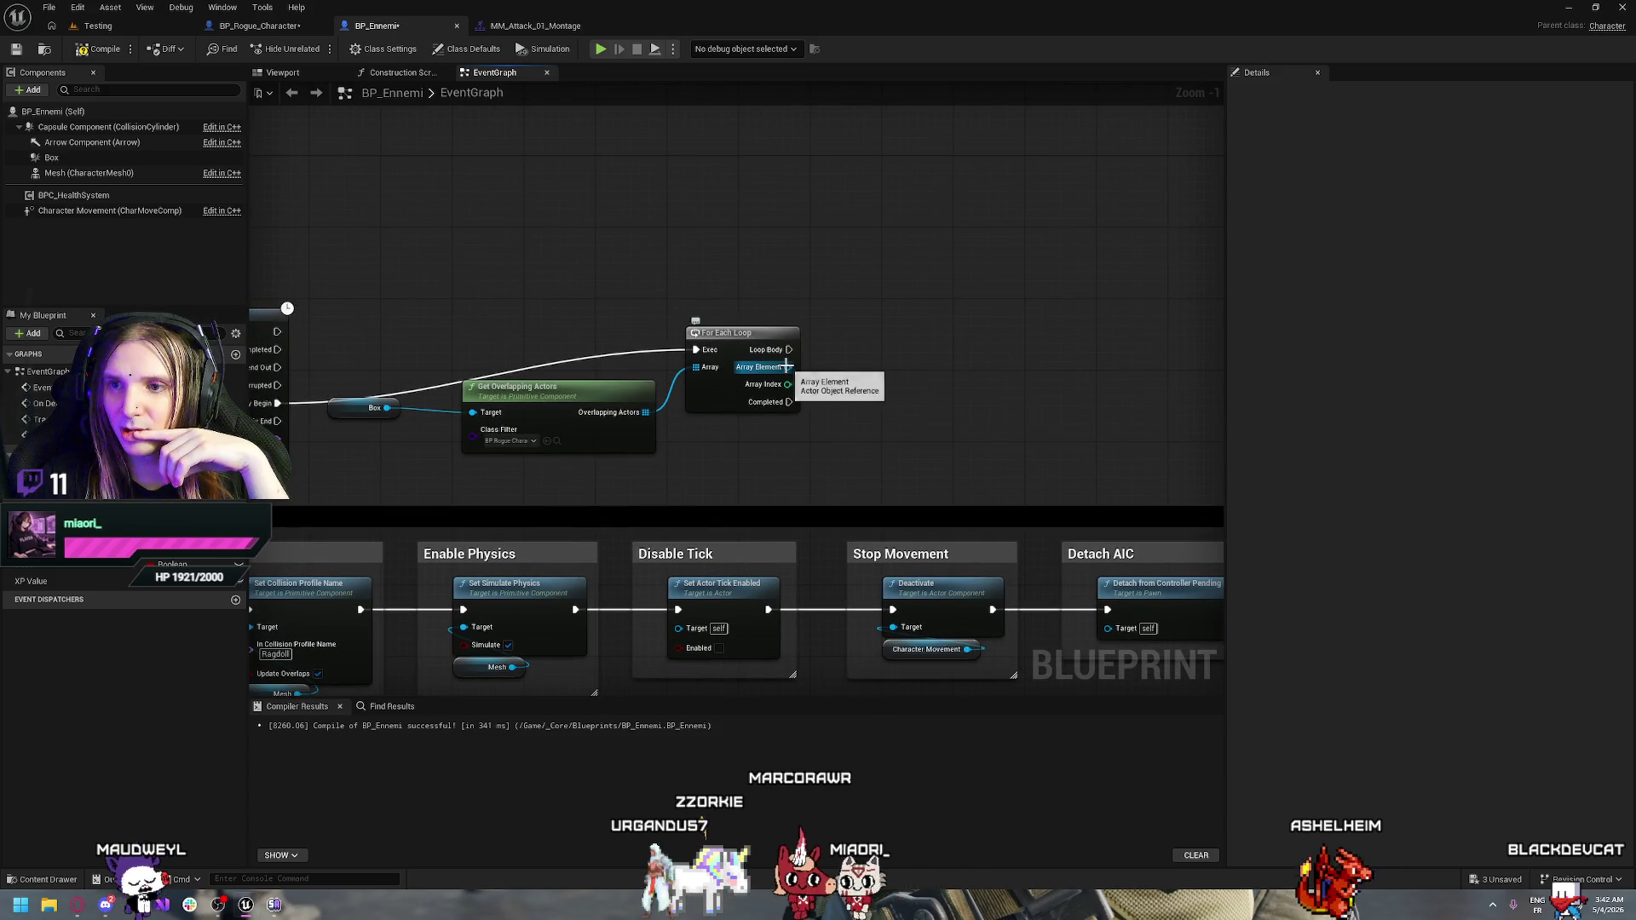
Add a Get Component by Class node fed by the loop's Array Element
{"action": "left_click_drag", "start_coordinate": [789, 366], "coordinate": [867, 365]}
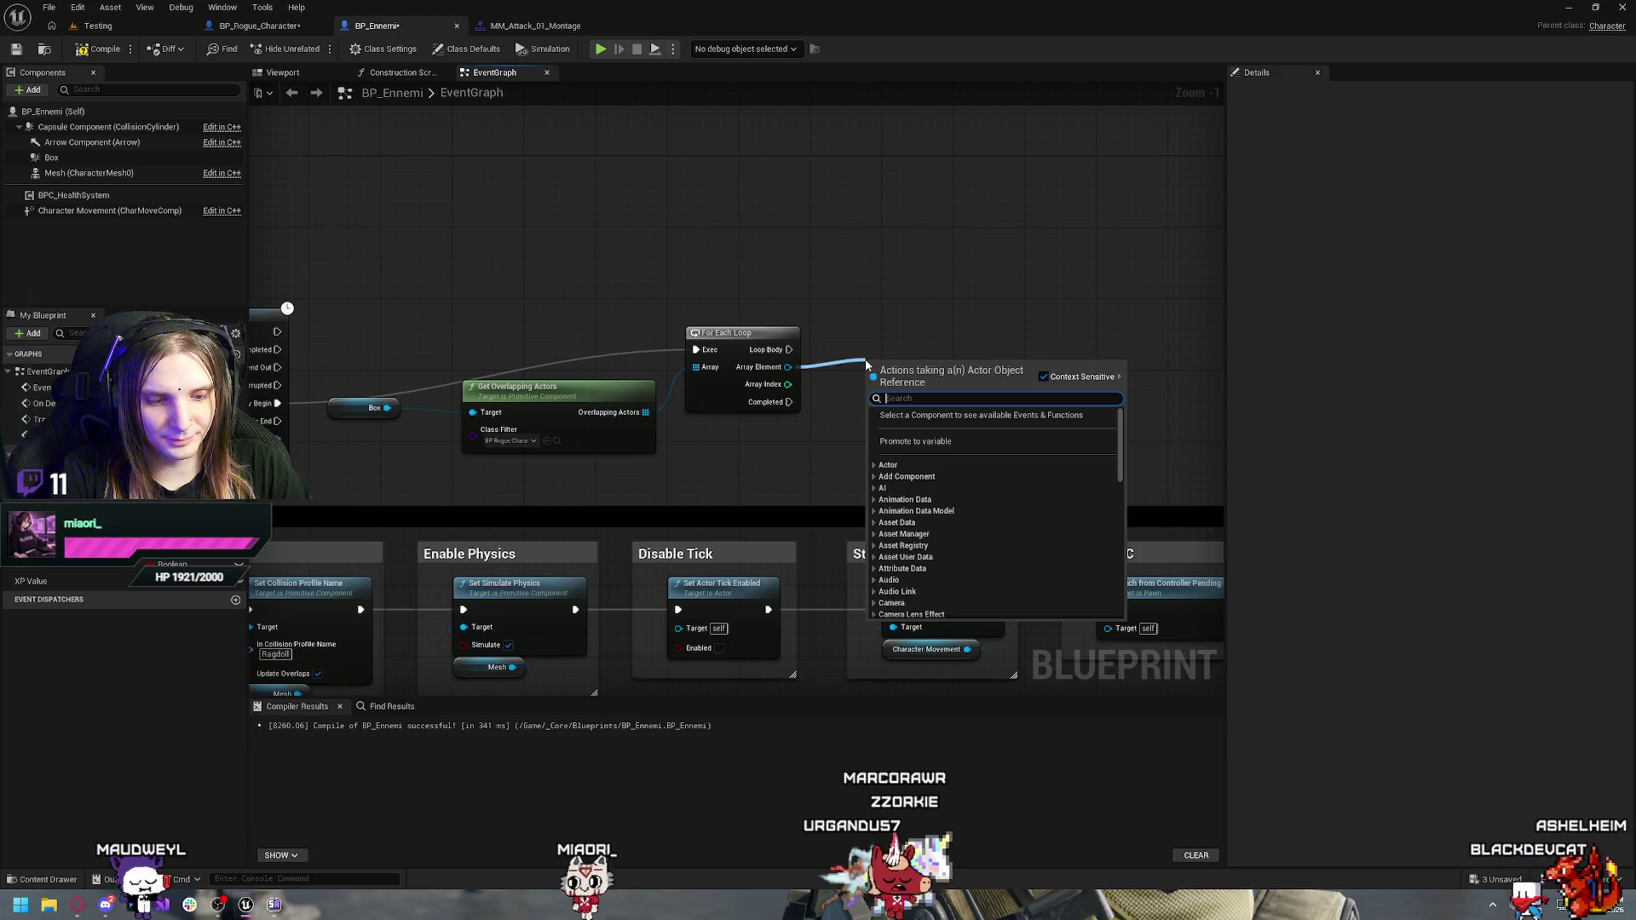
{"action": "type", "text": "get com"}
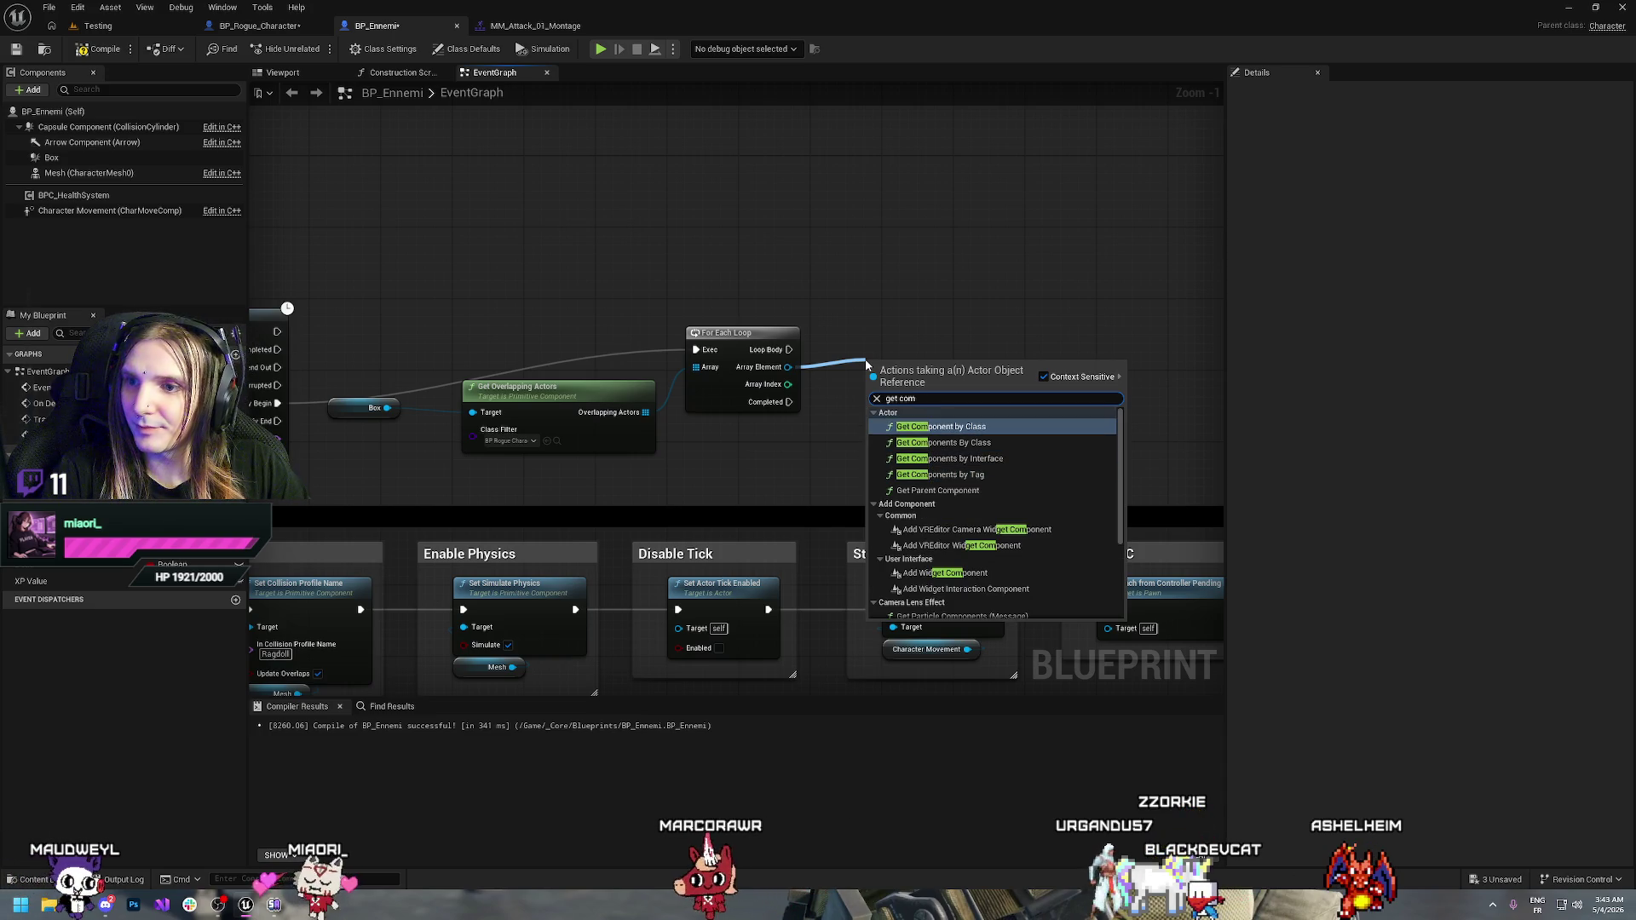
{"action": "key", "text": "Return"}
Set Get Component by Class's component class to BPC_HealthSystem
{"action": "left_click", "coordinate": [914, 415]}
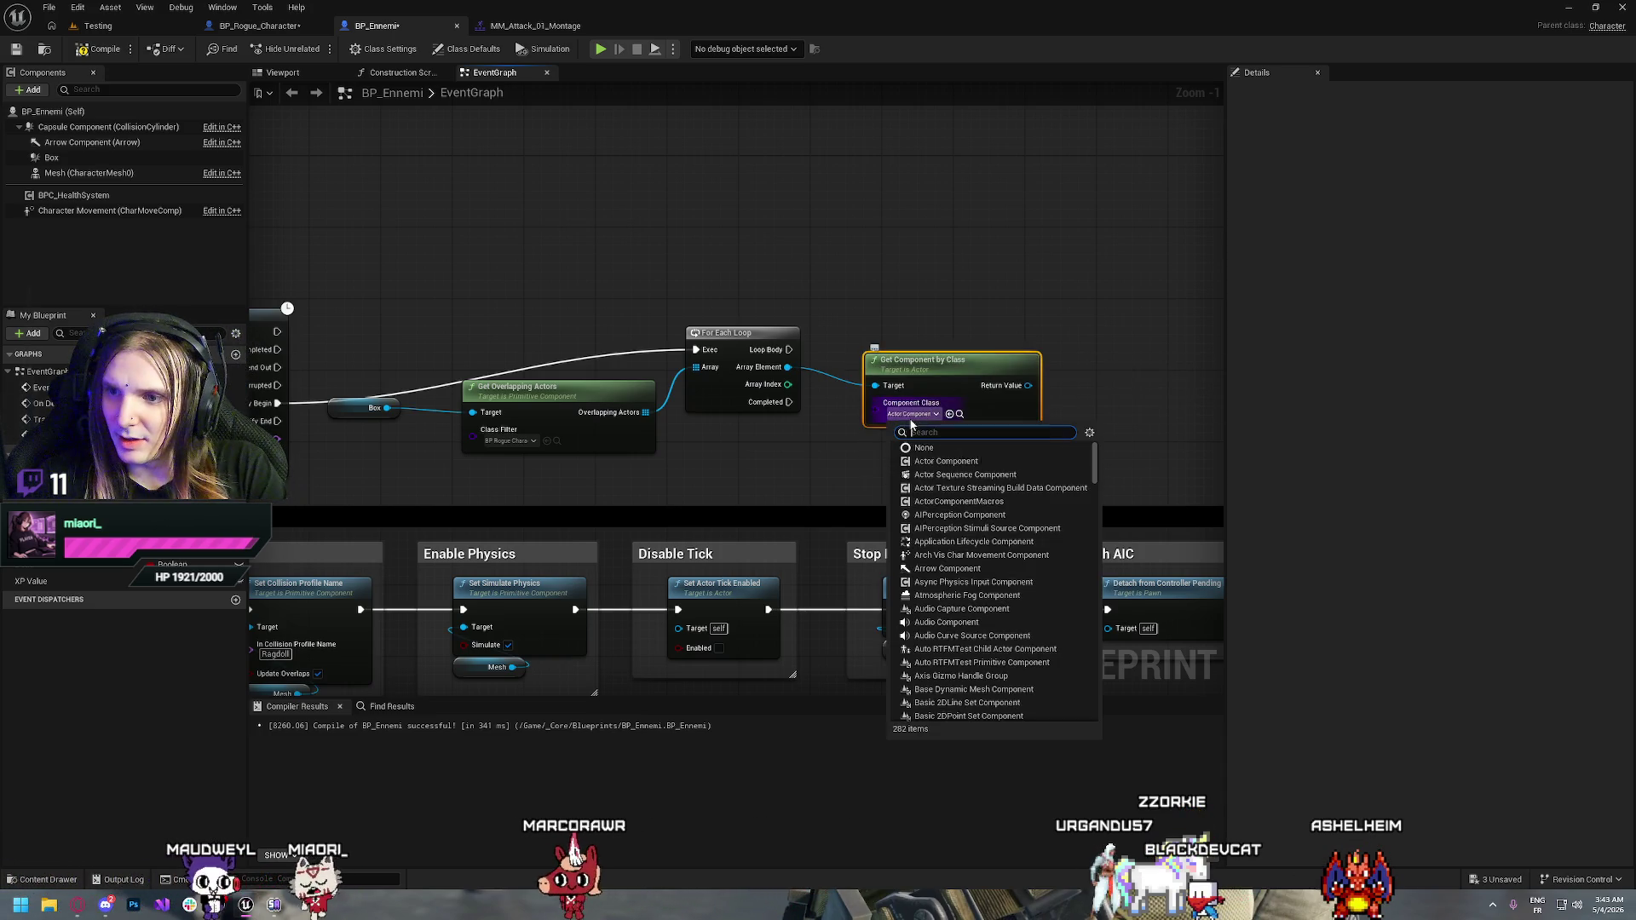
{"action": "type", "text": "bpc"}
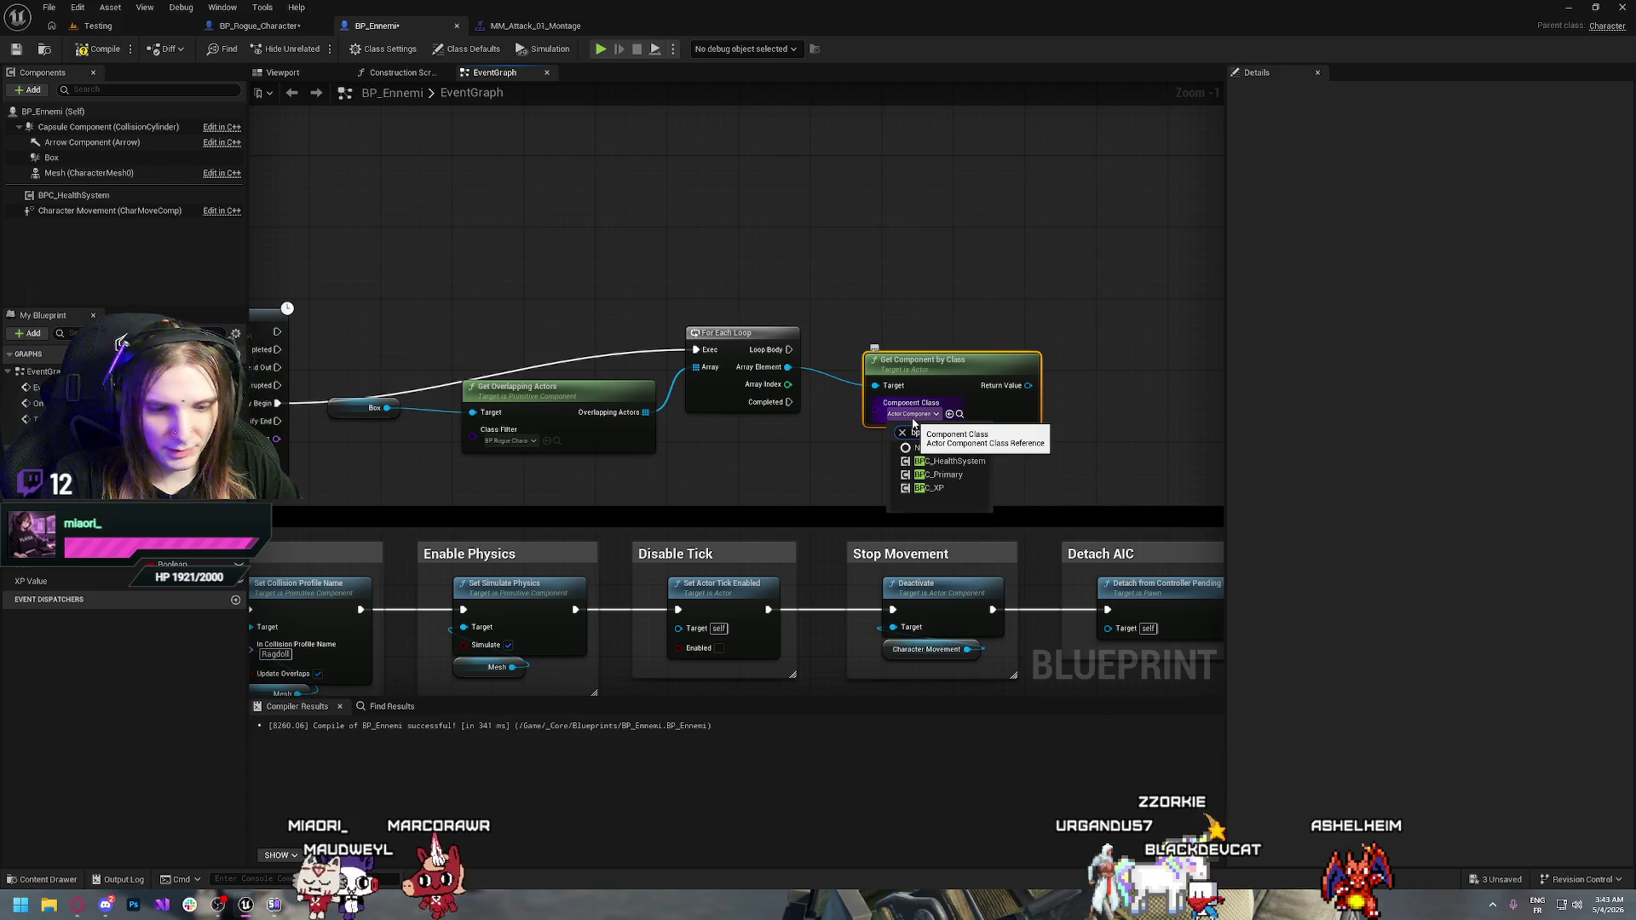
{"action": "left_click", "coordinate": [951, 461]}
{"action": "mouse_move", "coordinate": [940, 366]}
{"action": "left_mouse_down"}
{"action": "mouse_move", "coordinate": [921, 358]}
{"action": "mouse_move", "coordinate": [957, 386]}
{"action": "mouse_move", "coordinate": [1129, 345]}
{"action": "left_mouse_up"}
Add Apply Damage on the found component, wired to Loop Body, with Amount 20.0
{"action": "type", "text": "da"}
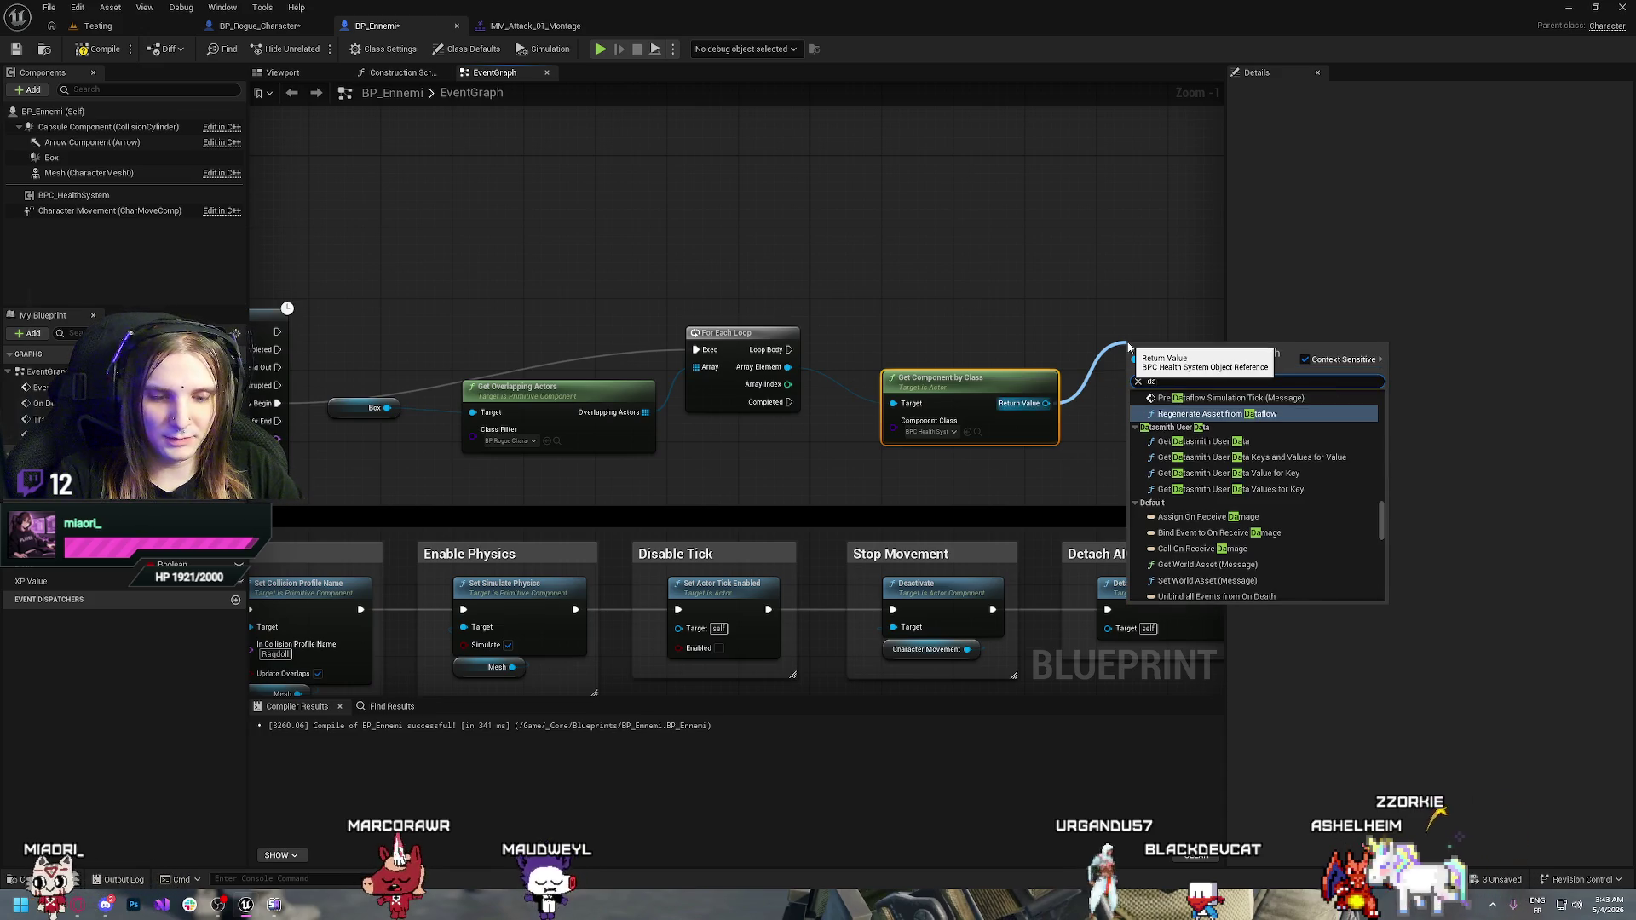
{"action": "type", "text": "mage"}
{"action": "key", "text": "Return"}
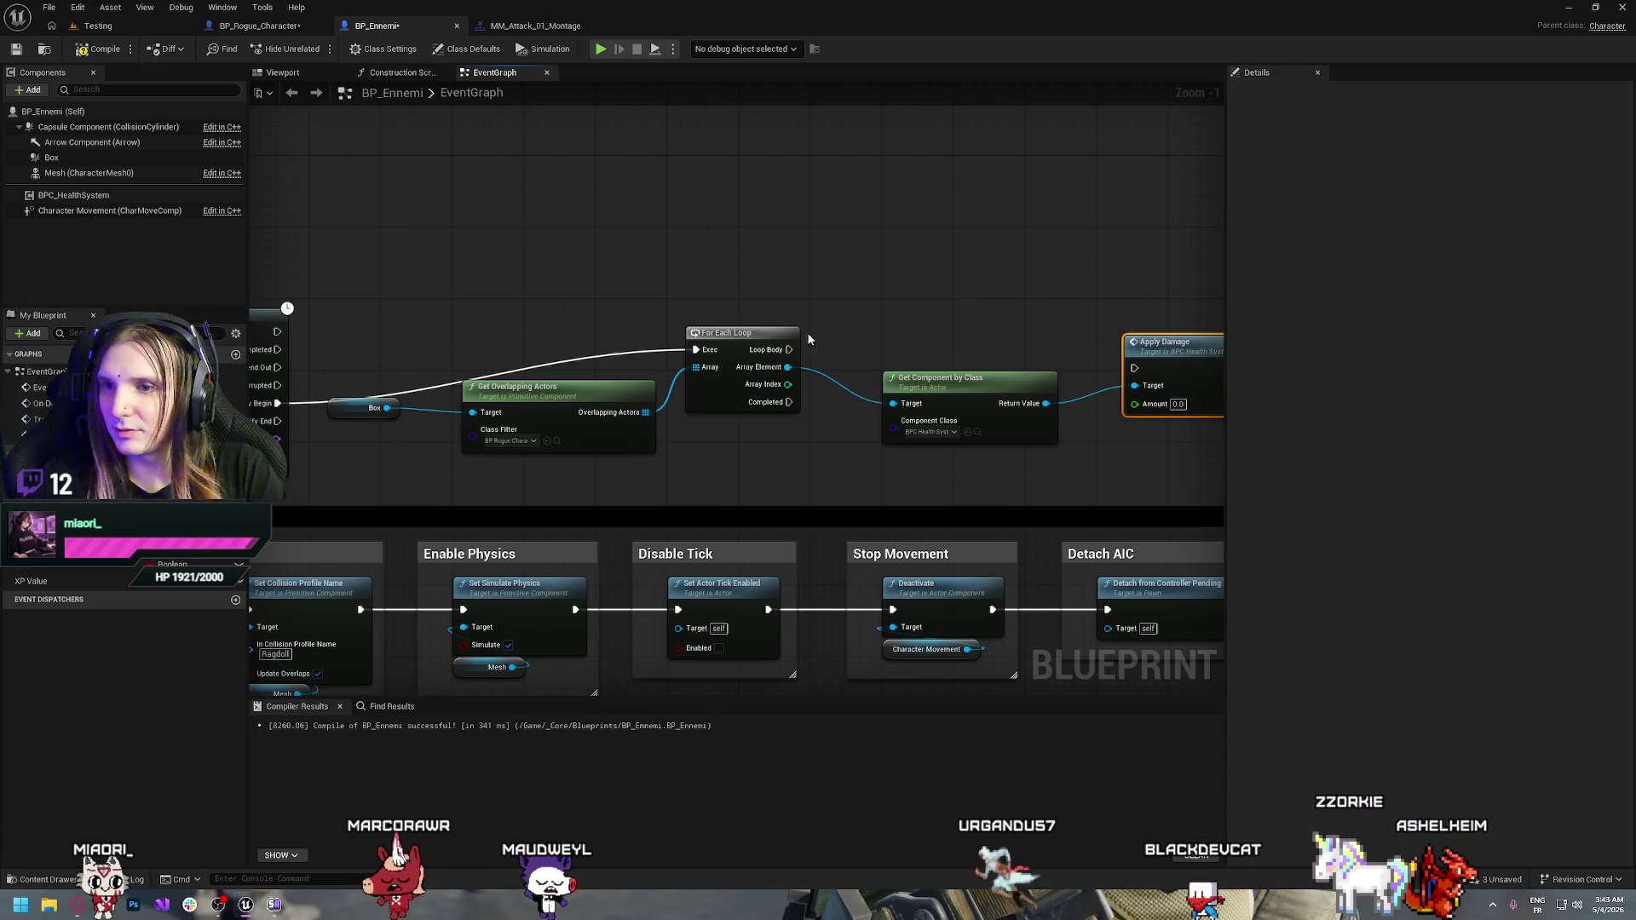
{"action": "left_click_drag", "start_coordinate": [792, 350], "coordinate": [1134, 369]}
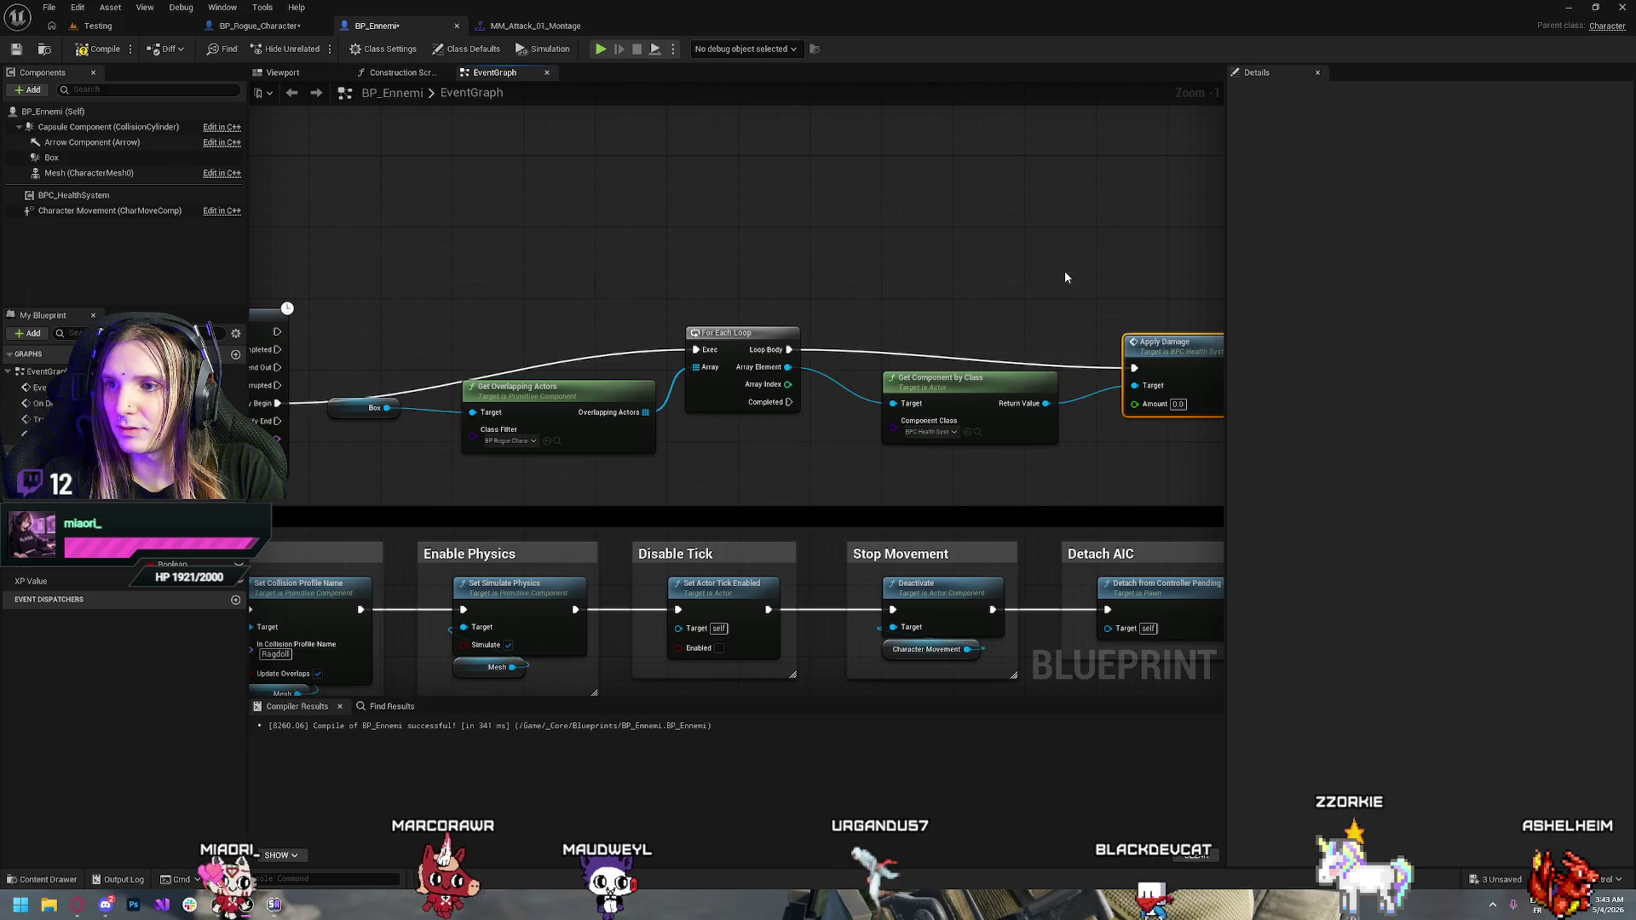
{"action": "left_click_drag", "start_coordinate": [970, 305], "coordinate": [942, 295]}
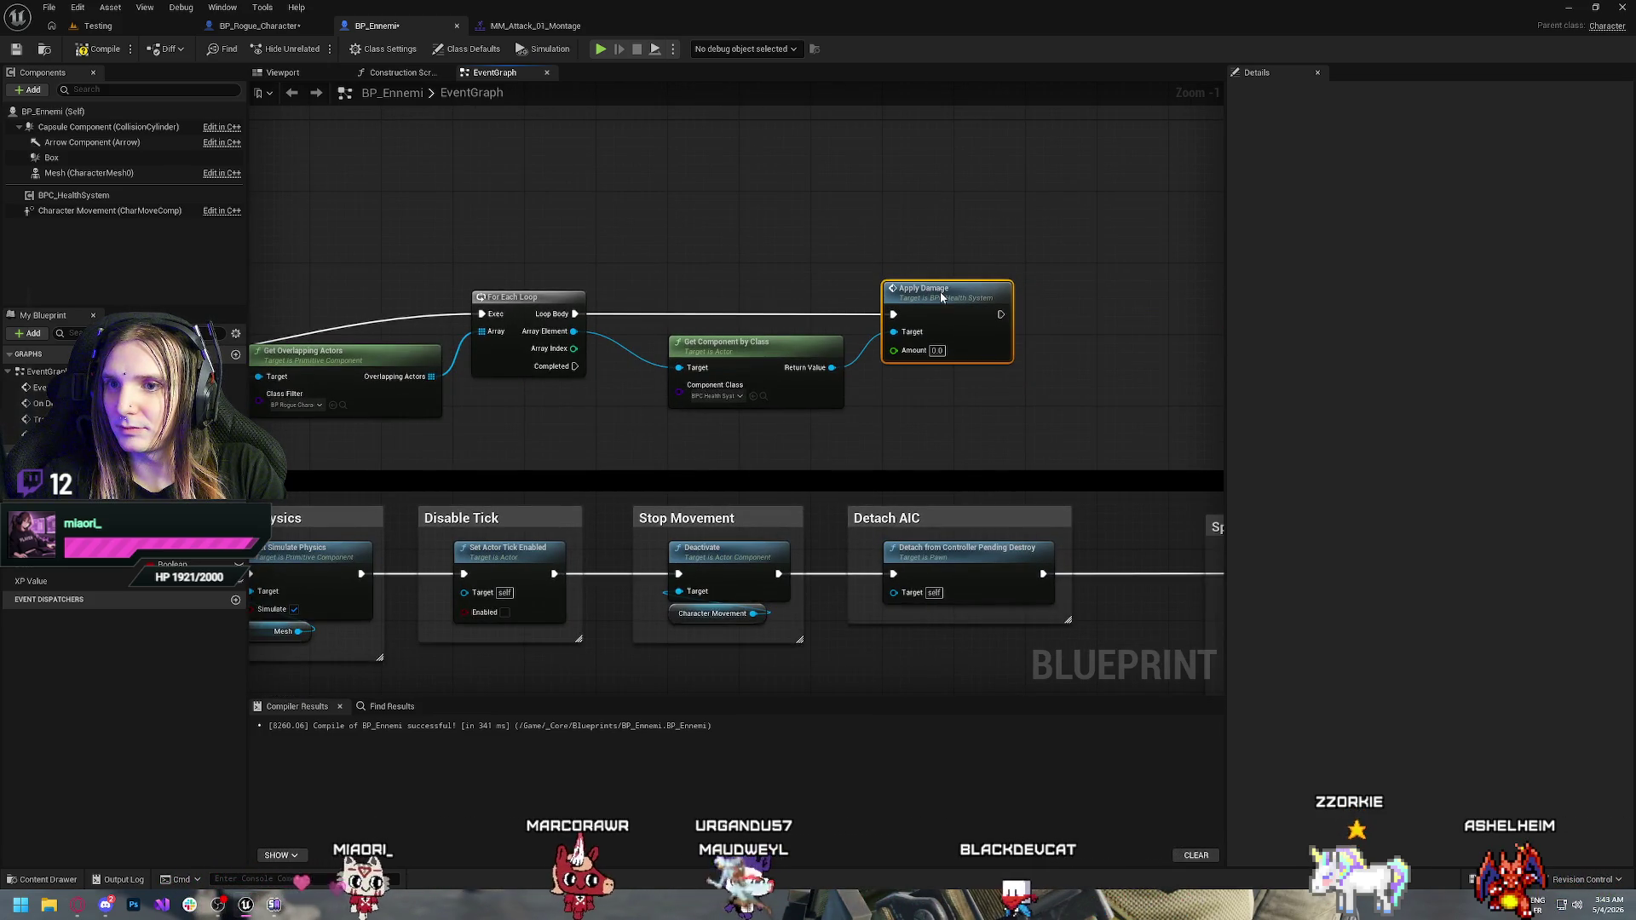
{"action": "left_click", "coordinate": [937, 351]}
{"action": "type", "text": "20"}
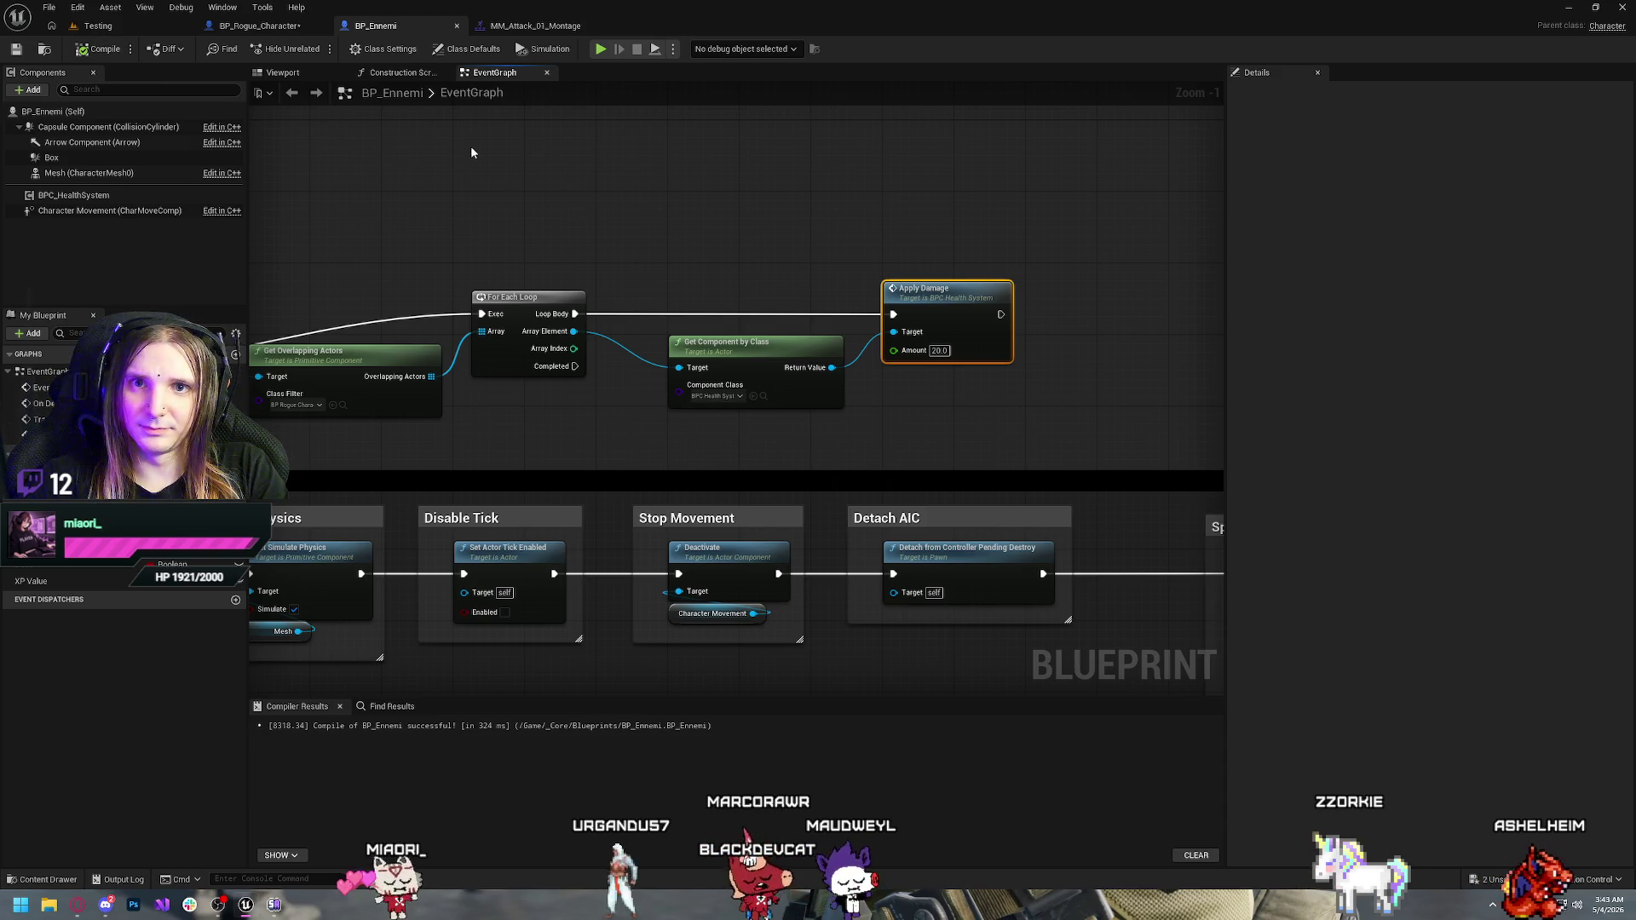
{"action": "left_click", "coordinate": [277, 27]}
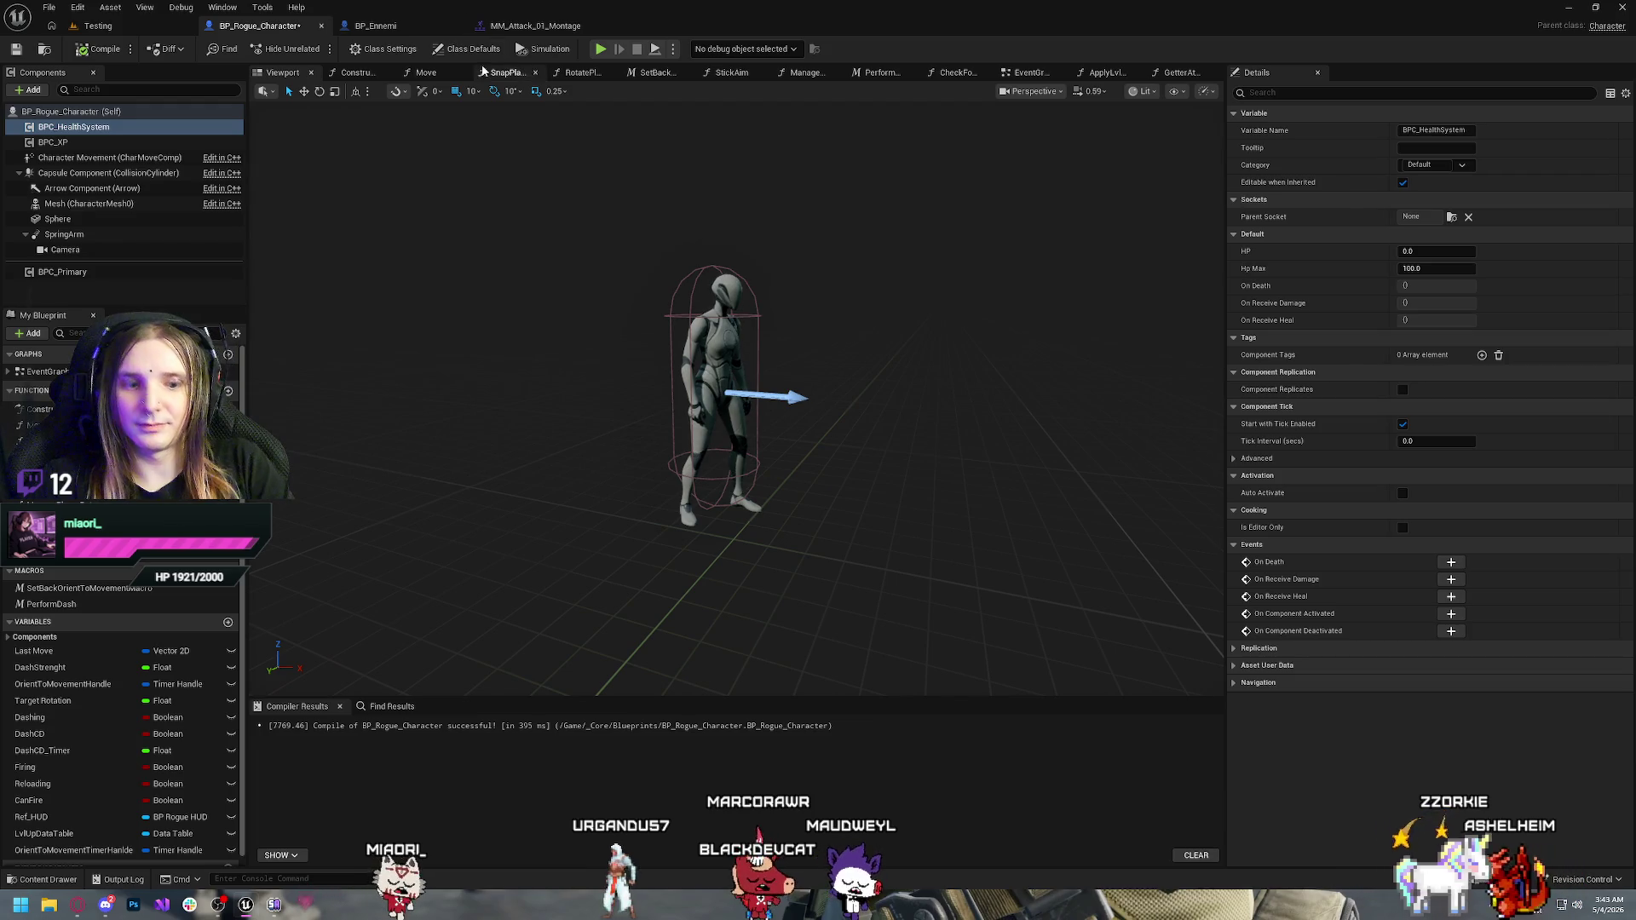
Delete the nodes after Event Tick in BP_Rogue_Character and compile
{"action": "left_click", "coordinate": [1023, 73]}
{"action": "left_click_drag", "start_coordinate": [478, 236], "coordinate": [890, 515]}
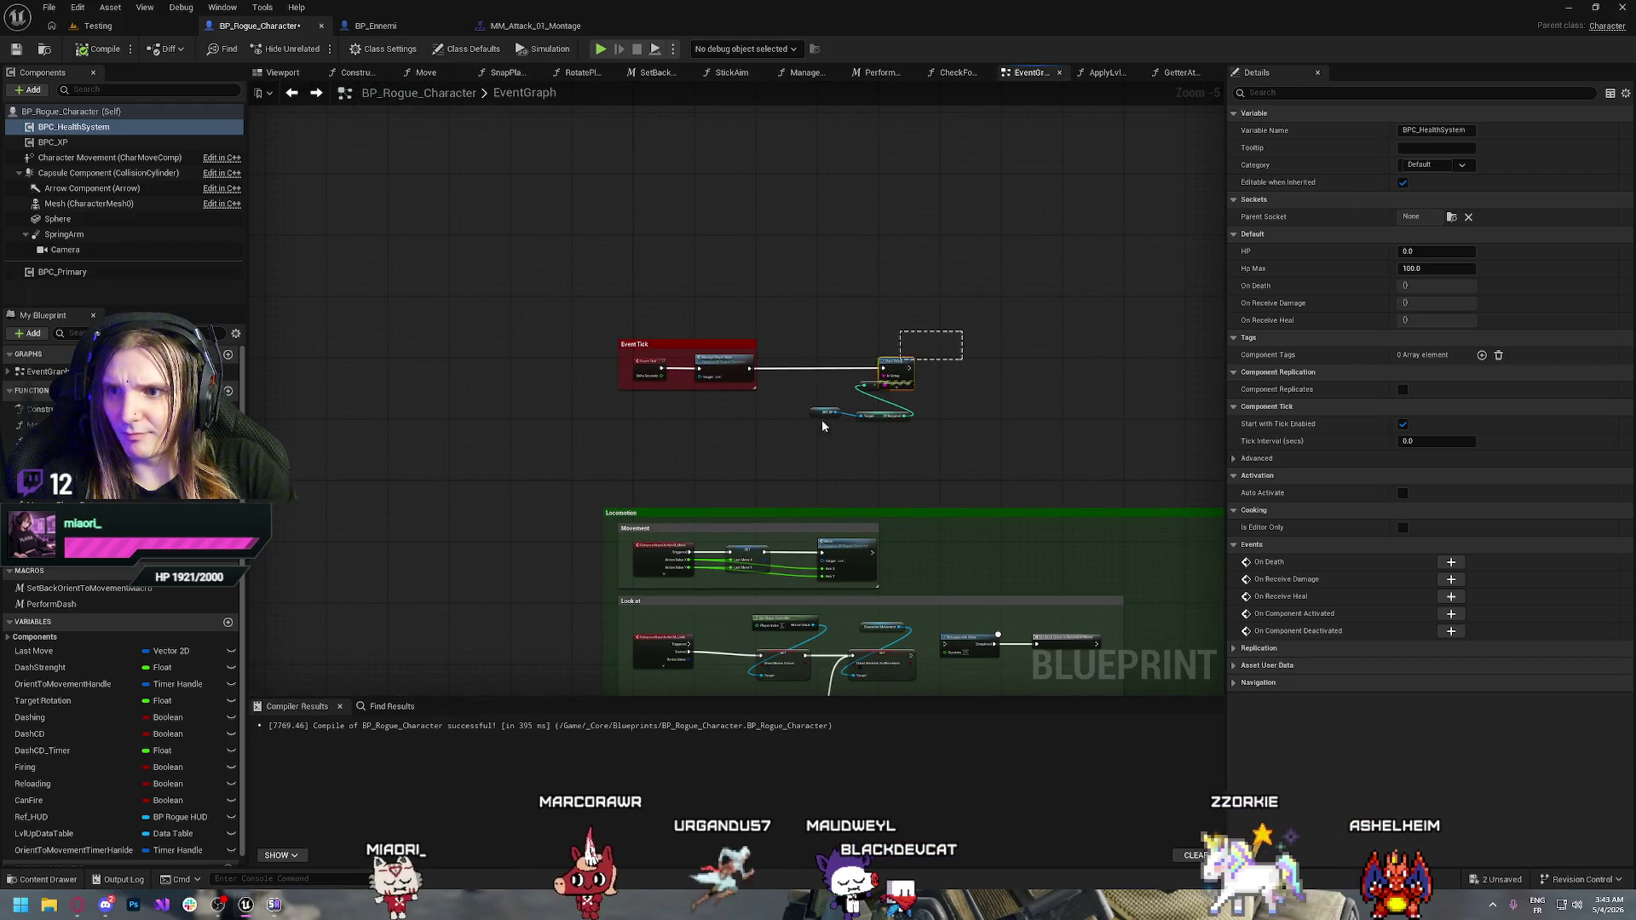
{"action": "key", "text": "Delete"}
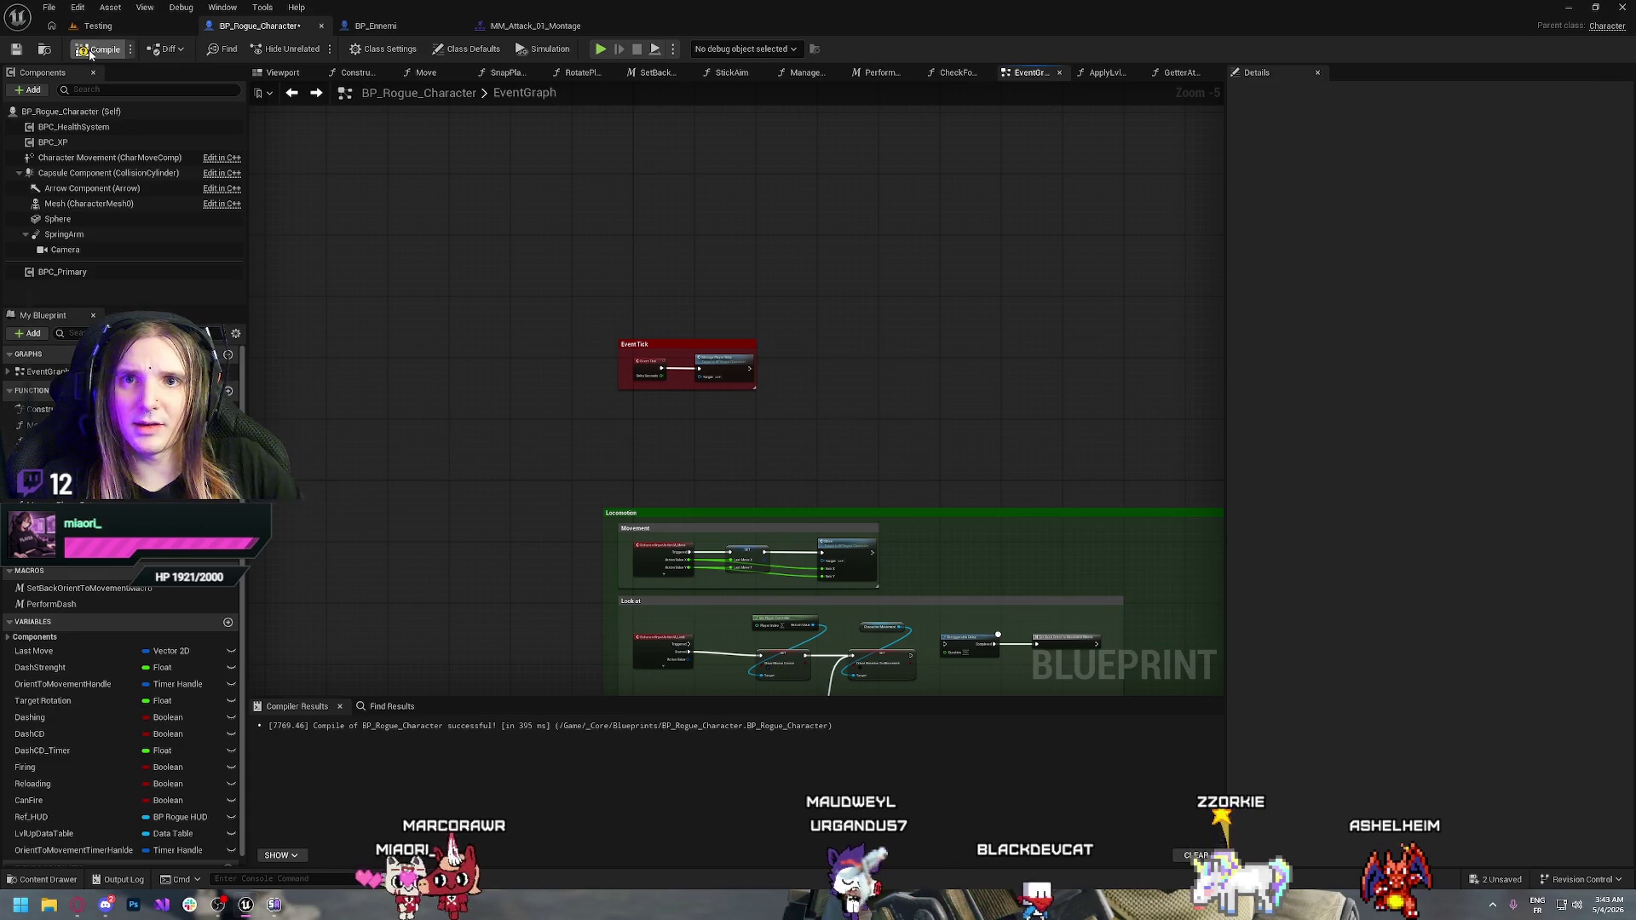
{"action": "left_click", "coordinate": [90, 53]}
Open BPC_HealthSystem from the Component folder and review its ApplyDamage function
{"action": "key", "text": "ctrl+space"}
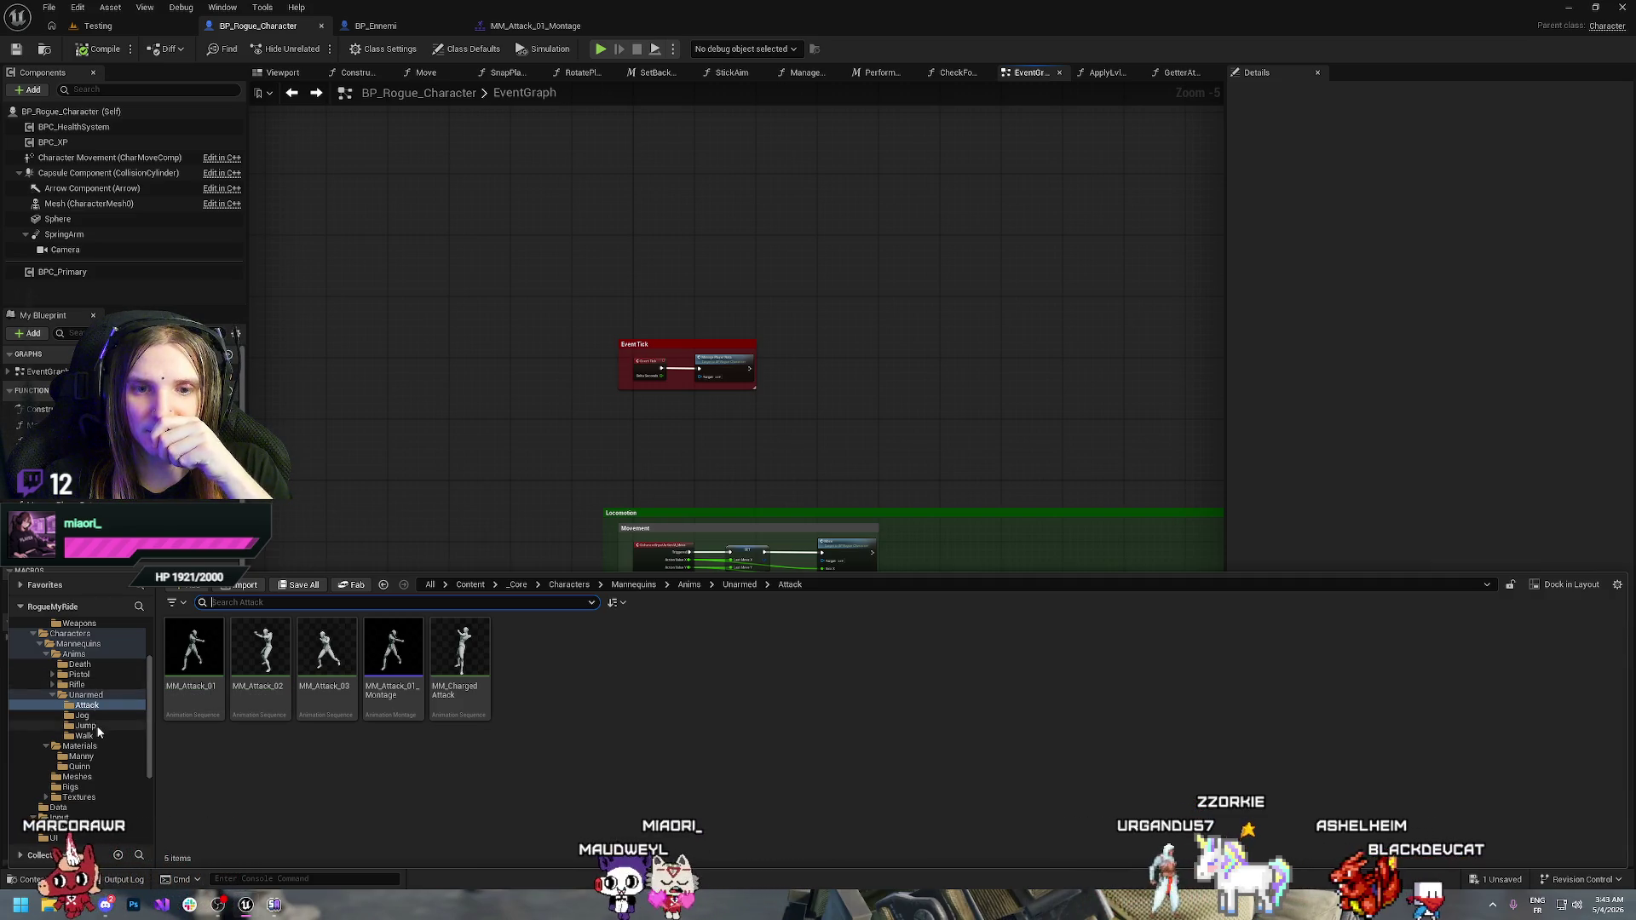
{"action": "scroll", "coordinate": [97, 730], "scroll_direction": "up", "scroll_amount": 3}
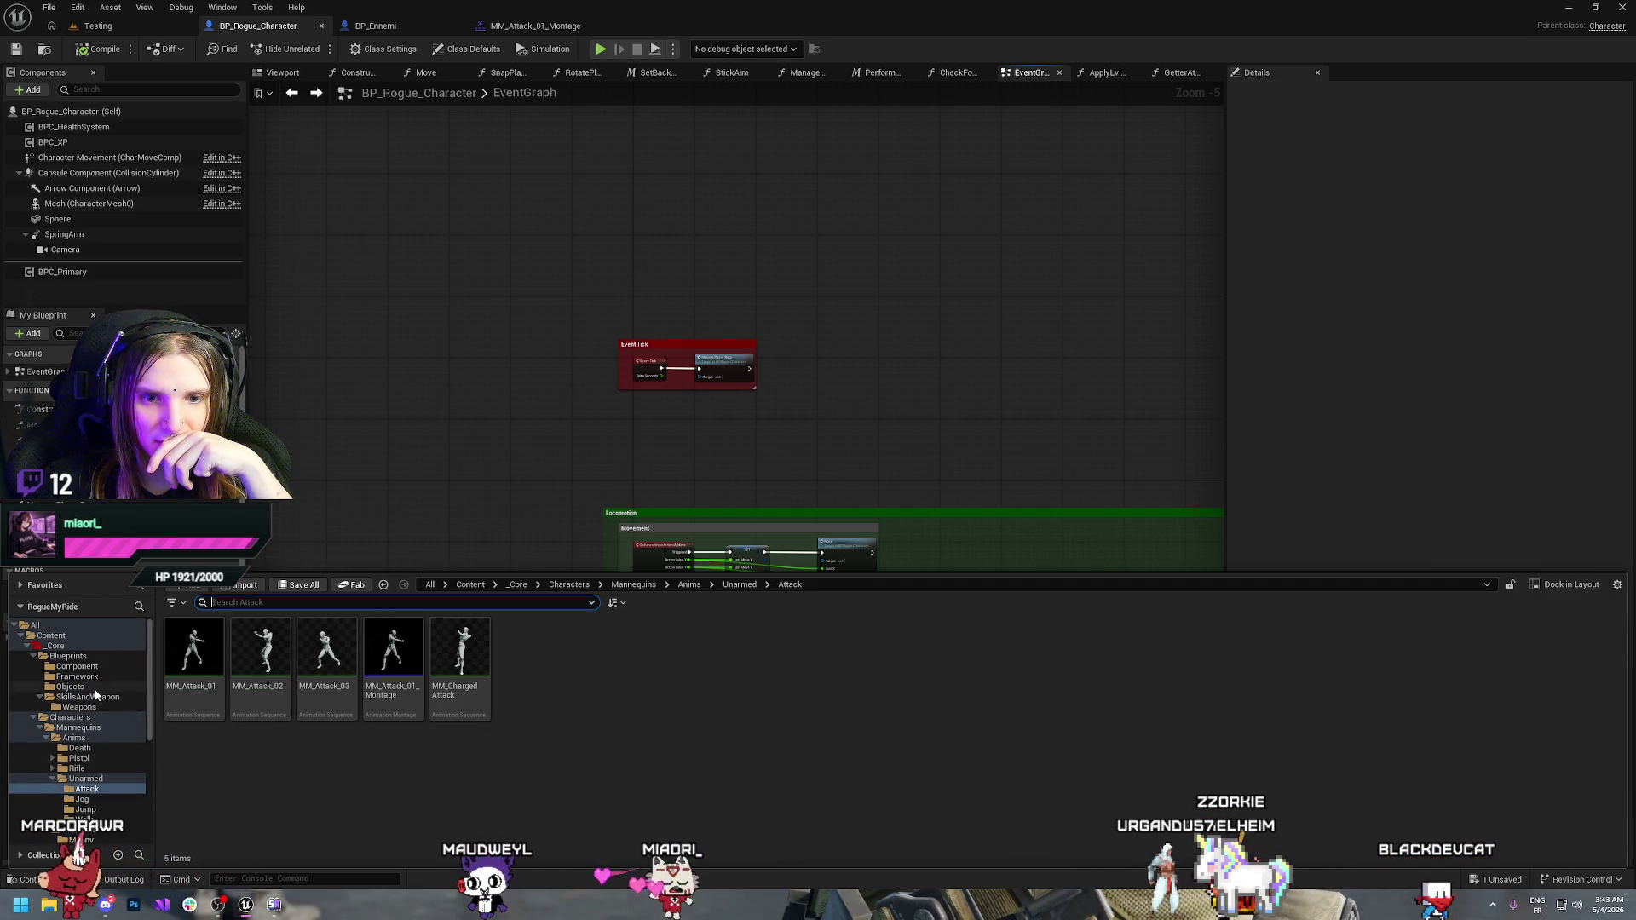
{"action": "left_click", "coordinate": [96, 692]}
{"action": "left_click", "coordinate": [90, 667]}
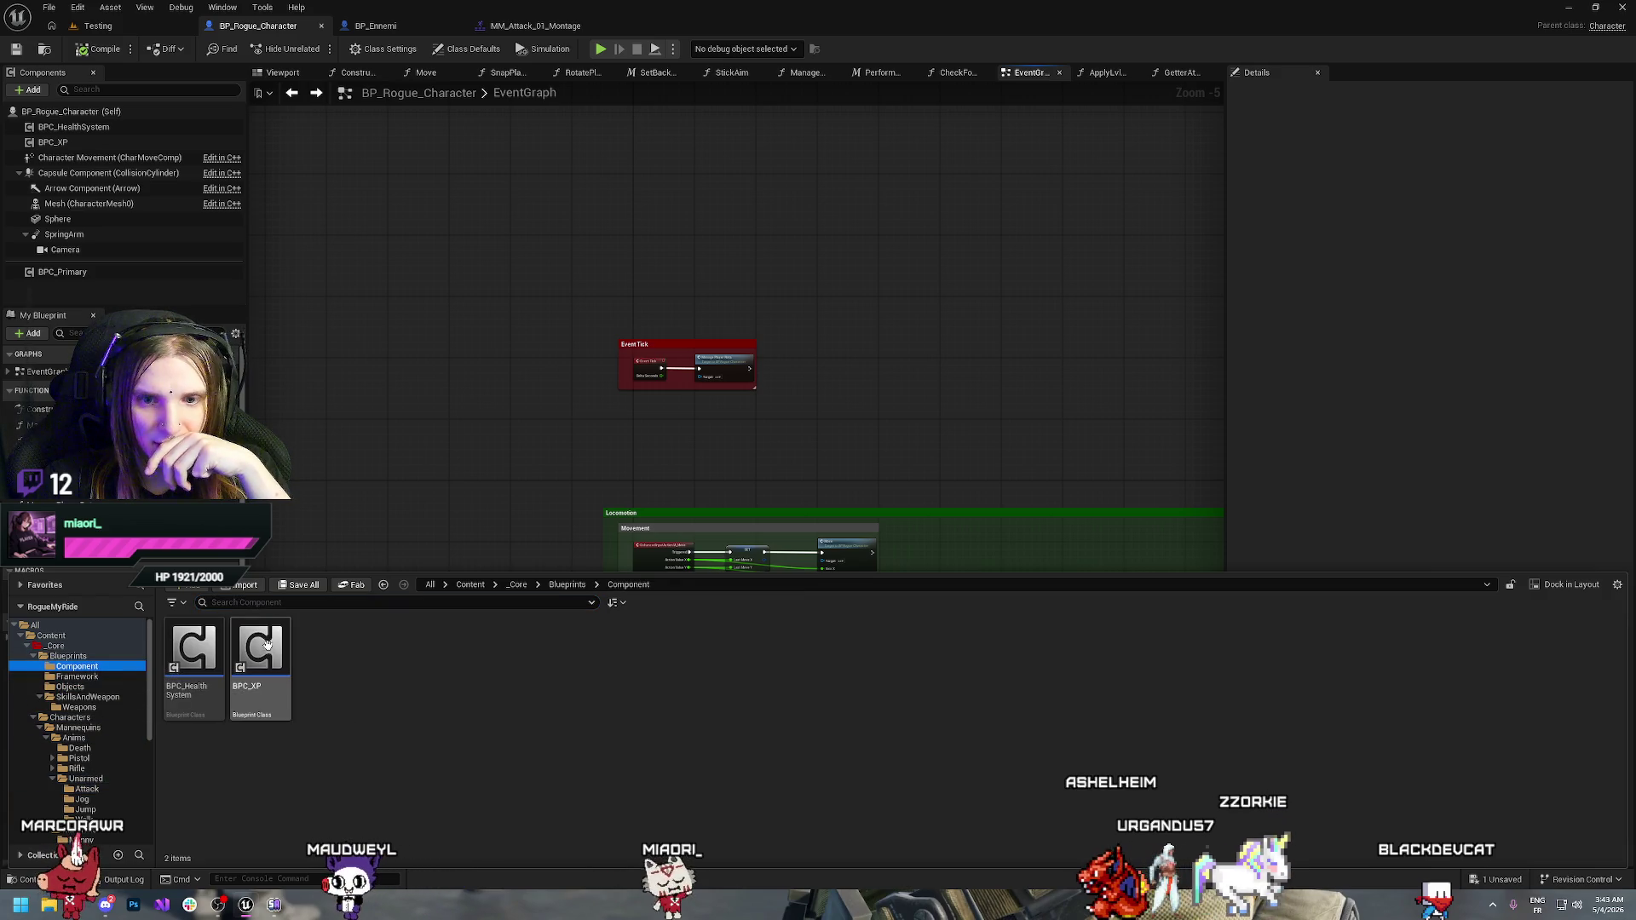
{"action": "double_click", "coordinate": [198, 662]}
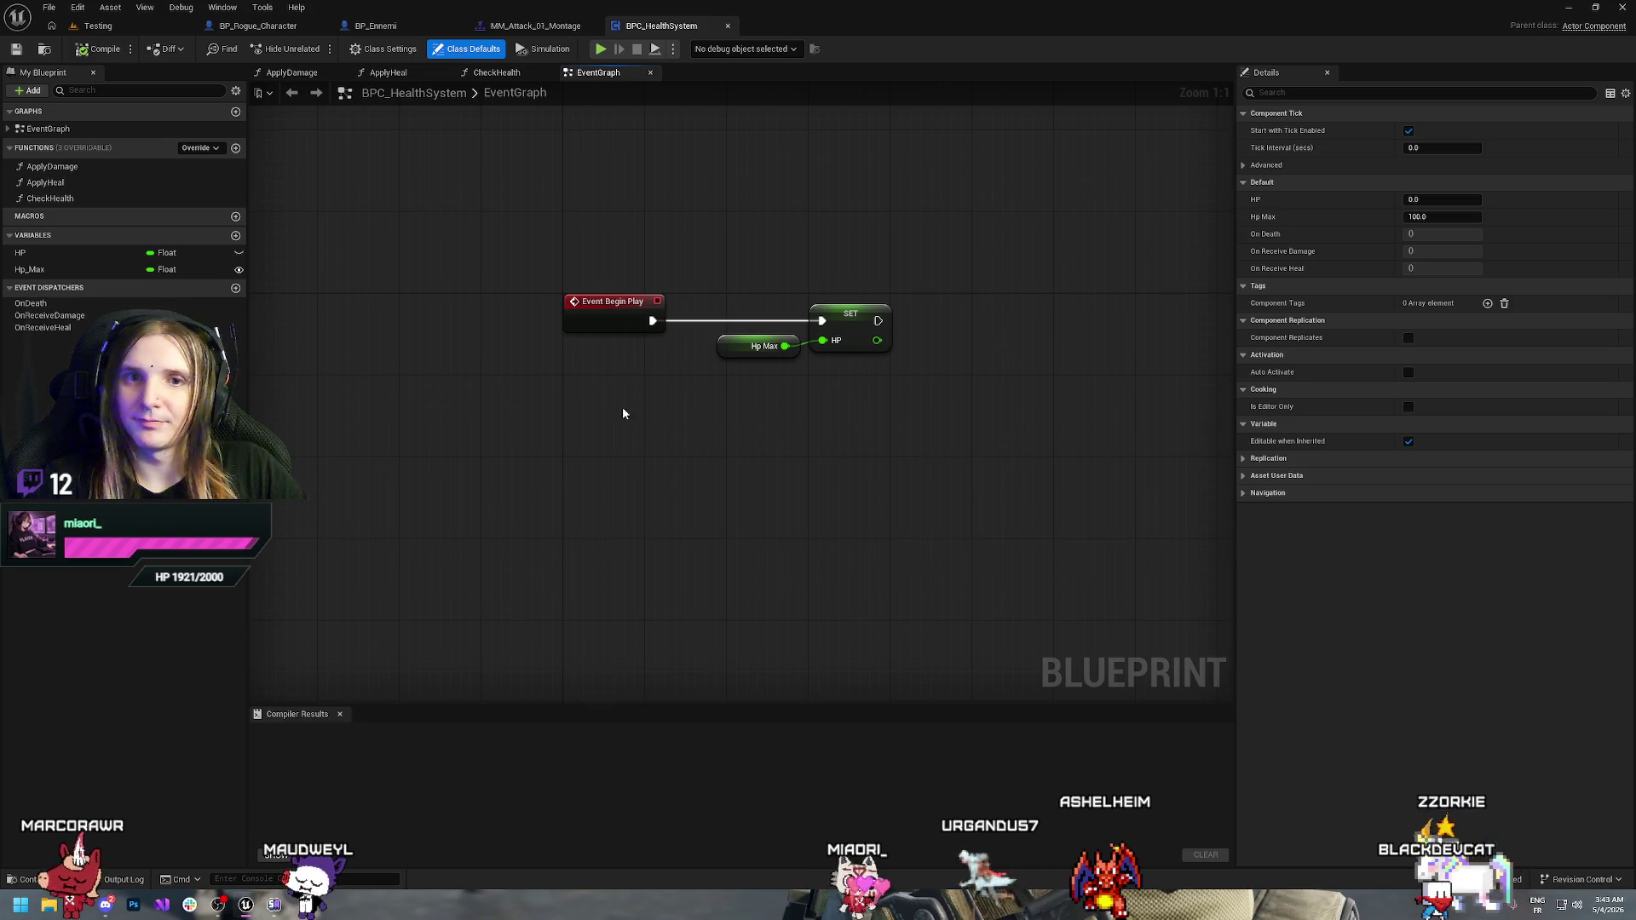
{"action": "double_click", "coordinate": [51, 166]}
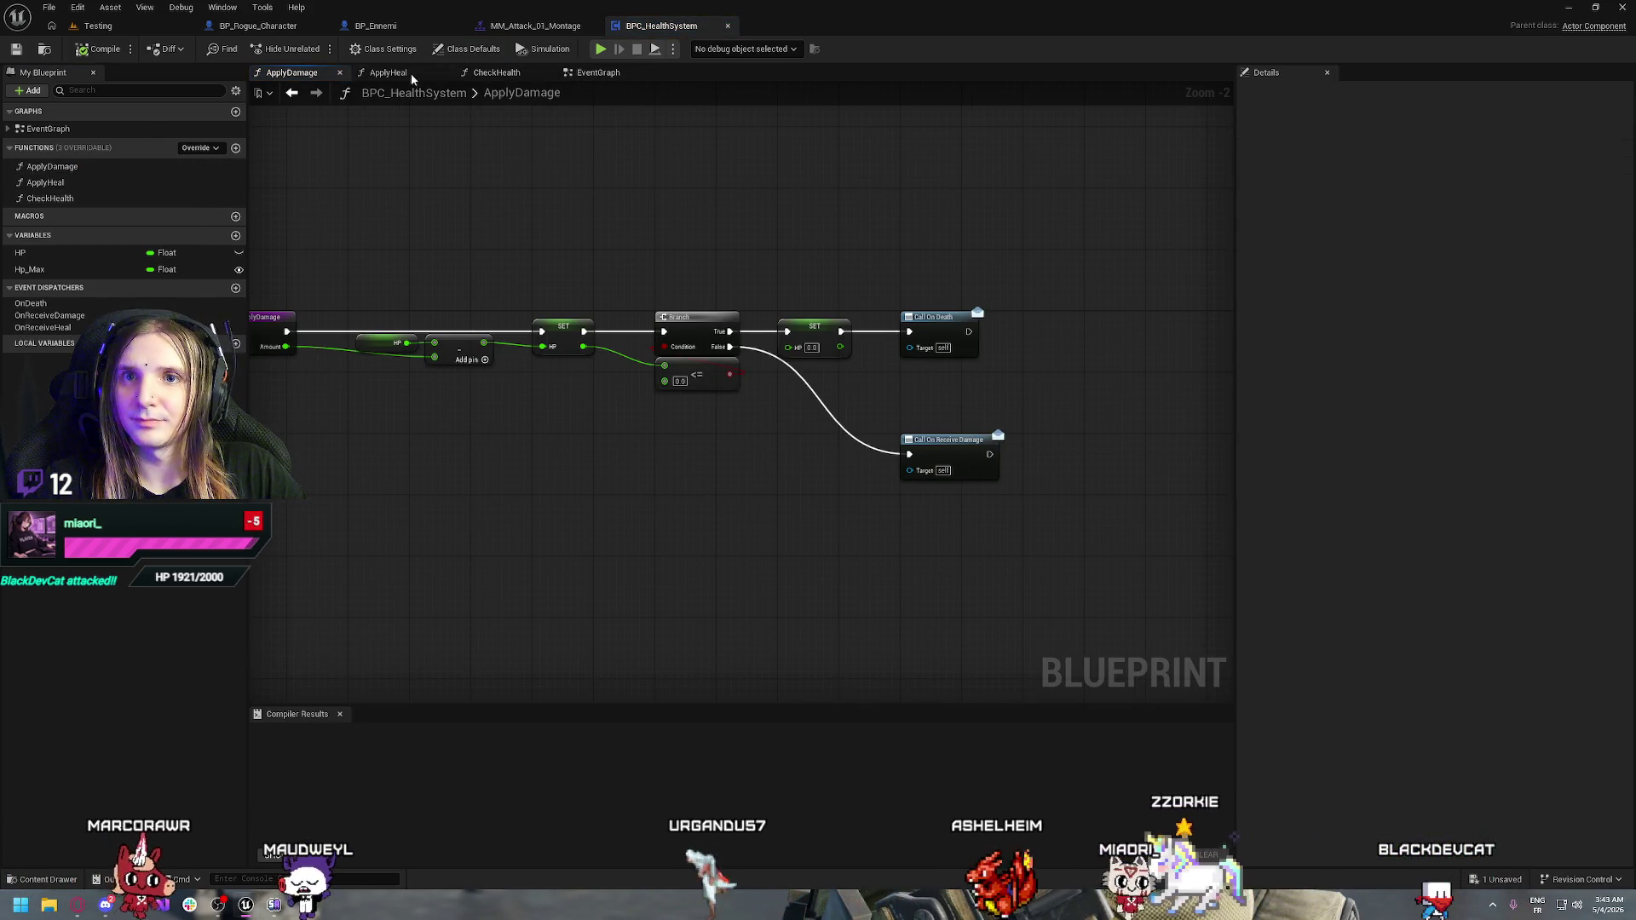
{"action": "left_click", "coordinate": [397, 29]}
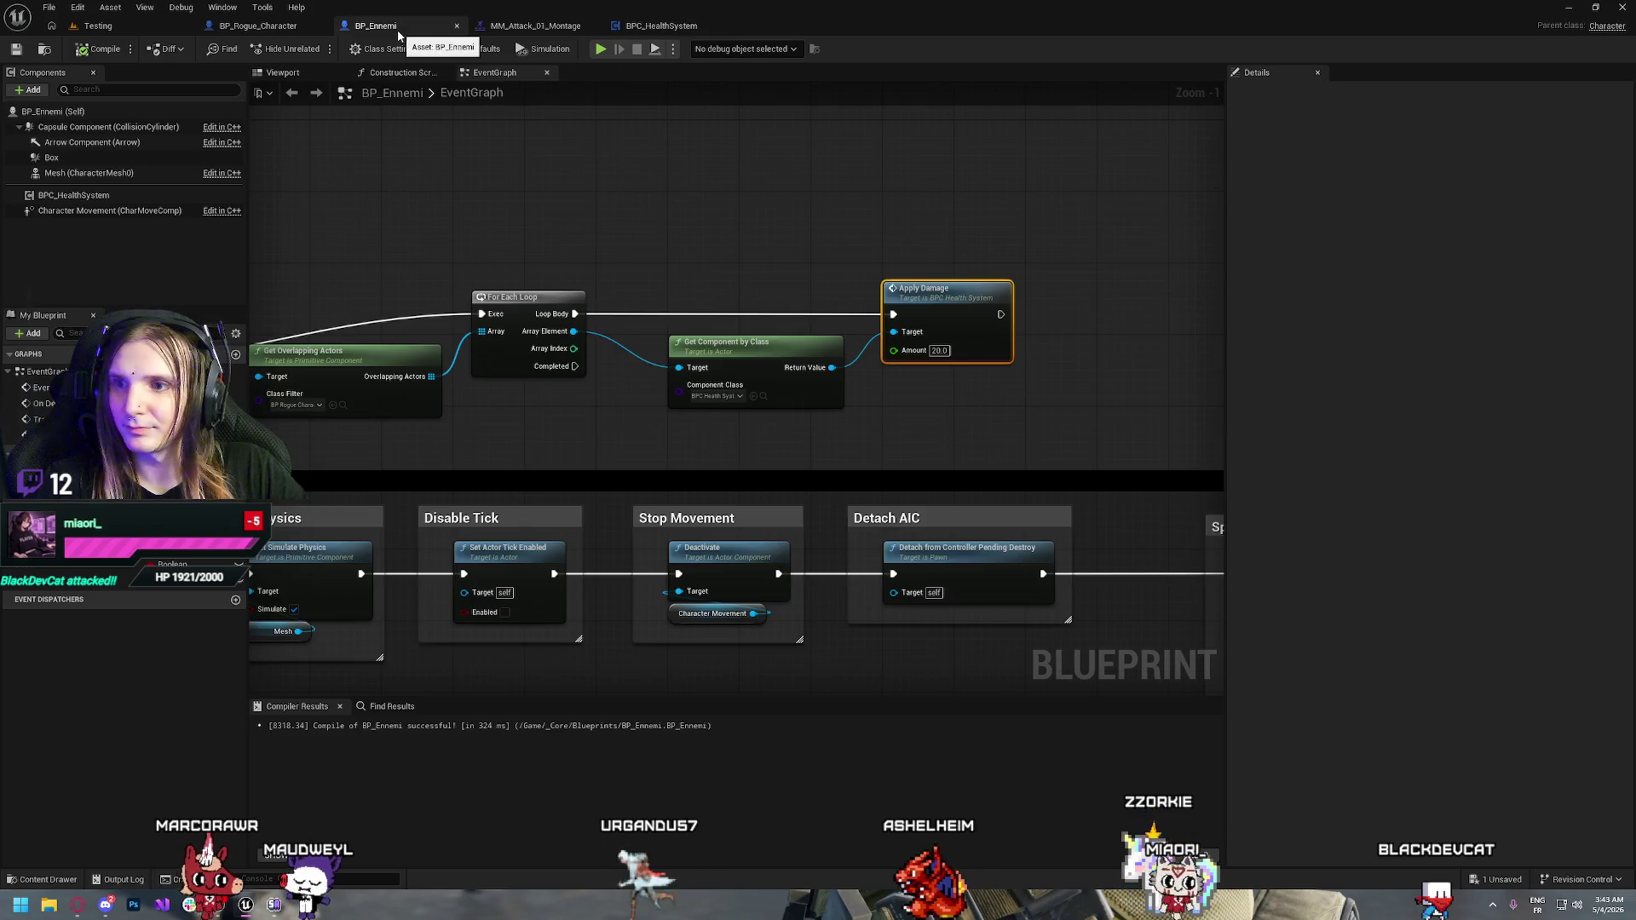
{"action": "left_click", "coordinate": [663, 26]}
{"action": "left_click_drag", "start_coordinate": [951, 254], "coordinate": [778, 220]}
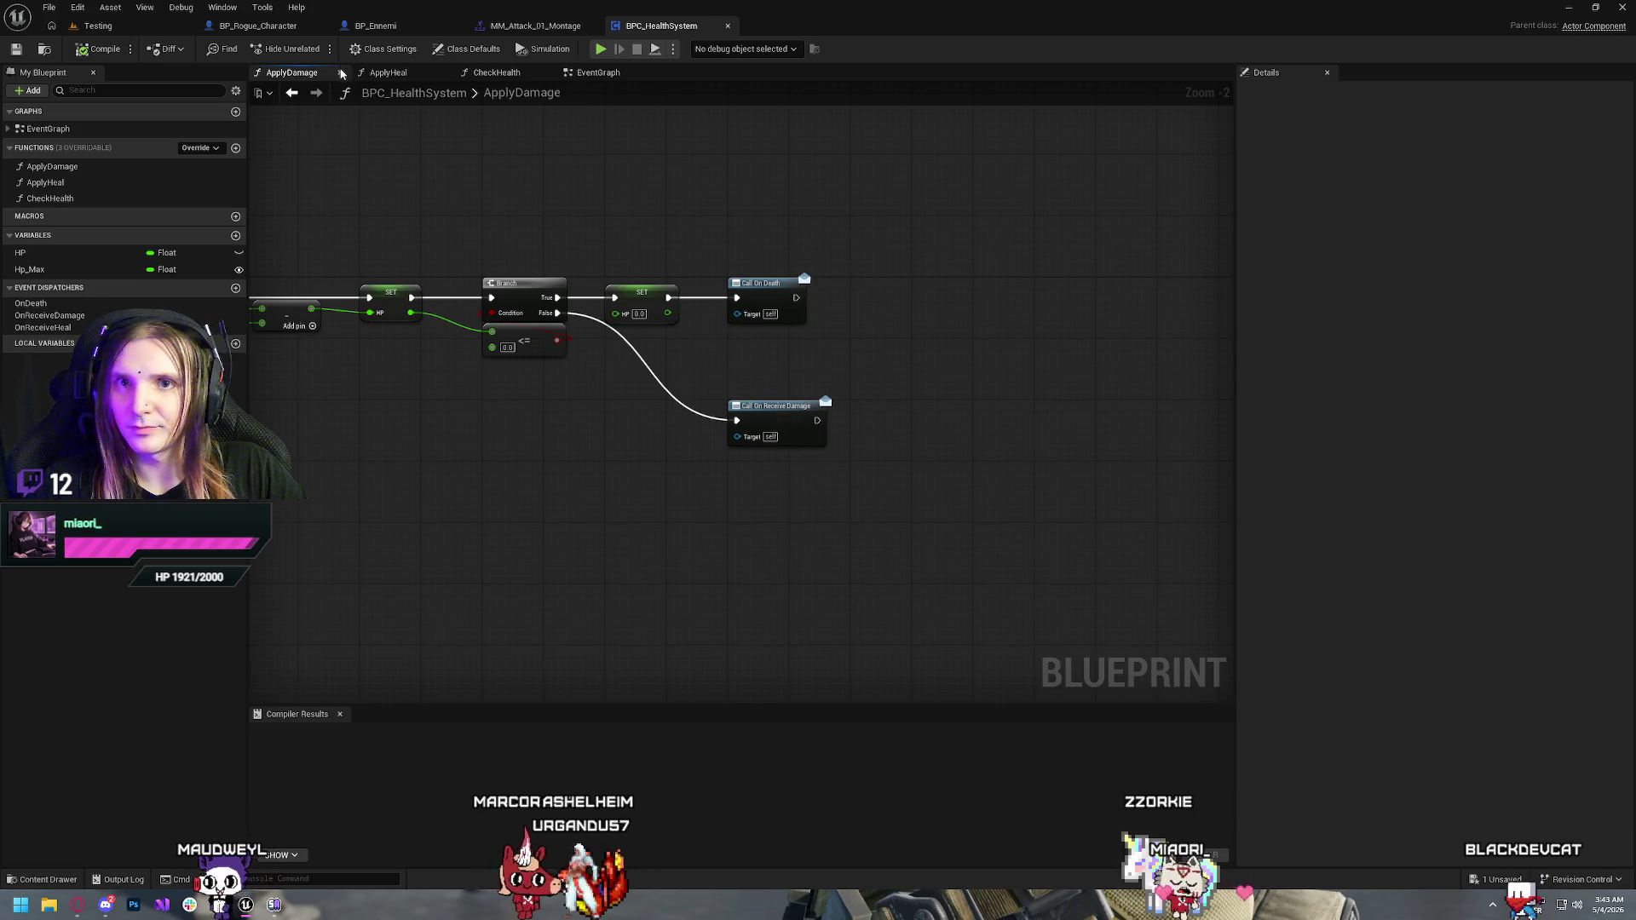
{"action": "left_click", "coordinate": [260, 27]}
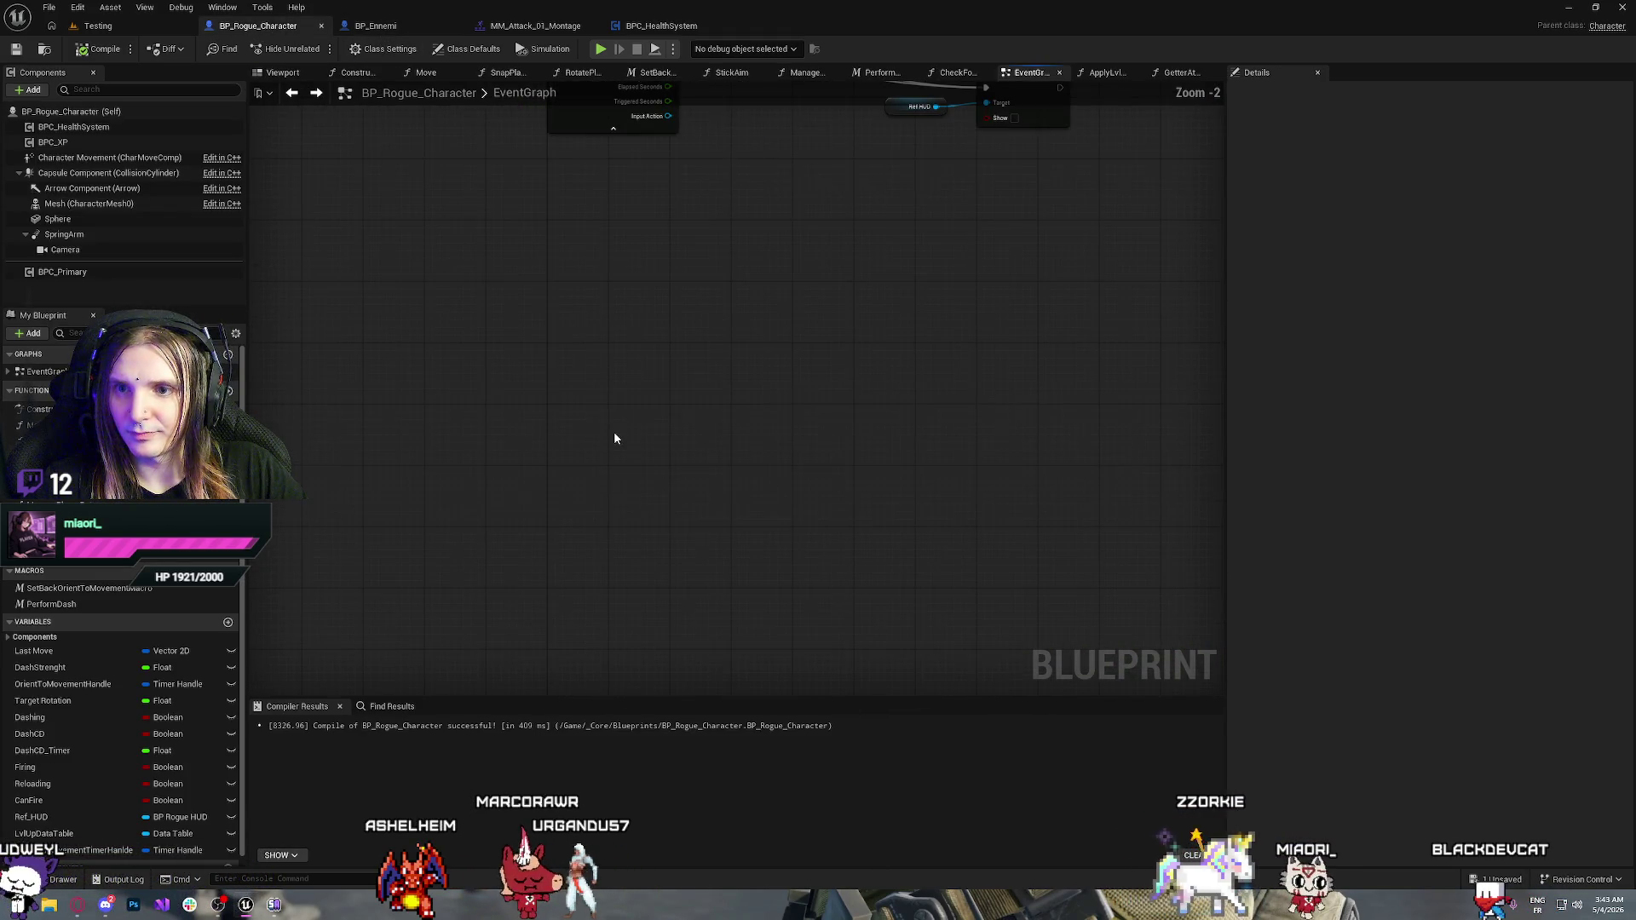
Add an On Receive Damage event for BPC_HealthSystem followed by a Print String
{"action": "left_click", "coordinate": [74, 128]}
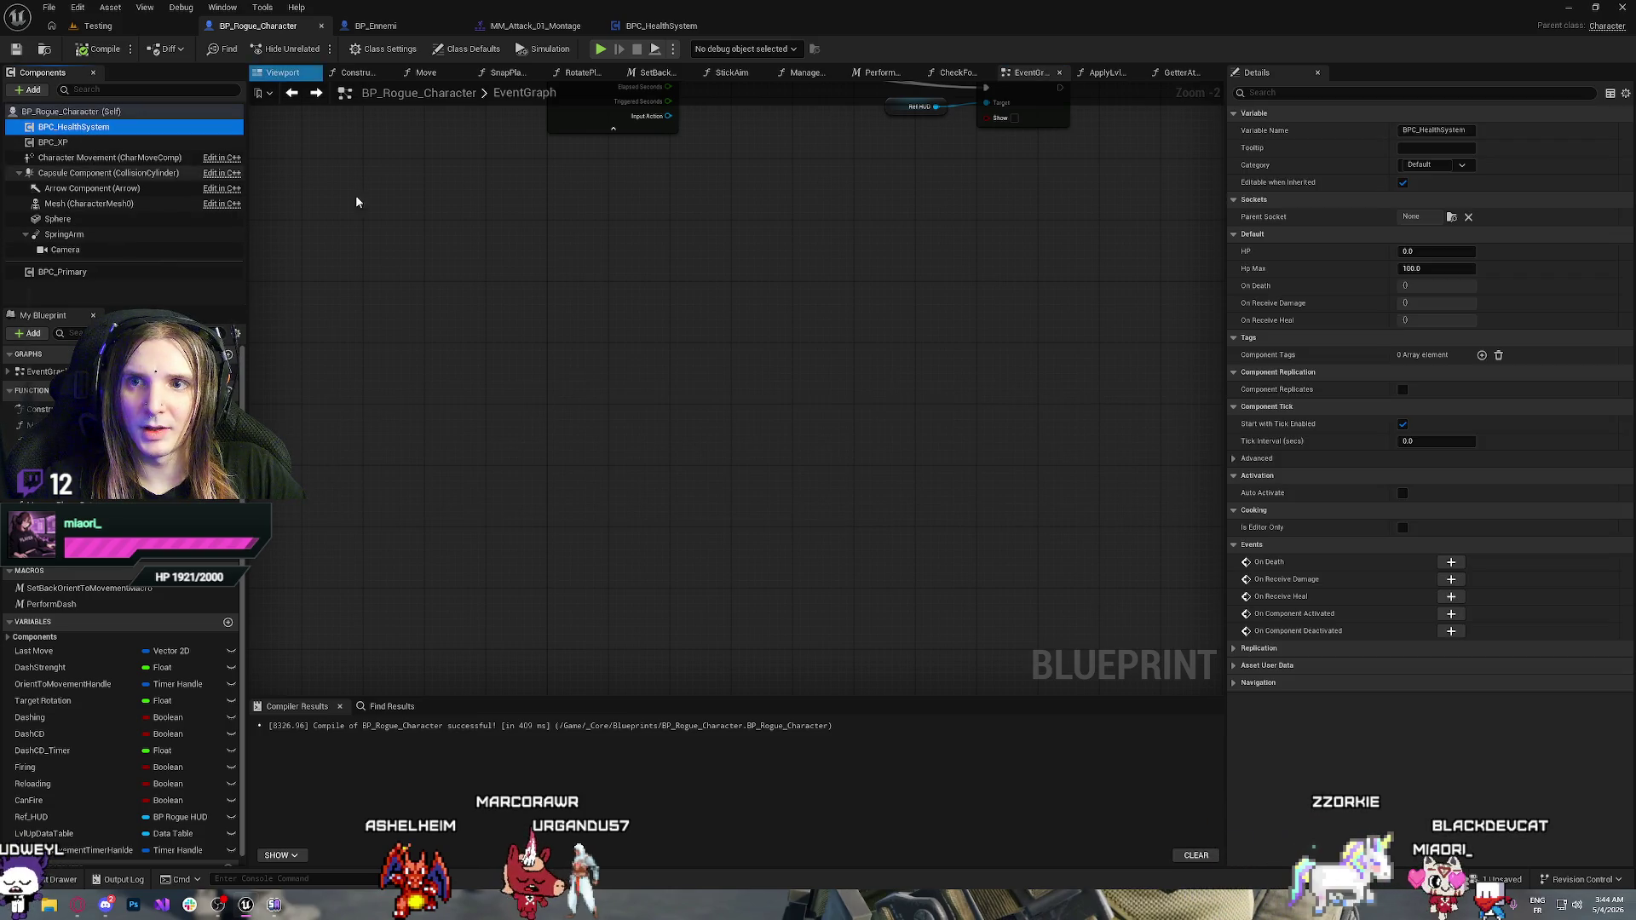
{"action": "right_click", "coordinate": [550, 223]}
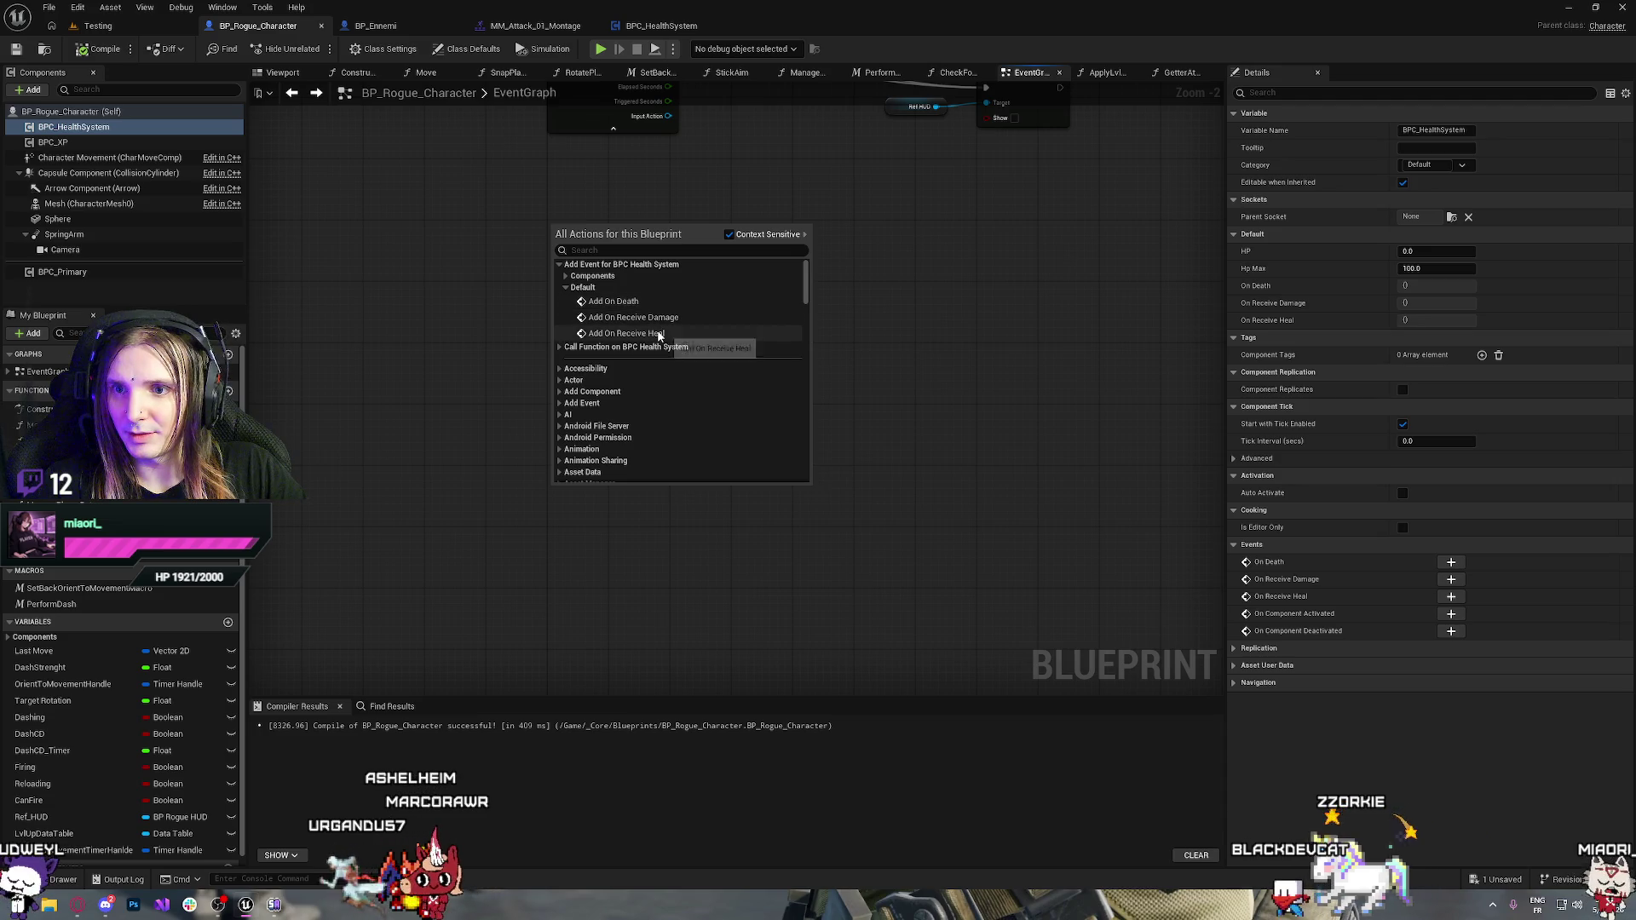
{"action": "left_click", "coordinate": [635, 318]}
{"action": "left_click_drag", "start_coordinate": [684, 241], "coordinate": [806, 248]}
{"action": "type", "text": "print"}
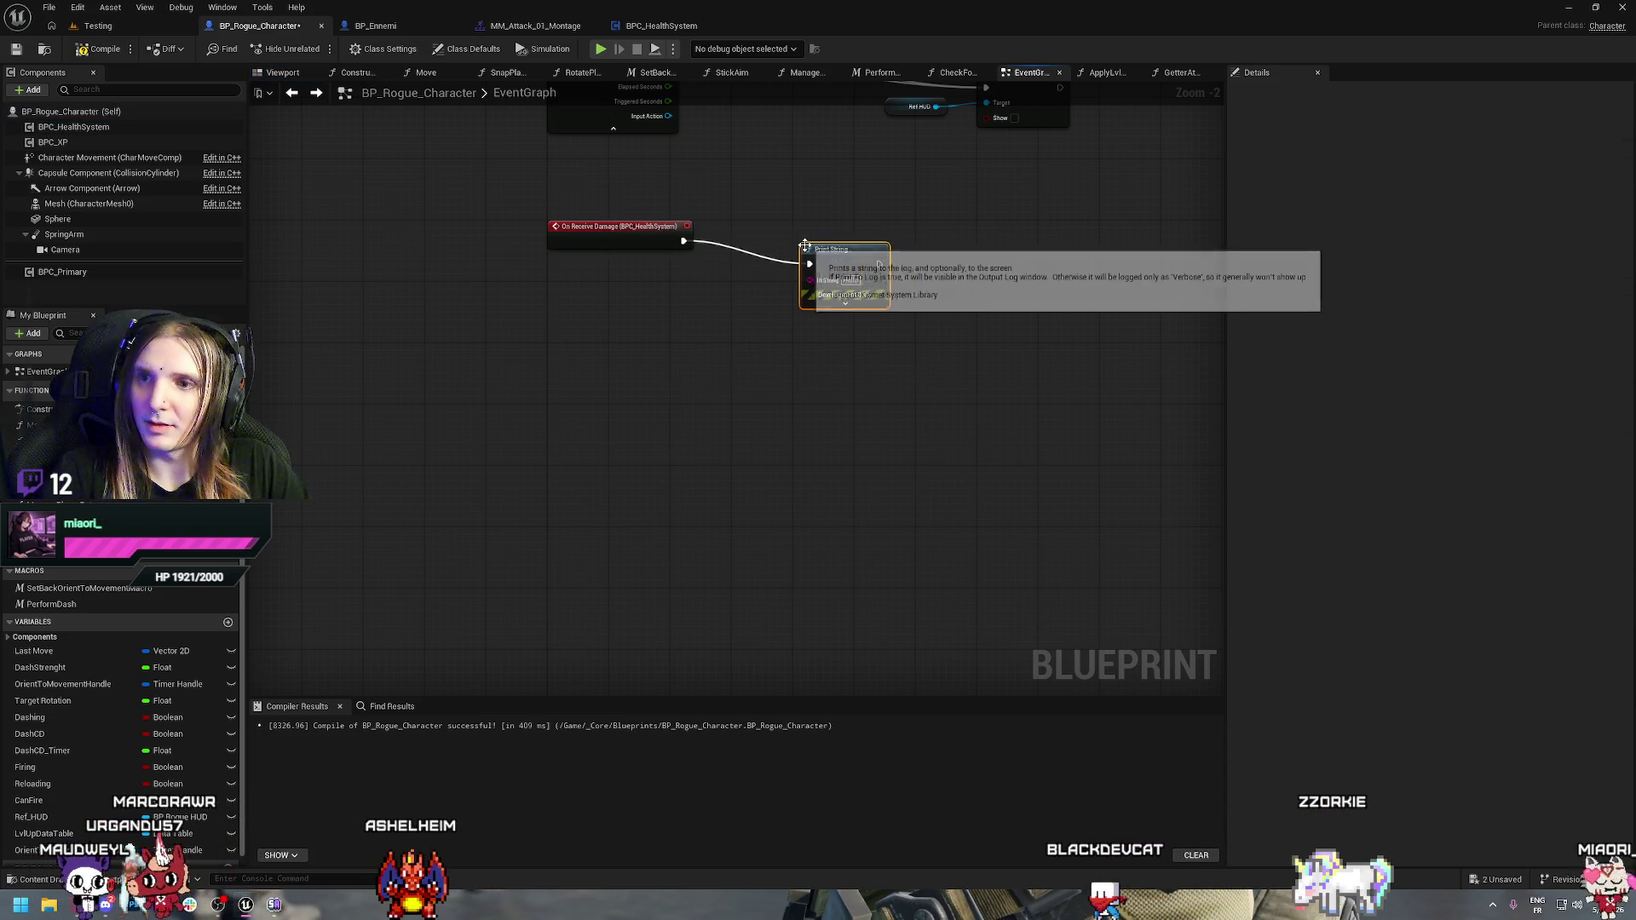
{"action": "key", "text": "Return"}
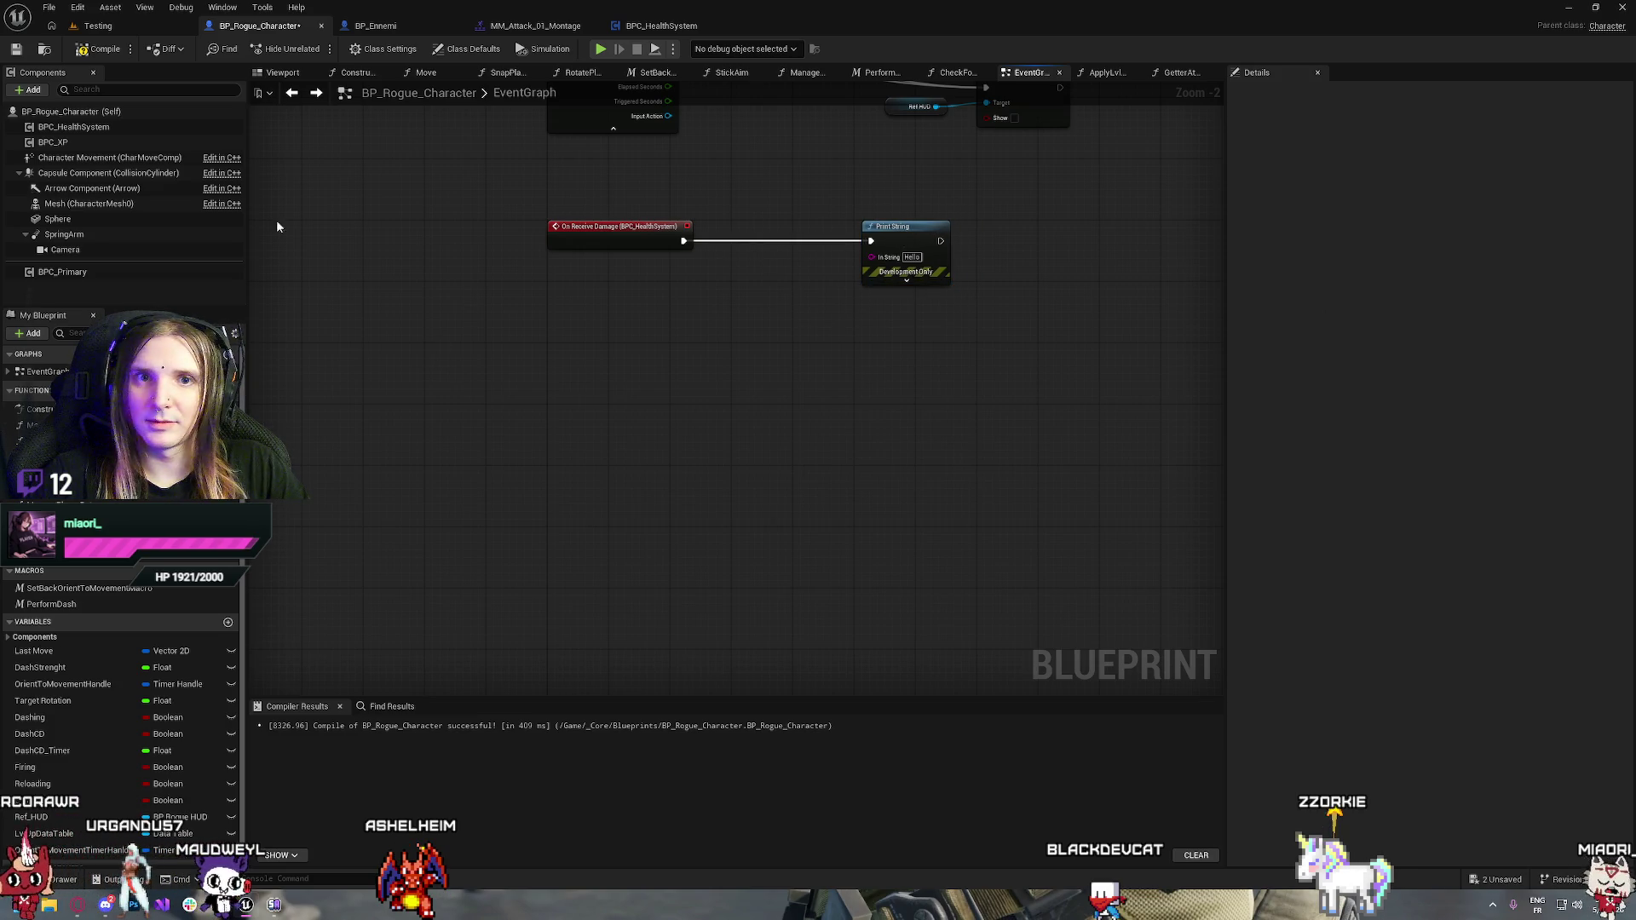
Get BPC_HealthSystem's HP and feed it into the Print String text
{"action": "mouse_move", "coordinate": [71, 126]}
{"action": "left_mouse_down"}
{"action": "mouse_move", "coordinate": [847, 336]}
{"action": "mouse_move", "coordinate": [643, 278]}
{"action": "mouse_move", "coordinate": [739, 287]}
{"action": "left_mouse_up"}
{"action": "type", "text": "hp"}
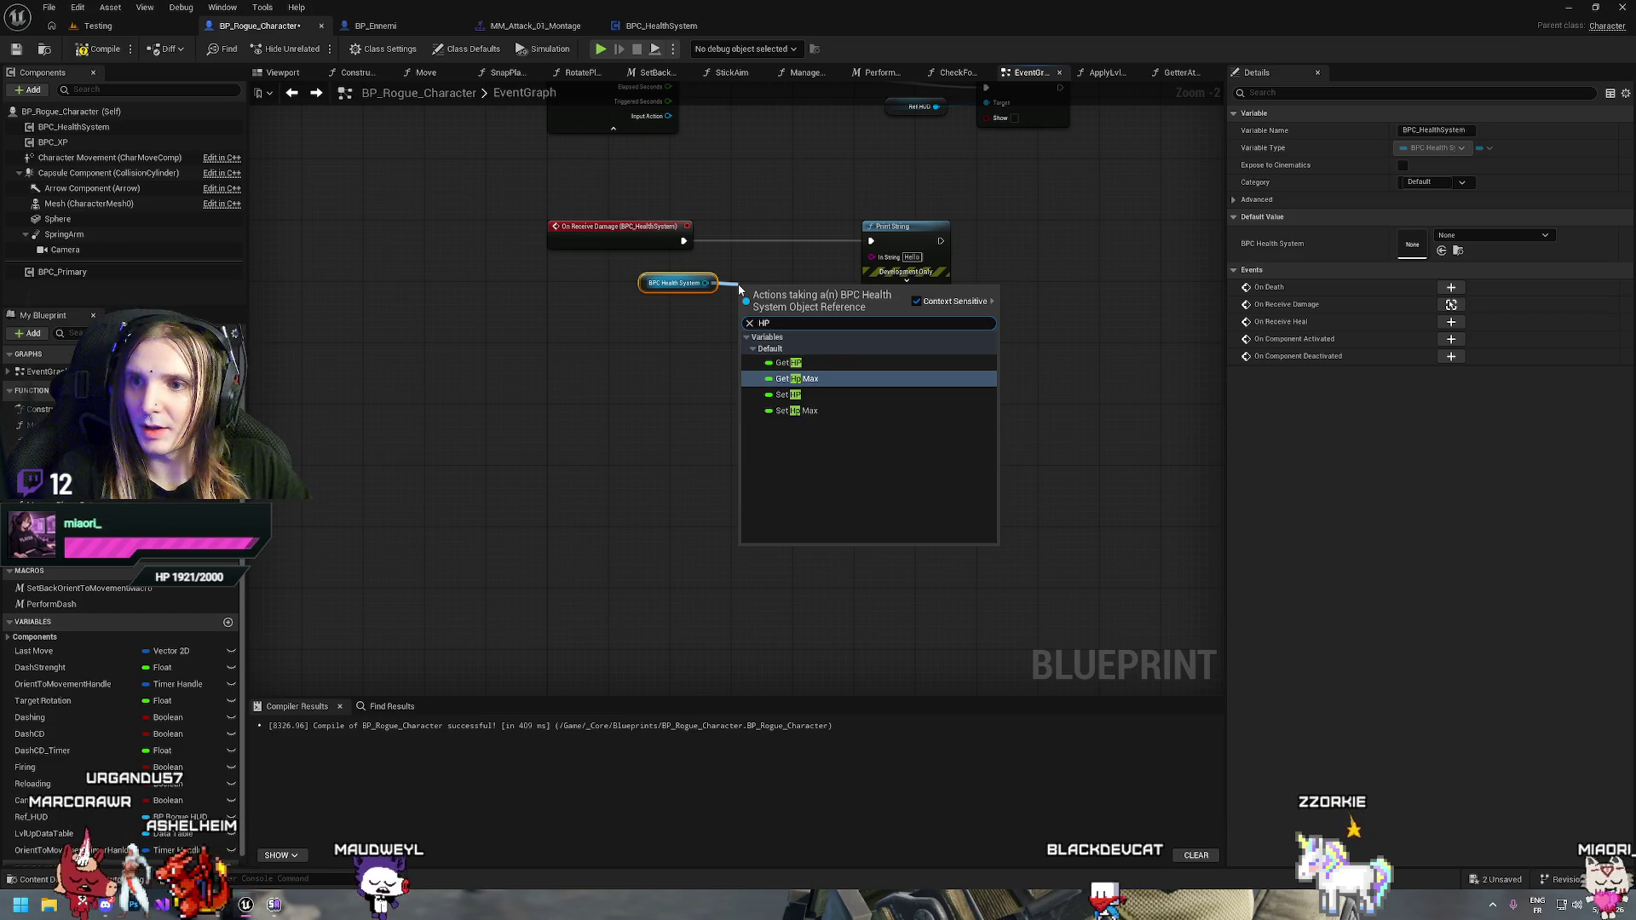
{"action": "left_click", "coordinate": [784, 342]}
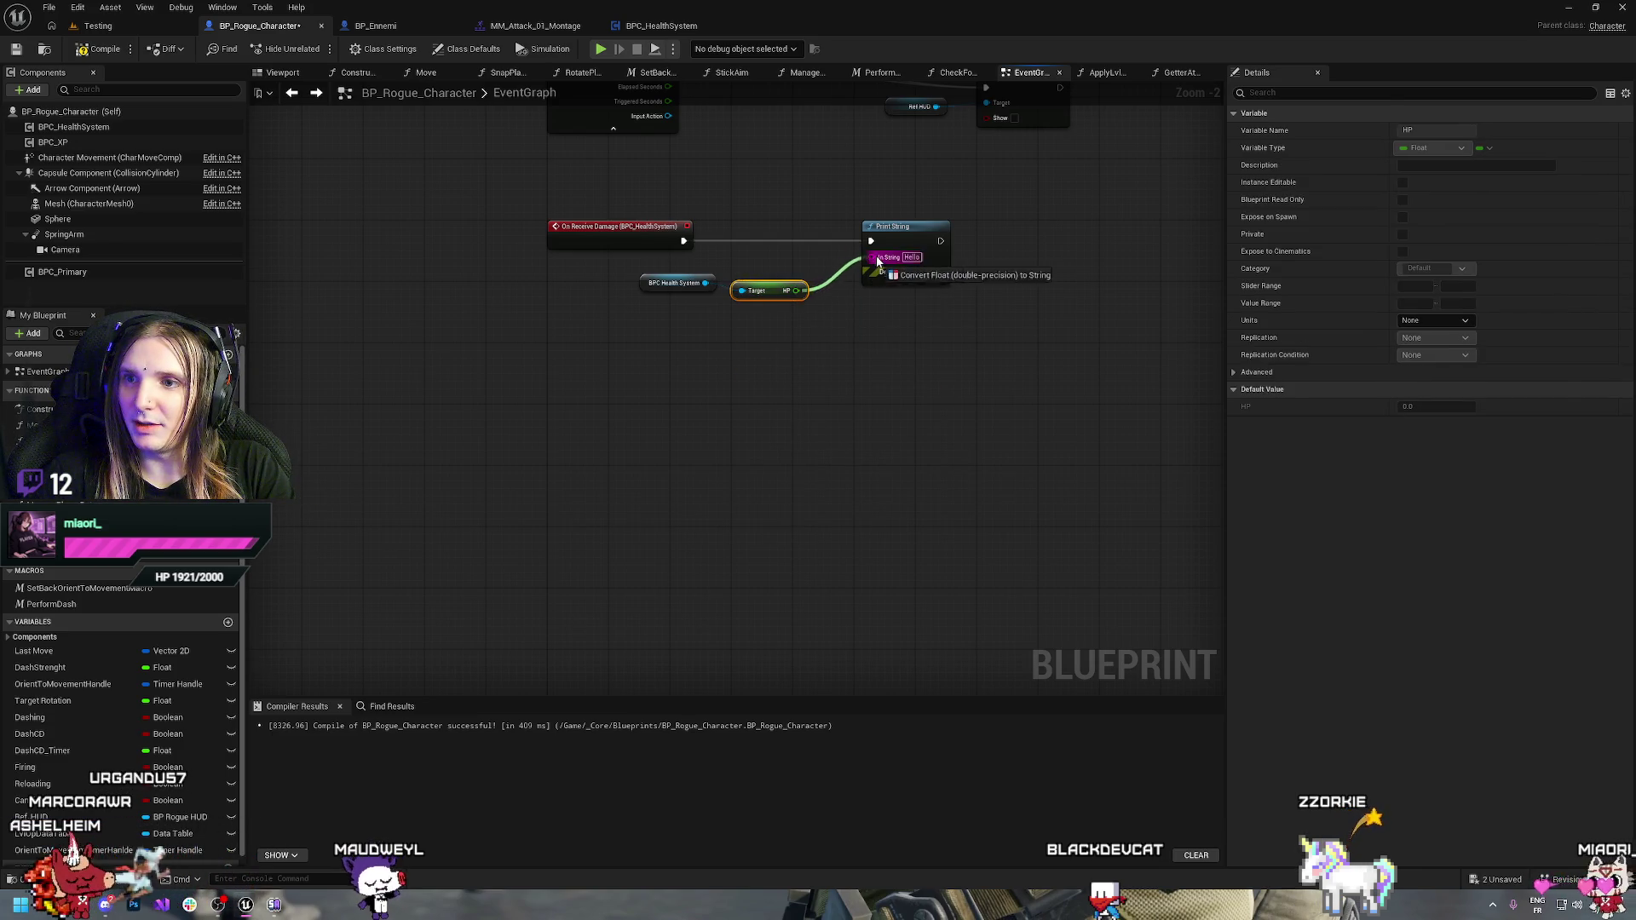
{"action": "left_click_drag", "start_coordinate": [878, 260], "coordinate": [878, 260]}
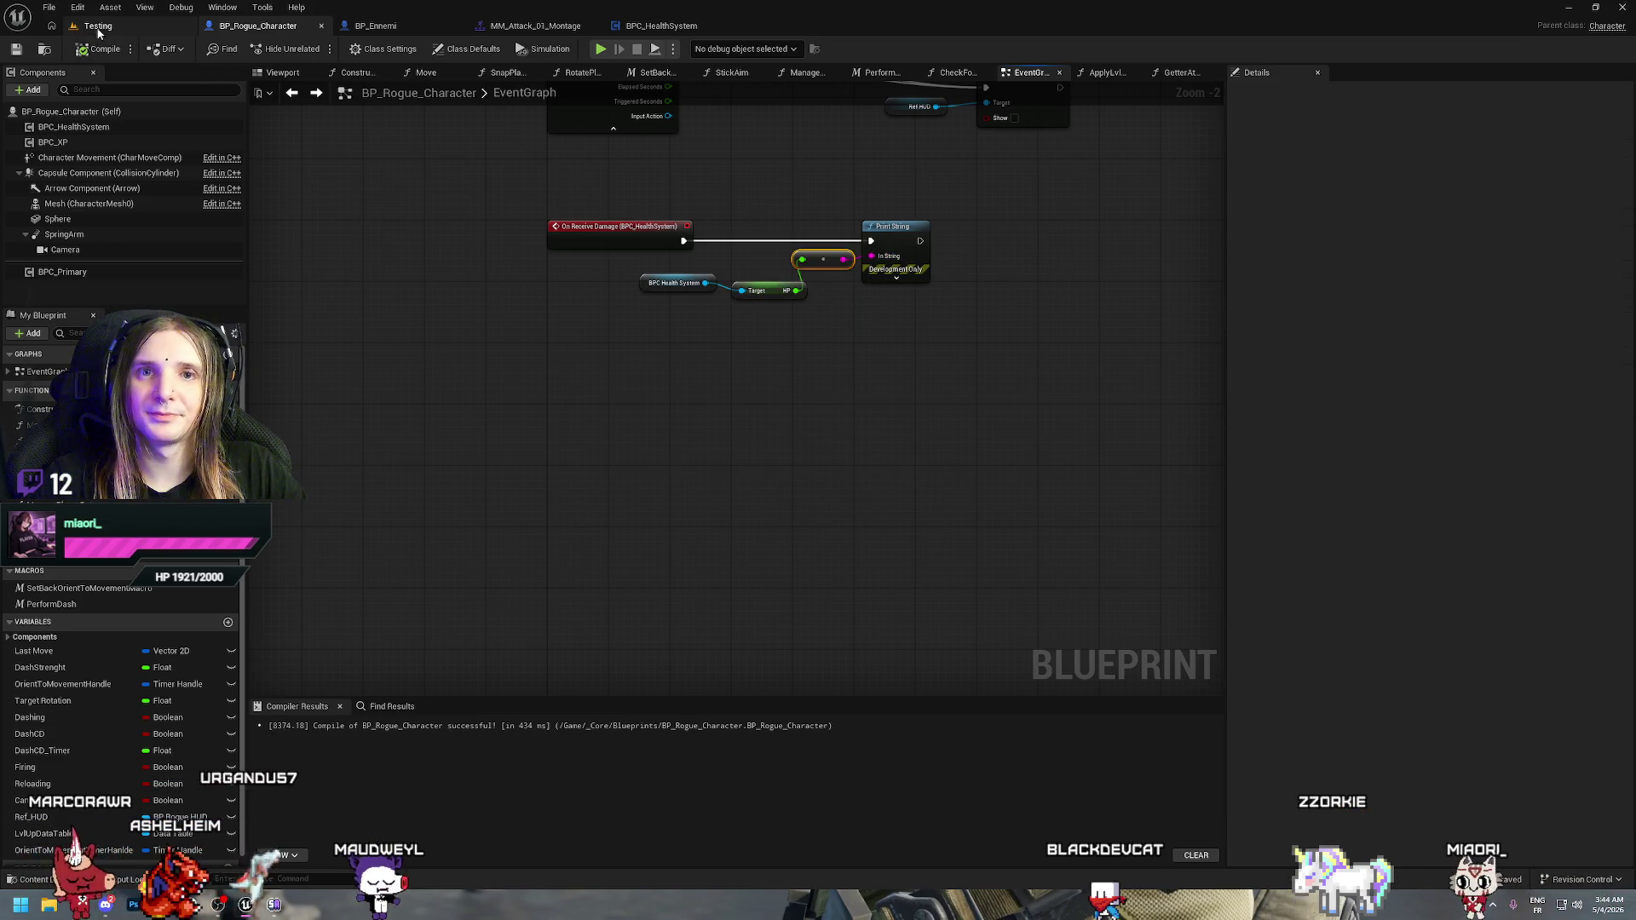
Playtest the level, running from the chasing enemies with WASD and picking a level-up upgrade before stopping
{"action": "key", "text": "alt+p"}
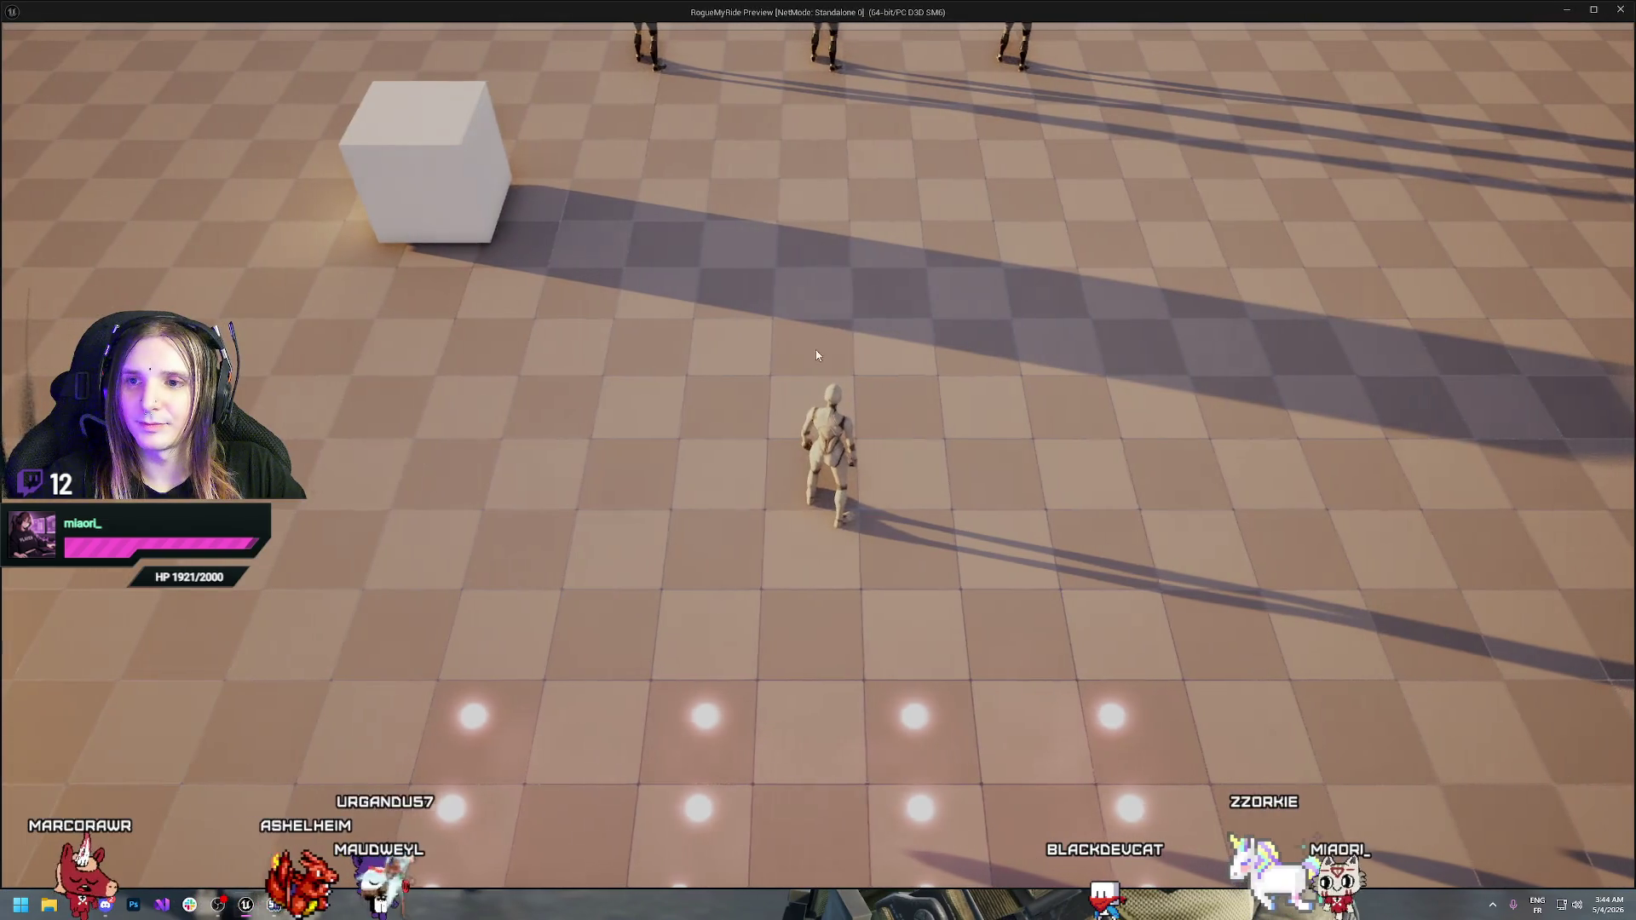
{"action": "key", "text": "w"}
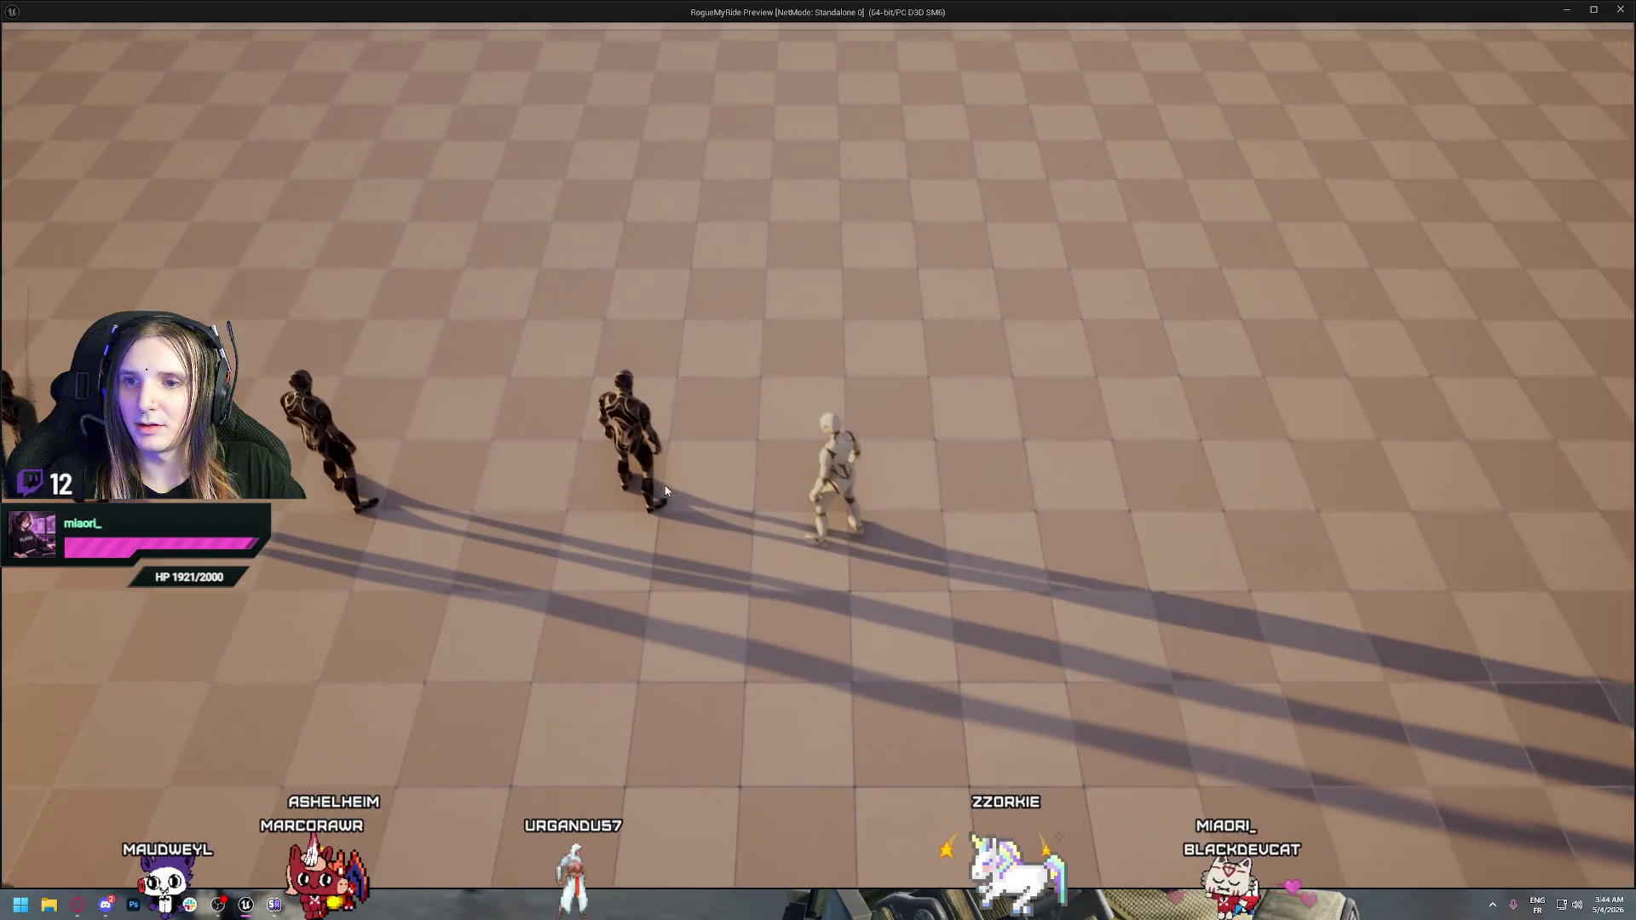
{"action": "key", "text": "s"}
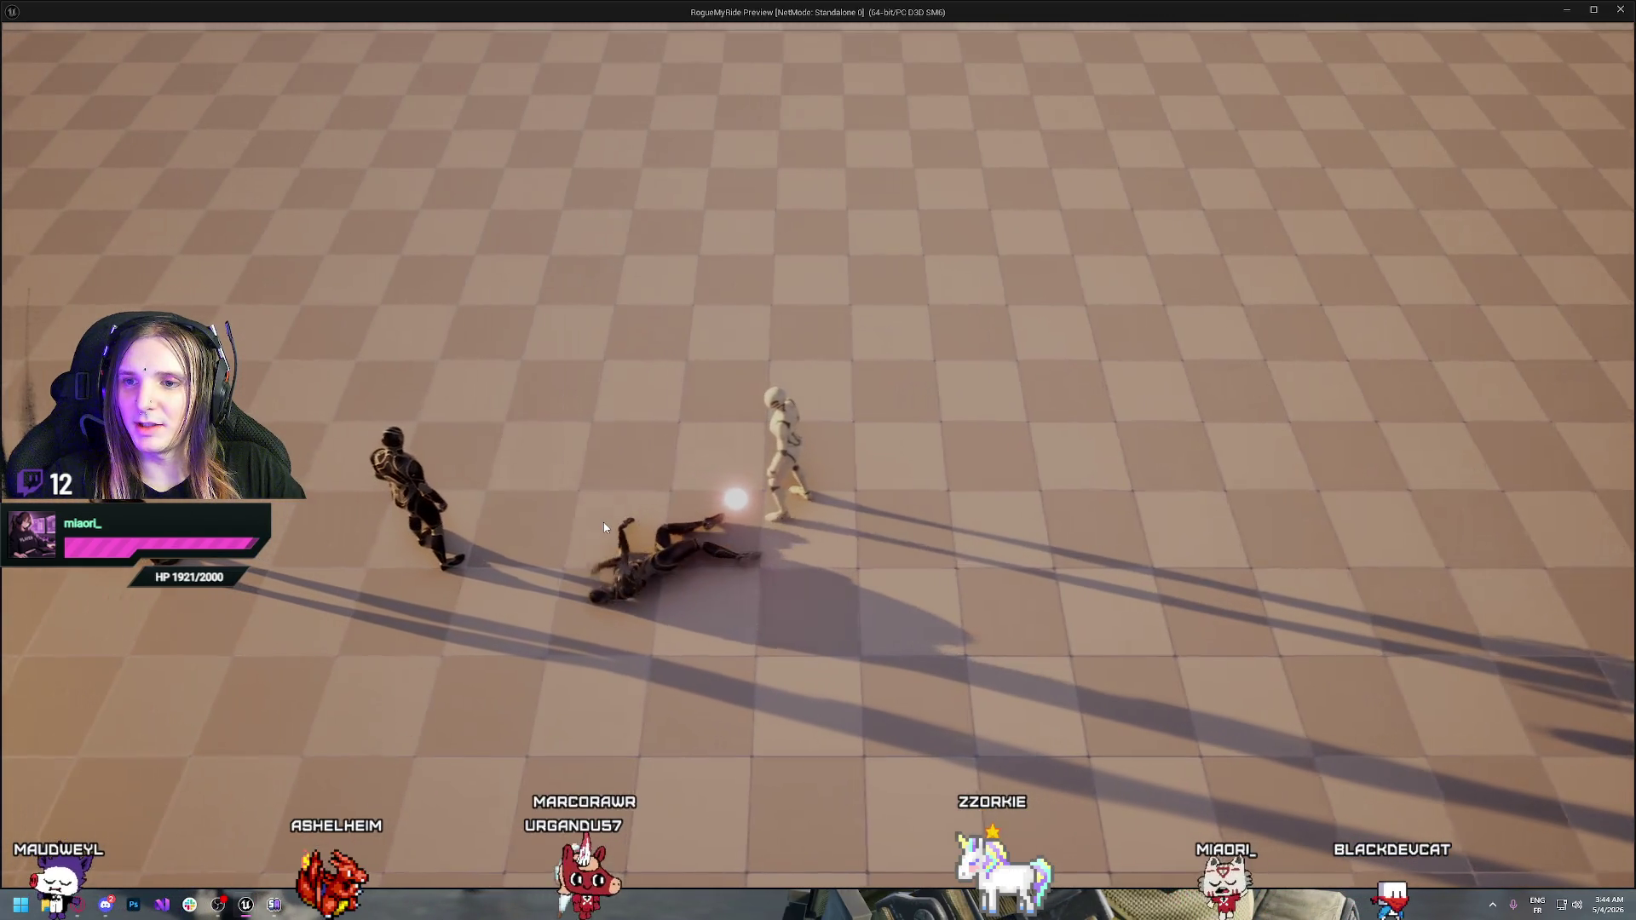
{"action": "key", "text": "a"}
{"action": "key", "text": "a"}
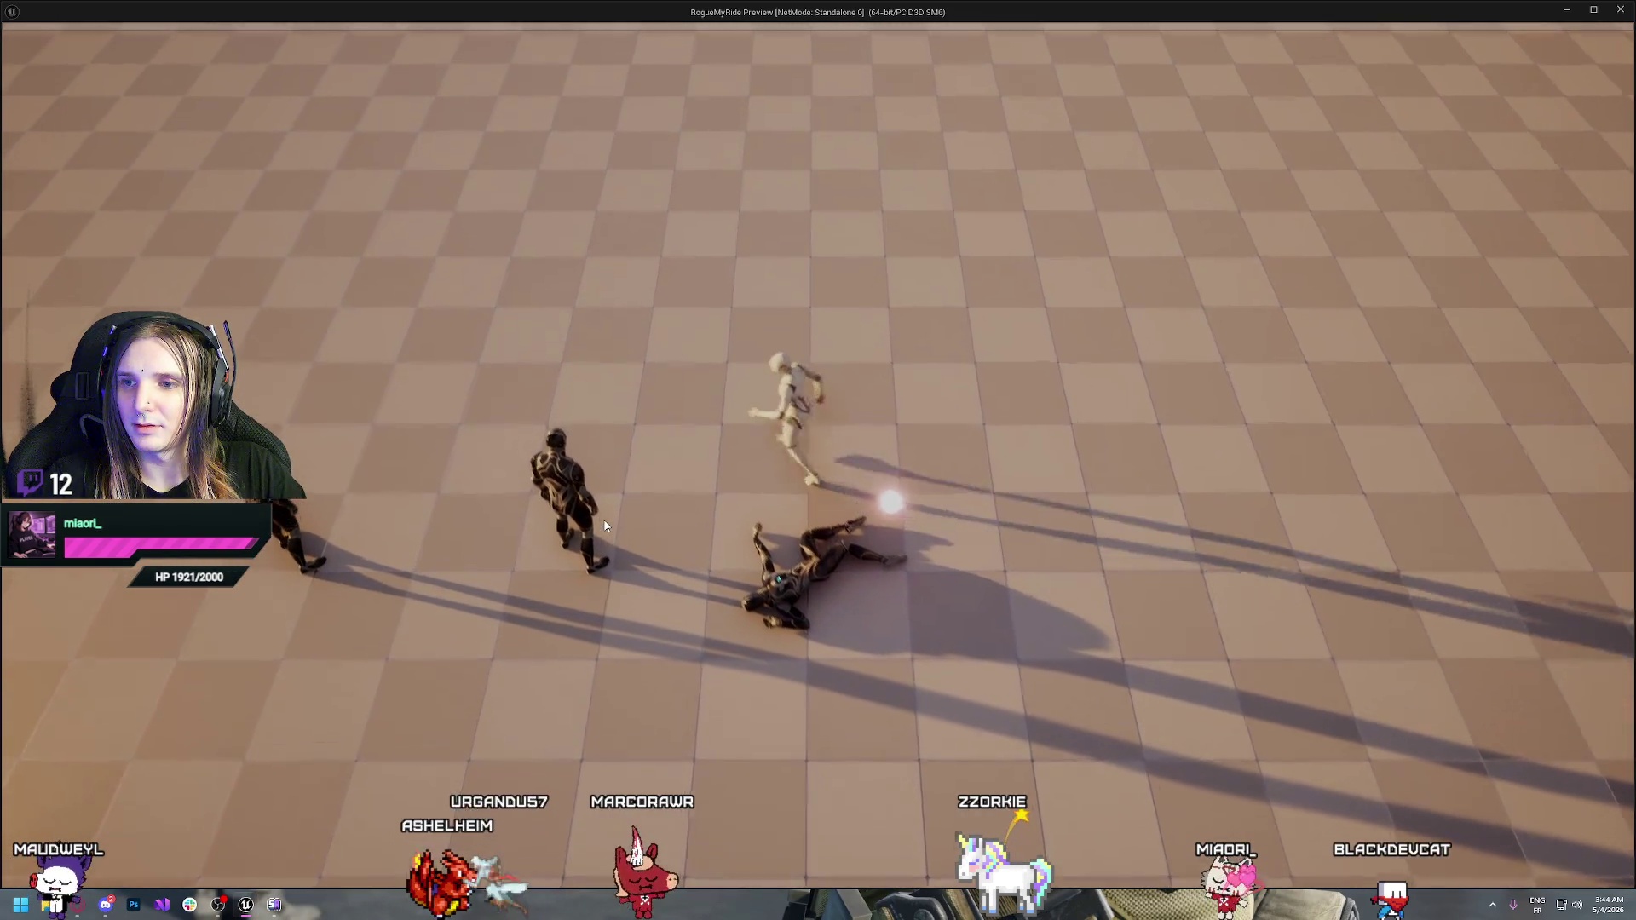
{"action": "key", "text": "w"}
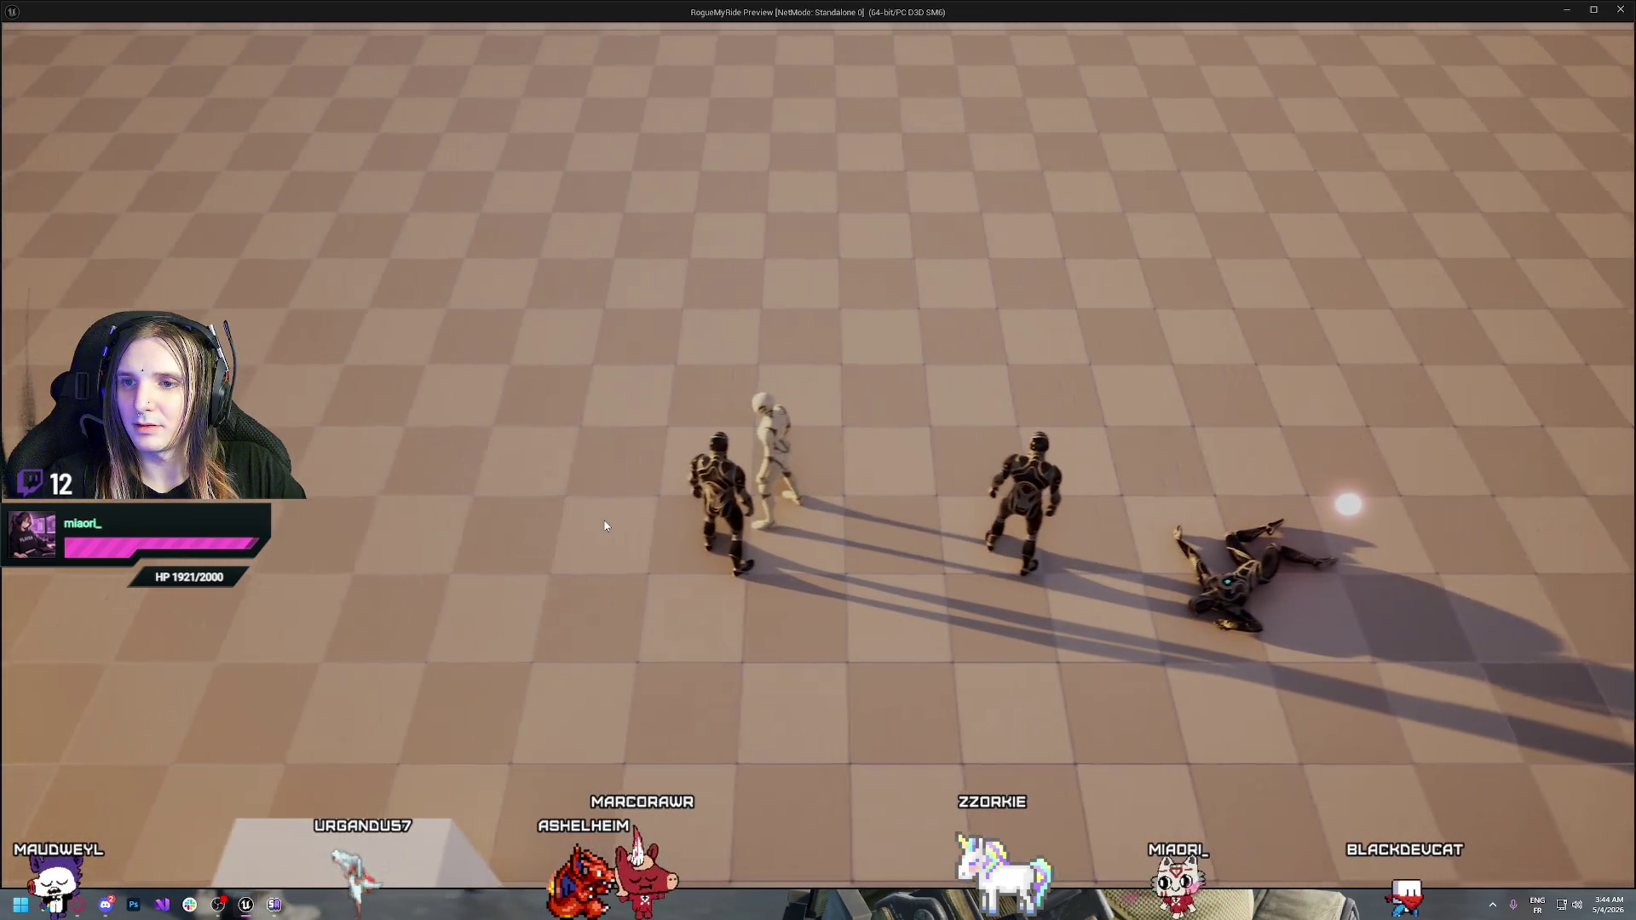
{"action": "key", "text": "d"}
{"action": "key", "text": "s"}
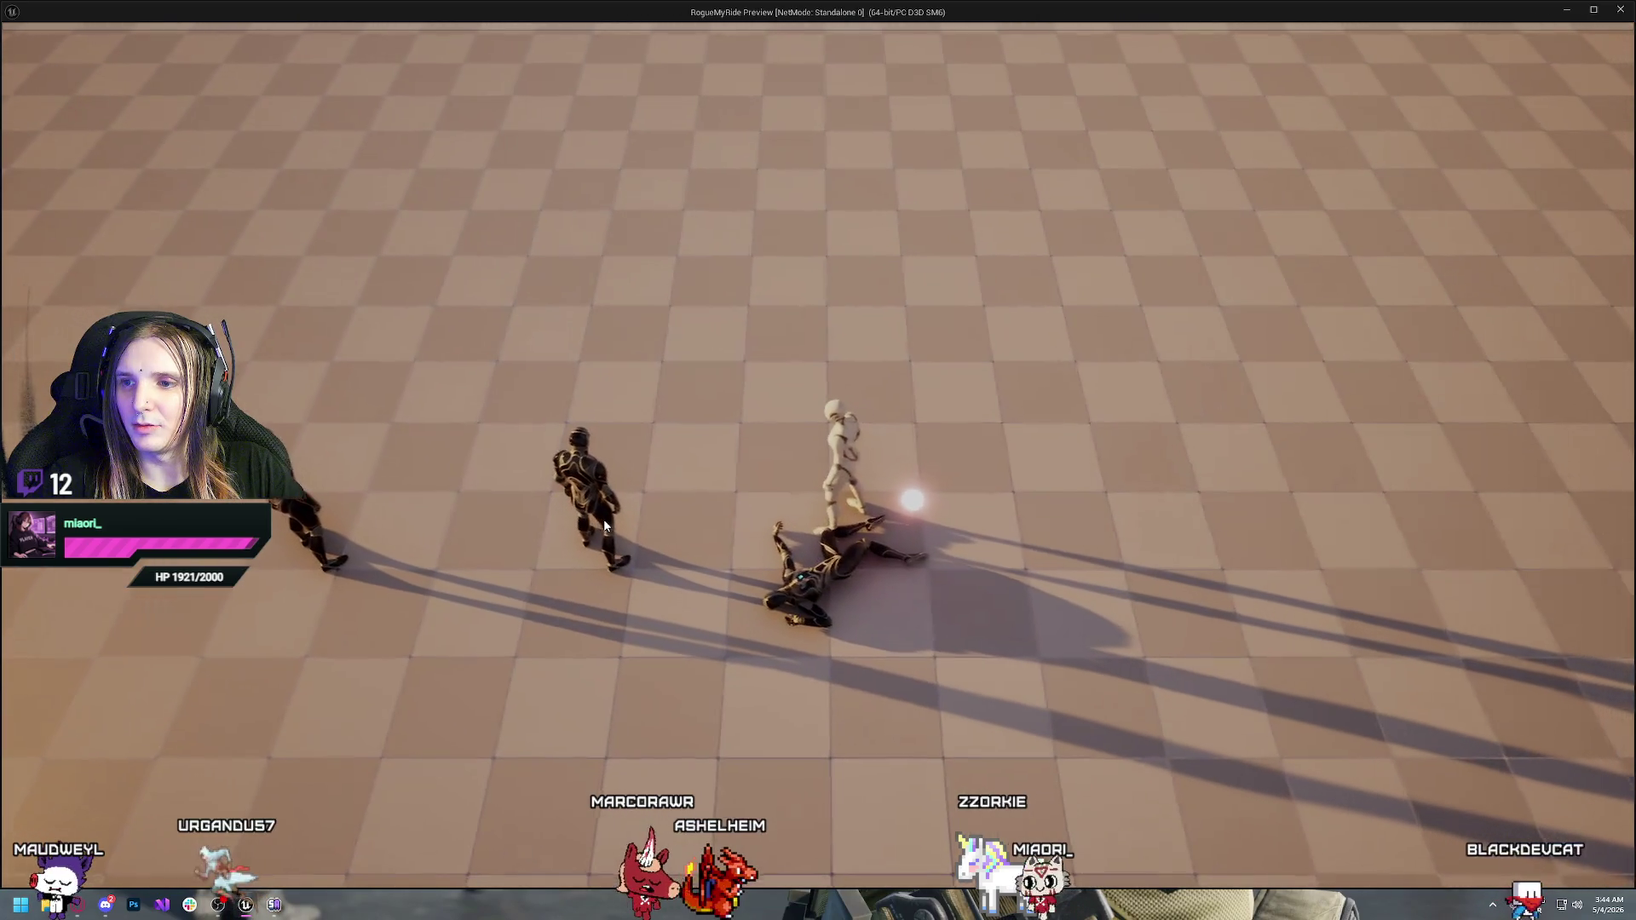
{"action": "key", "text": "s"}
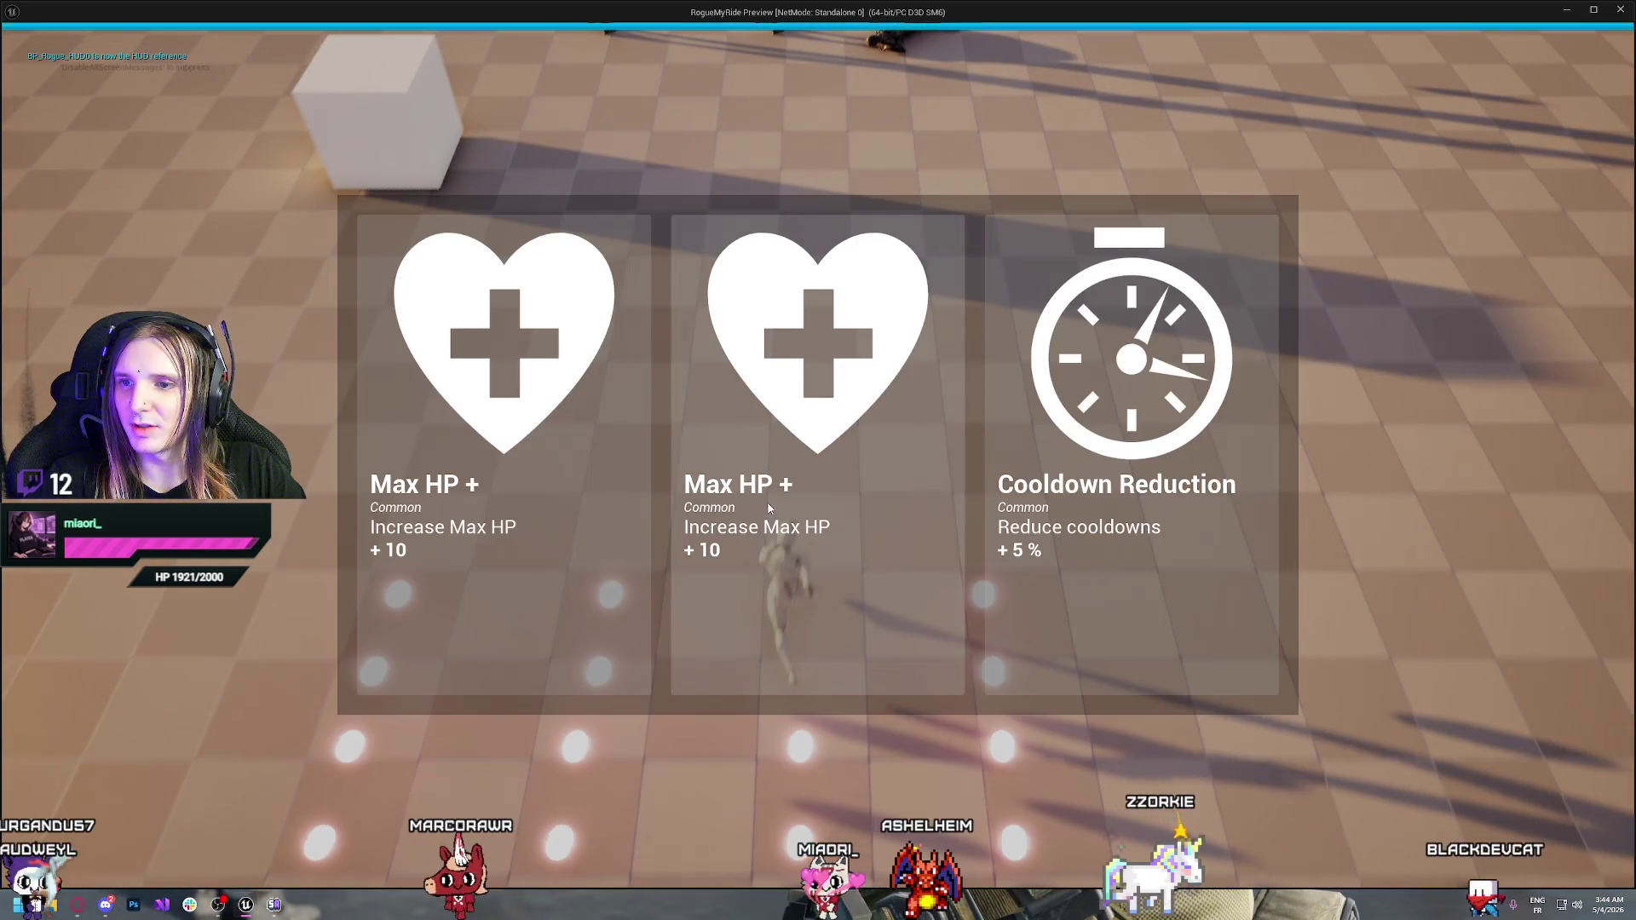
{"action": "left_click", "coordinate": [801, 442]}
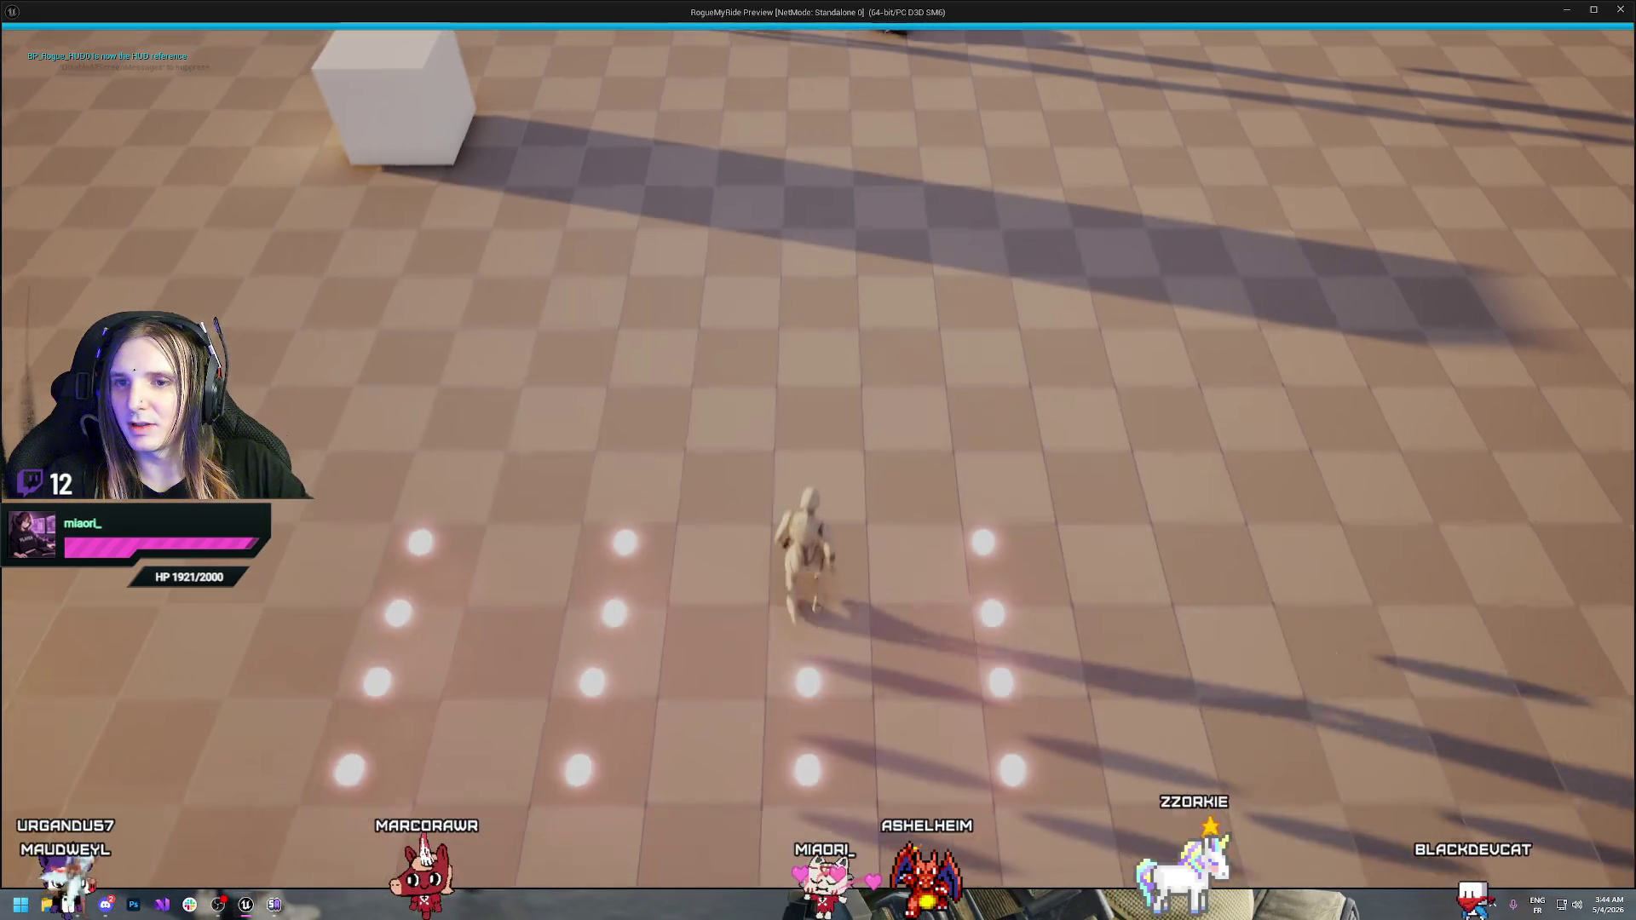
{"action": "key", "text": "Escape"}
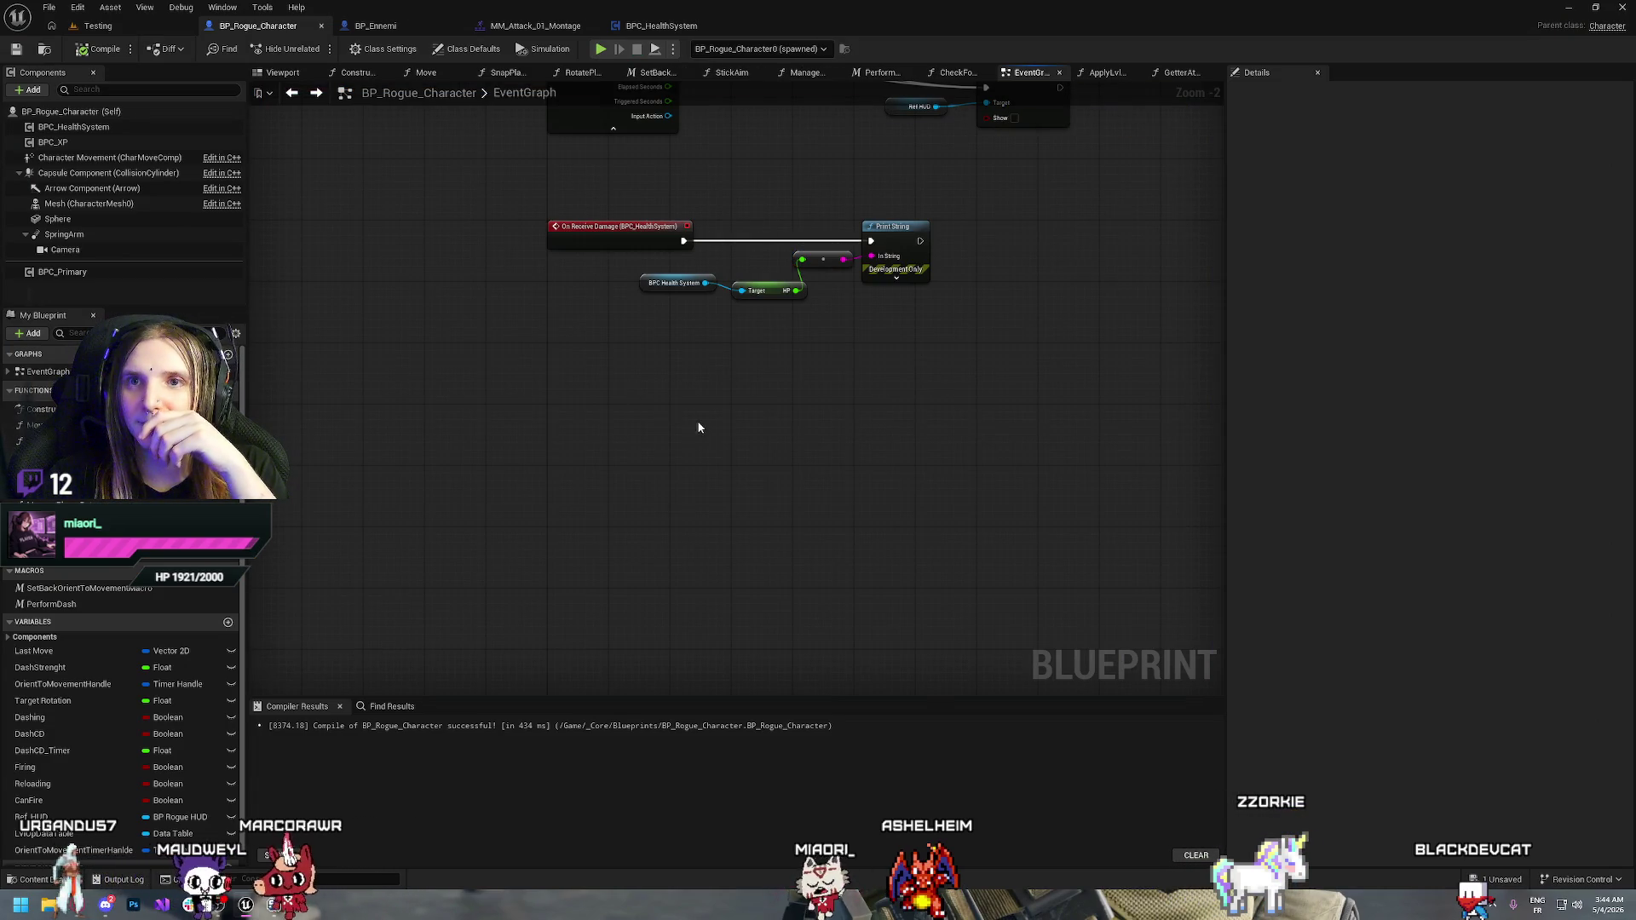
Switch to the BP_Ennemi blueprint and bring the Attack event and its Play Montage node into view
{"action": "mouse_move", "coordinate": [436, 305]}
{"action": "left_mouse_down"}
{"action": "mouse_move", "coordinate": [438, 420]}
{"action": "mouse_move", "coordinate": [804, 406]}
{"action": "mouse_move", "coordinate": [817, 582]}
{"action": "left_mouse_up"}
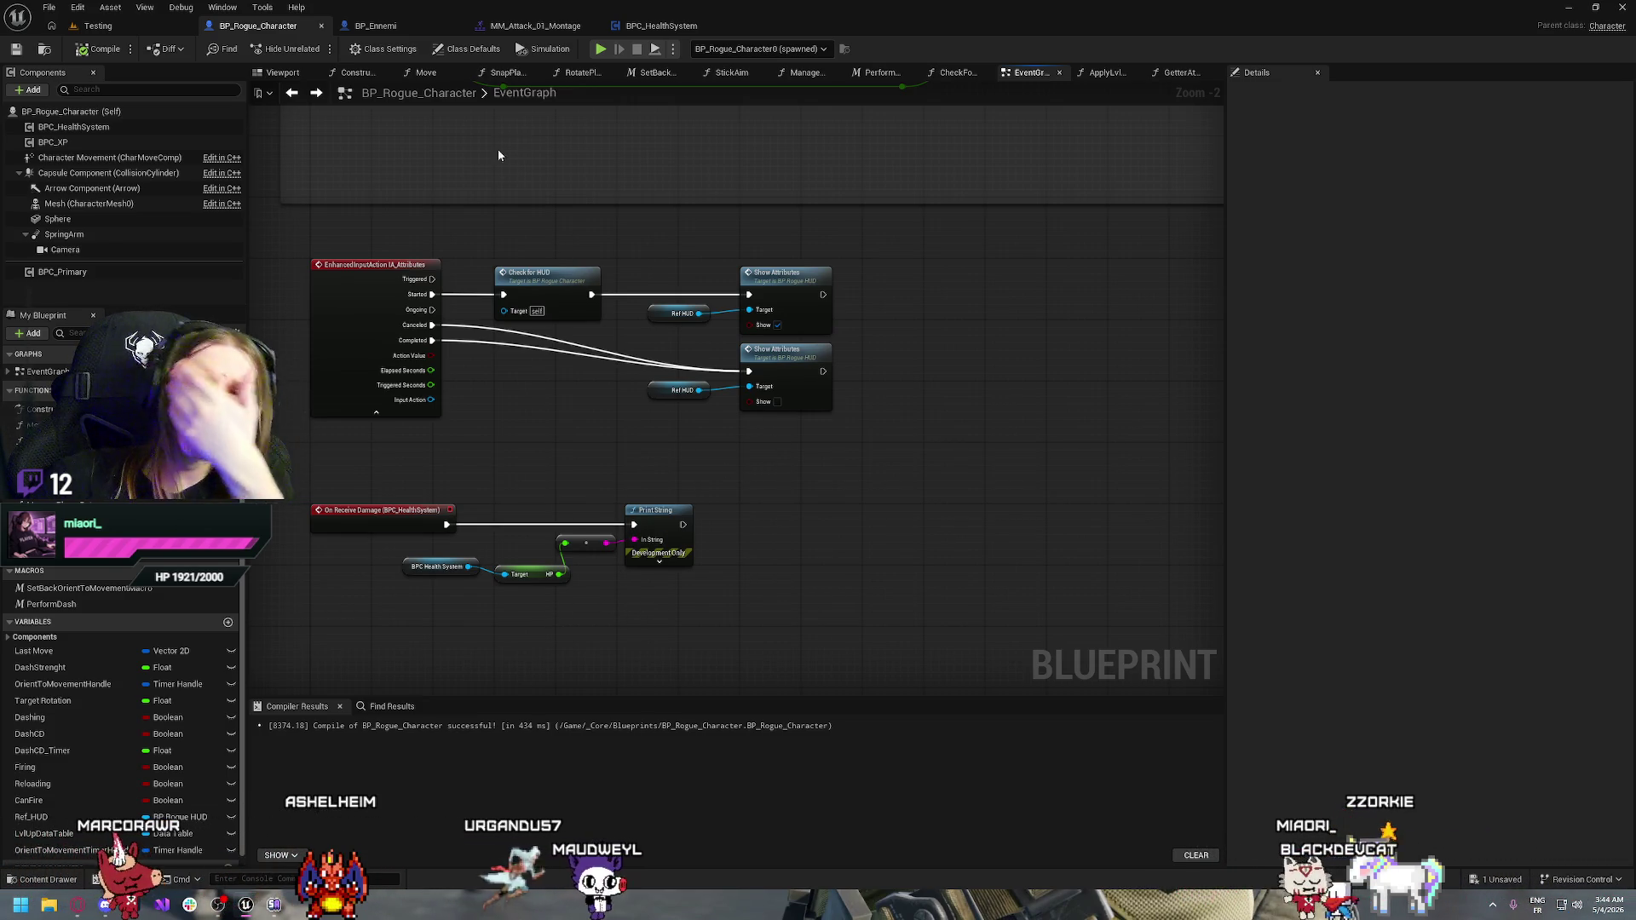
{"action": "left_click", "coordinate": [379, 25]}
{"action": "mouse_move", "coordinate": [669, 210]}
{"action": "left_mouse_down"}
{"action": "mouse_move", "coordinate": [804, 307]}
{"action": "mouse_move", "coordinate": [796, 176]}
{"action": "mouse_move", "coordinate": [744, 257]}
{"action": "mouse_move", "coordinate": [867, 330]}
{"action": "left_mouse_up"}
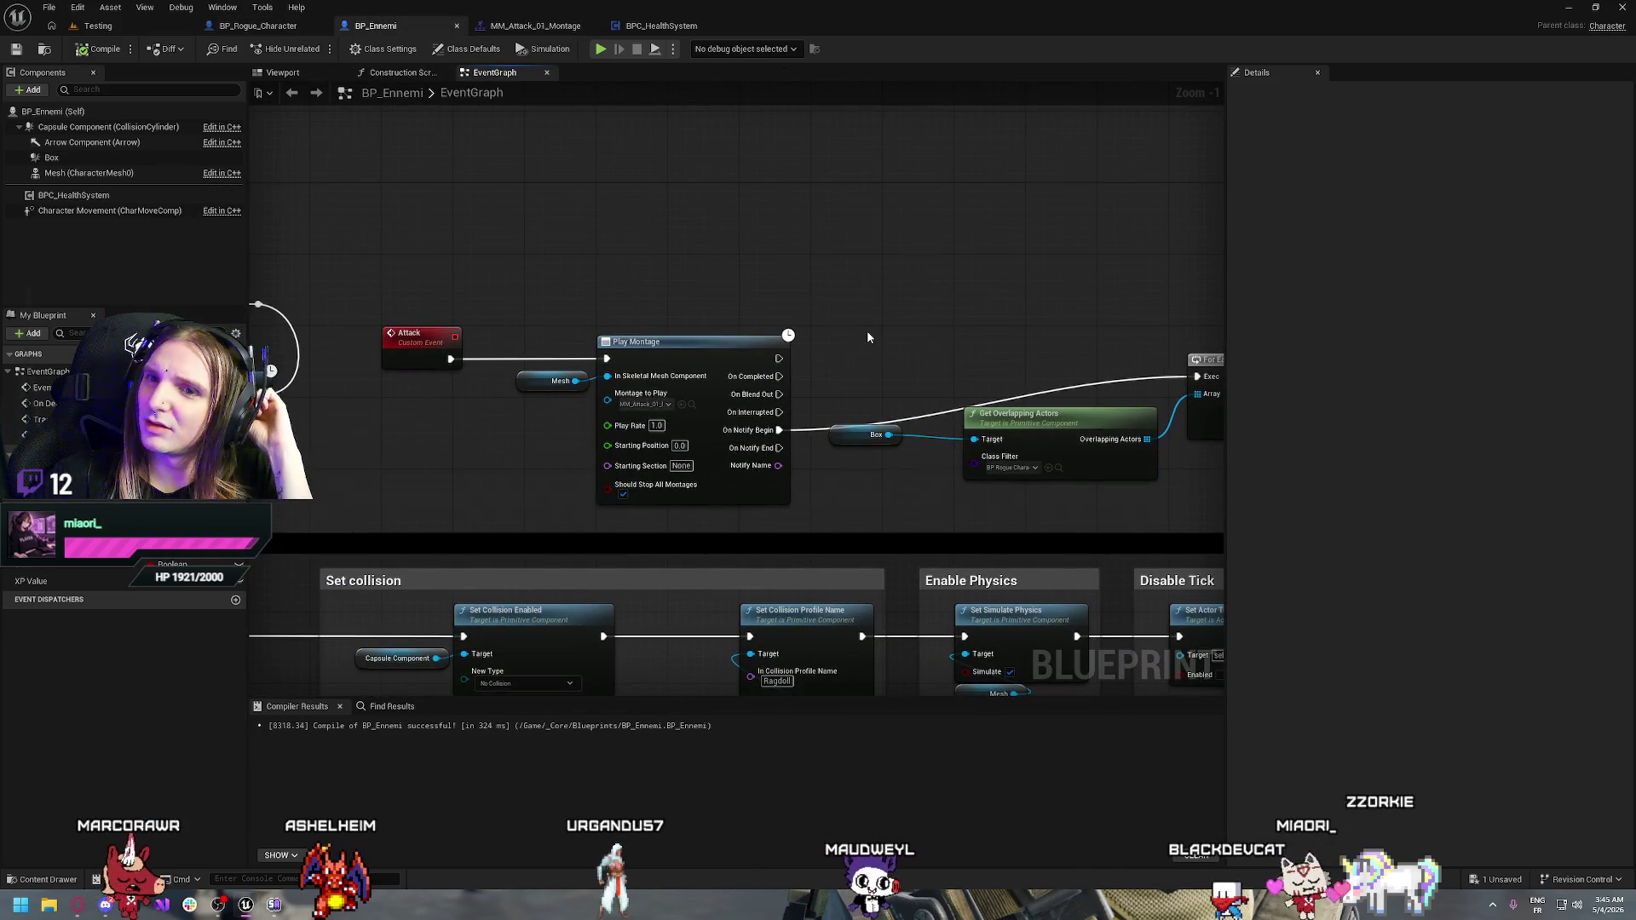
Wire a Self reference into AI MoveTo's Pawn input, place it left of the node, and start a play test
{"action": "left_click_drag", "start_coordinate": [321, 274], "coordinate": [832, 275]}
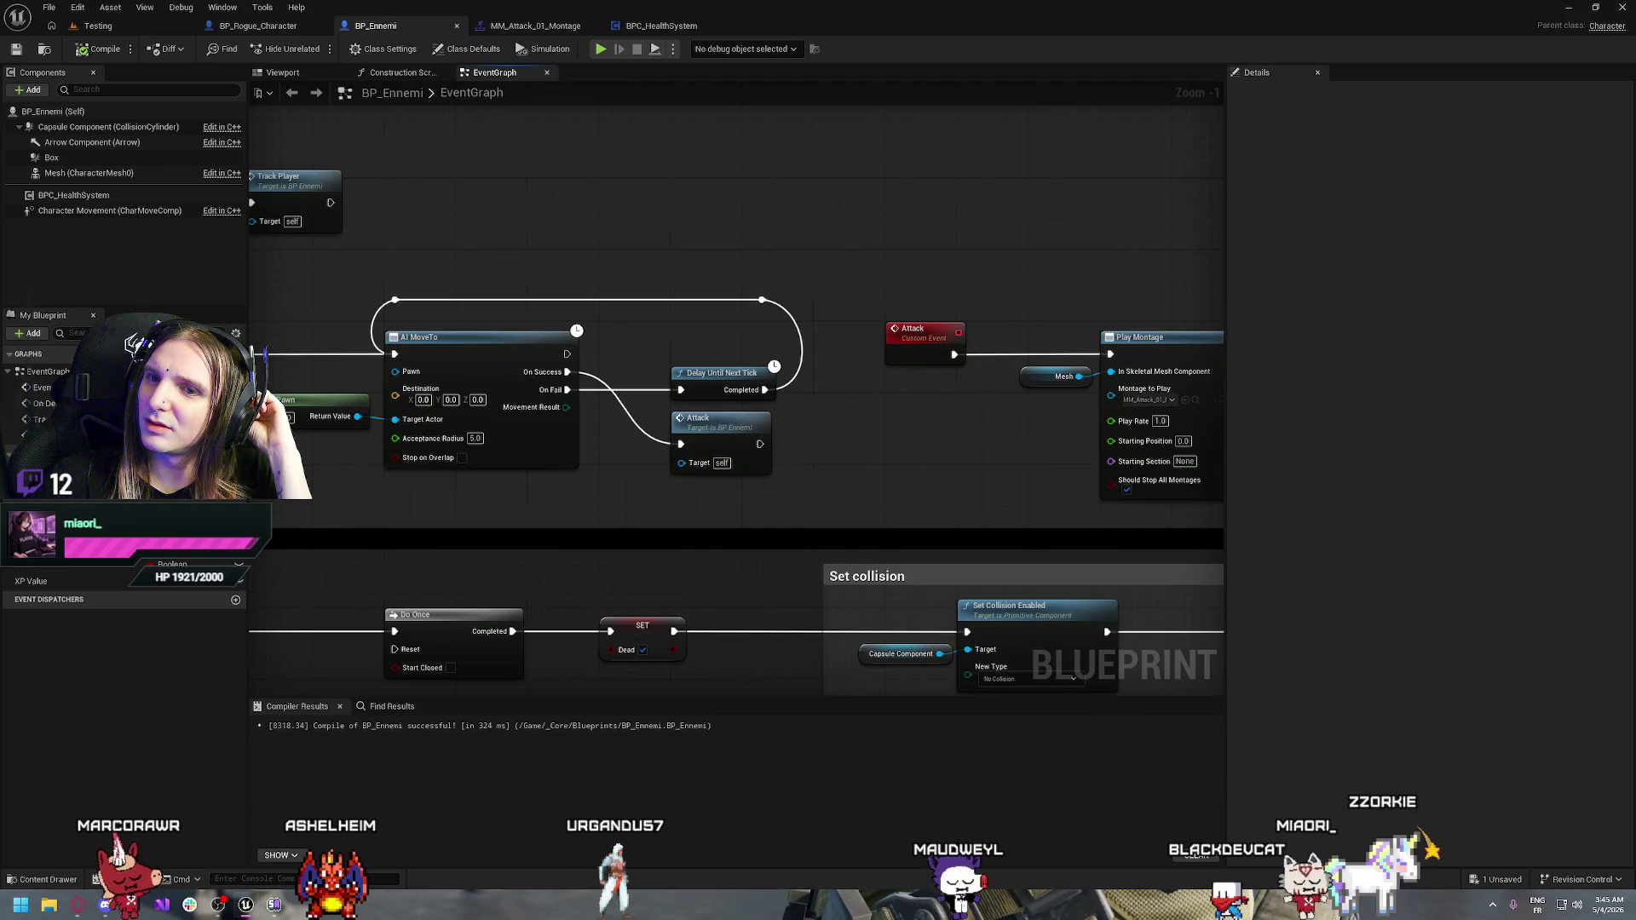
{"action": "left_click_drag", "start_coordinate": [651, 359], "coordinate": [913, 353]}
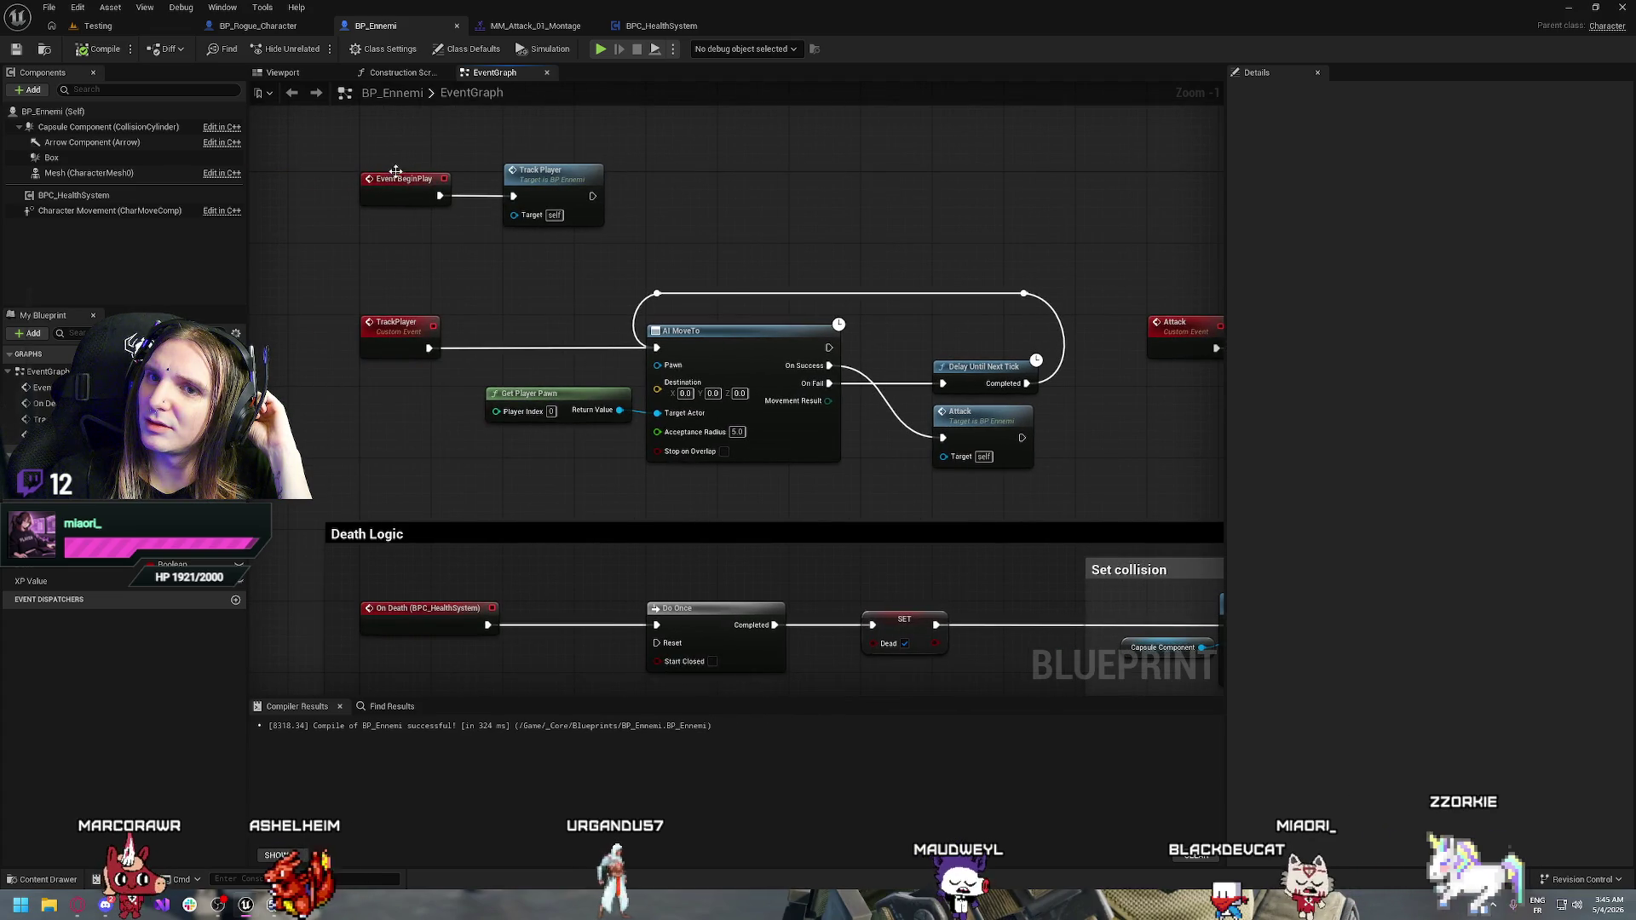
{"action": "mouse_move", "coordinate": [858, 226]}
{"action": "left_mouse_down"}
{"action": "mouse_move", "coordinate": [494, 286]}
{"action": "mouse_move", "coordinate": [689, 309]}
{"action": "left_mouse_up"}
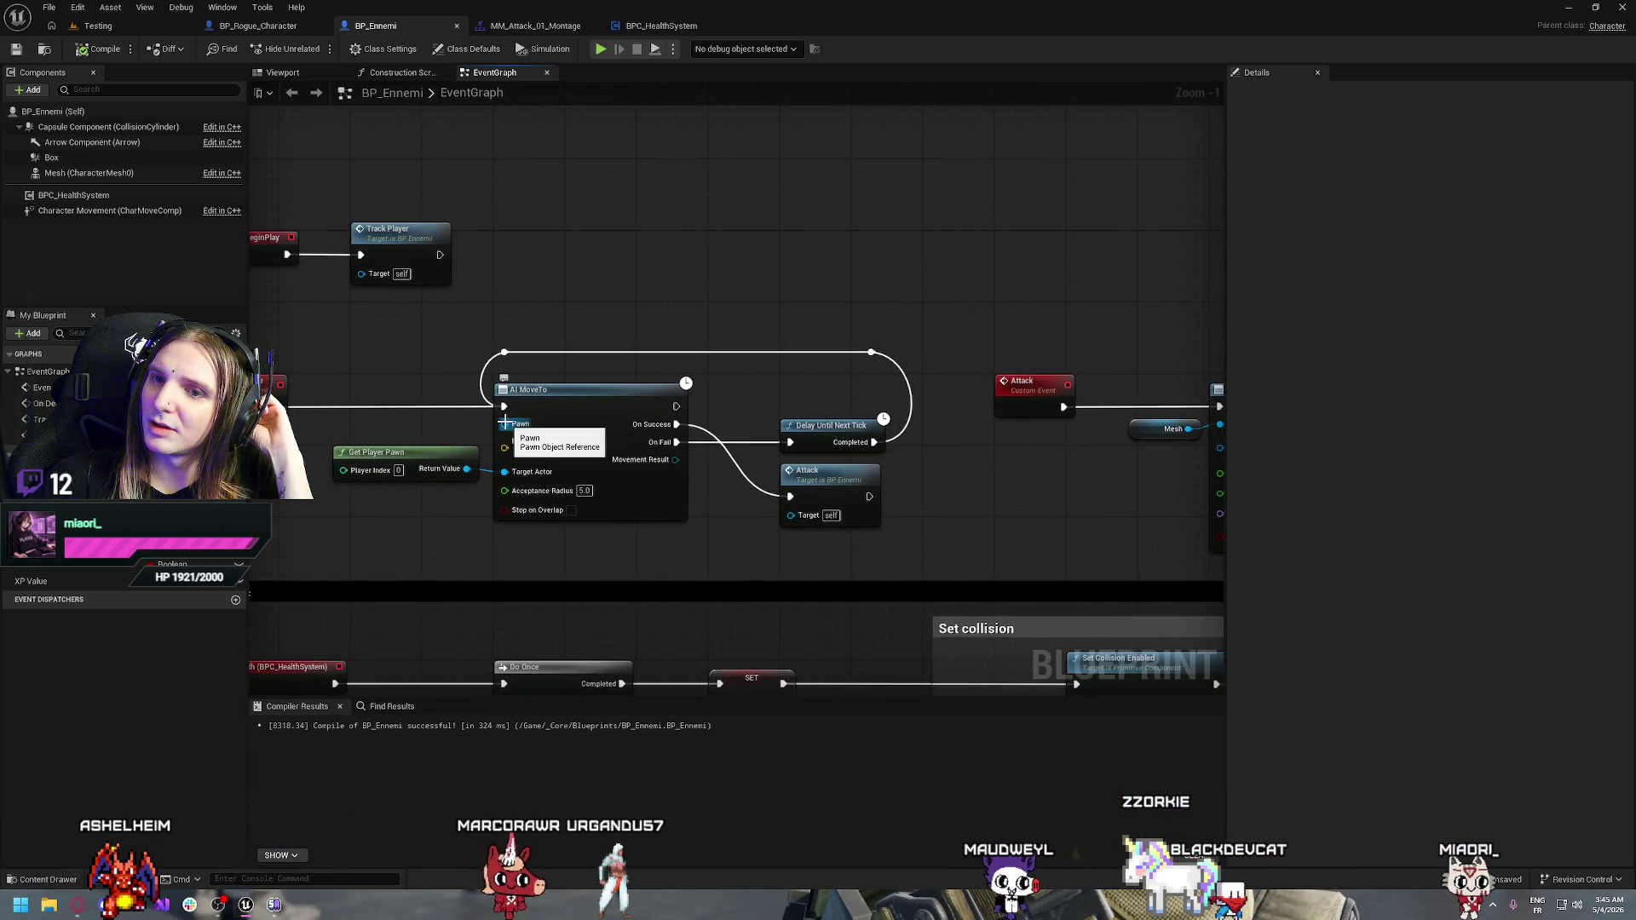
{"action": "left_click_drag", "start_coordinate": [512, 427], "coordinate": [474, 427]}
{"action": "type", "text": "self"}
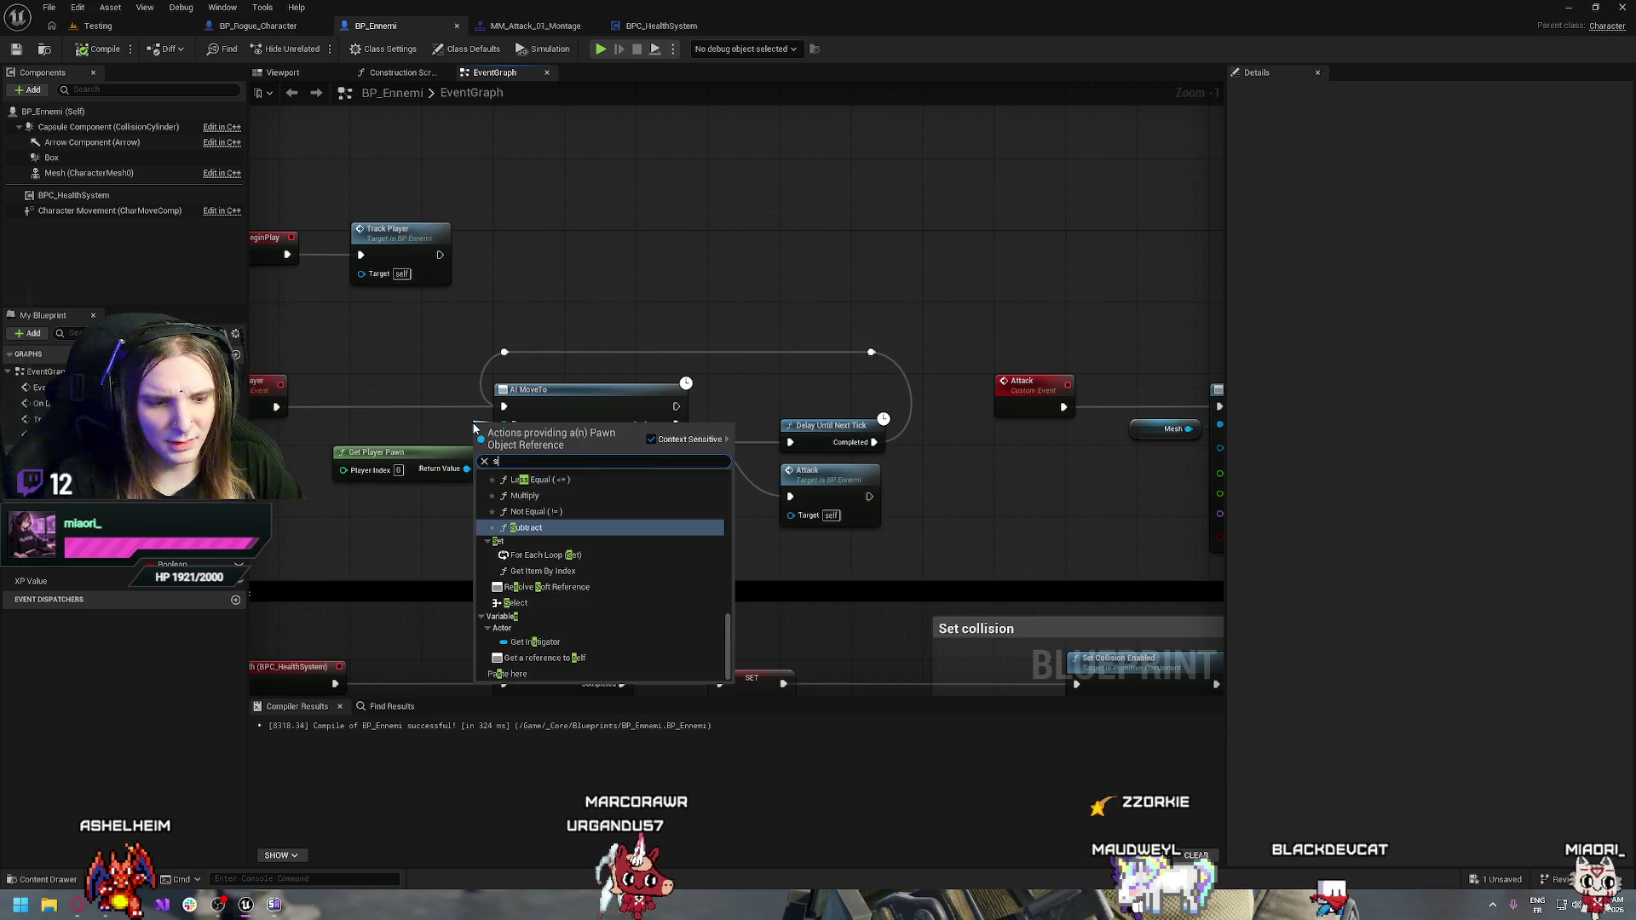
{"action": "key", "text": "Return"}
{"action": "left_click_drag", "start_coordinate": [473, 424], "coordinate": [391, 429]}
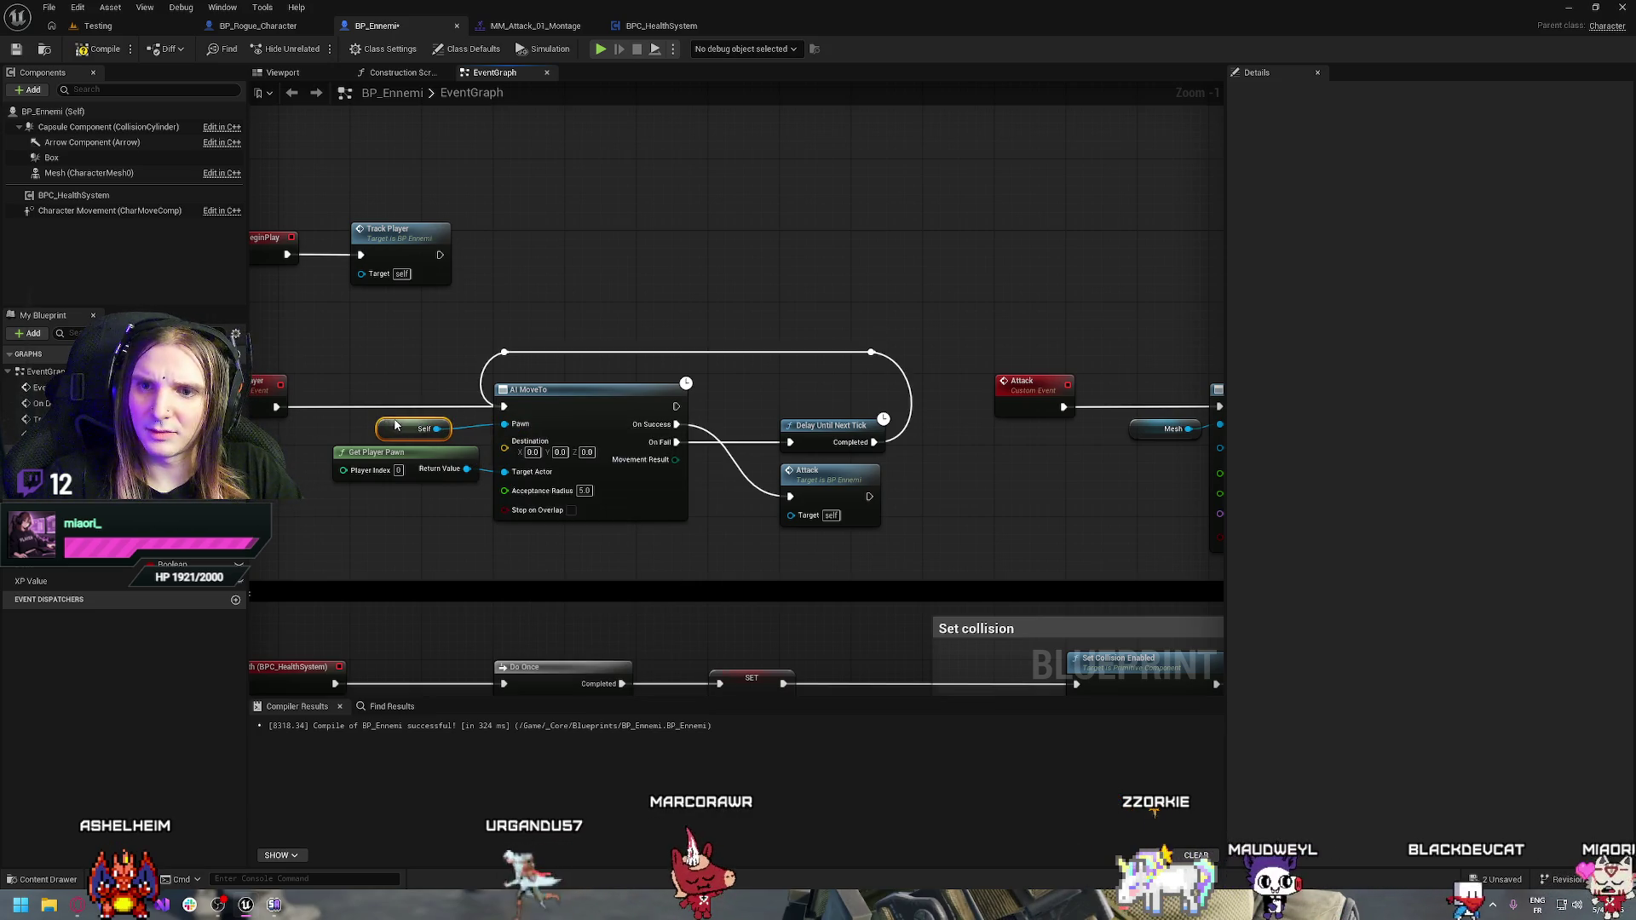
{"action": "left_click", "coordinate": [601, 48]}
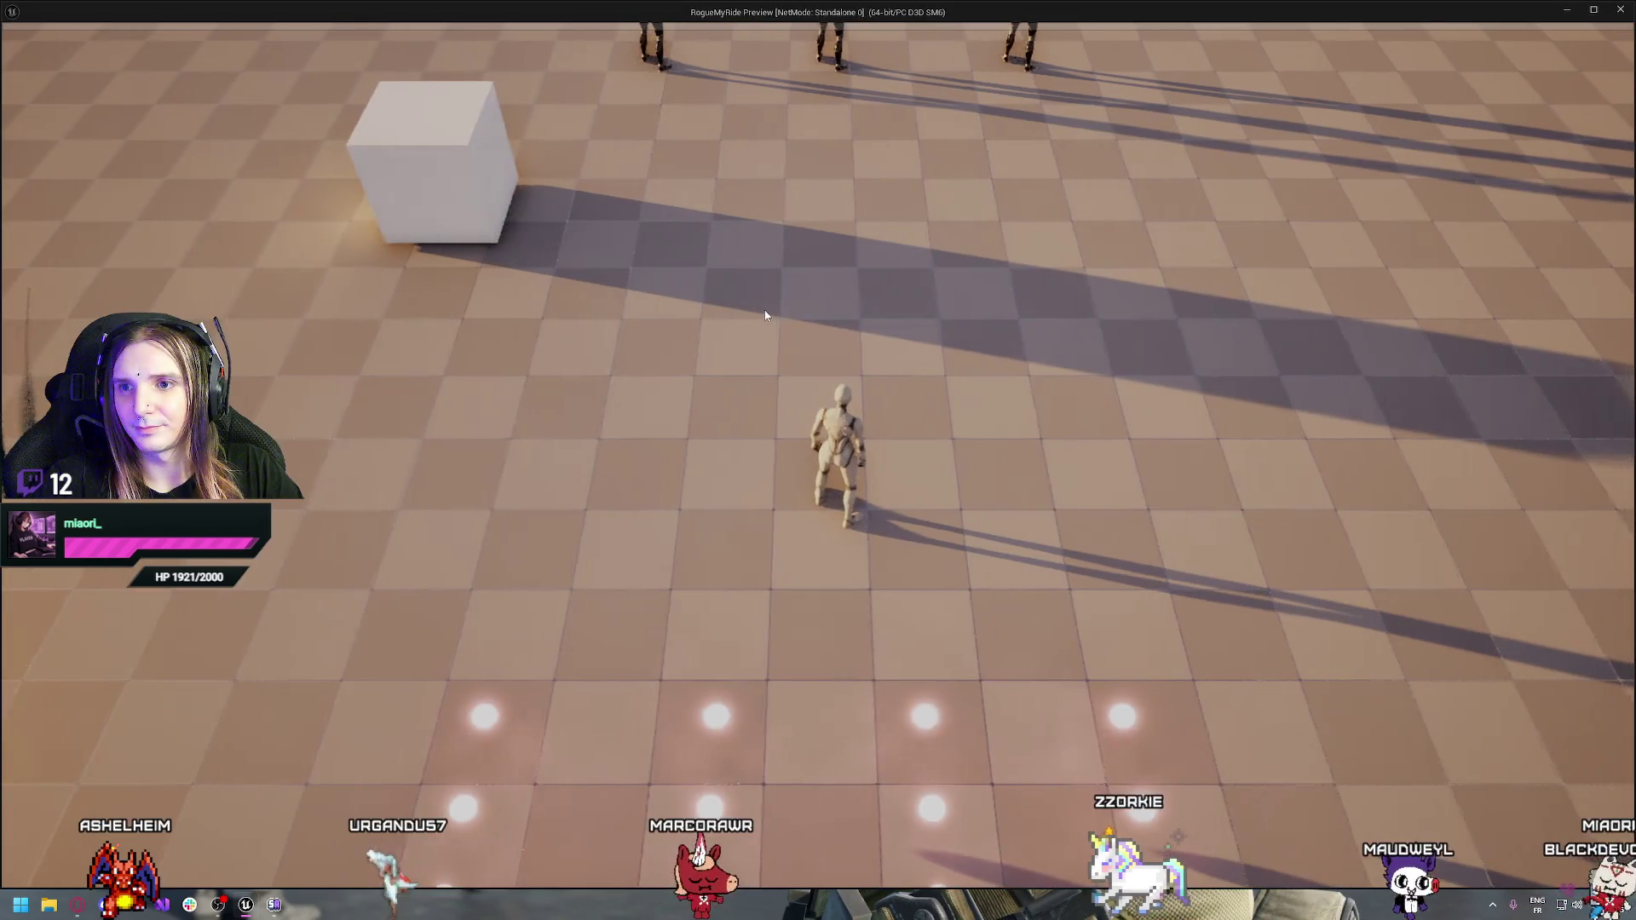
Stop the play session to return to BP_Ennemi's event graph
{"action": "key", "text": "Escape"}
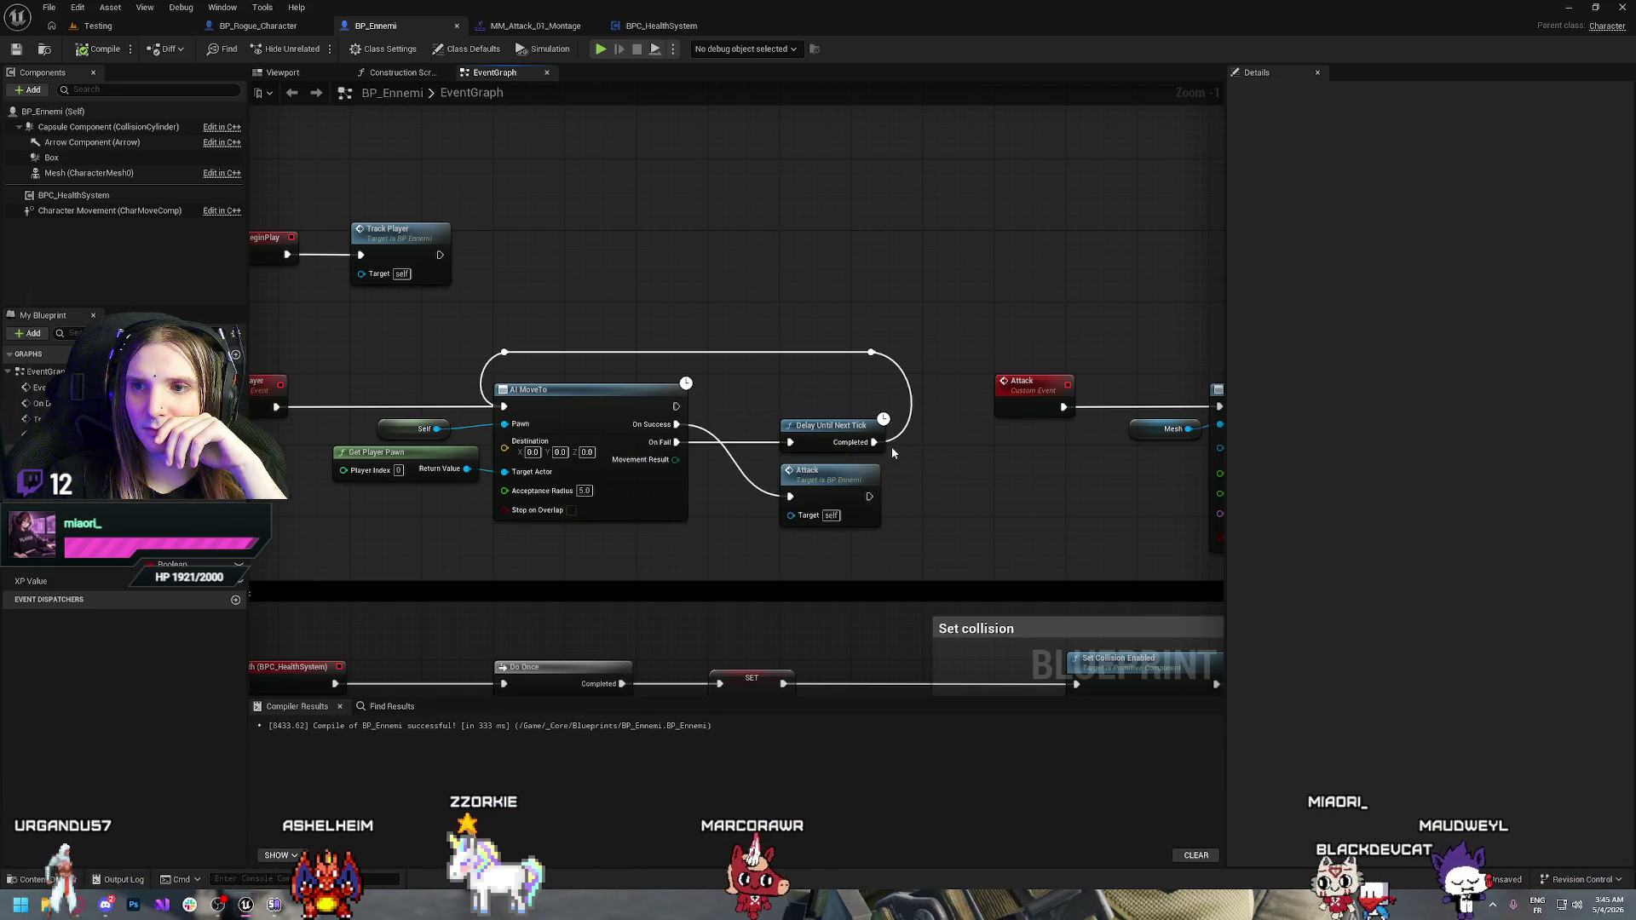
Shift the Delay, Attack and related attack nodes right to make room beside AI MoveTo
{"action": "left_click_drag", "start_coordinate": [939, 541], "coordinate": [852, 345]}
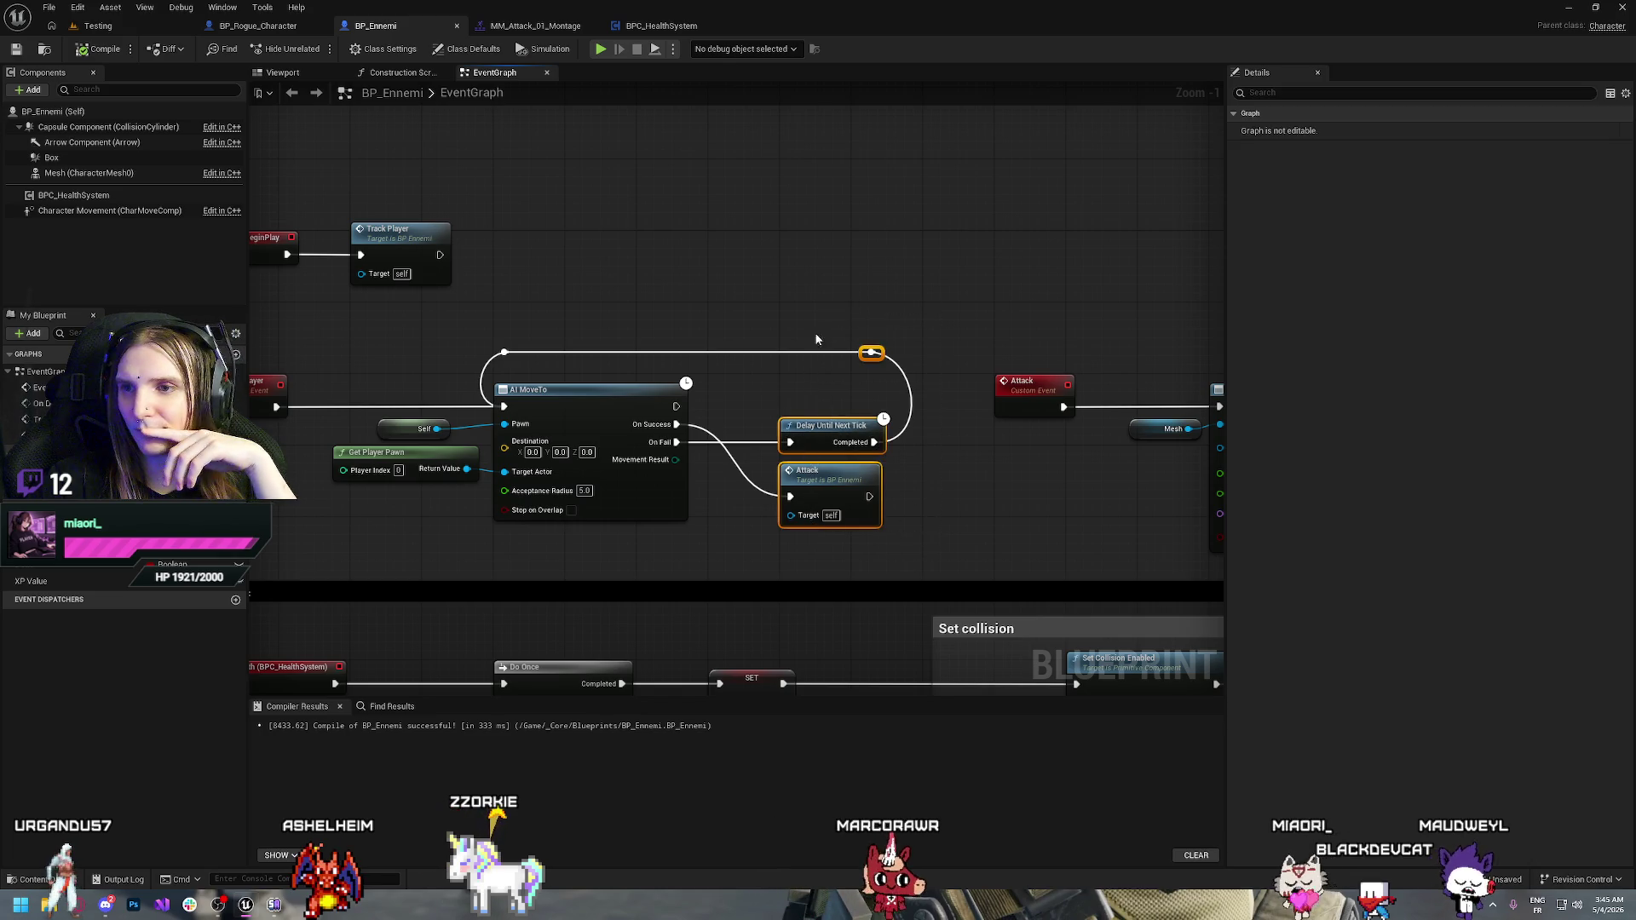
{"action": "scroll", "coordinate": [733, 376], "scroll_direction": "down", "scroll_amount": 3}
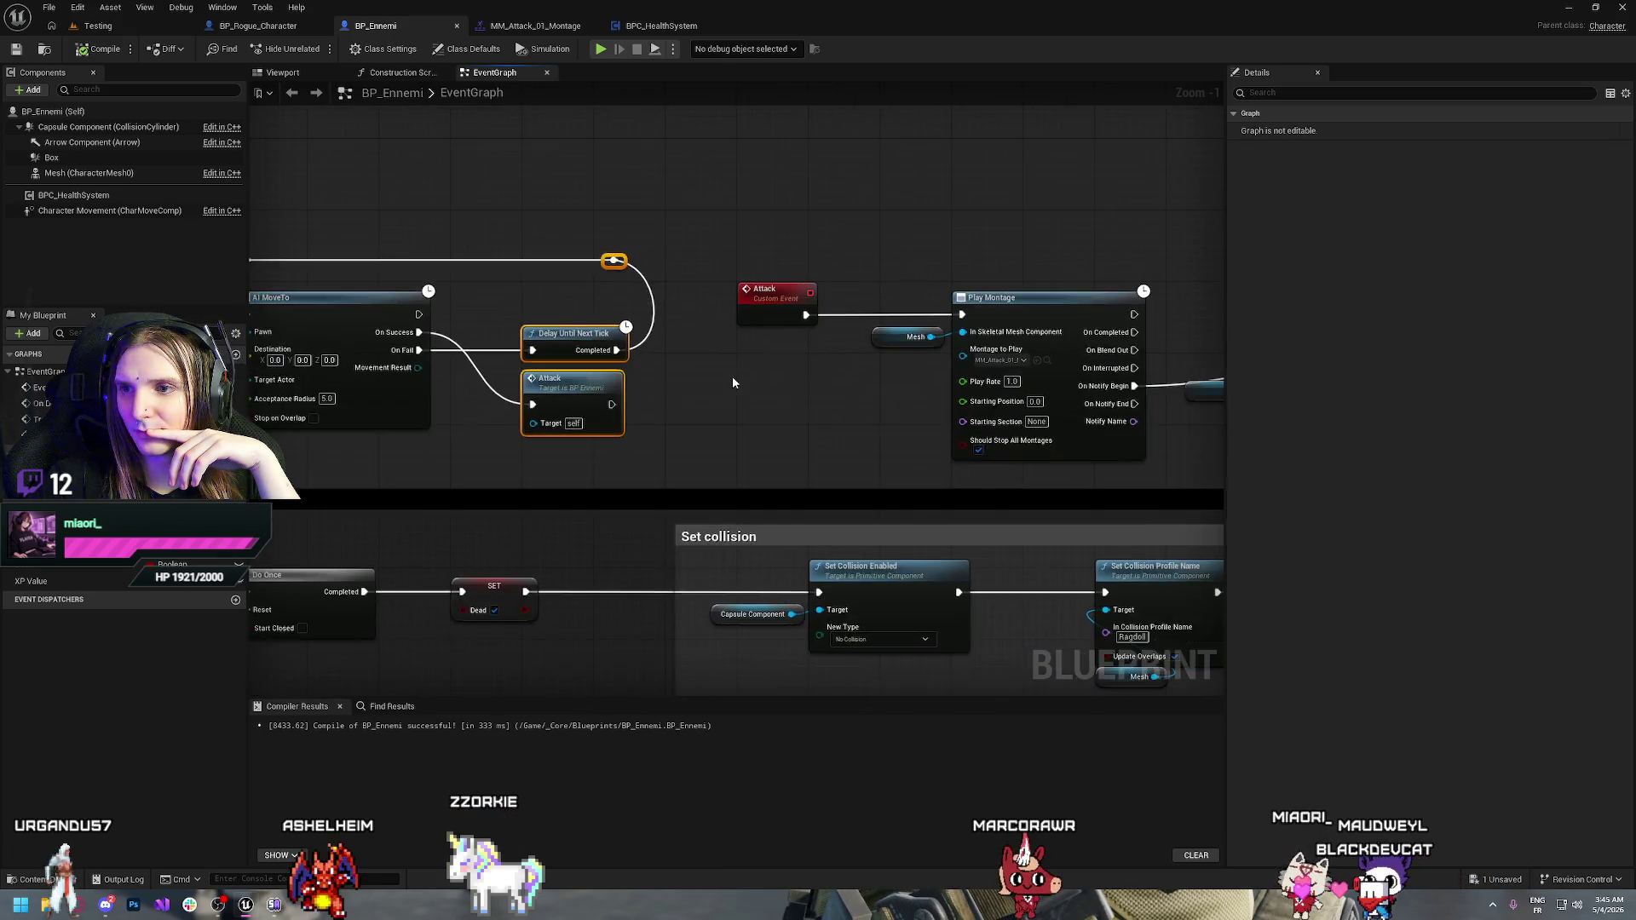
{"action": "scroll", "coordinate": [859, 317], "scroll_direction": "down", "scroll_amount": 1}
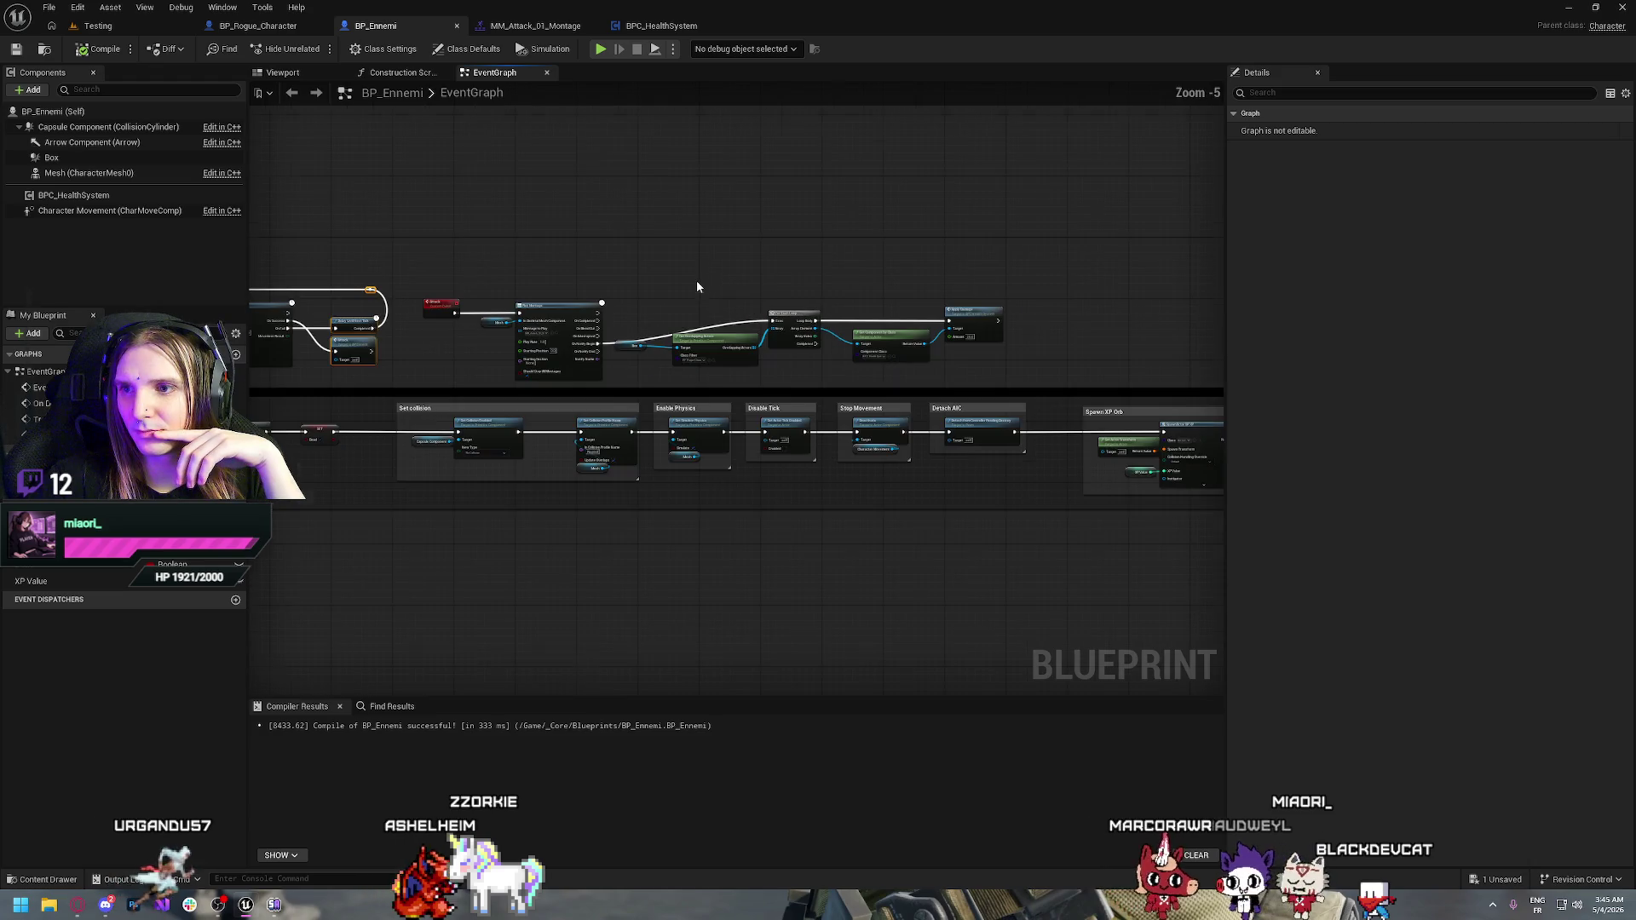
{"action": "mouse_move", "coordinate": [1067, 245]}
{"action": "left_mouse_down"}
{"action": "mouse_move", "coordinate": [358, 365]}
{"action": "mouse_move", "coordinate": [518, 347]}
{"action": "left_mouse_up"}
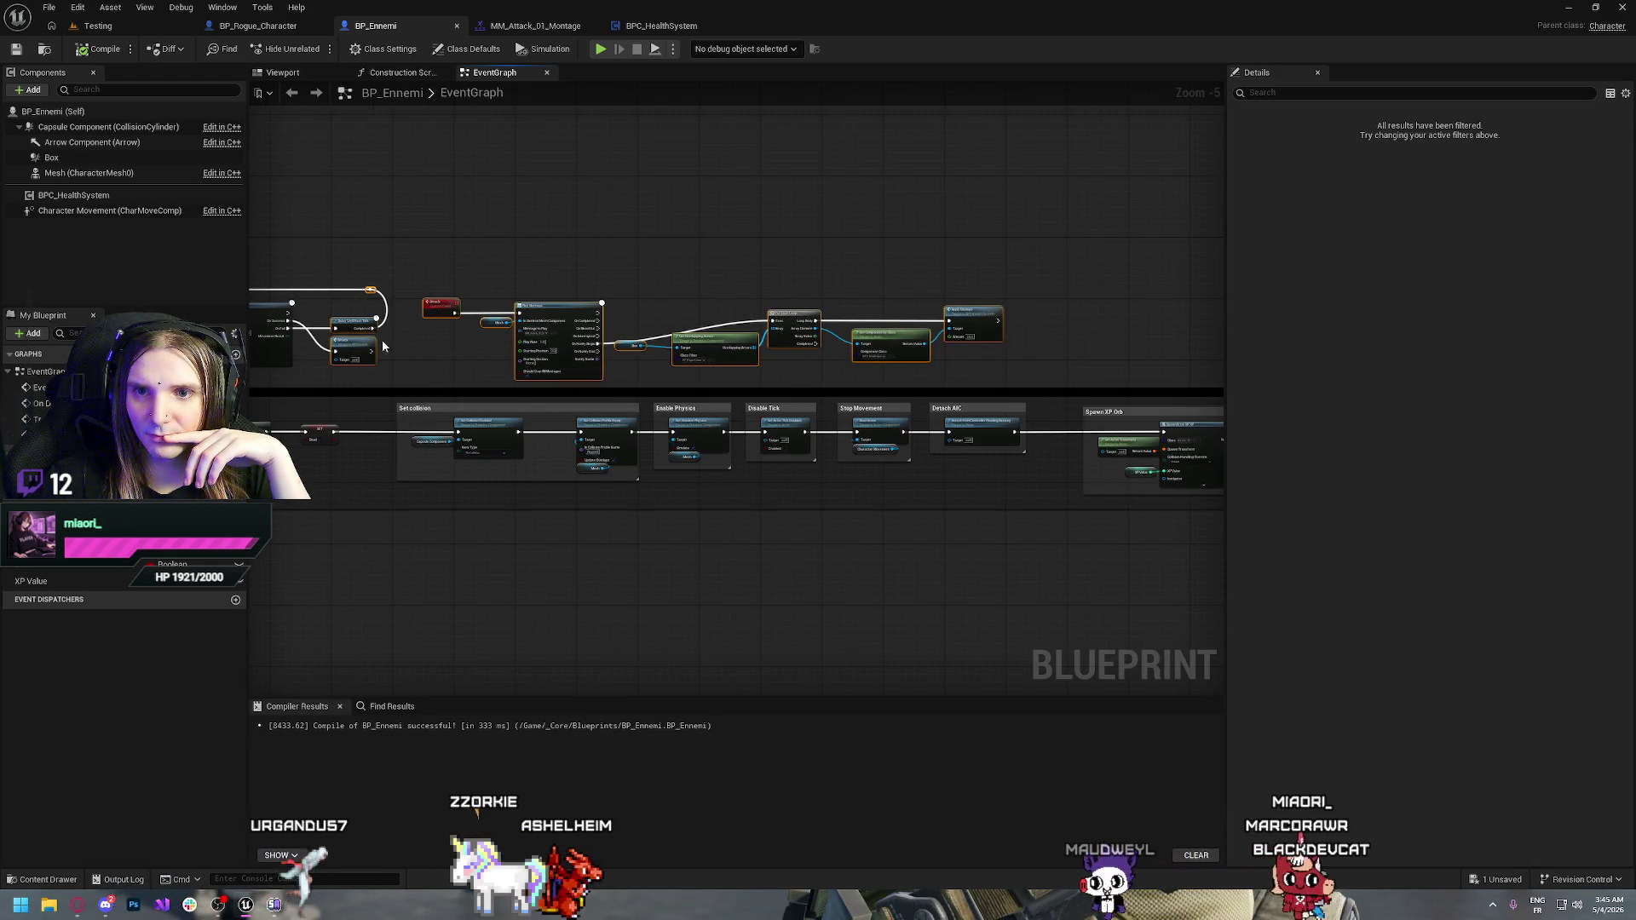
{"action": "left_click_drag", "start_coordinate": [440, 312], "coordinate": [532, 312]}
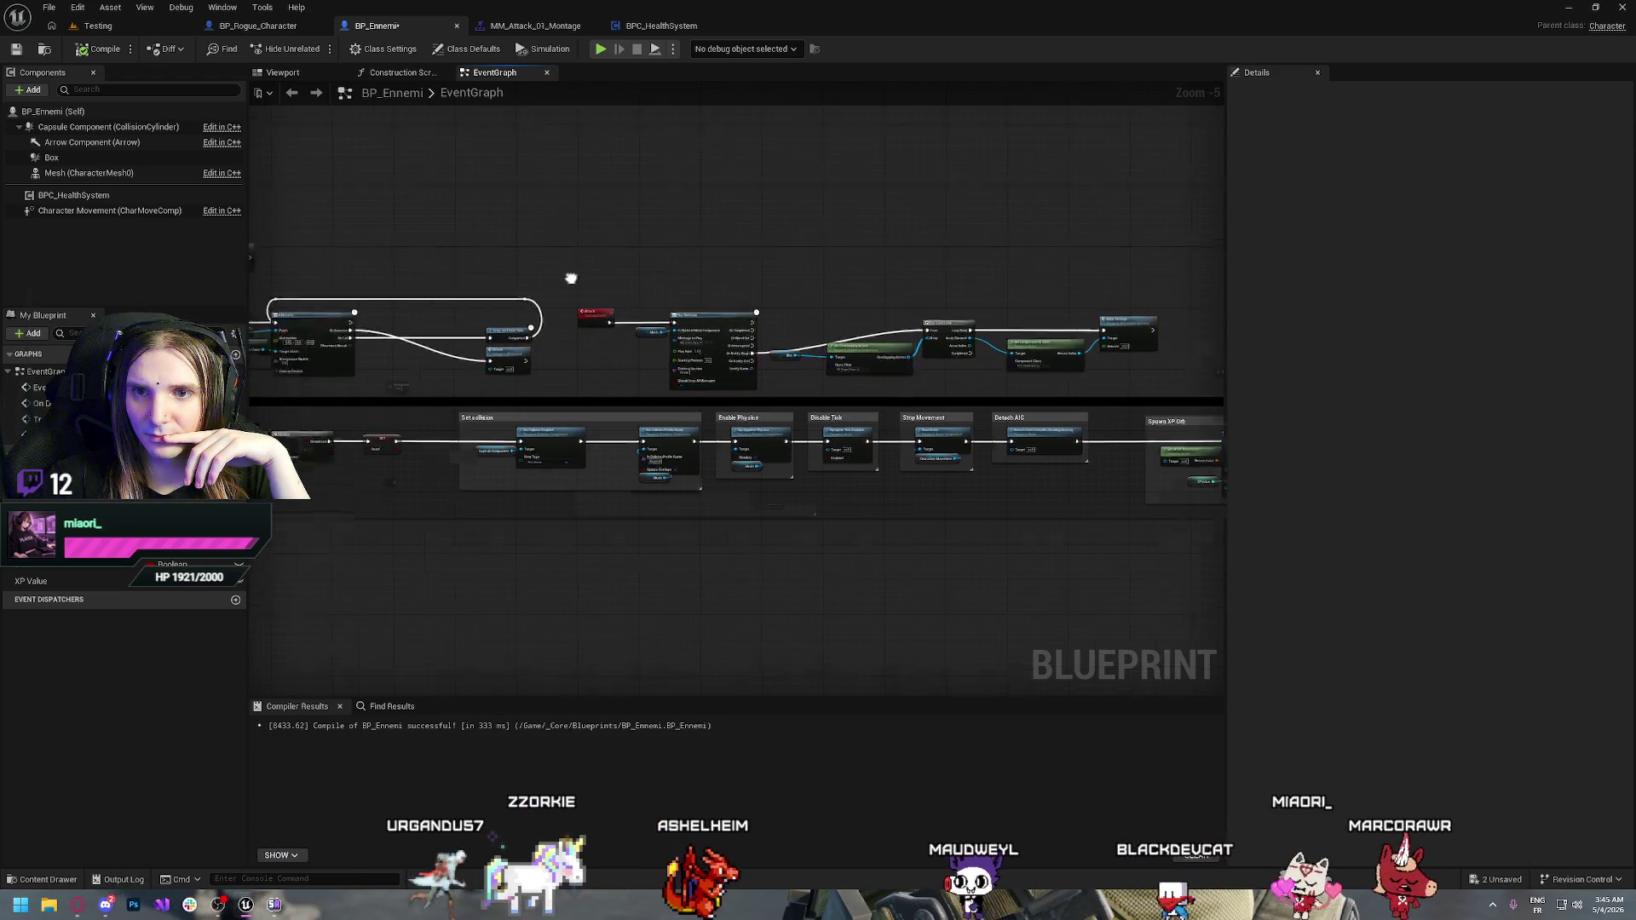
{"action": "scroll", "coordinate": [670, 362], "scroll_direction": "up", "scroll_amount": 4}
Add a Print String saying 'Failed to move' on AI MoveTo's On Fail, then compile and save
{"action": "left_click_drag", "start_coordinate": [484, 447], "coordinate": [594, 452]}
{"action": "type", "text": "print"}
{"action": "key", "text": "Return"}
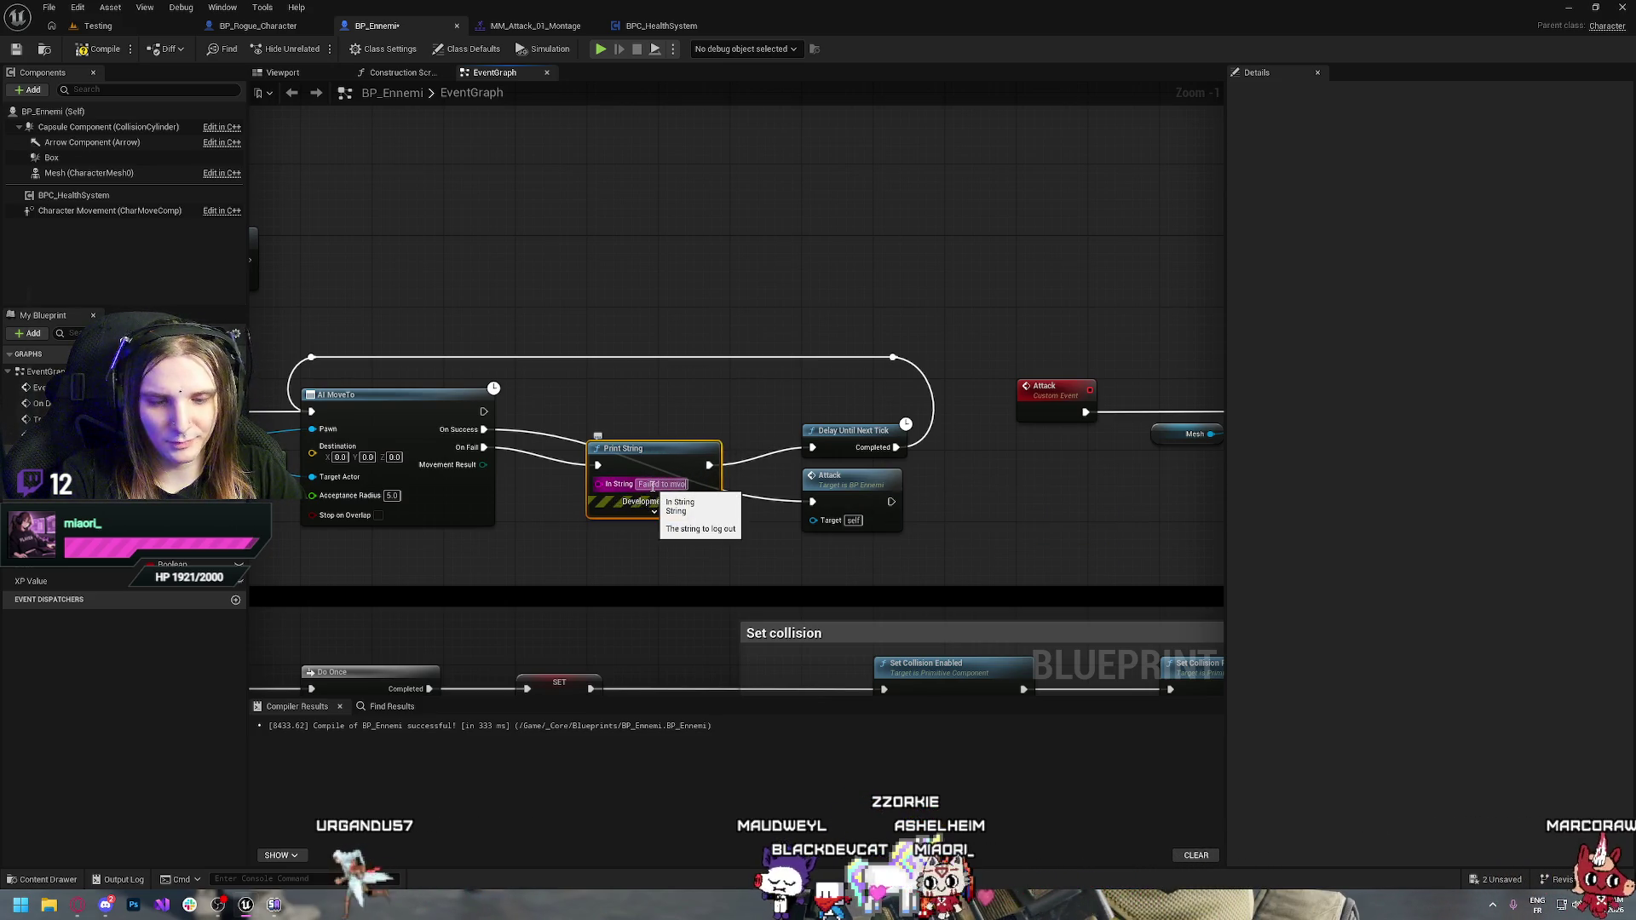
{"action": "key", "text": "Return"}
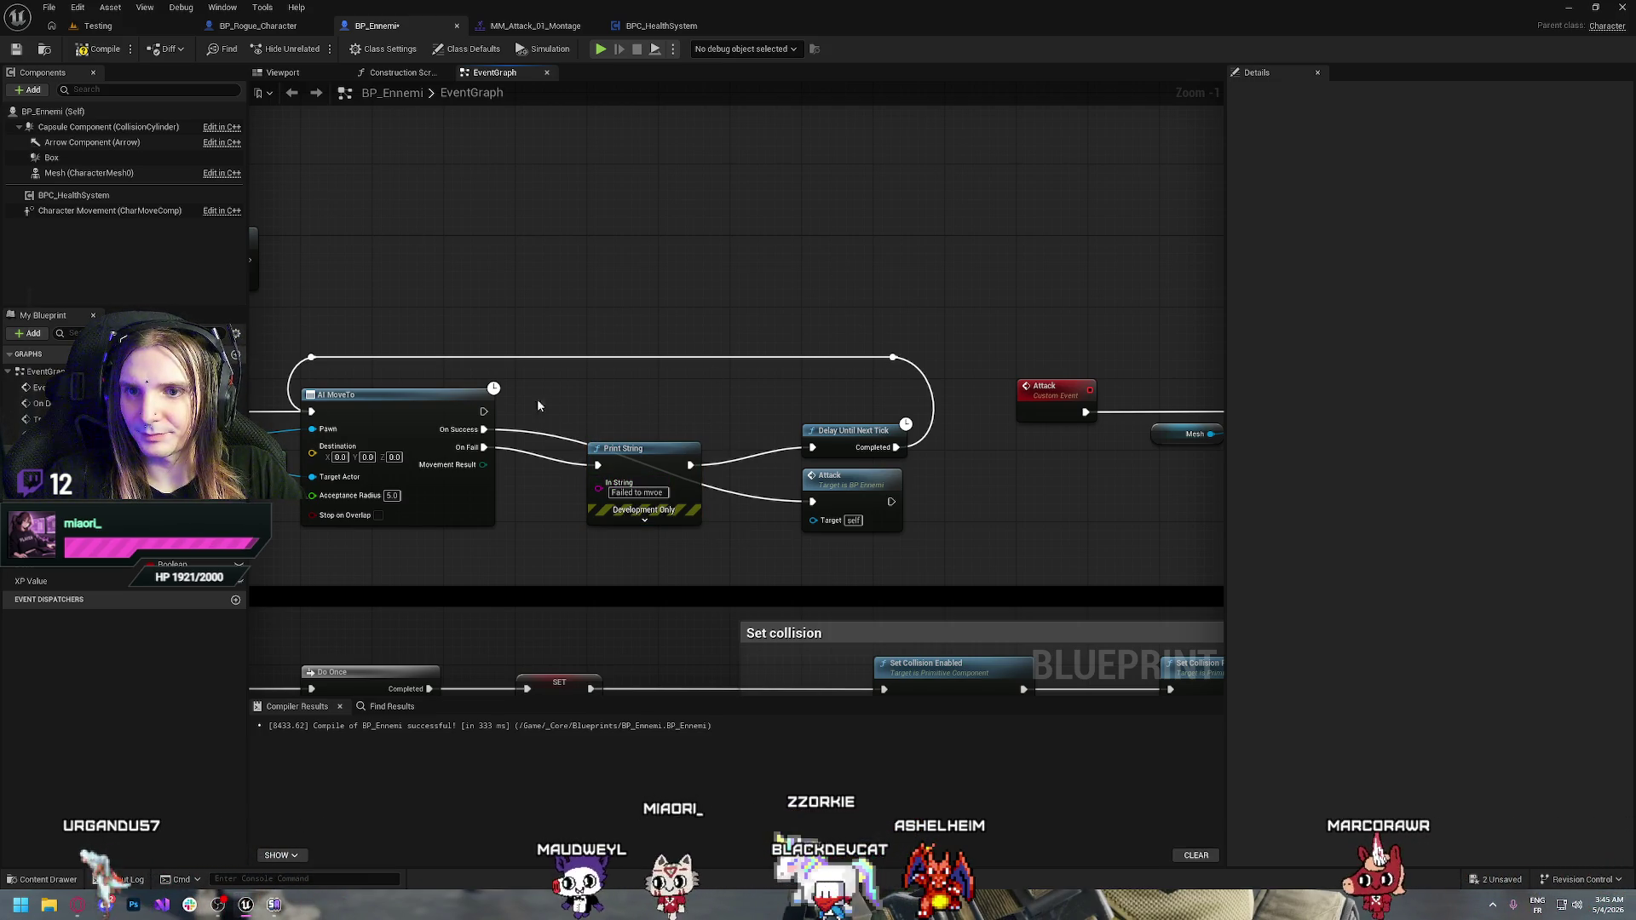
{"action": "key", "text": "ctrl+s"}
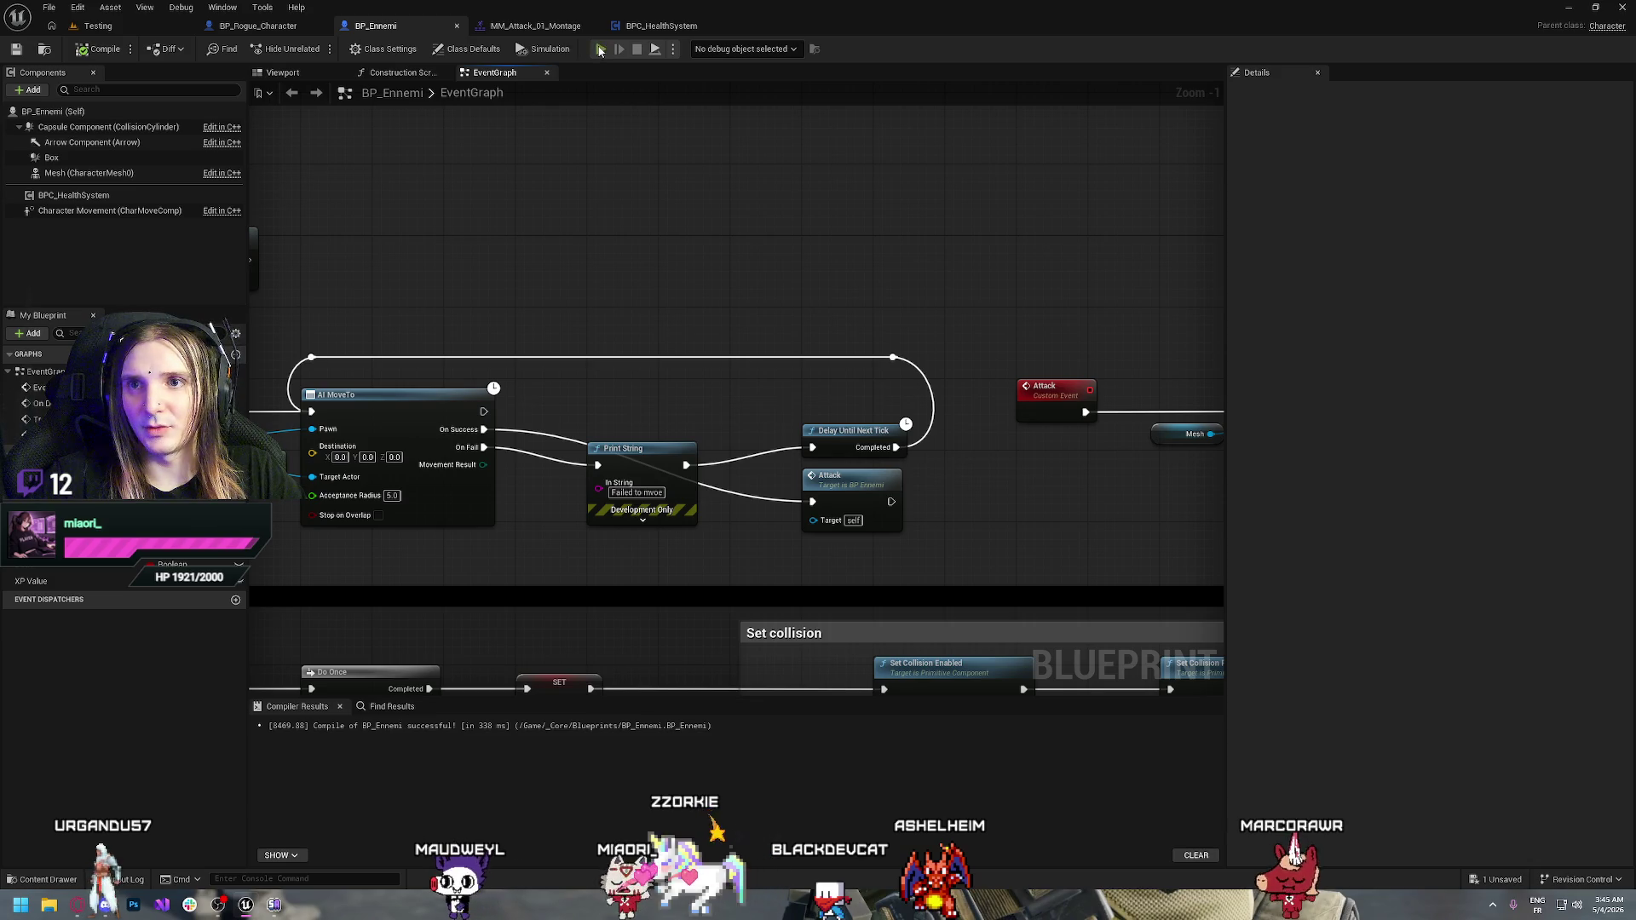
Play-test the enemy movement, then return to the Testing level
{"action": "left_click", "coordinate": [600, 49]}
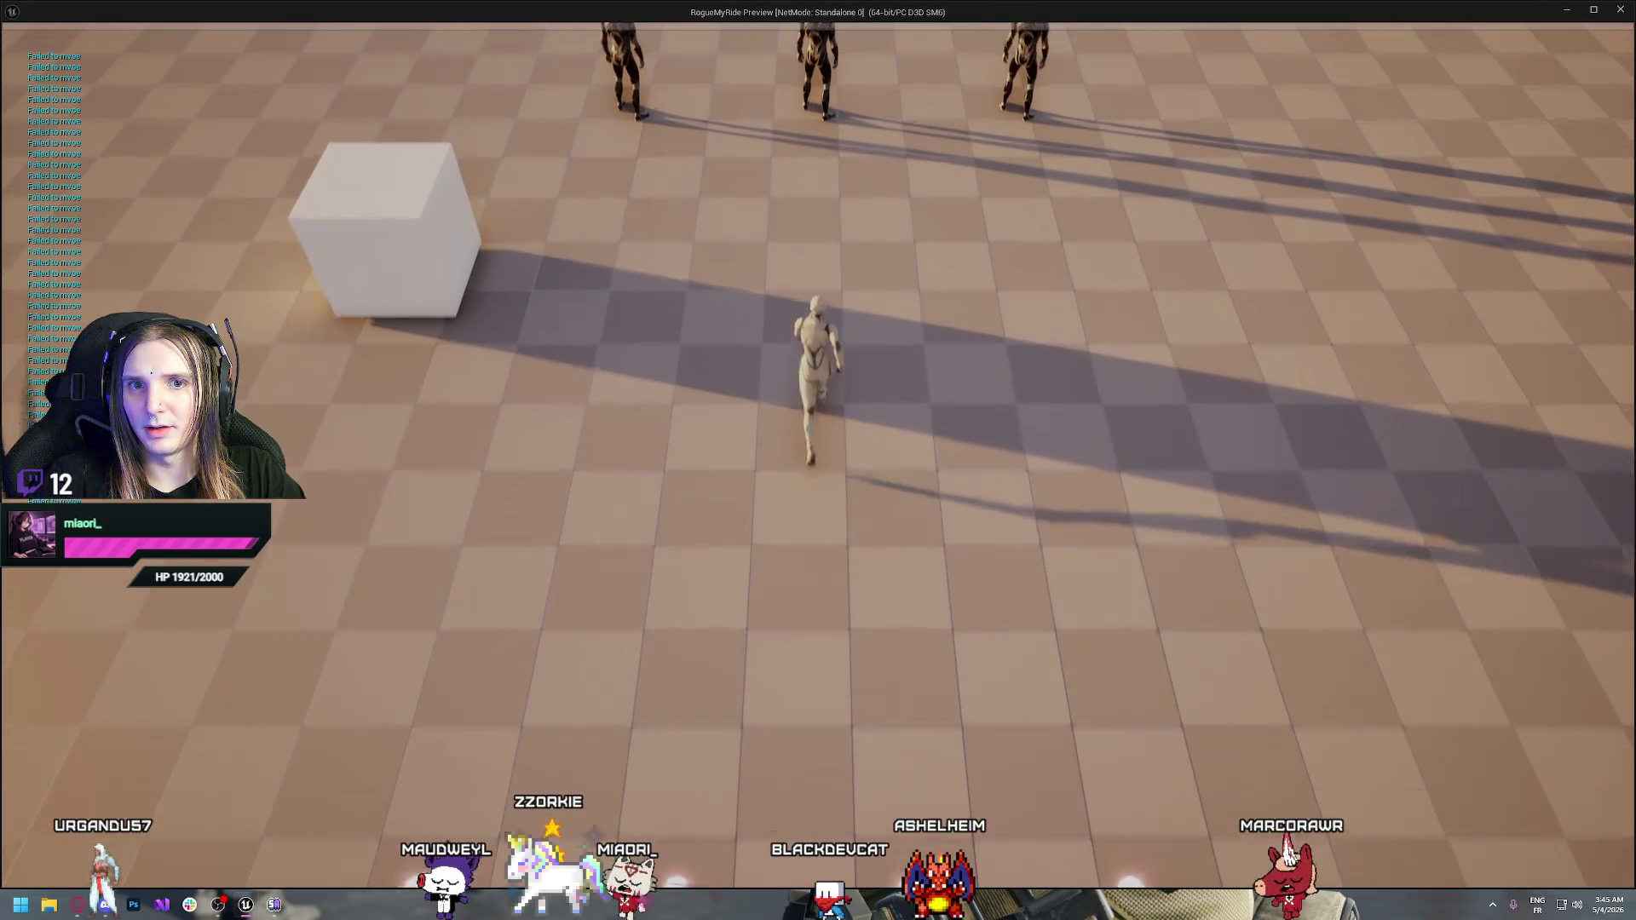
{"action": "key", "text": "Escape"}
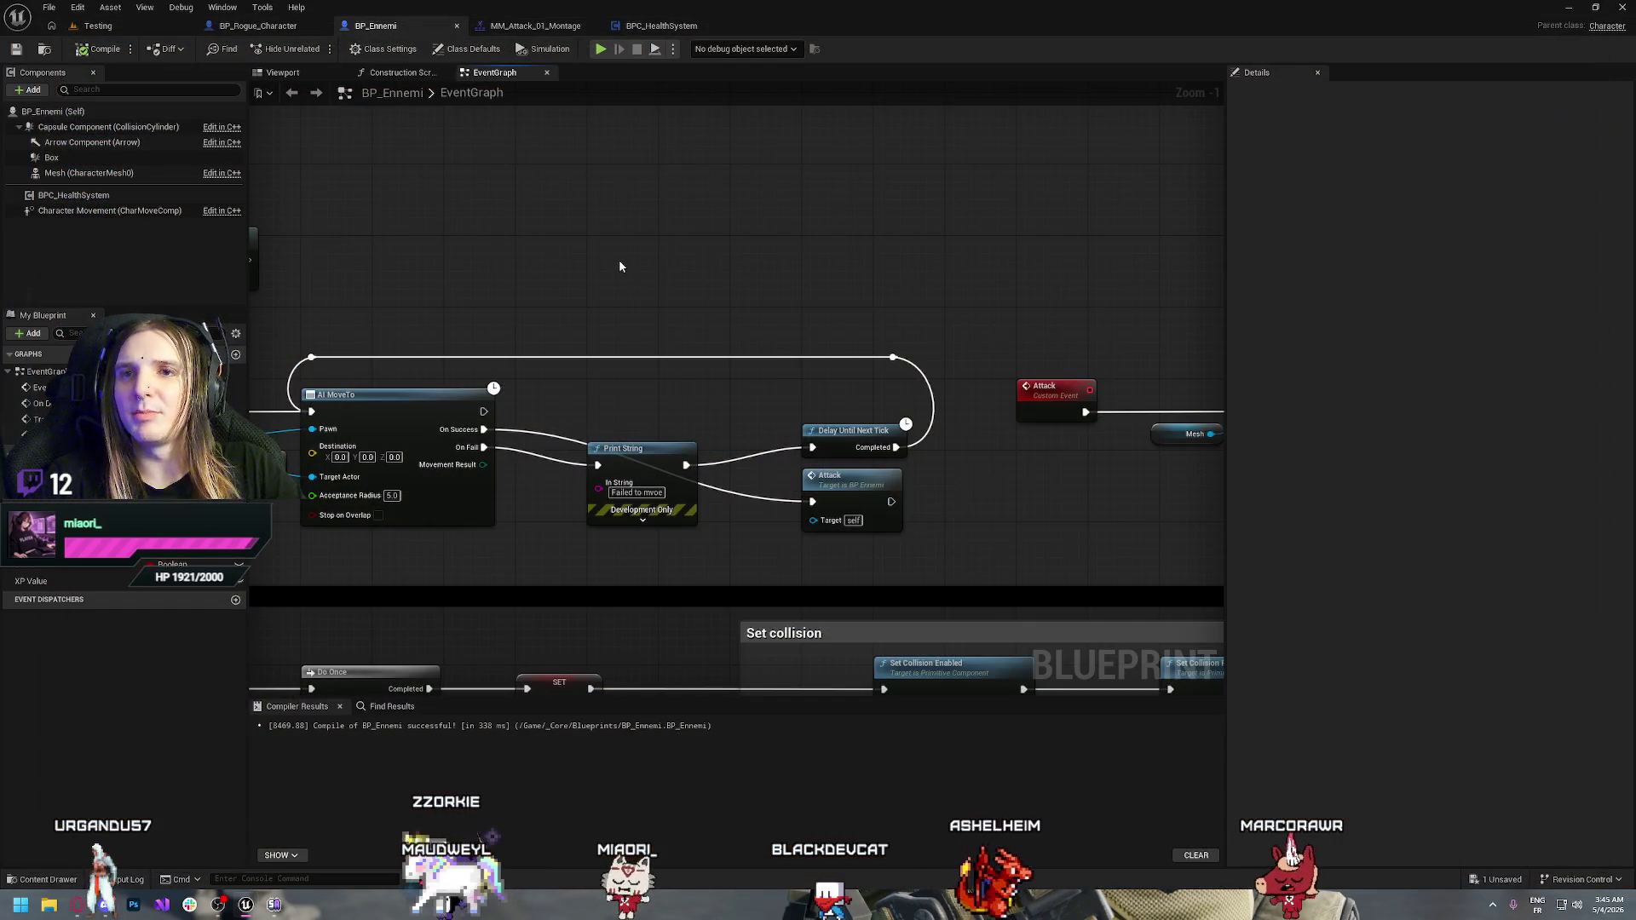
{"action": "left_click", "coordinate": [98, 25]}
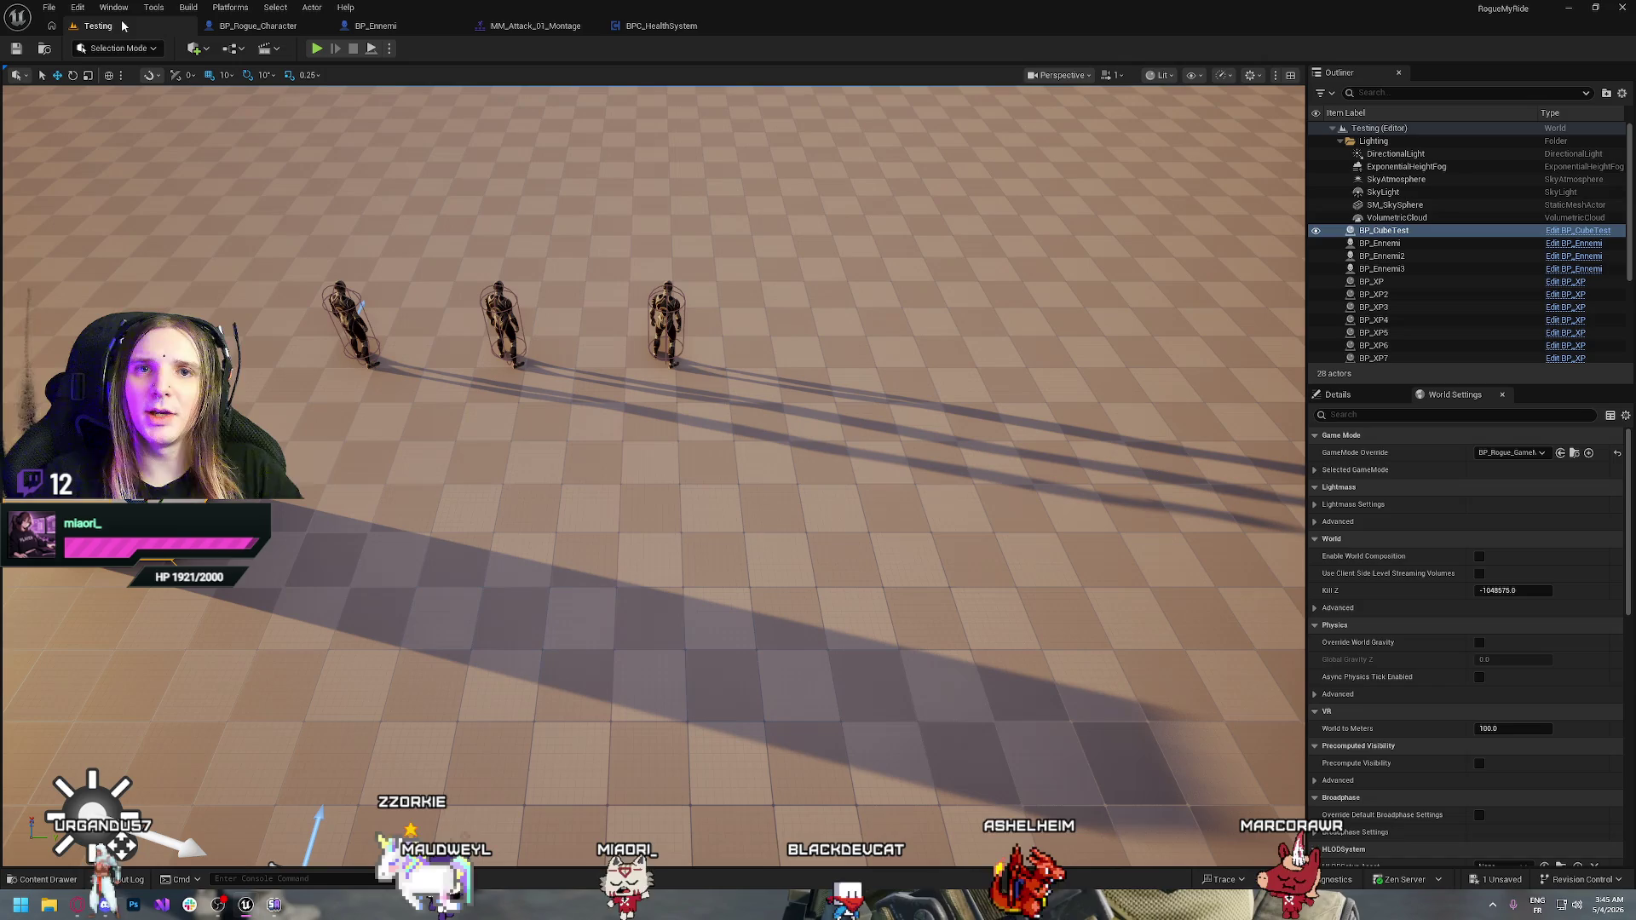